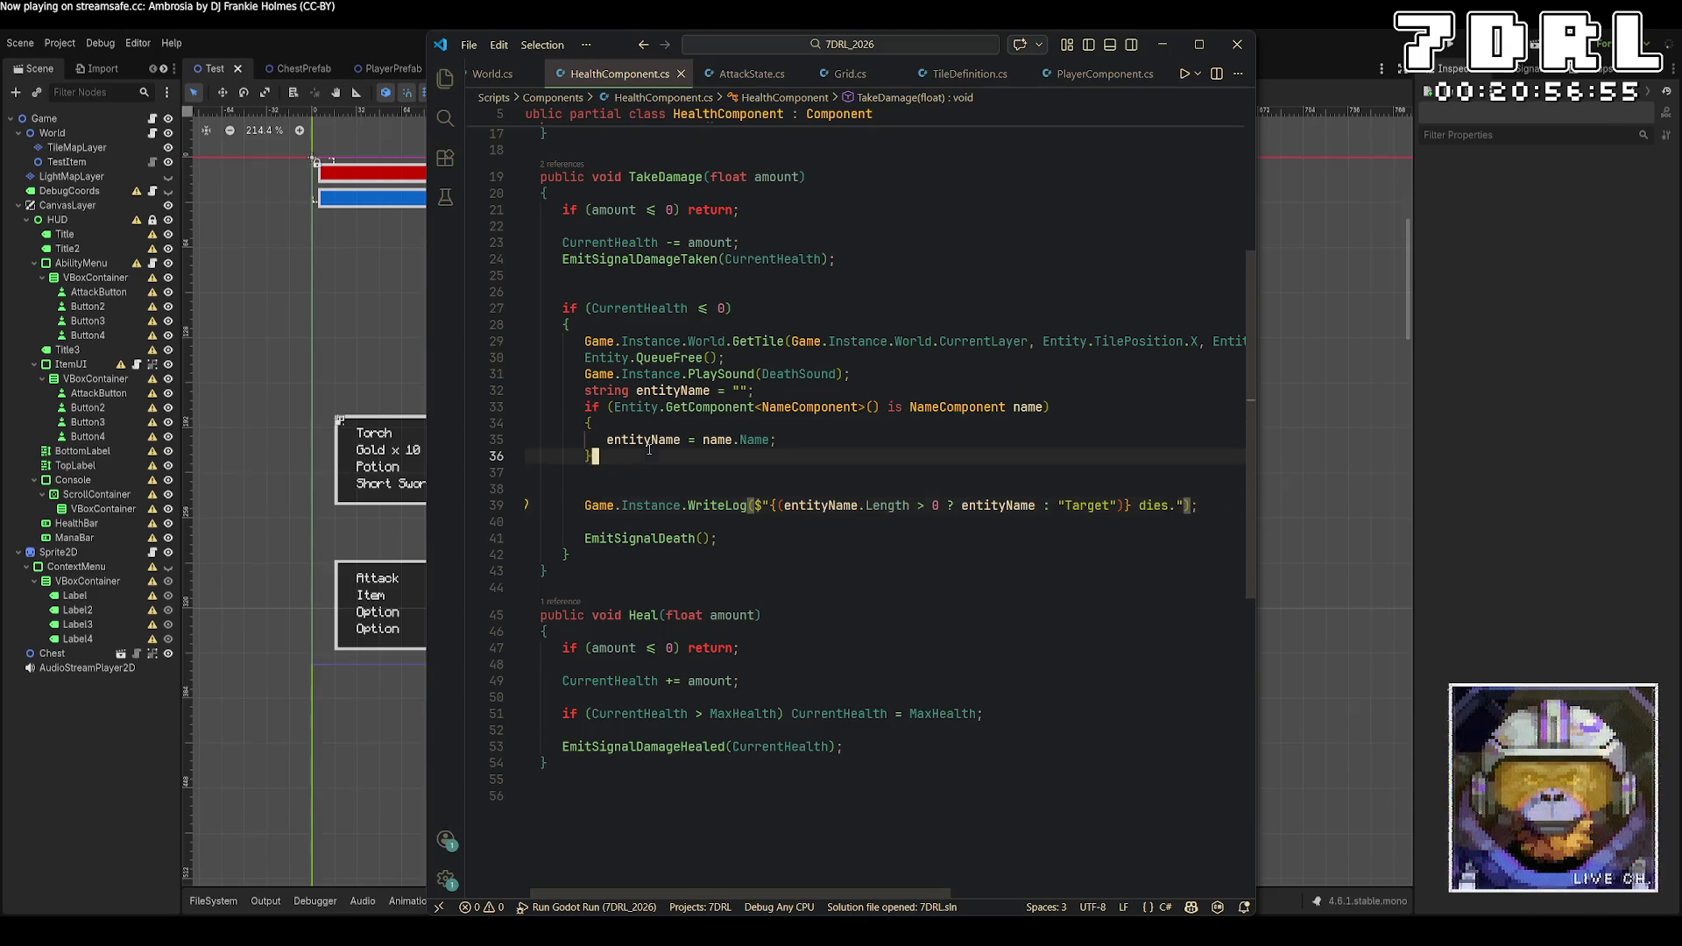
Move HealthComponent's blank line from before WriteLog to after the entityName declaration, then run the project
key(Delete)
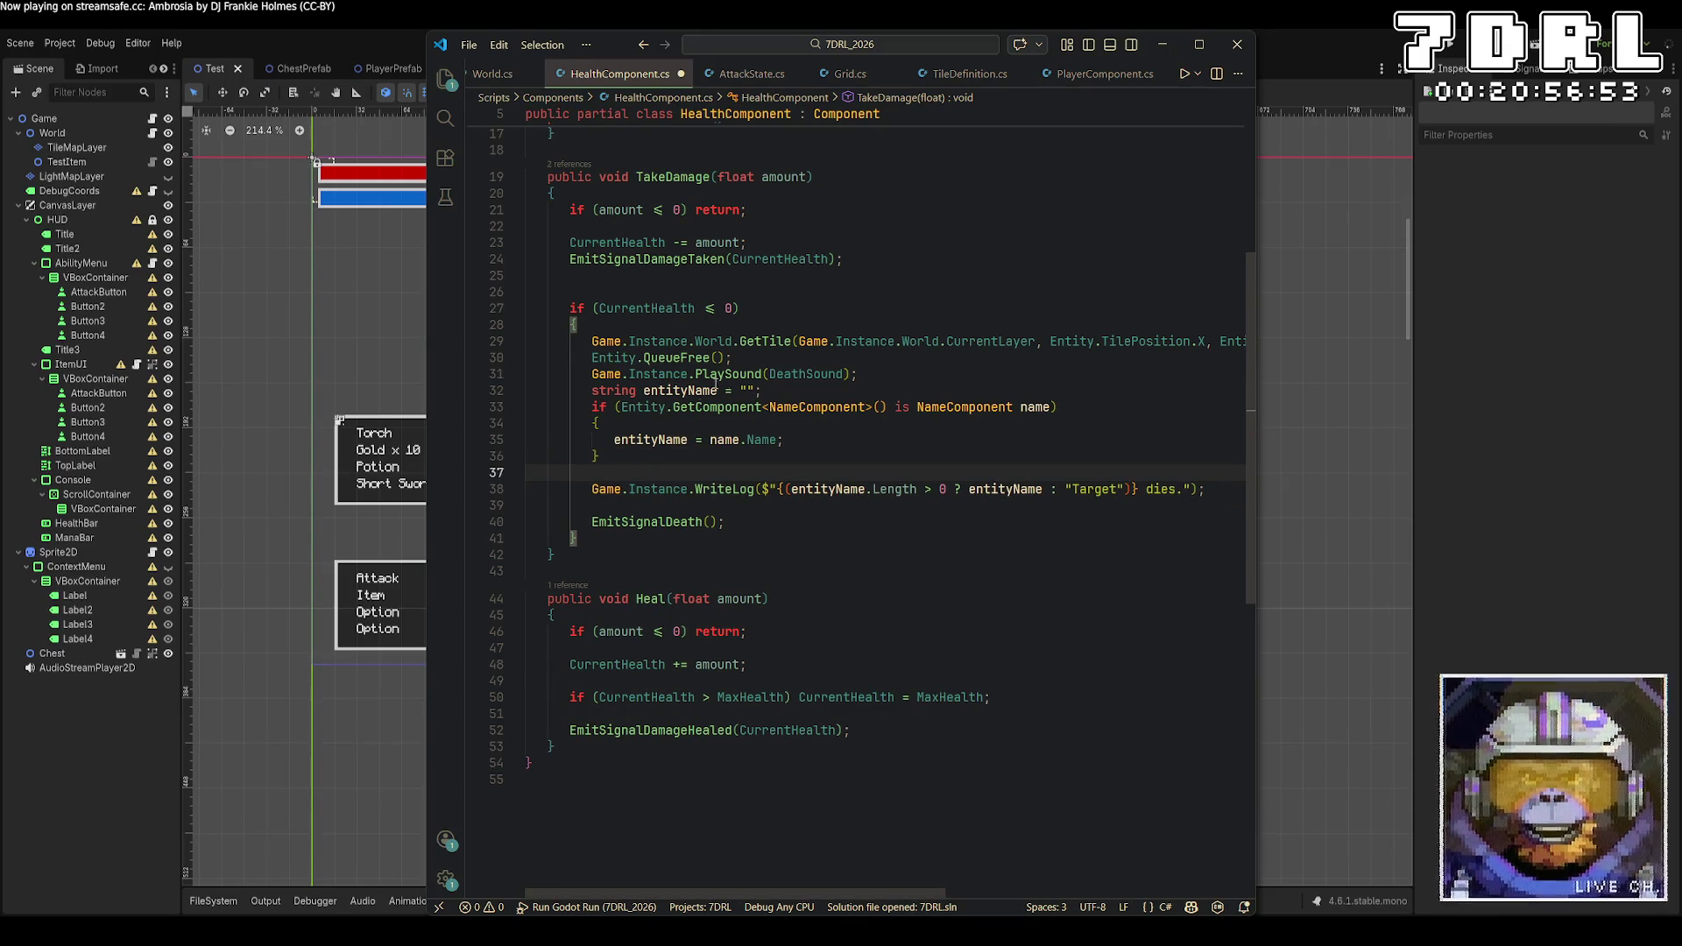
click(859, 389)
key(Return)
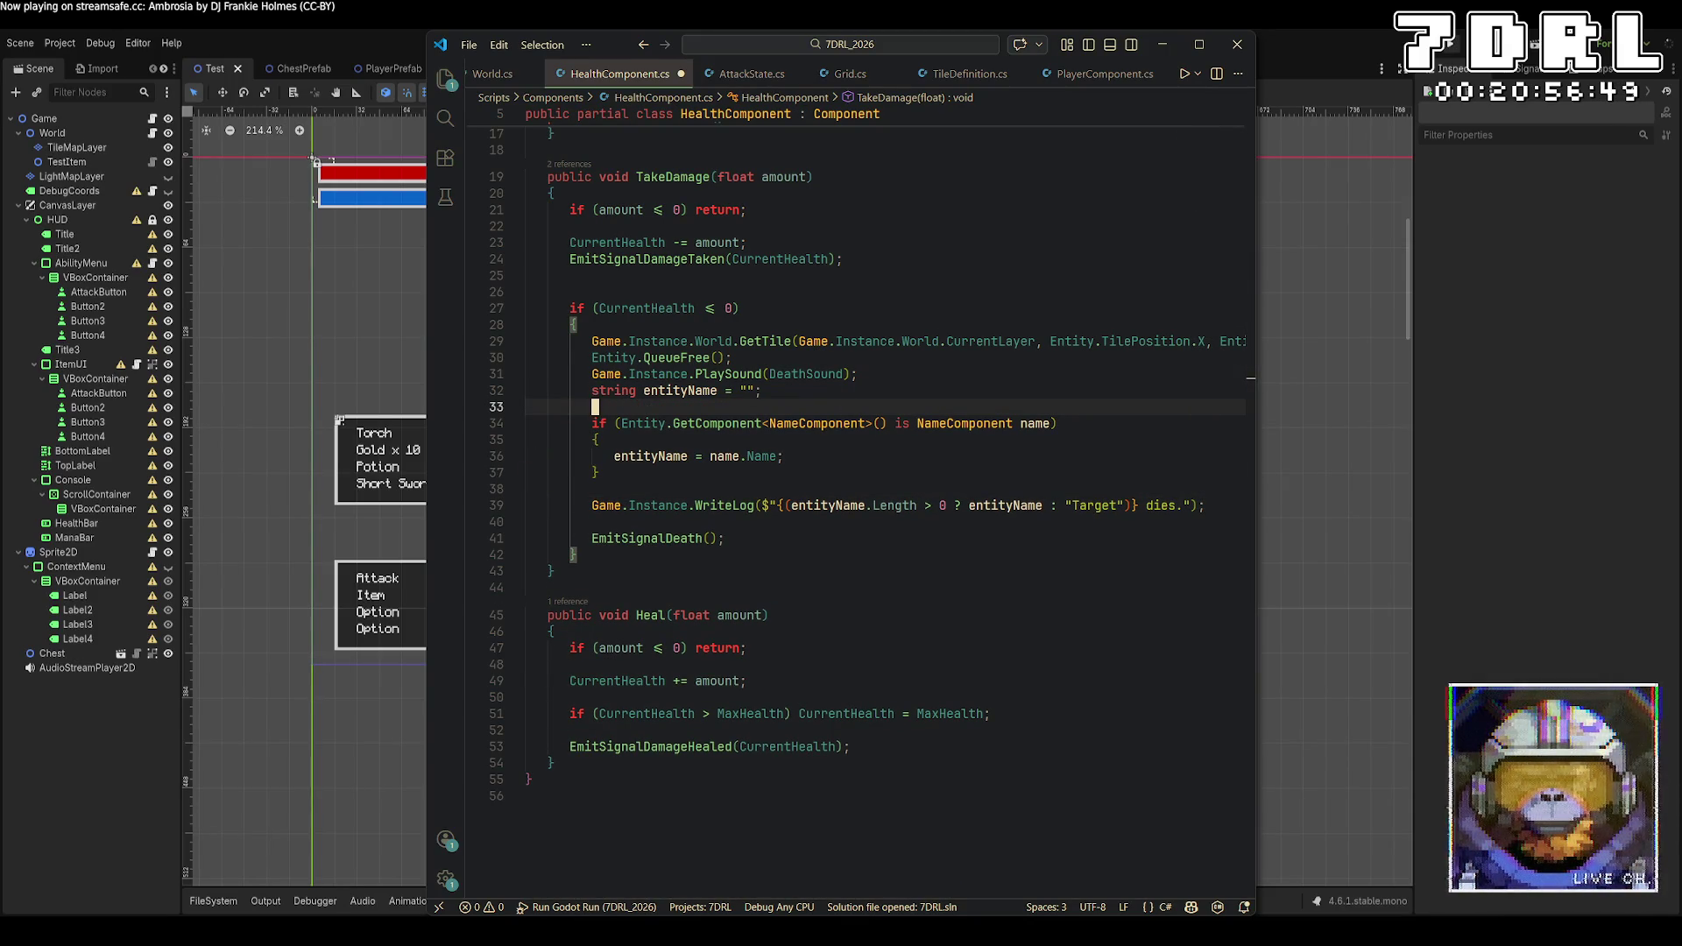
click(1458, 48)
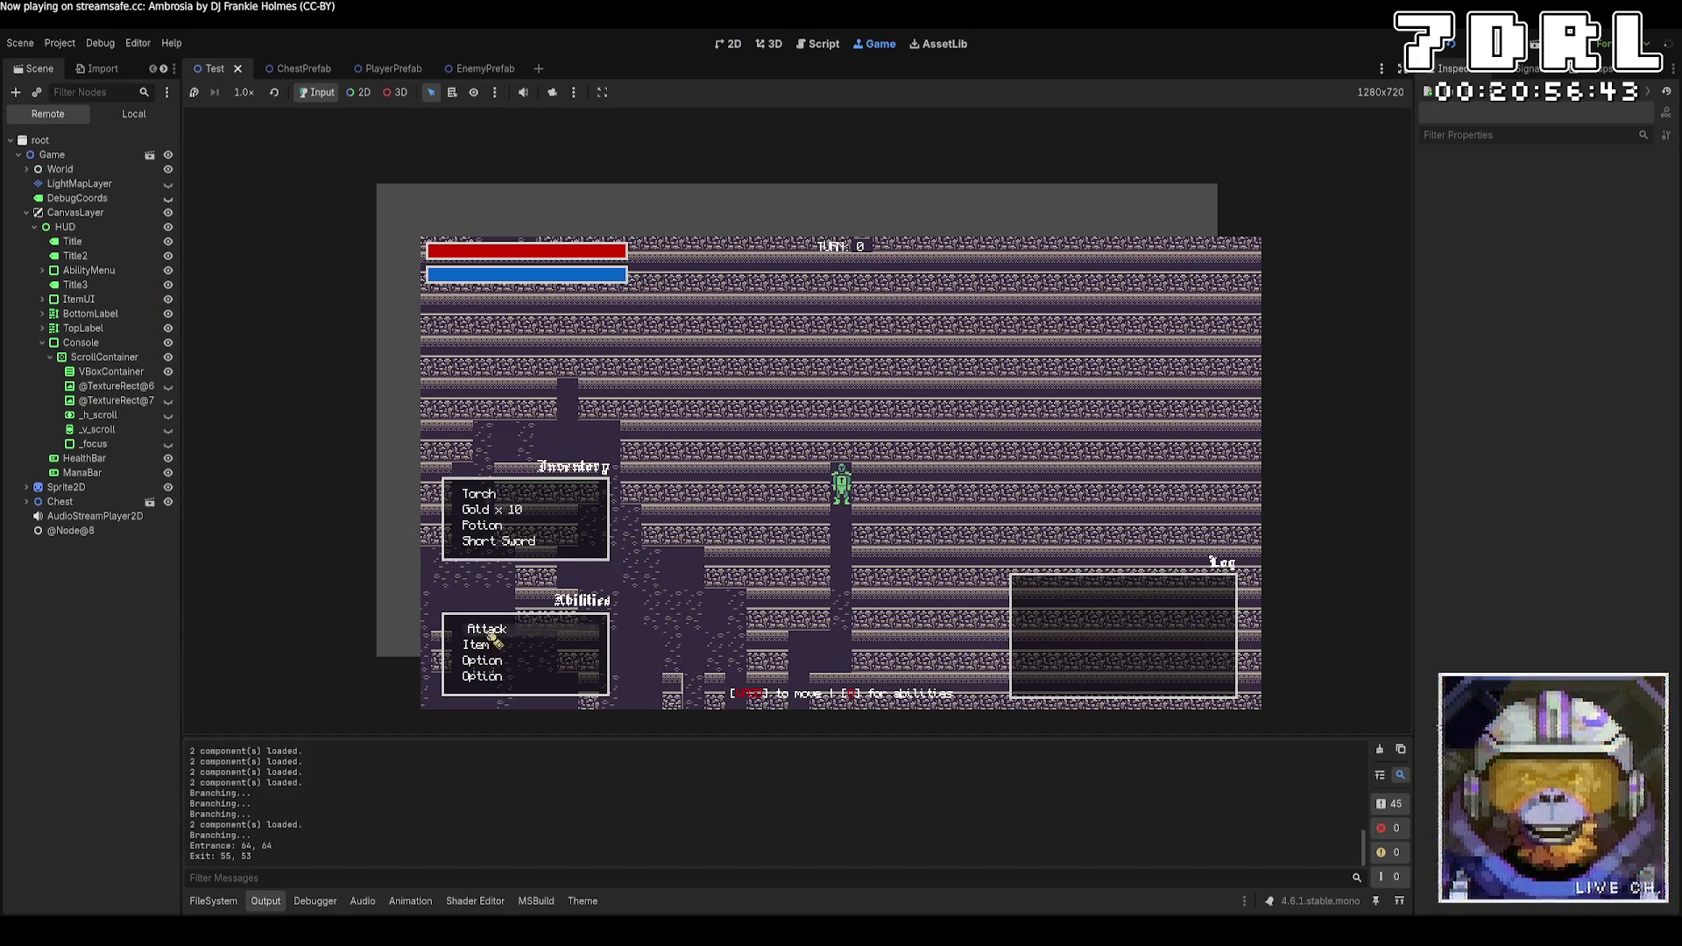
Attack an enemy in two runs, logging 10 damage and its death, then return to the 2D editor
click(489, 631)
click(848, 499)
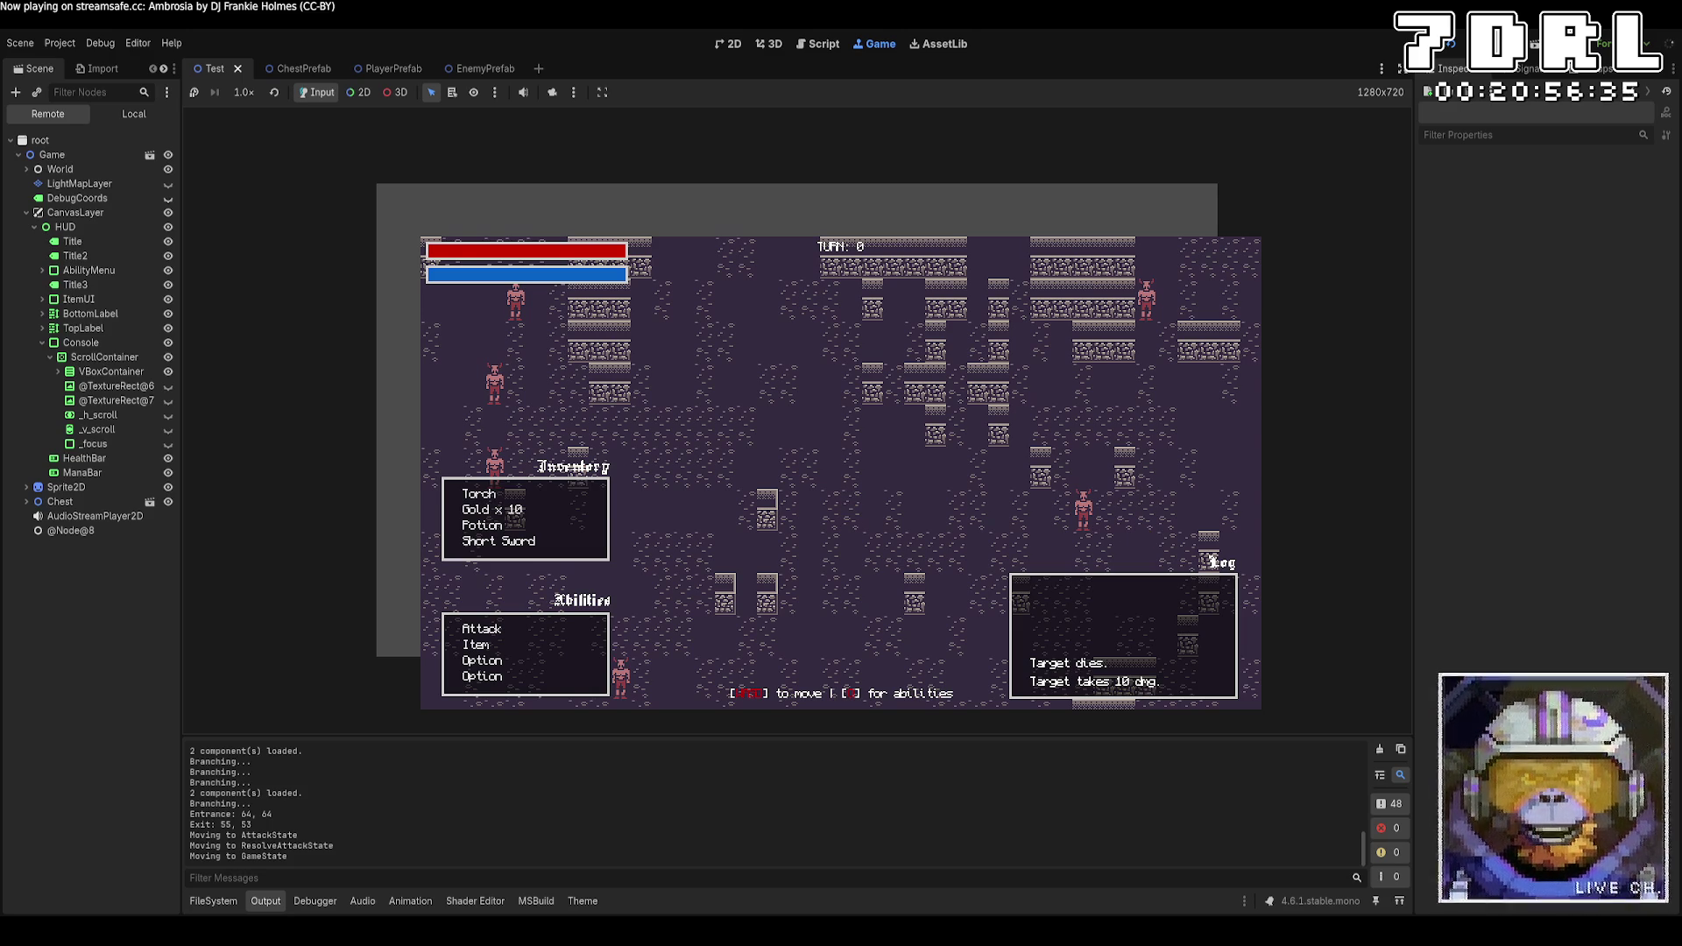
click(1455, 48)
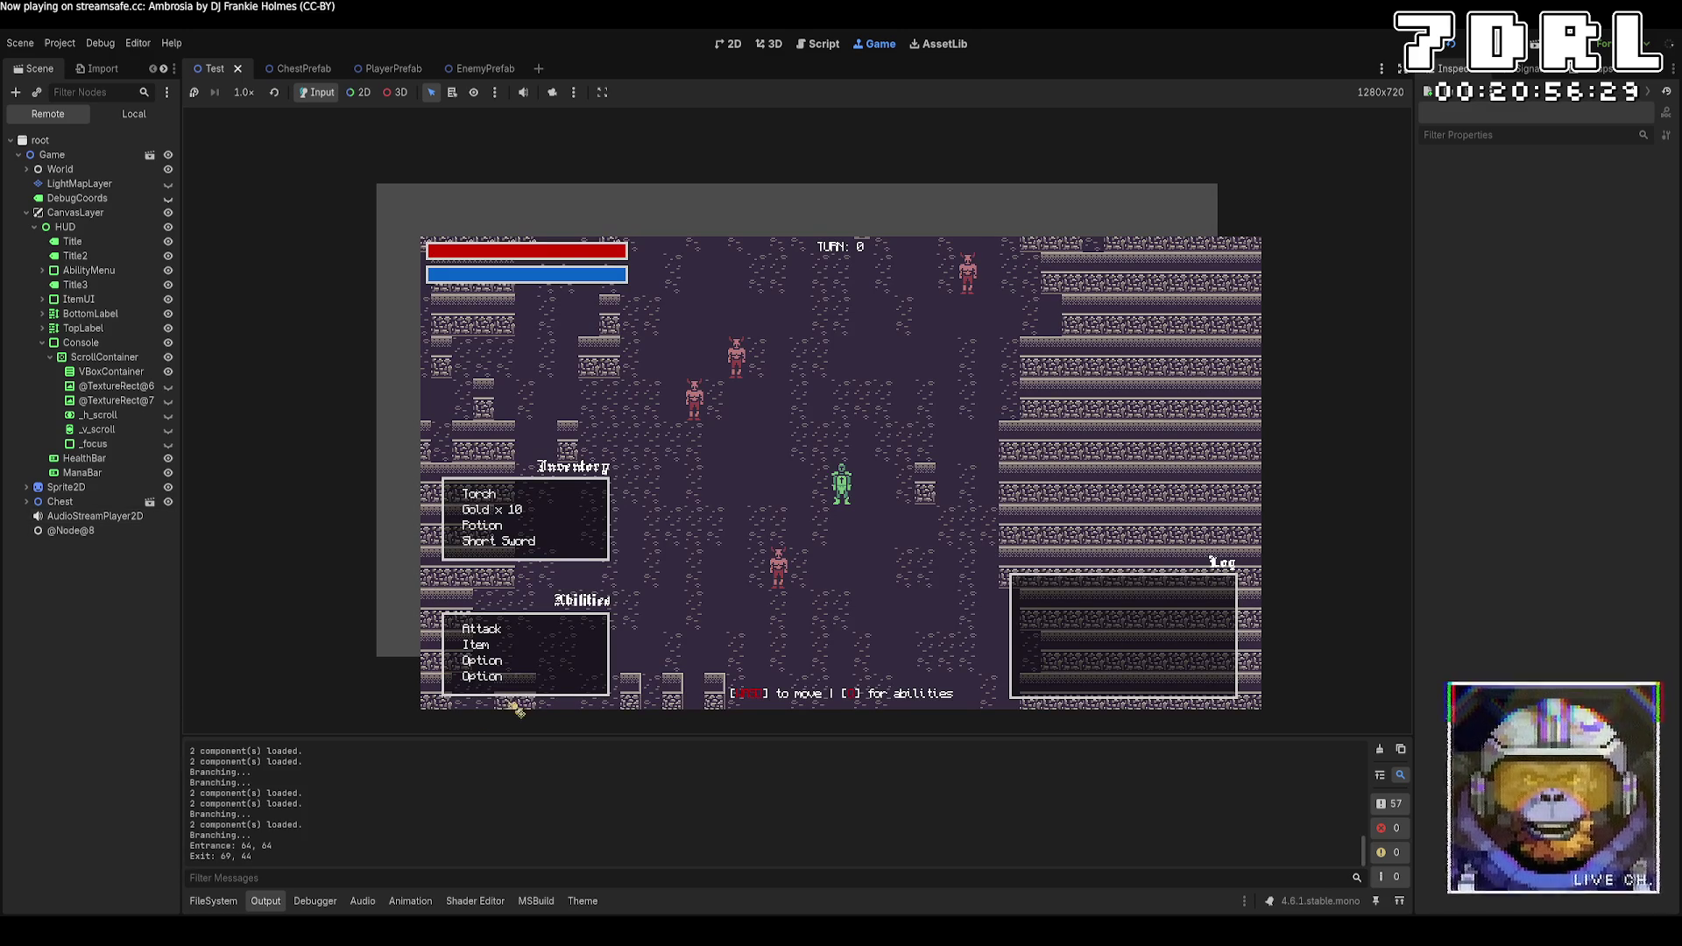
click(553, 633)
click(839, 487)
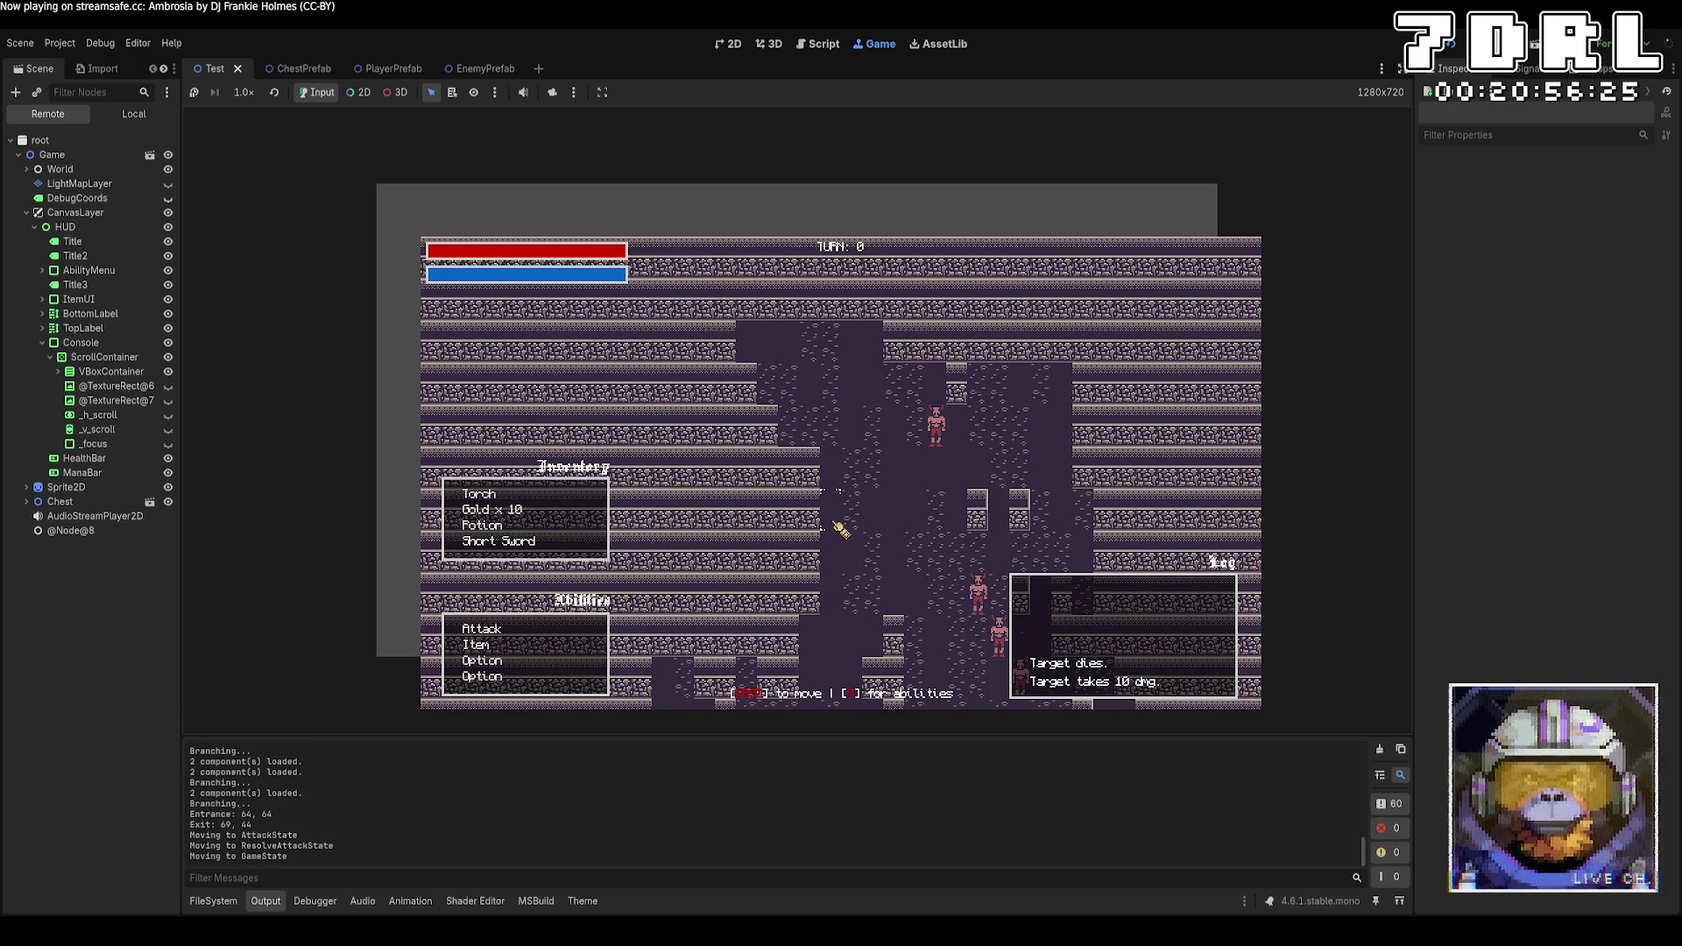
click(358, 92)
click(552, 92)
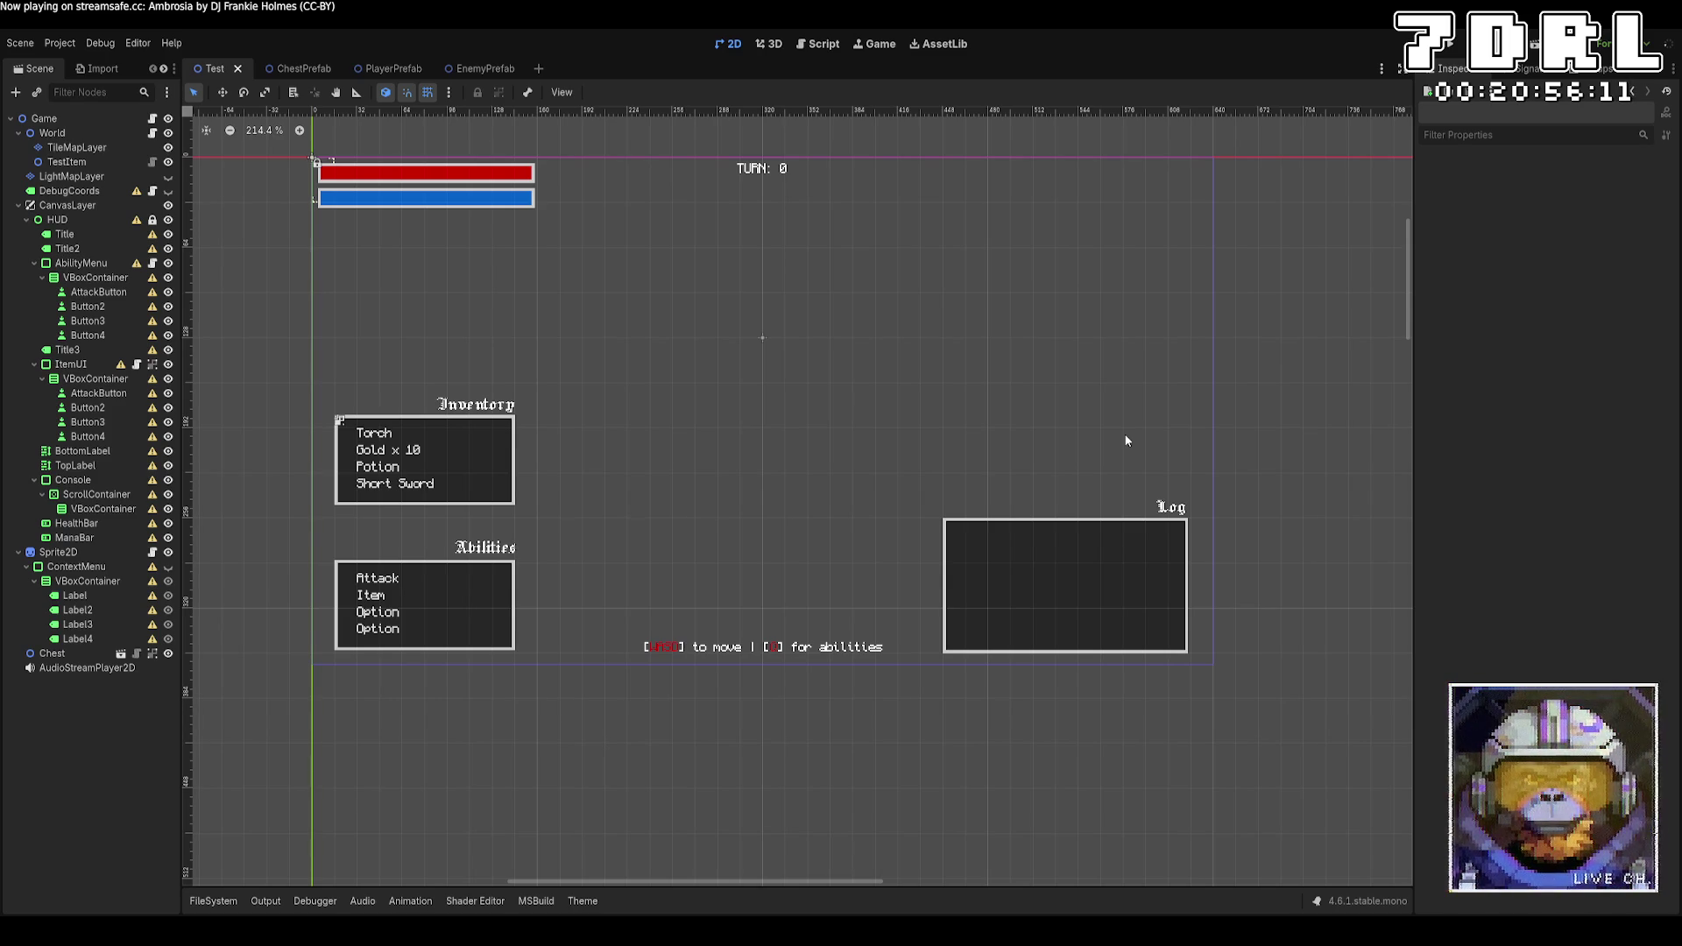
Set the PlayerPrefab HealthComponent's Current Health to 100 and relaunch the game
click(375, 69)
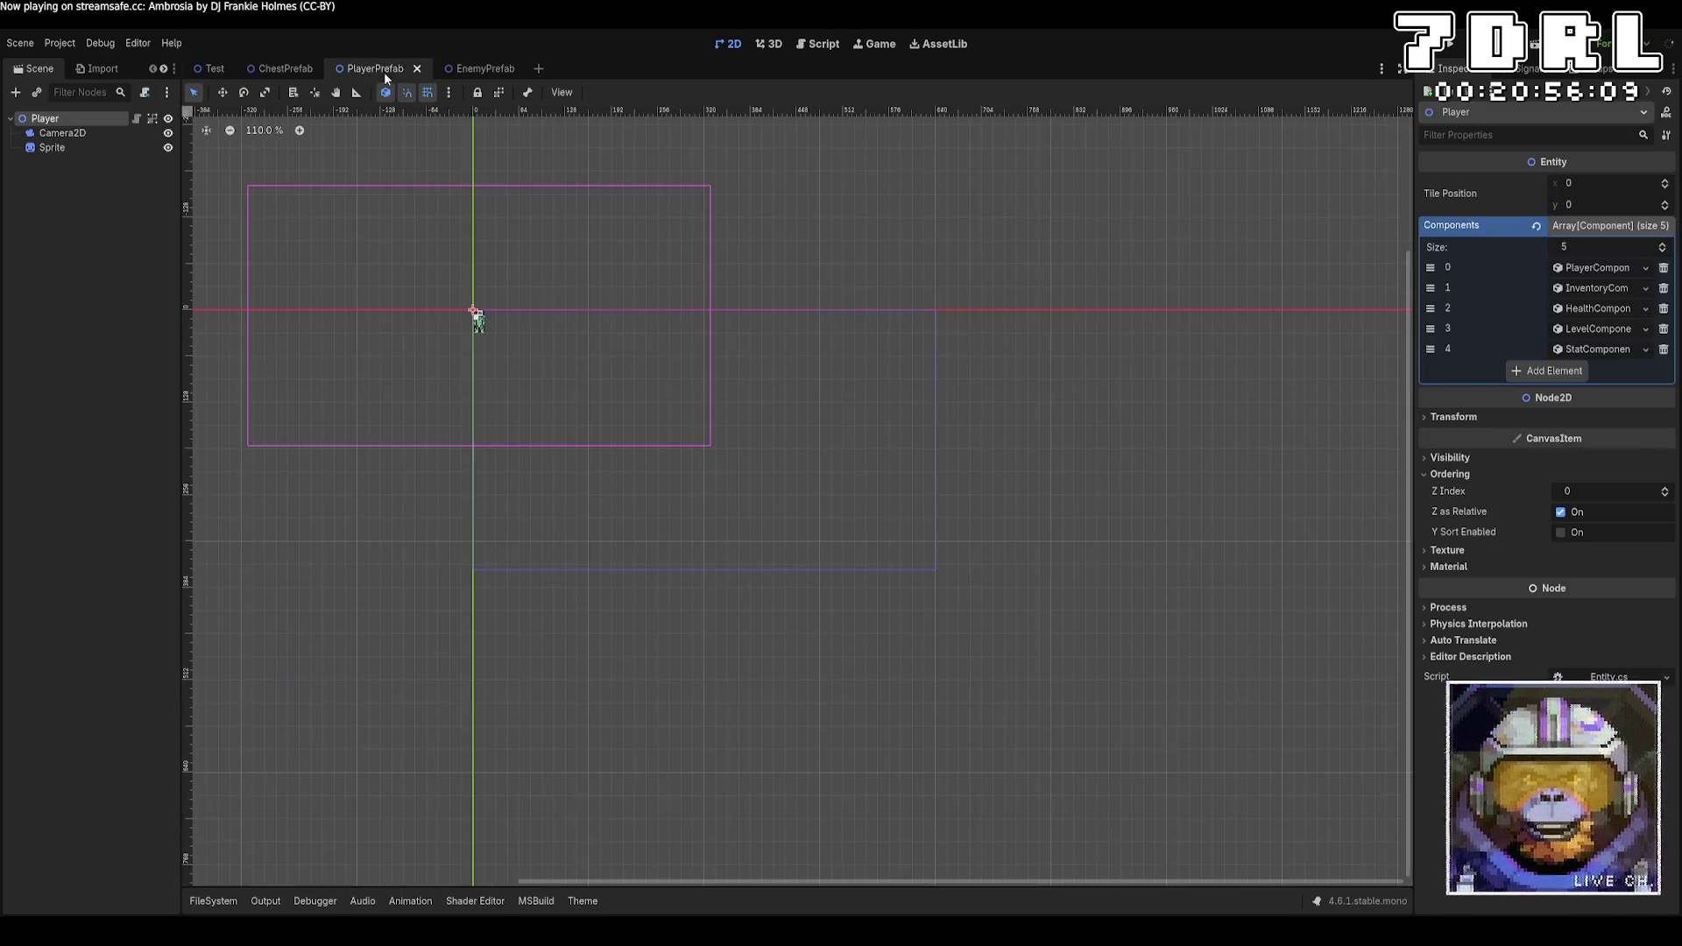
click(1603, 309)
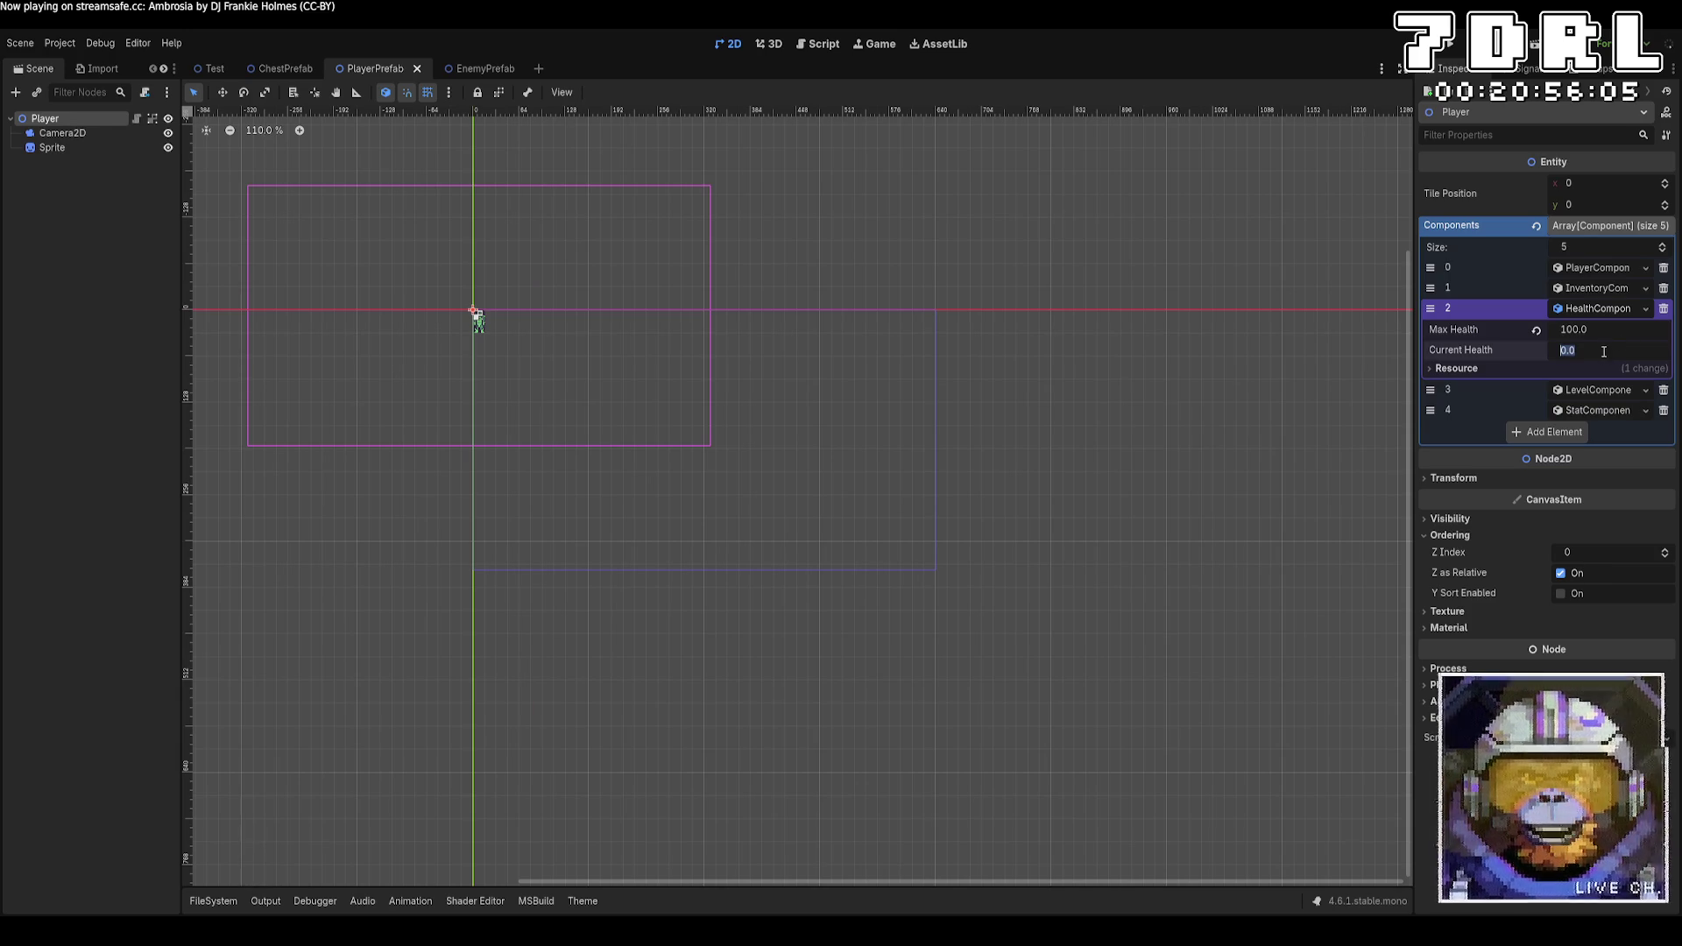
click(1606, 350)
text(100)
key(Return)
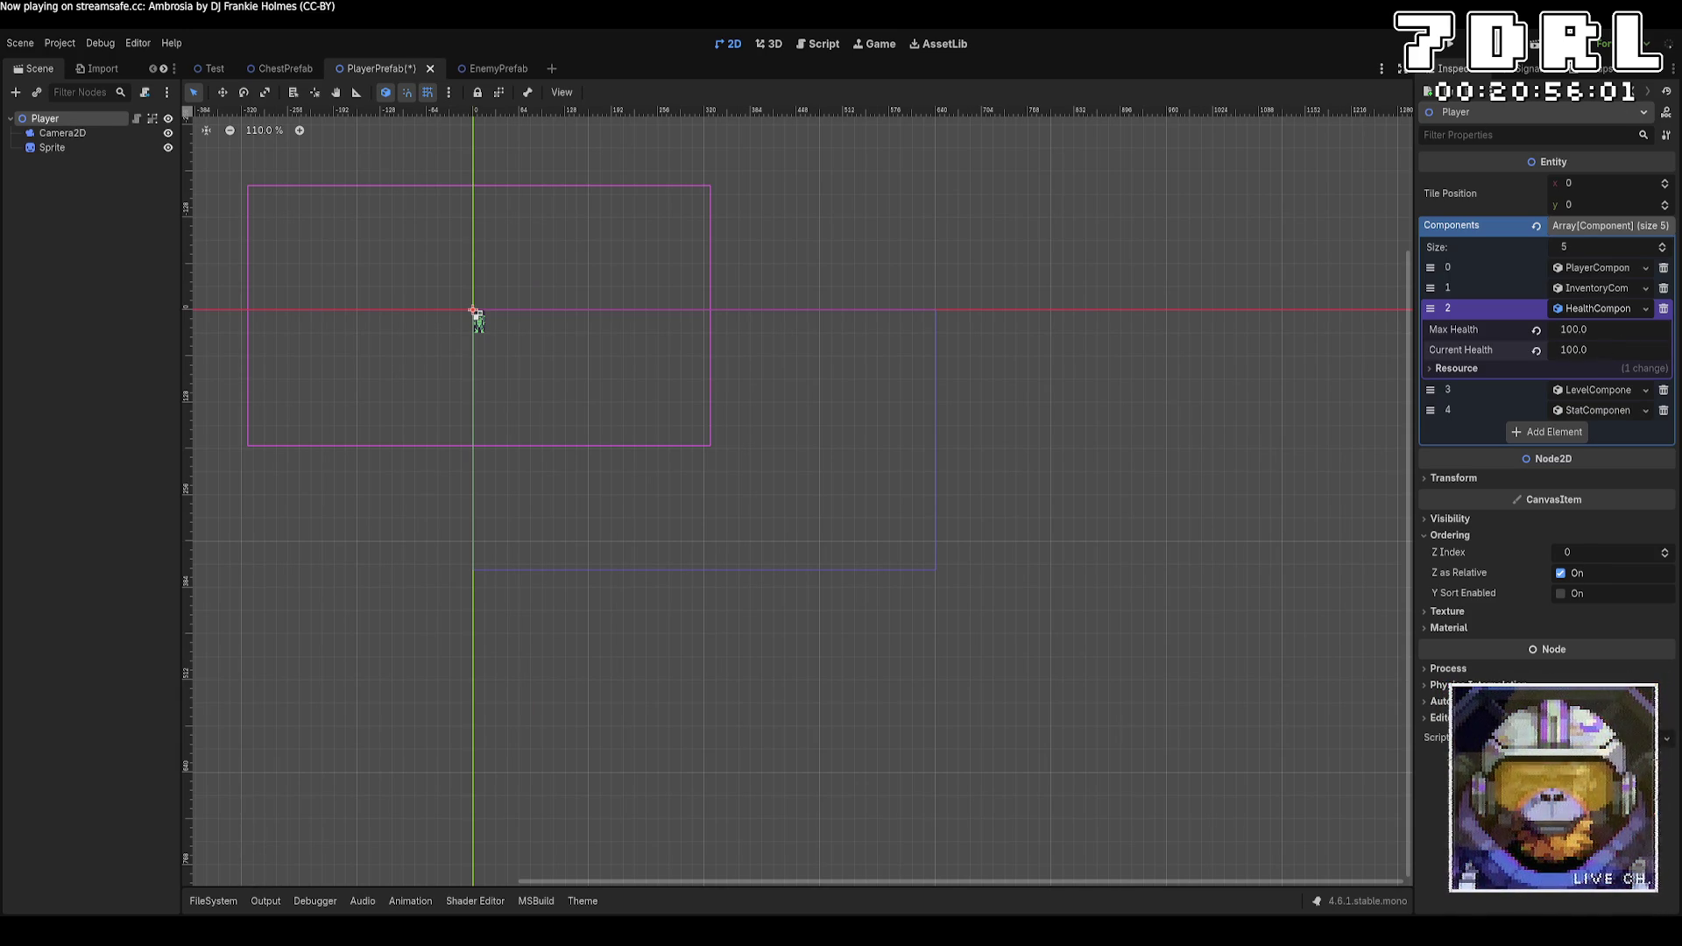
click(1451, 45)
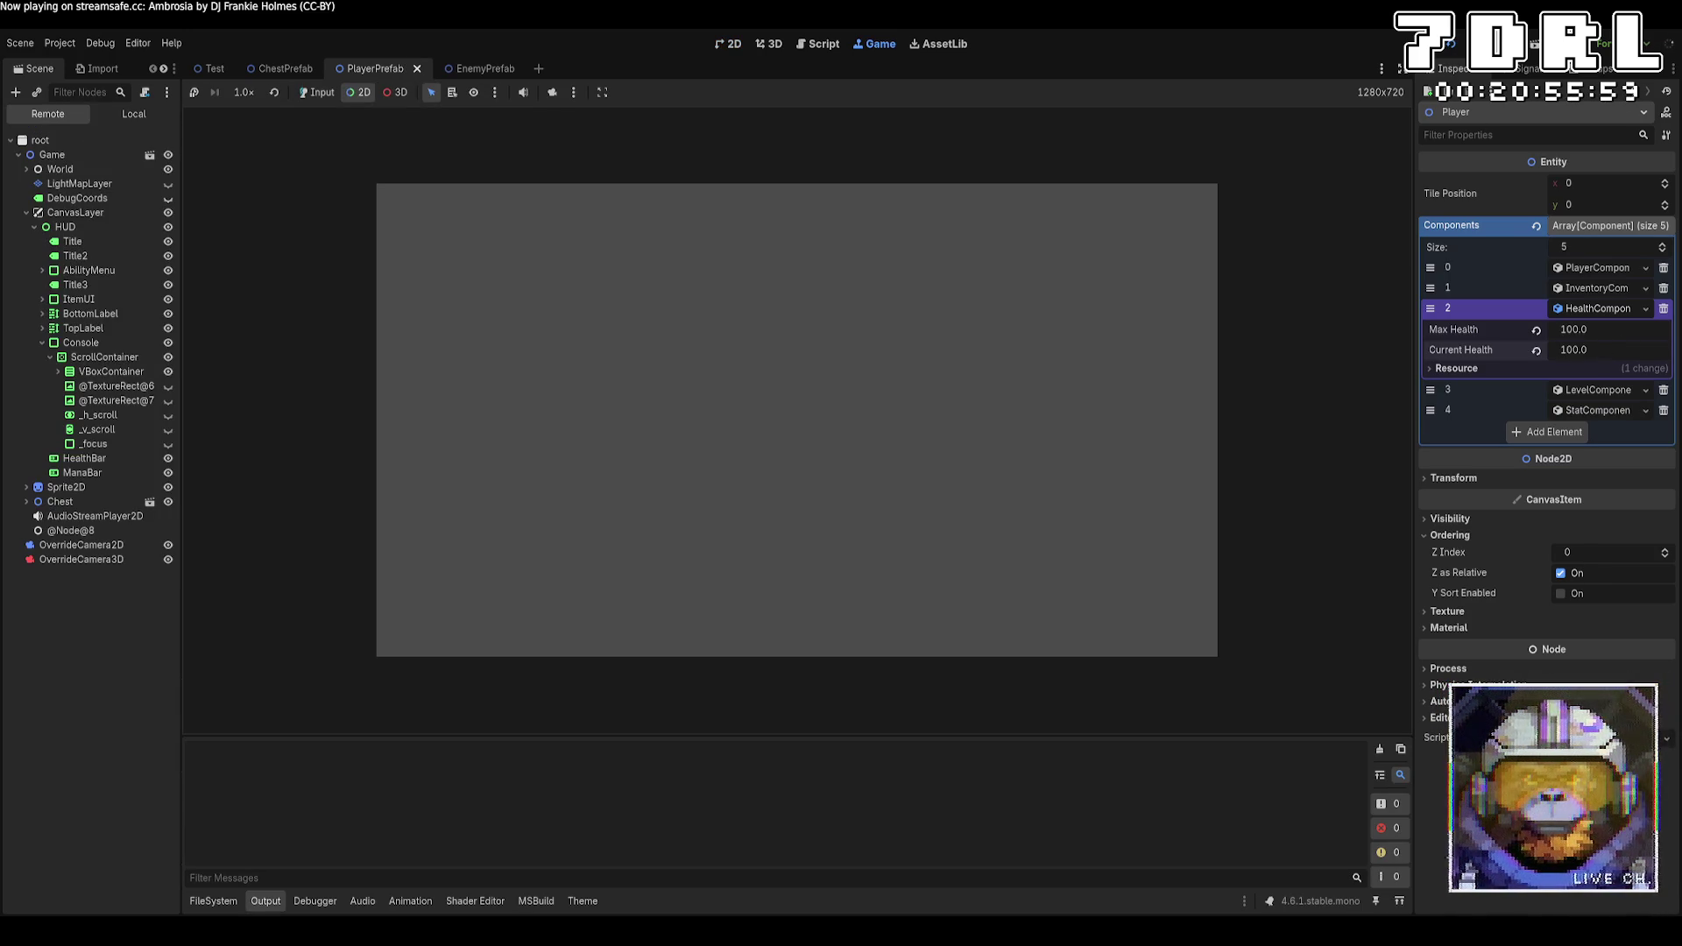
Choose Attack and strike the adjacent enemy several times, using Enter and clicks
click(517, 636)
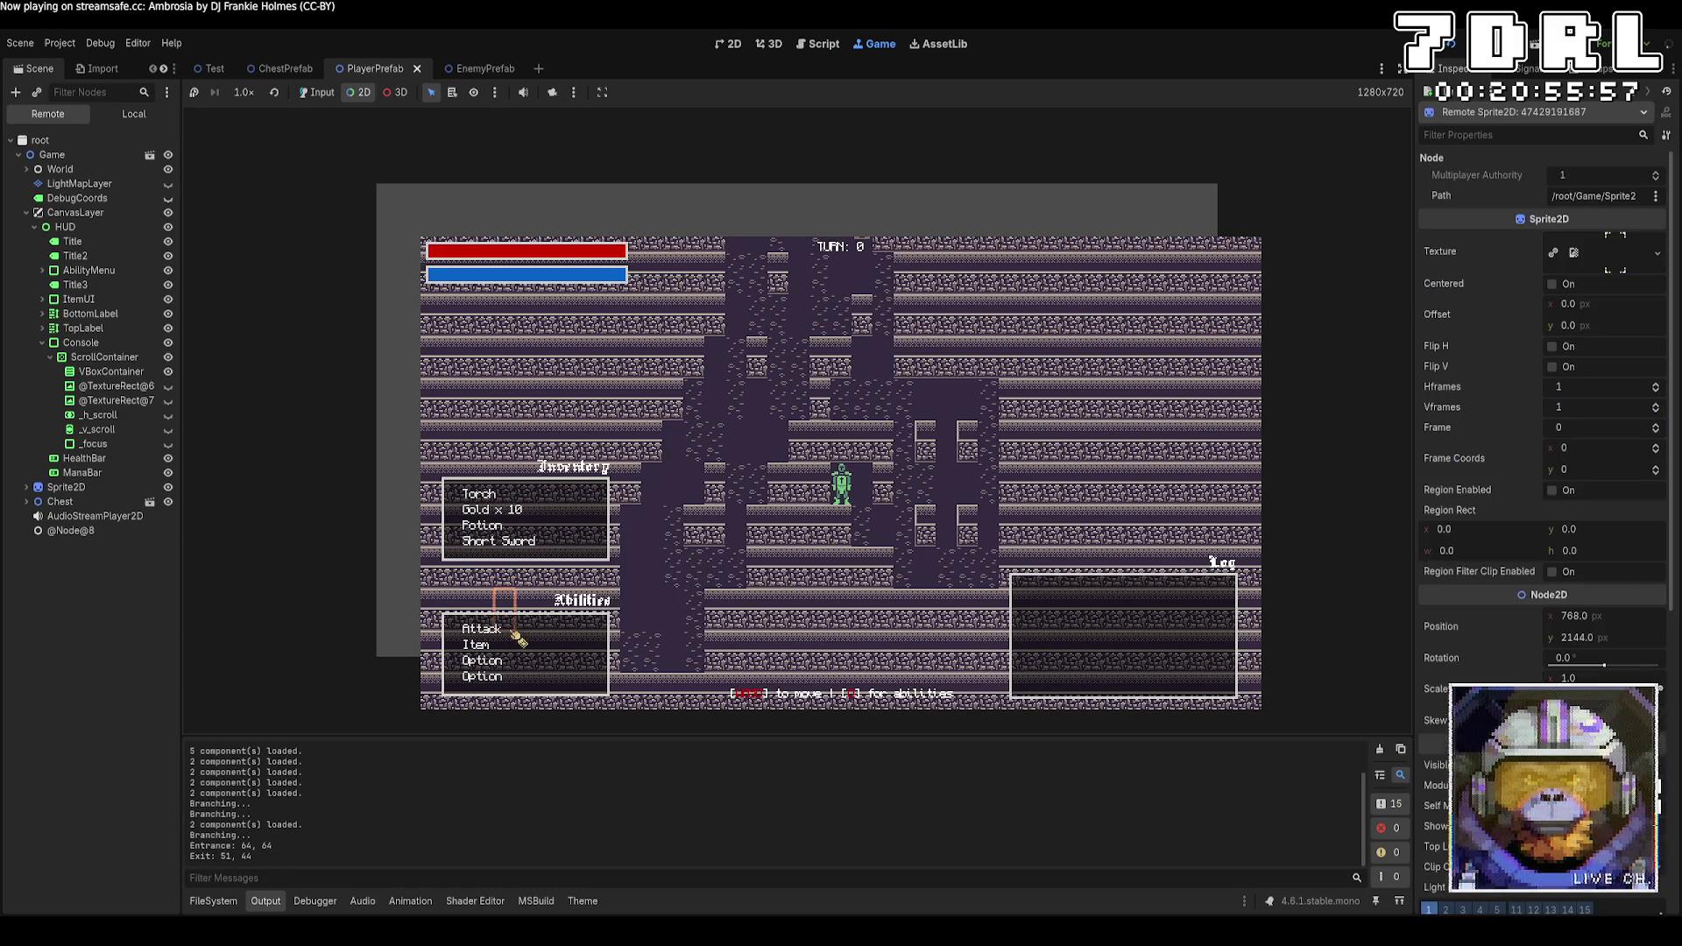
click(488, 631)
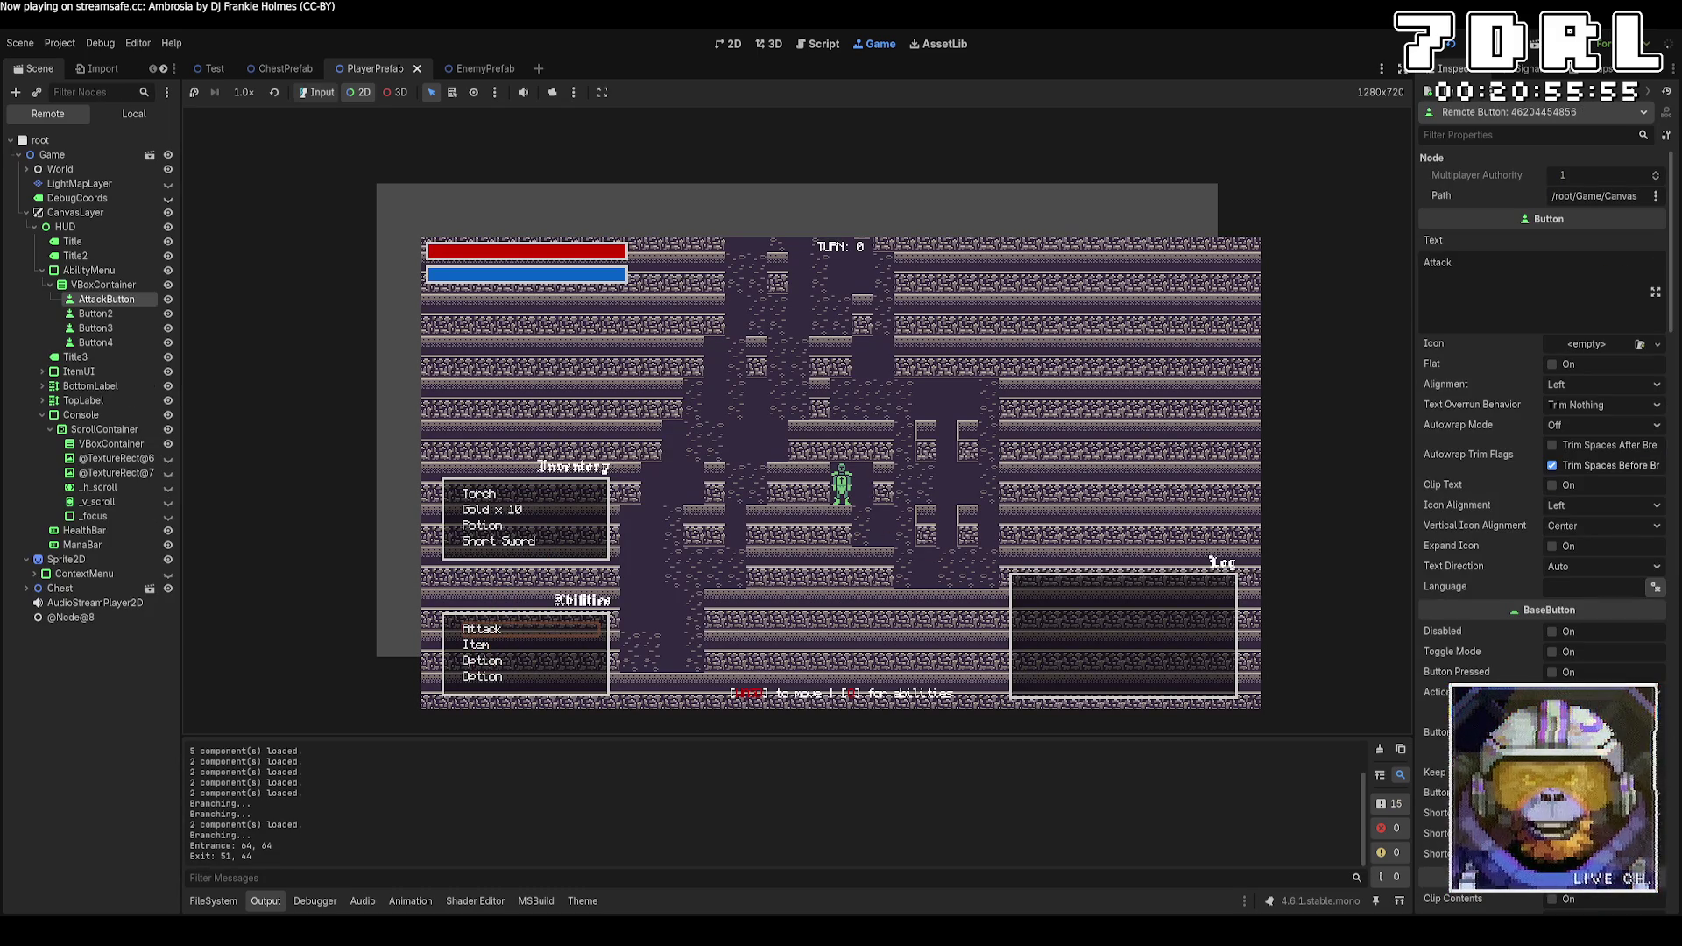
key(Return)
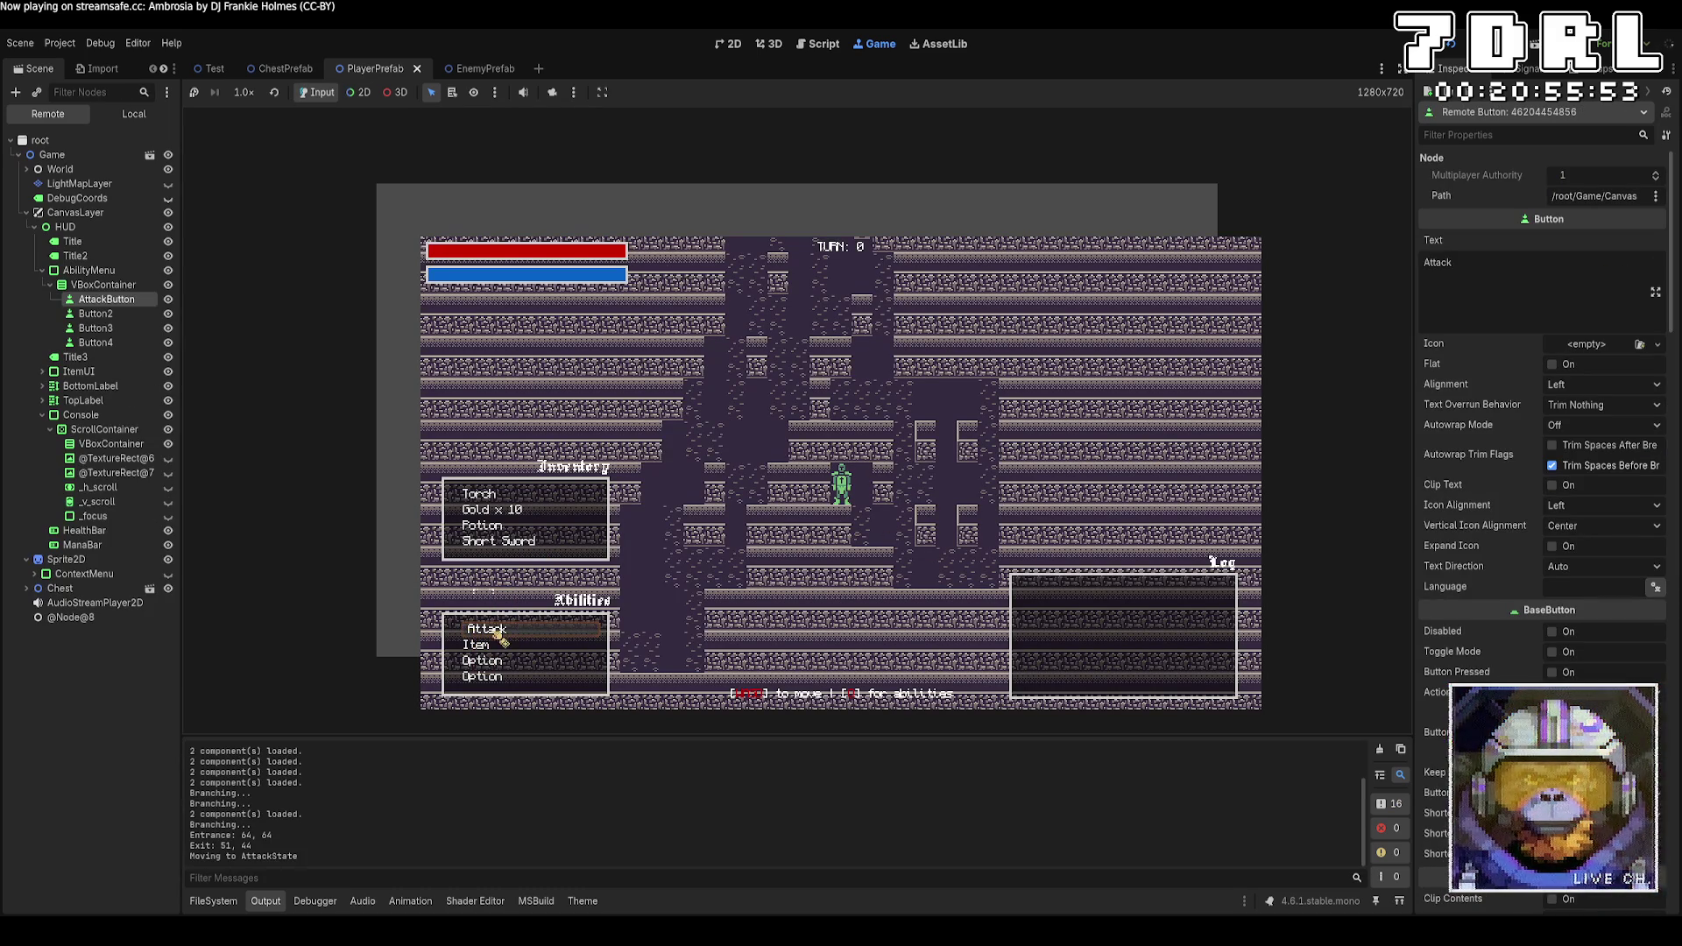
key(Return)
key(Return)
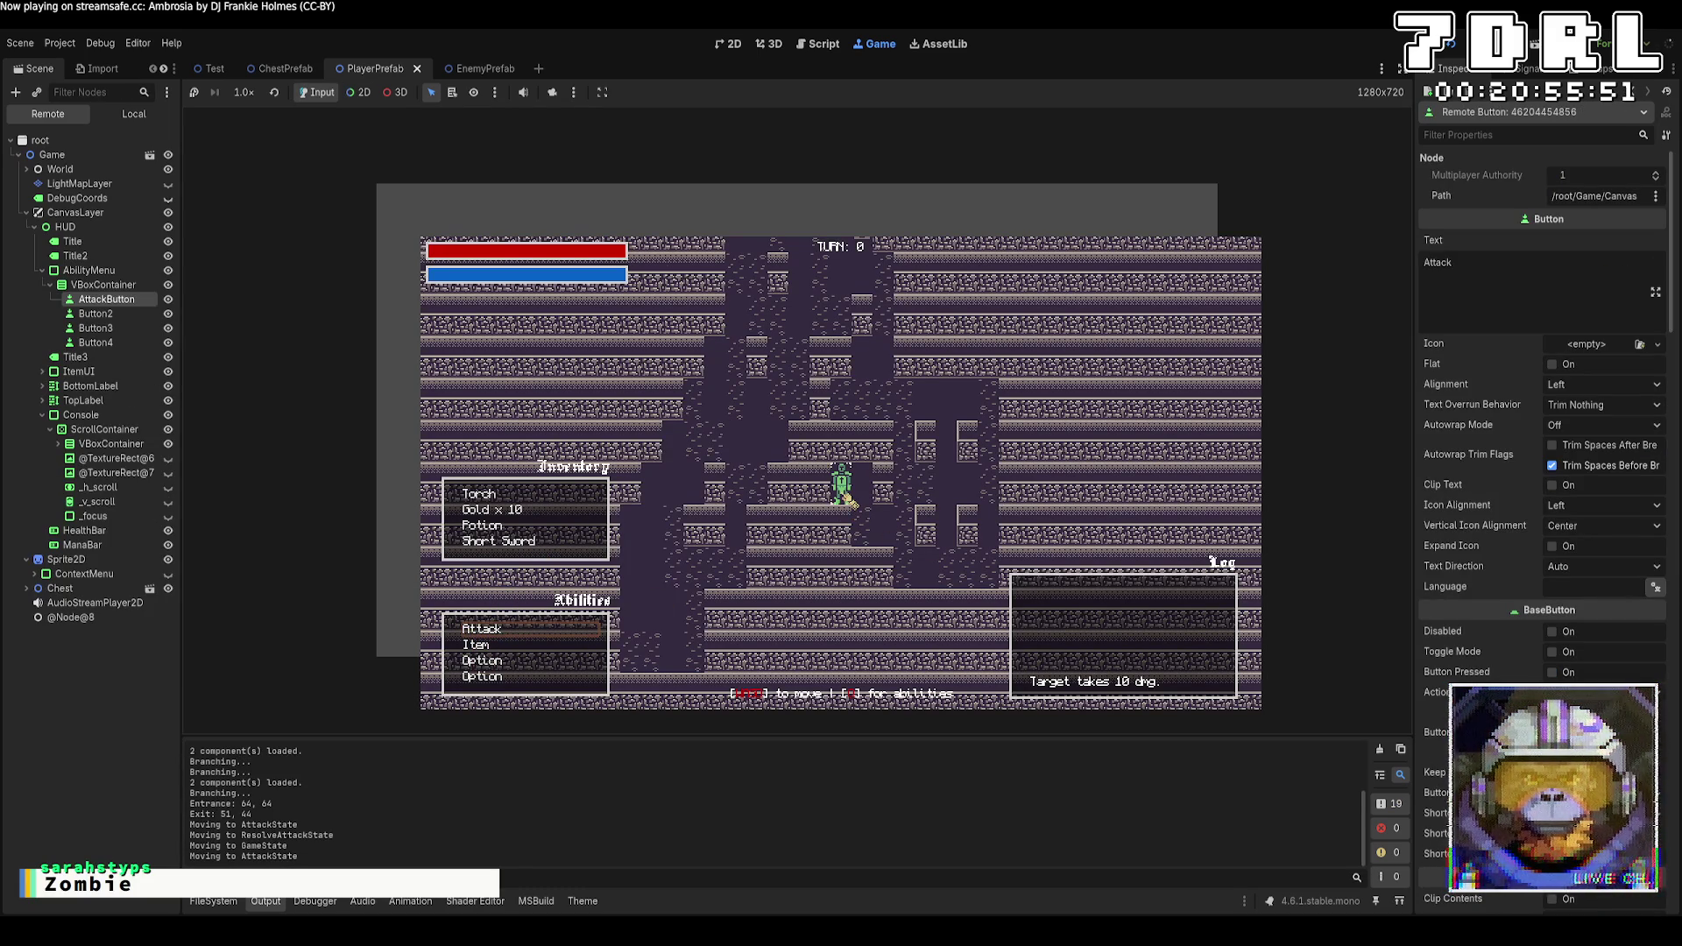
key(Return)
click(545, 628)
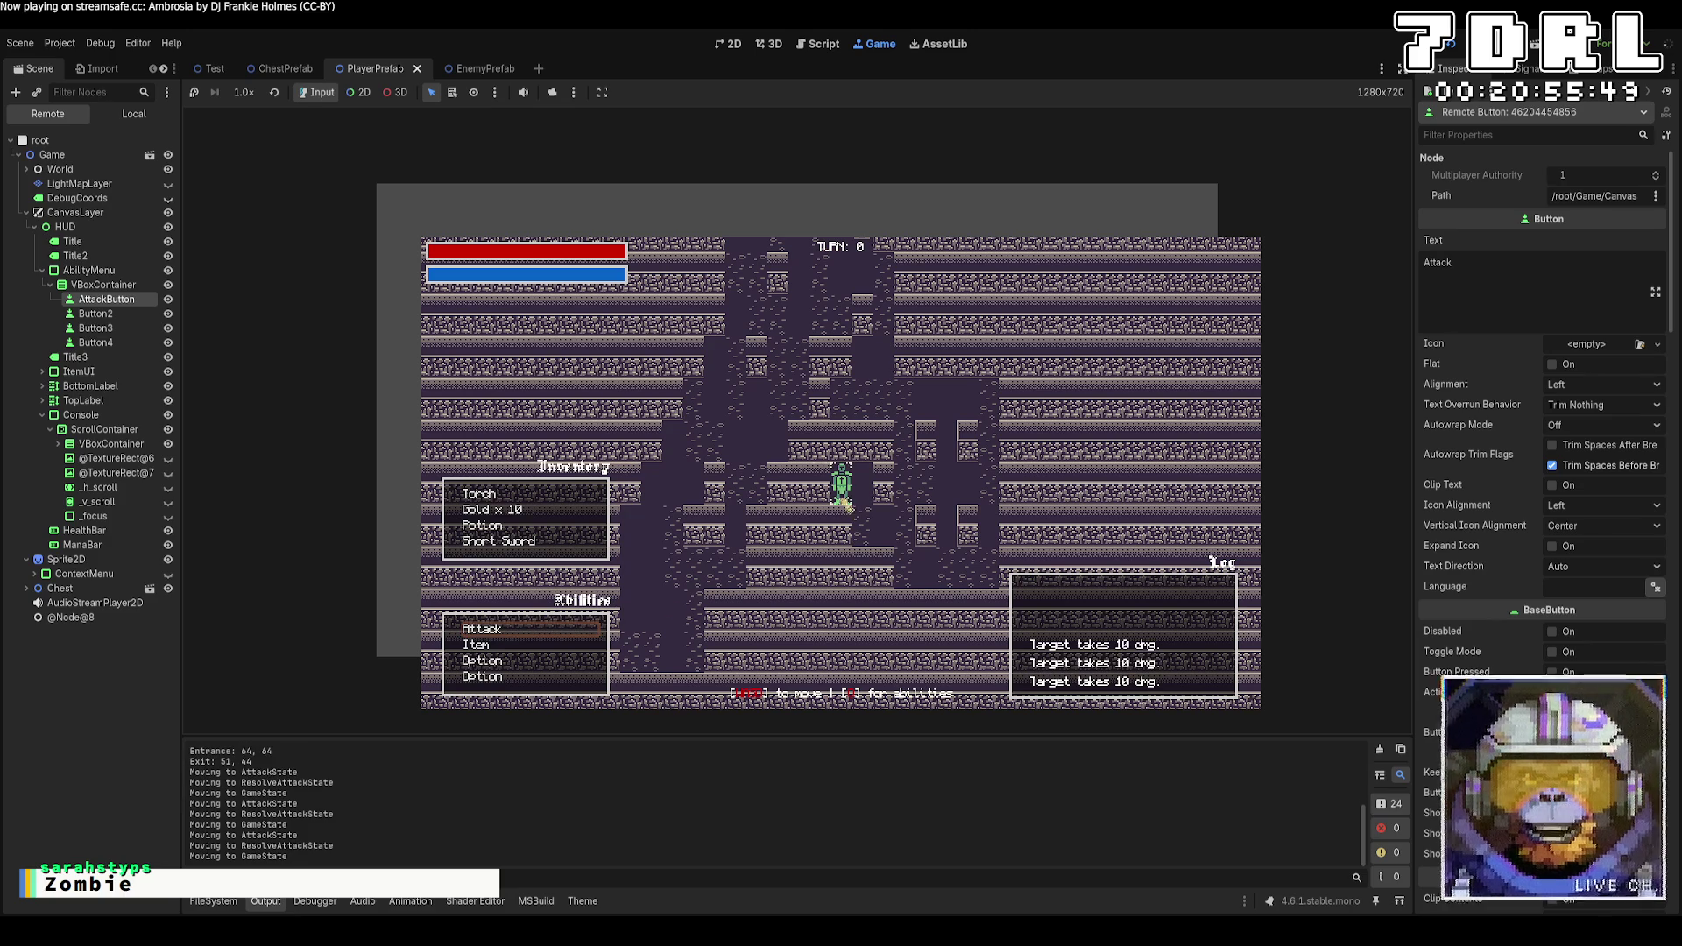
click(523, 639)
Keep attacking the enemy until it dies, then scroll the log to check the 10-damage entries
click(844, 482)
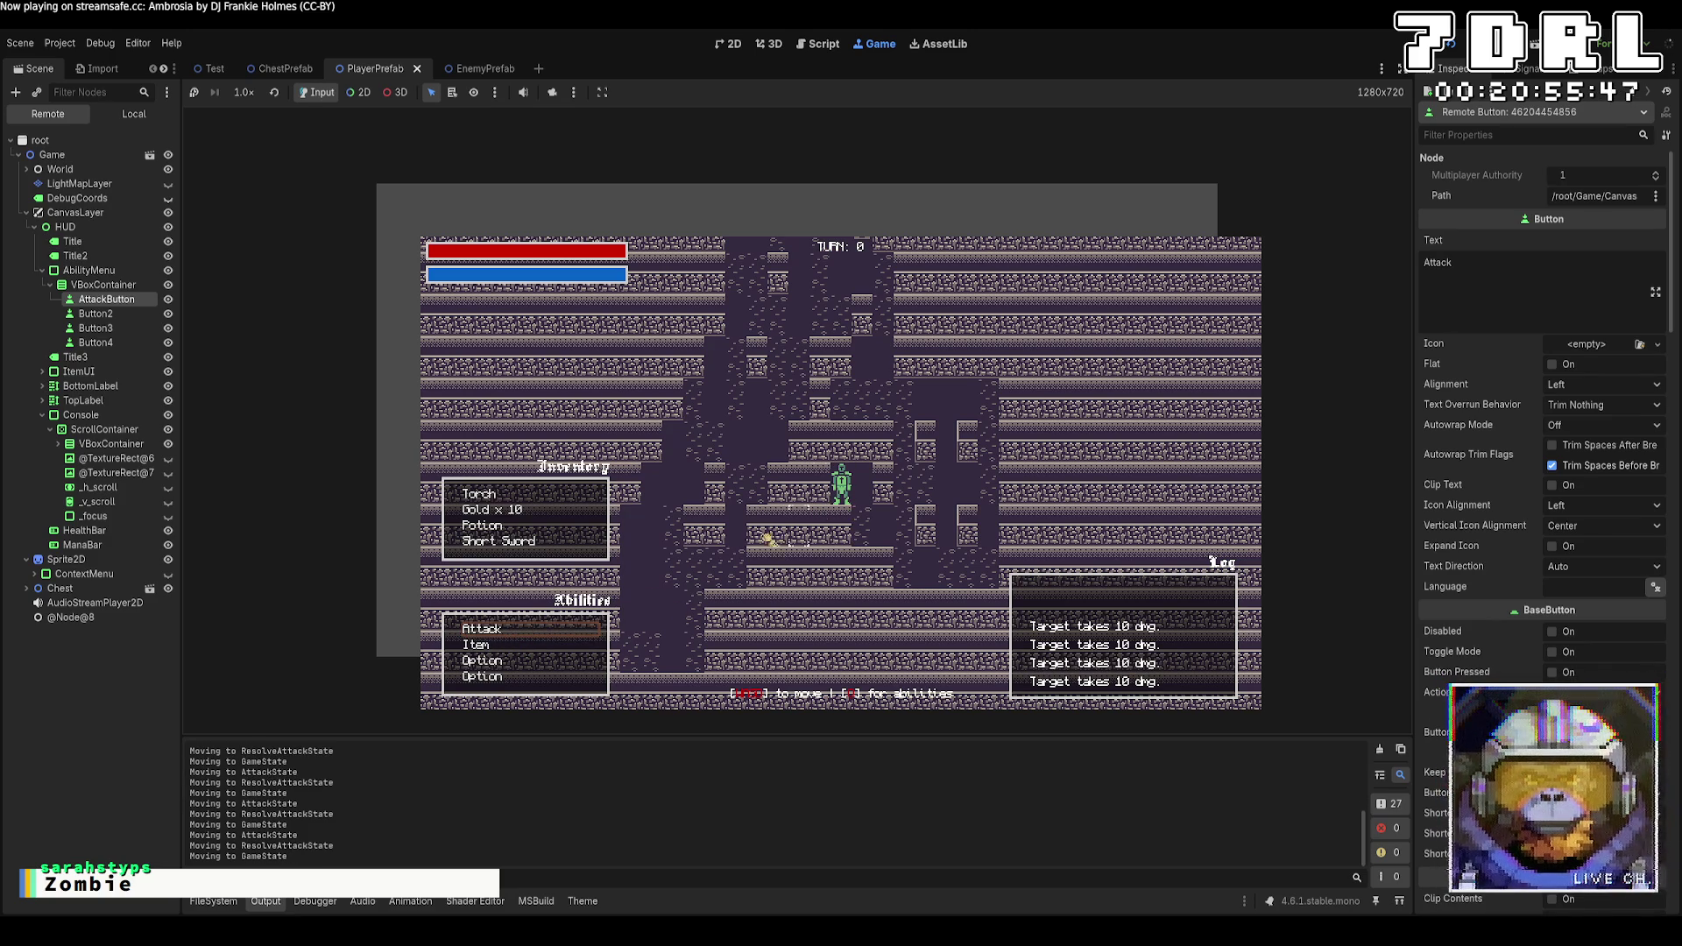
click(552, 635)
click(844, 482)
click(552, 632)
click(841, 484)
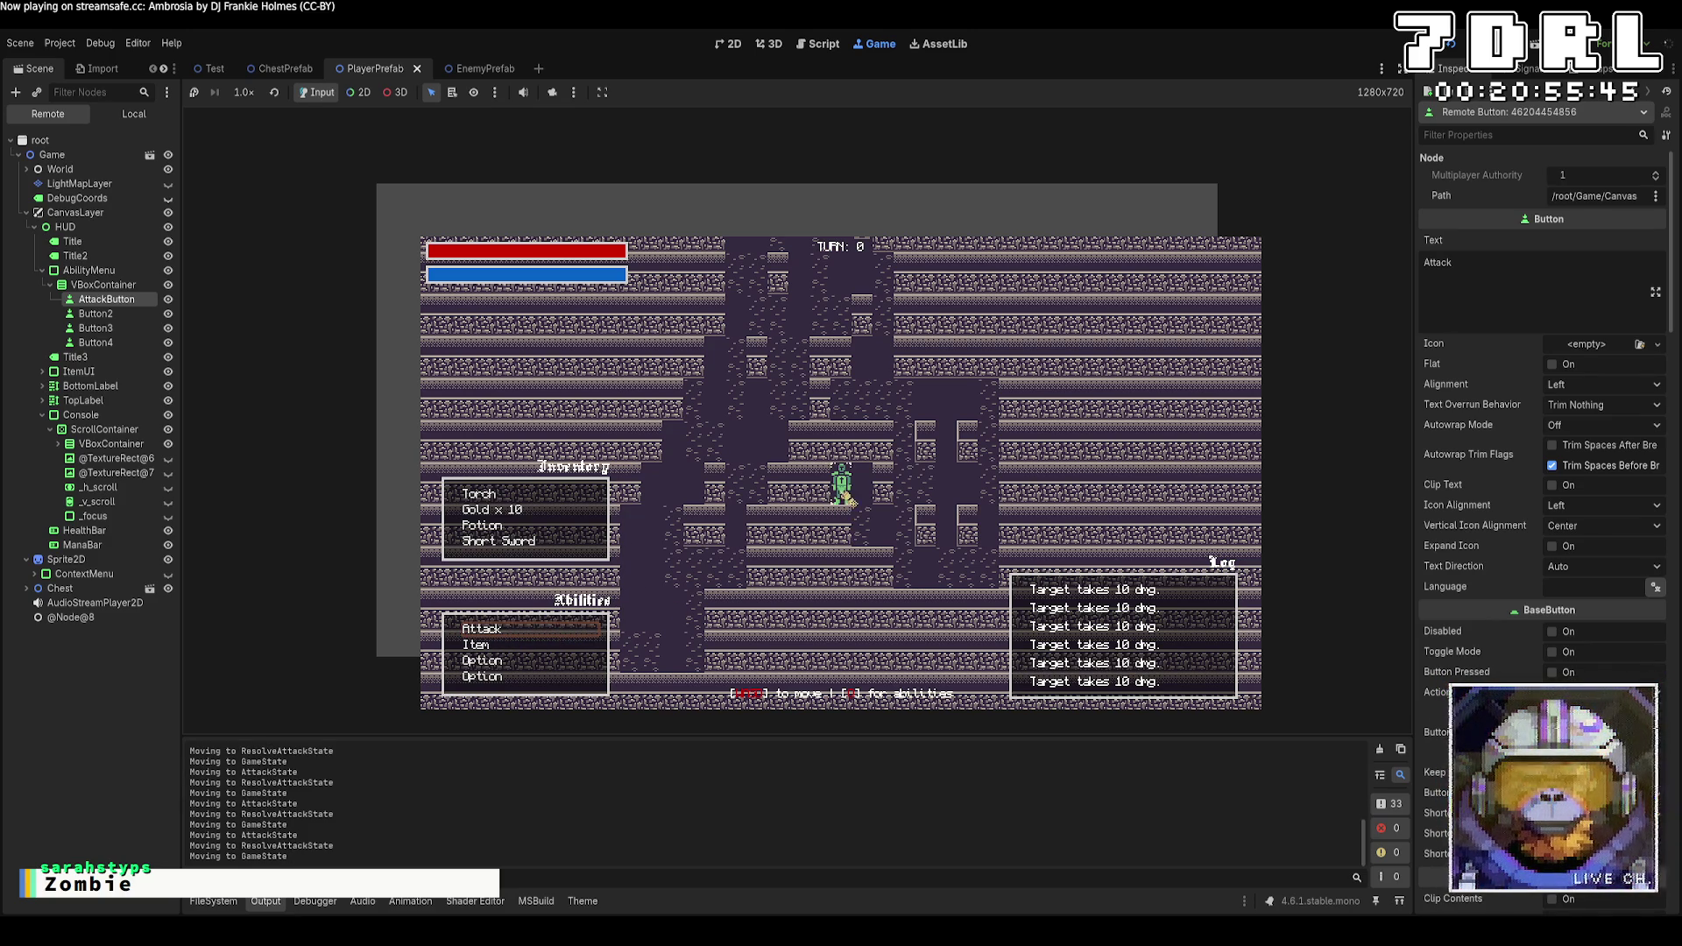
click(578, 632)
click(841, 482)
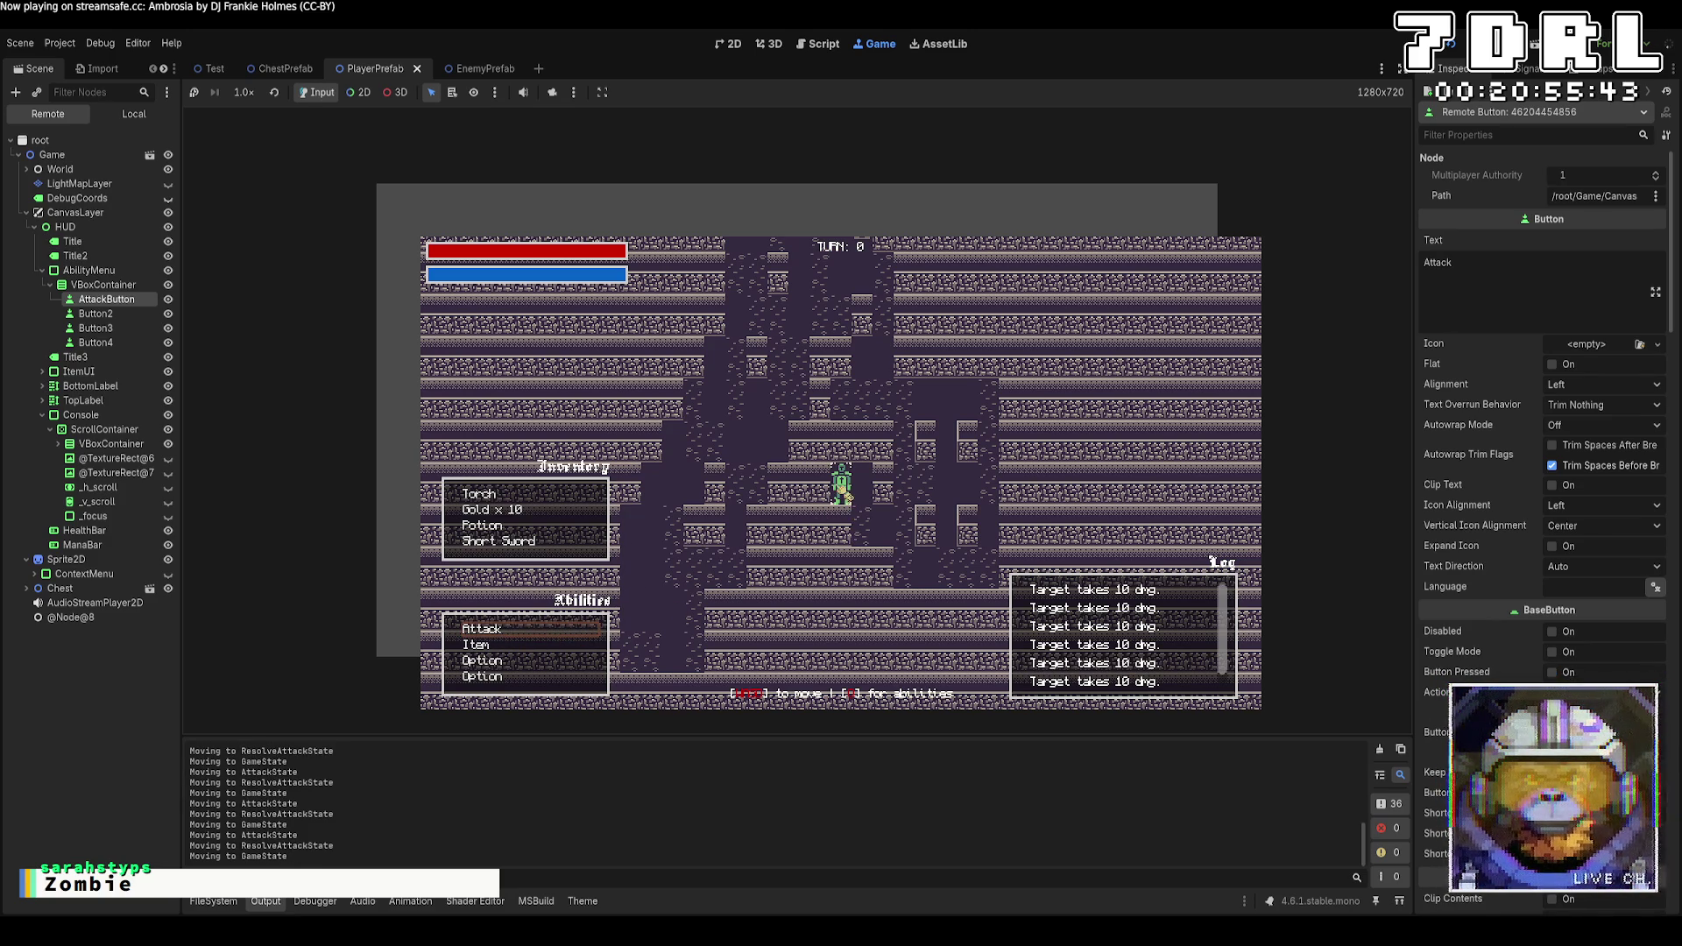
click(575, 634)
click(854, 512)
click(555, 631)
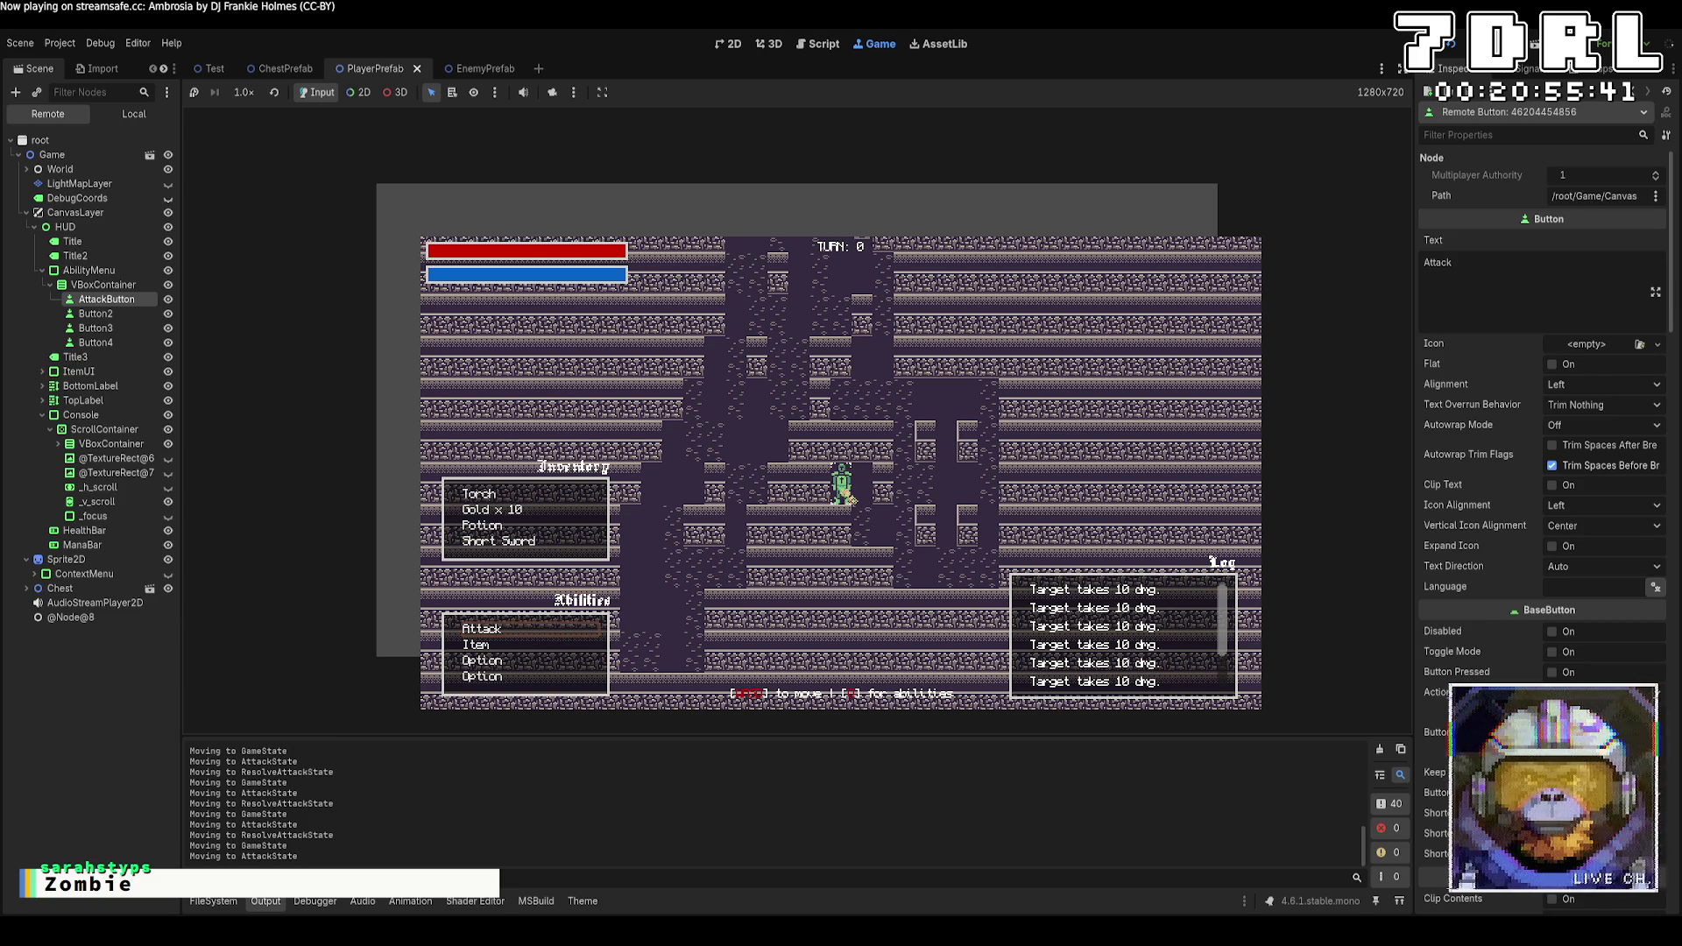
click(844, 481)
click(551, 627)
click(846, 492)
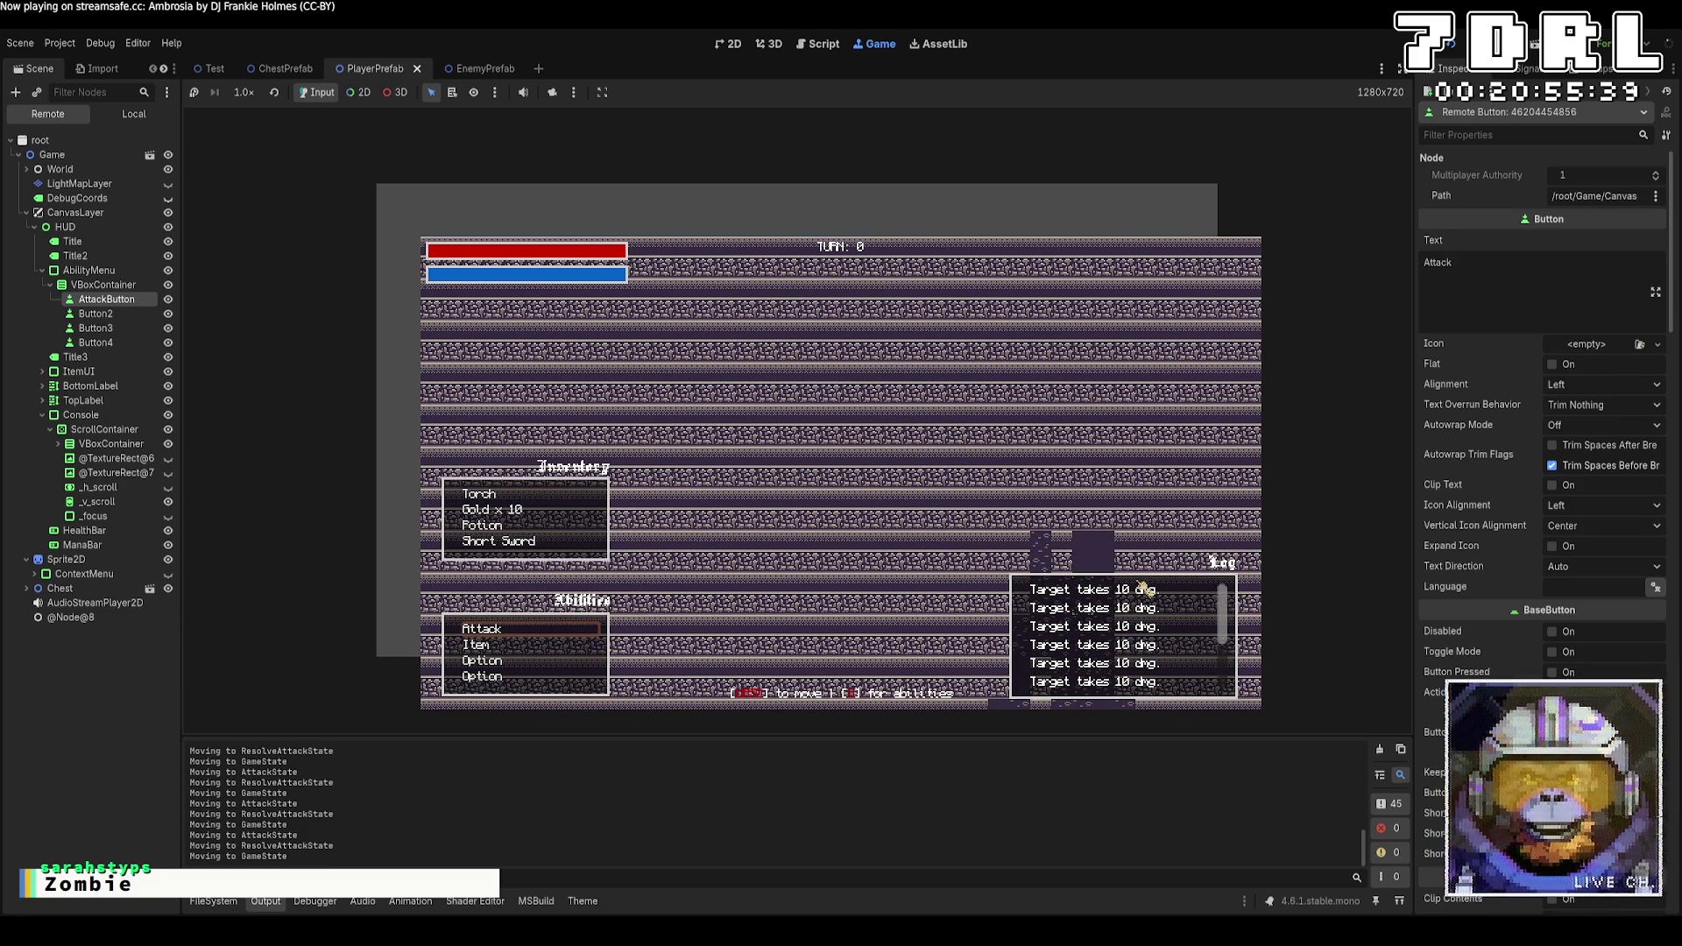
drag(1224, 611, 1225, 683)
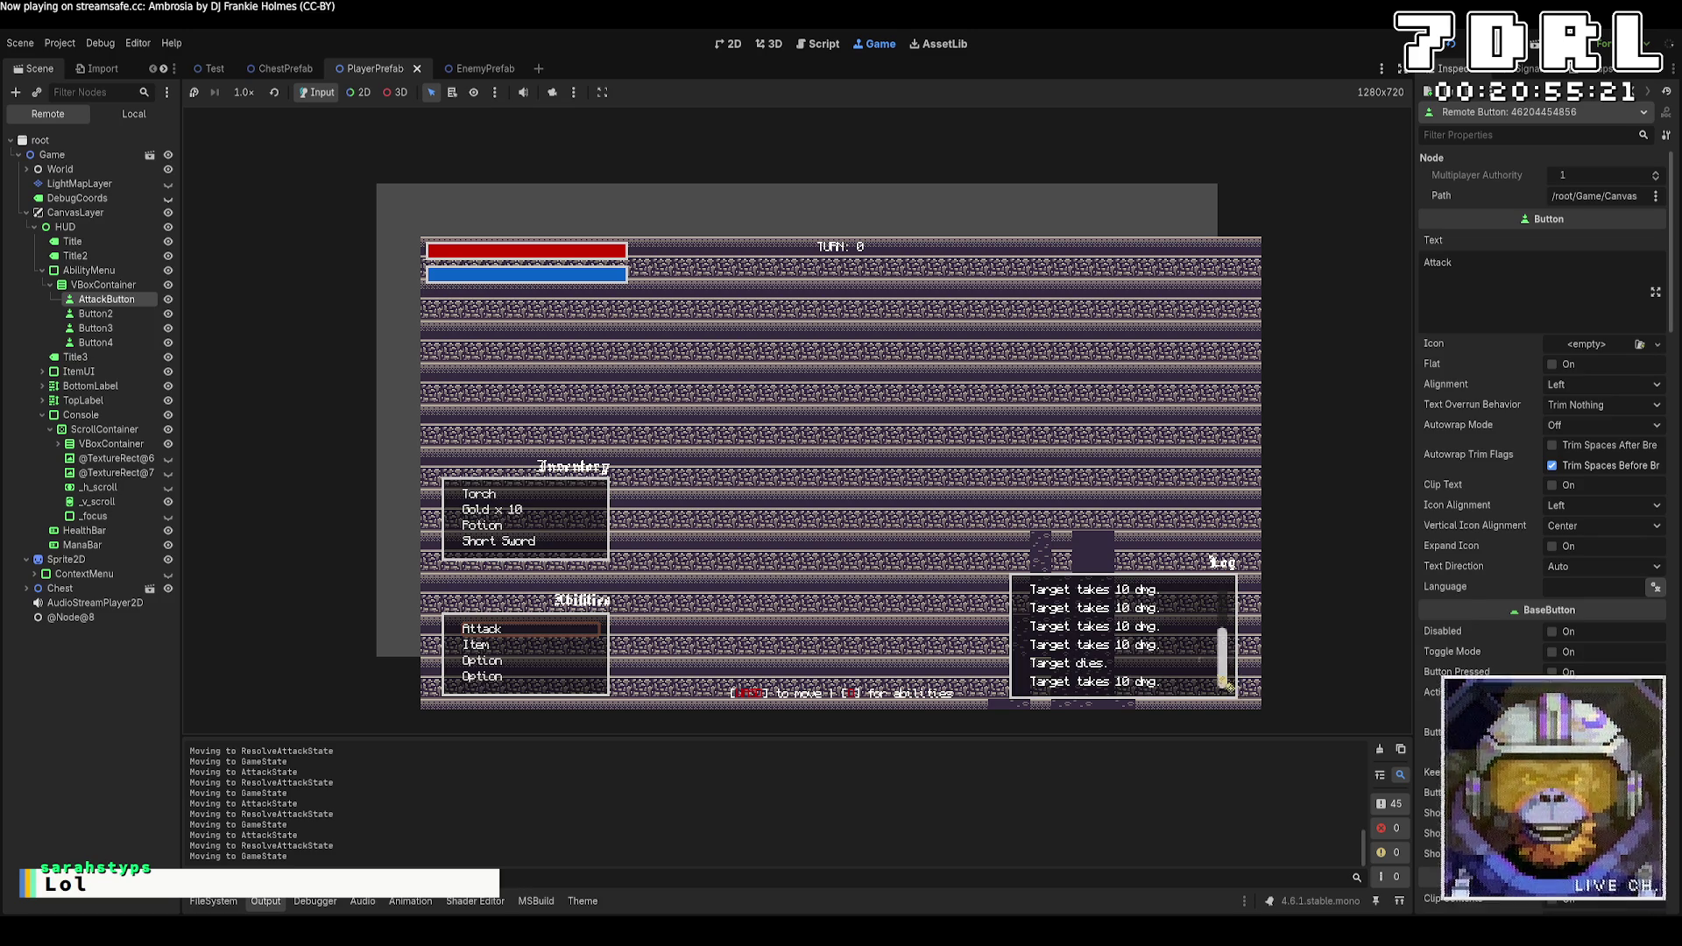
drag(1230, 672, 1228, 628)
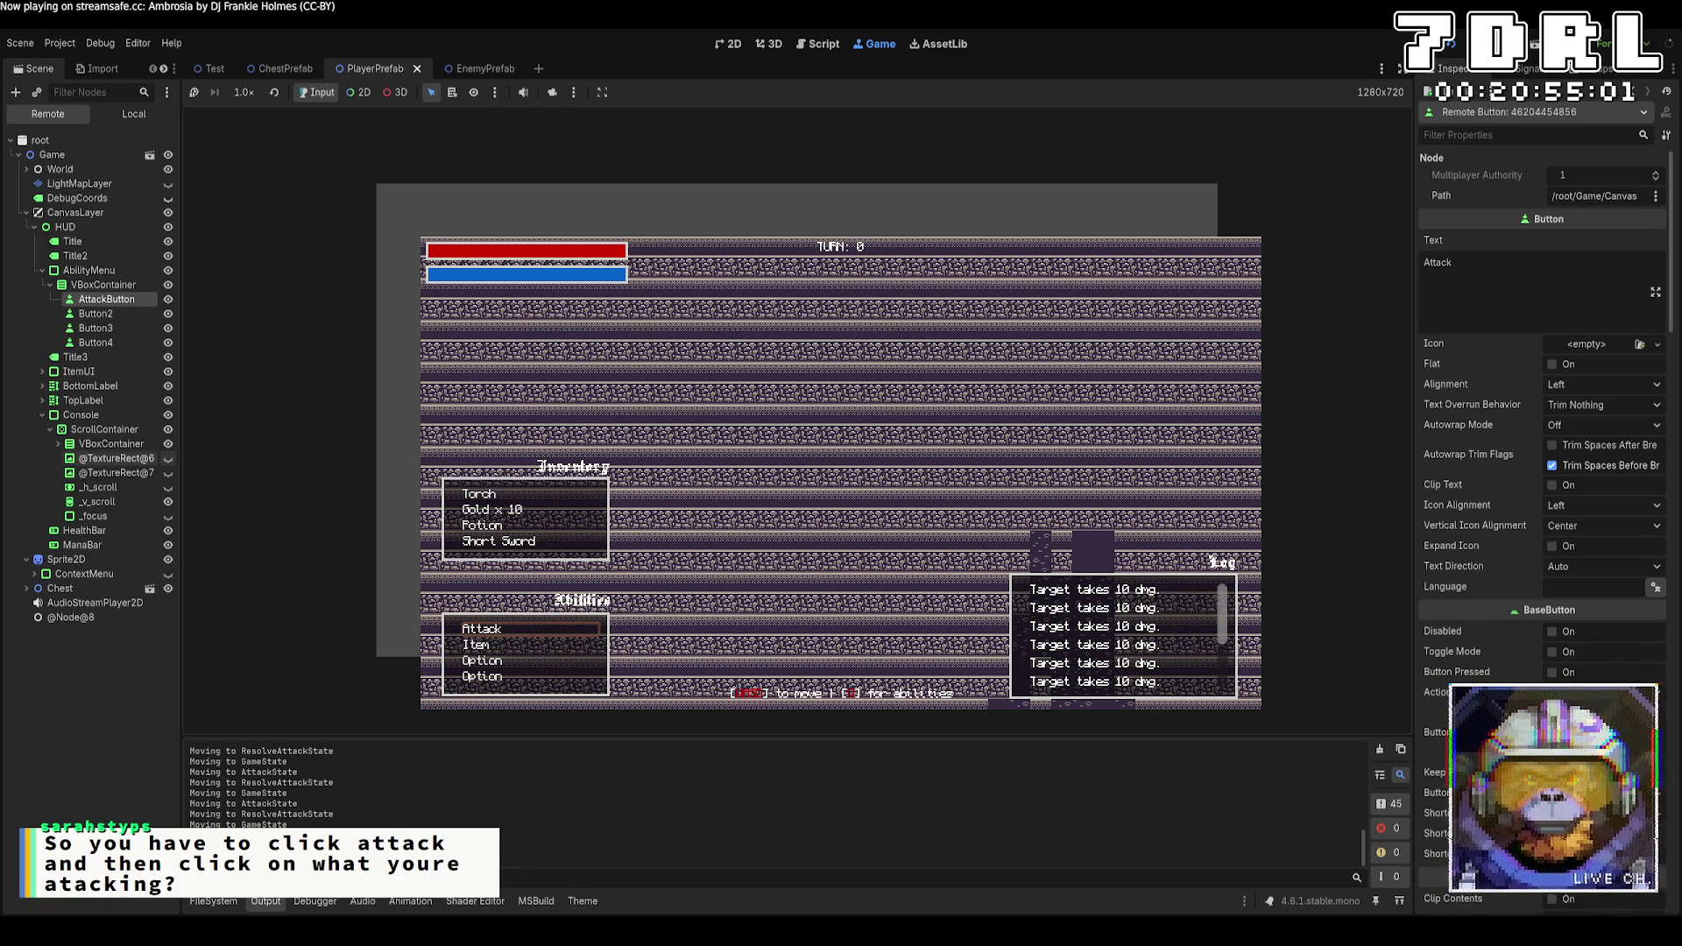
Inspect the log panel's image, scrollbar and ScrollContainer nodes in the Remote scene tree
click(98, 474)
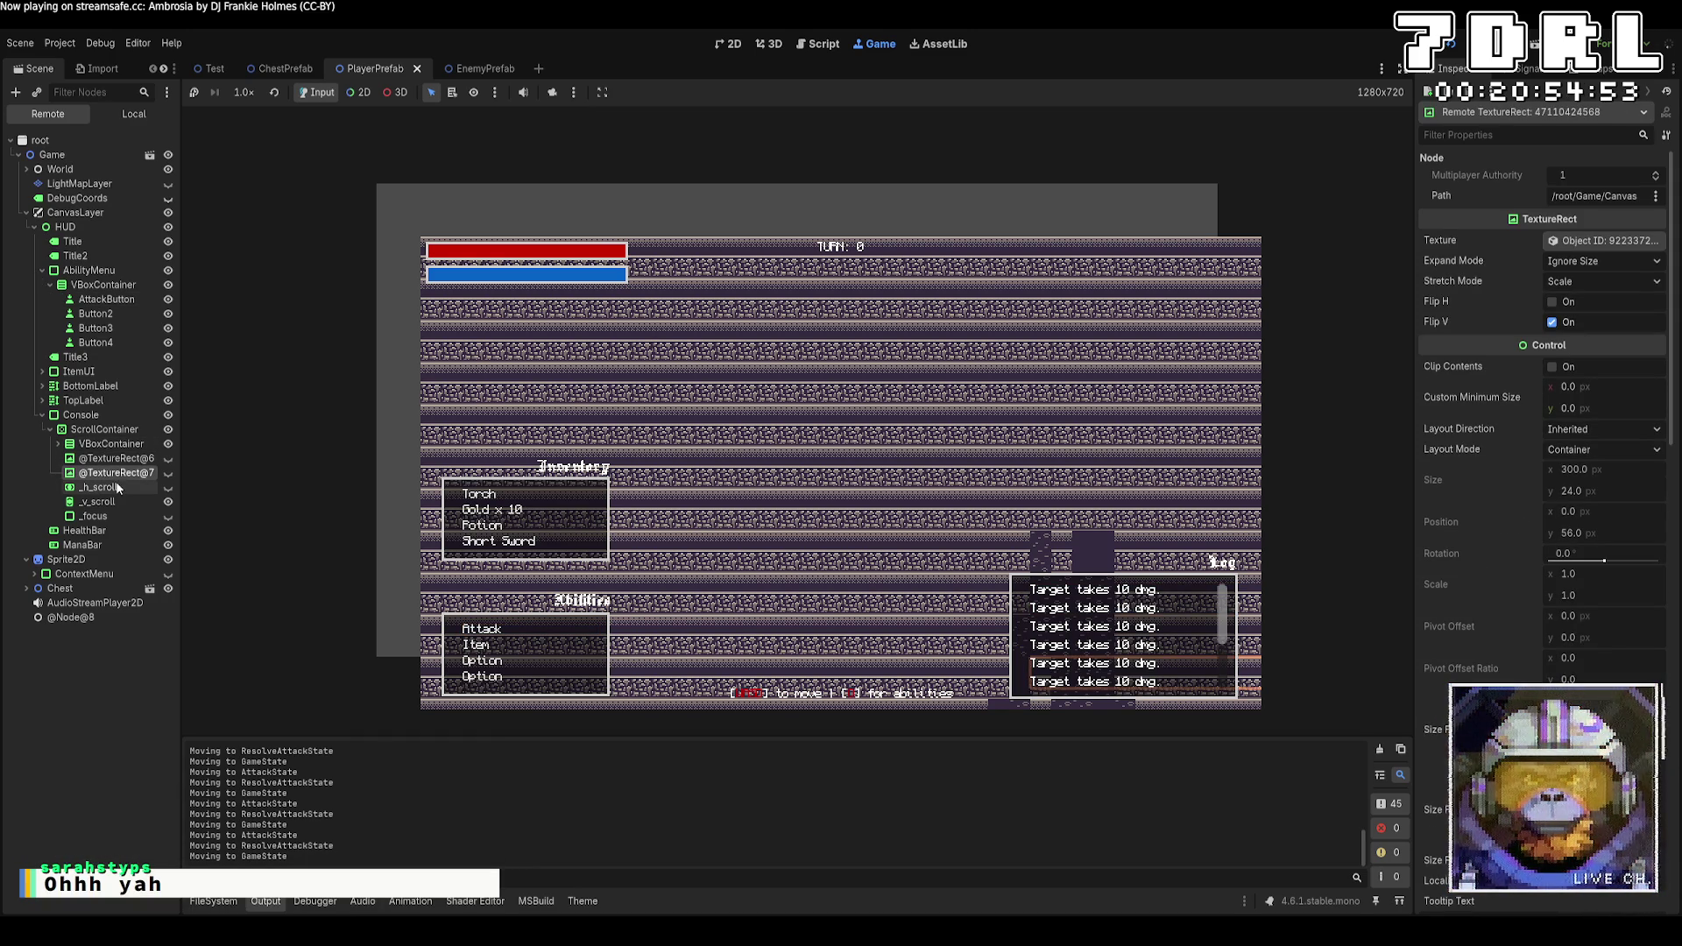
scroll(1422, 620, down, 15)
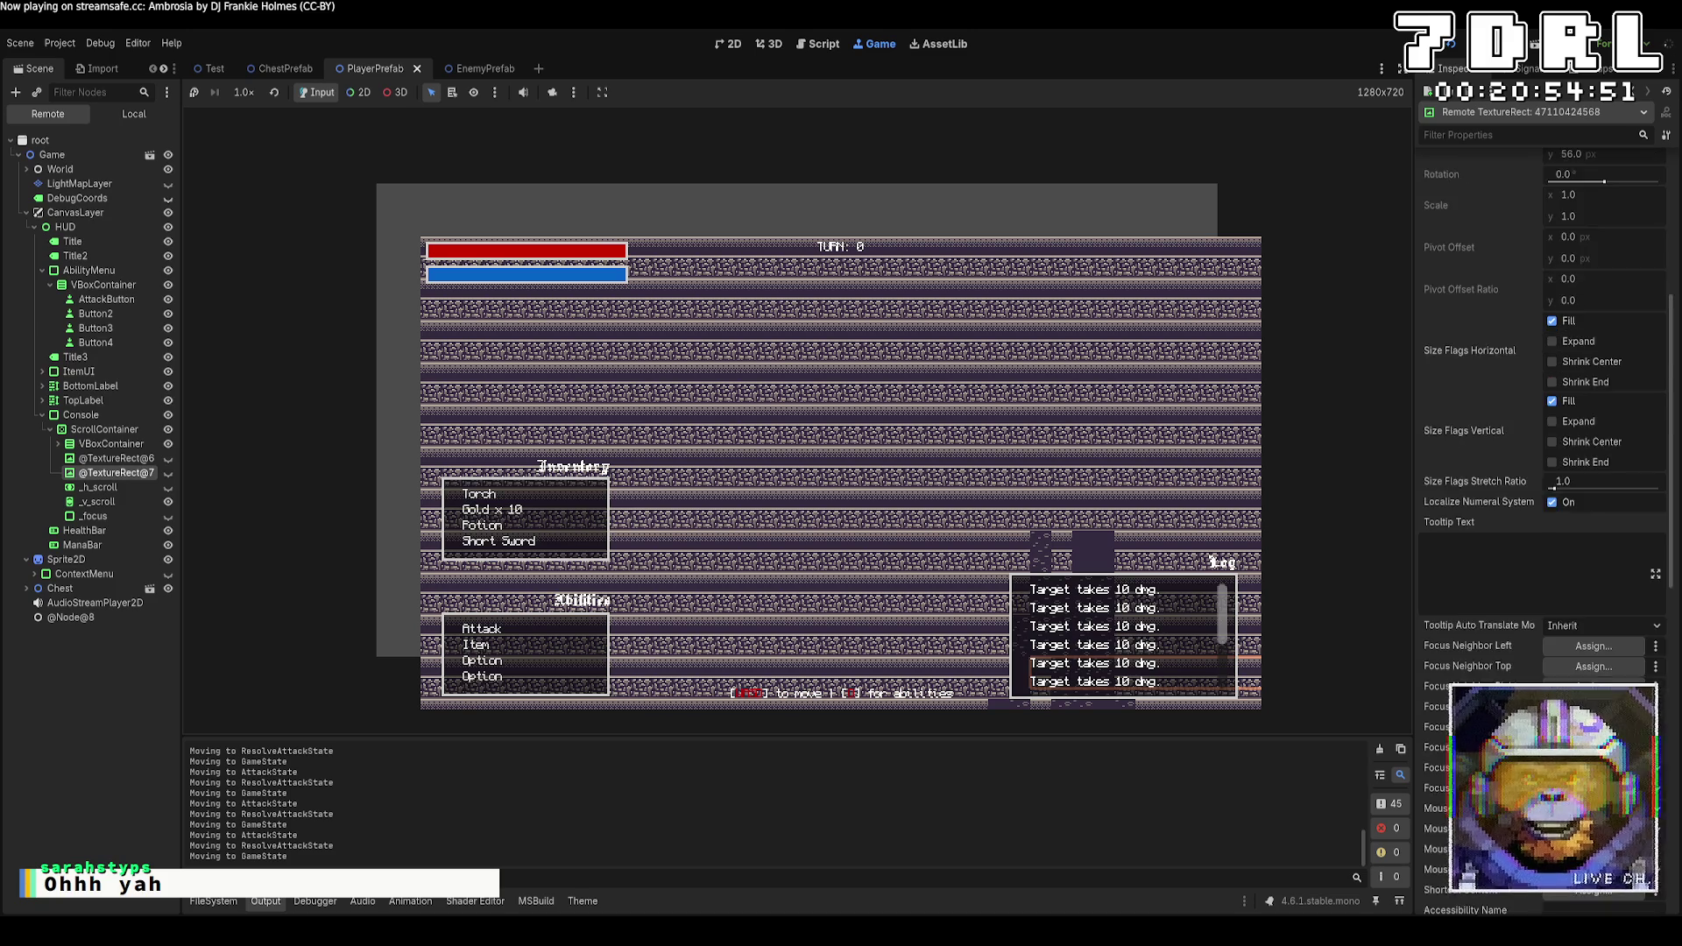
scroll(1542, 394, up, 15)
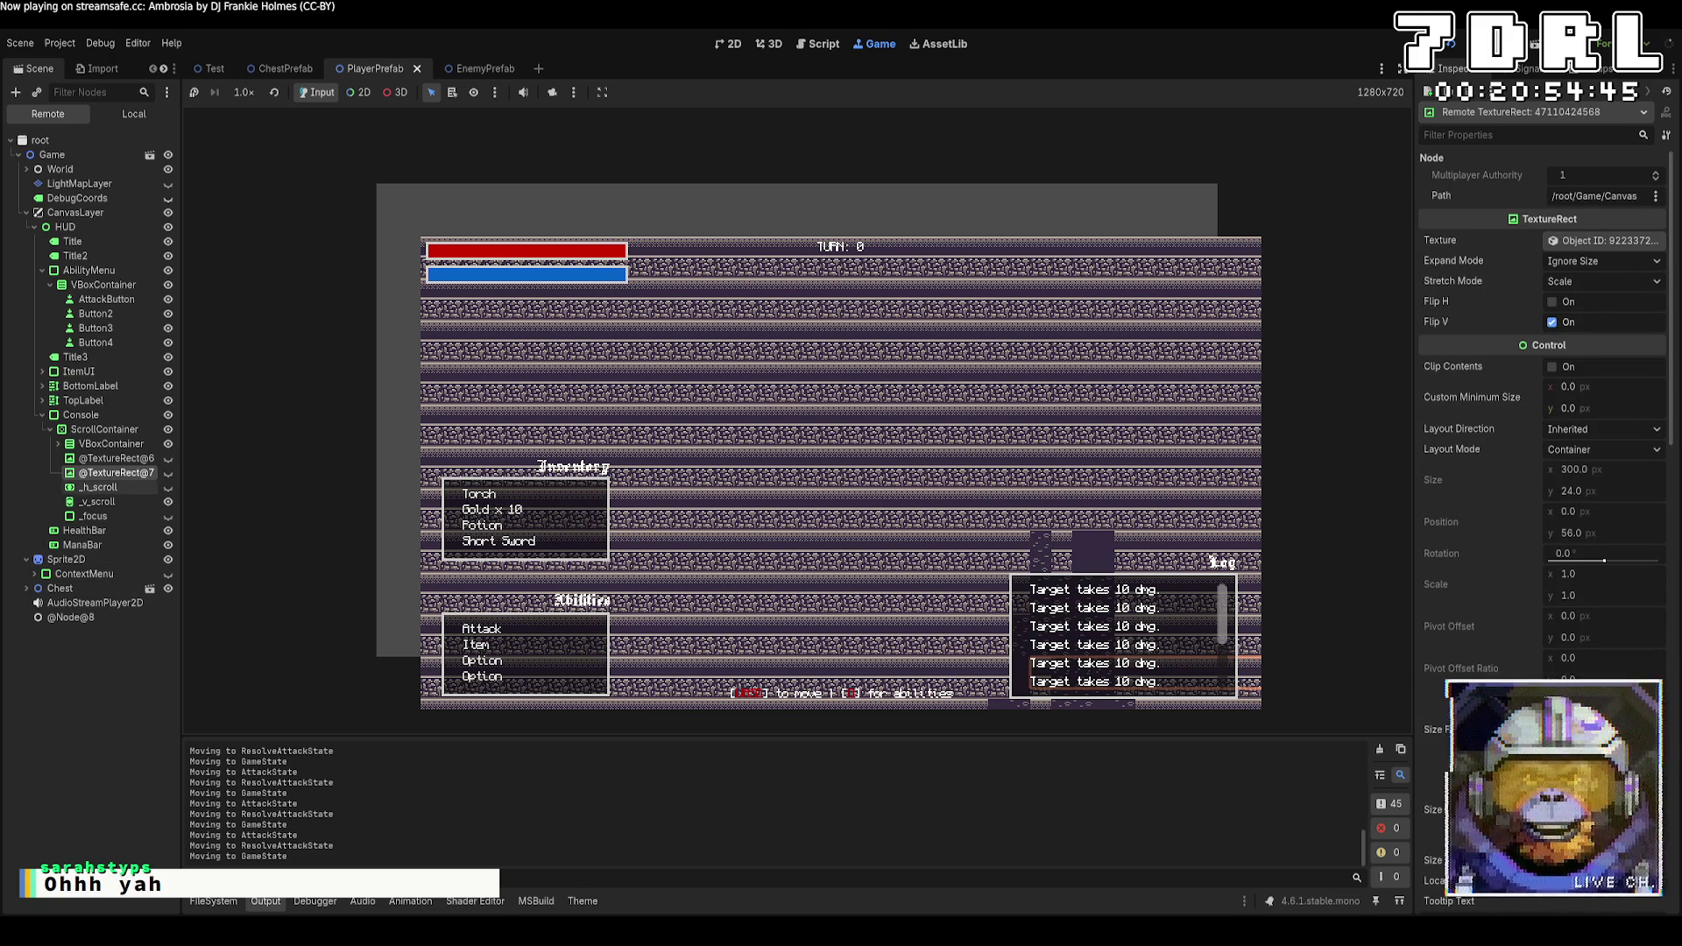
click(102, 459)
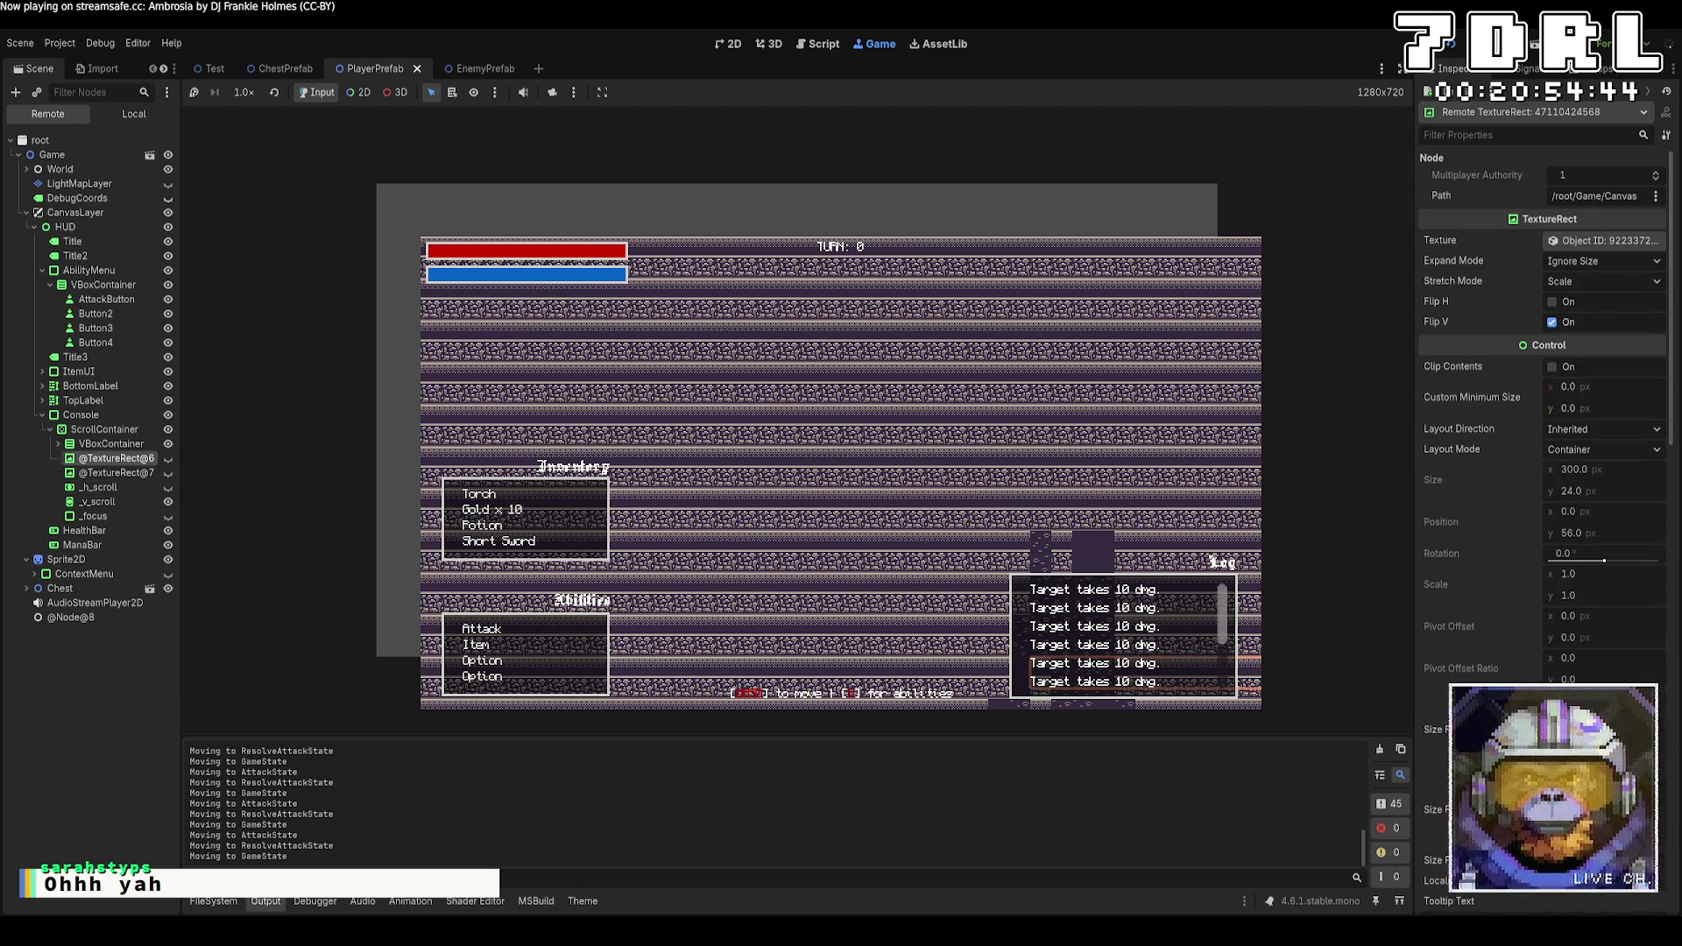
click(98, 501)
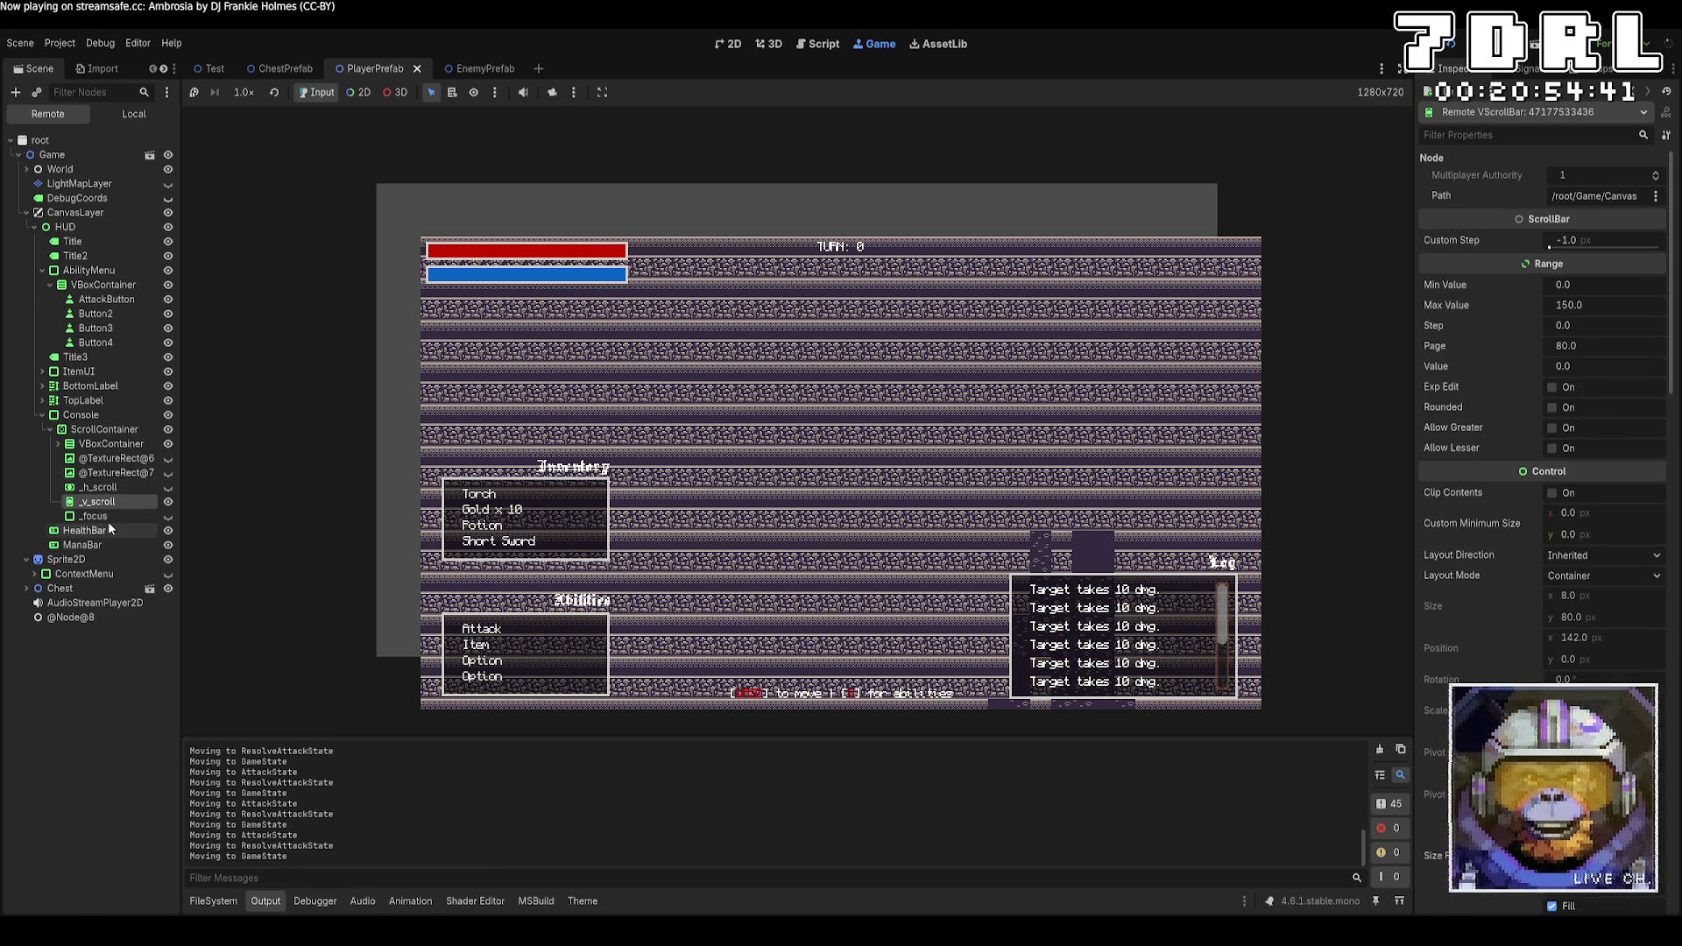
click(102, 428)
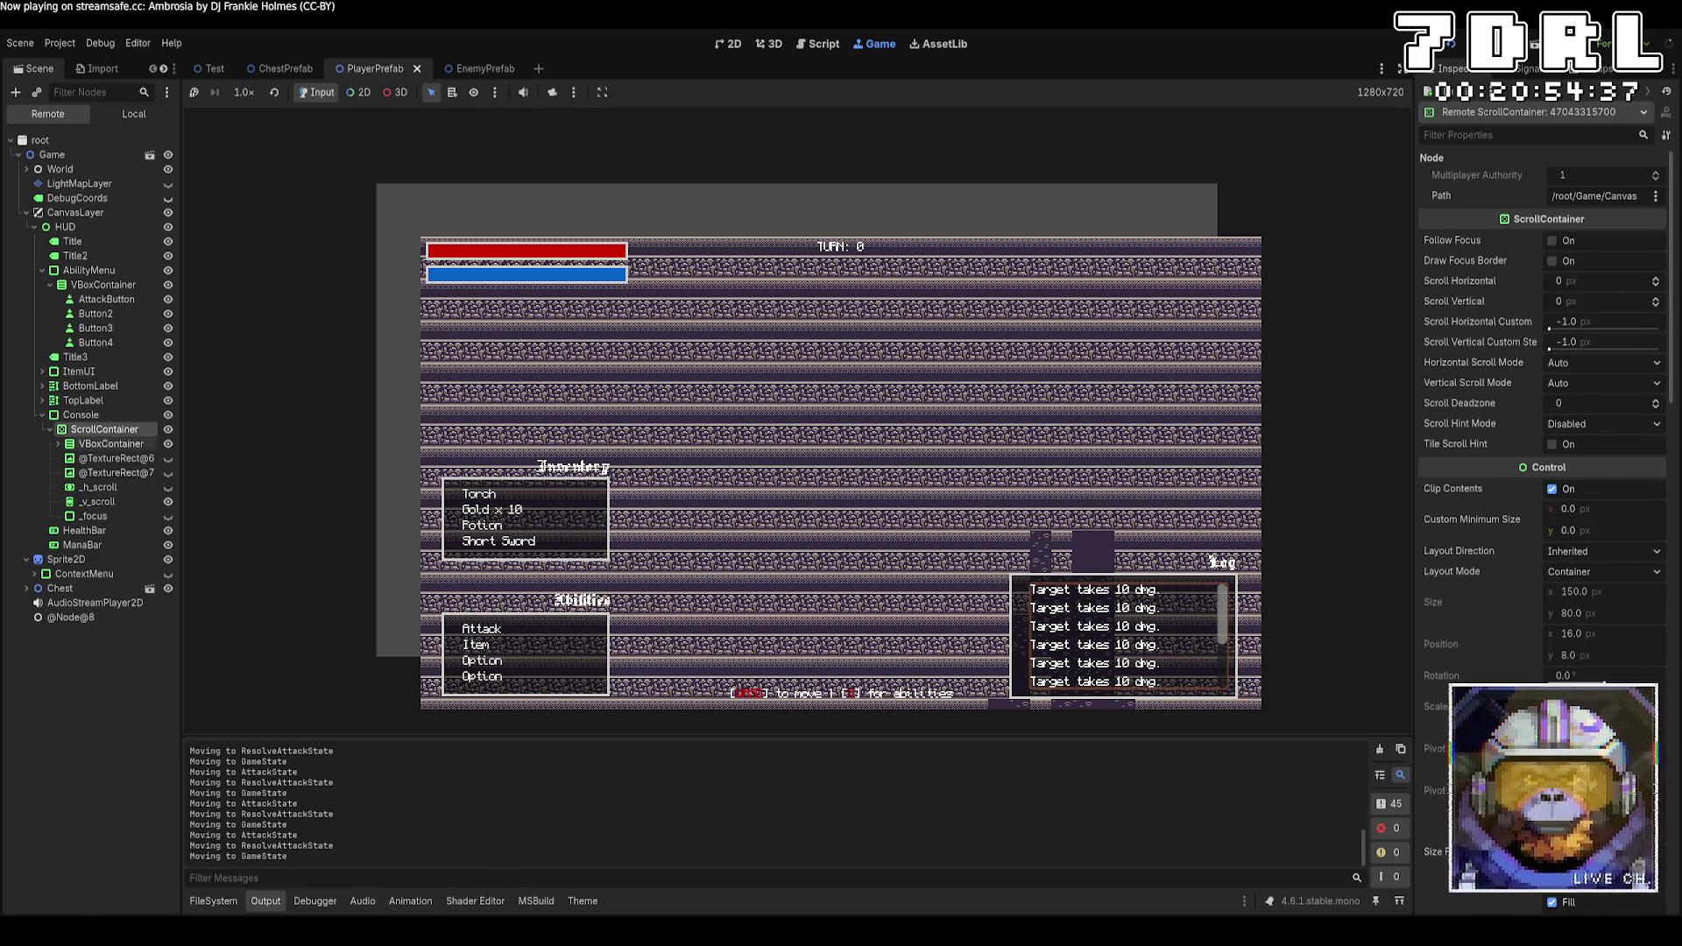
Select the log's VBoxContainer and set its Alignment to Begin
click(105, 443)
click(1592, 237)
click(1584, 262)
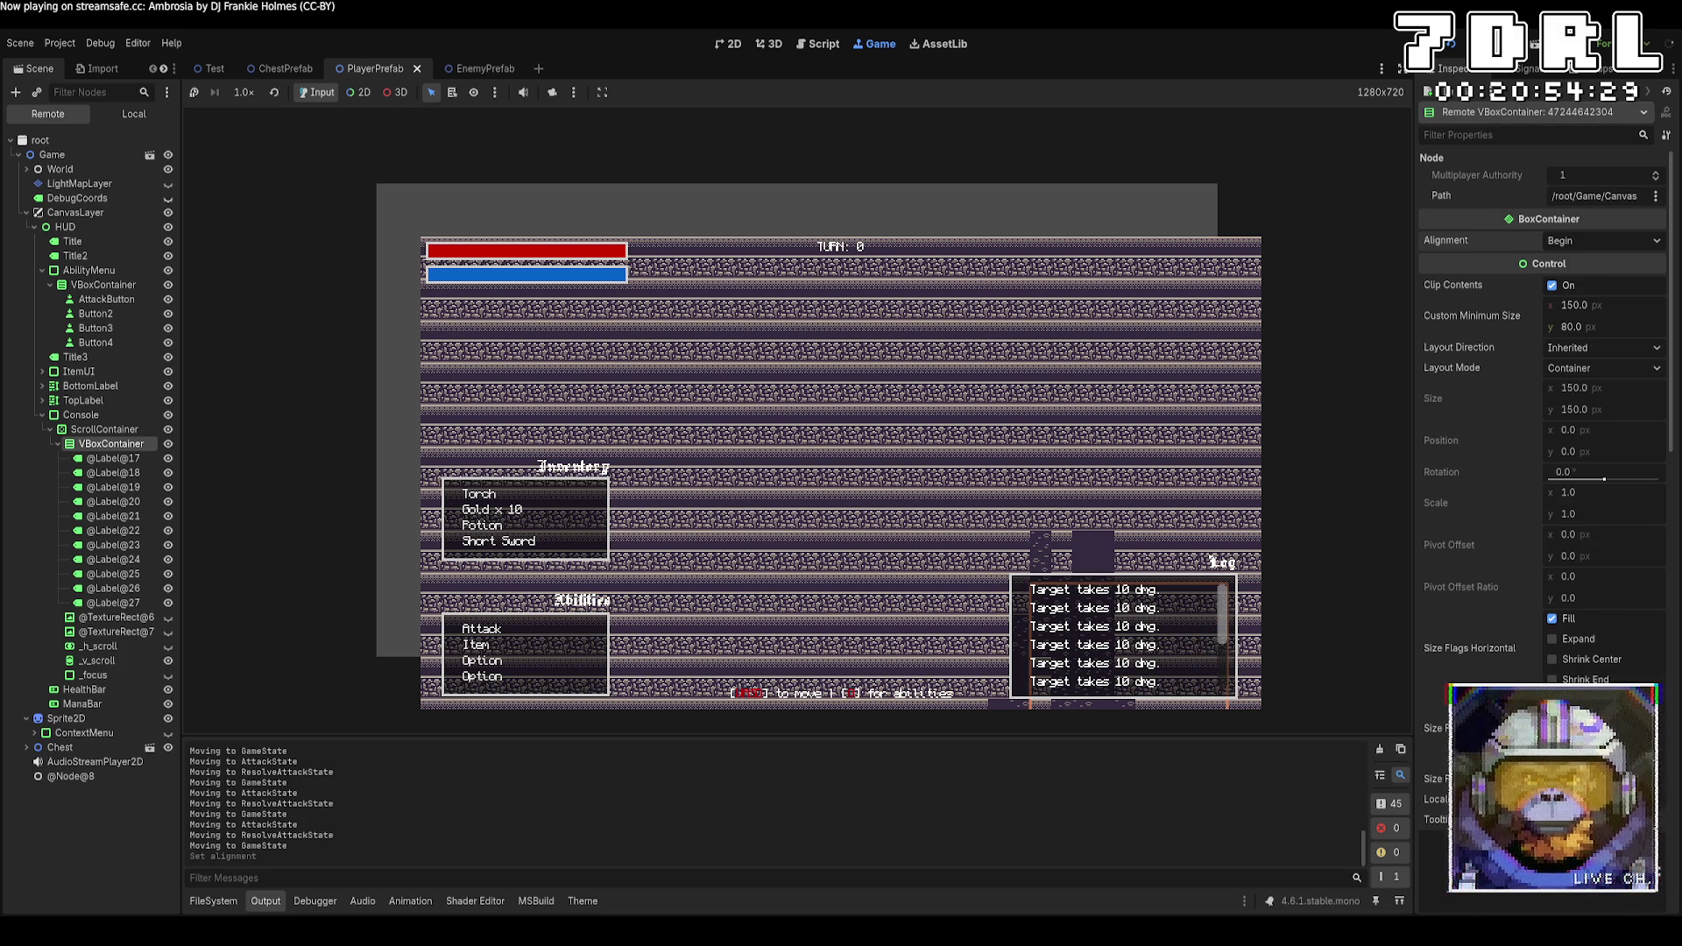
Stop the running game and save HealthComponent.cs in the code editor
key(F8)
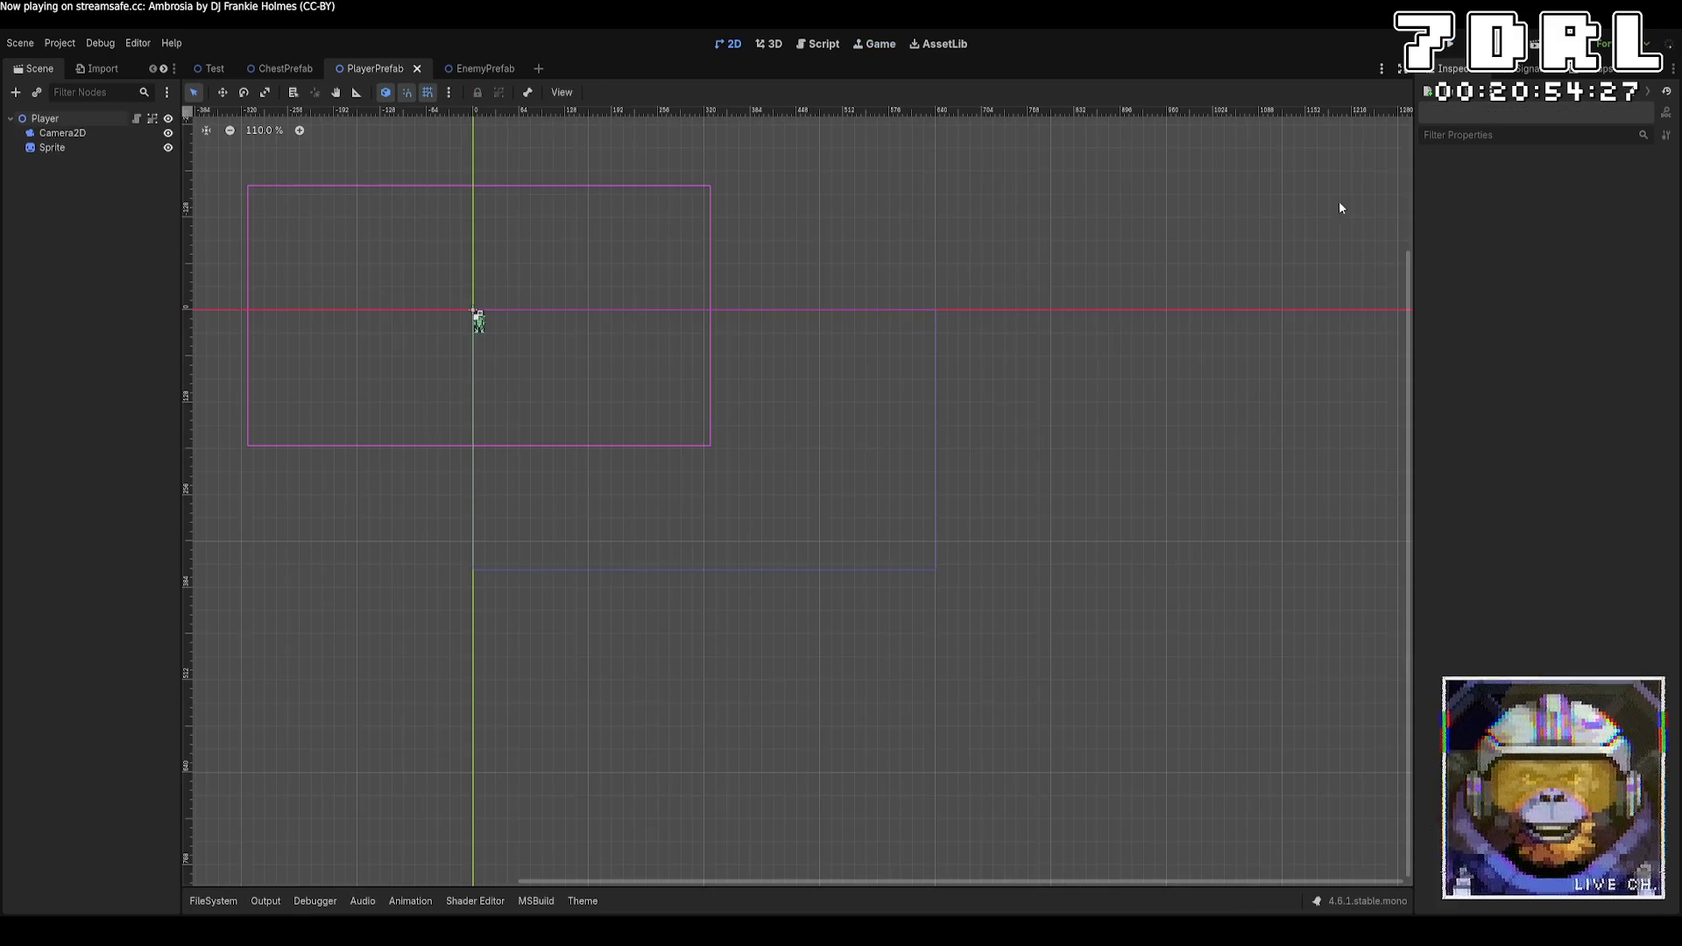
key(alt+Tab)
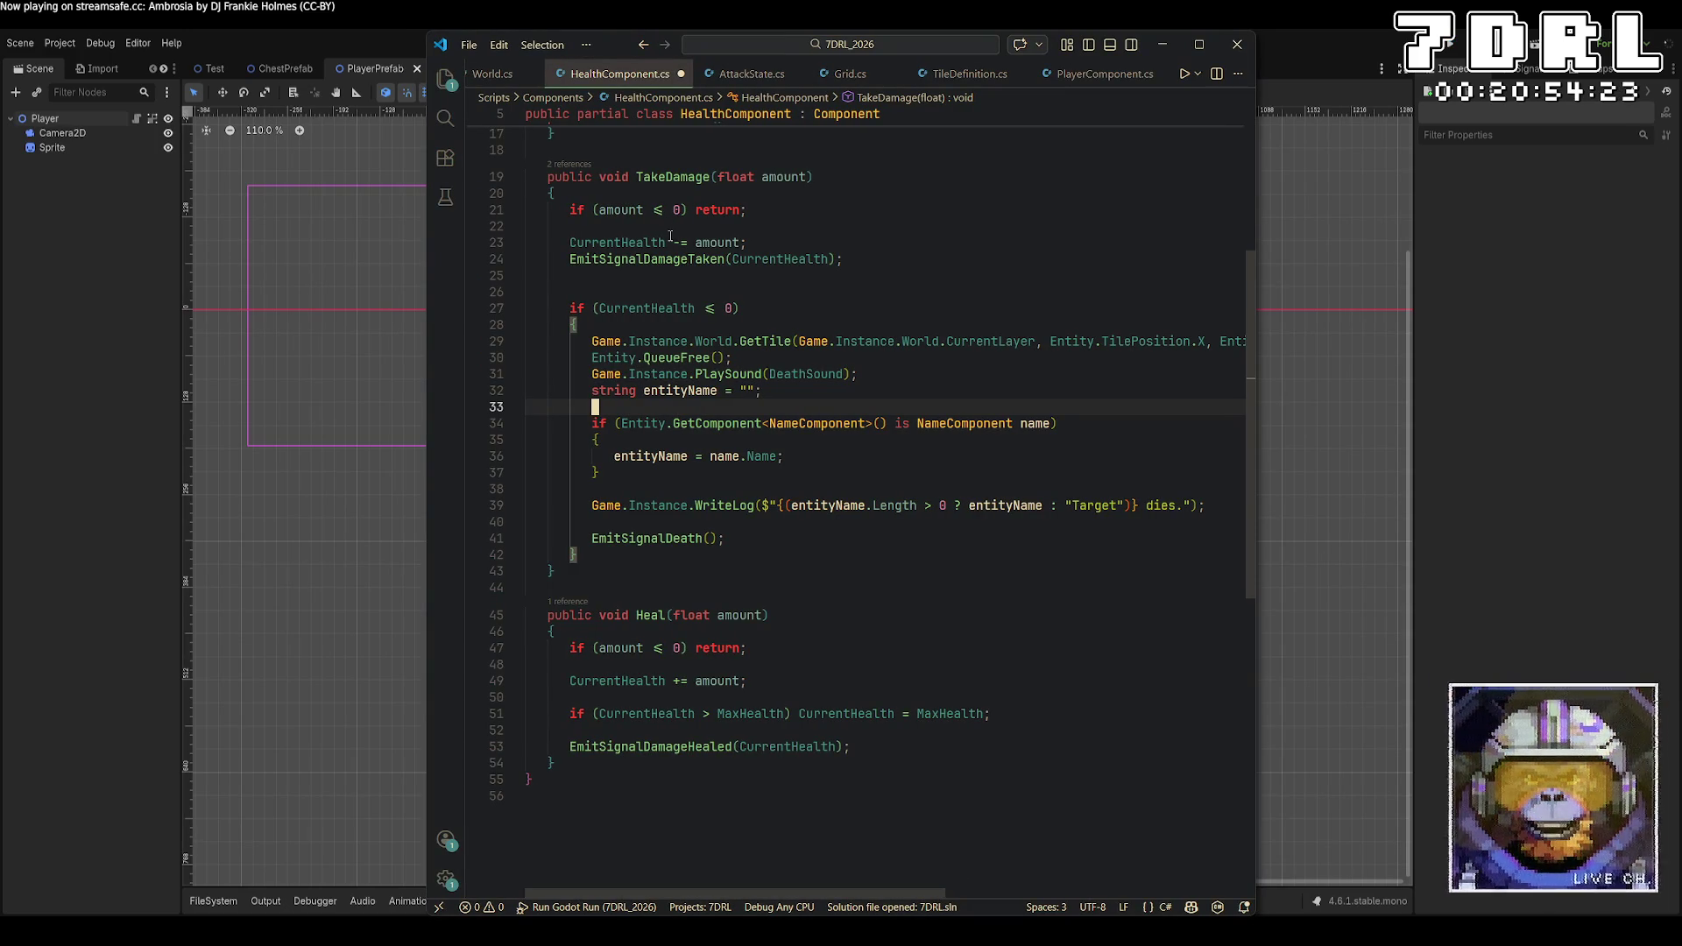
key(ctrl+s)
Open Game.cs and scroll to the WriteLog method
scroll(560, 73, up, 2)
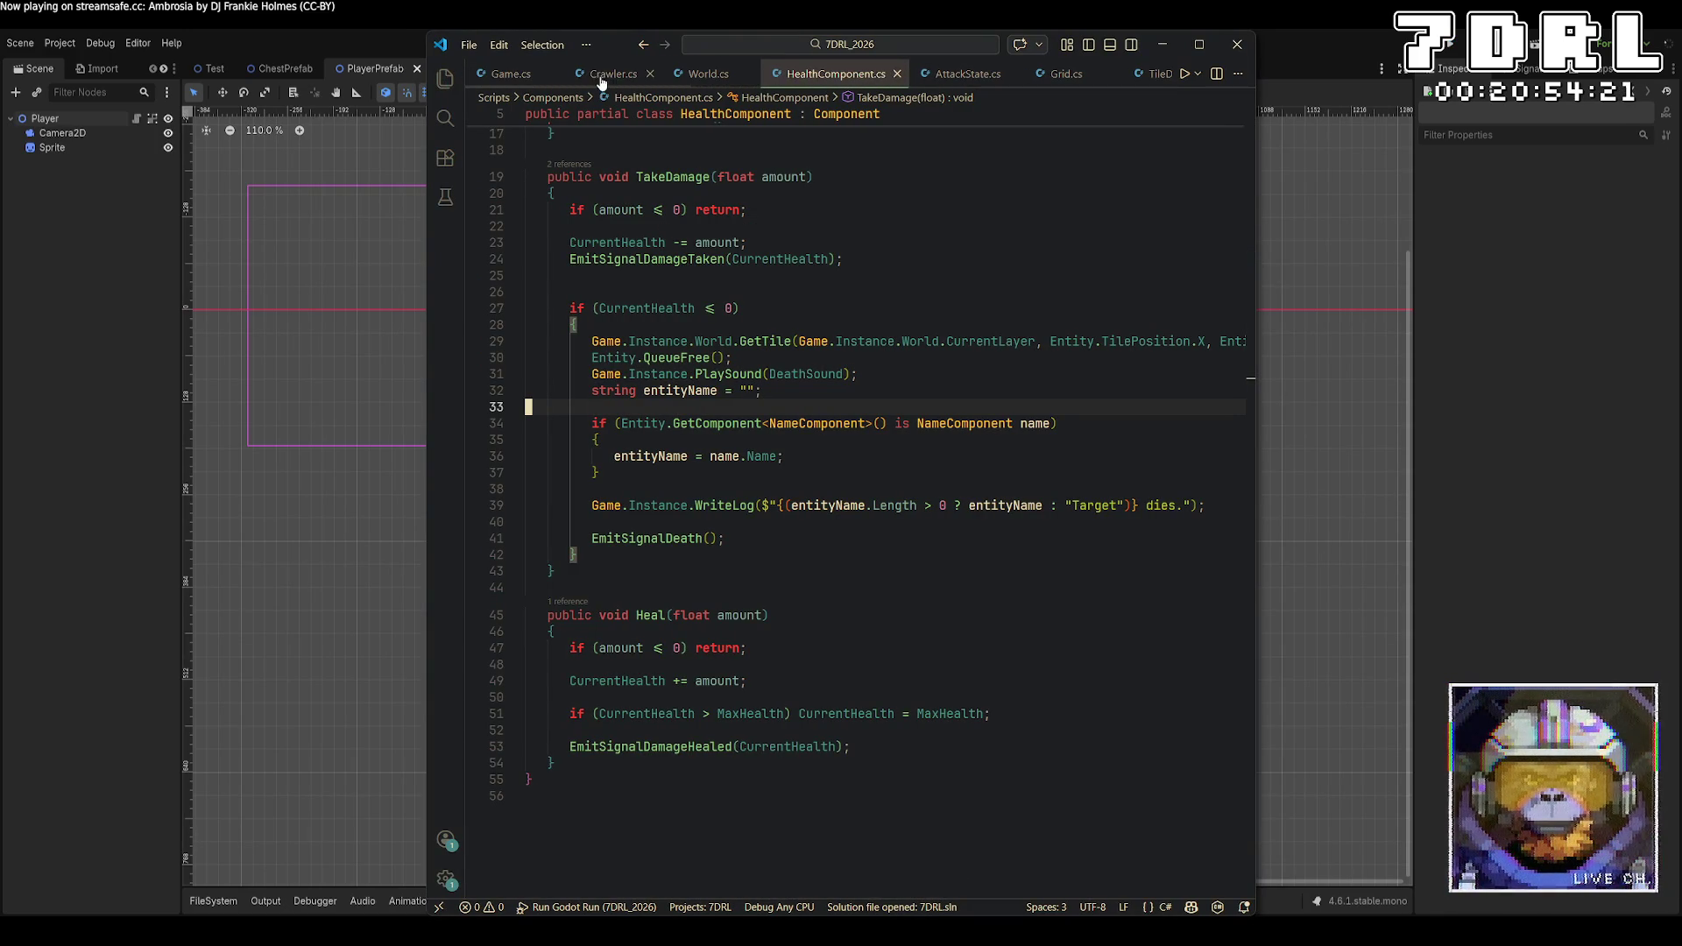
click(541, 77)
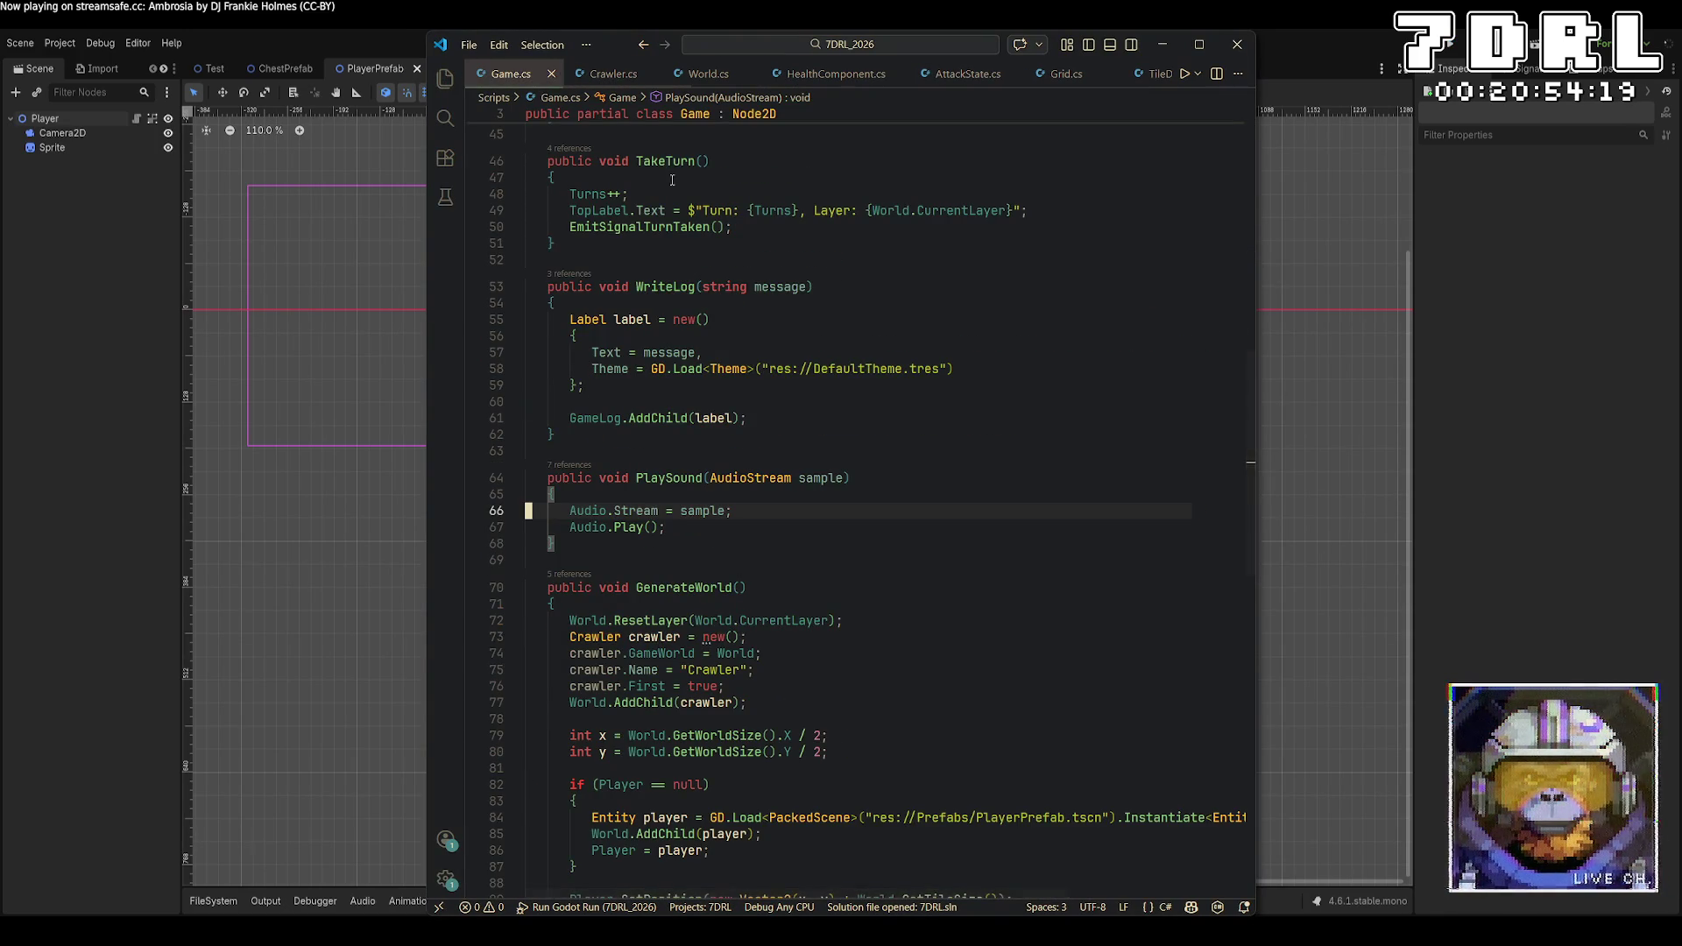
scroll(890, 325, down, 10)
scroll(889, 326, up, 8)
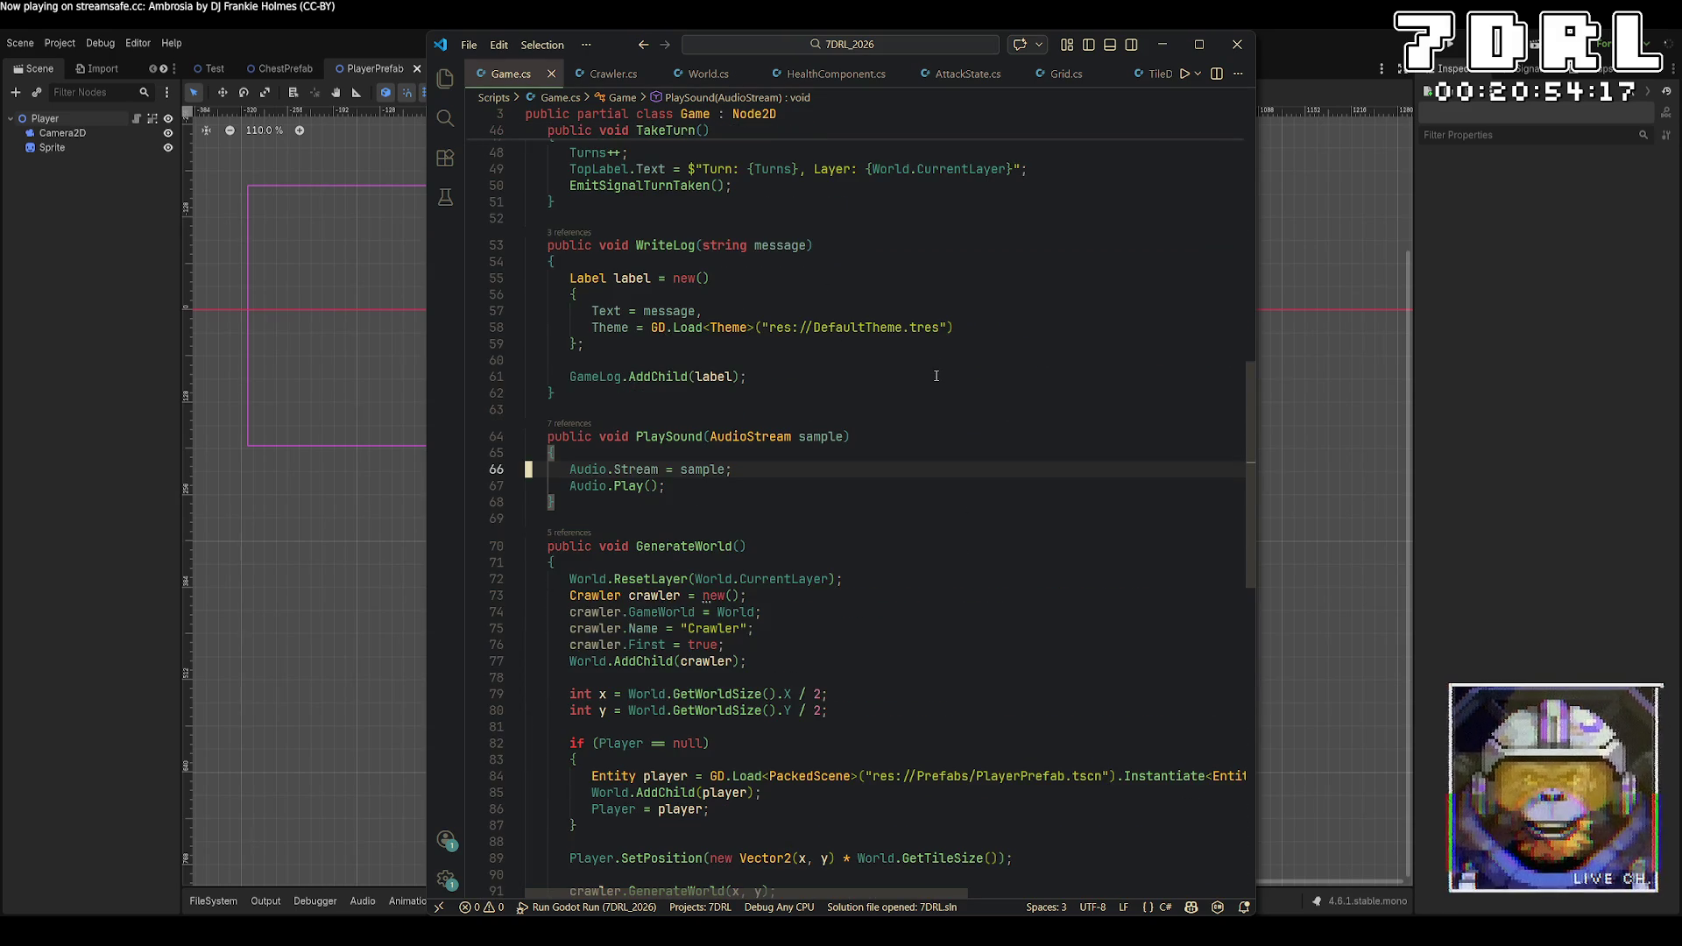
scroll(933, 379, up, 2)
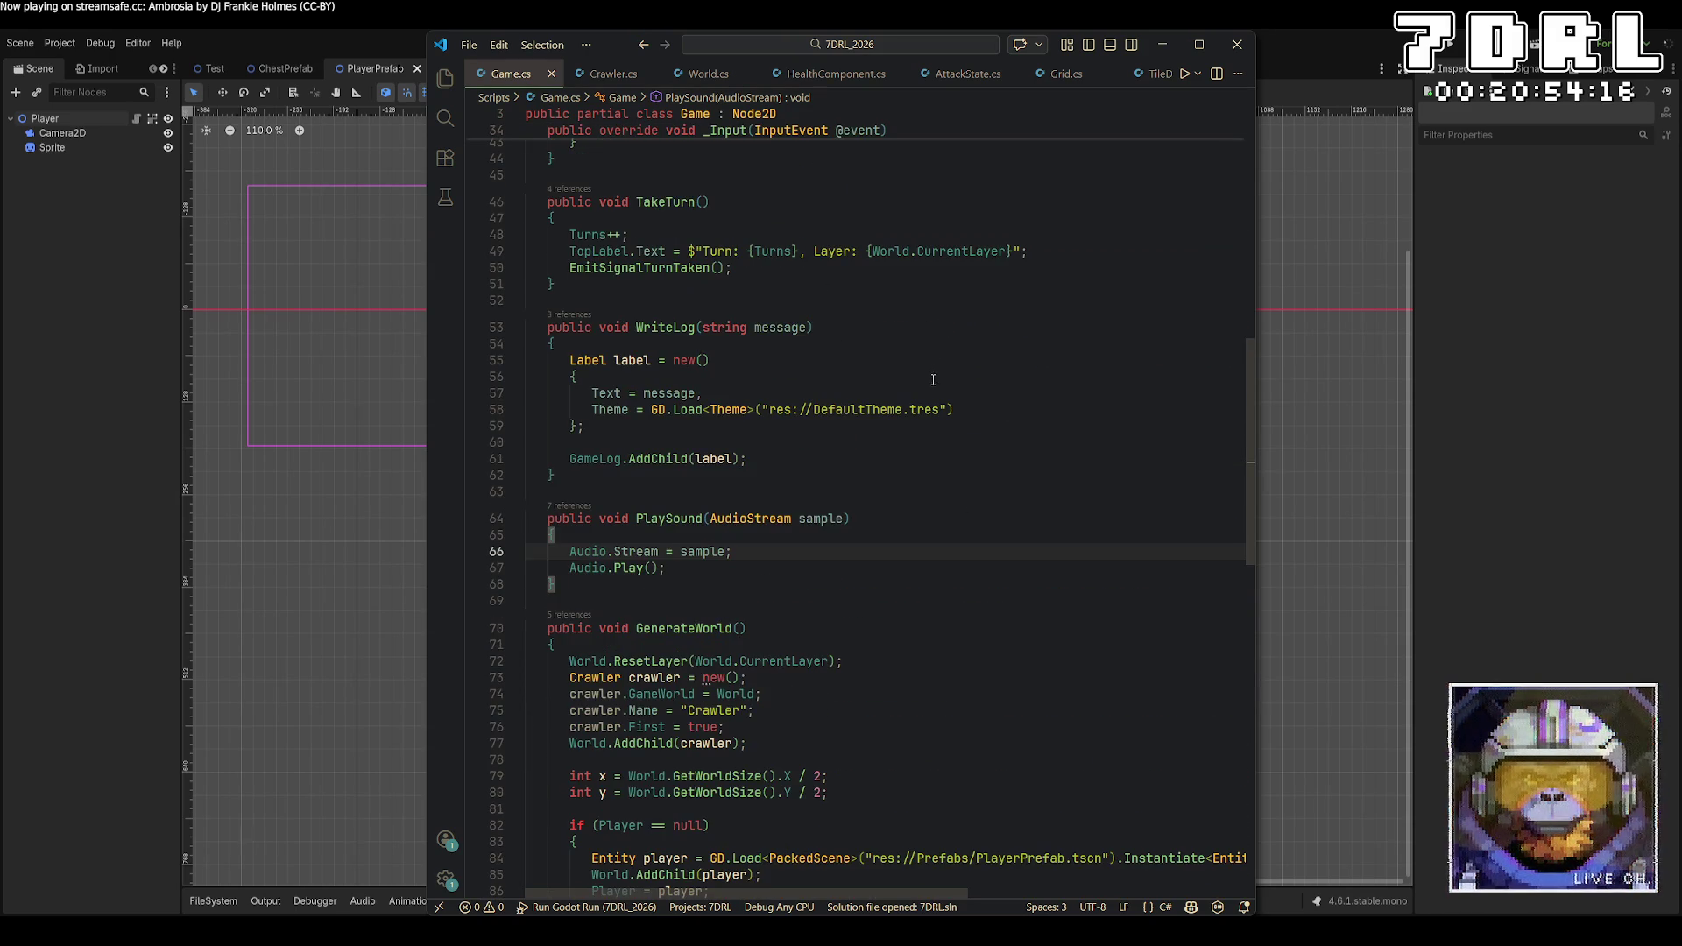
Start a new line after GameLog.AddChild(label) in WriteLog, removing a stray comma
click(692, 458)
key(Left)
key(Right)
key(Right)
key(Right)
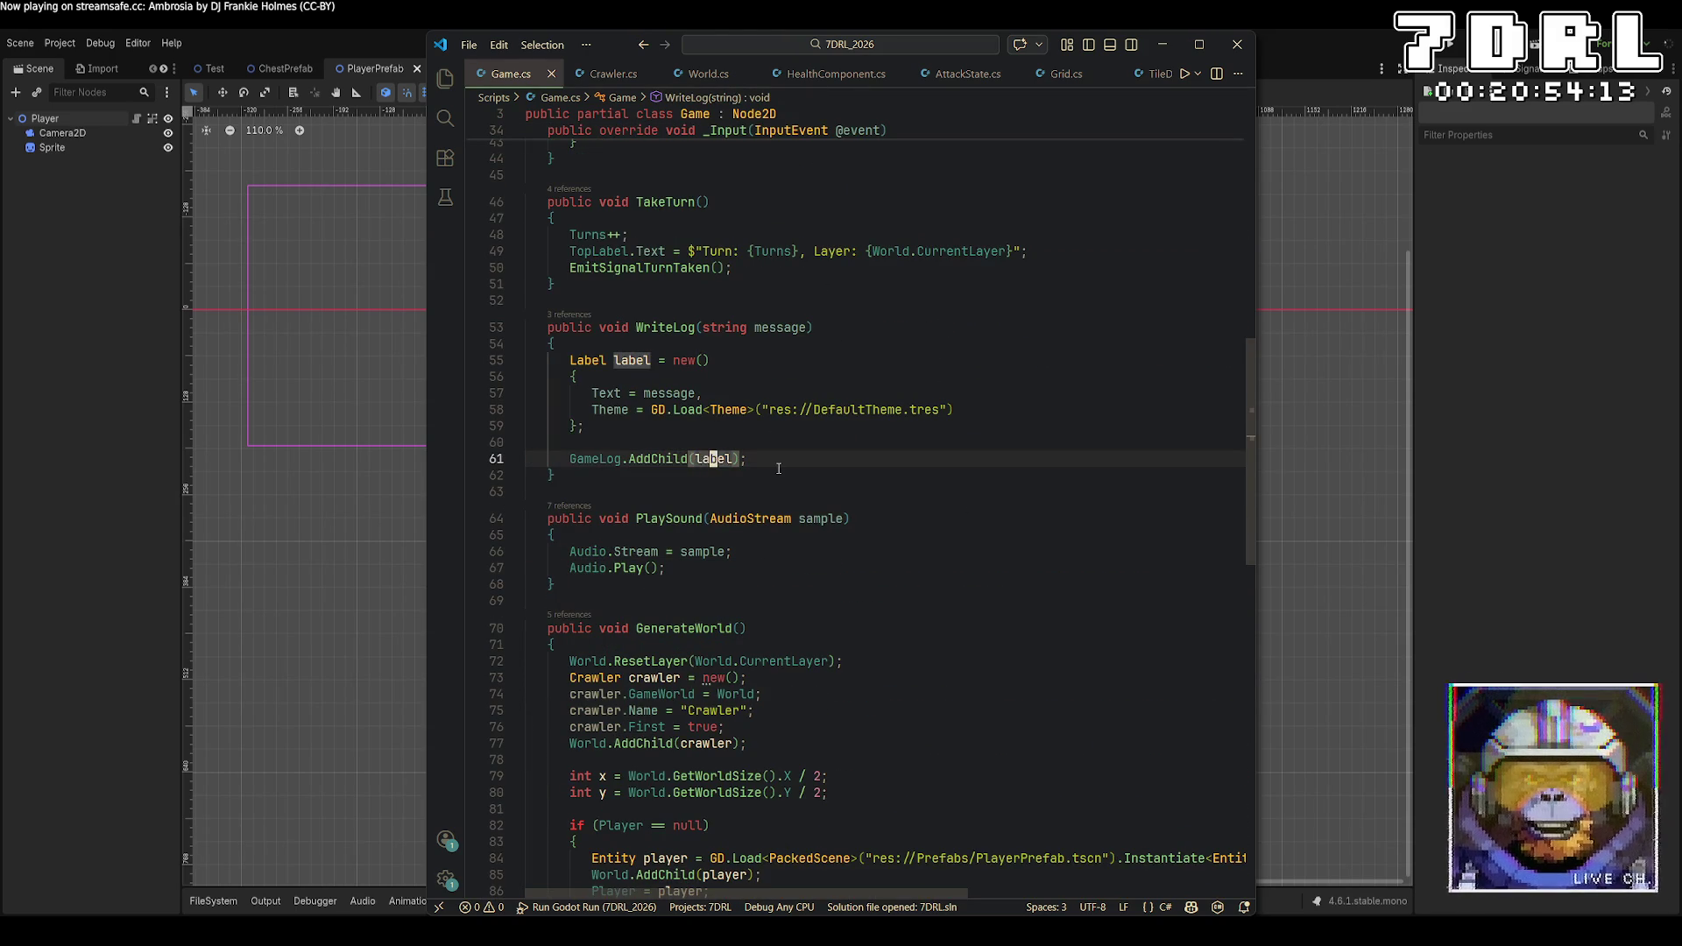
key(Right)
key(Right)
text(,)
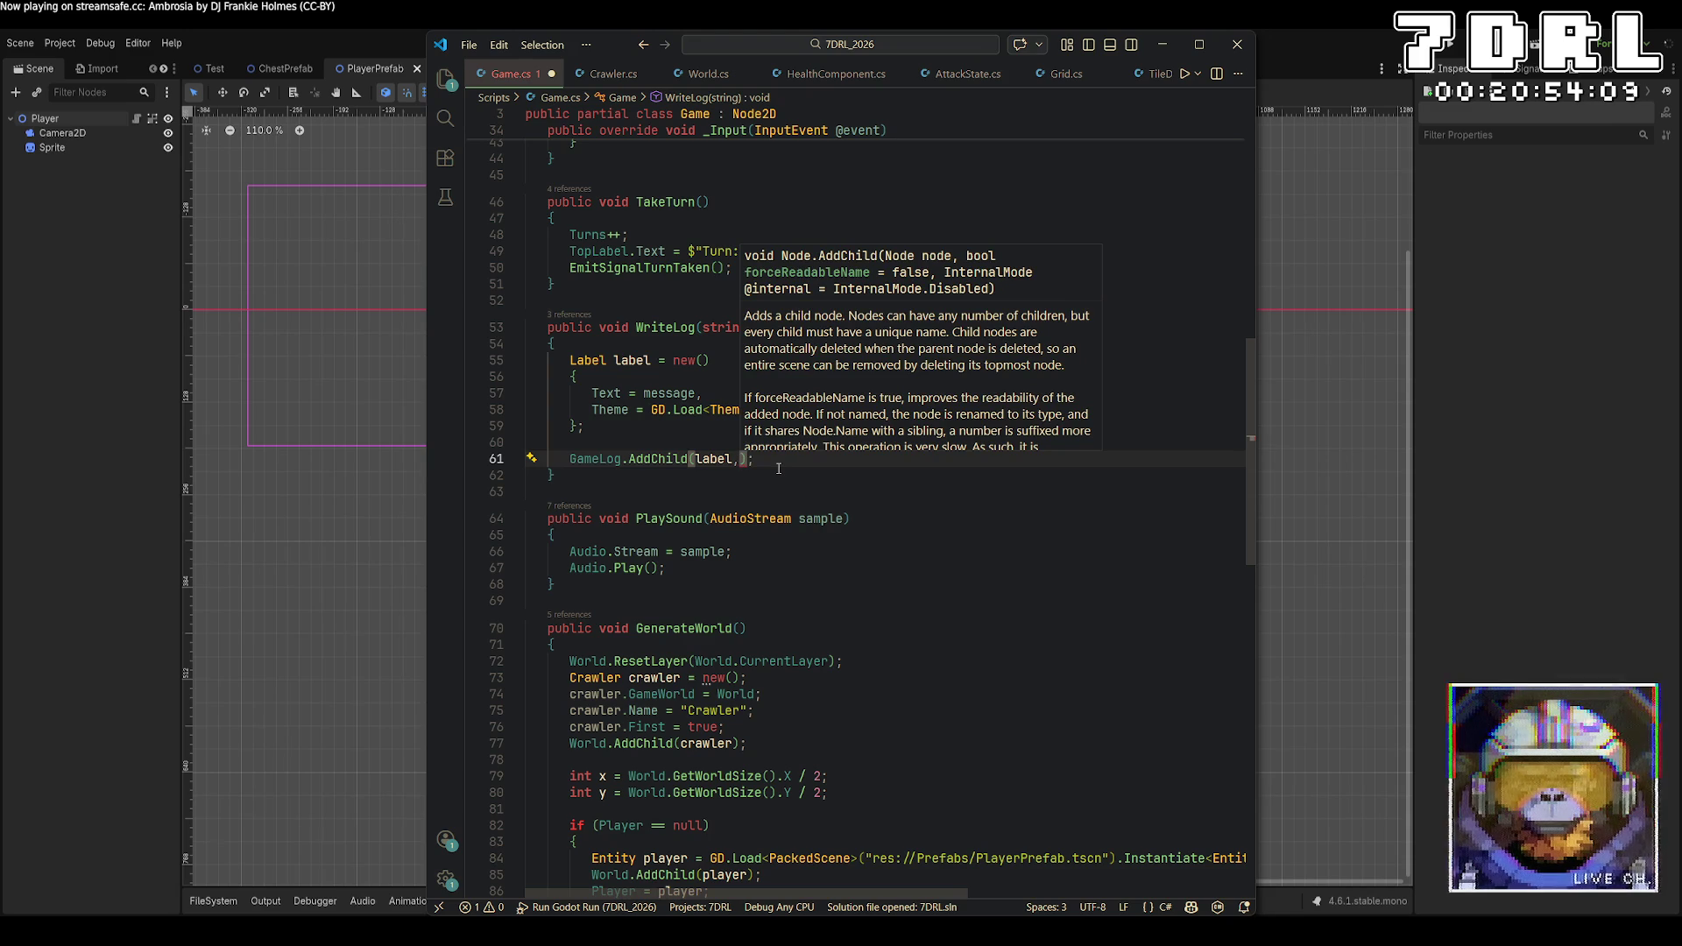
key(BackSpace)
key(End)
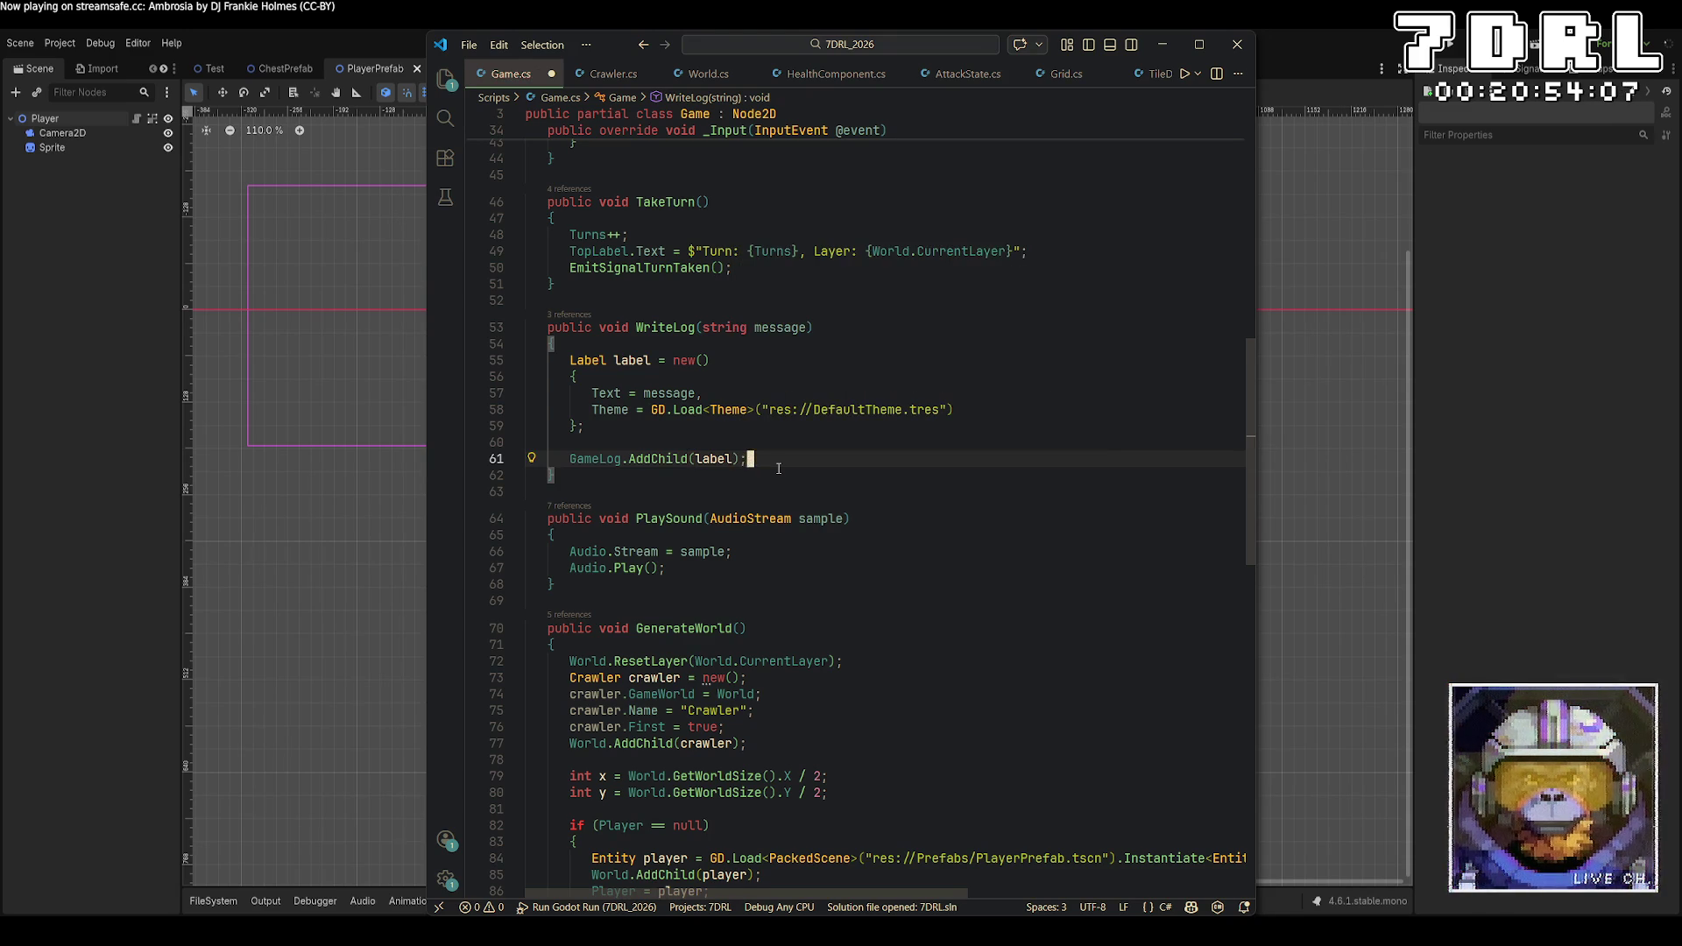
key(Return)
Enter another GameLog.AddChild( call and browse the Add method suggestions
text(GameLog.AddChil)
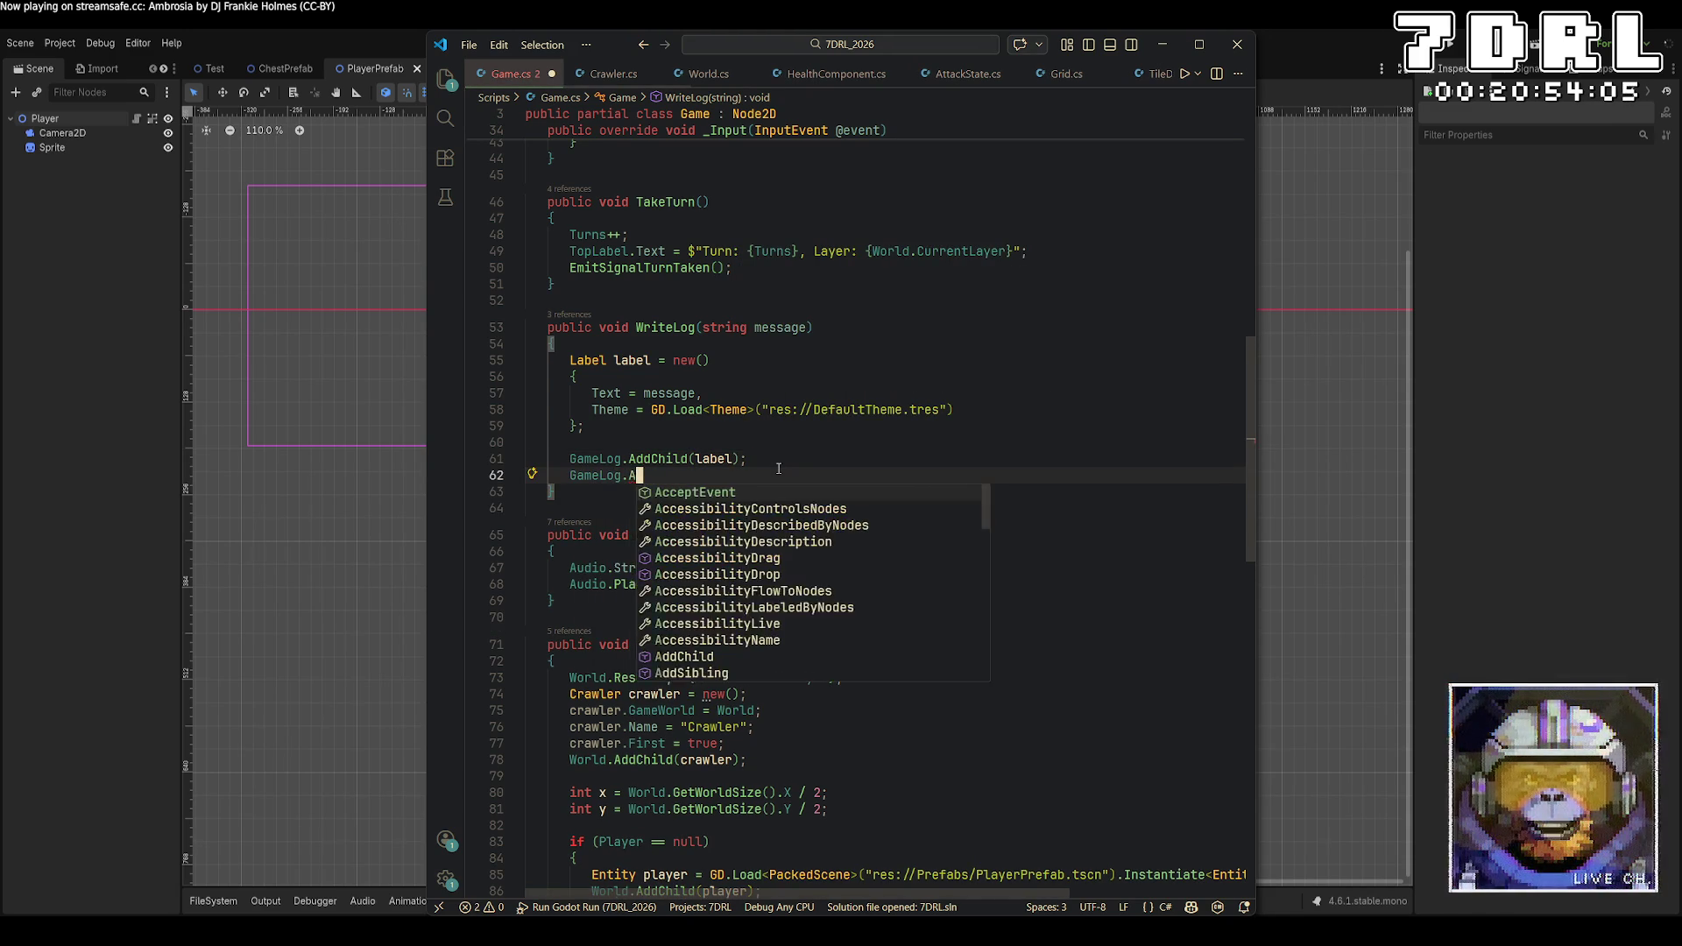
key(BackSpace)
key(BackSpace)
key(BackSpace)
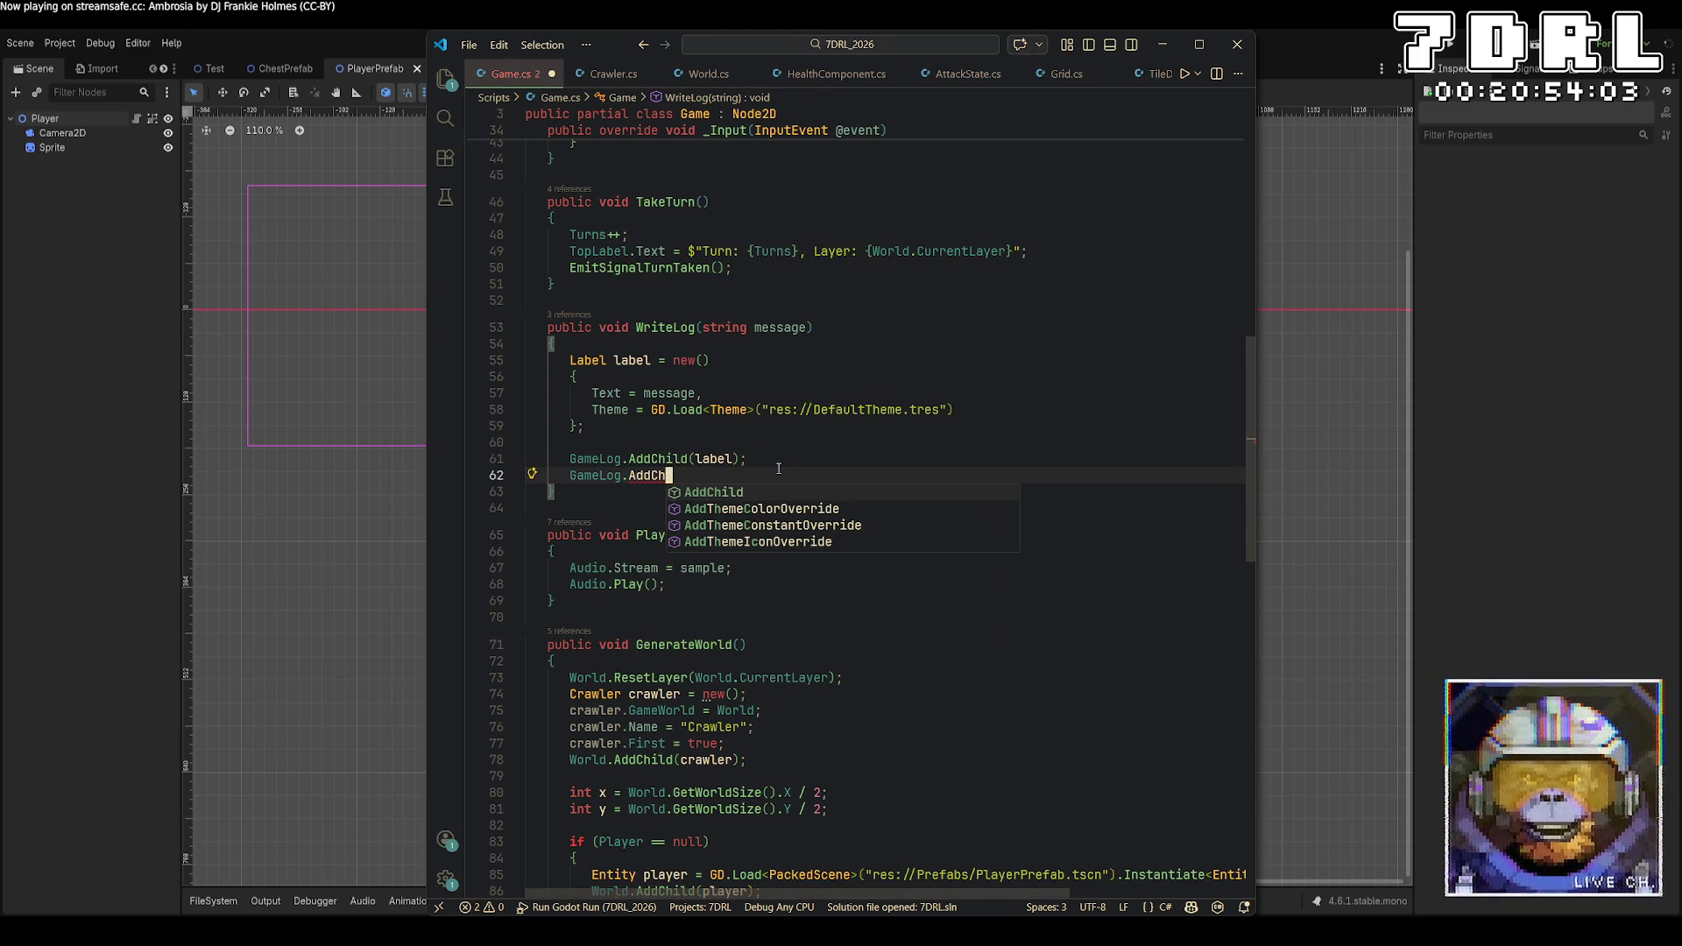
key(BackSpace)
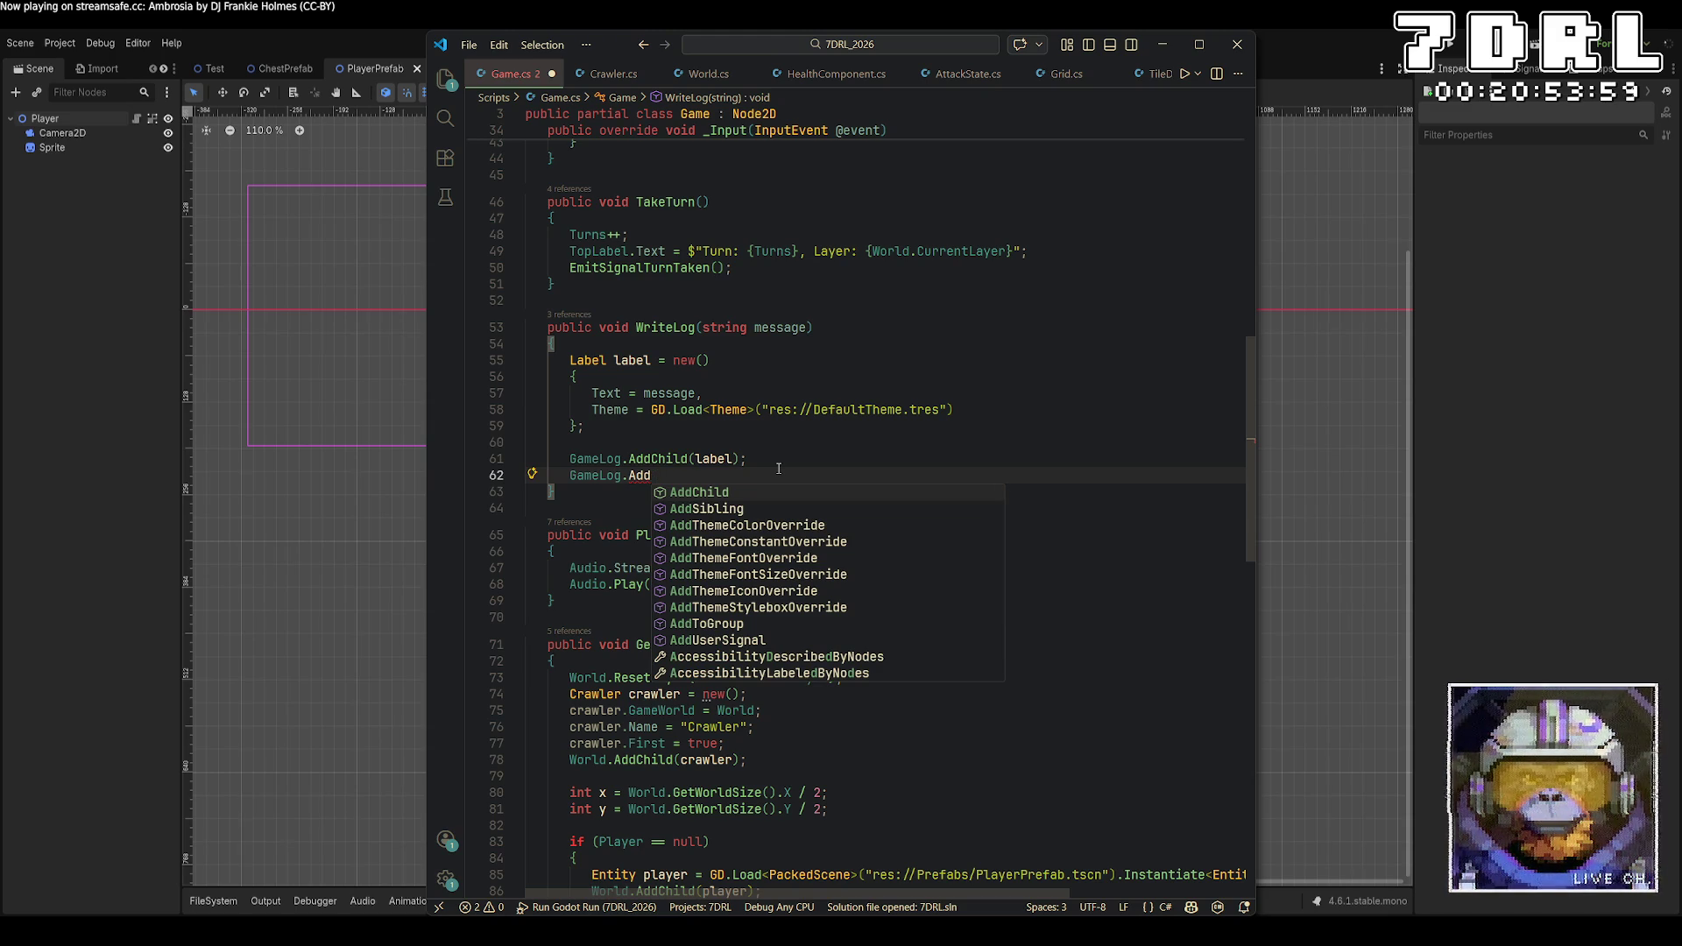
key(Tab)
text(()
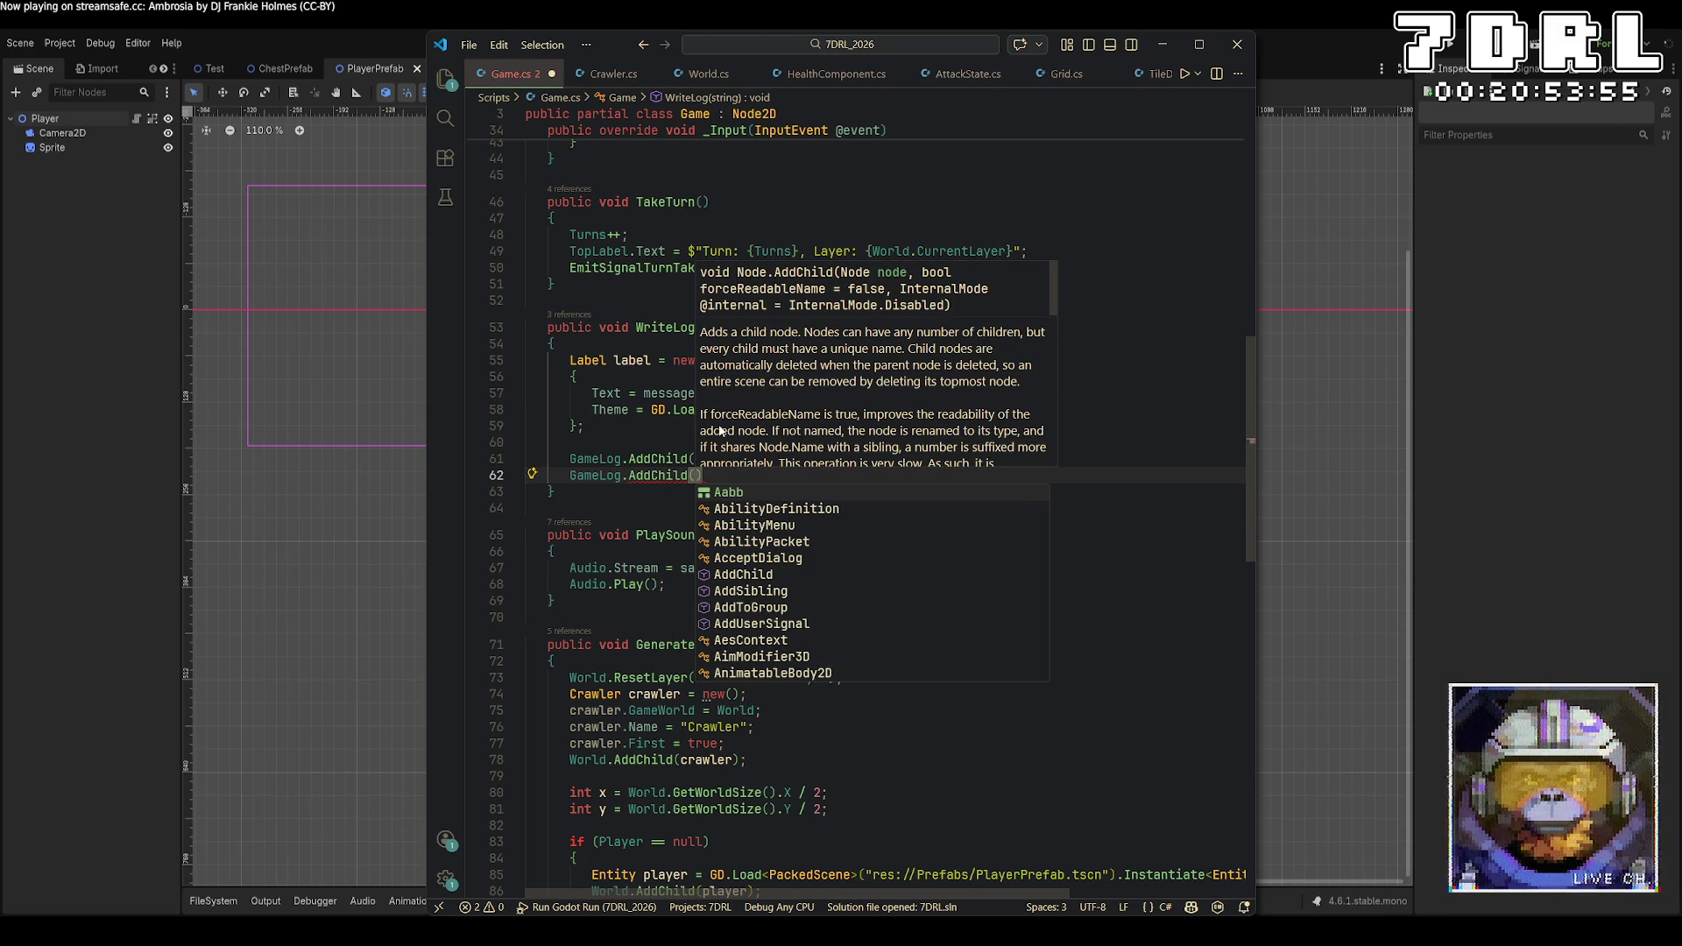
scroll(867, 422, down, 4)
scroll(873, 418, down, 1)
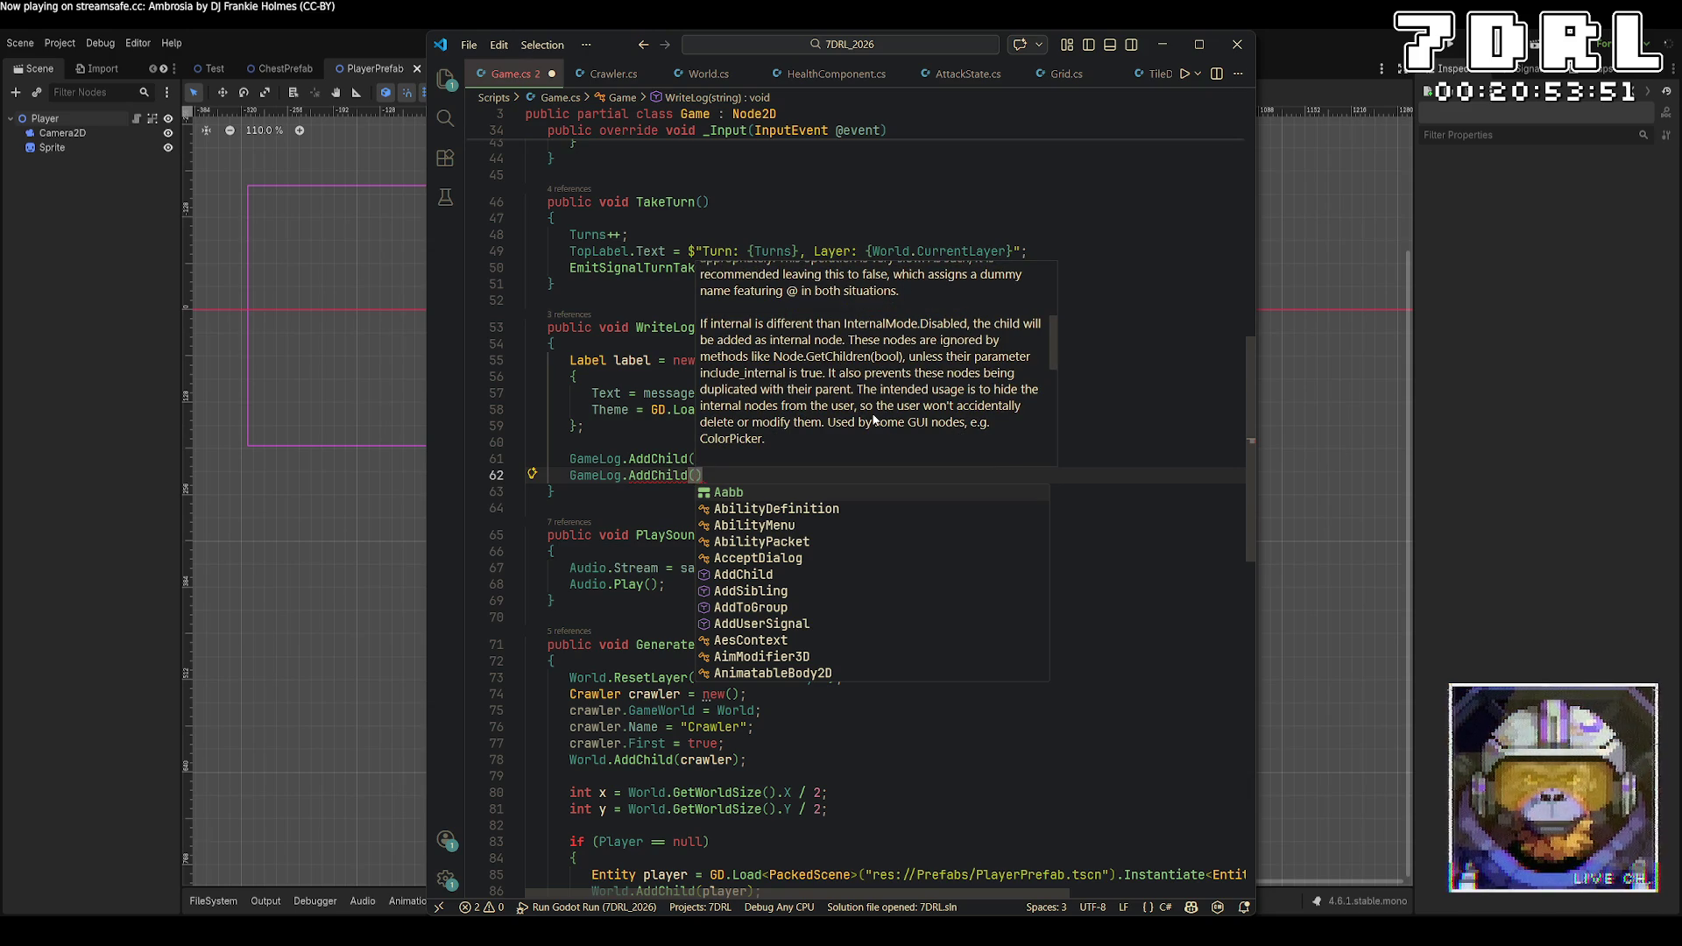
scroll(873, 420, down, 3)
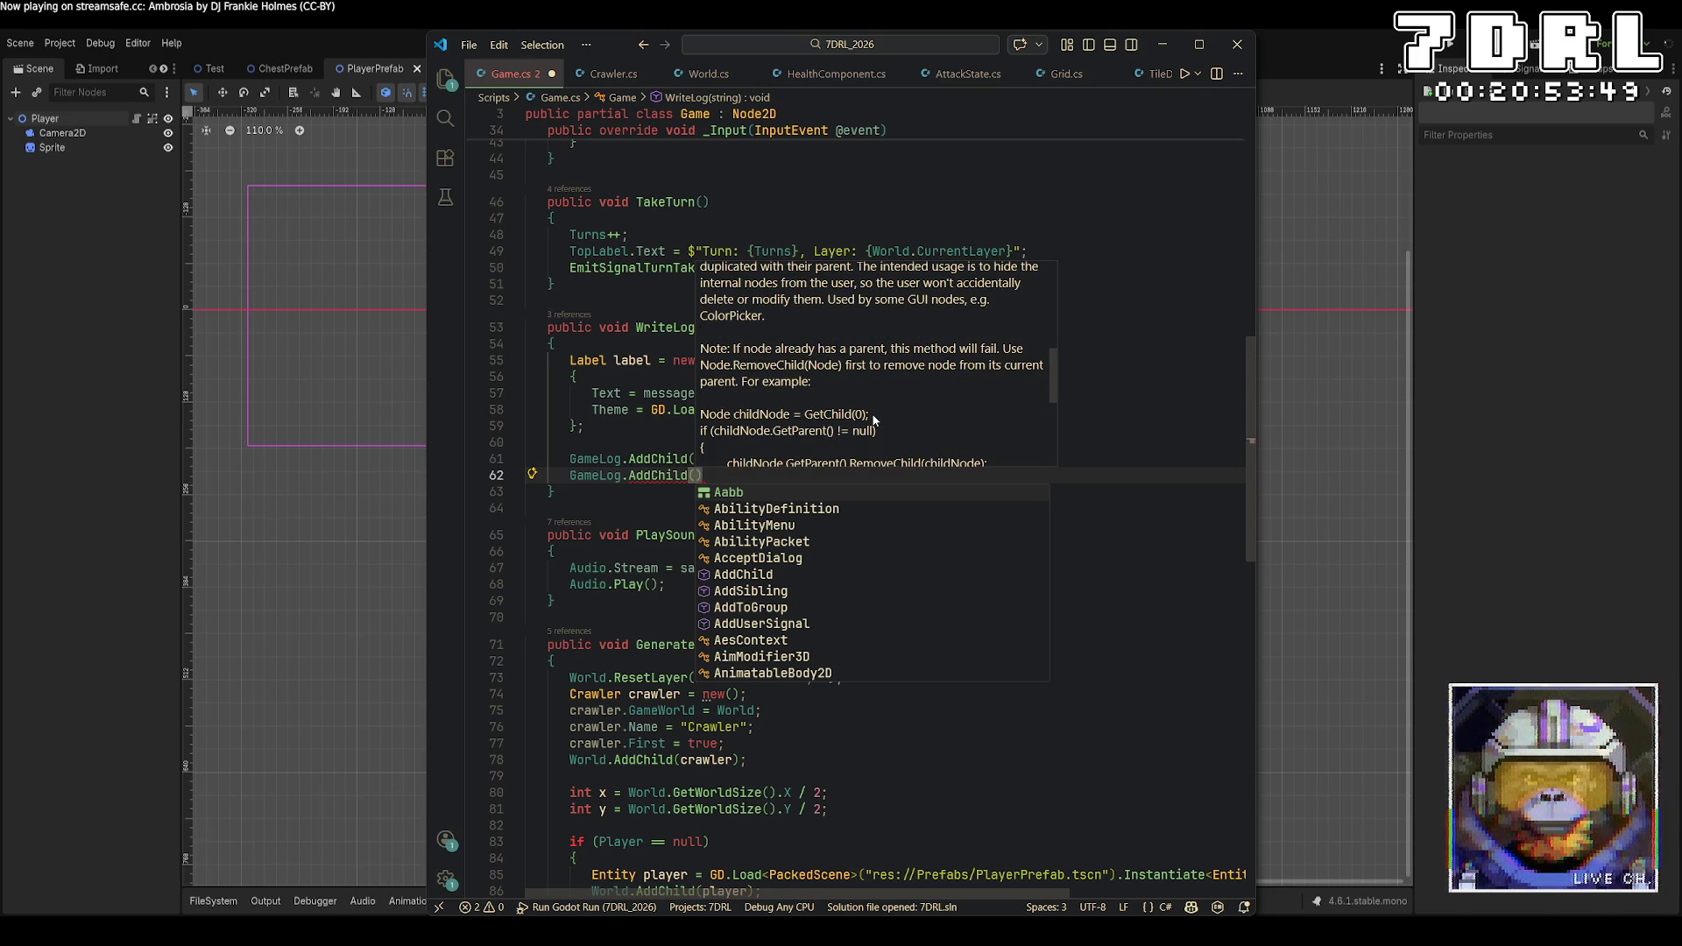
scroll(873, 420, down, 3)
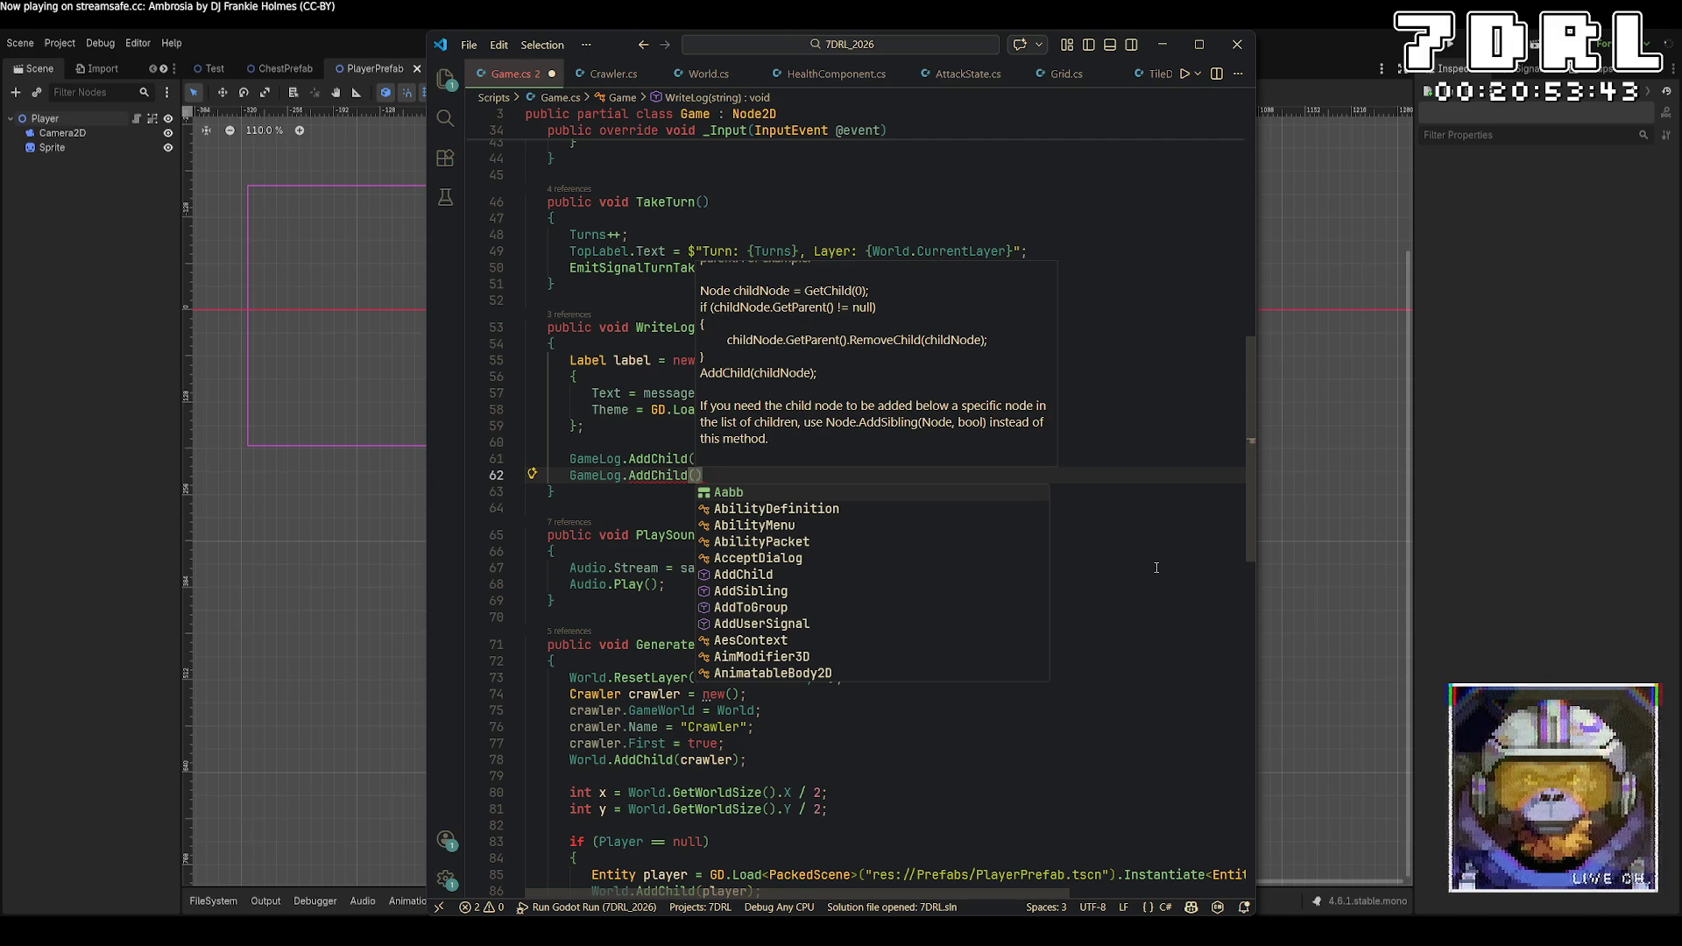
Change the new call to GameLog.AddSibling, then undo back to just AddChild(label)
key(Escape)
key(Left)
key(BackSpace)
key(BackSpace)
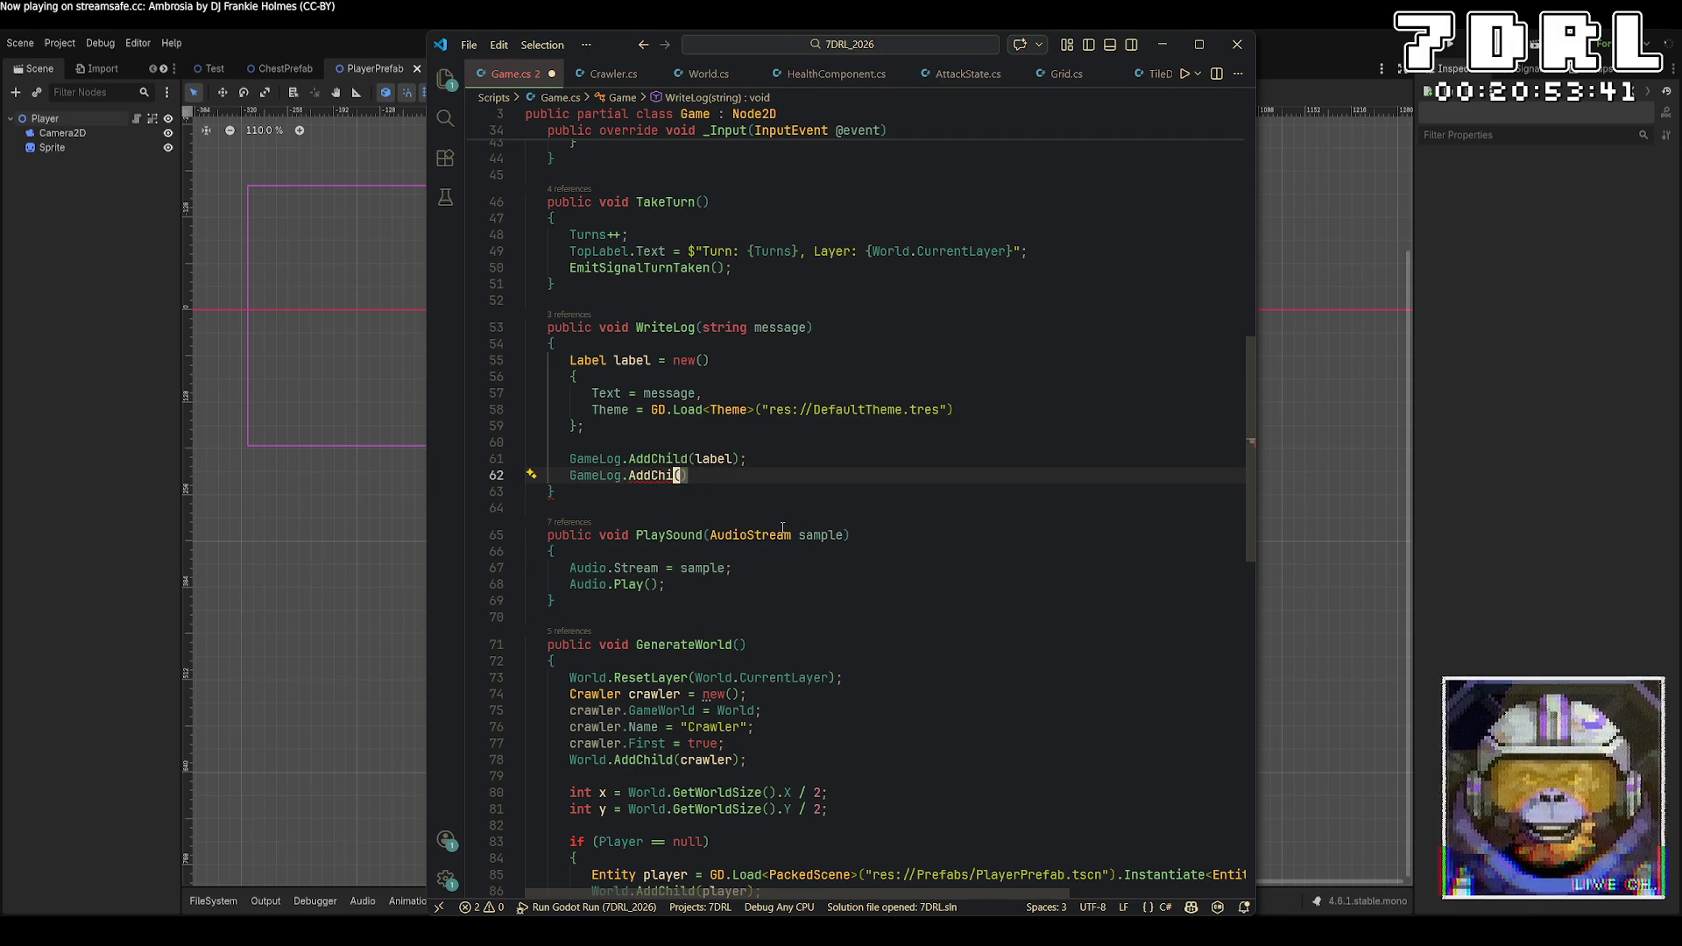
key(BackSpace)
key(BackSpace)
key(BackSpace)
text(Si)
key(Tab)
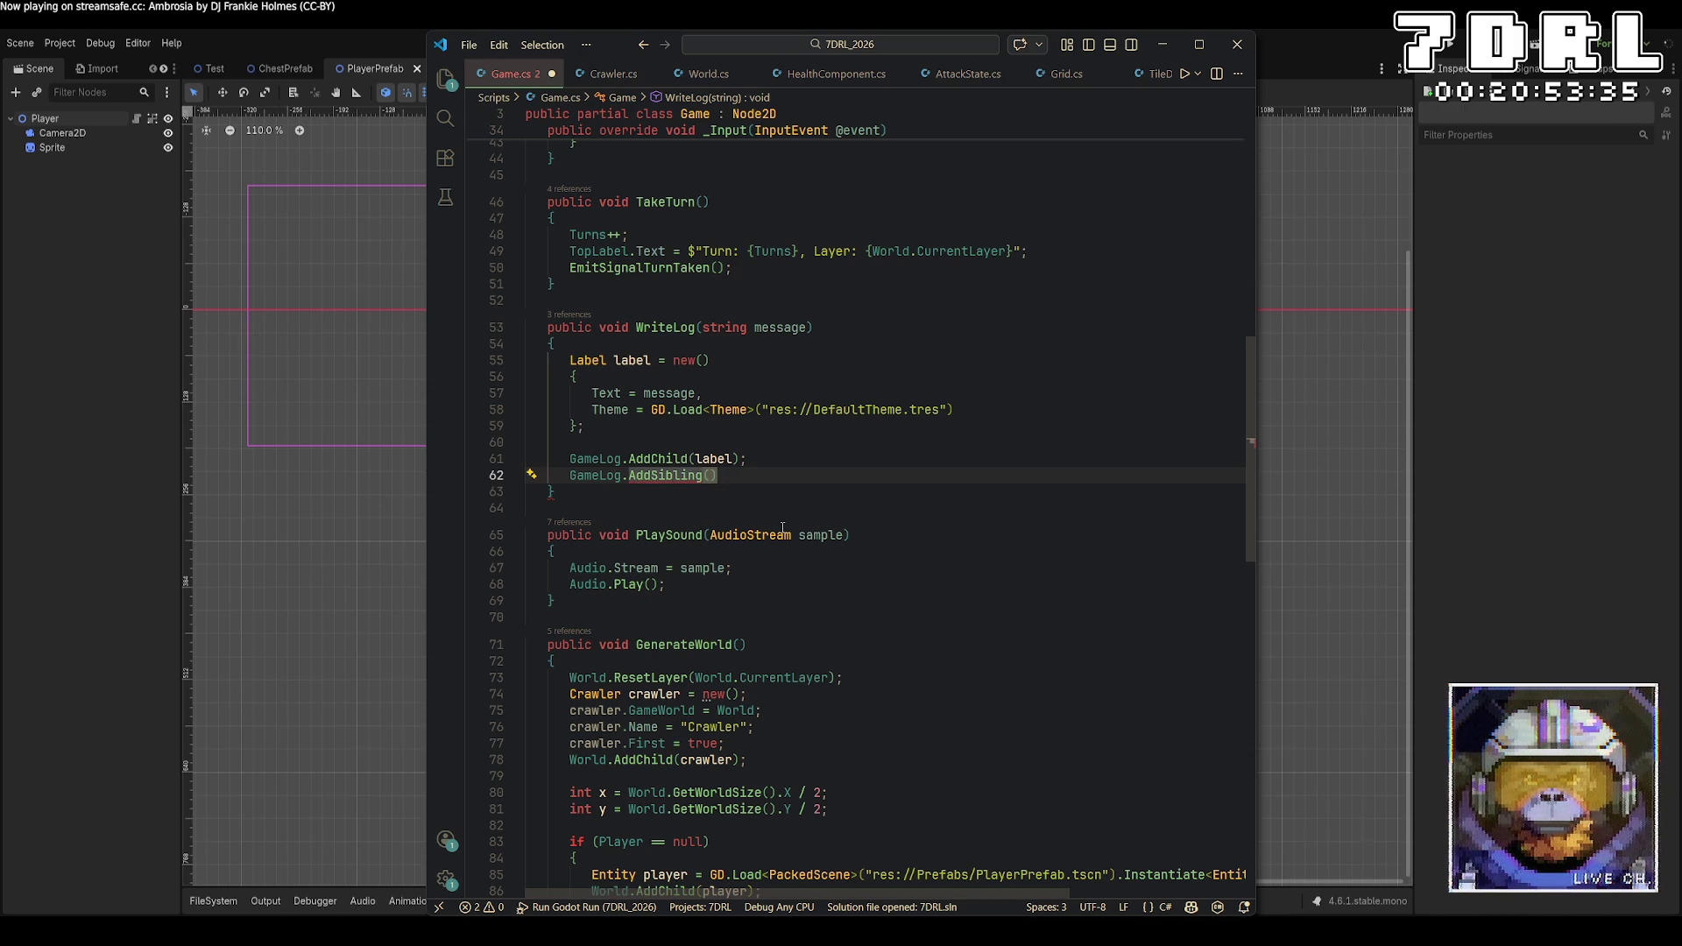
mouse_move(681, 479)
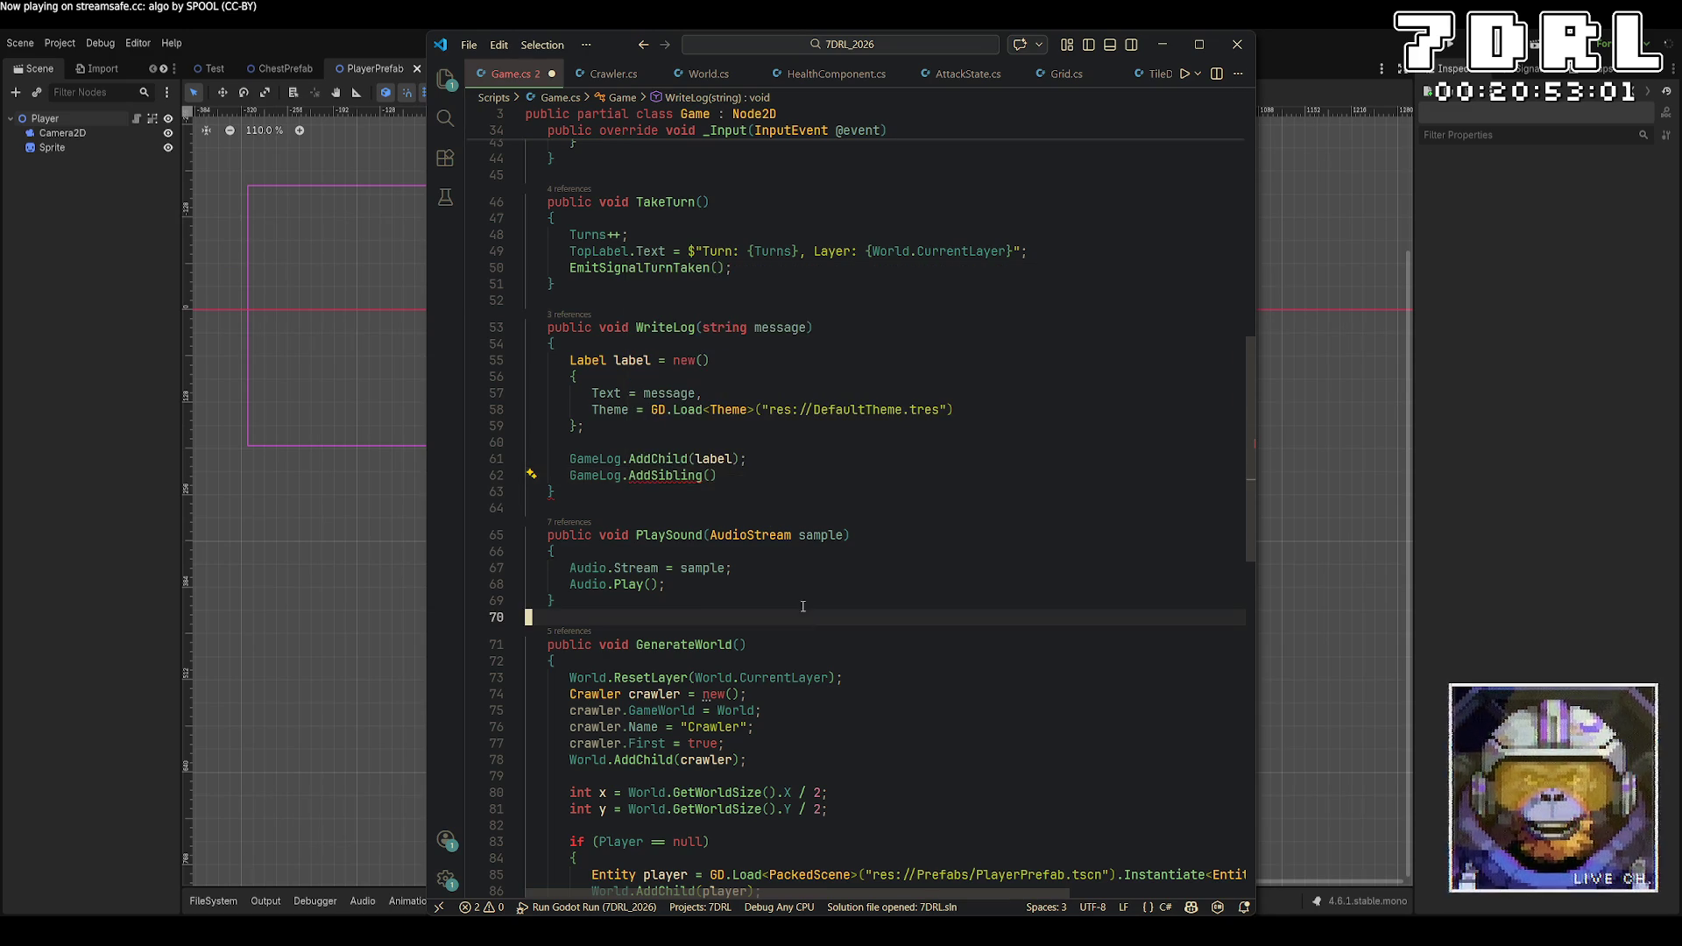
drag(732, 475, 491, 464)
key(ctrl+z)
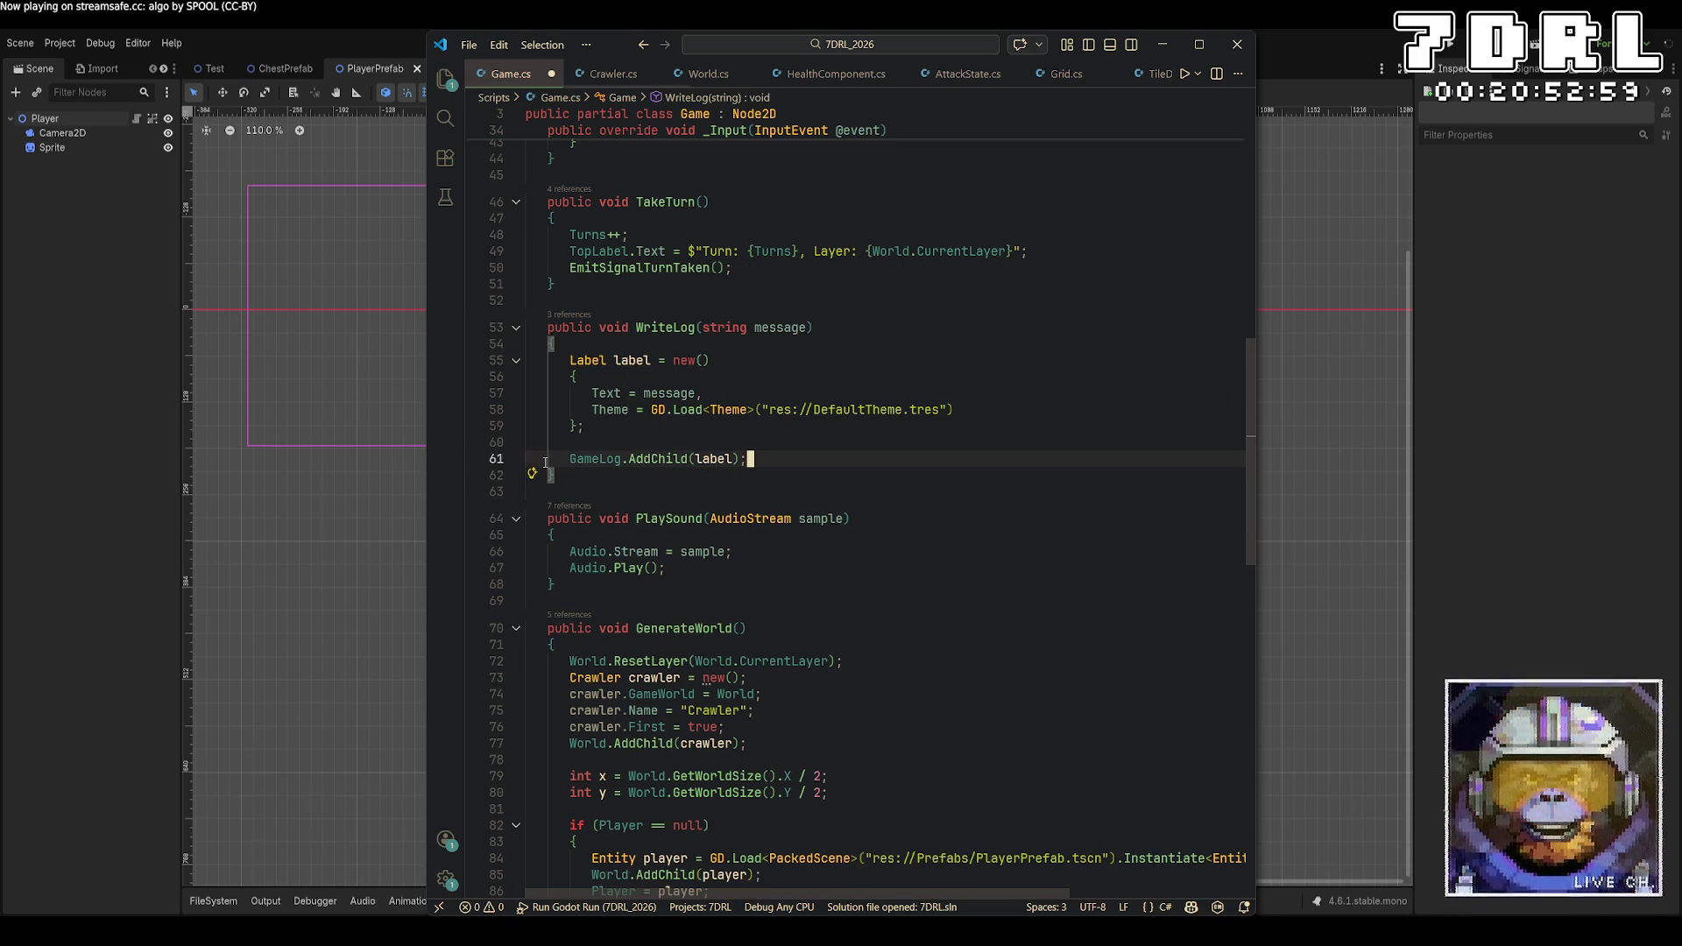
In the Test scene, set the log VBoxContainer's Layout Direction to Right-to-Left and run the game
key(alt+Tab)
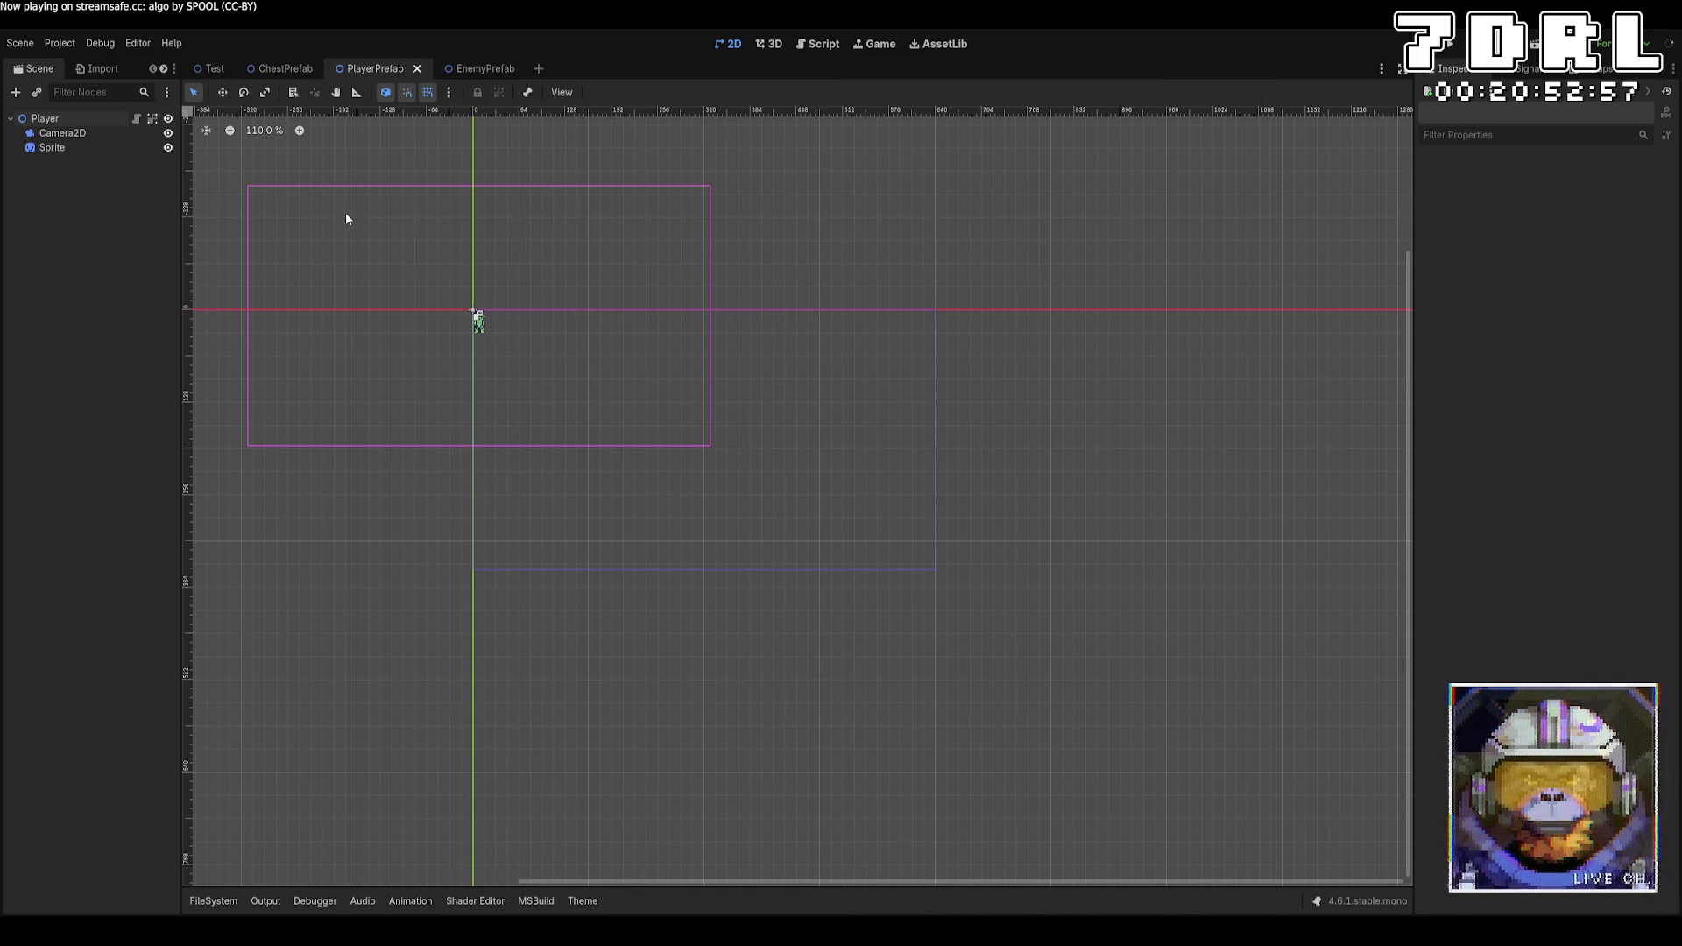
click(215, 69)
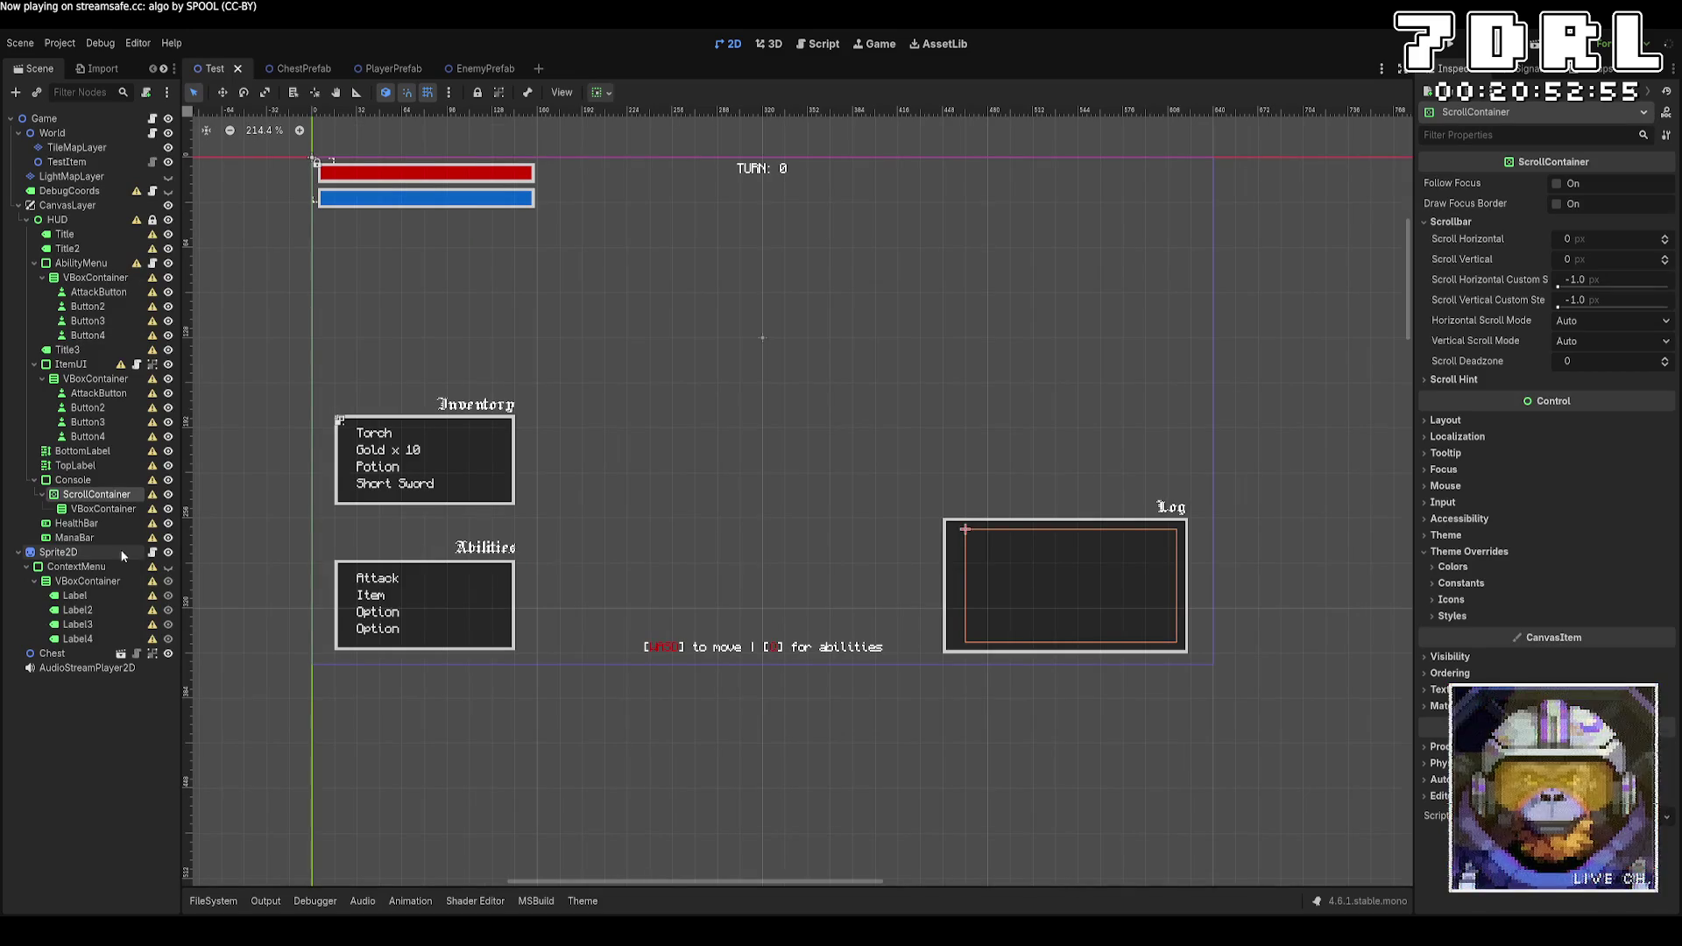
click(86, 512)
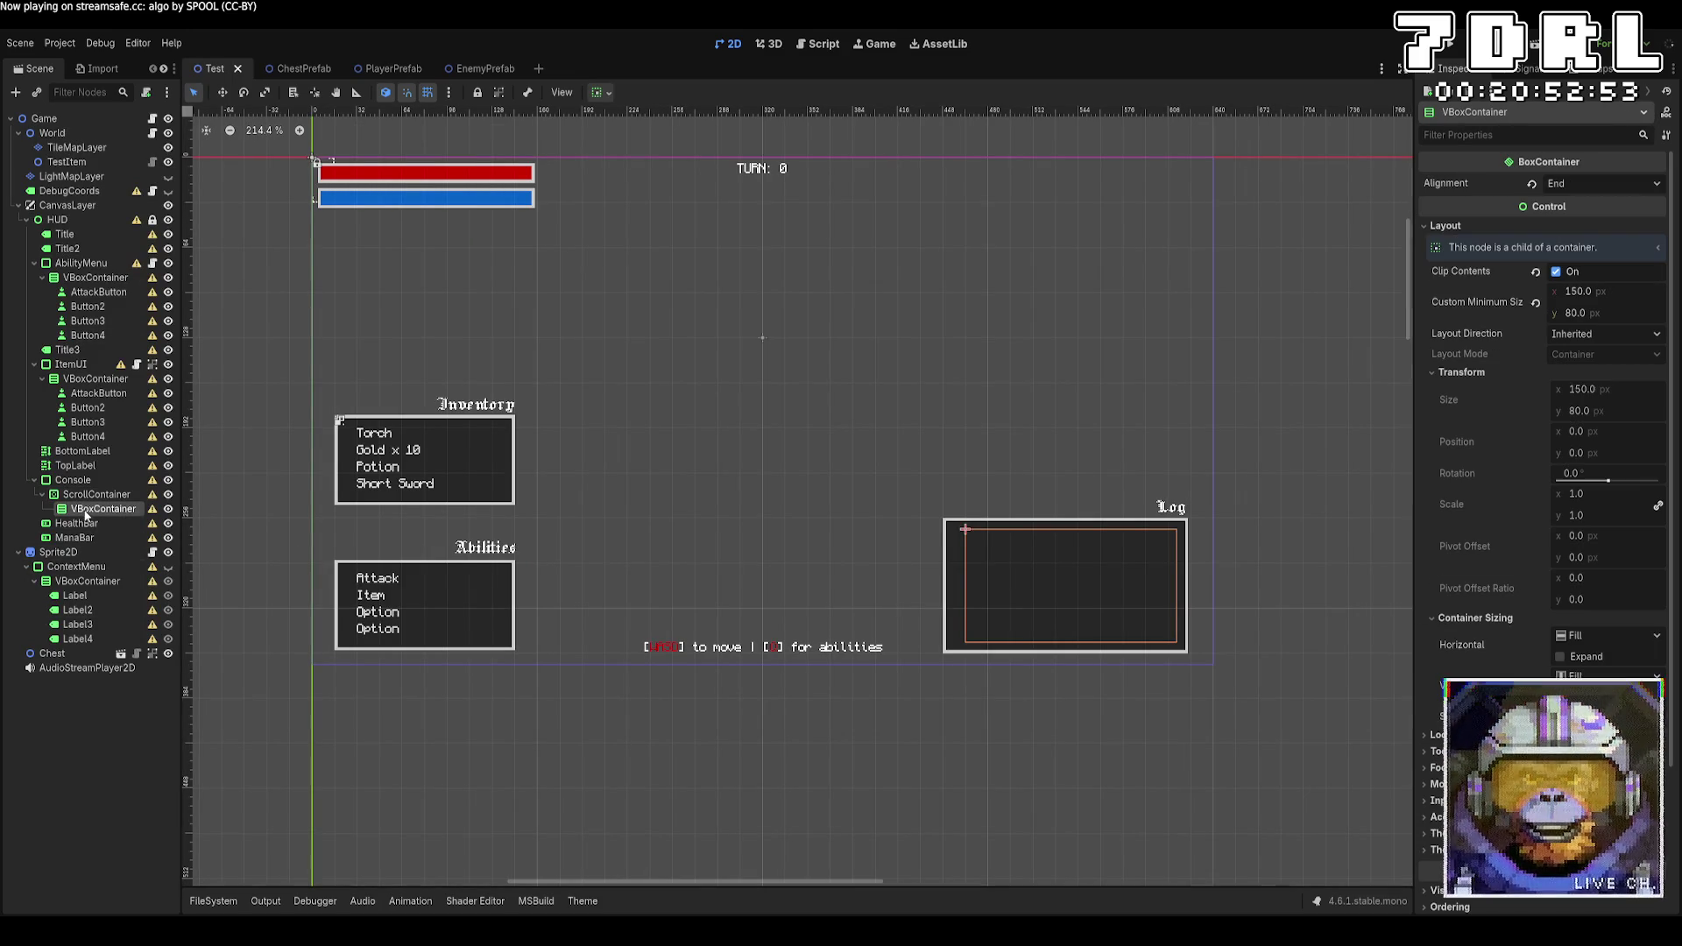
scroll(1513, 549, down, 3)
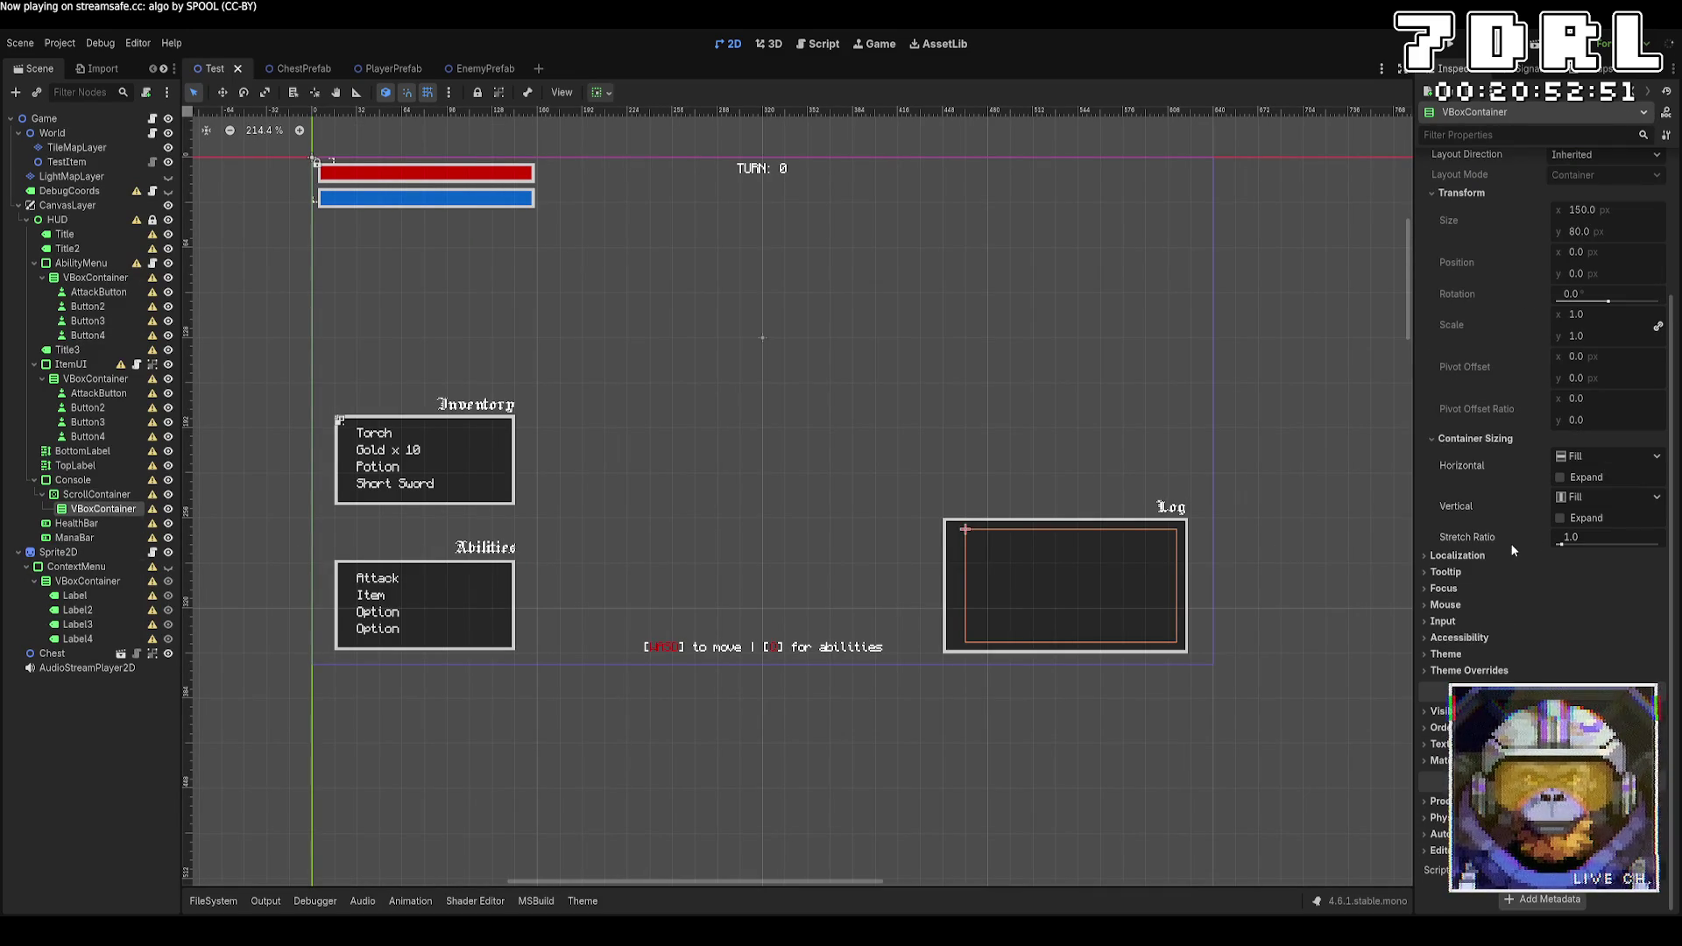
scroll(1513, 550, up, 3)
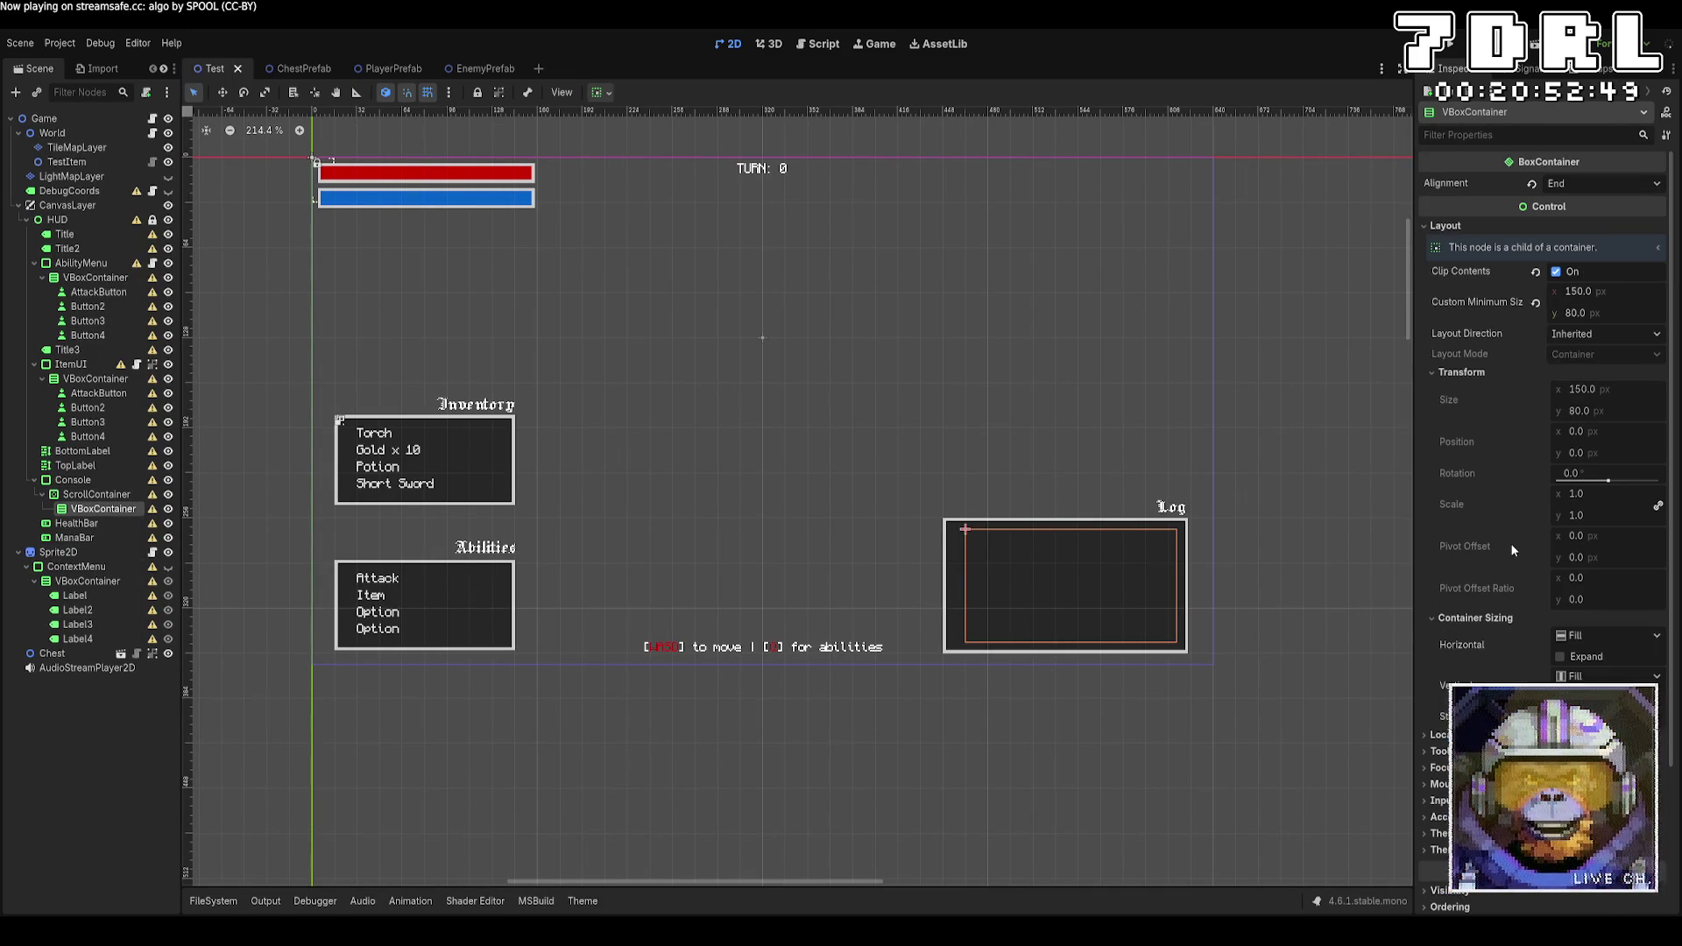
click(1612, 338)
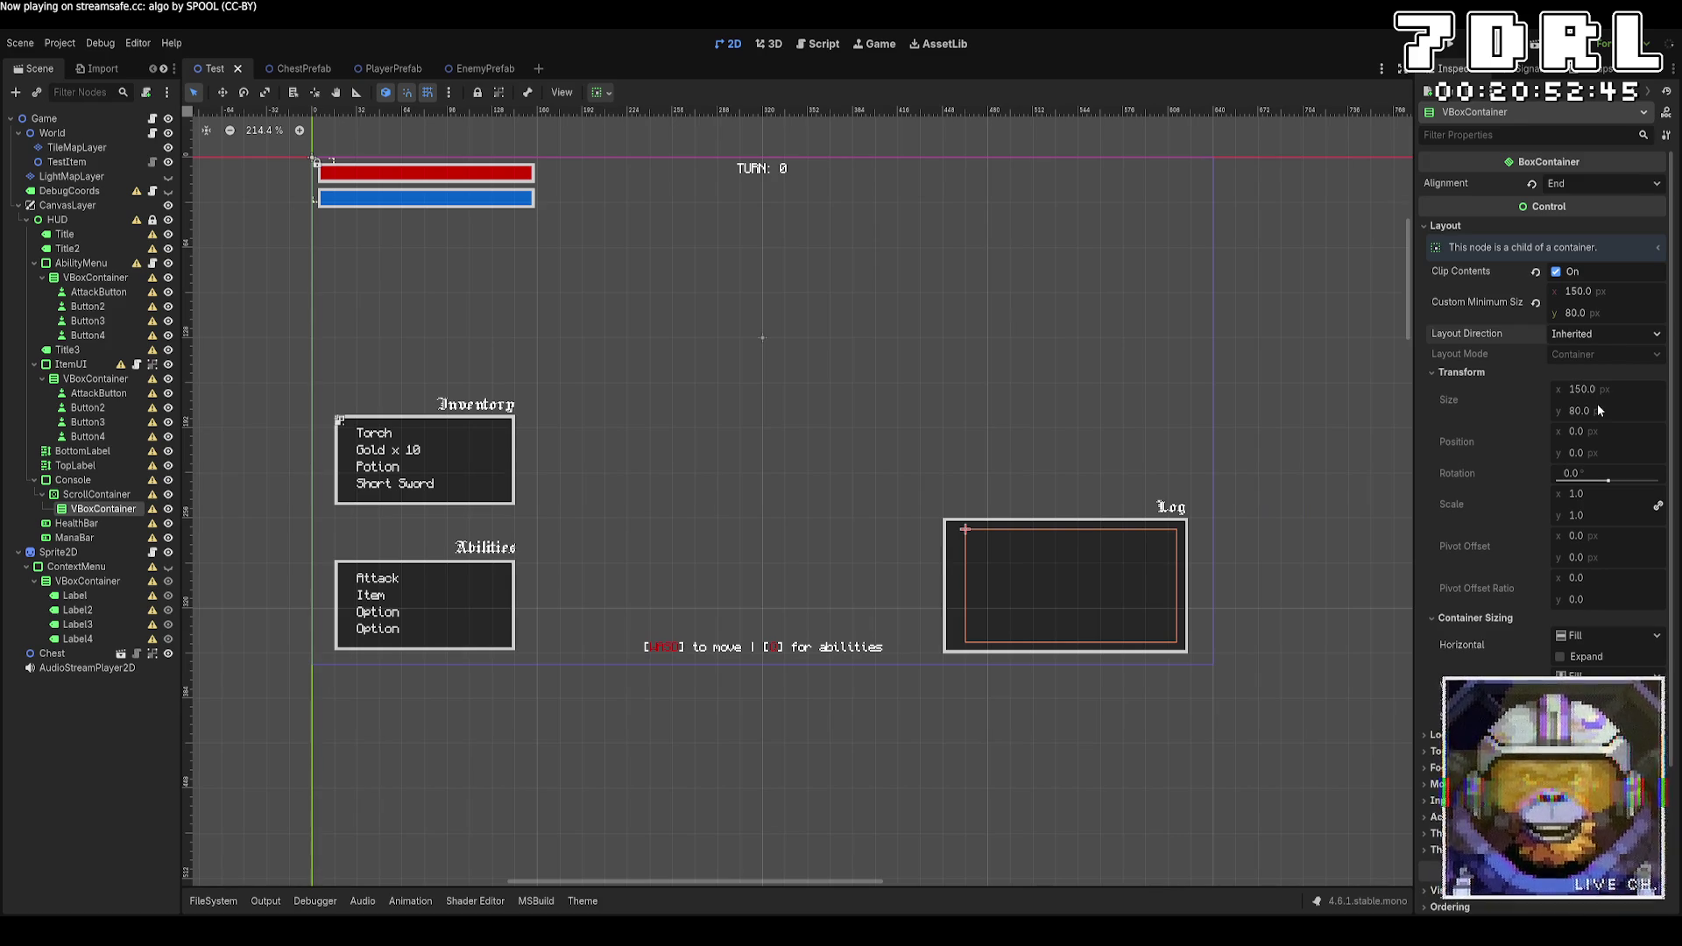
click(1596, 403)
click(1449, 51)
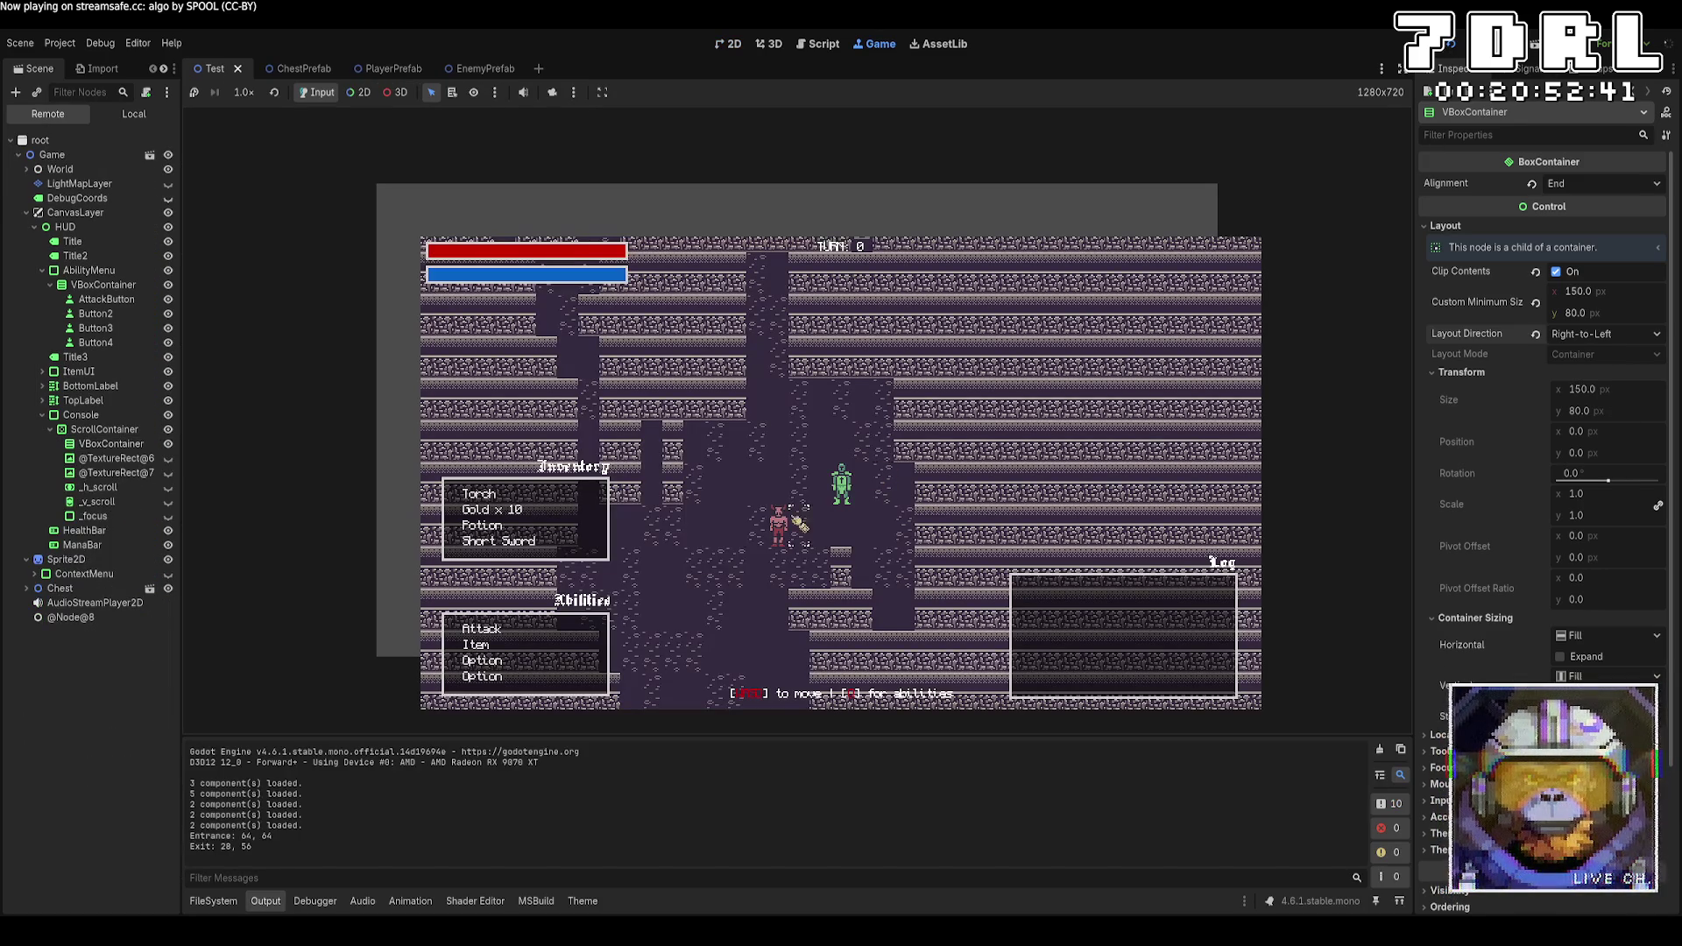
Attack the Minotaur five times until it dies, then scroll the log to review the right-aligned hits
click(529, 631)
click(857, 492)
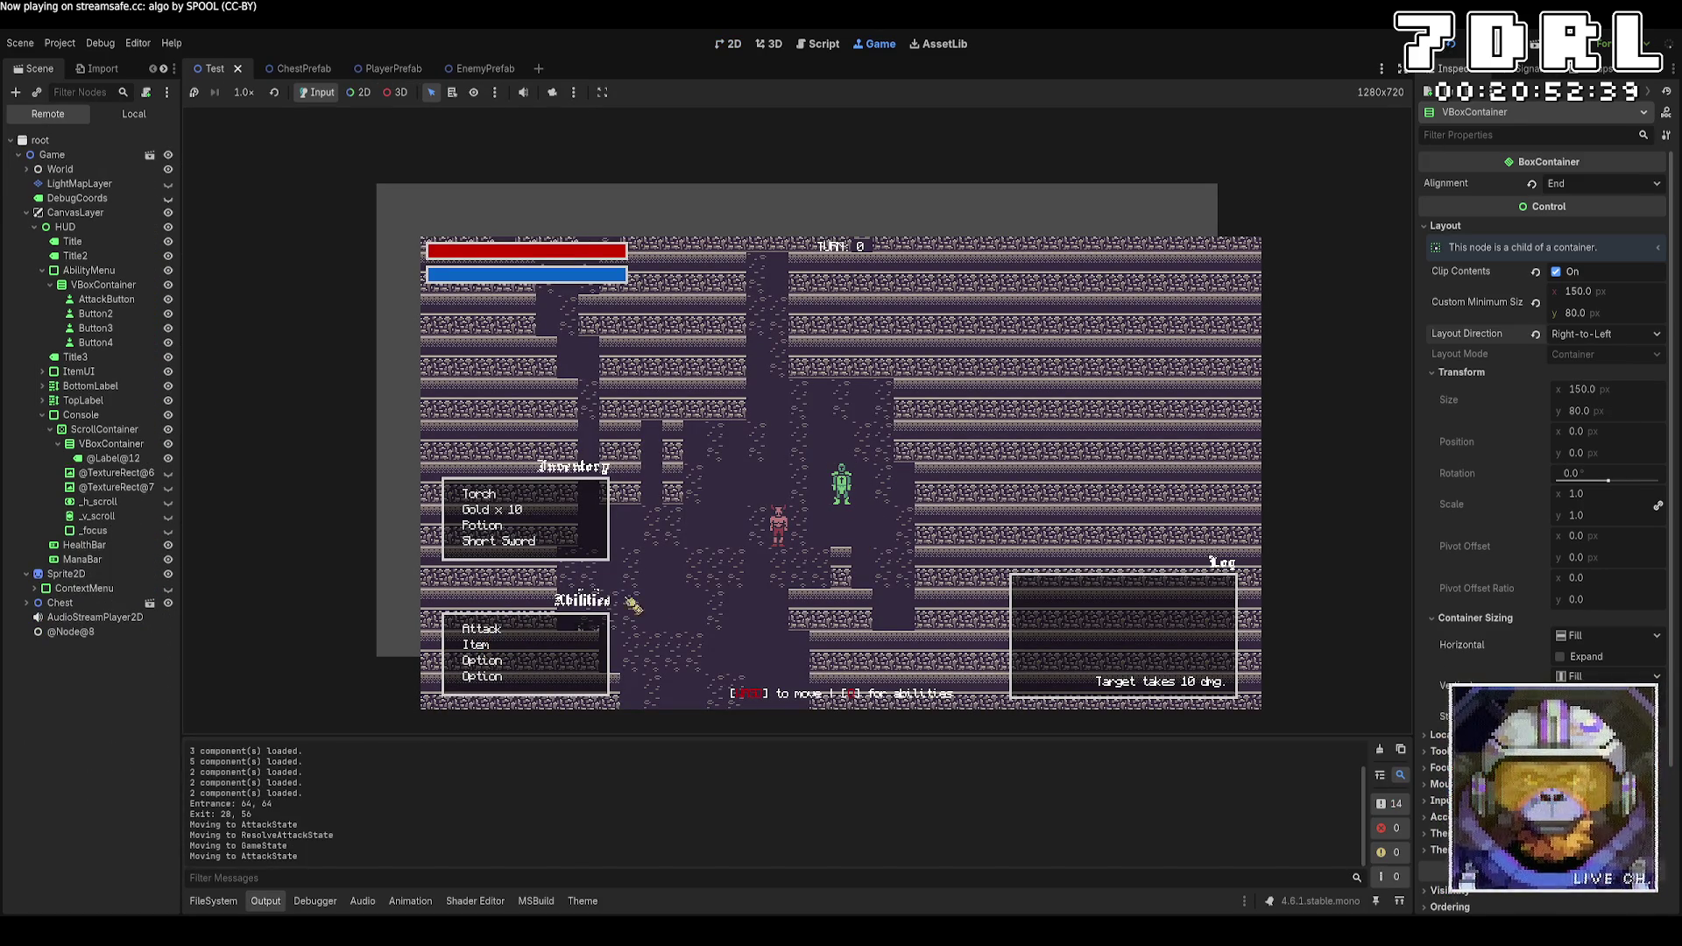
click(524, 631)
click(846, 496)
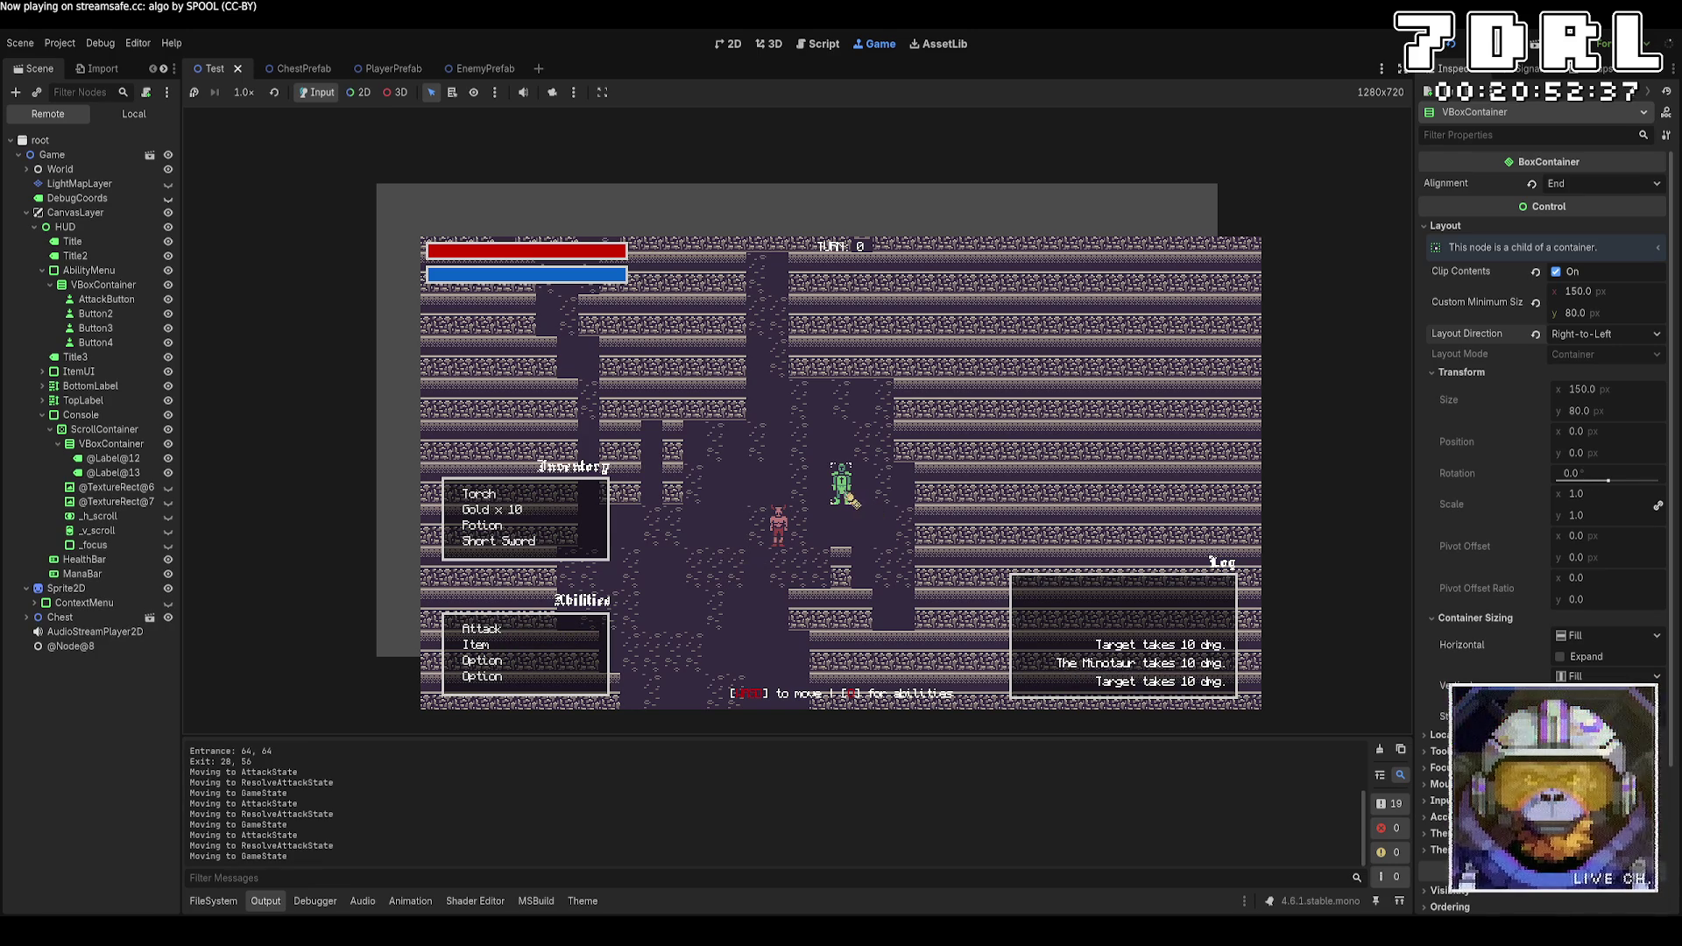
click(526, 631)
click(640, 596)
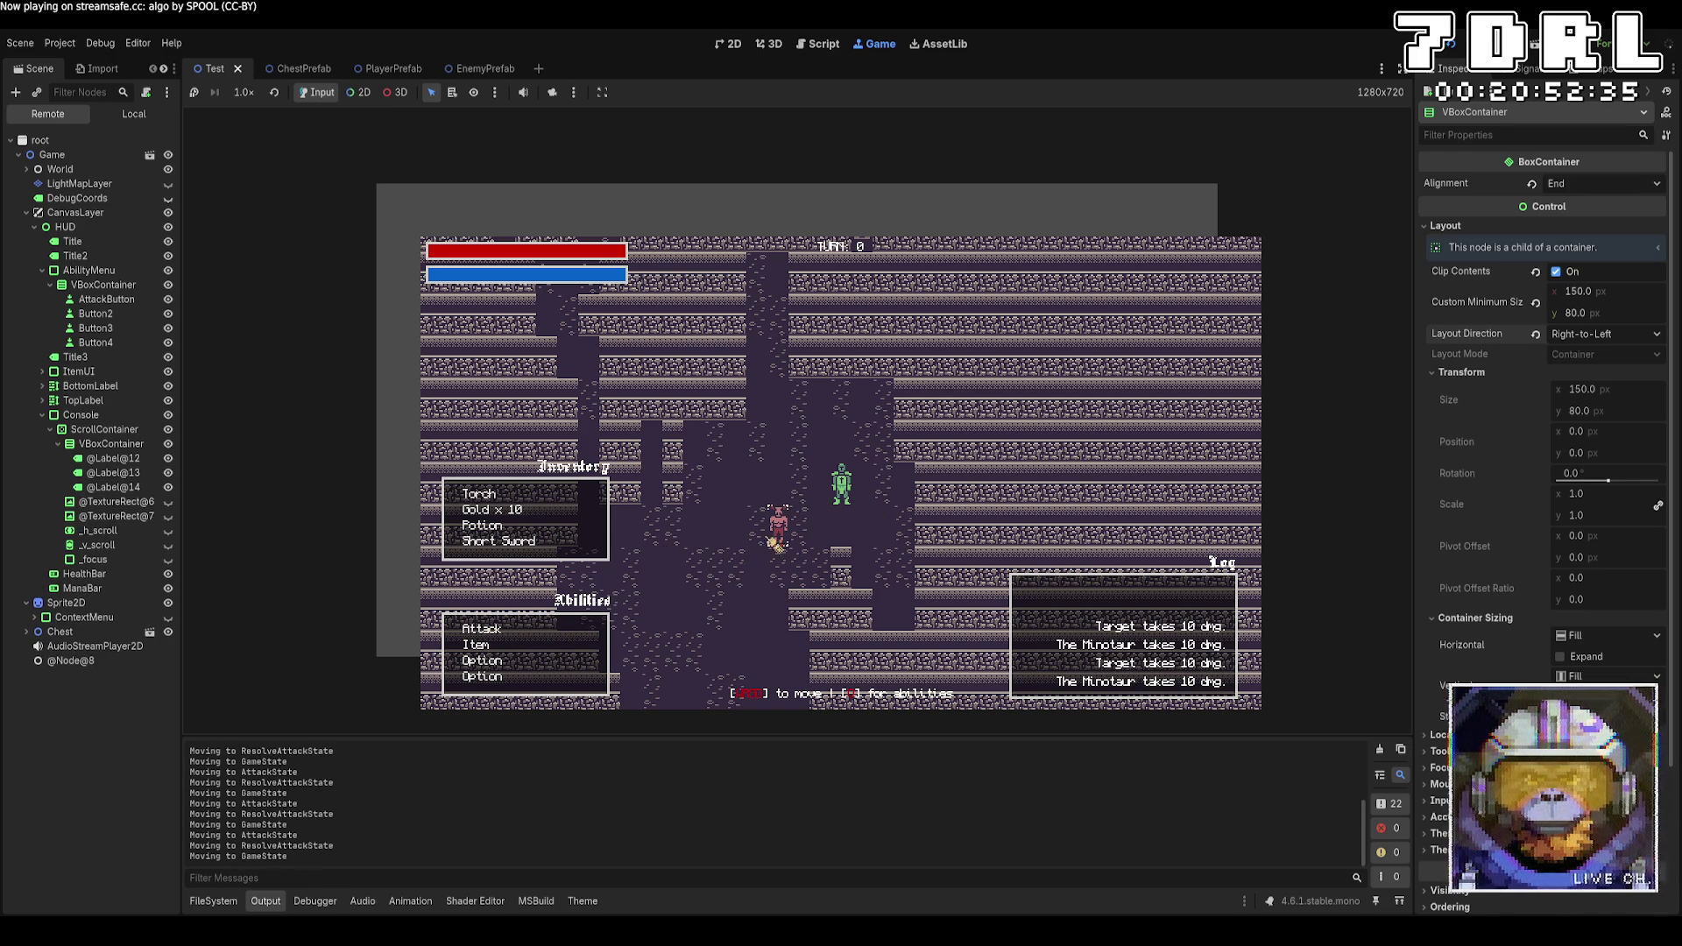
click(558, 634)
click(847, 508)
click(571, 631)
click(615, 603)
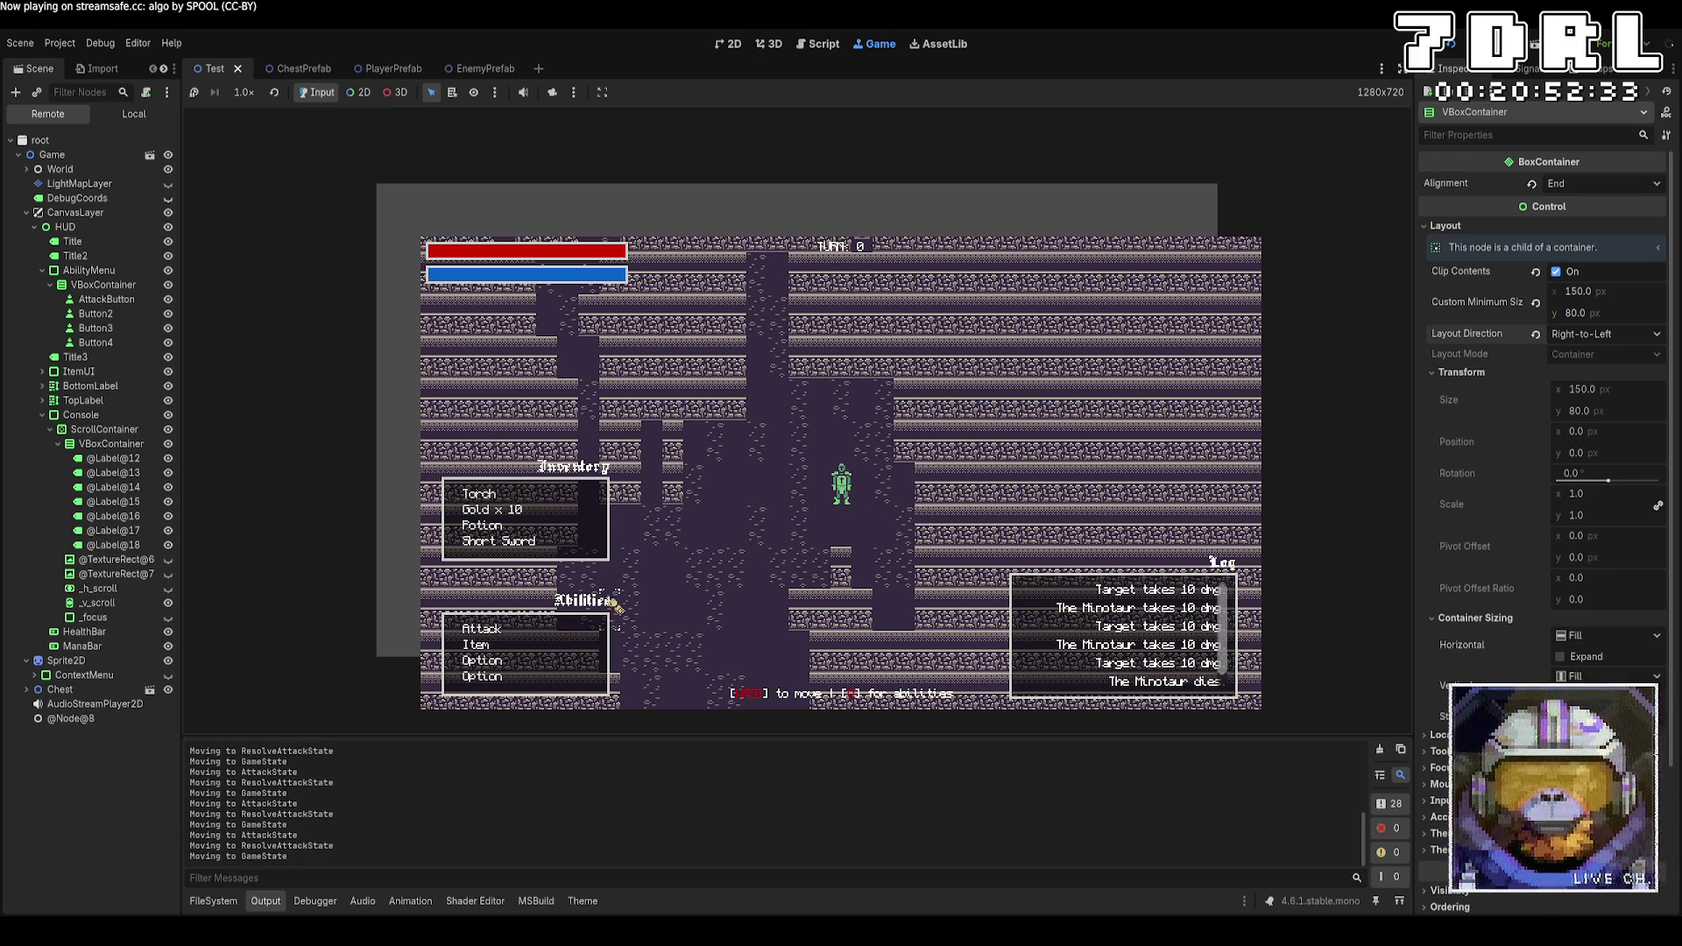
scroll(1229, 686, down, 1)
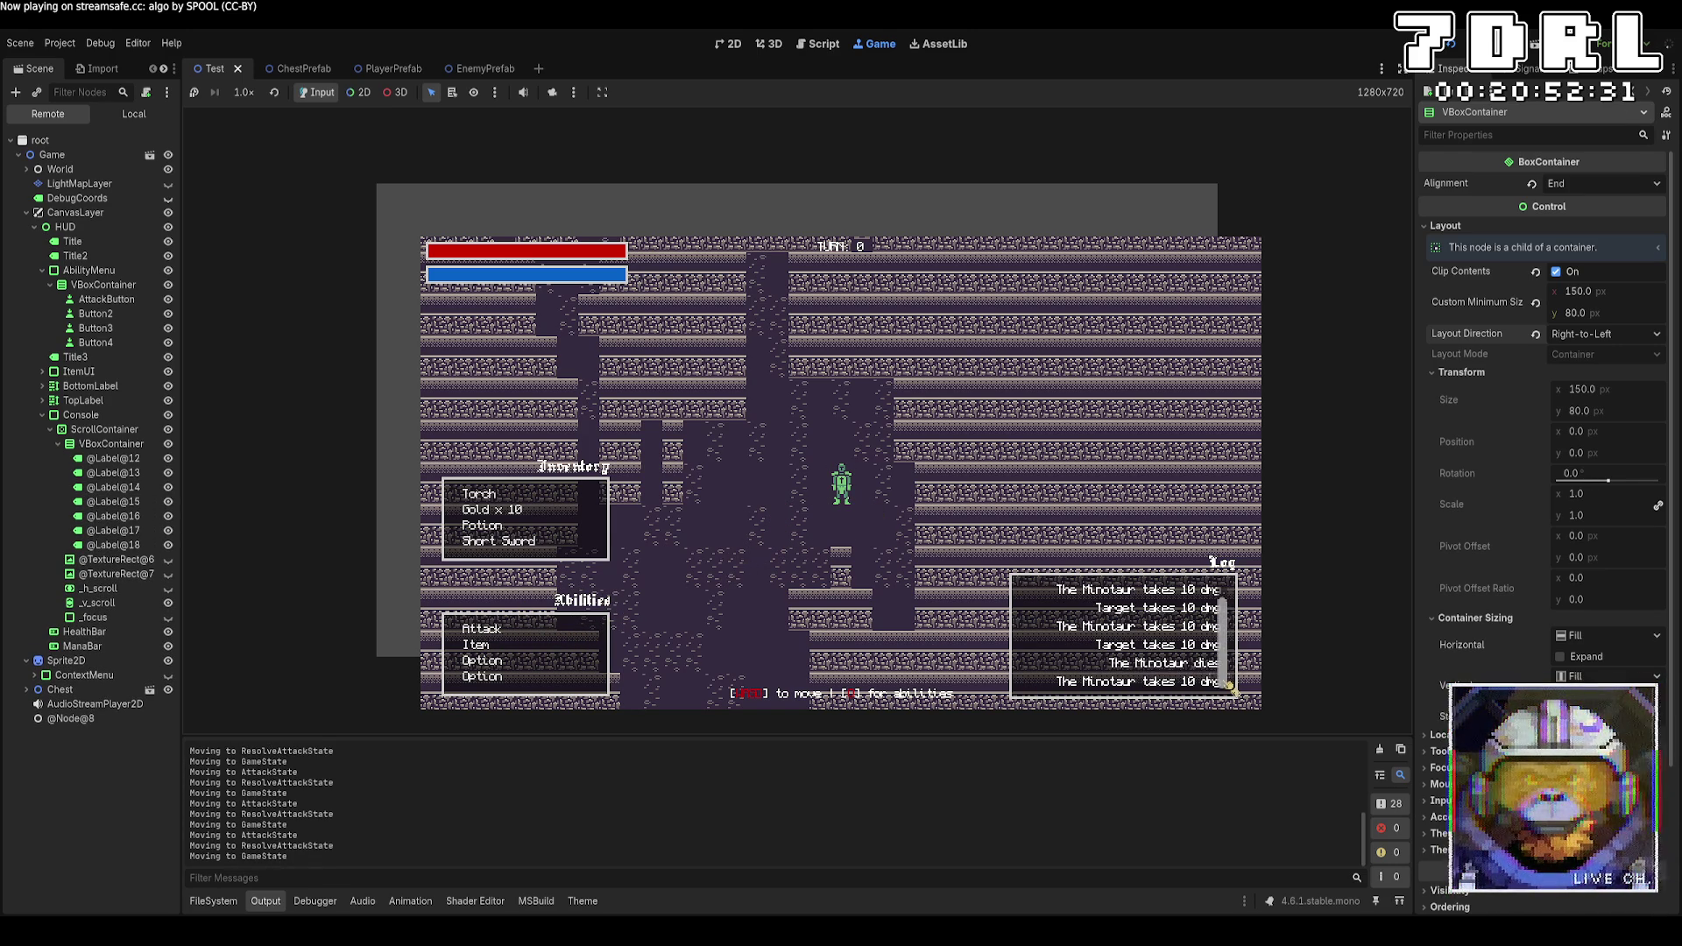
scroll(1229, 625, up, 1)
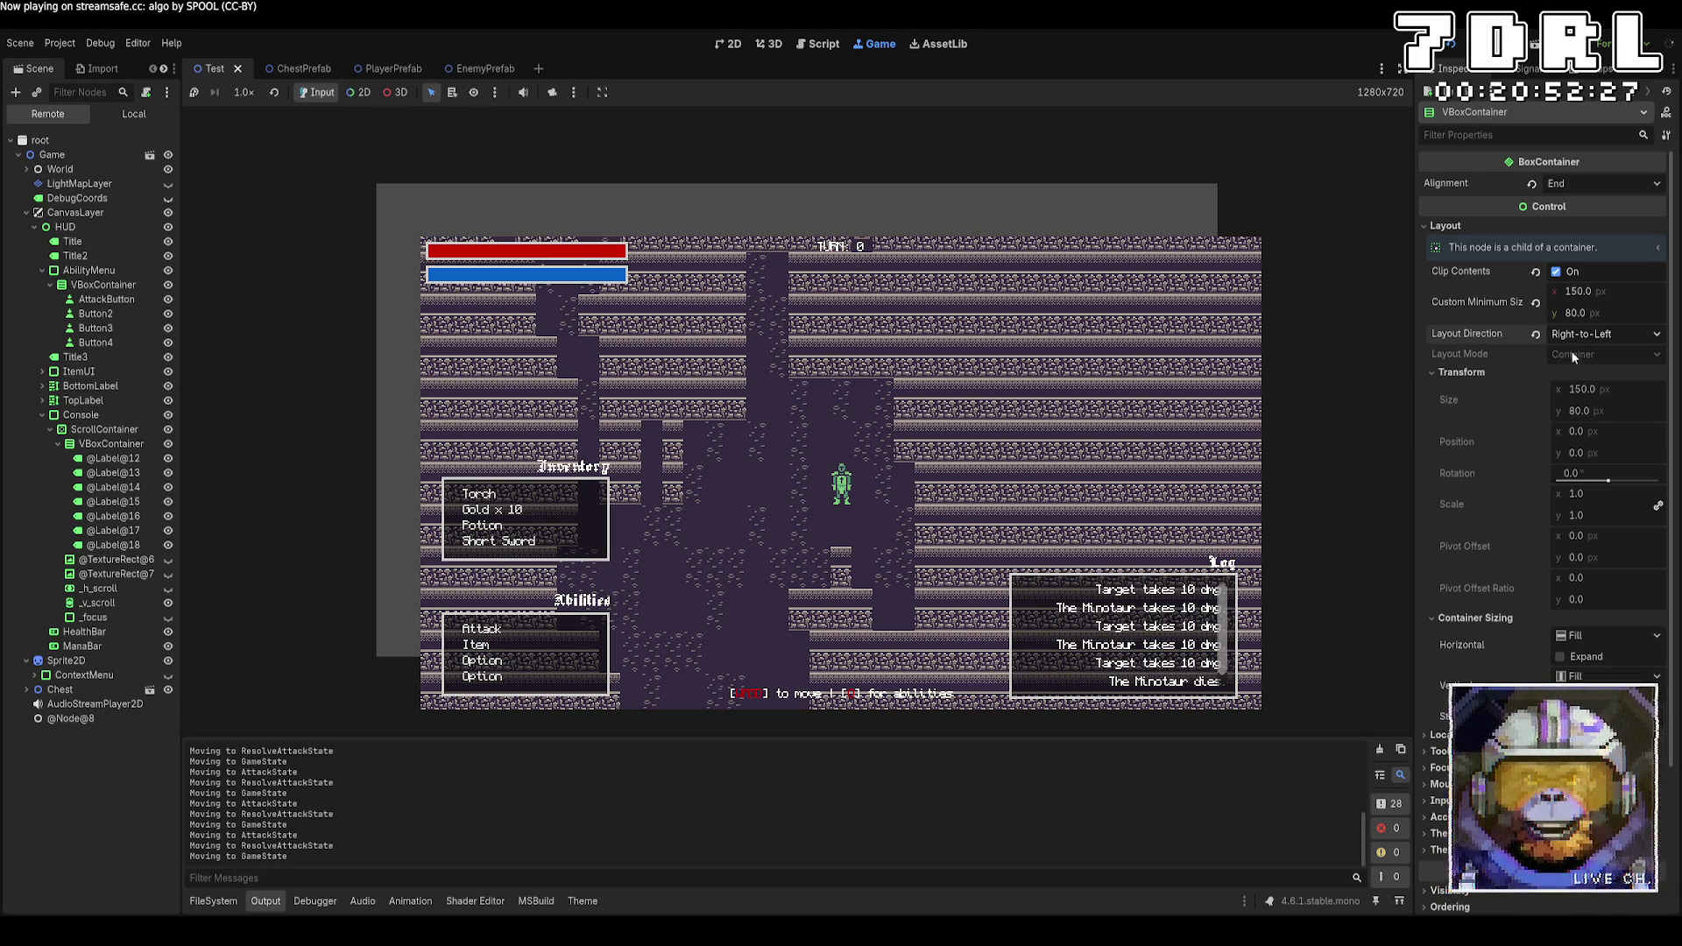
Undo the live log's layout direction changes back to Inherited
key(ctrl+z)
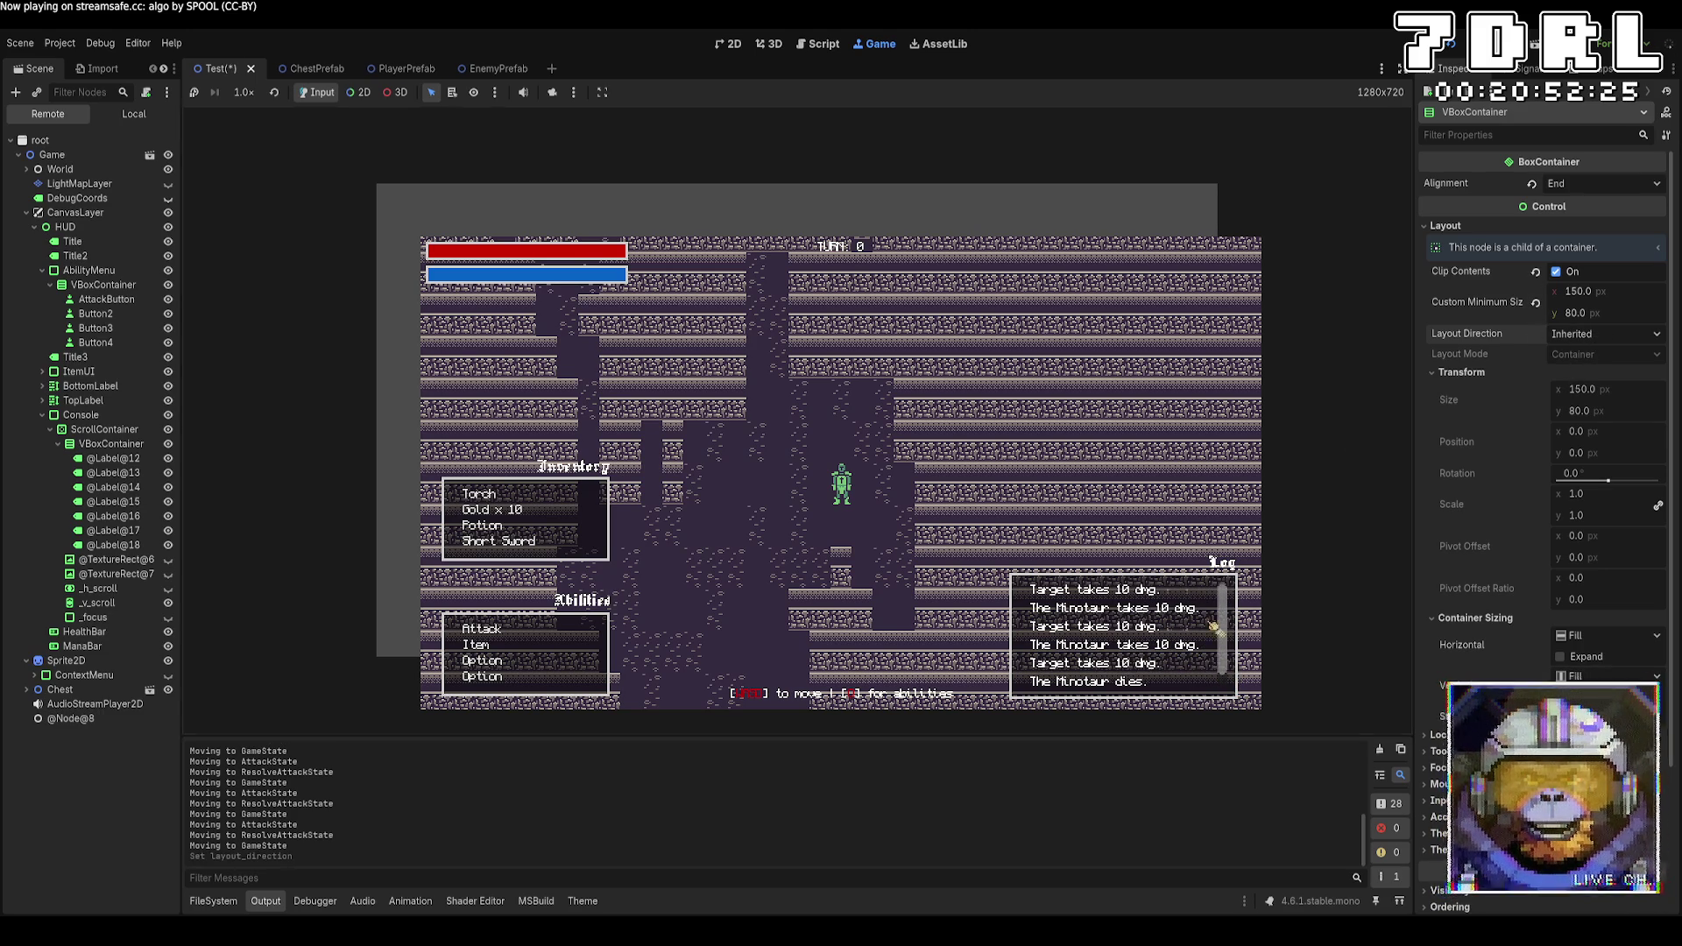
key(ctrl+z)
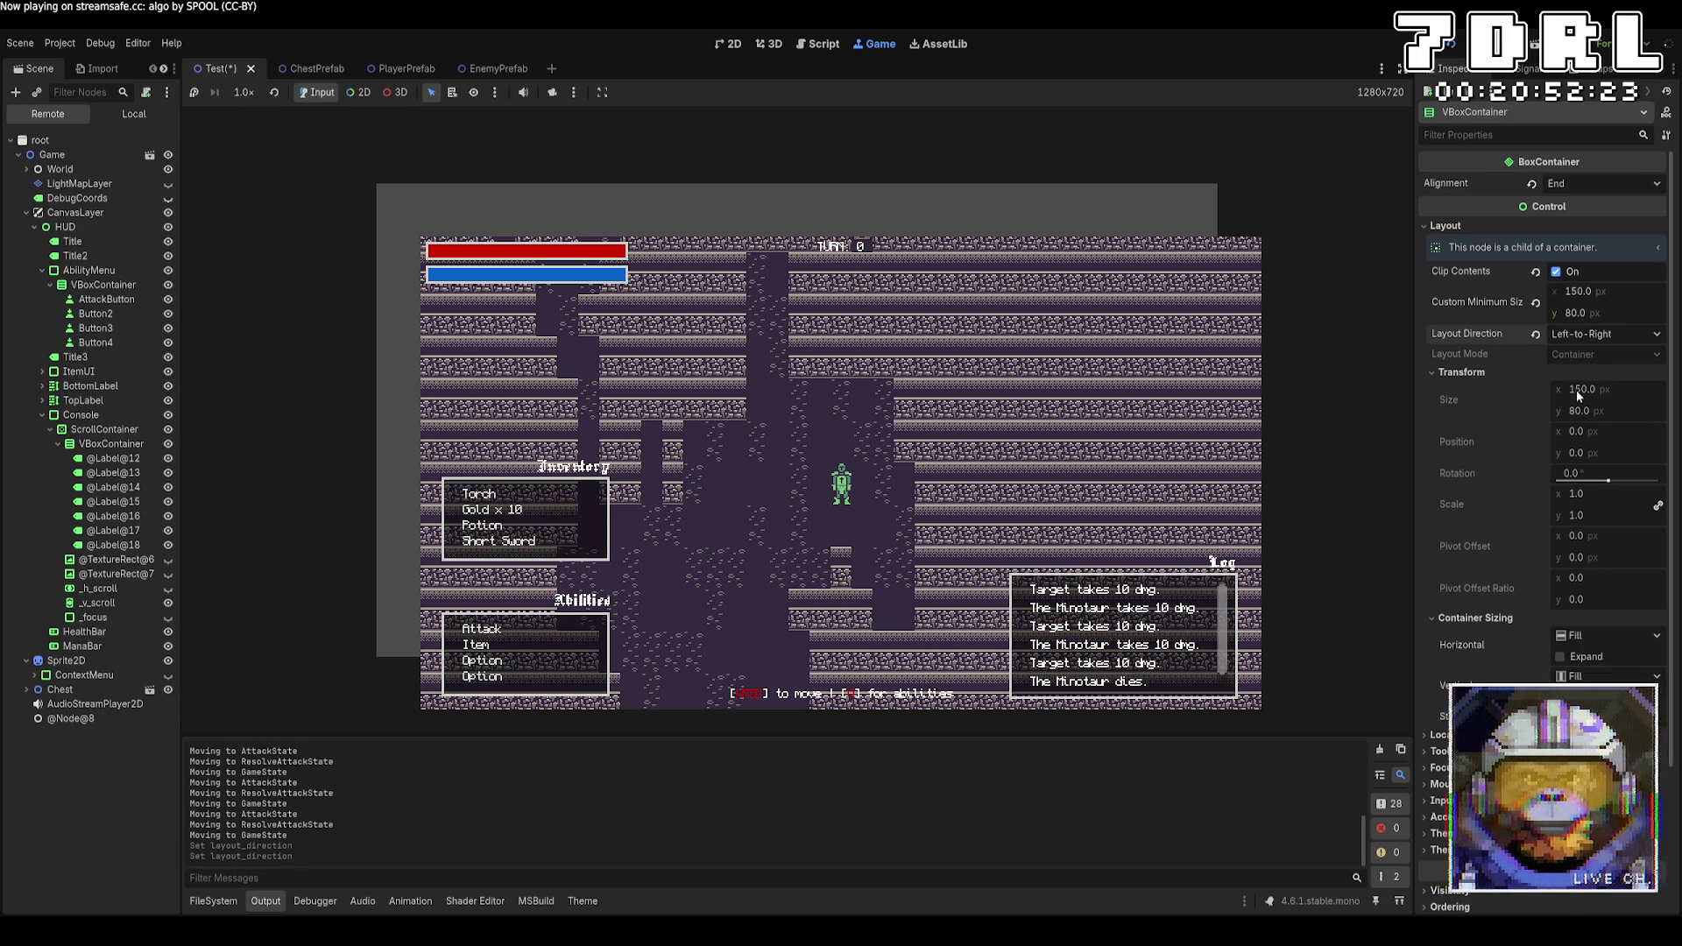
key(ctrl+z)
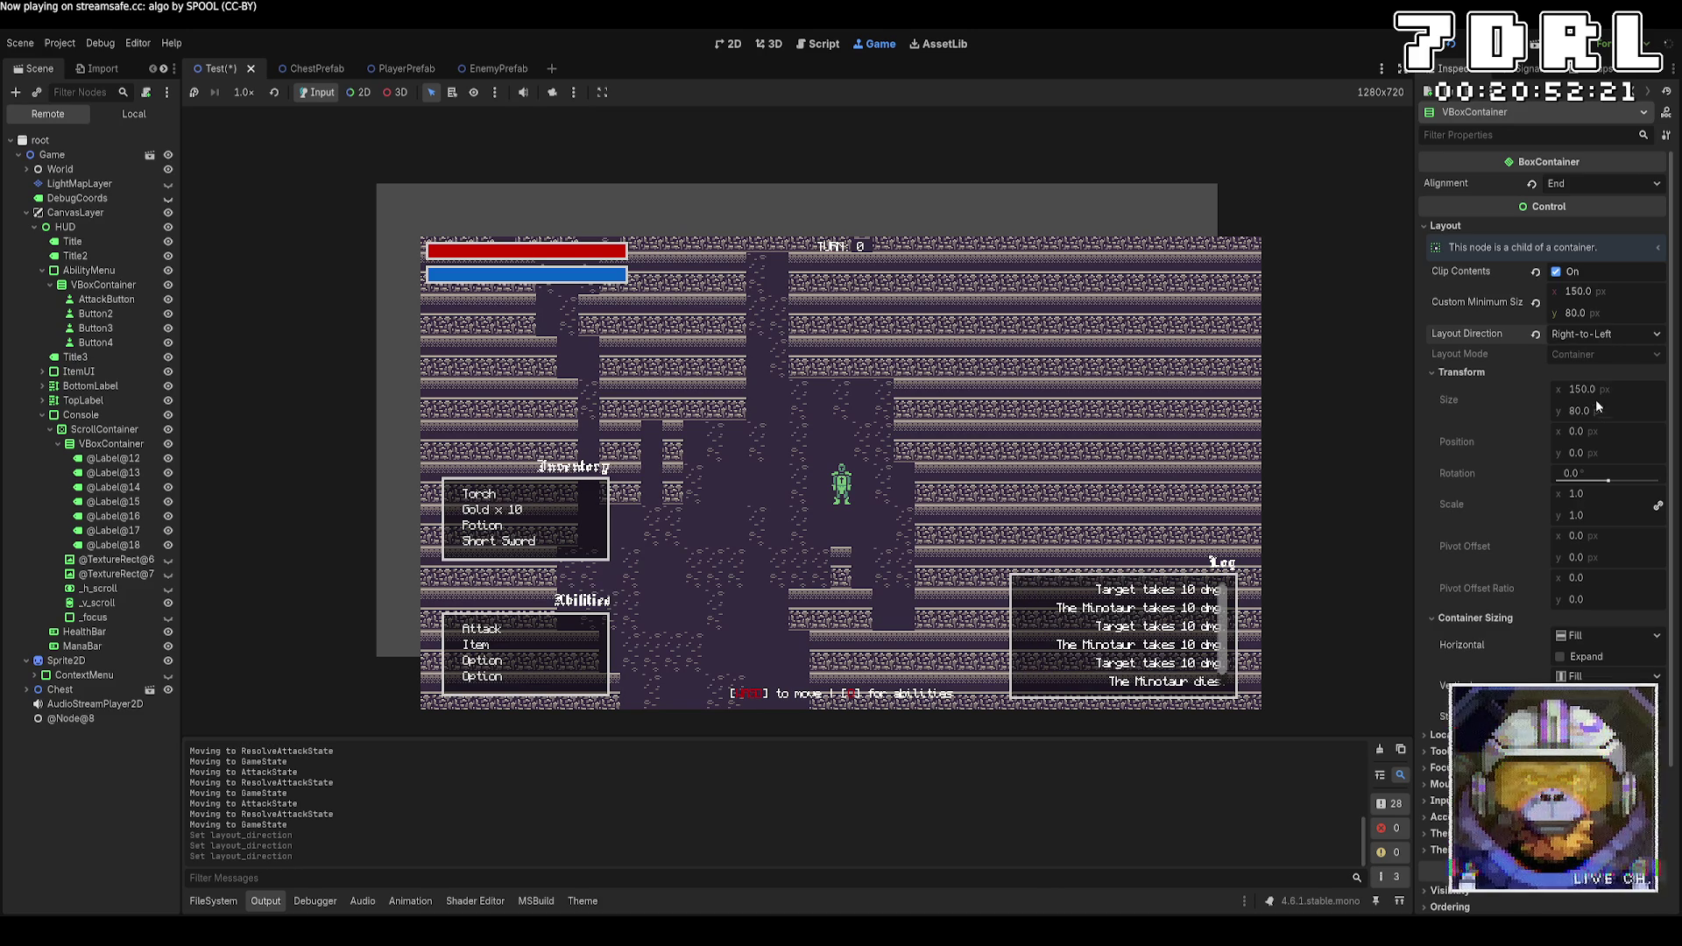
key(ctrl+z)
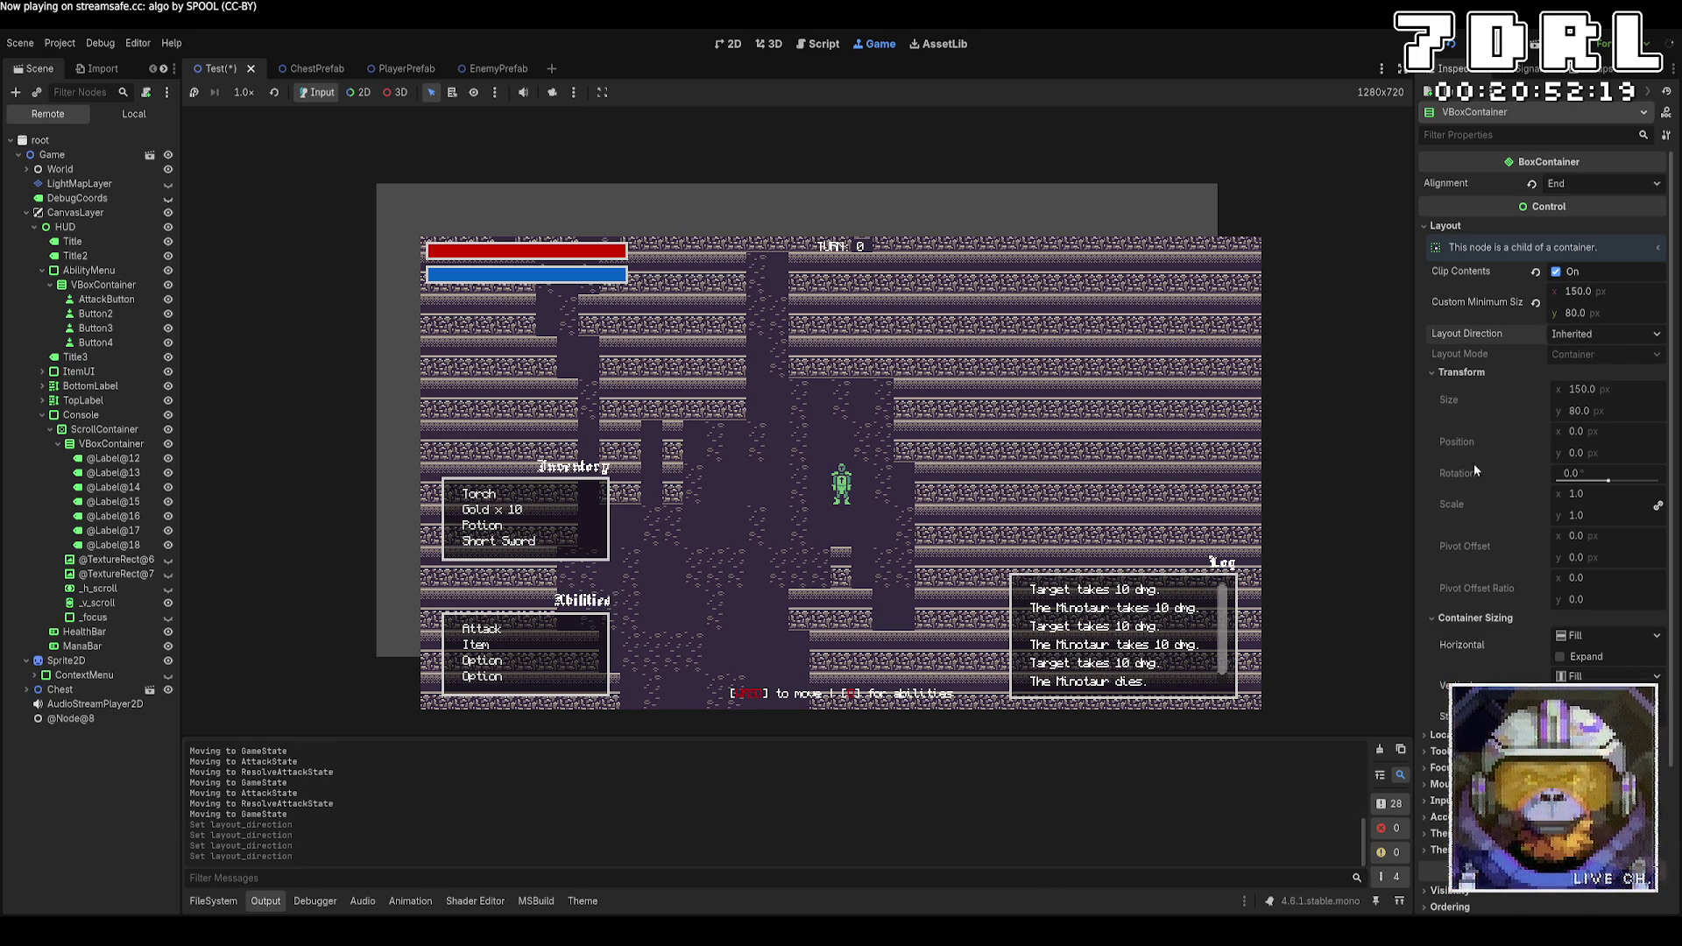
Expand and collapse the container's Input and Tooltip property groups in the Inspector
scroll(1477, 512, down, 3)
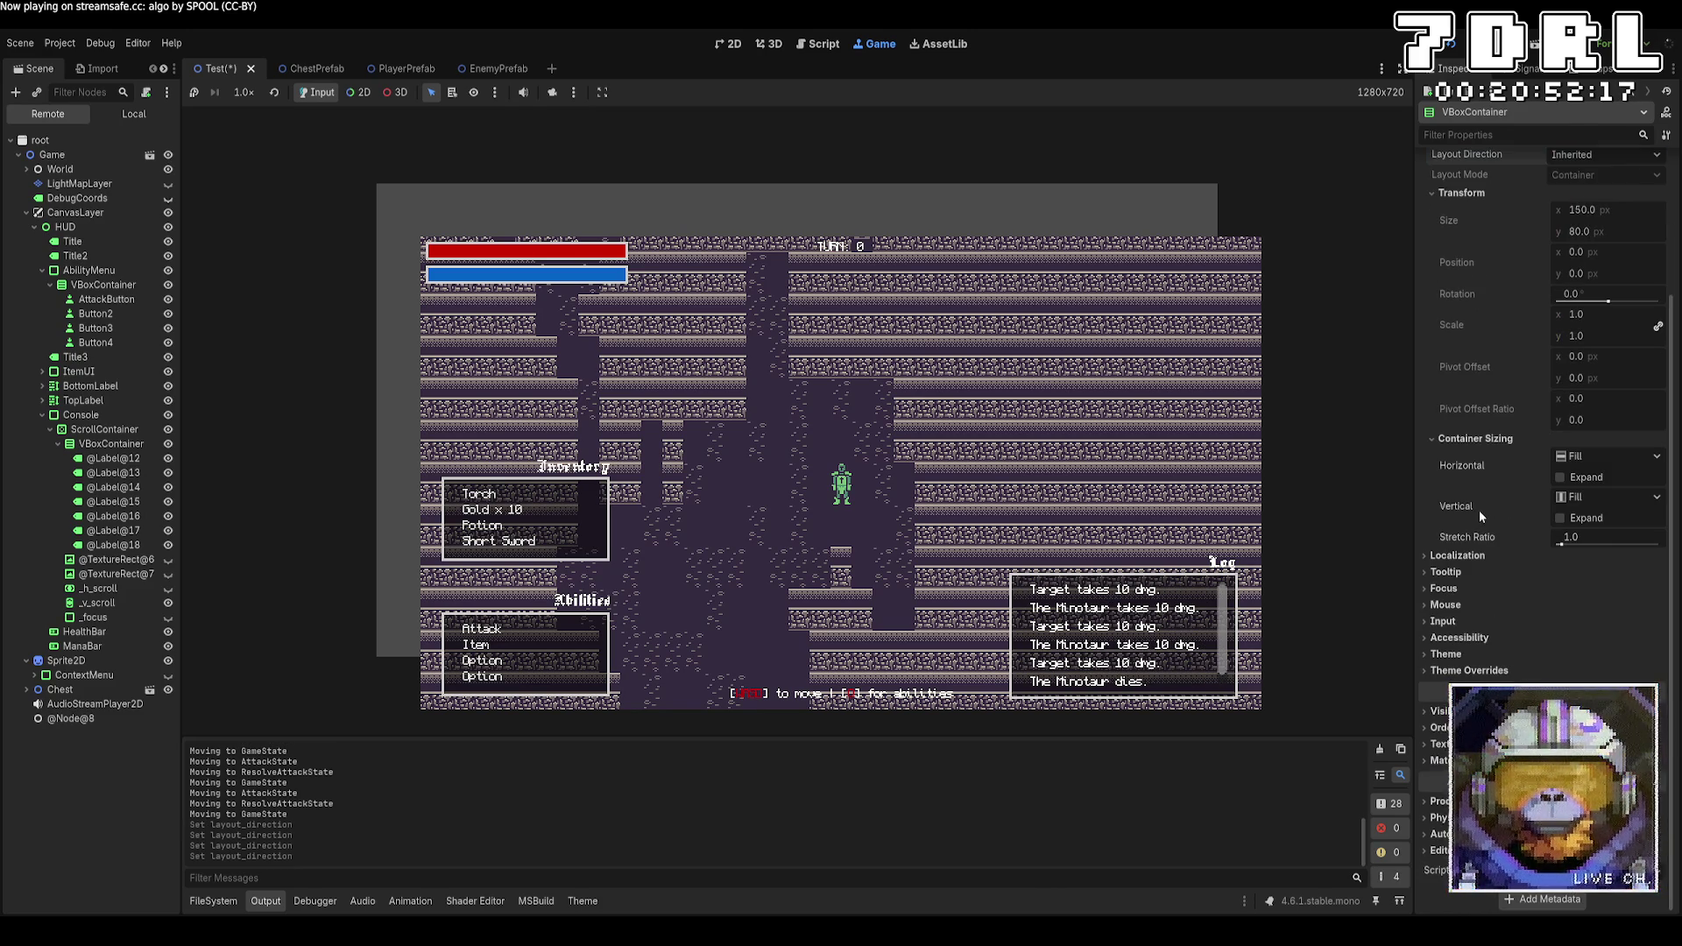
click(1495, 623)
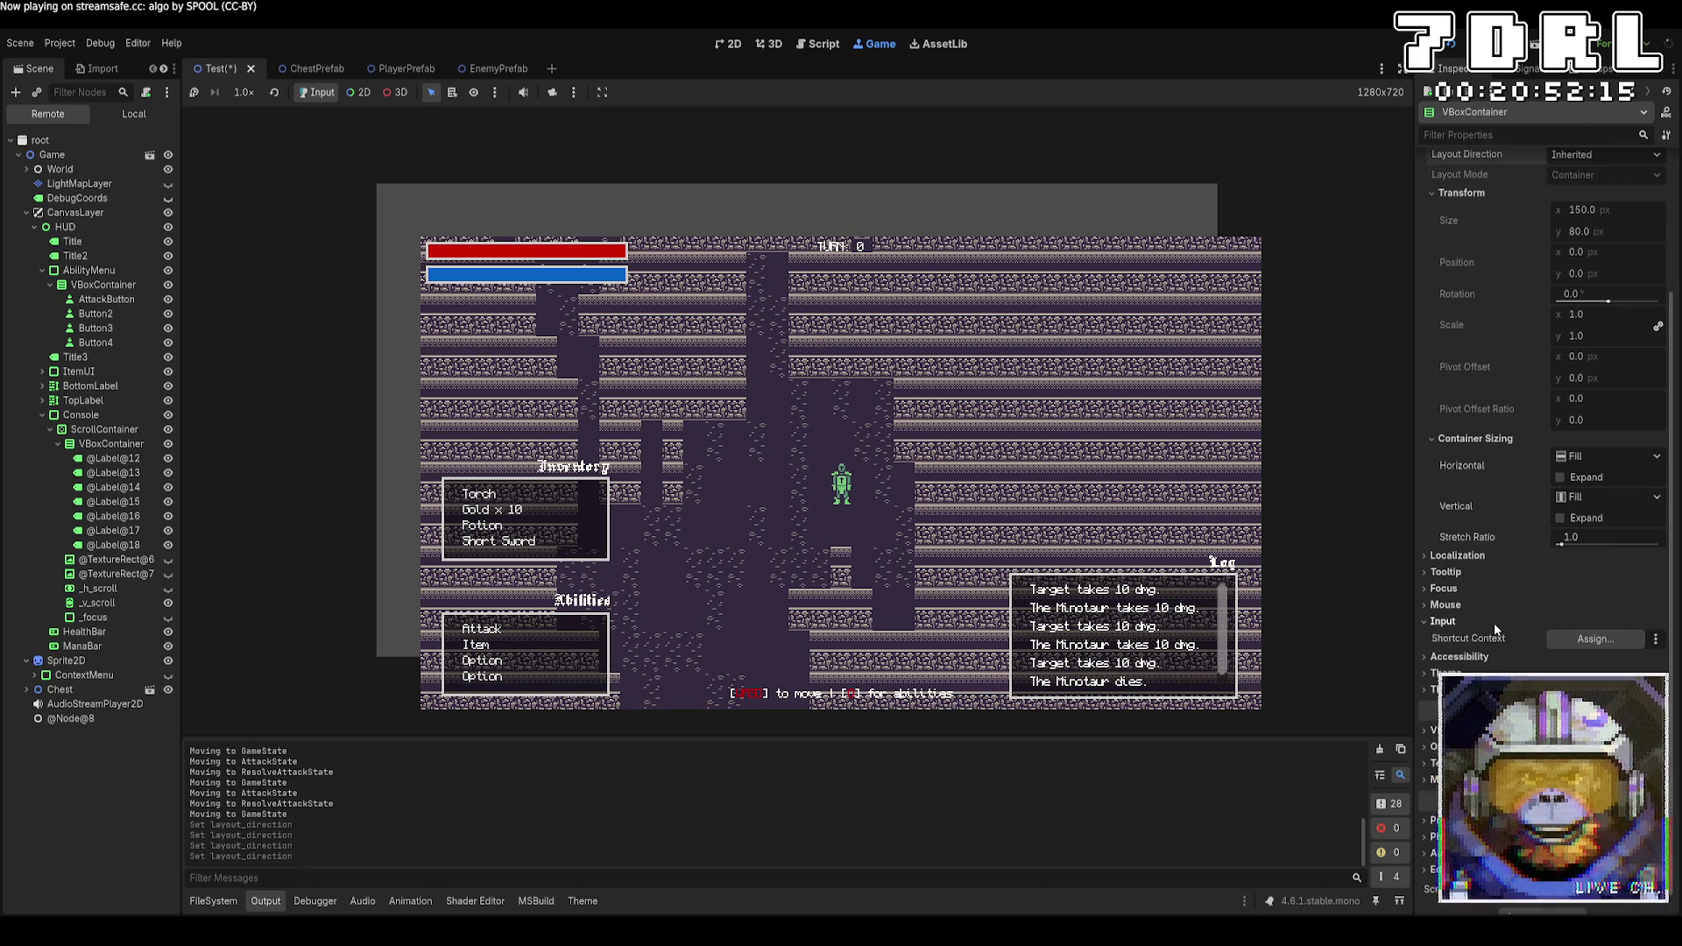
click(1494, 623)
click(1484, 574)
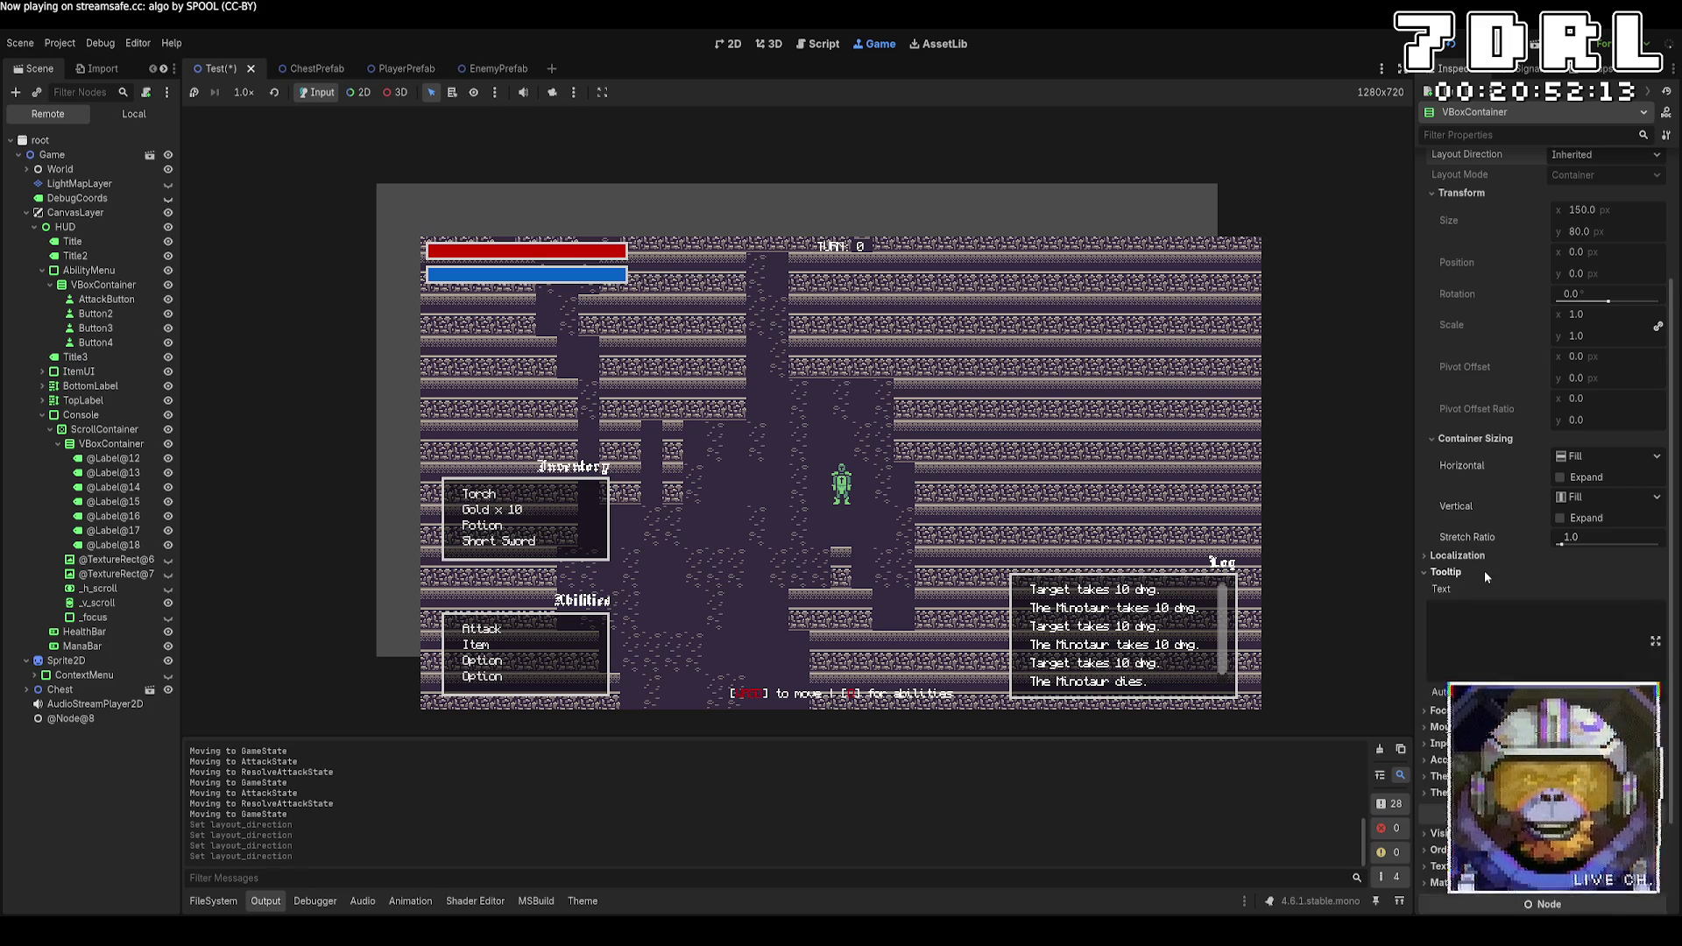
click(1484, 570)
scroll(1484, 550, up, 3)
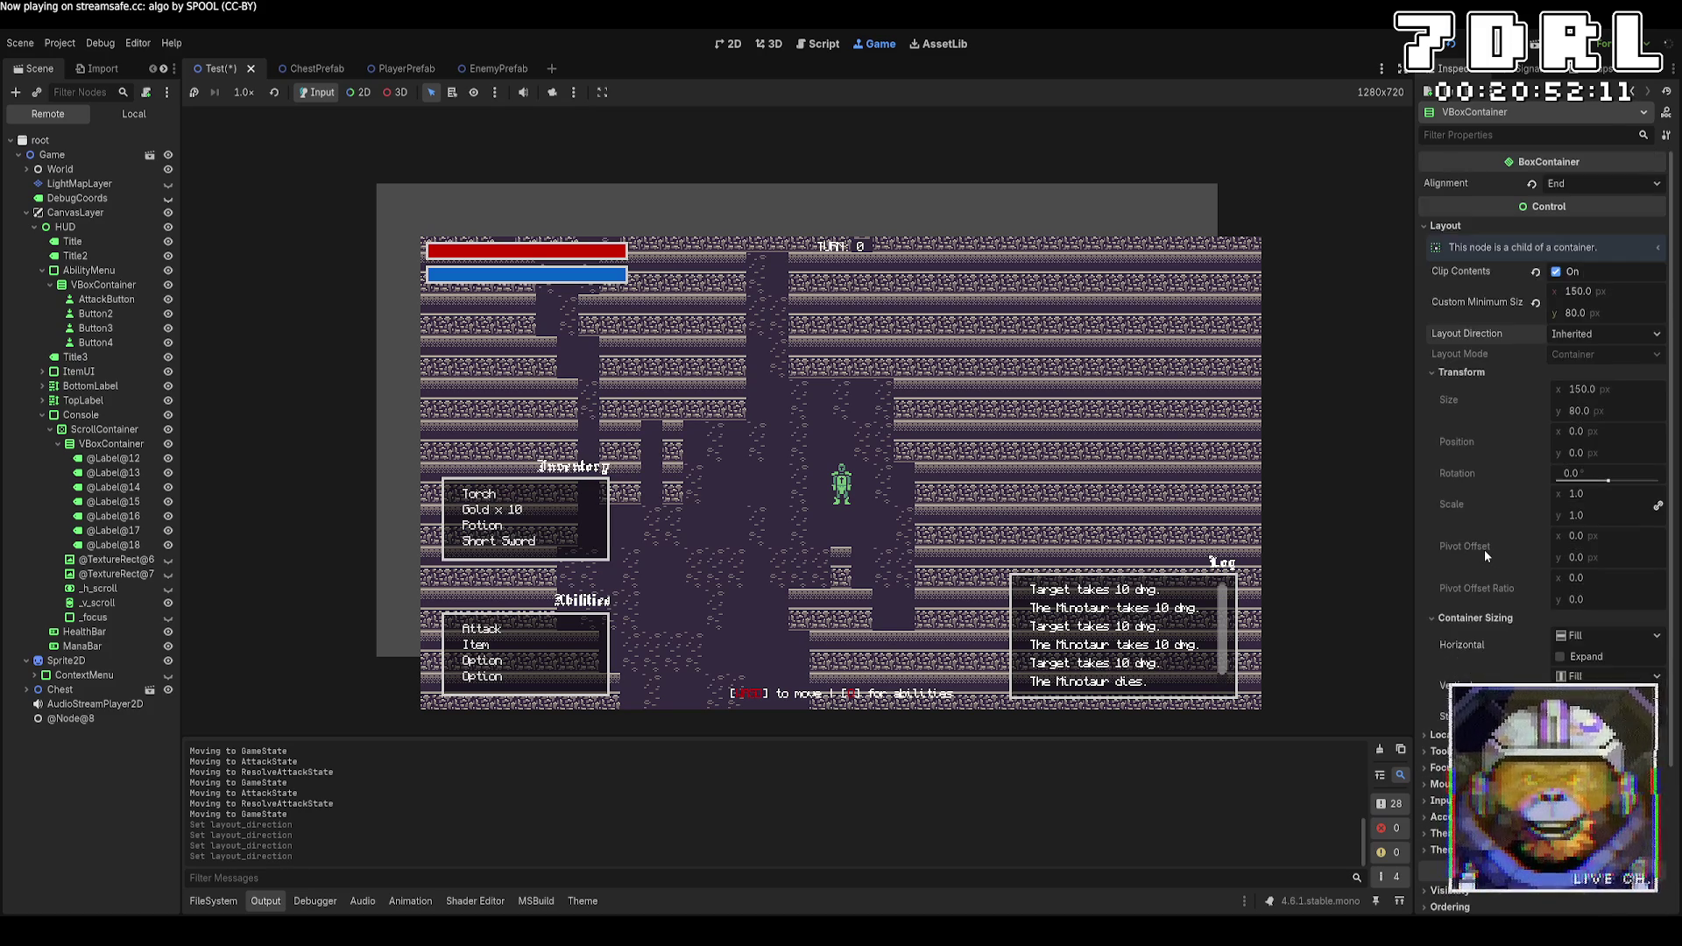
scroll(1484, 549, down, 3)
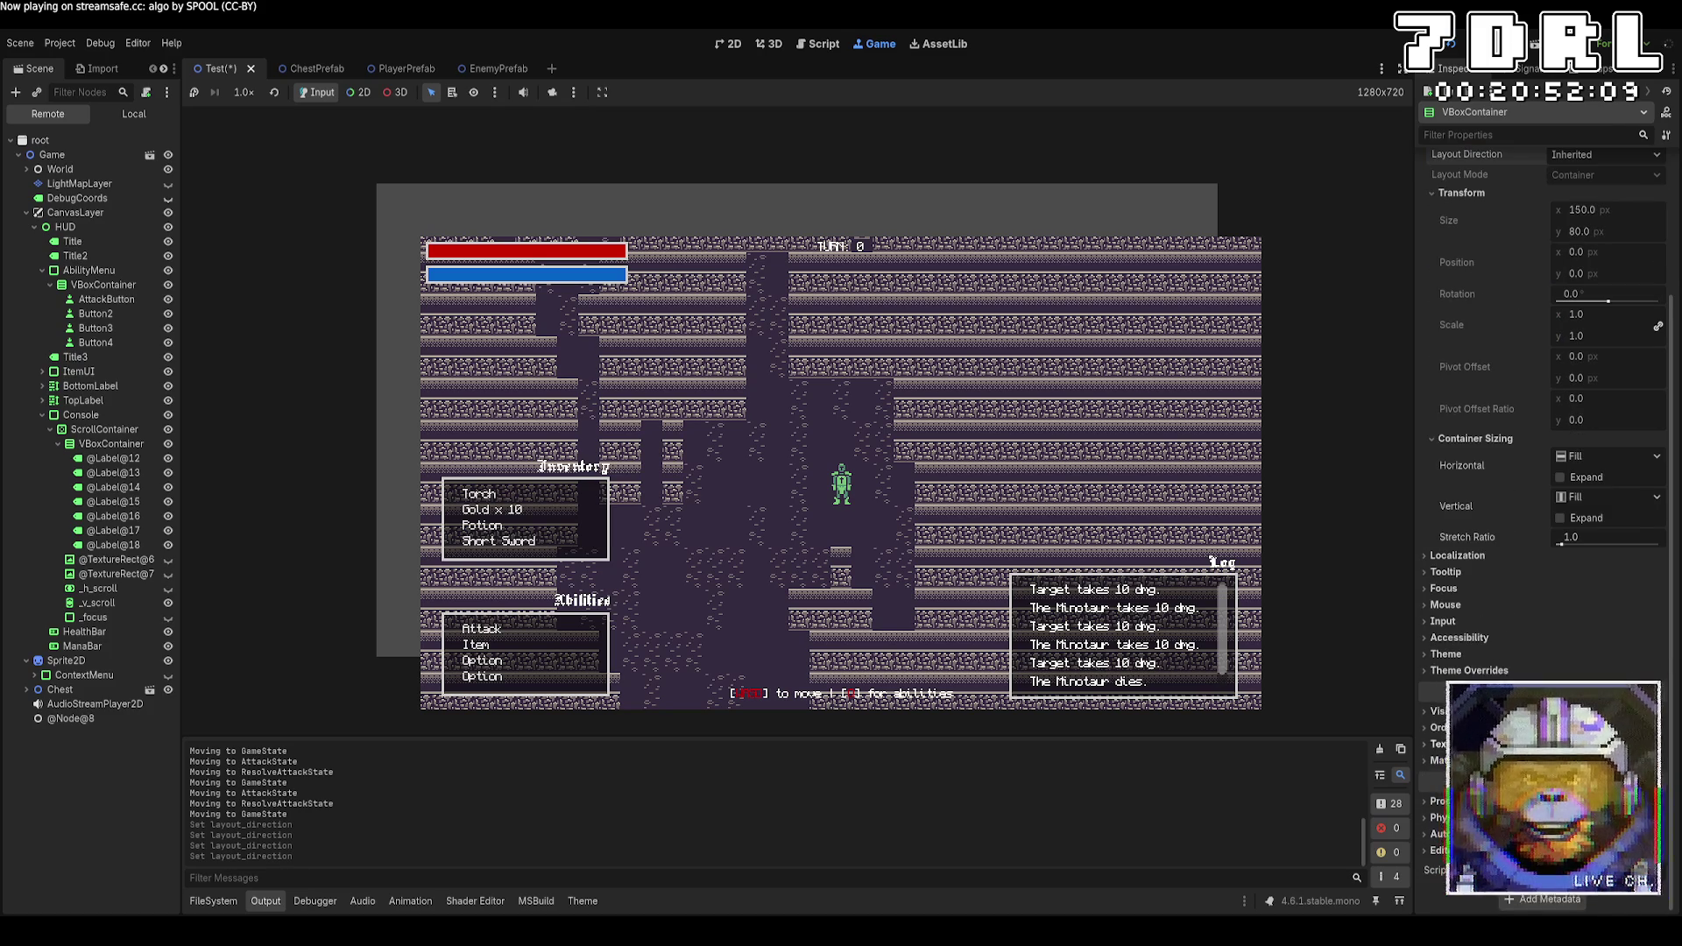
scroll(1484, 549, up, 3)
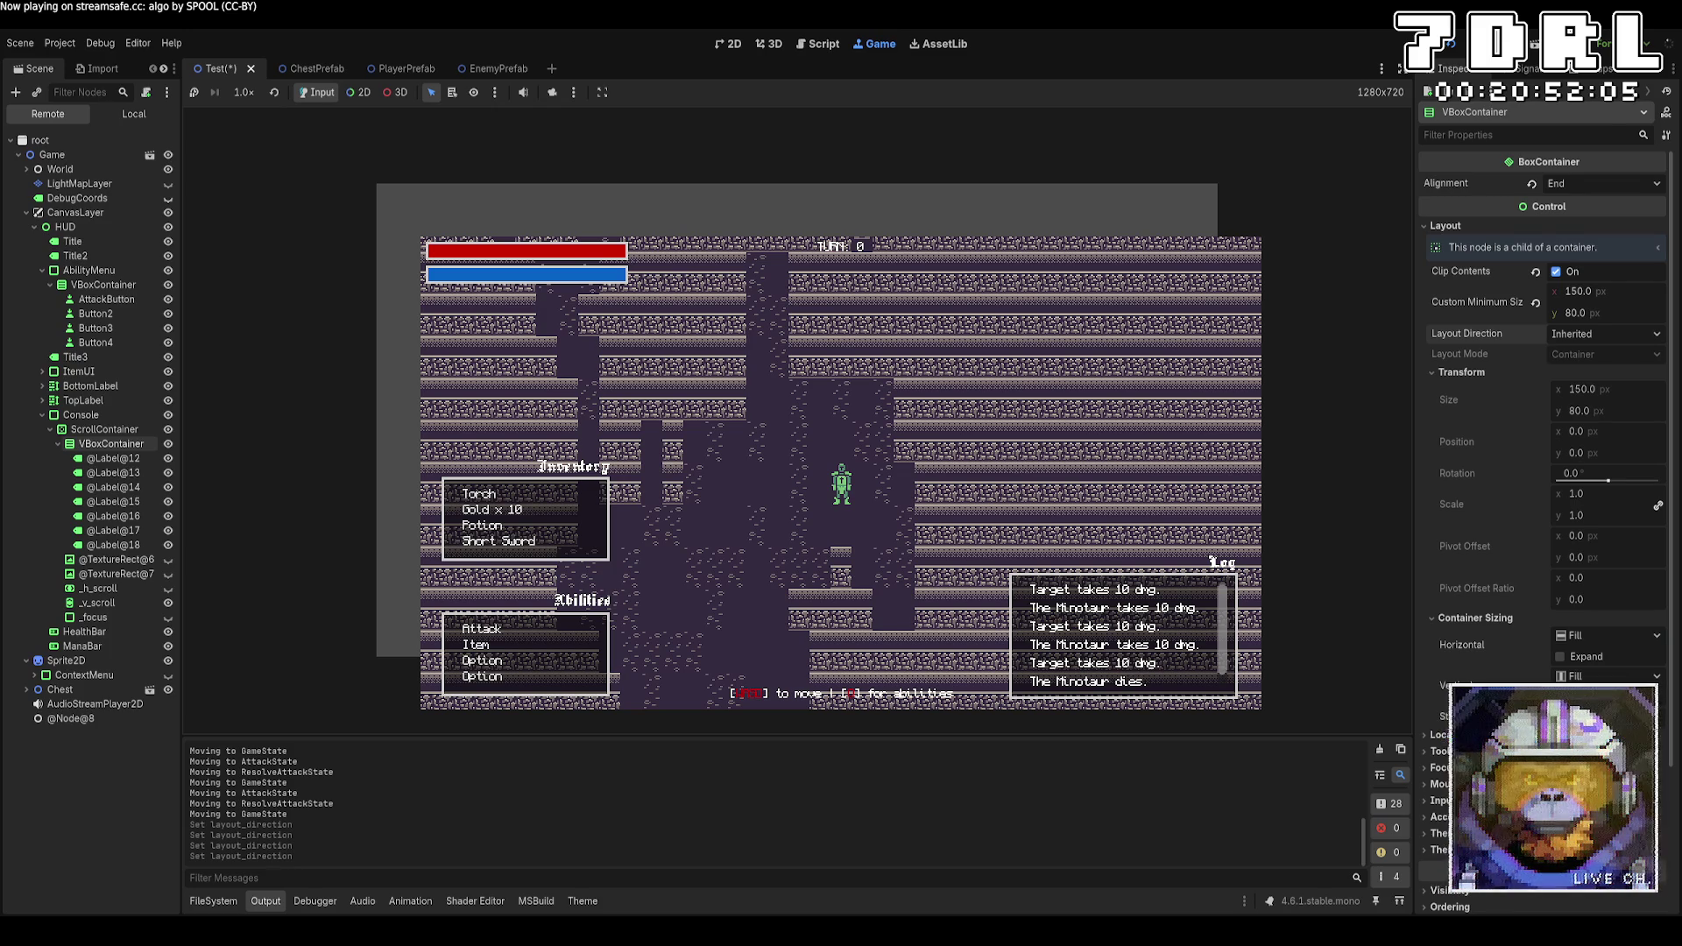
Select the live log VBoxContainer and set its Alignment to Begin
click(86, 444)
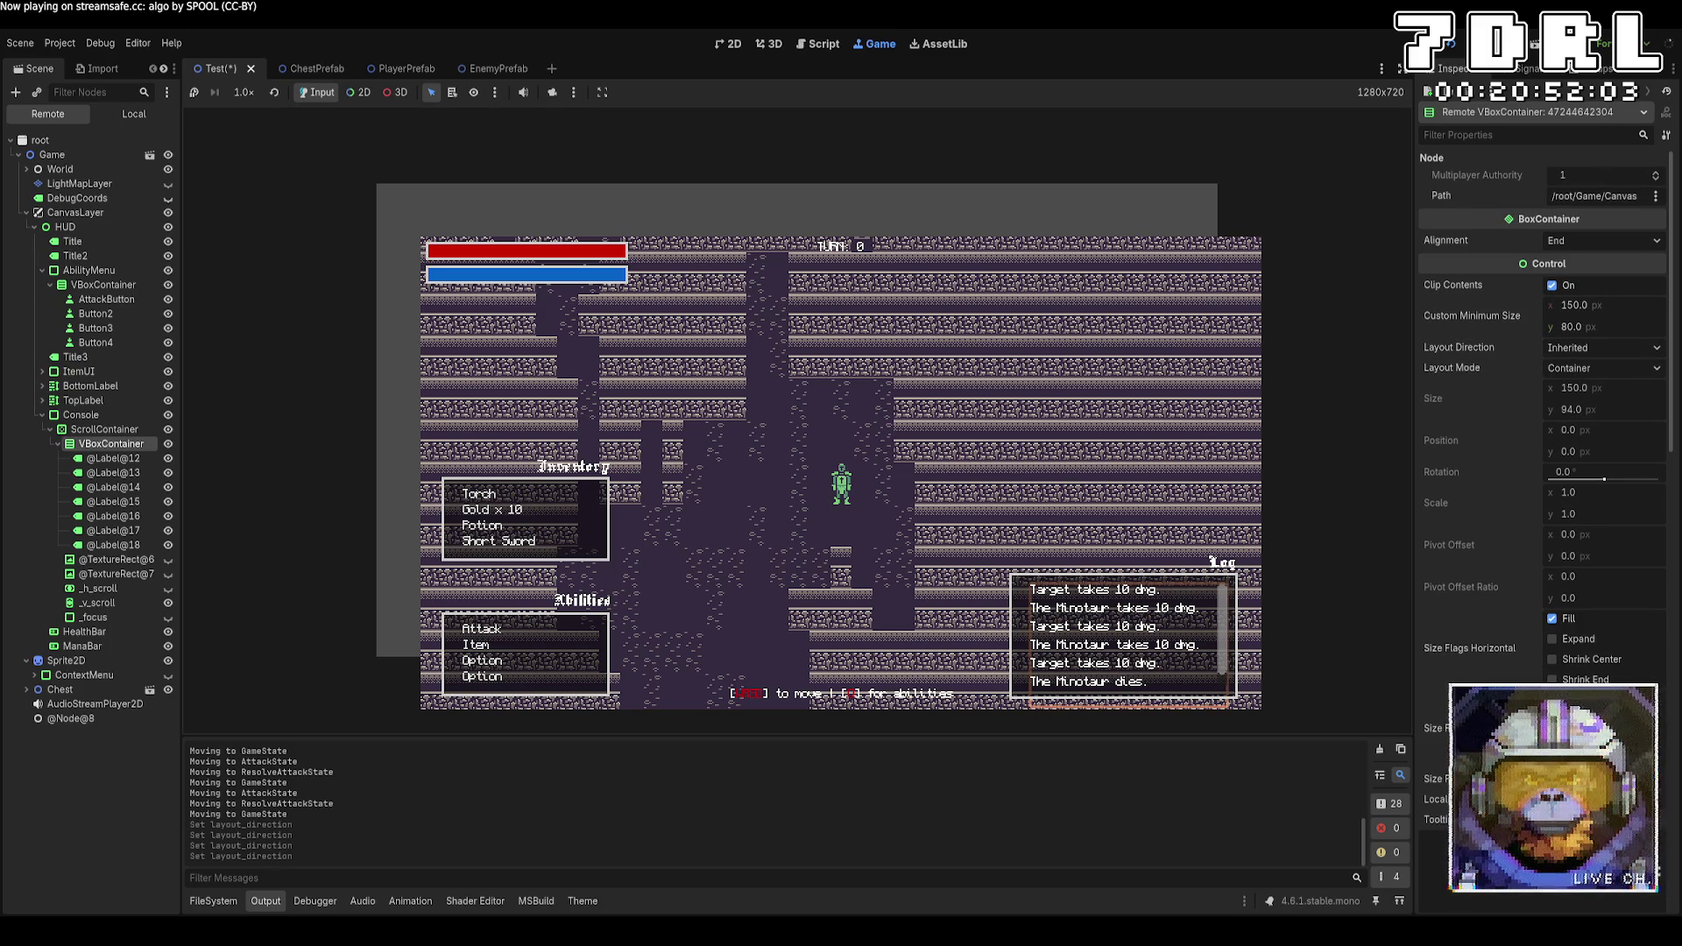
click(1566, 240)
click(1566, 260)
Set the log container's Theme Override Constants Separation to 2
scroll(1463, 435, down, 3)
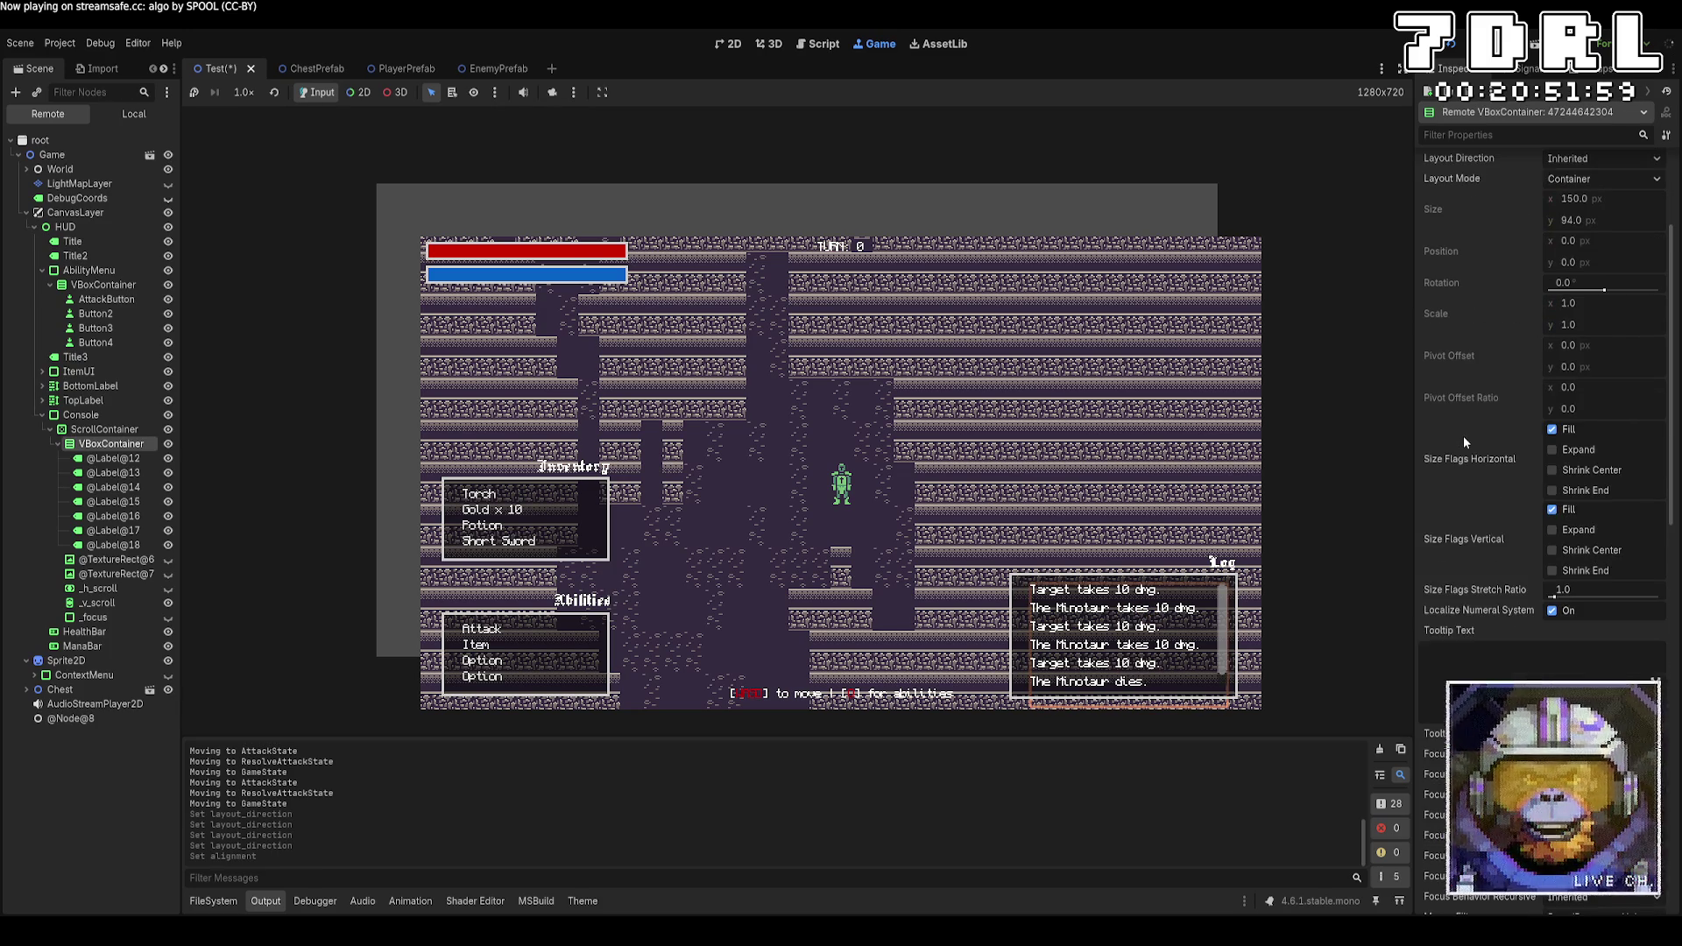
scroll(1463, 431, down, 3)
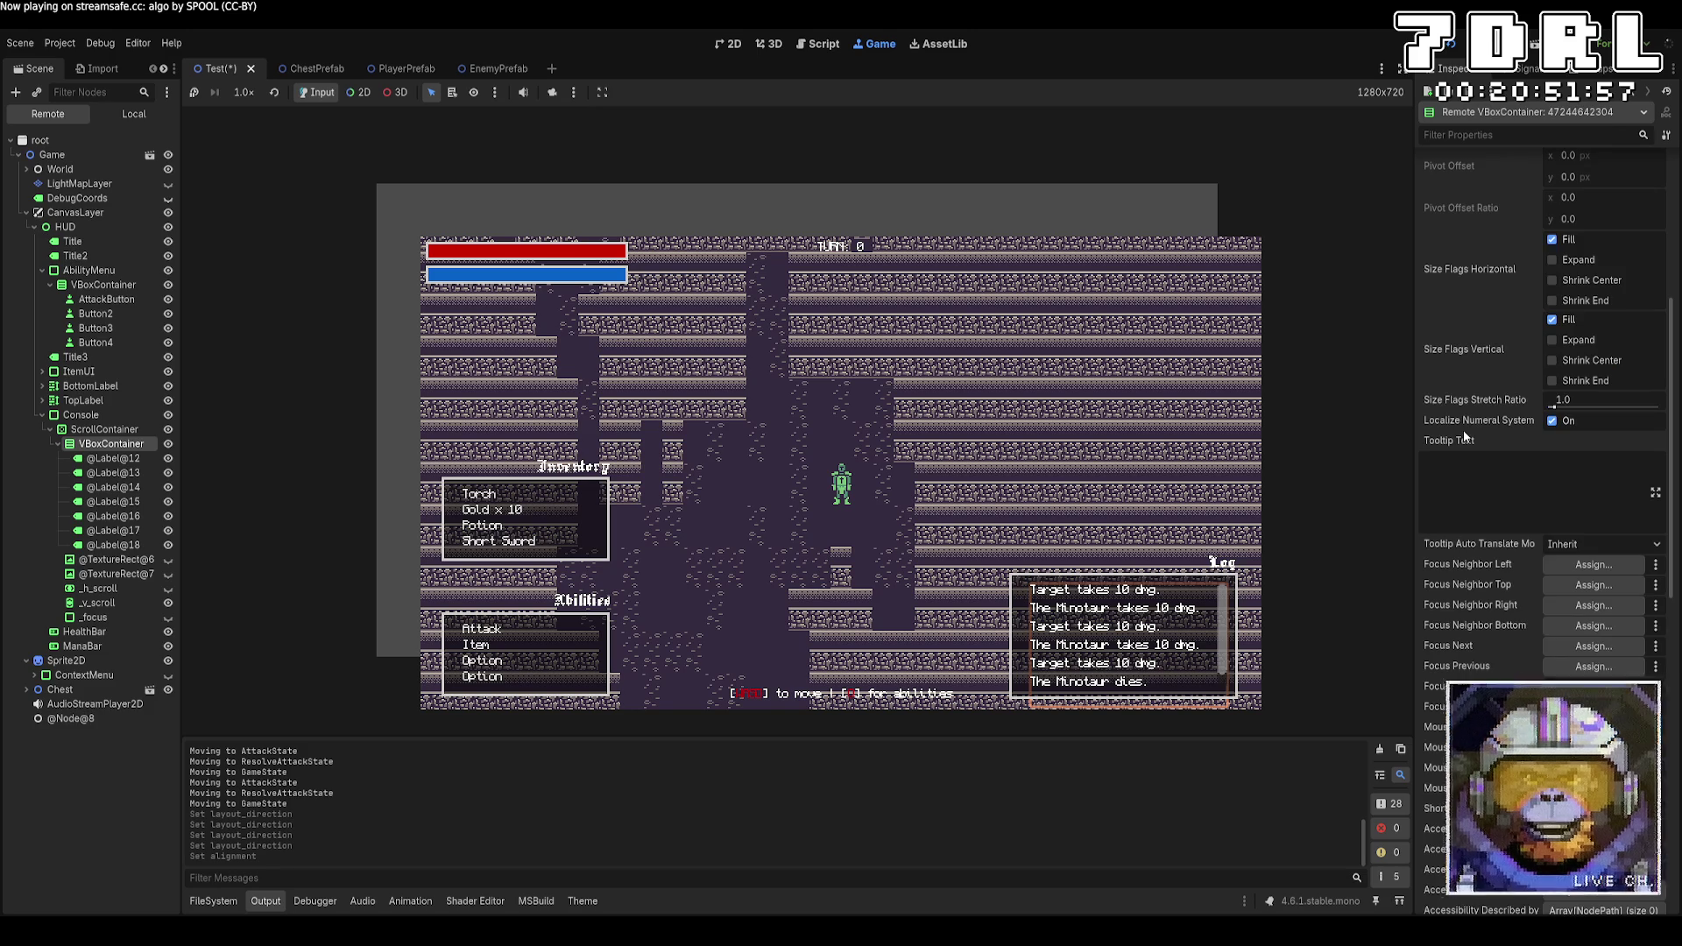
scroll(1522, 497, down, 3)
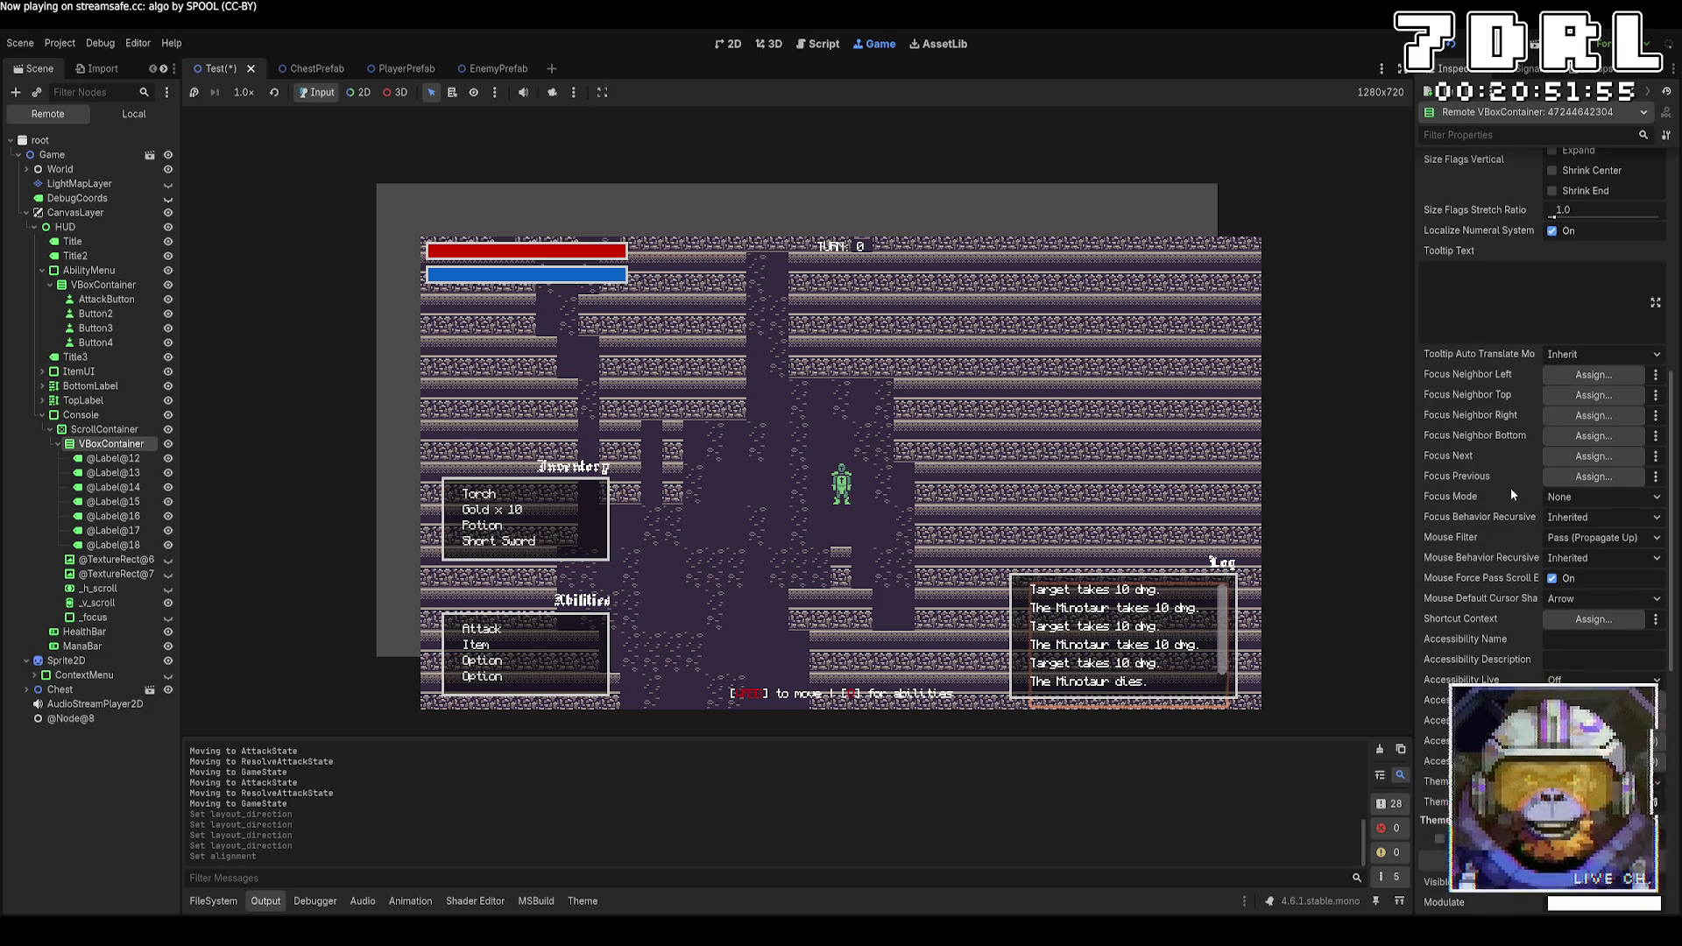
scroll(1511, 493, down, 3)
scroll(1508, 480, down, 7)
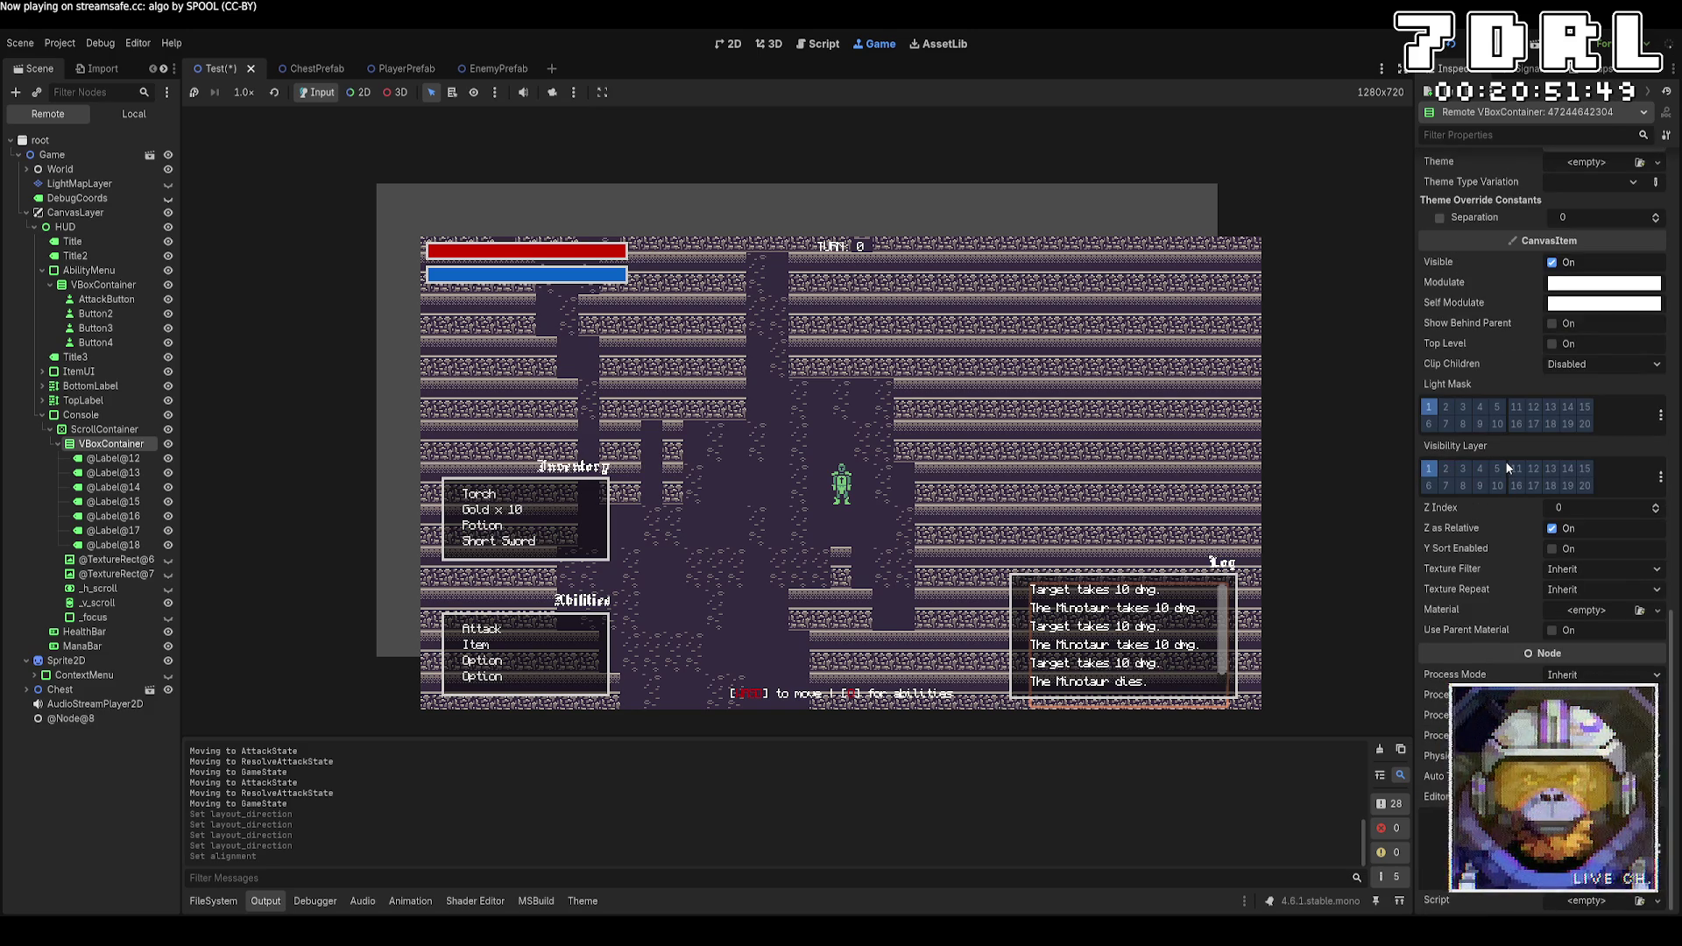
scroll(1505, 461, up, 3)
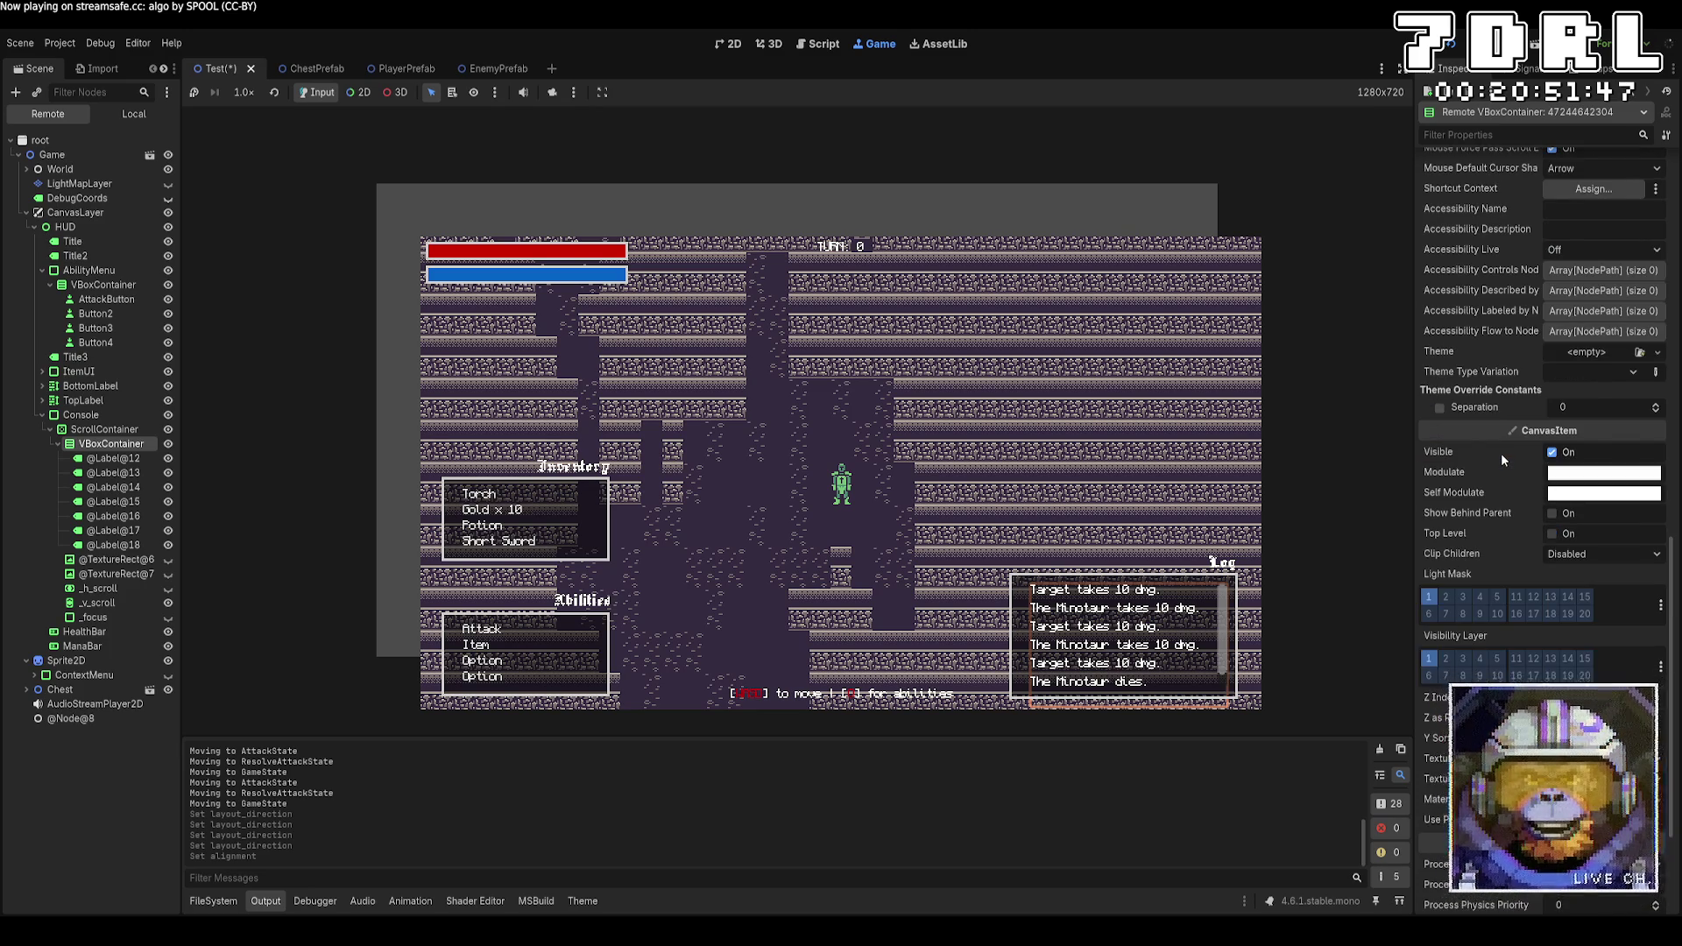
scroll(1501, 453, up, 2)
scroll(1501, 456, up, 3)
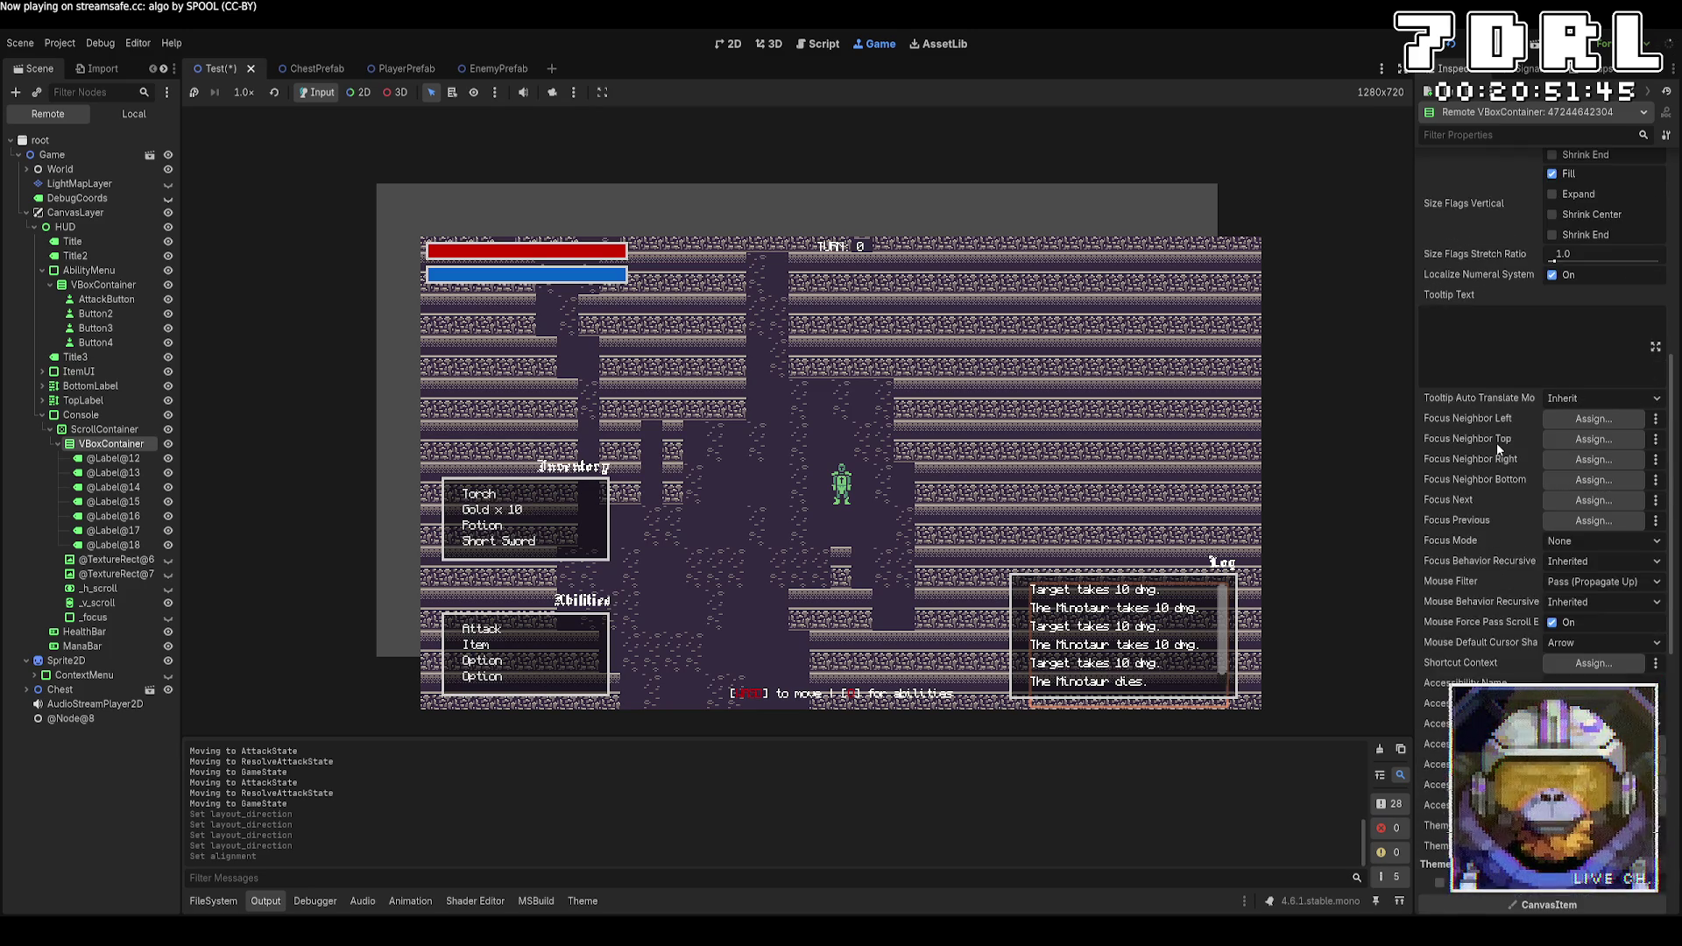
scroll(1498, 448, down, 3)
click(1656, 505)
click(1656, 502)
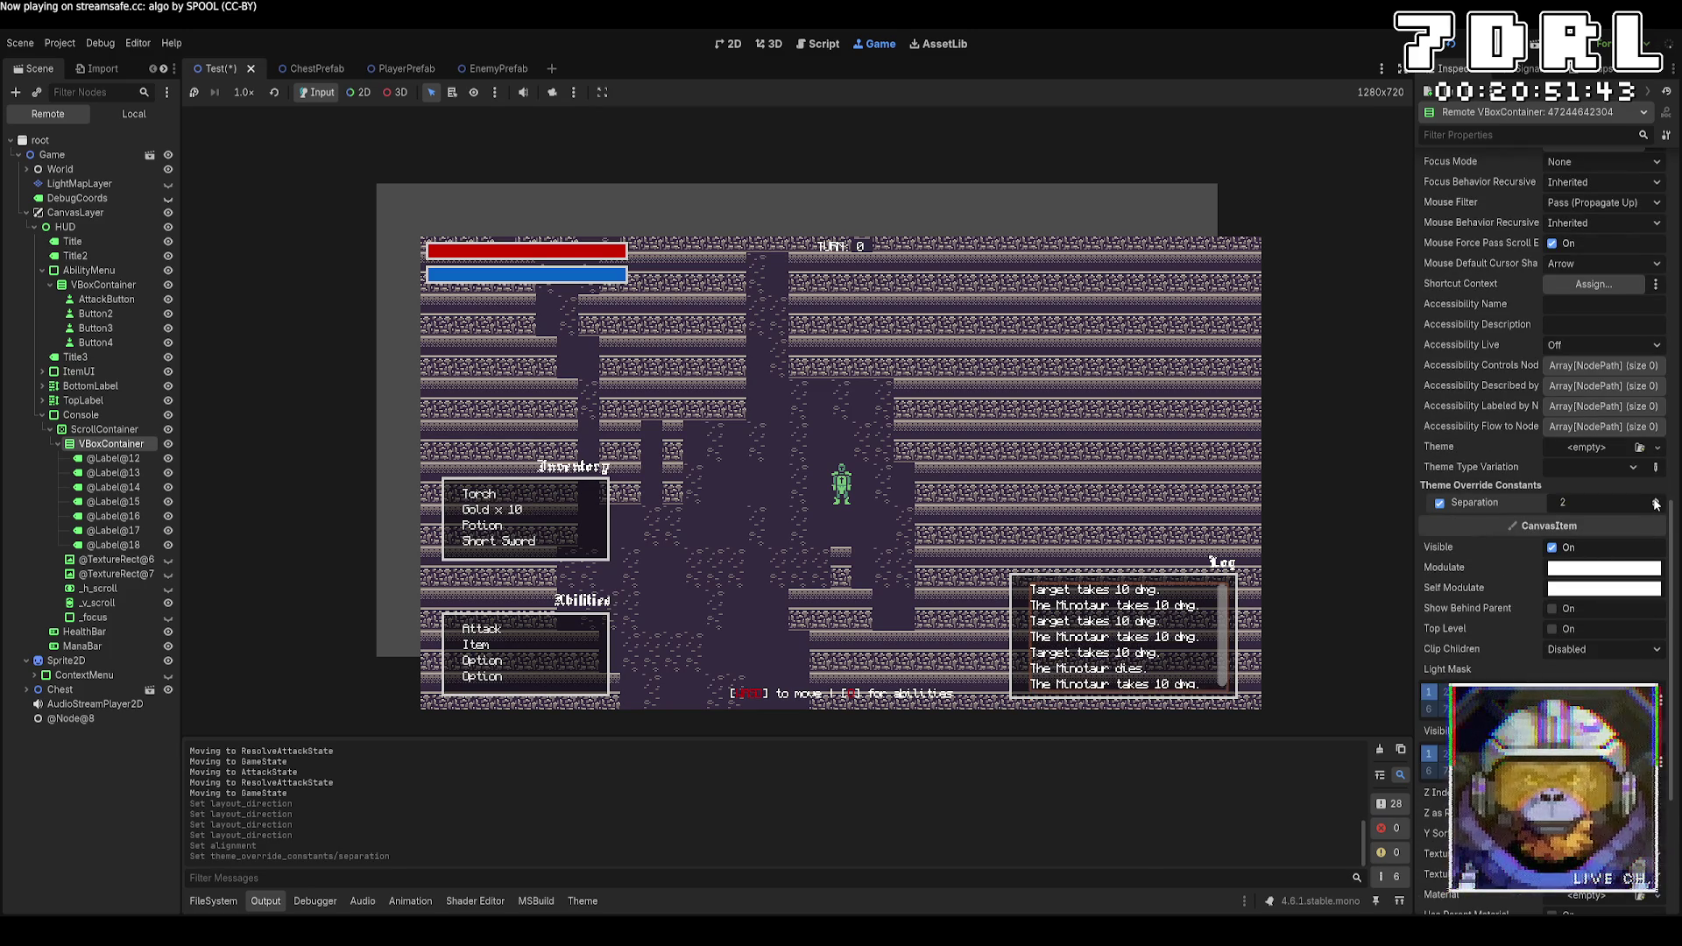
scroll(1573, 415, up, 9)
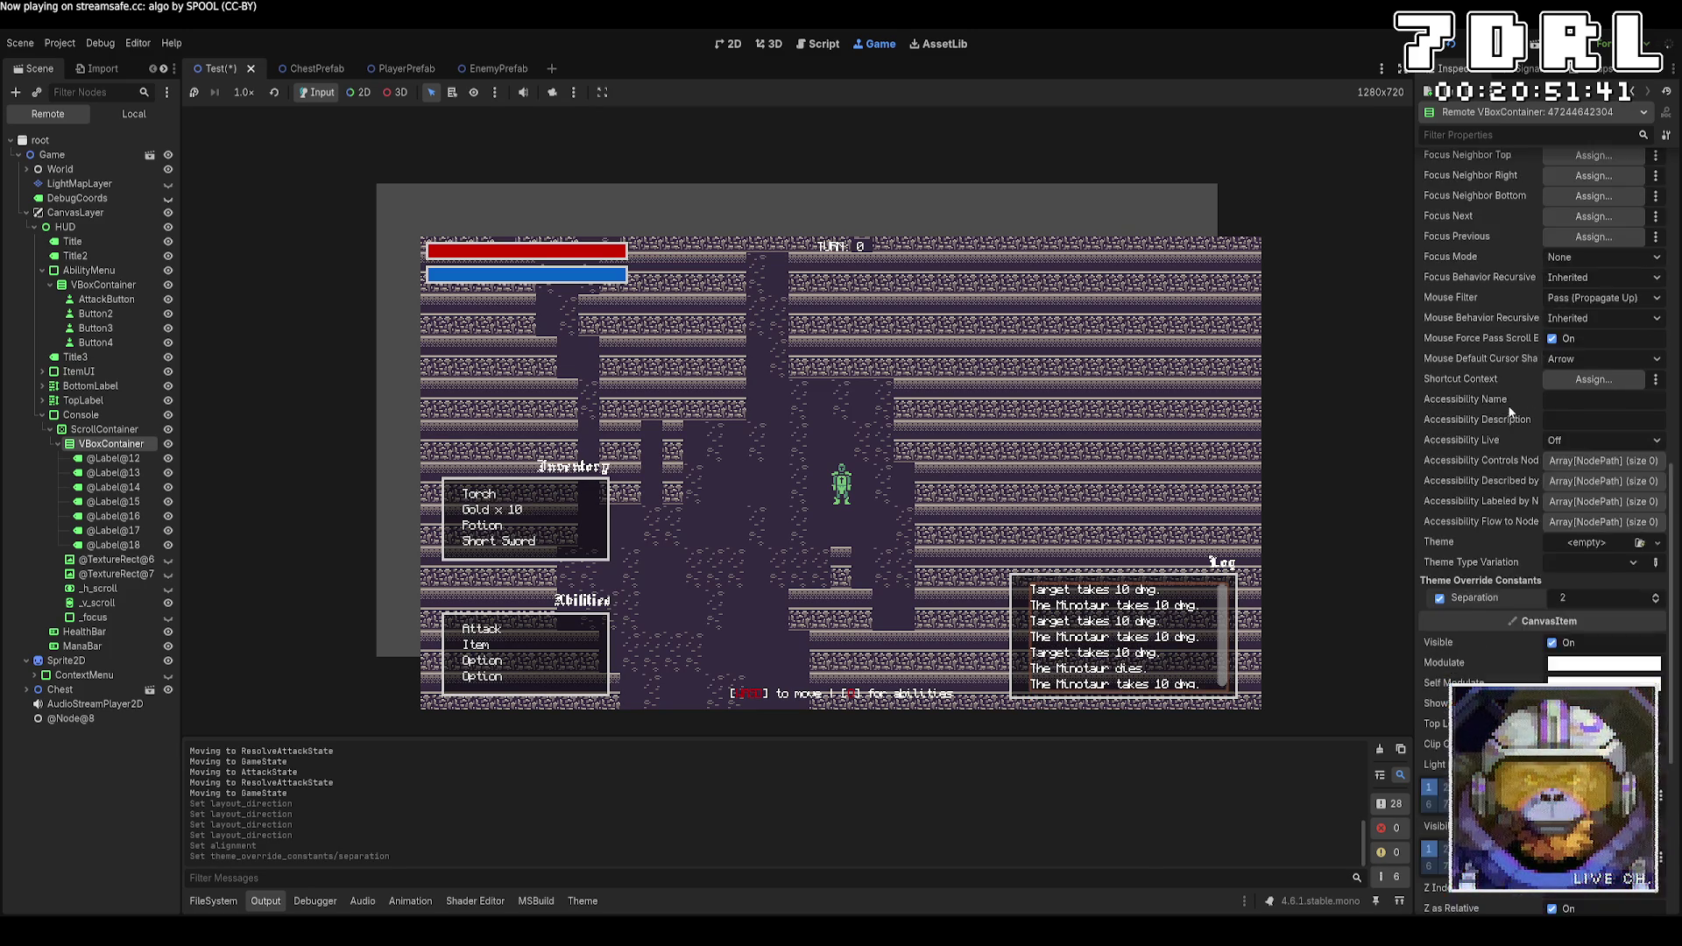
scroll(1498, 403, up, 5)
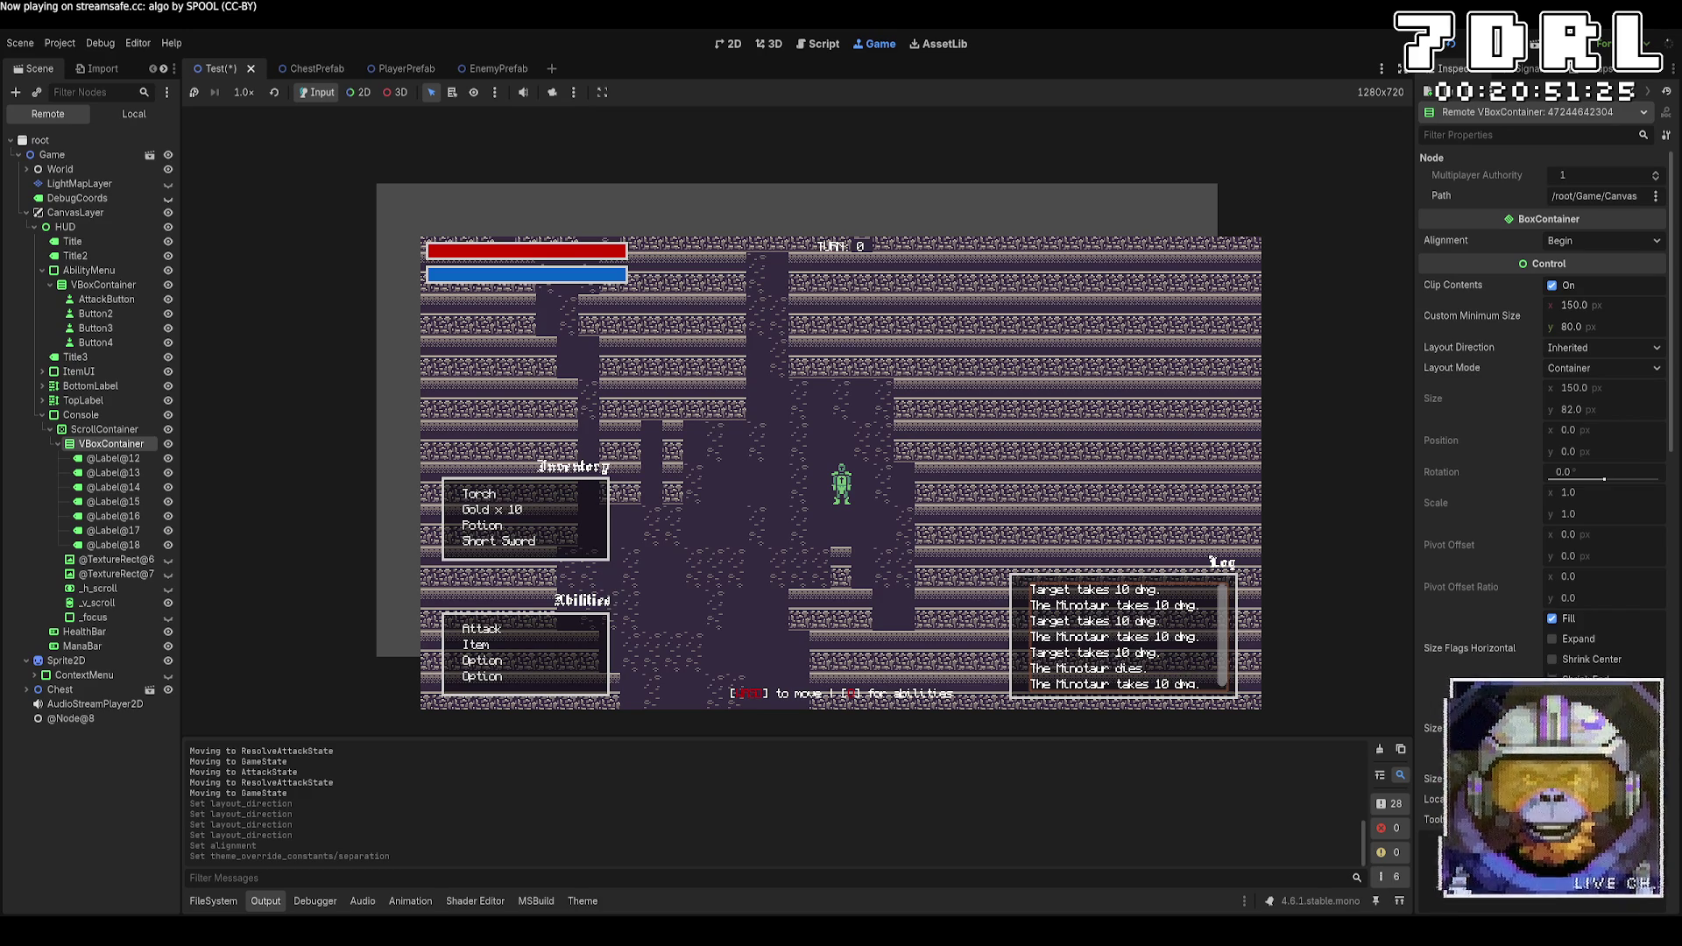
Add GameLog.MoveChild(label, 0) after AddChild in WriteLog, save Game.cs, and return to Godot
key(alt+Tab)
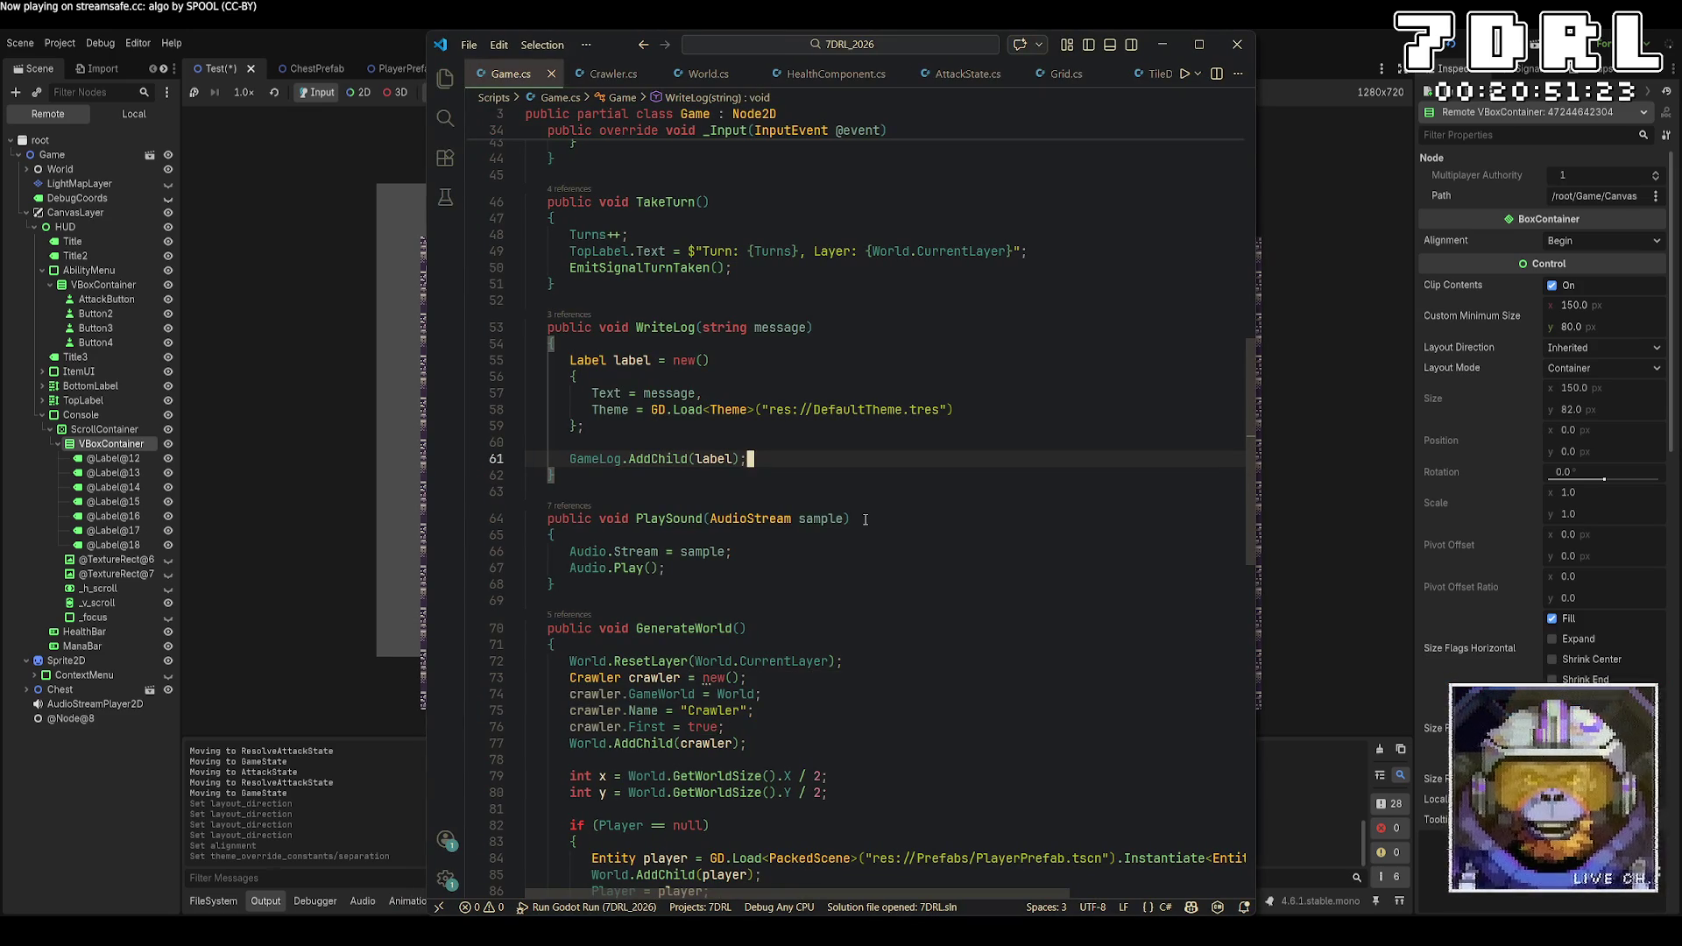
key(Return)
text(Game)
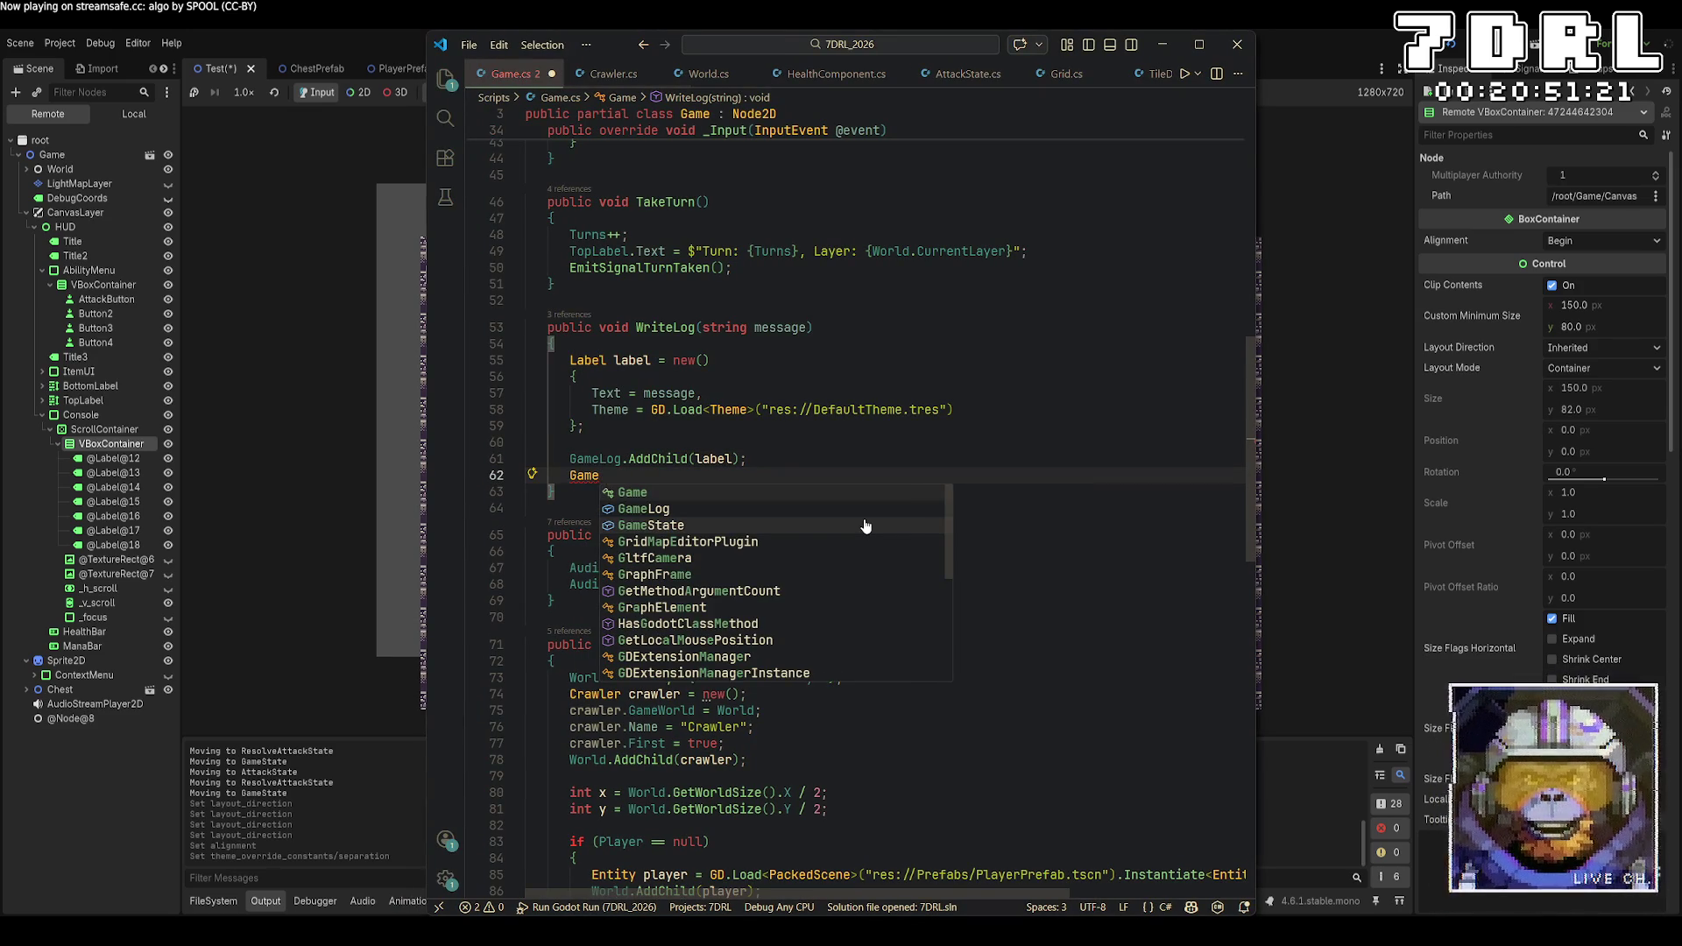
text(Log.movechil)
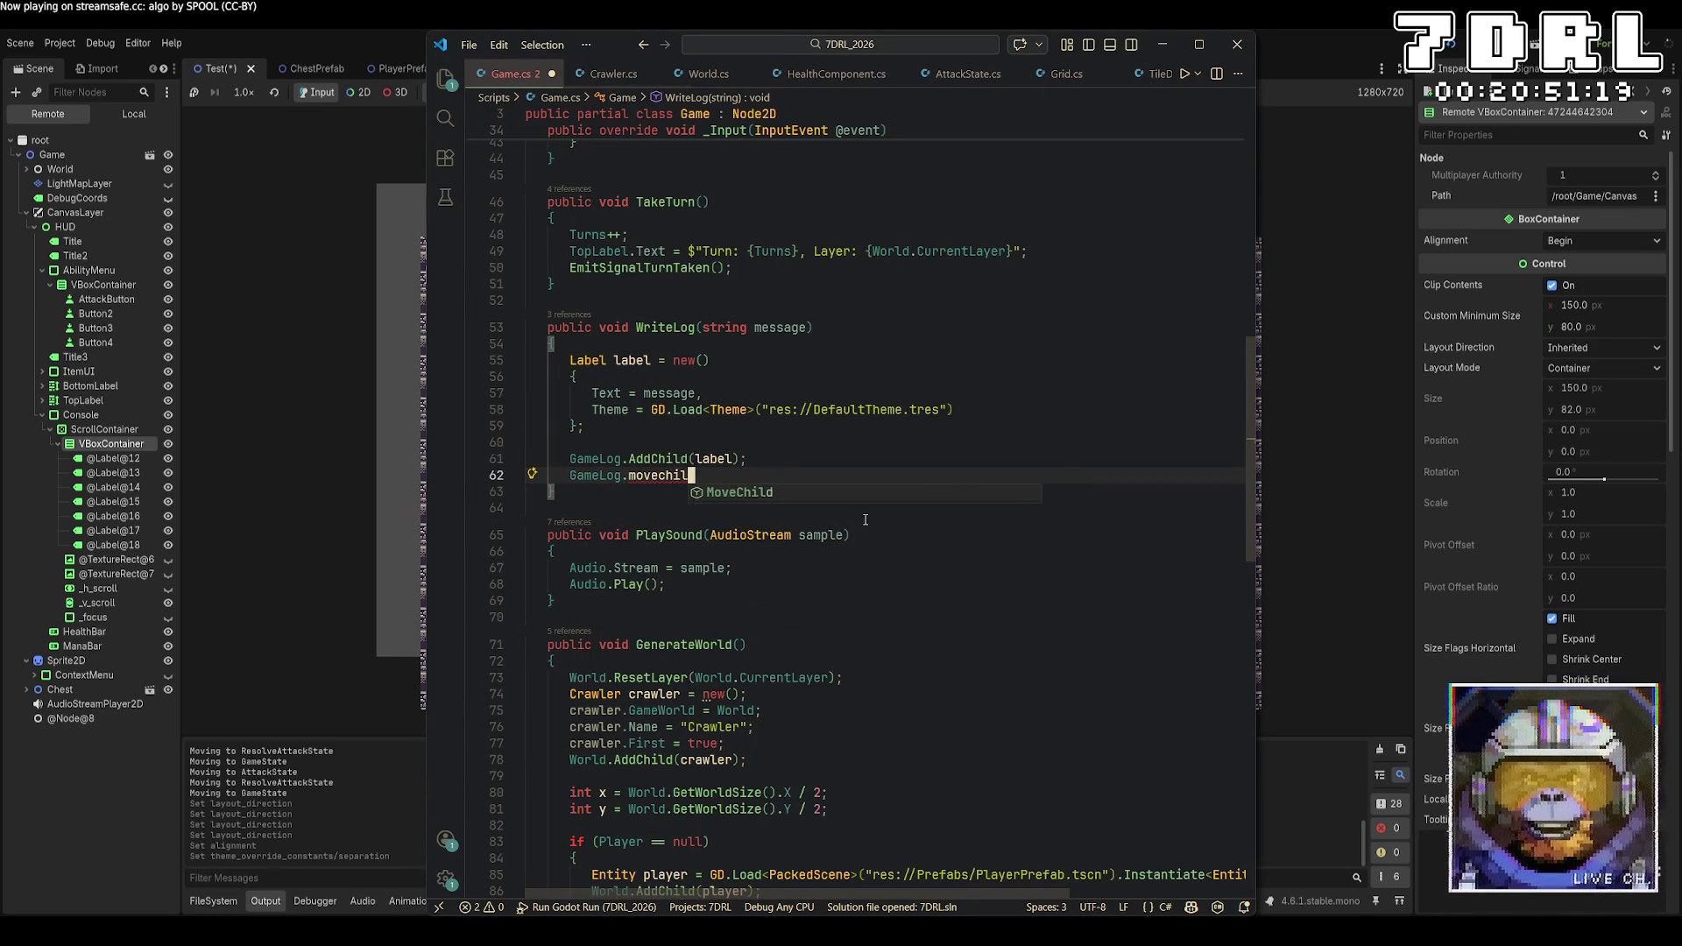
text(()
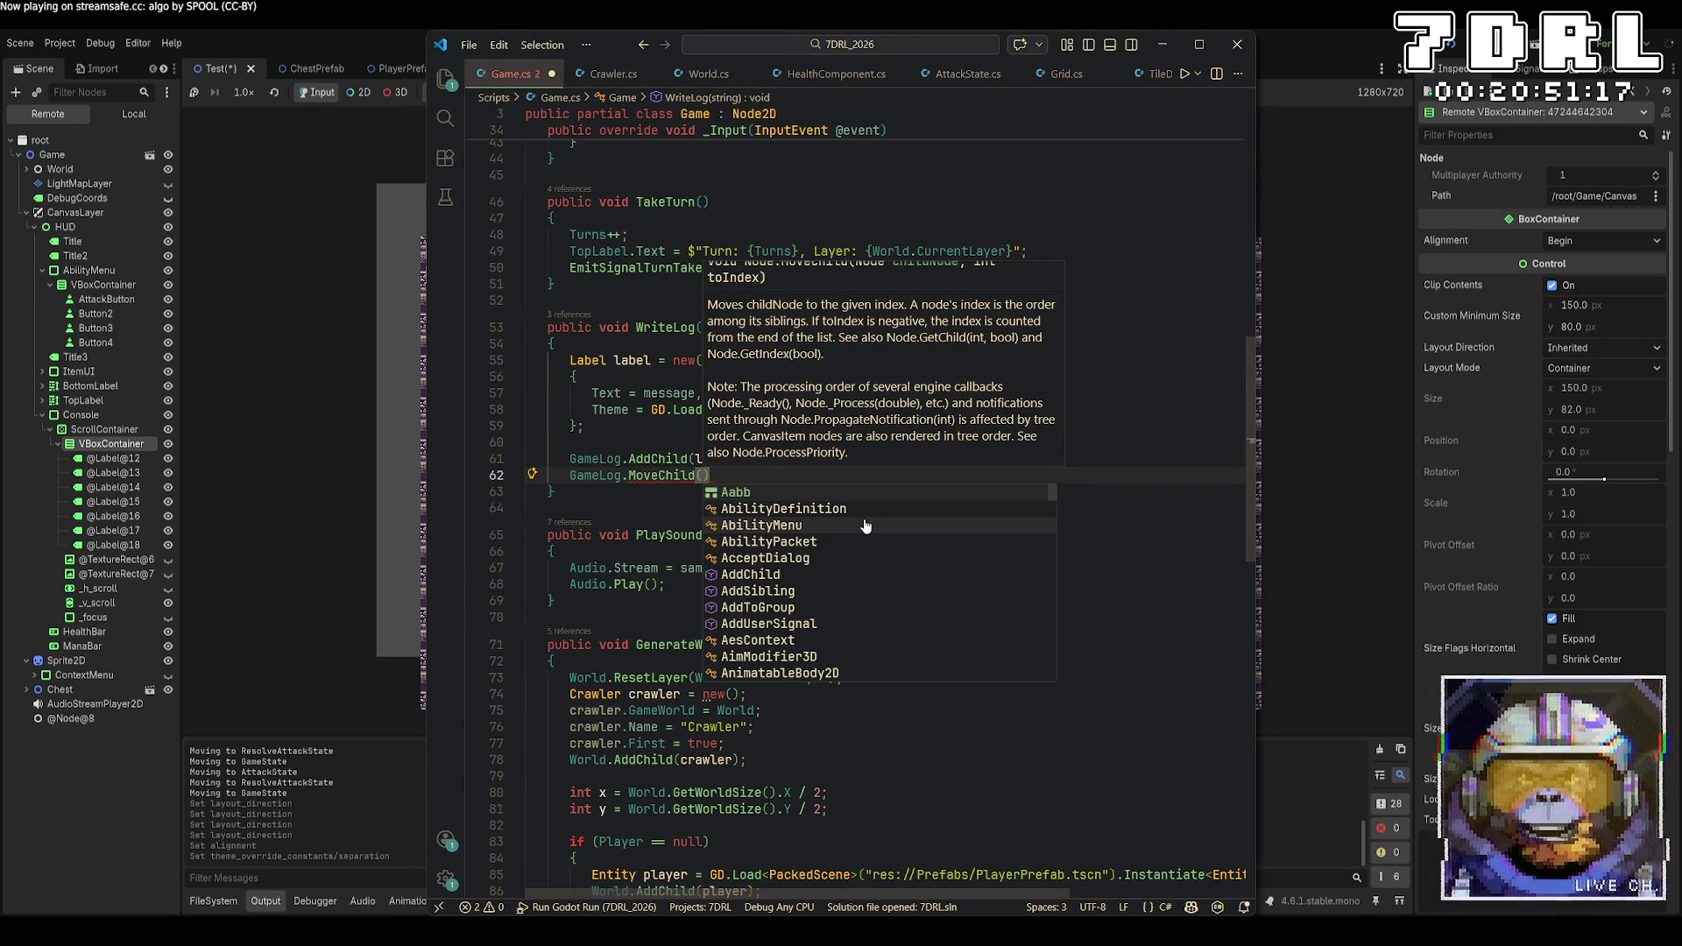
scroll(881, 417, up, 1)
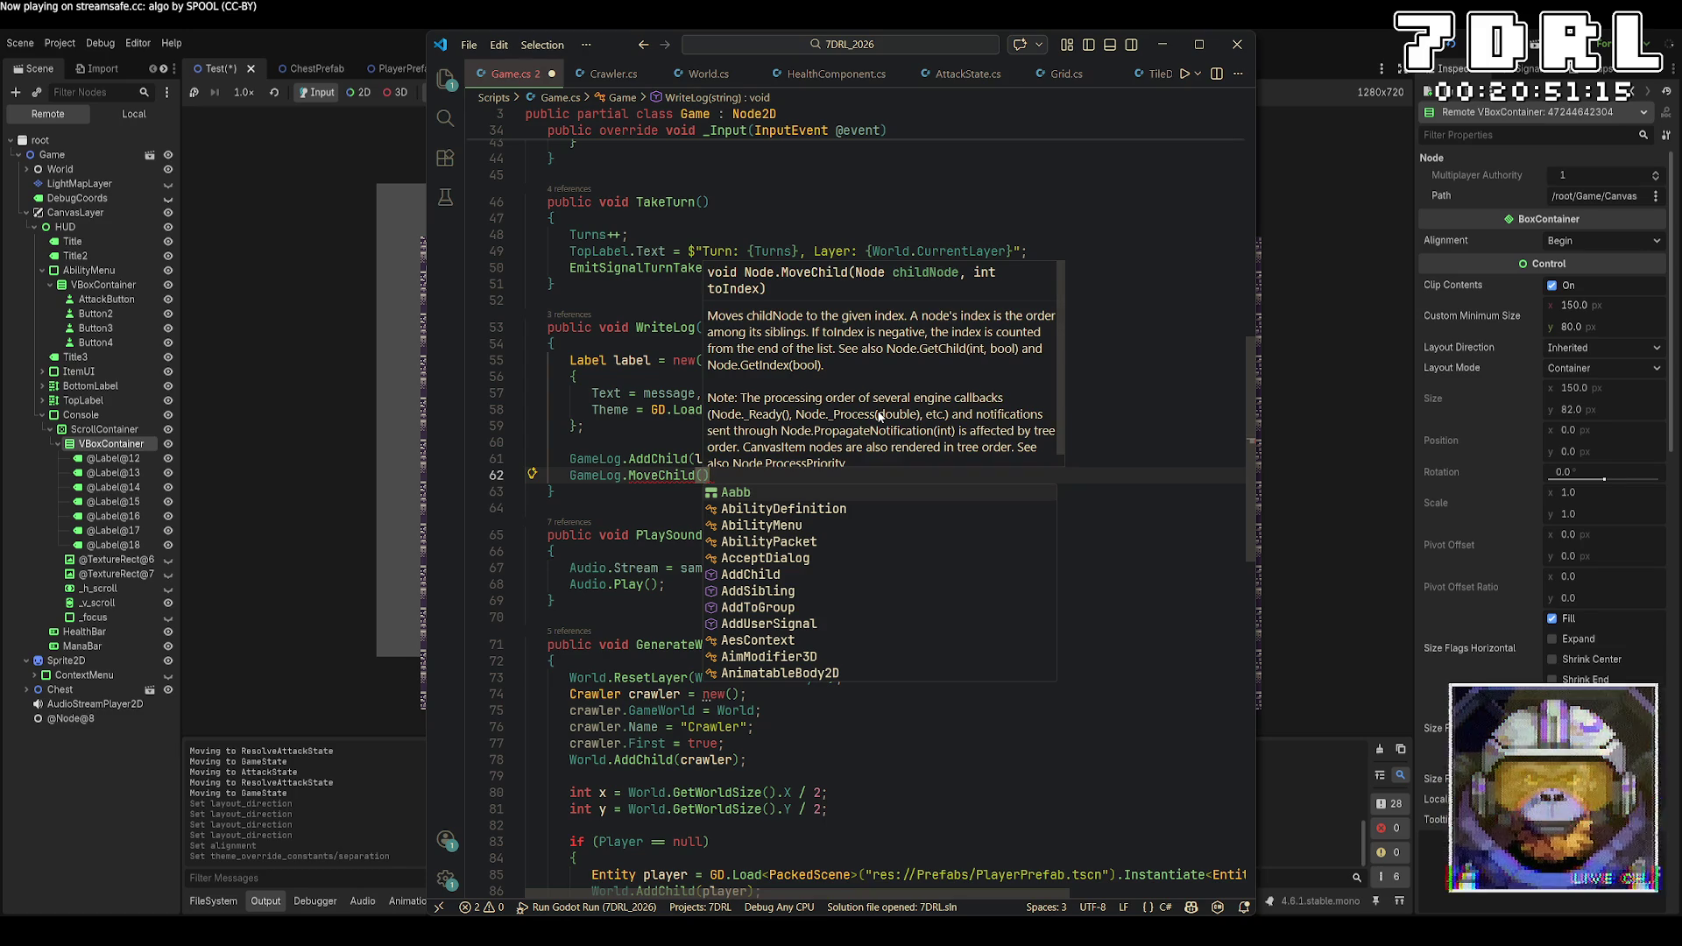
scroll(881, 417, down, 1)
text(label, 0)
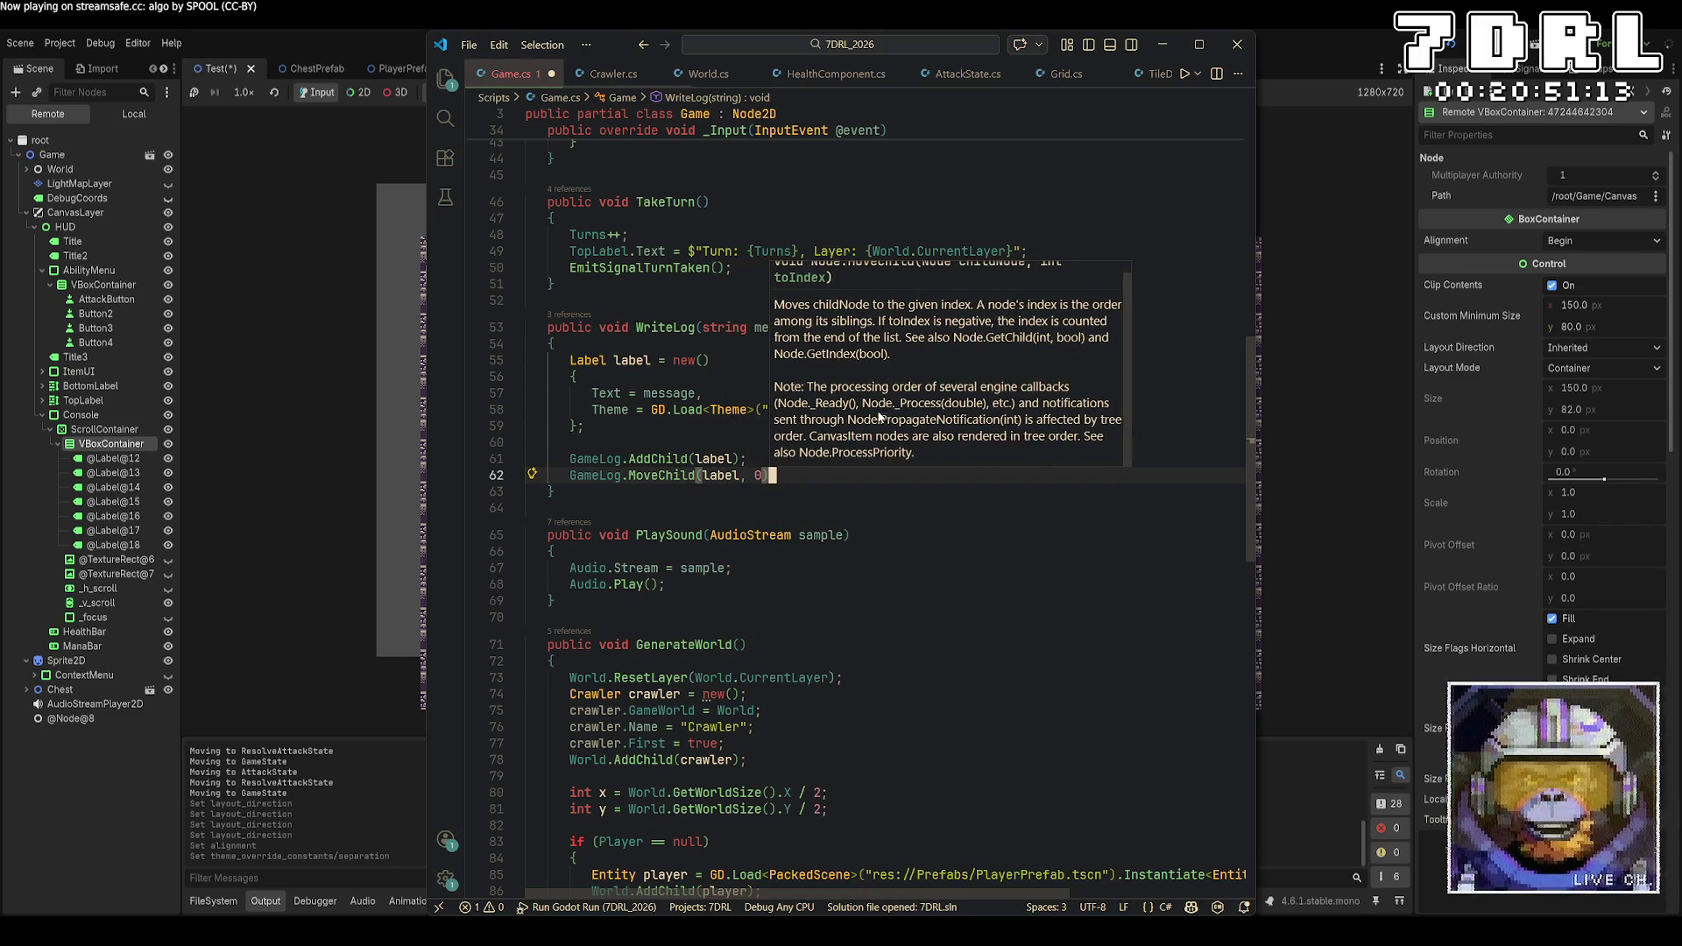
key(ctrl+s)
key(alt+Tab)
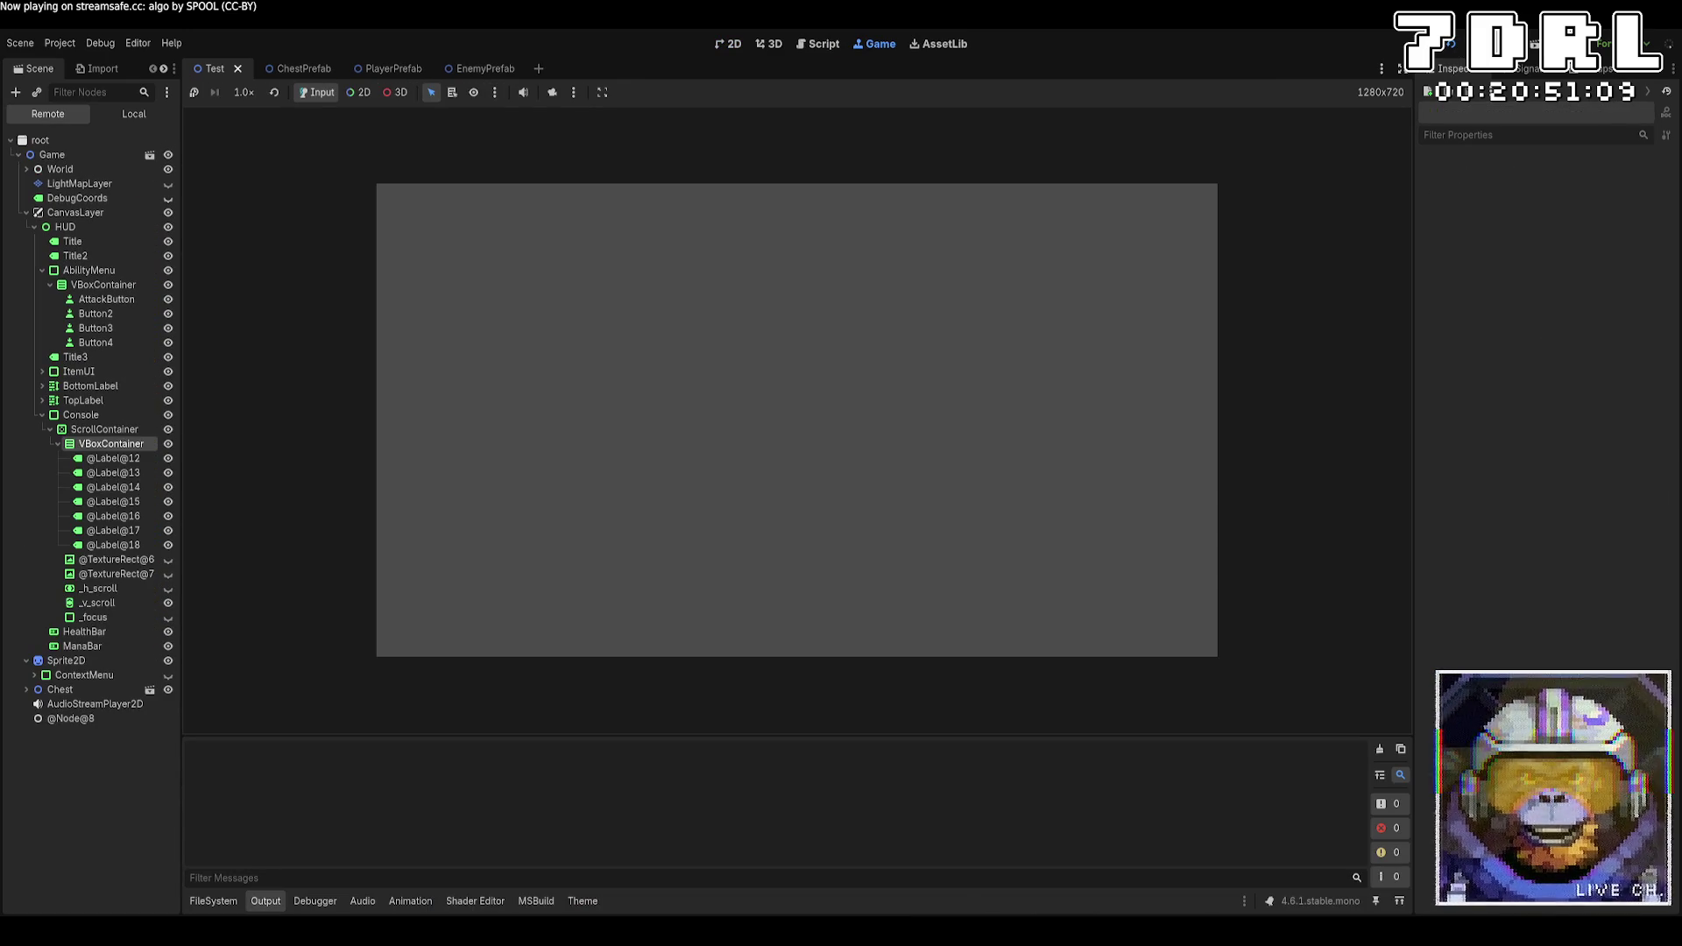
Step right and attack the adjacent Minotaur twice, killing it
key(d)
key(d)
key(d)
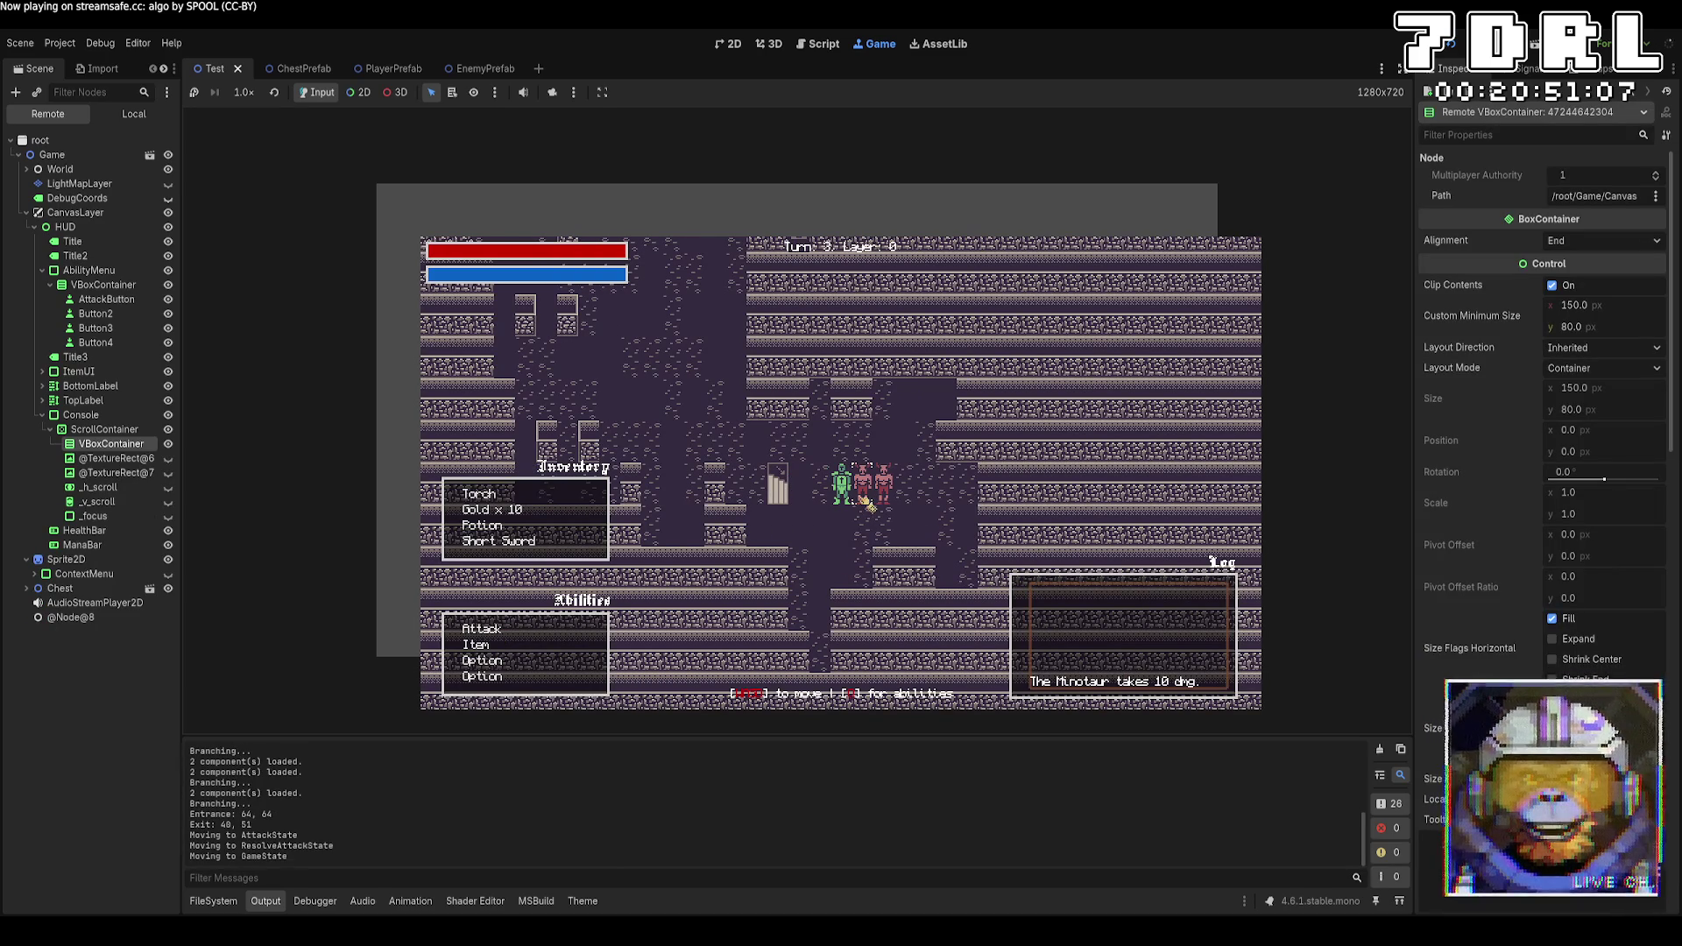
click(536, 628)
click(867, 492)
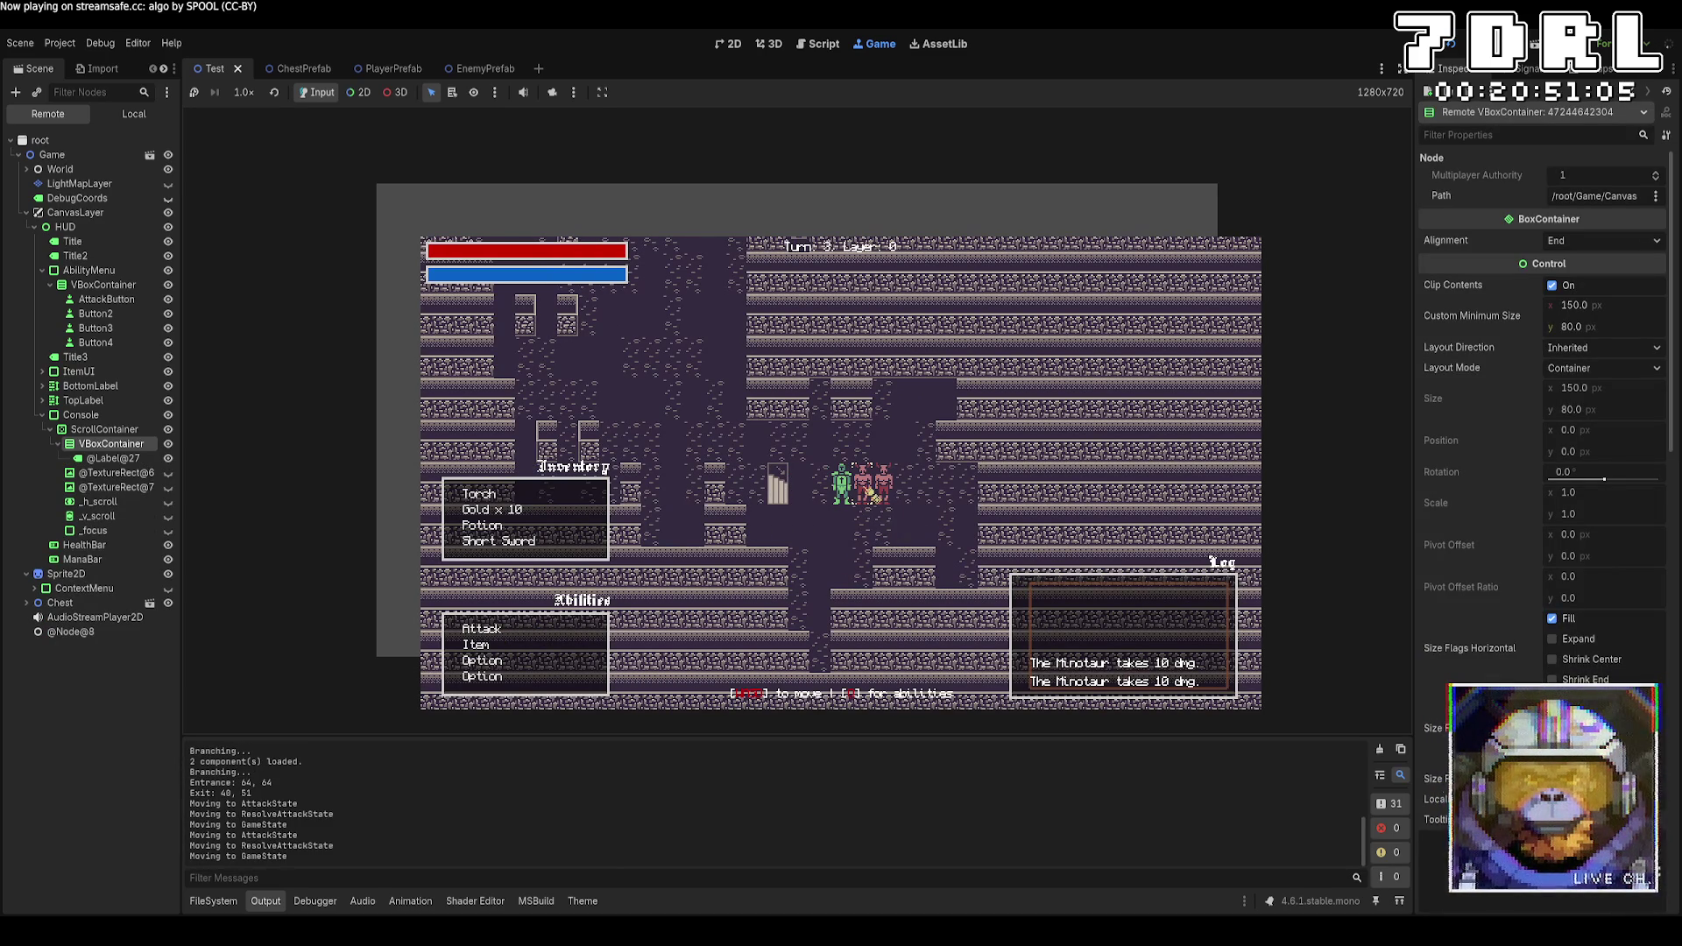
click(536, 627)
click(863, 491)
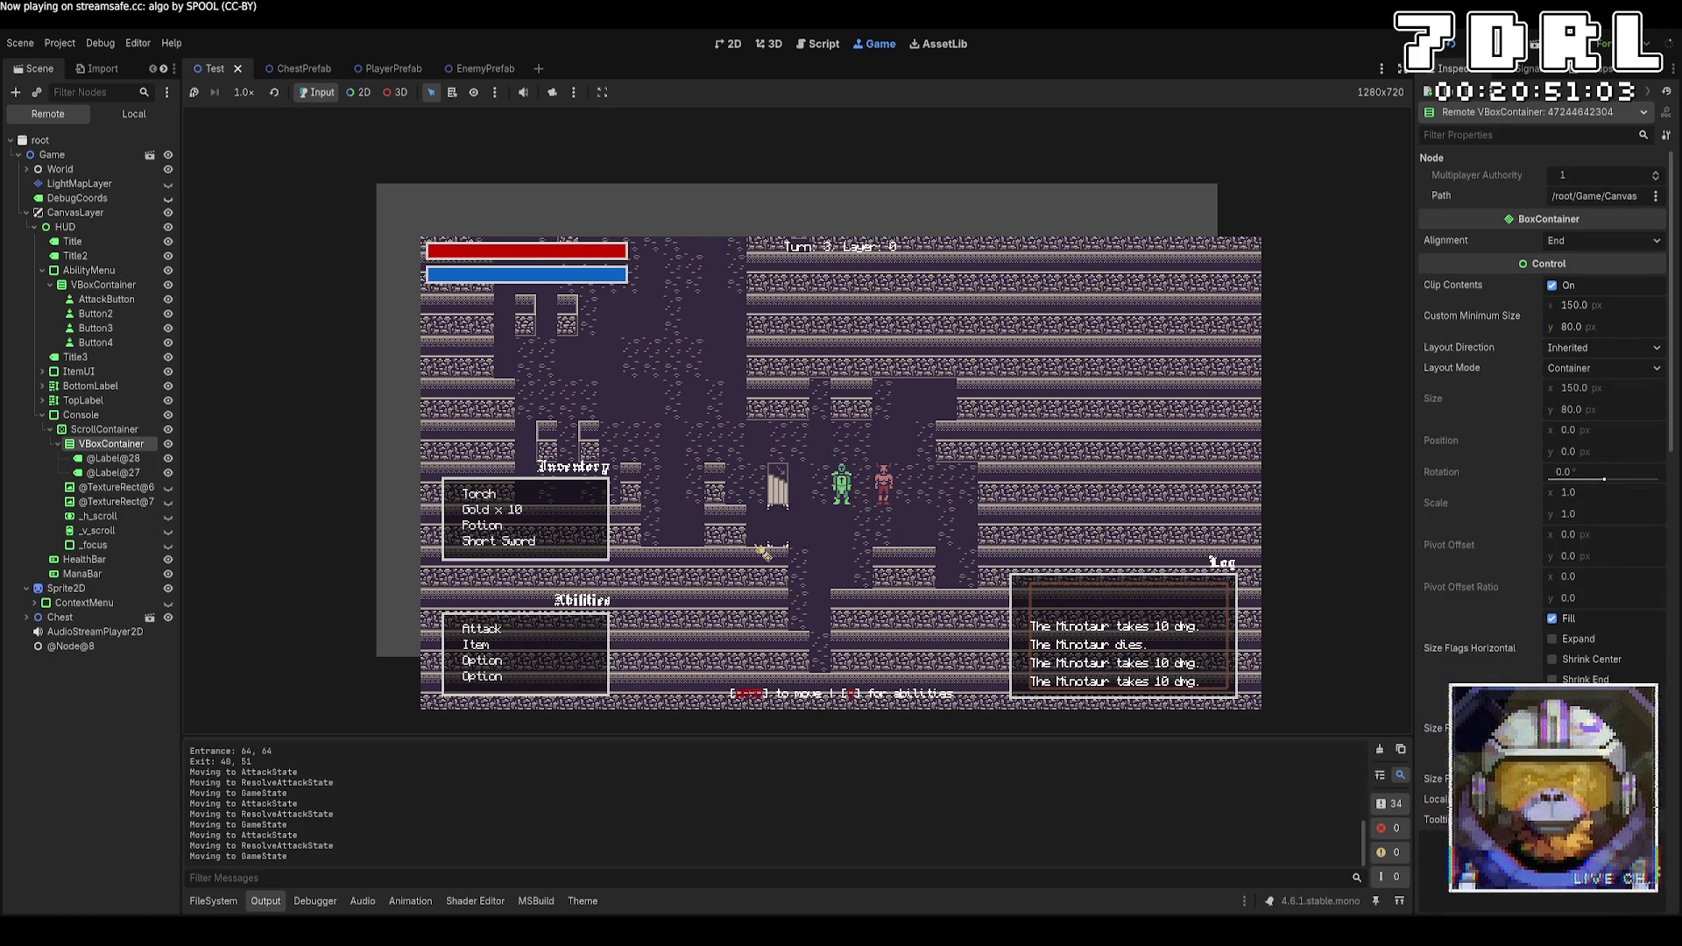
Keep attacking the remaining Minotaur until it dies, checking that newer log messages appear on top
click(543, 629)
click(874, 487)
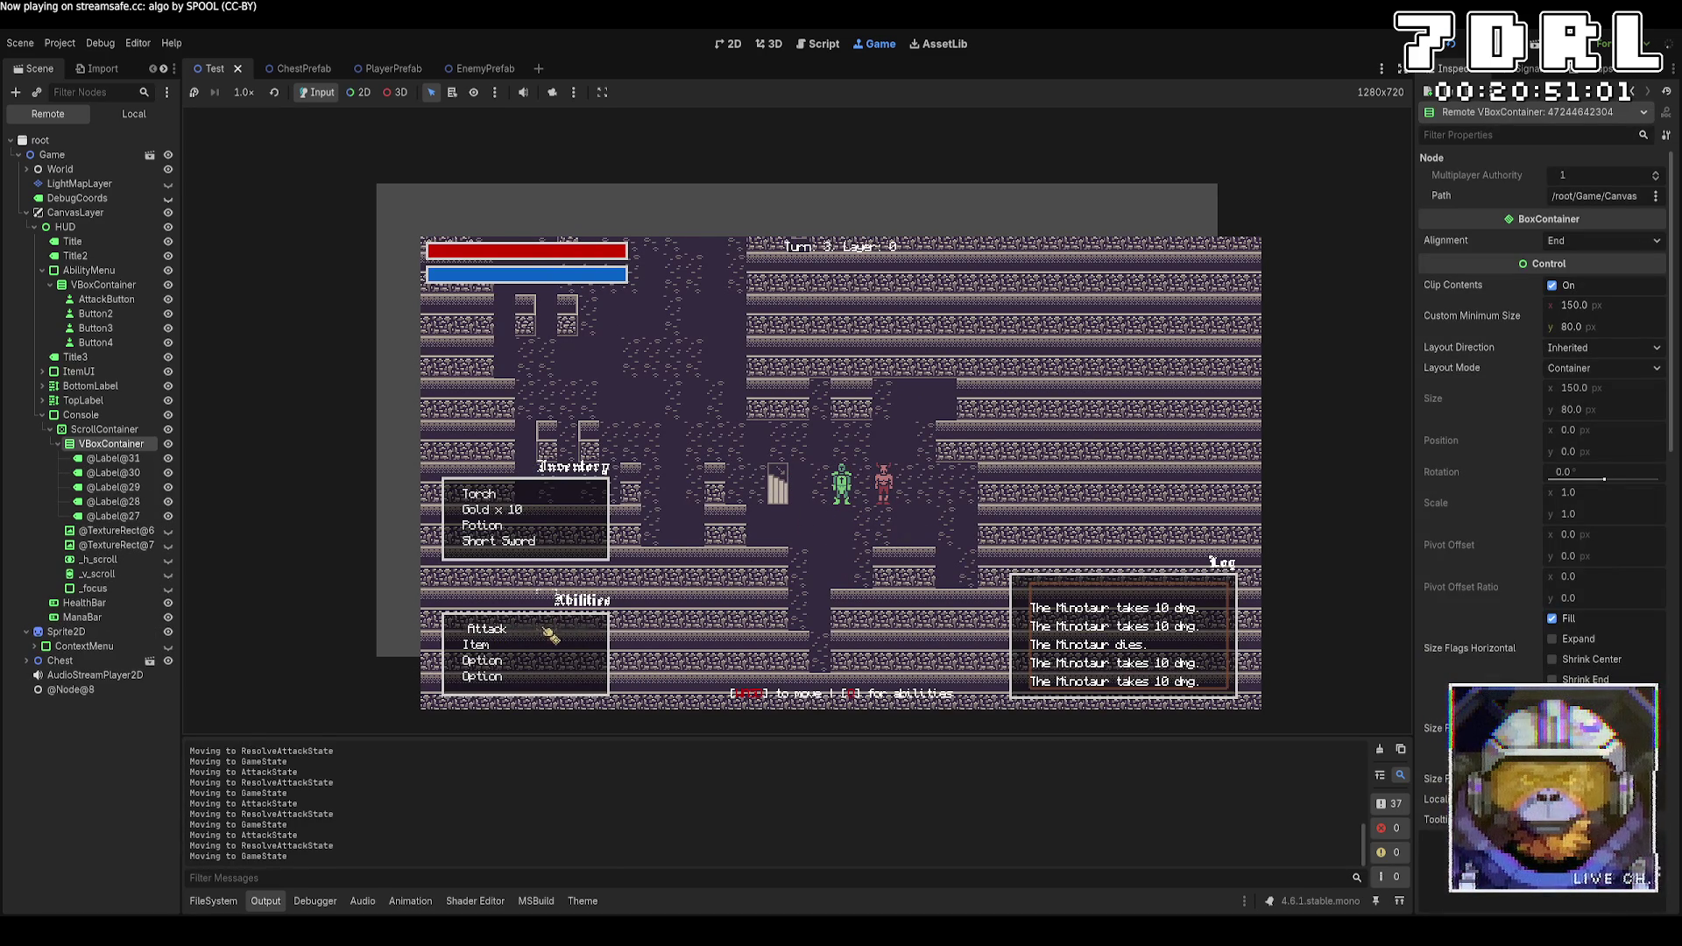
click(550, 634)
click(876, 487)
click(539, 629)
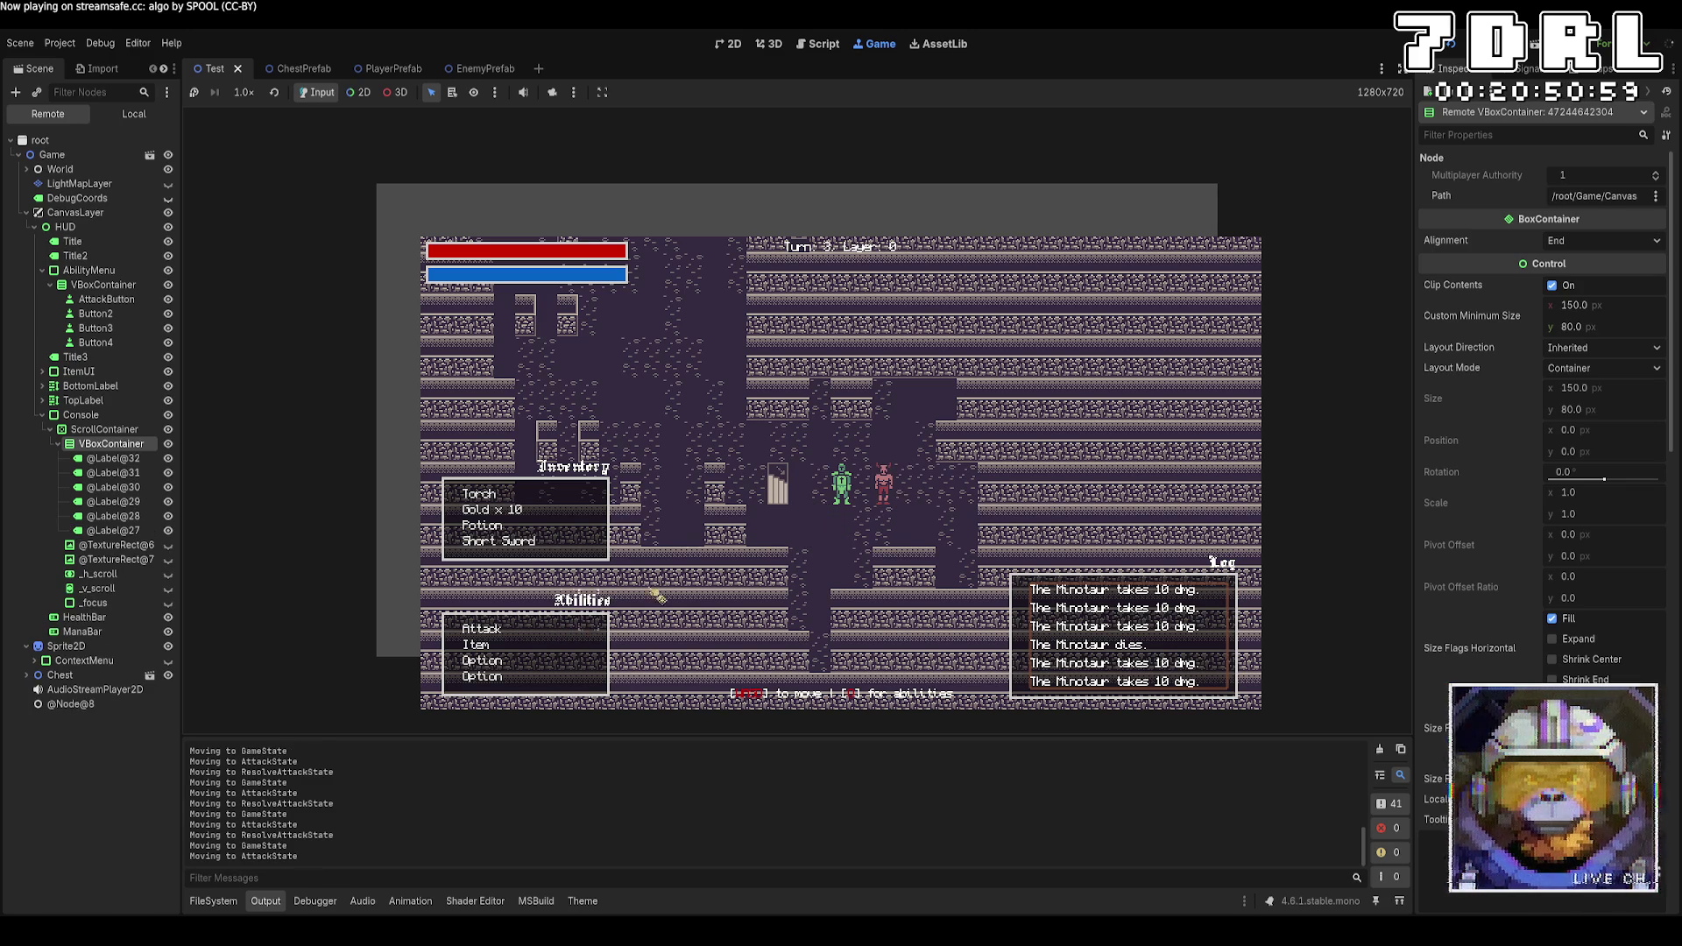
click(862, 496)
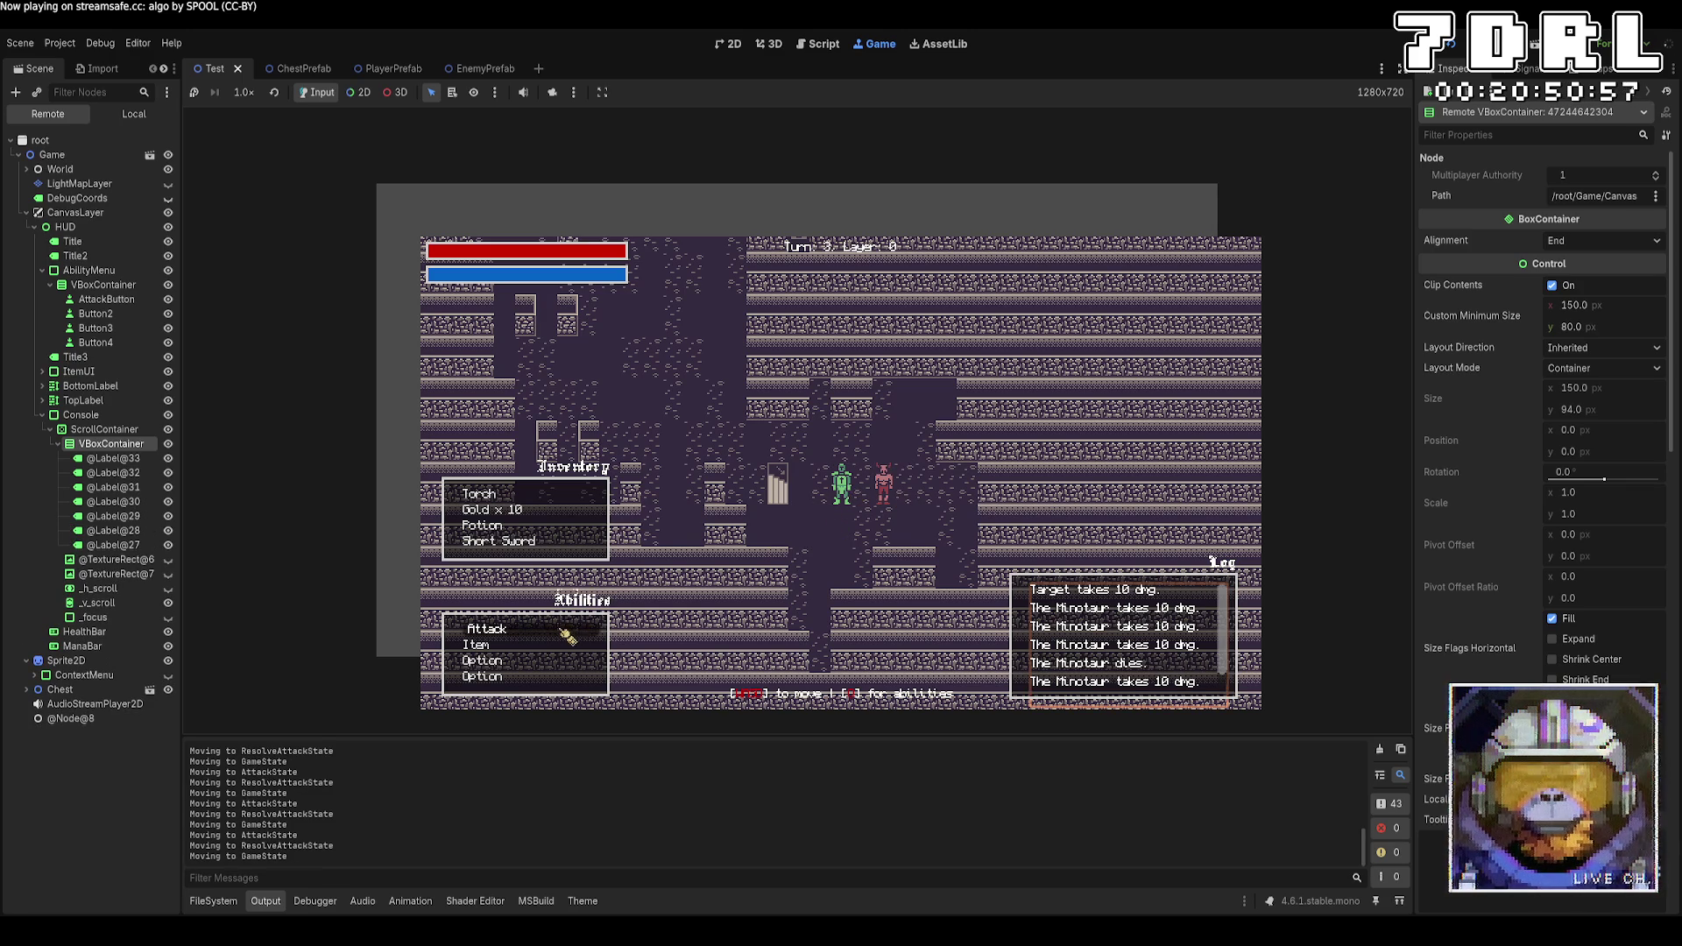
click(568, 637)
click(889, 490)
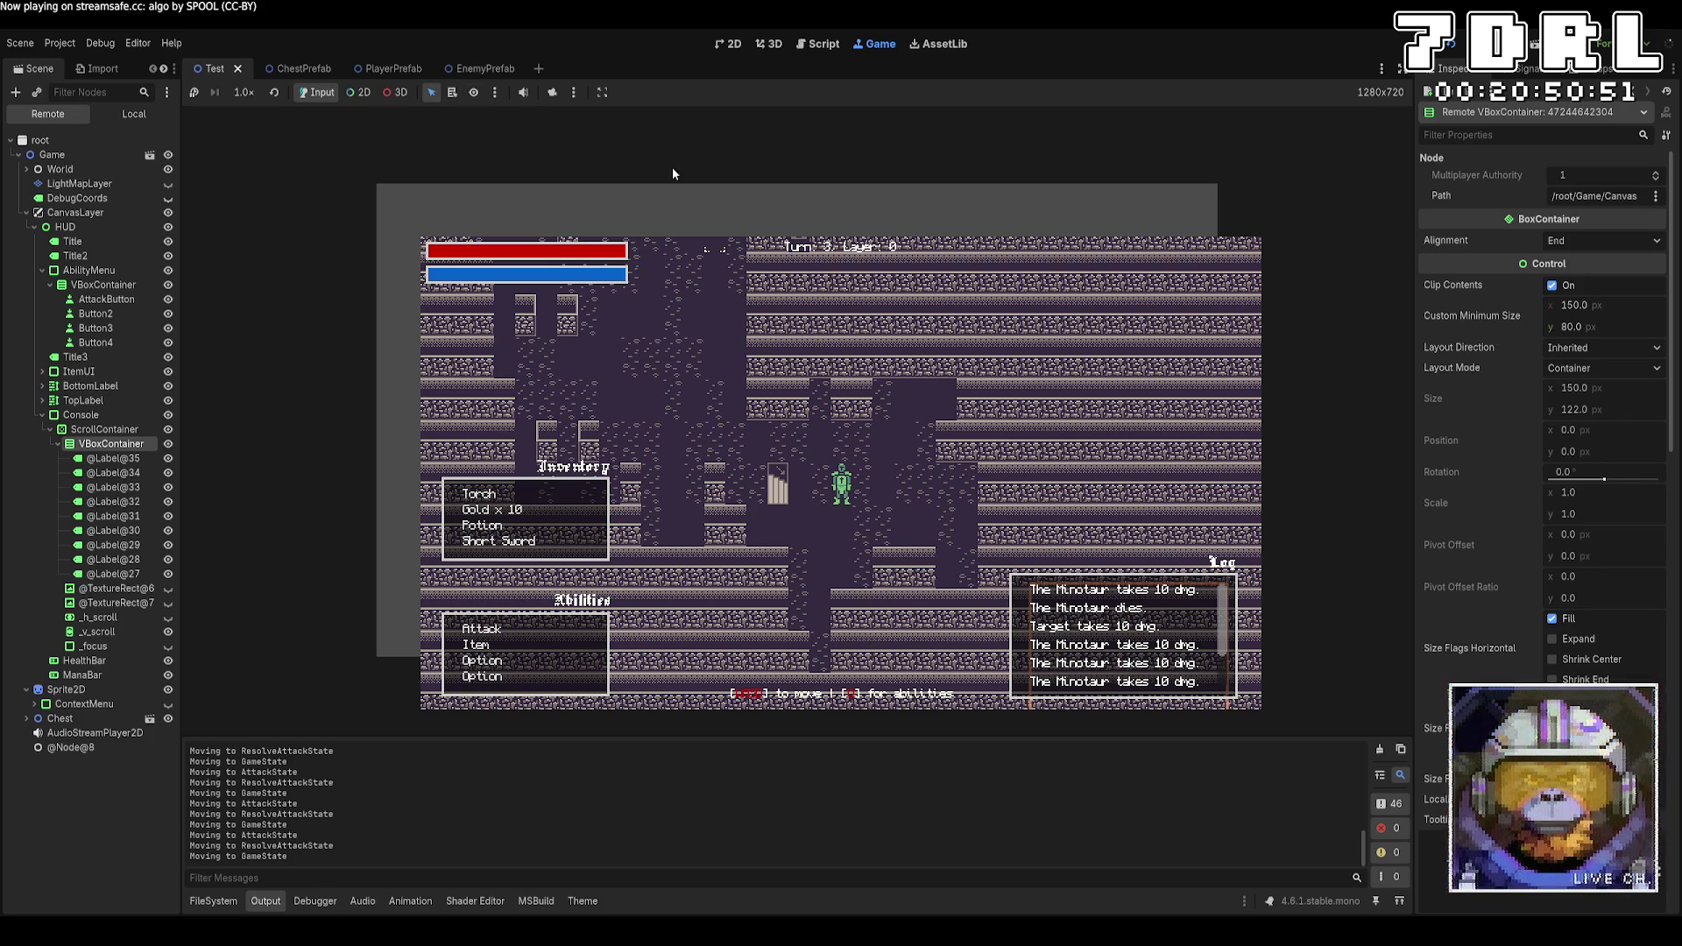
click(40, 140)
Walk the player up and left, attacking the adjacent Minotaur along the way
scroll(1227, 648, down, 3)
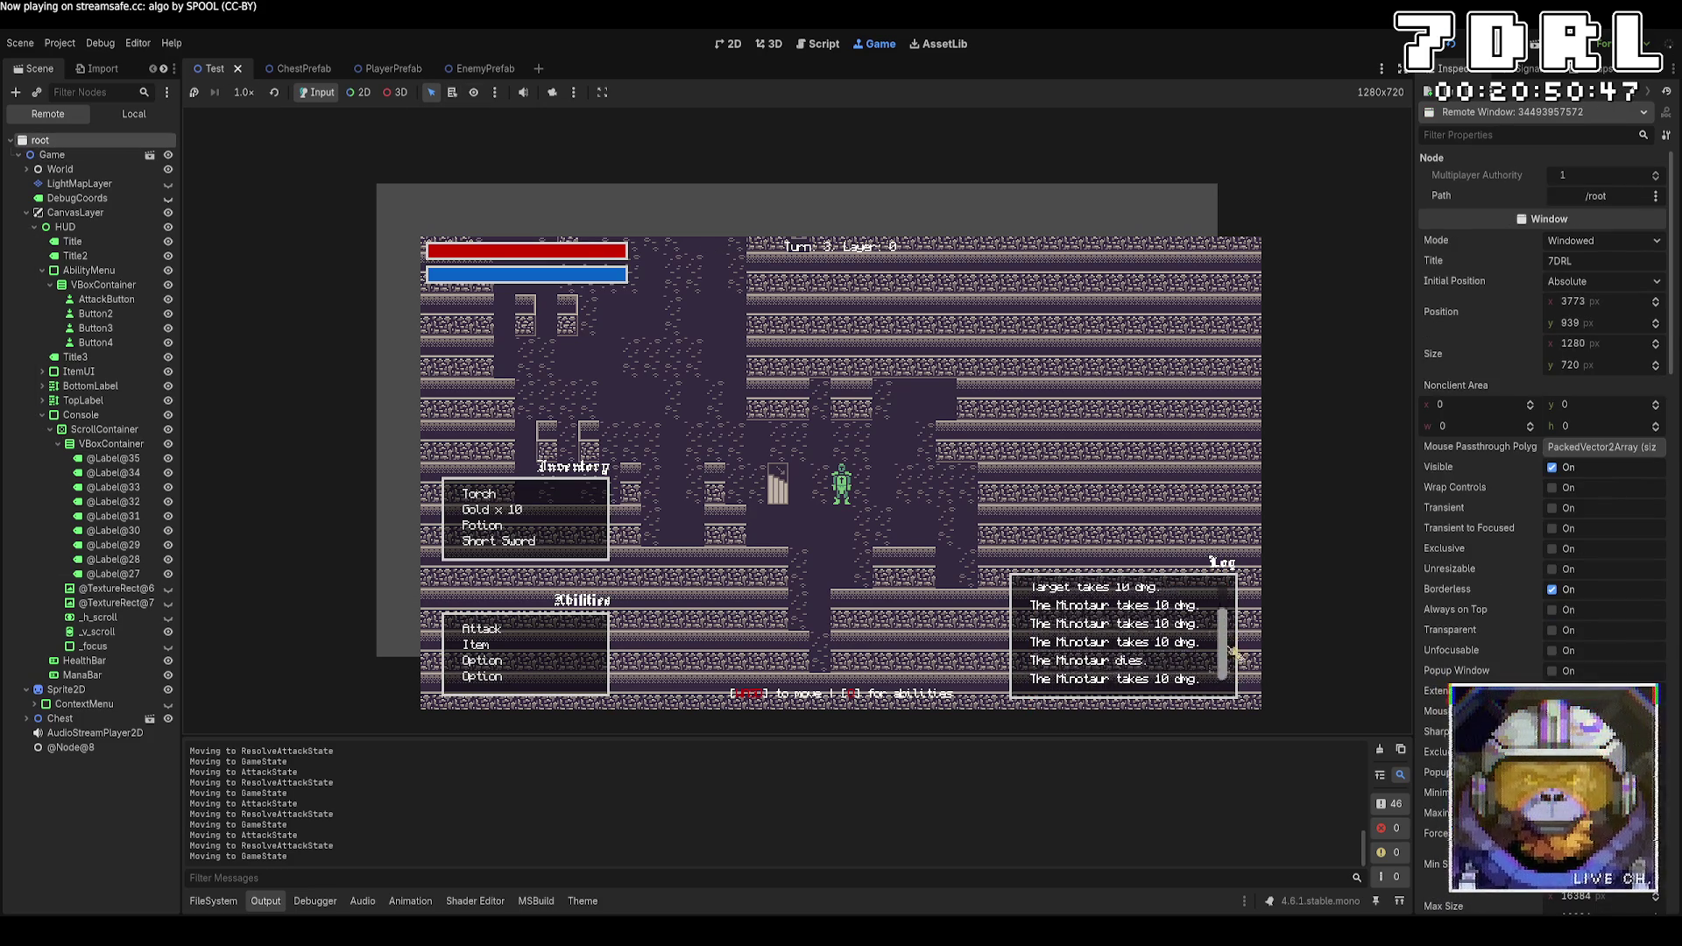
key(Left)
key(Left)
key(Left)
key(Up)
key(Up)
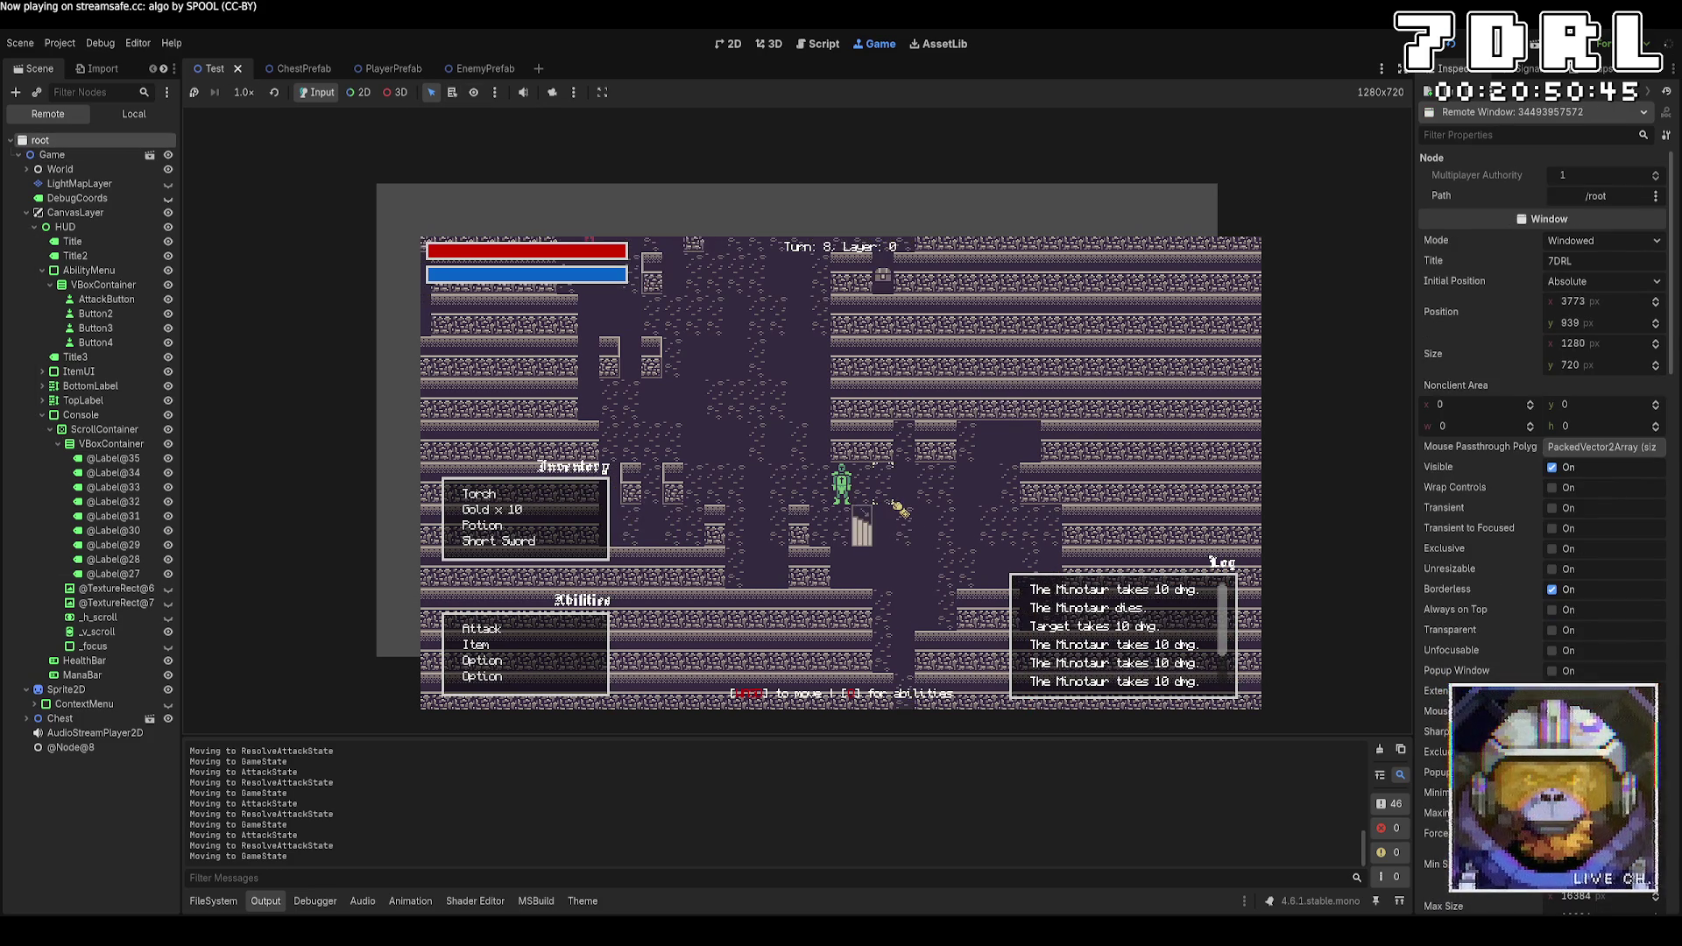
key(Up)
key(Up)
key(Up)
key(Left)
key(Up)
key(Left)
key(Up)
key(Left)
key(Up)
key(Left)
key(Up)
key(Left)
key(Left)
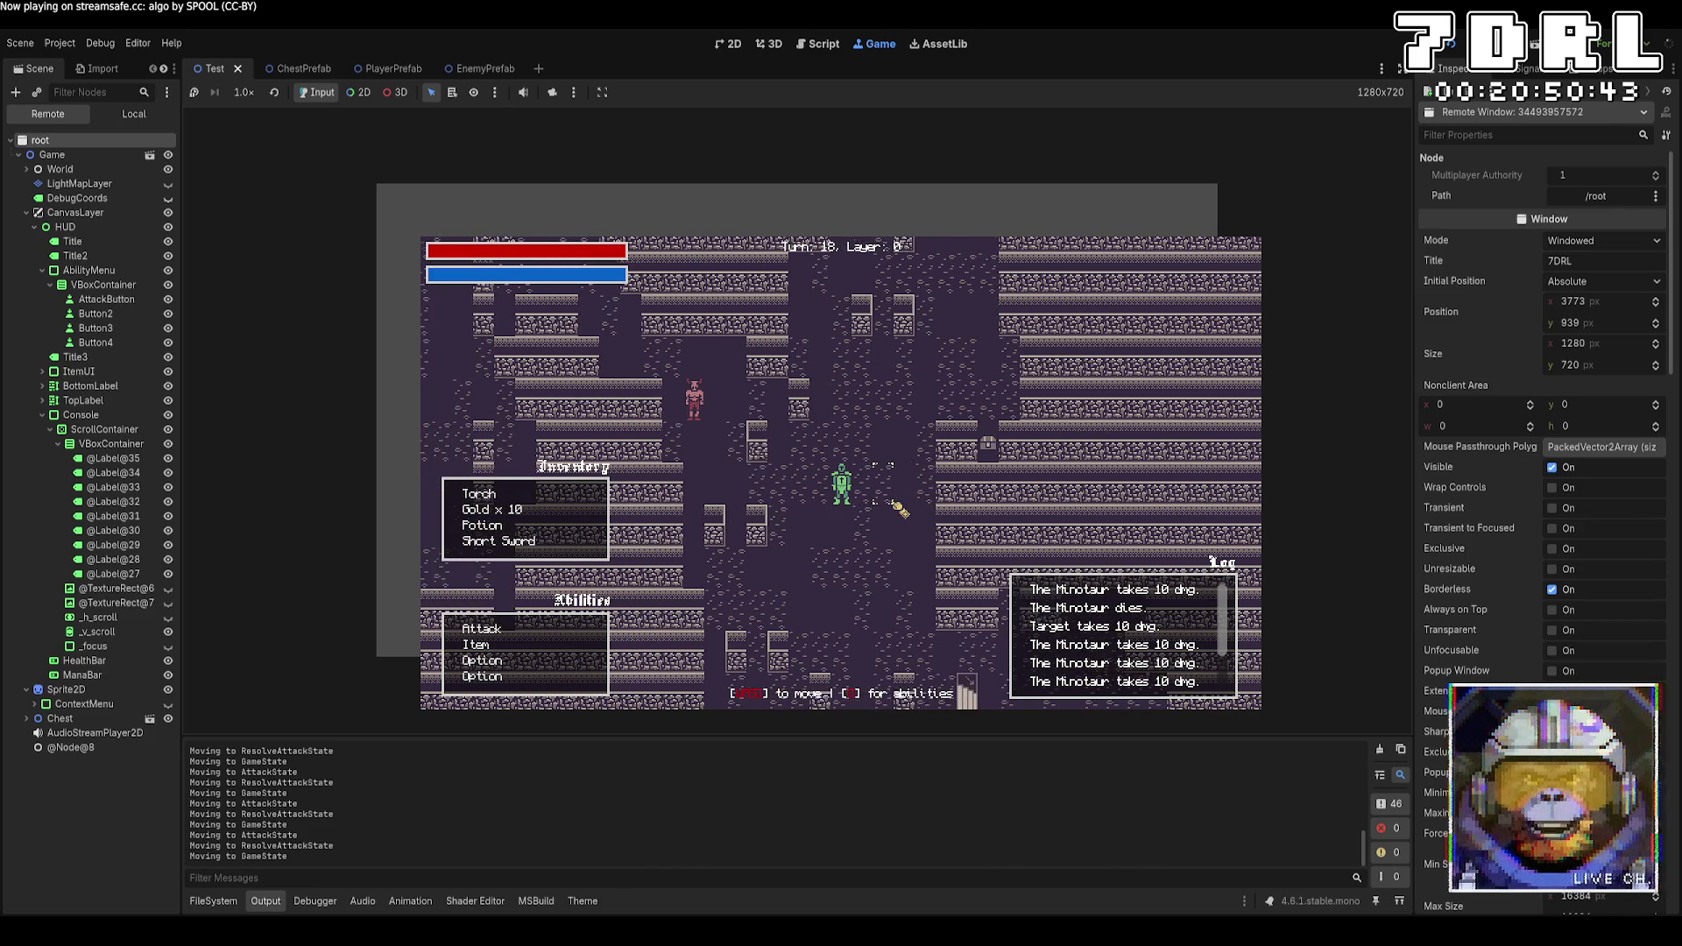
key(Up)
key(Up)
key(Left)
key(Left)
key(Left)
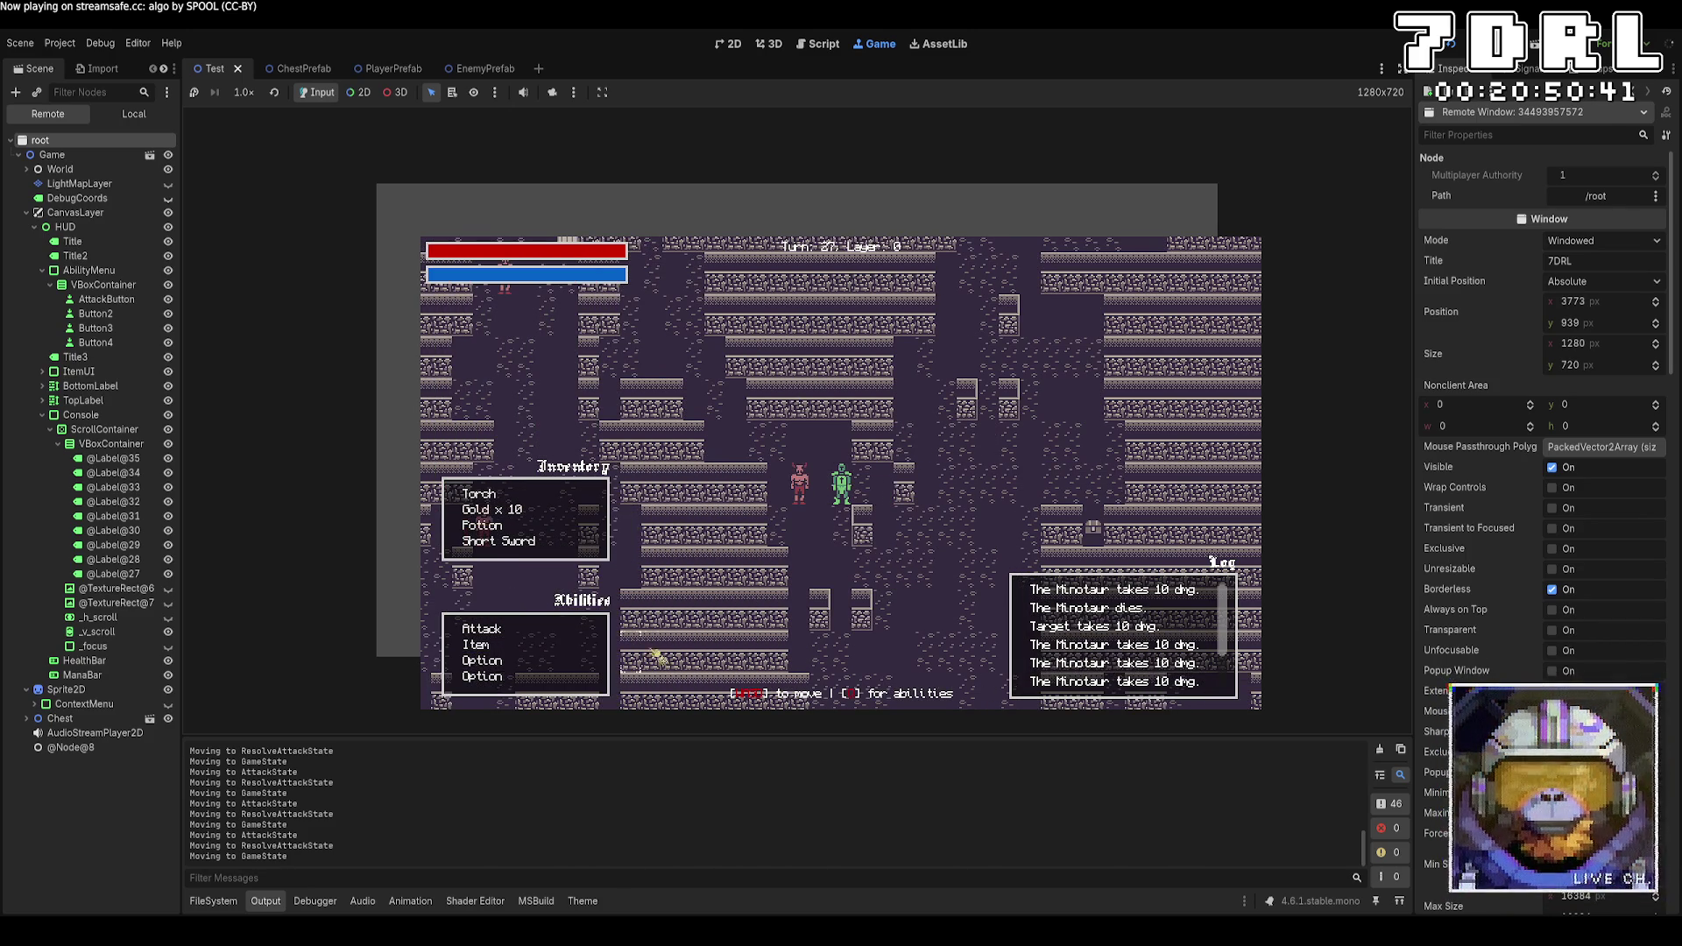
click(482, 629)
click(862, 490)
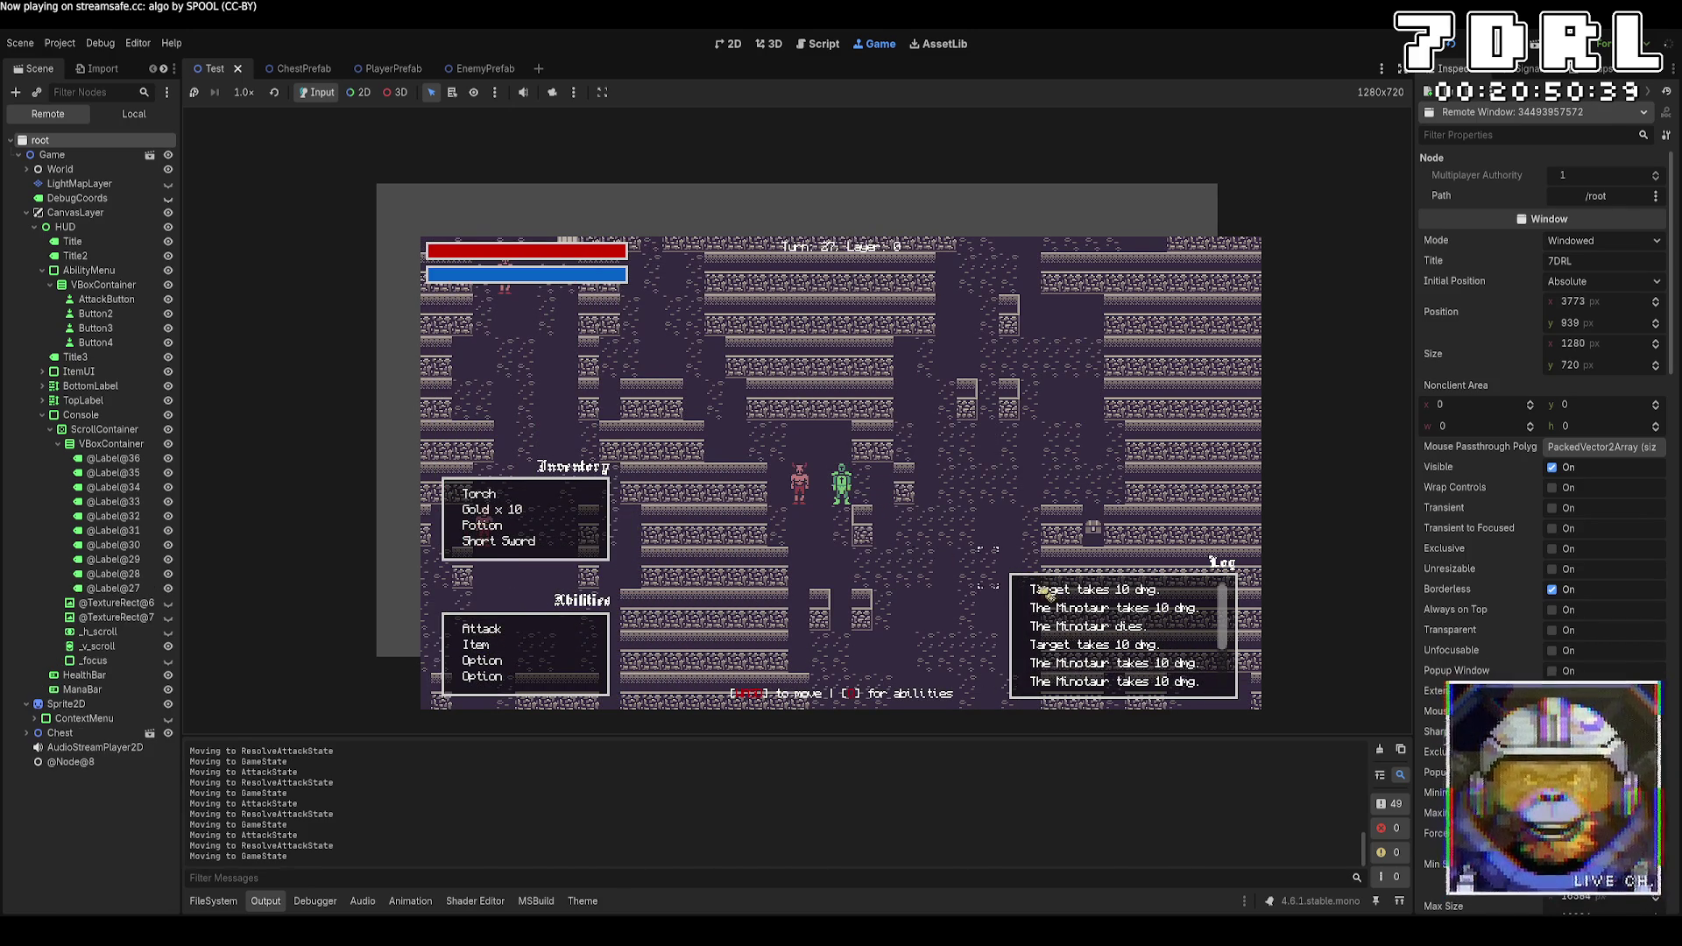
key(Left)
click(481, 629)
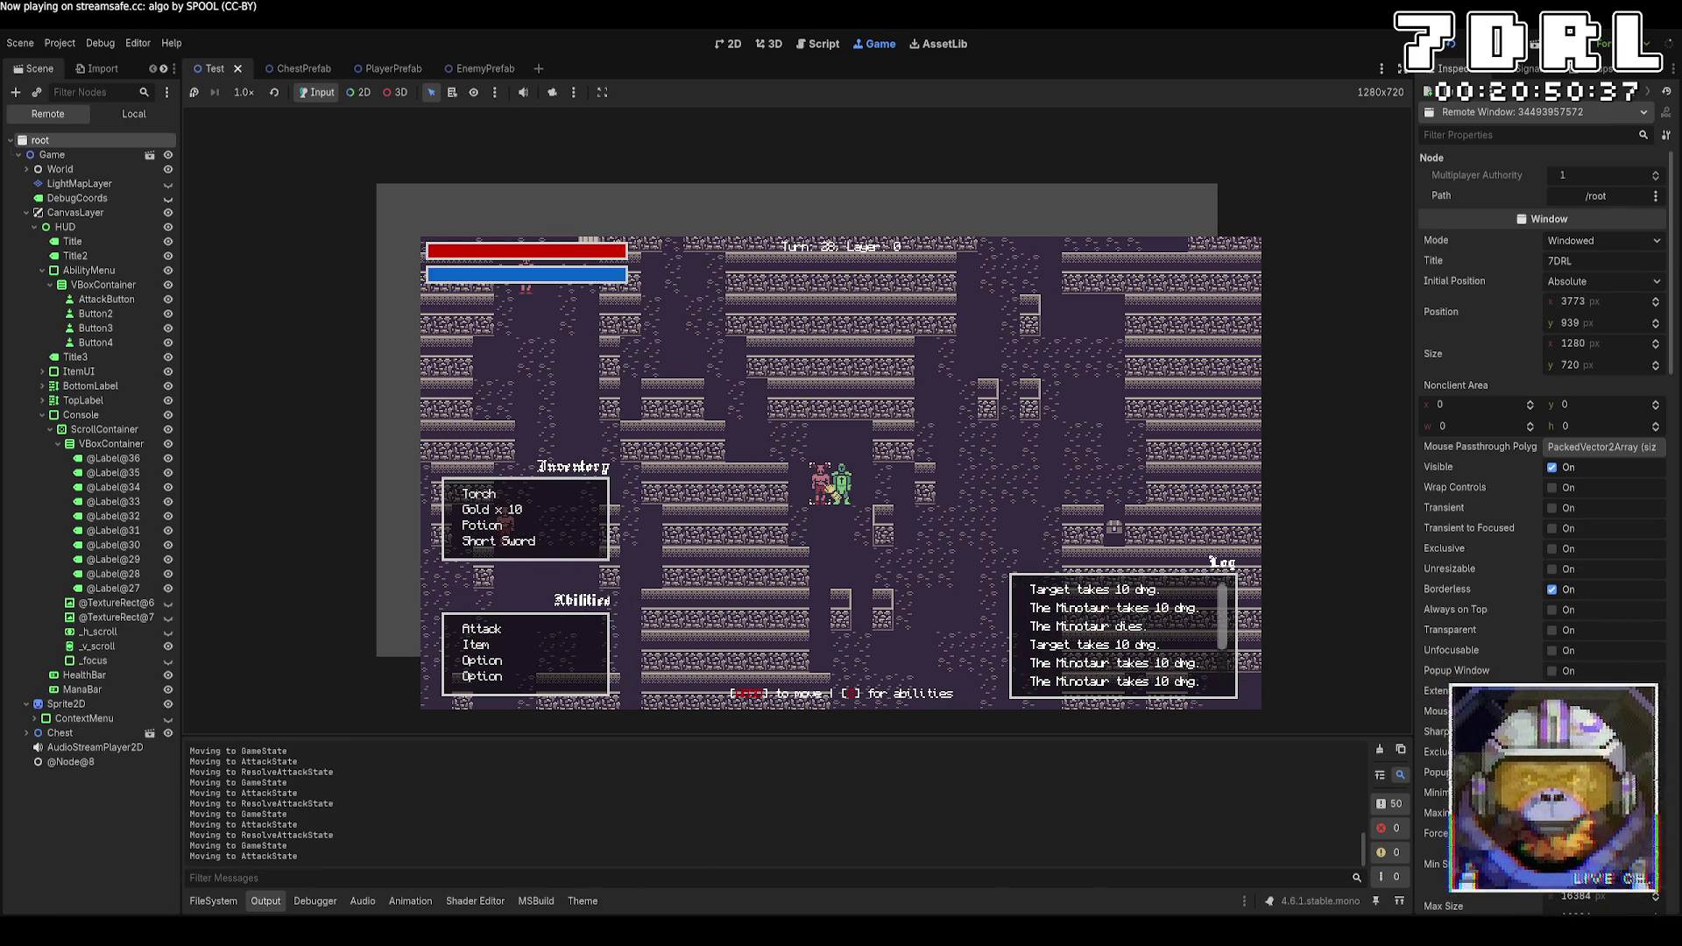
click(823, 487)
Walk the player through the corridors onto the stairs to descend to layer 1
key(Up)
key(Up)
key(Left)
key(Left)
key(Left)
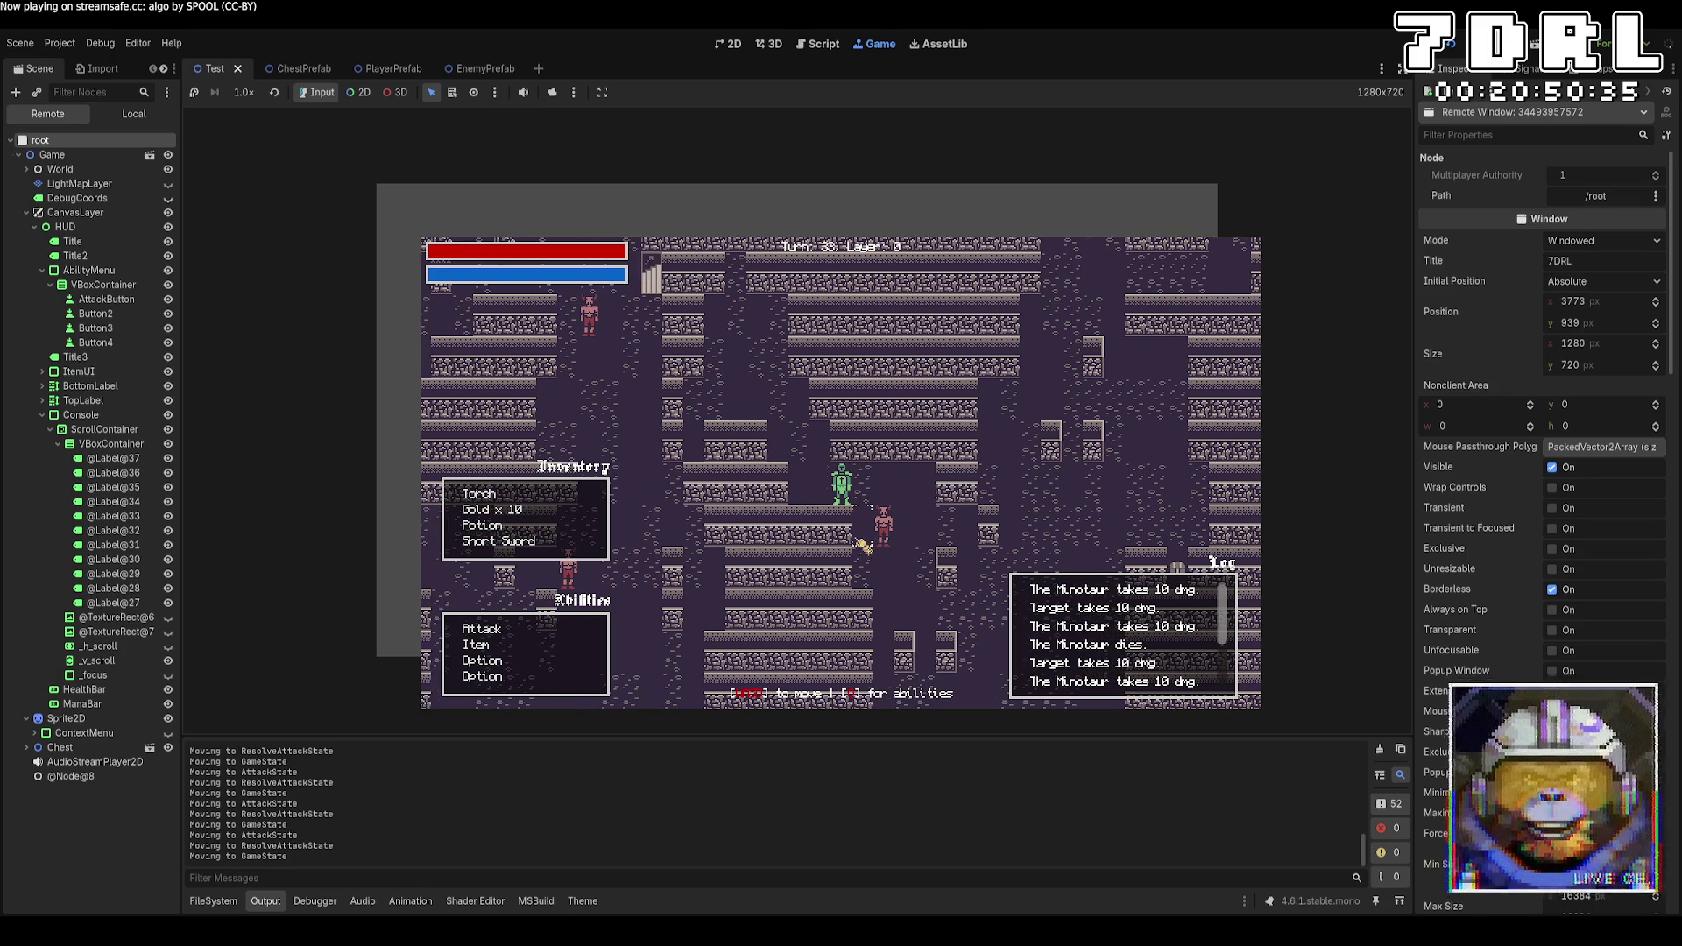
key(Up)
key(Up)
key(Up)
key(Left)
key(Left)
key(Left)
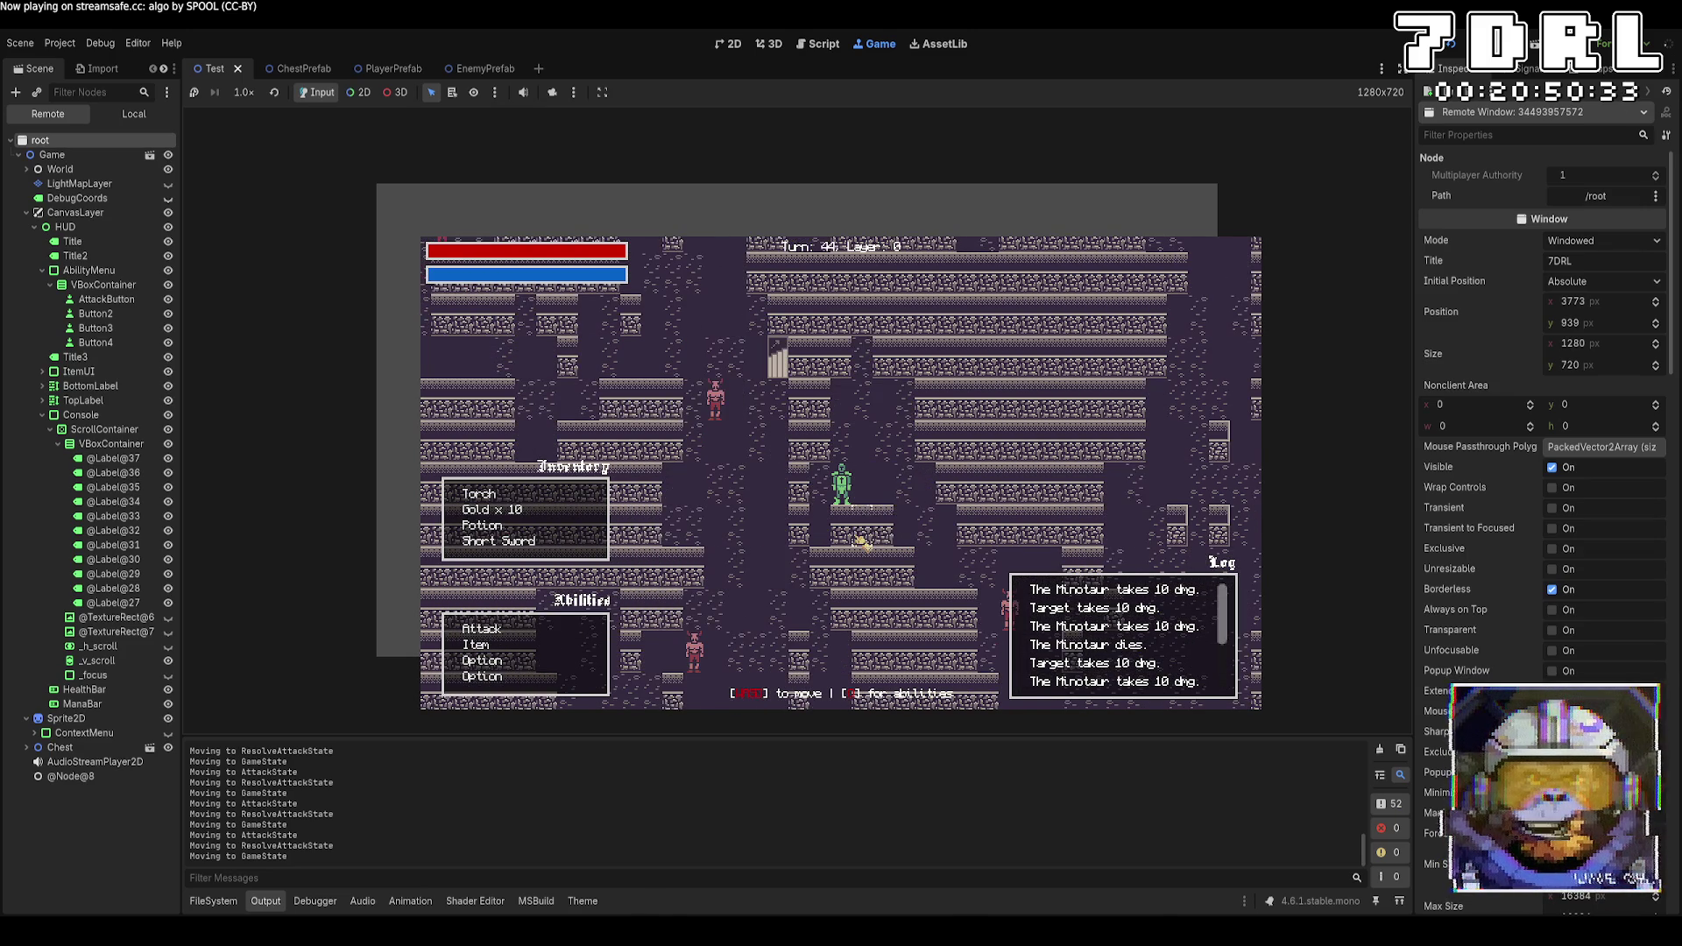
key(Right)
key(Right)
key(Right)
key(Down)
key(Down)
key(Down)
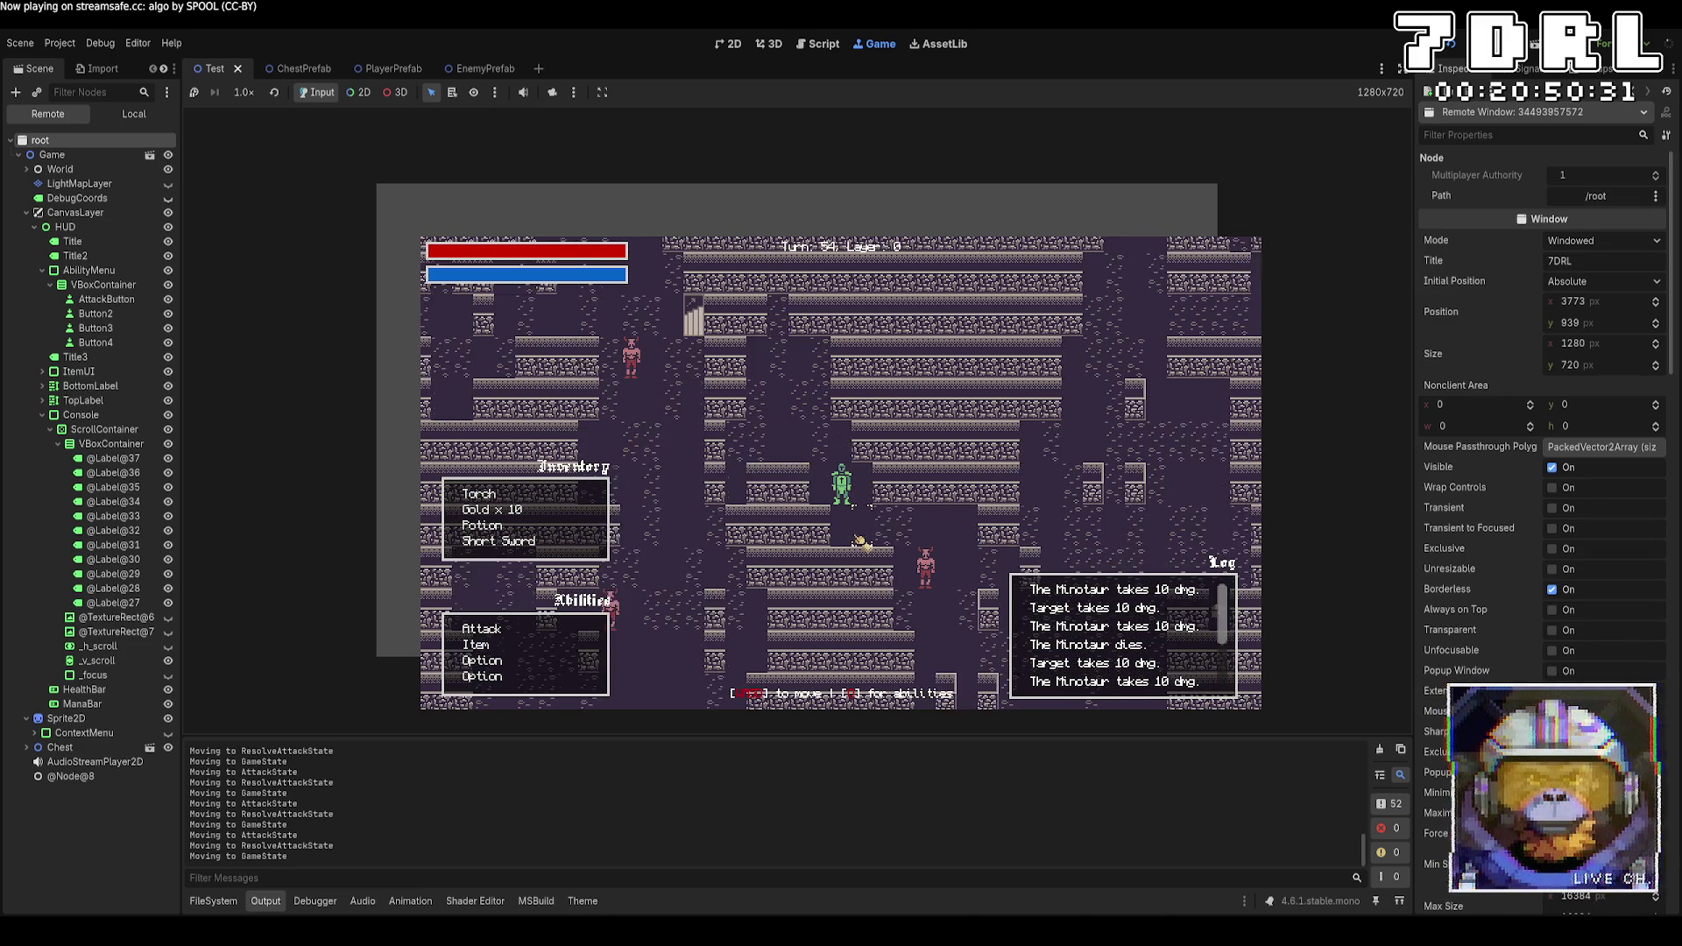
key(Right)
key(Right)
key(Right)
key(Down)
key(Down)
key(Down)
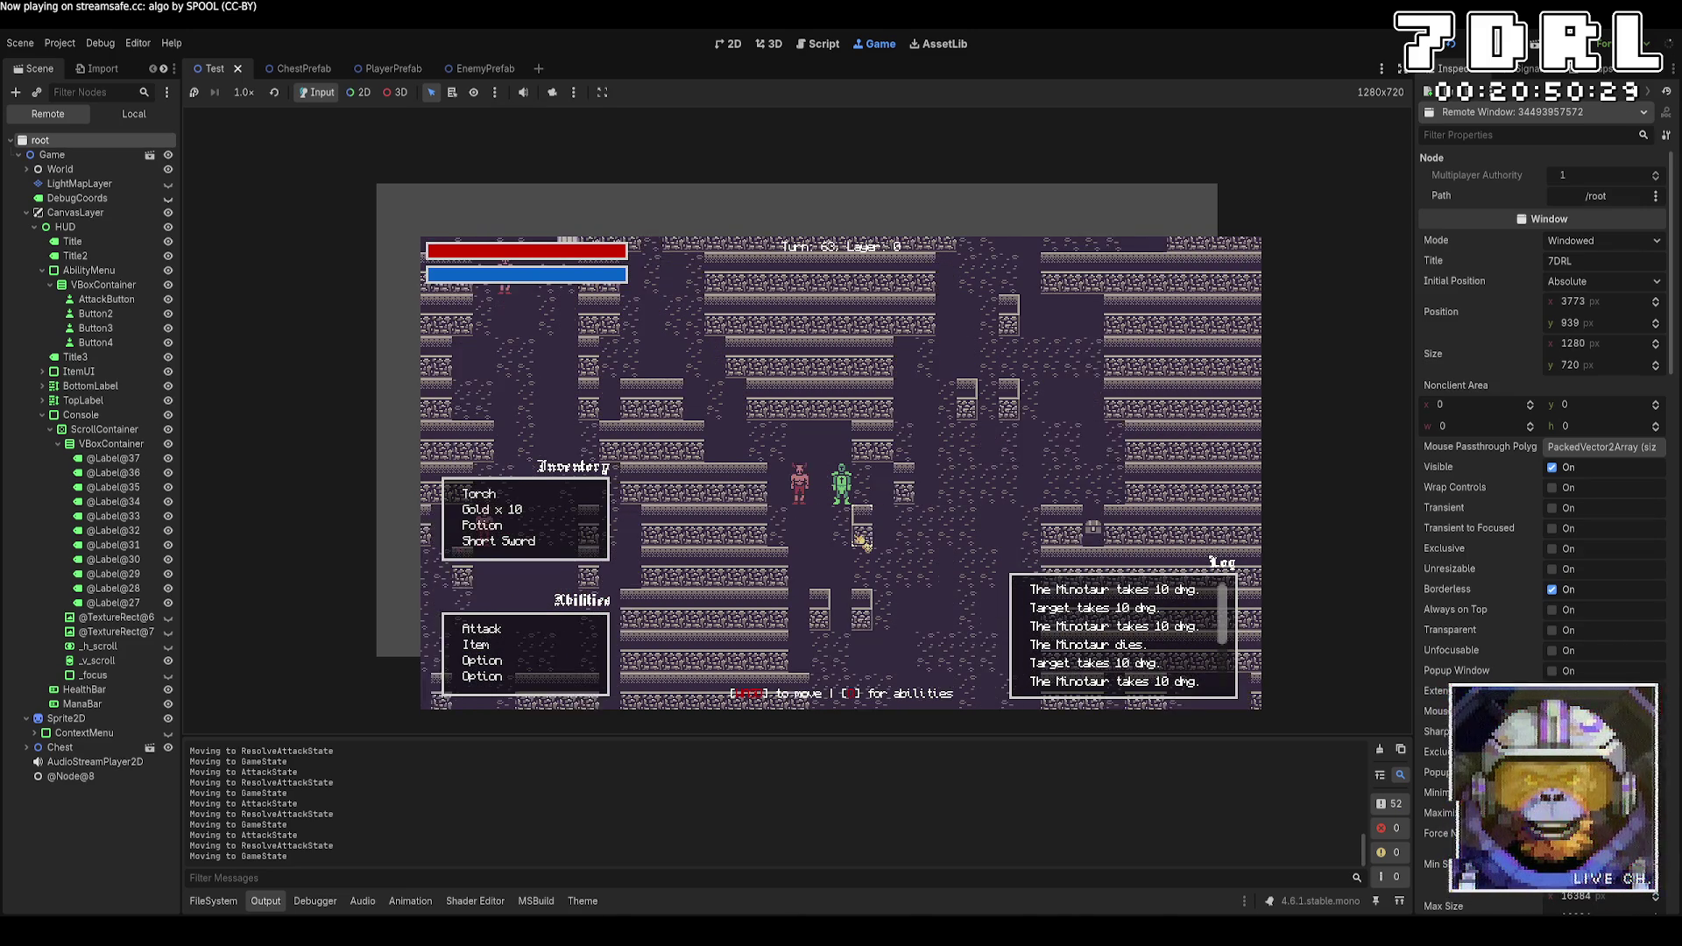
key(Right)
key(Right)
key(Right)
key(Up)
key(Up)
key(Up)
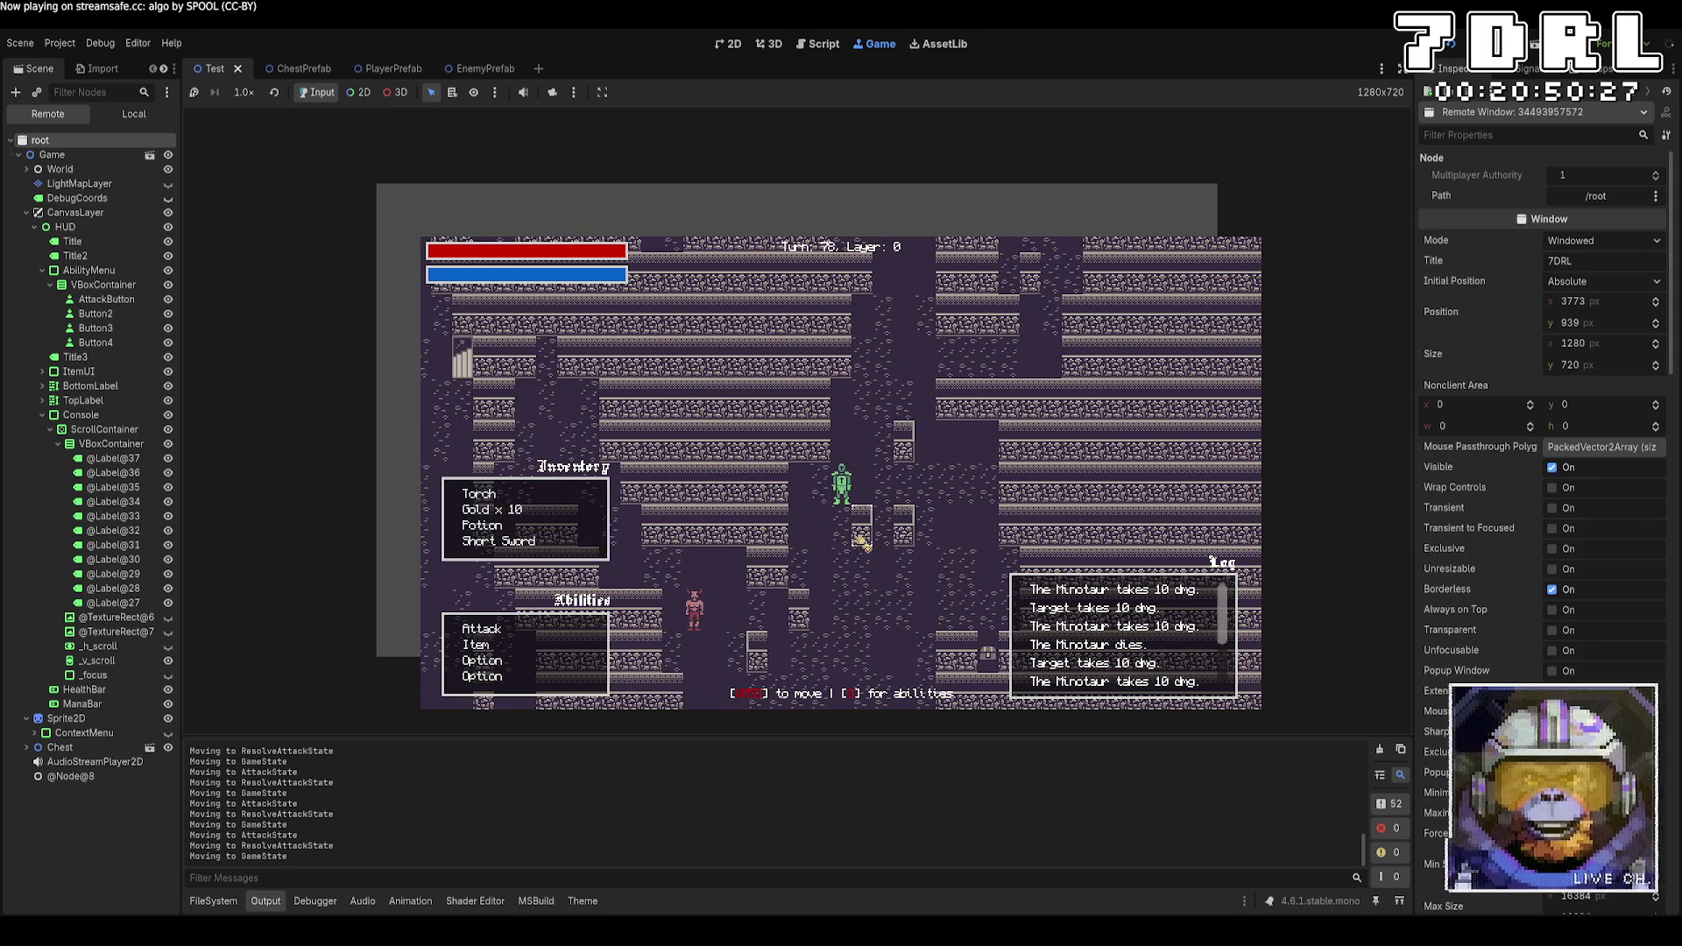
key(Up)
key(Up)
key(Up)
key(Right)
key(Right)
key(Right)
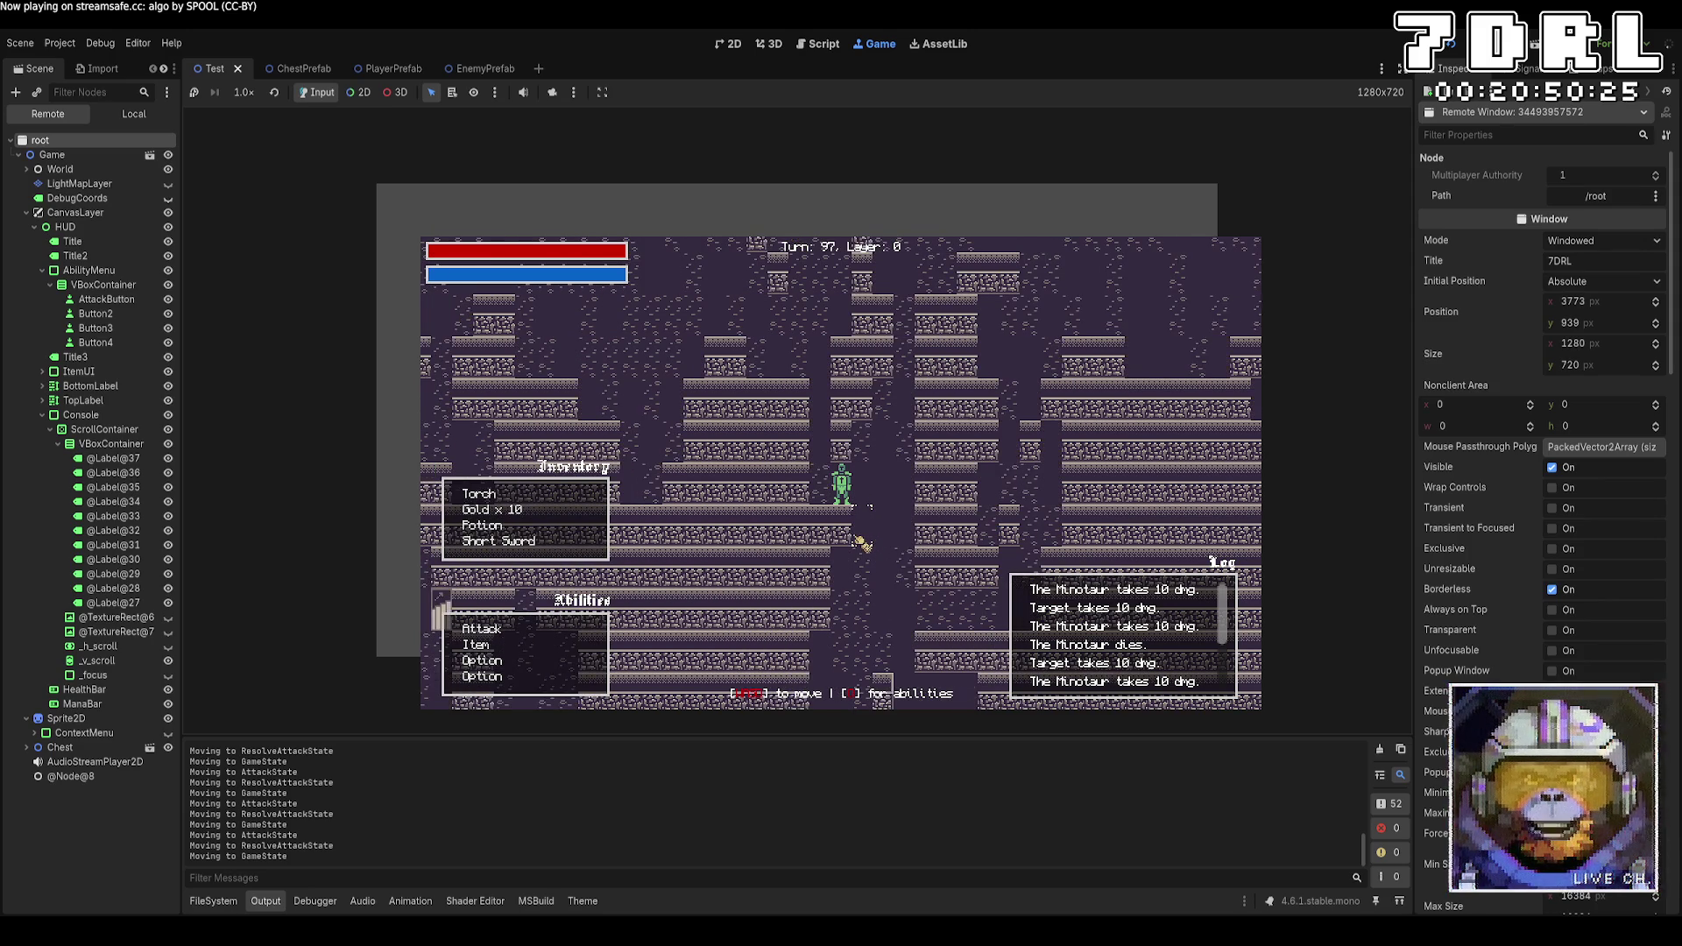
key(Right)
key(Right)
key(Right)
key(Down)
key(Down)
key(Down)
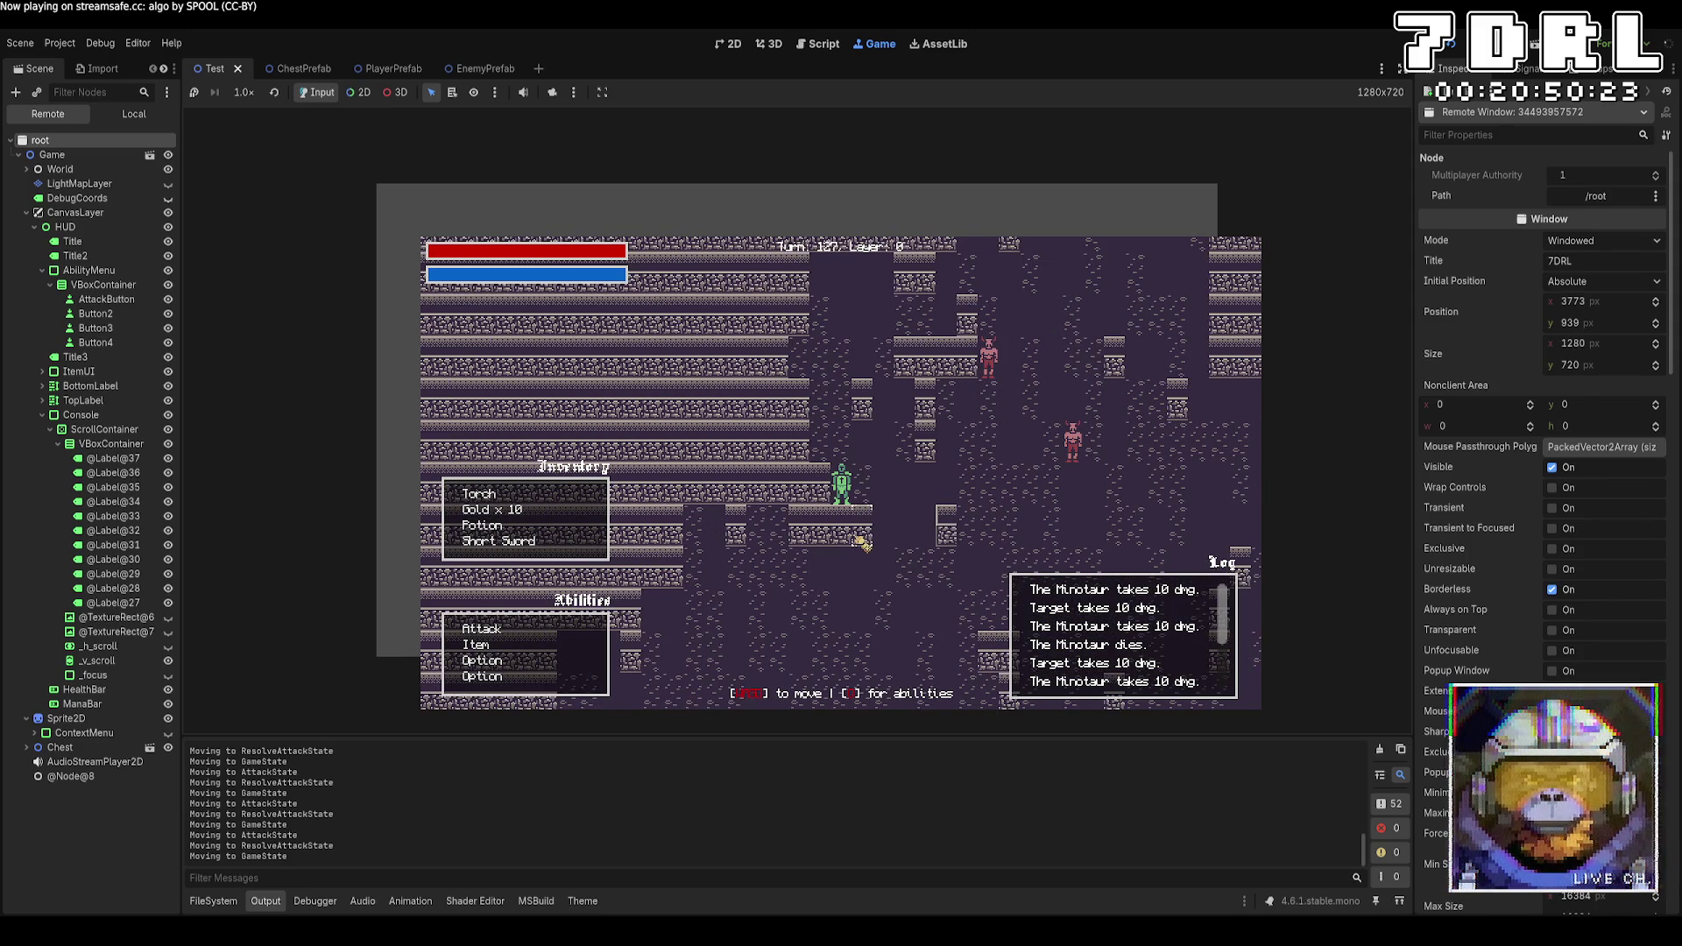
key(Right)
key(Right)
key(Right)
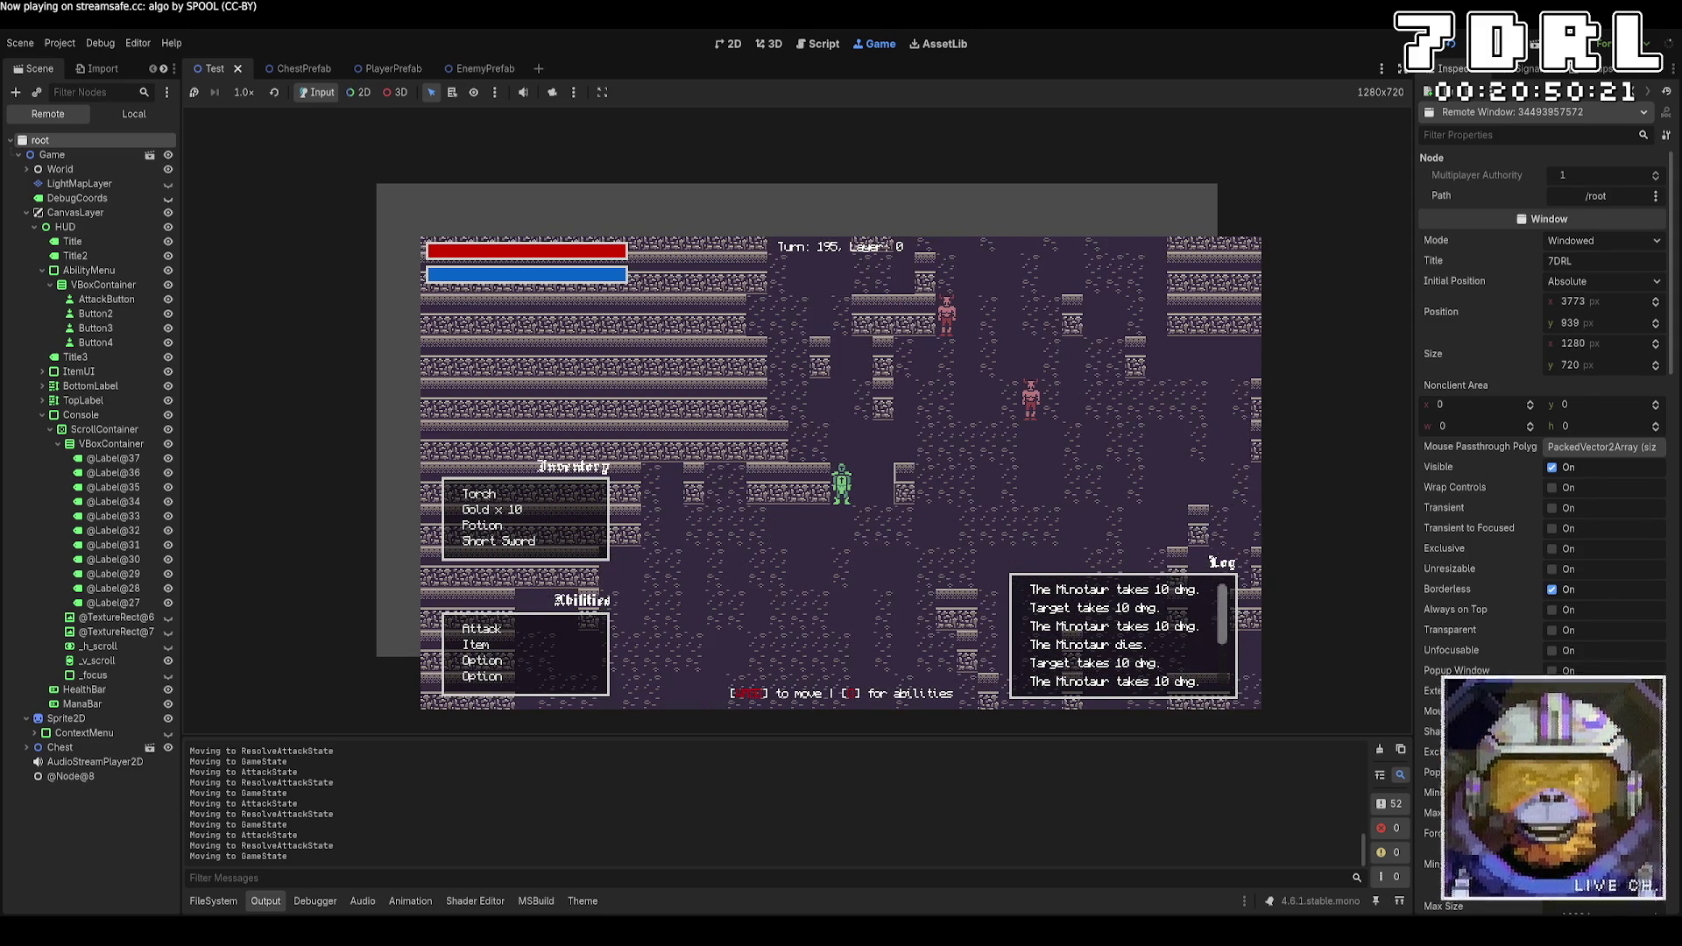
key(Up)
key(Up)
key(Up)
key(Down)
key(Down)
key(Down)
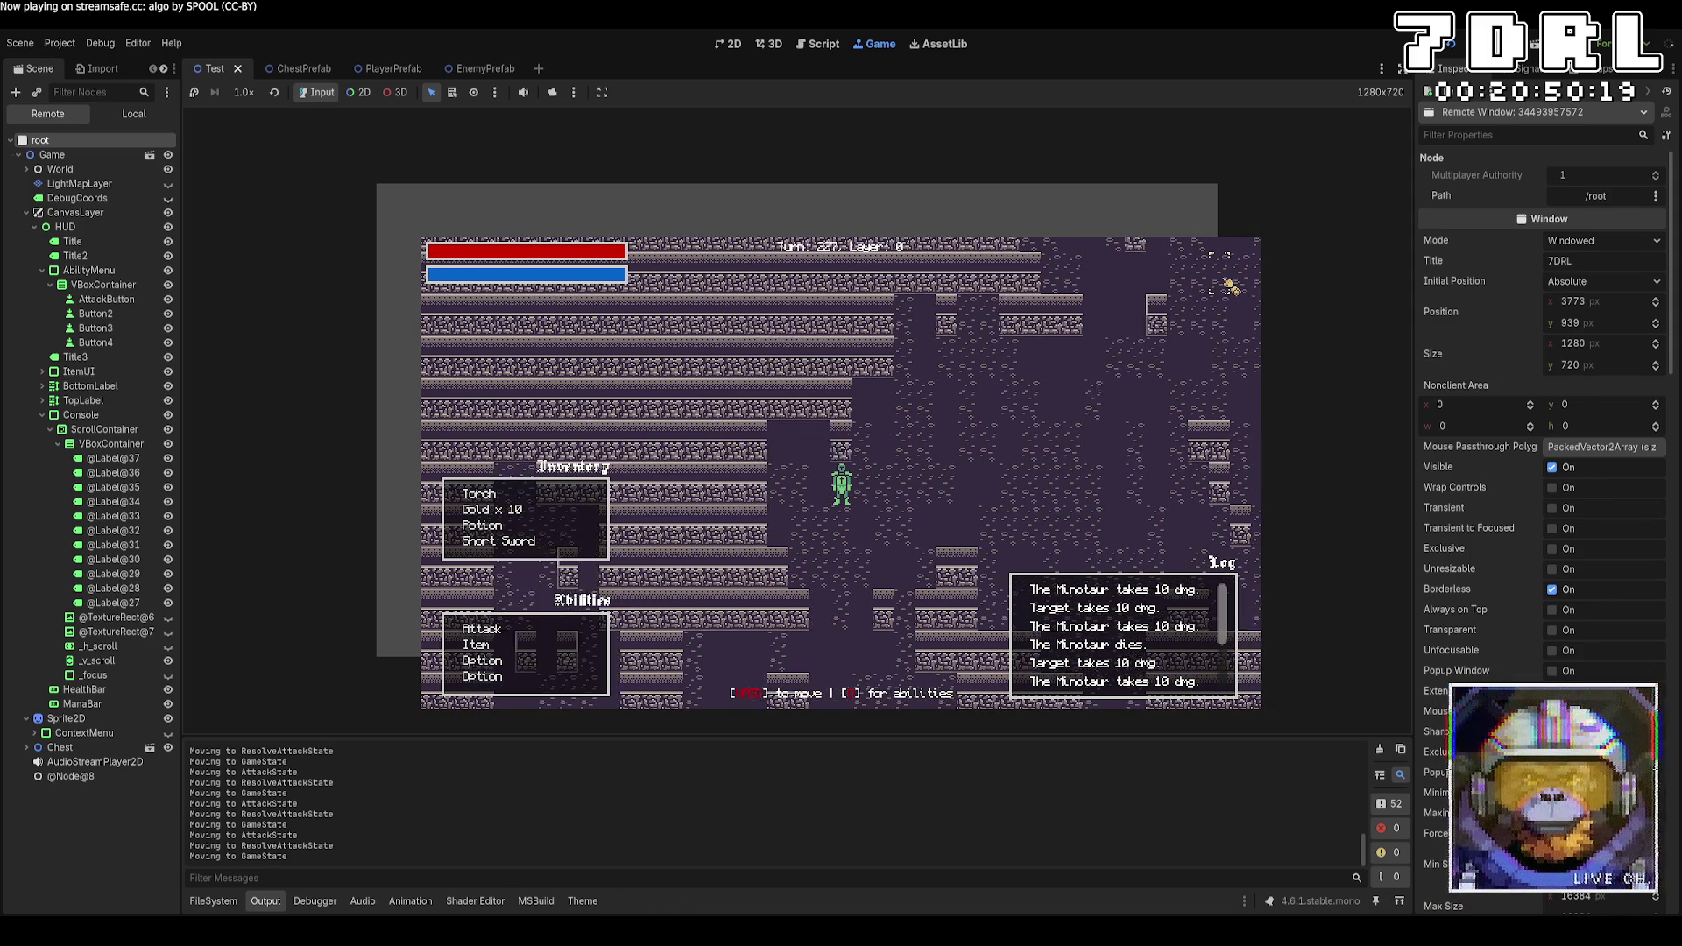
key(Left)
key(Left)
key(Left)
key(Right)
key(Right)
key(Right)
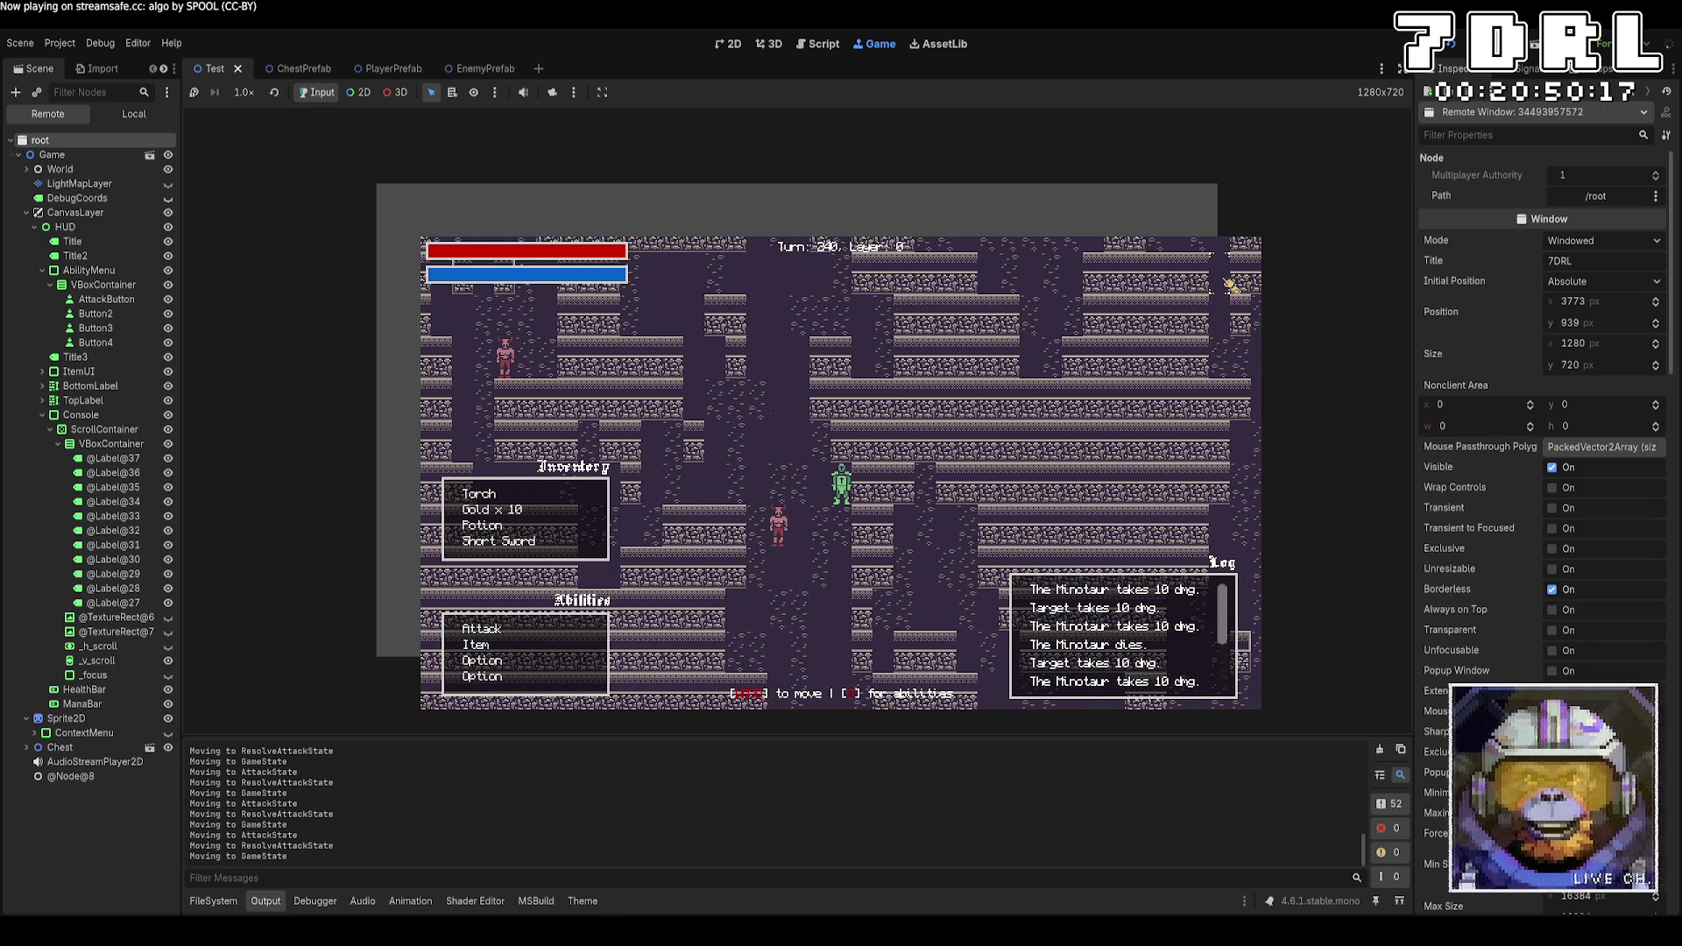
On layer 1, move north and attack the nearby Minotaur repeatedly
key(Up)
key(Up)
key(Up)
key(Left)
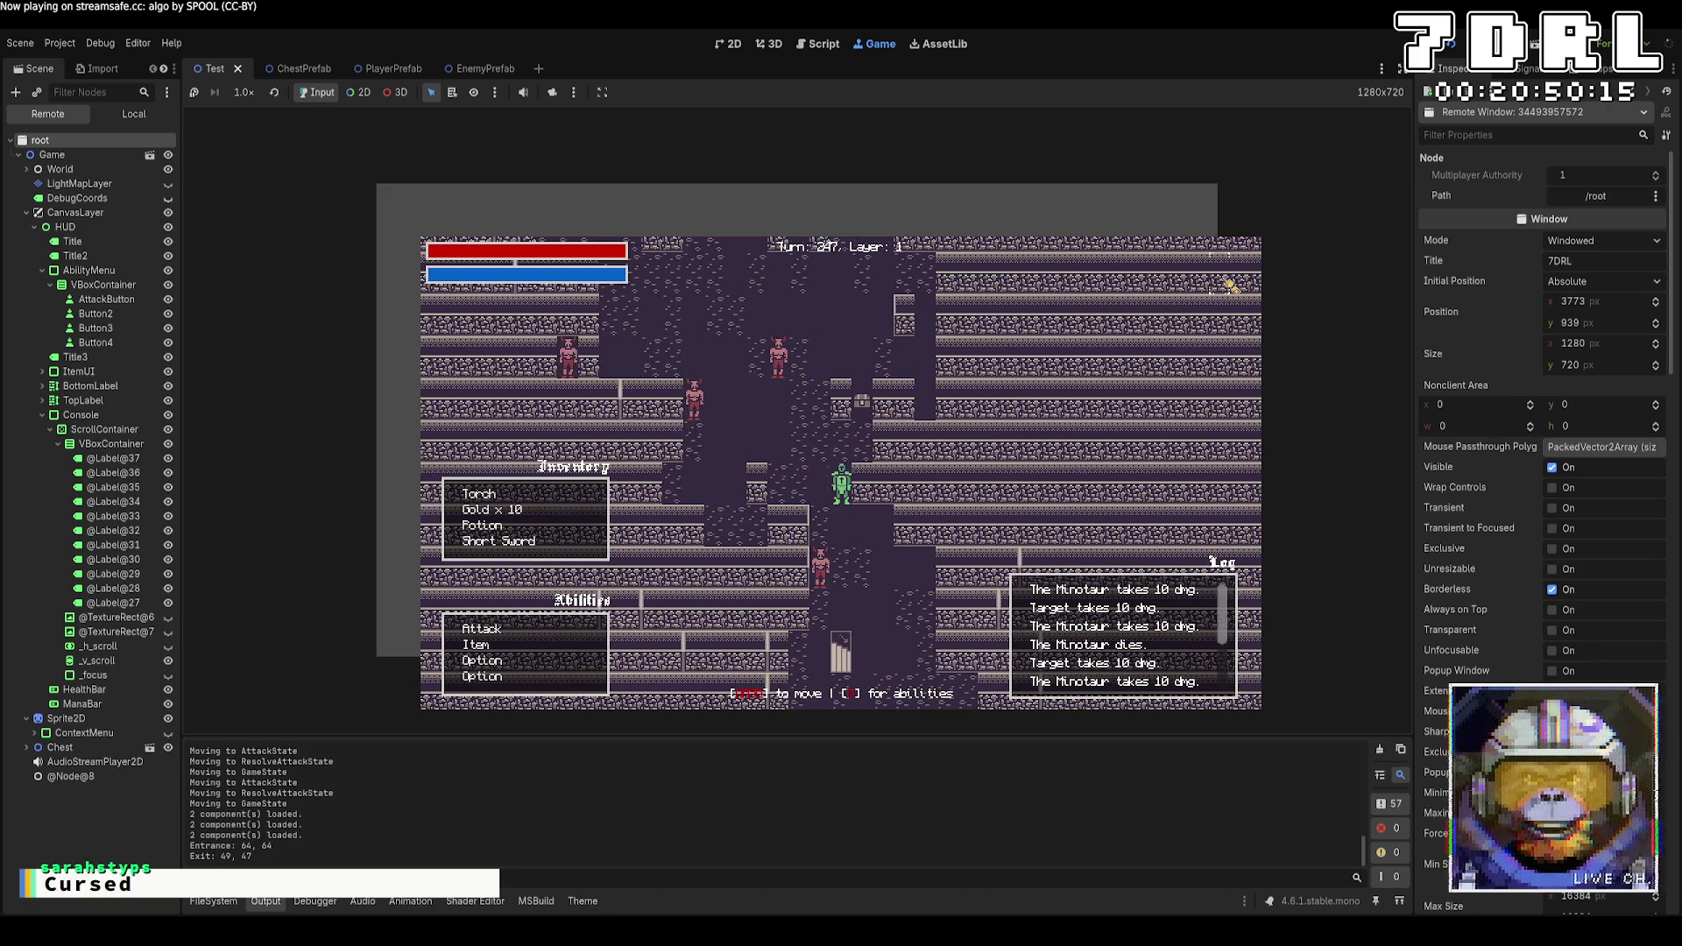
click(545, 646)
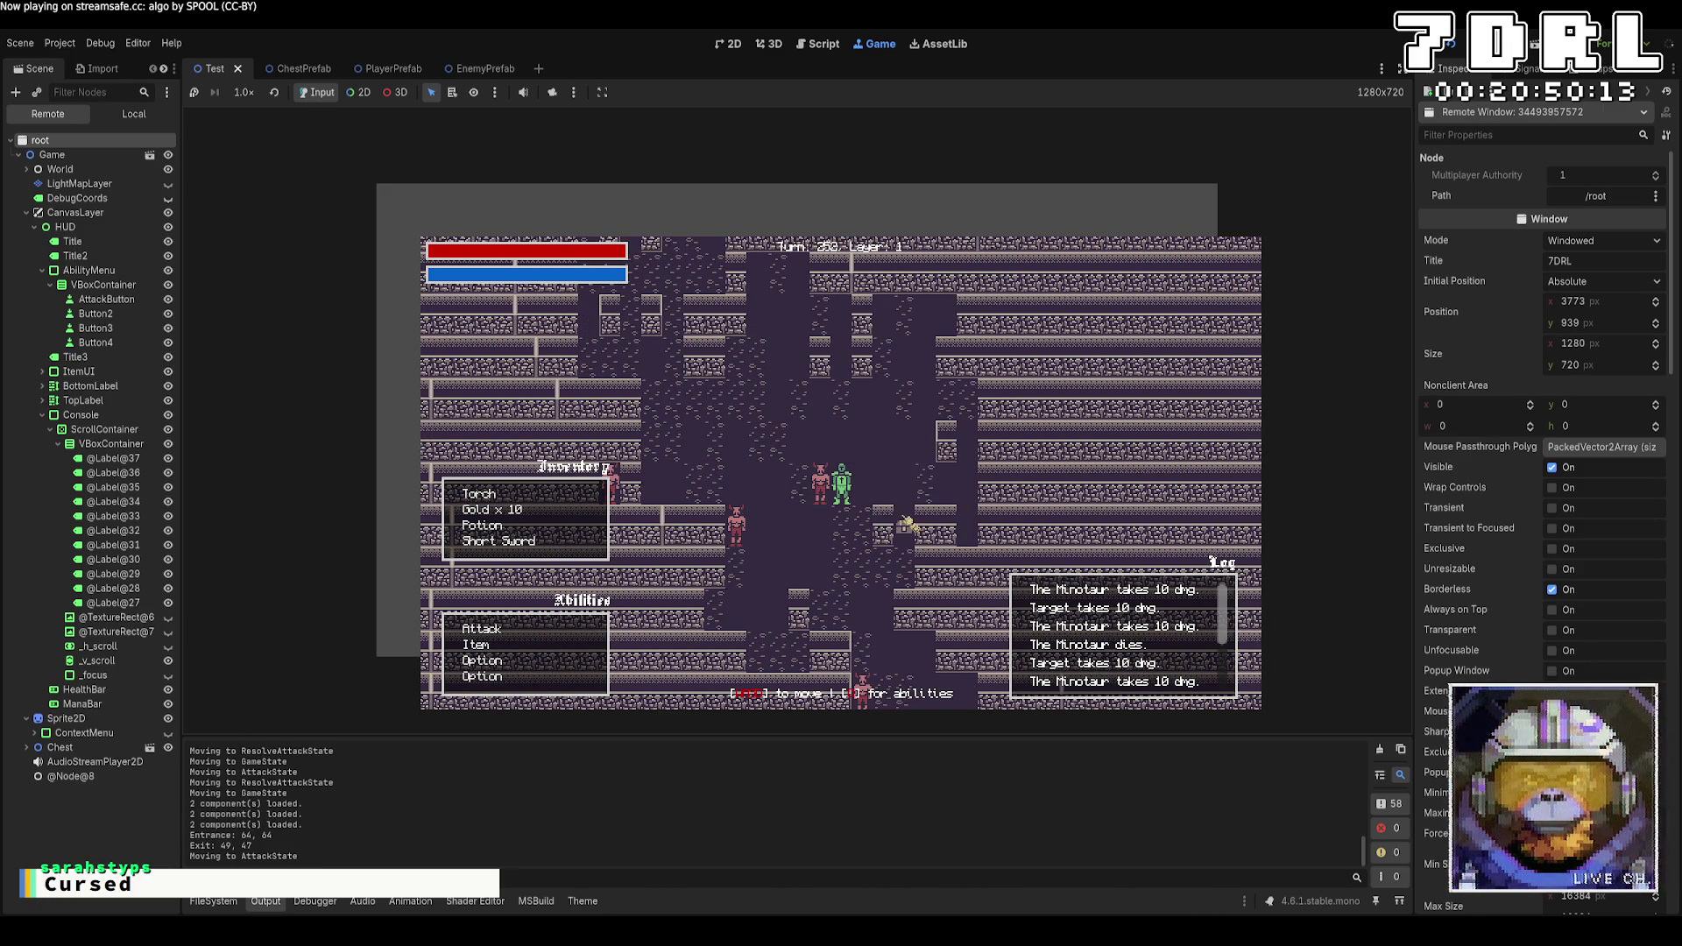
click(832, 501)
click(589, 624)
click(823, 504)
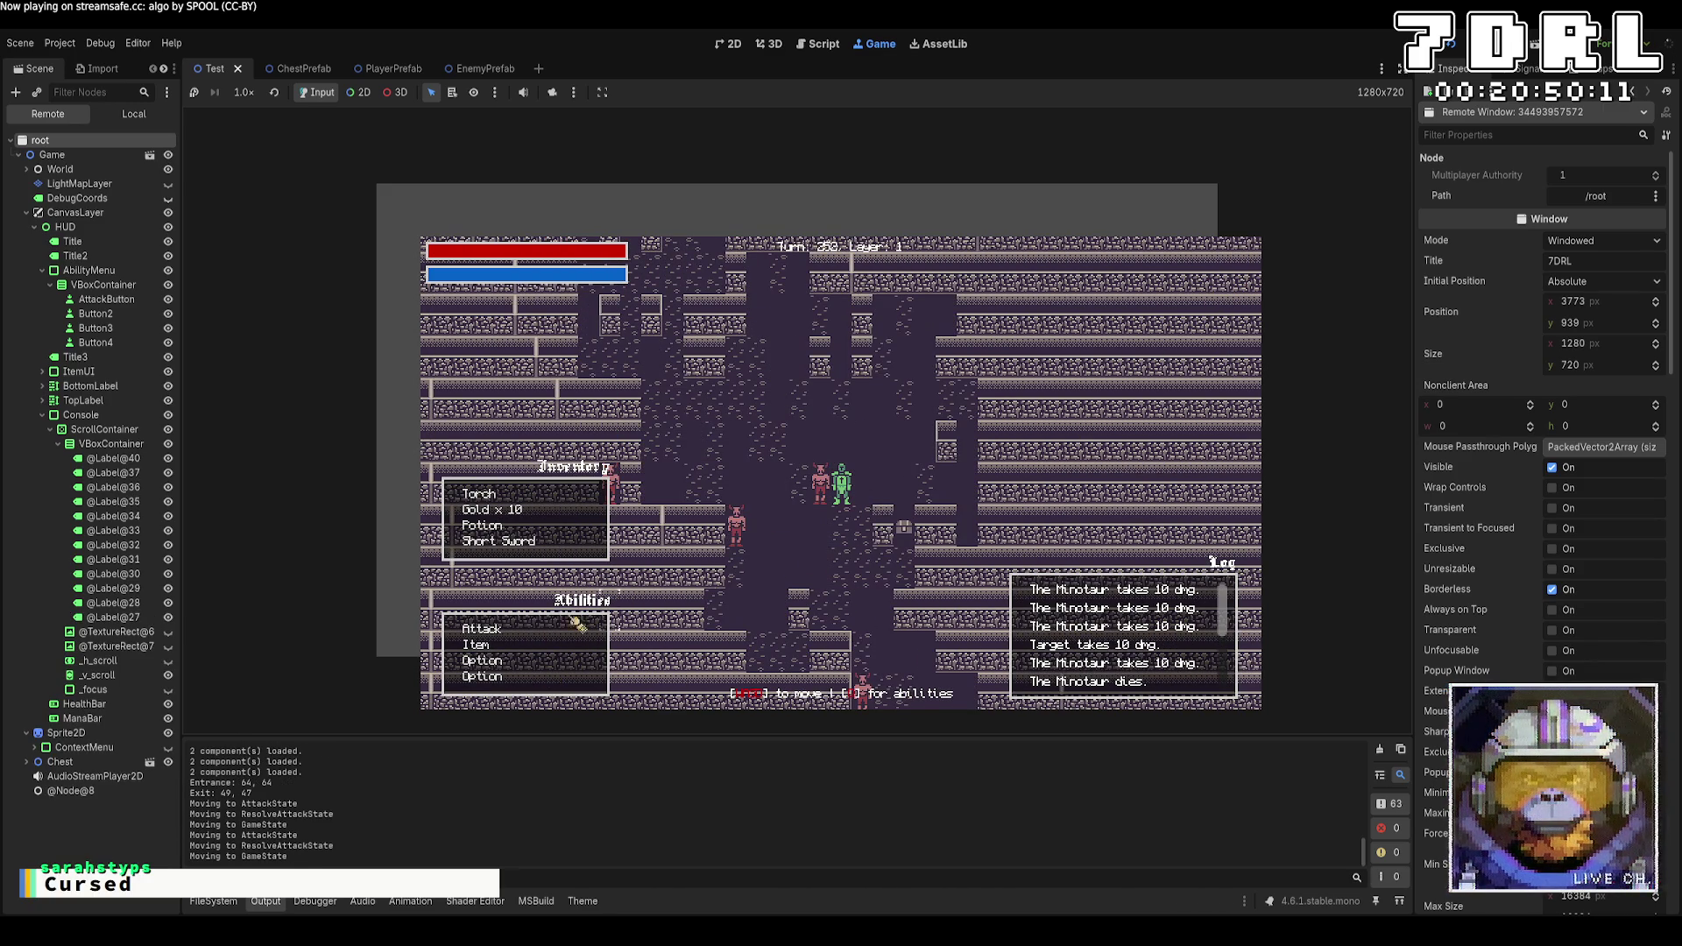
click(524, 632)
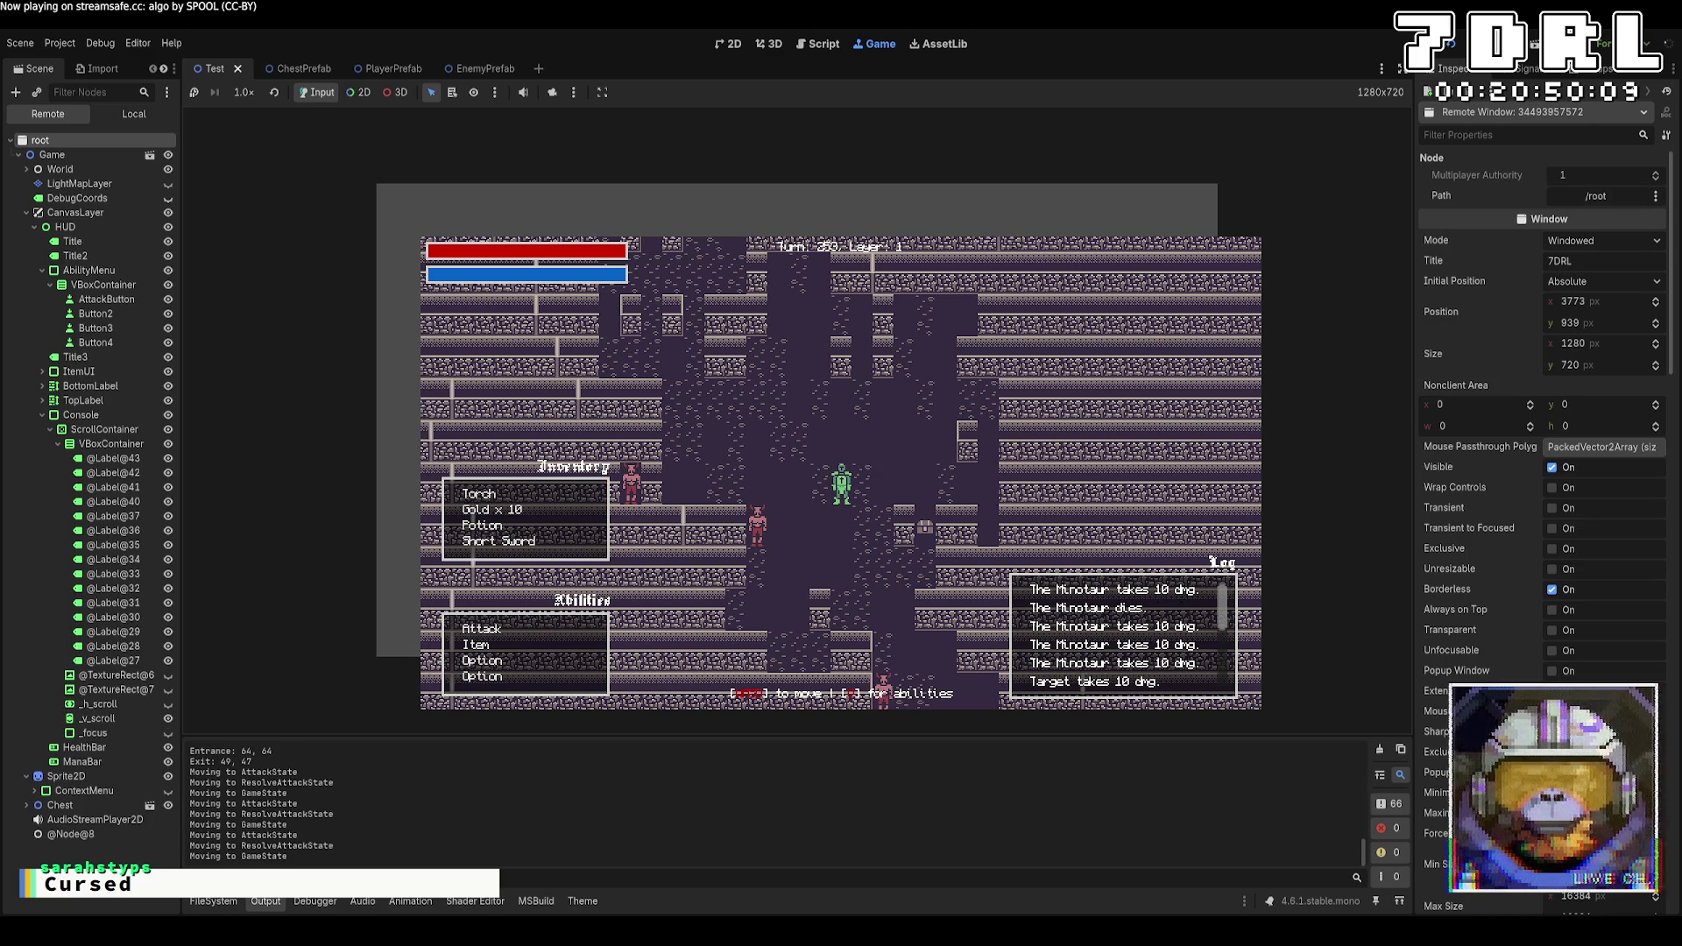
Stop the game with F8 and switch to the Aseprite sprite sheet
key(F8)
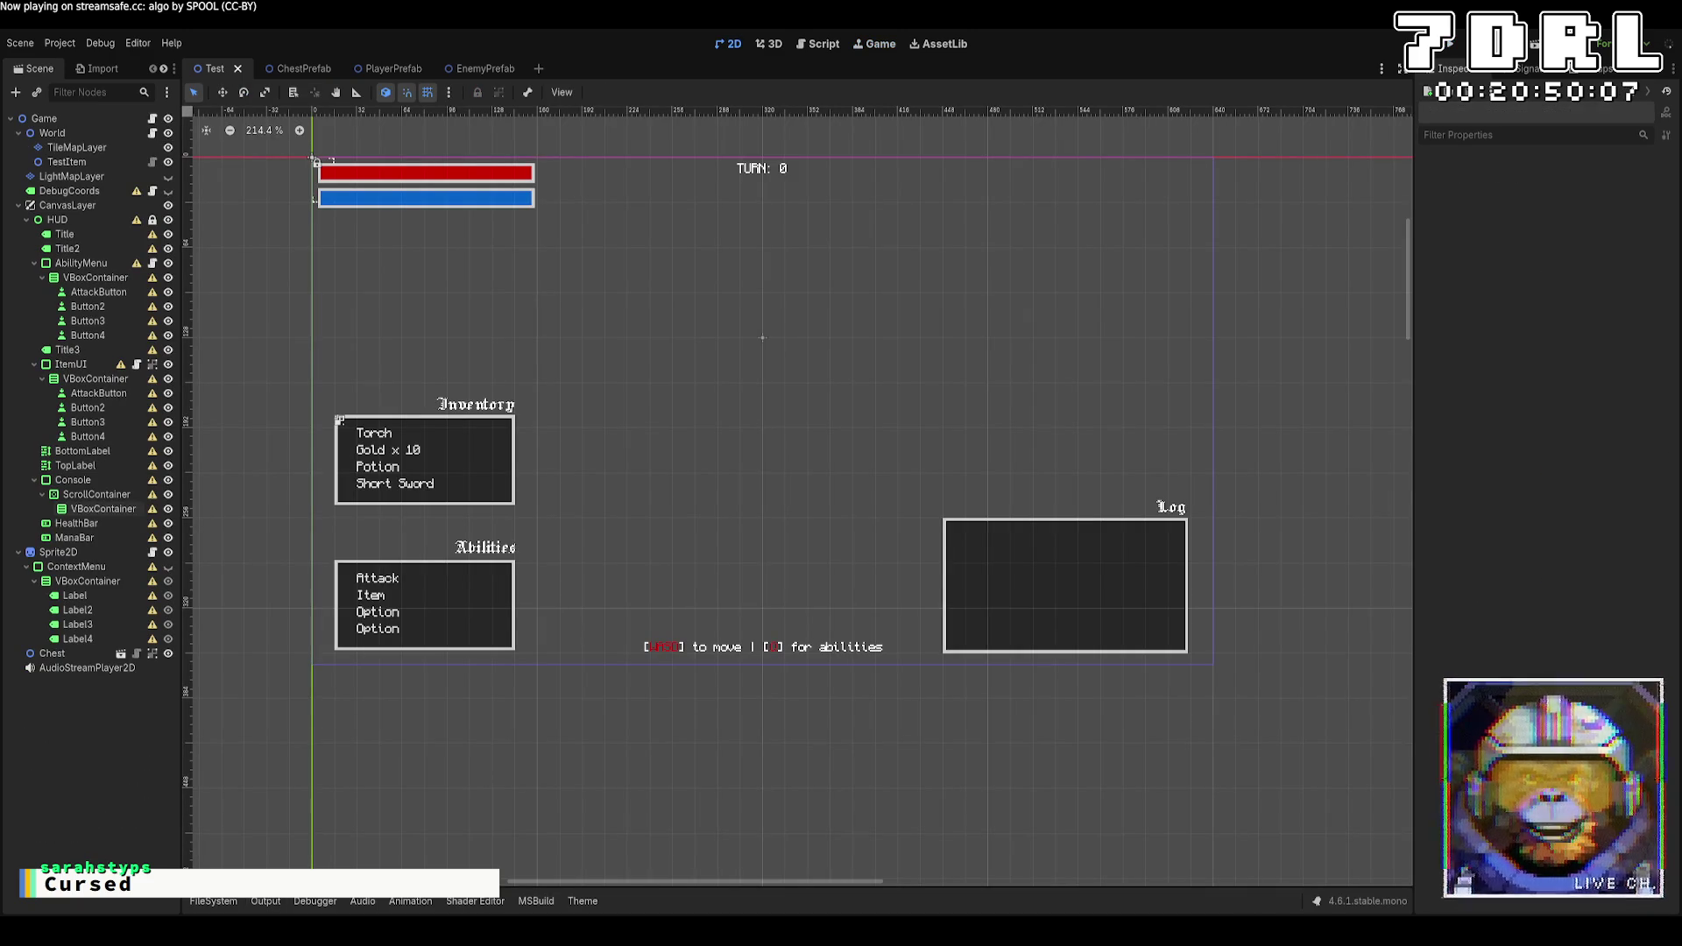
key(alt+Tab)
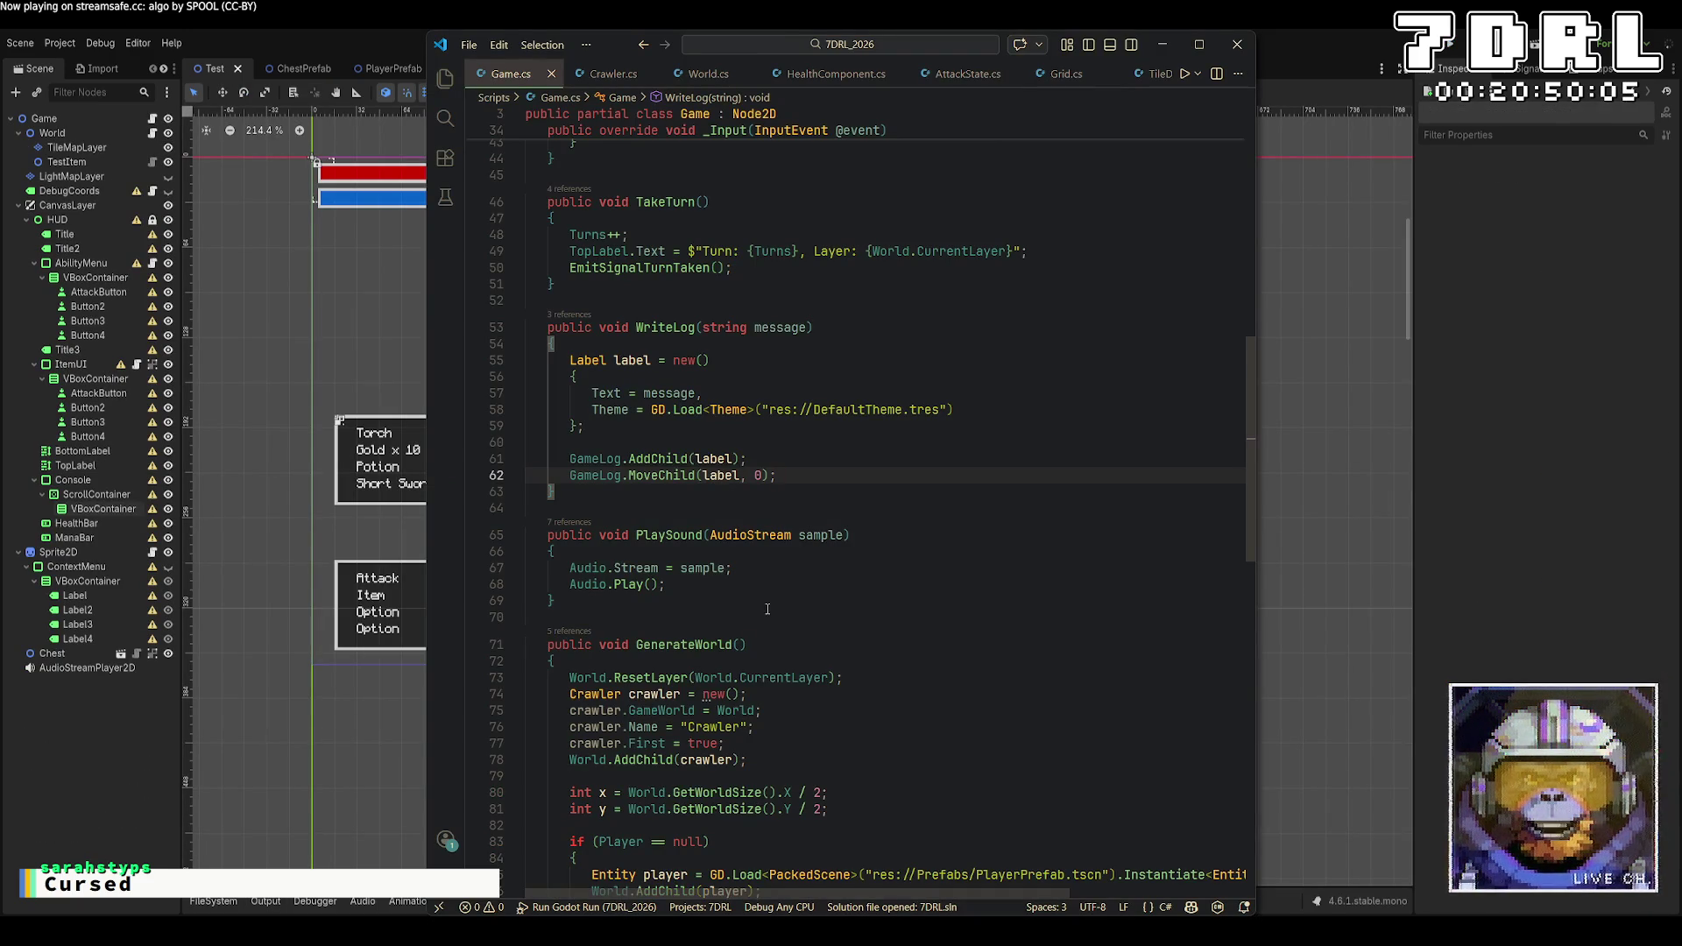
key(alt+Tab)
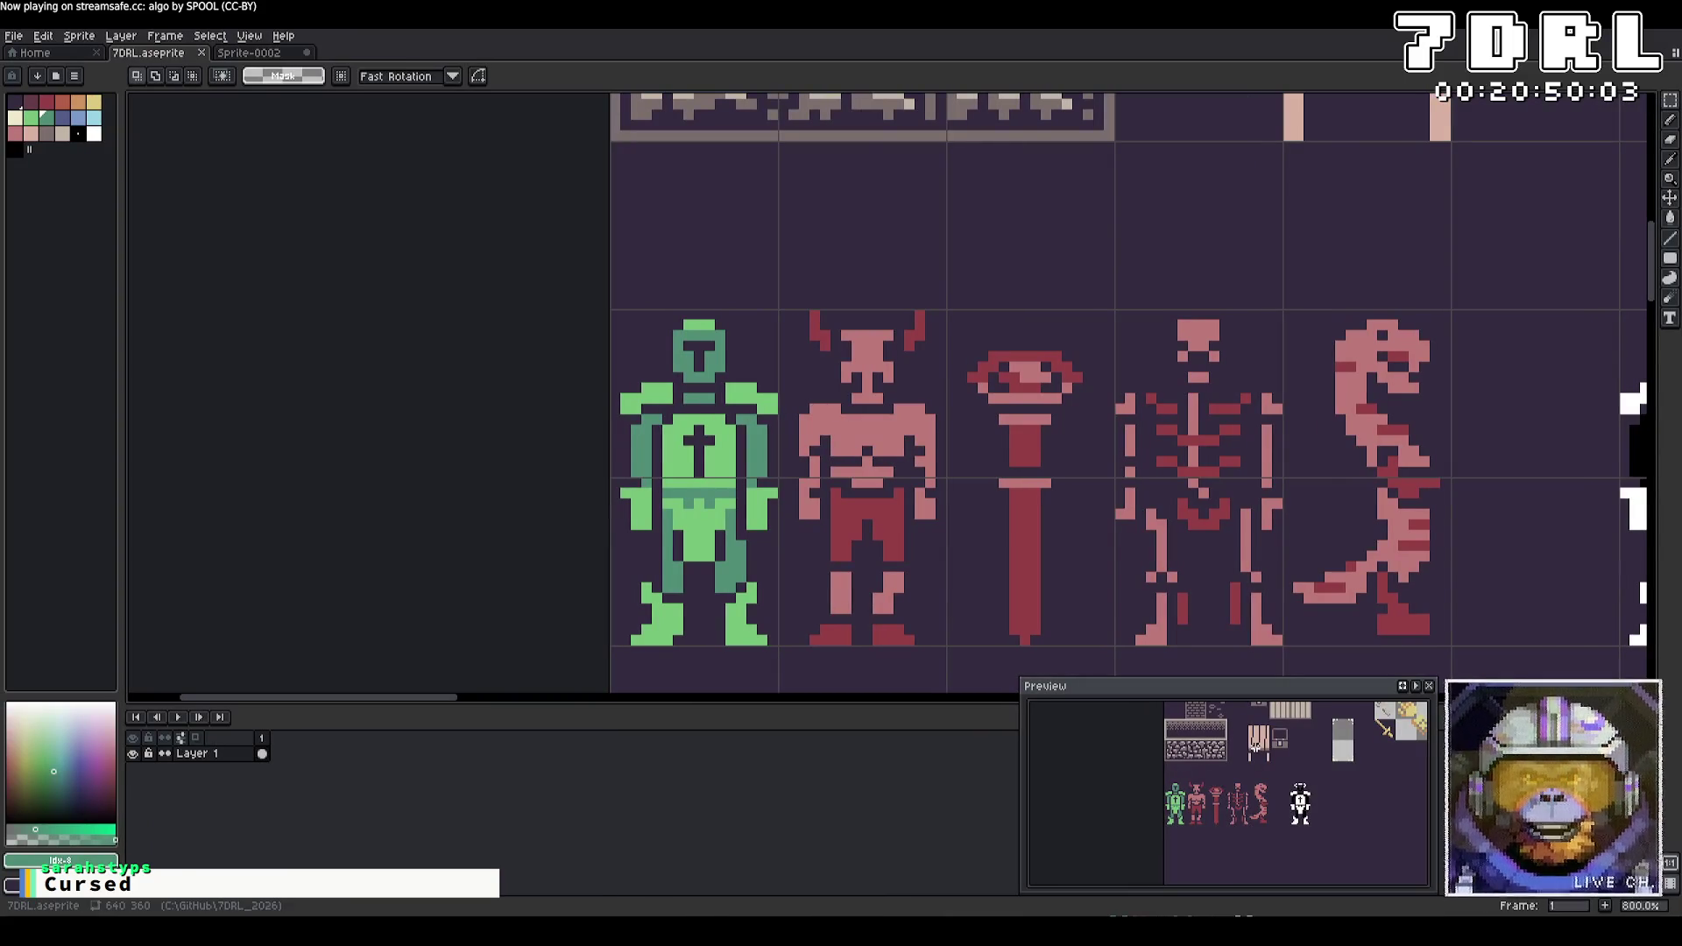
Copy the sword tile into the empty area and scale the copy to double size
mouse_move(1273, 503)
mouse_down()
mouse_move(1014, 289)
mouse_move(660, 683)
mouse_up()
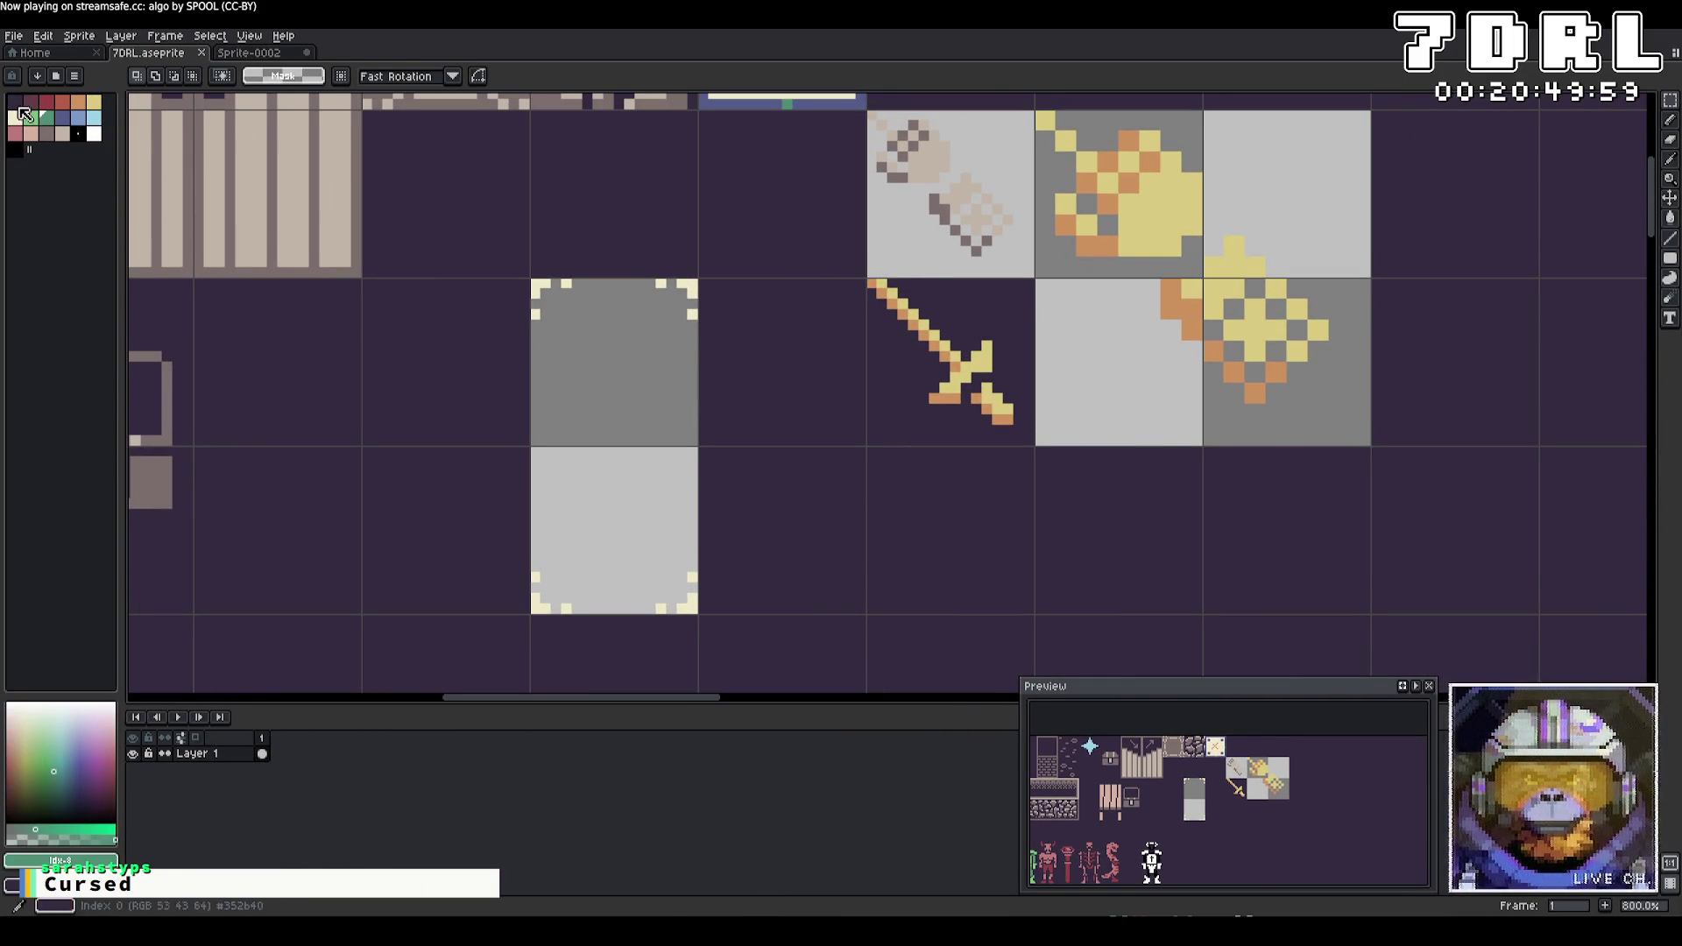
click(1669, 100)
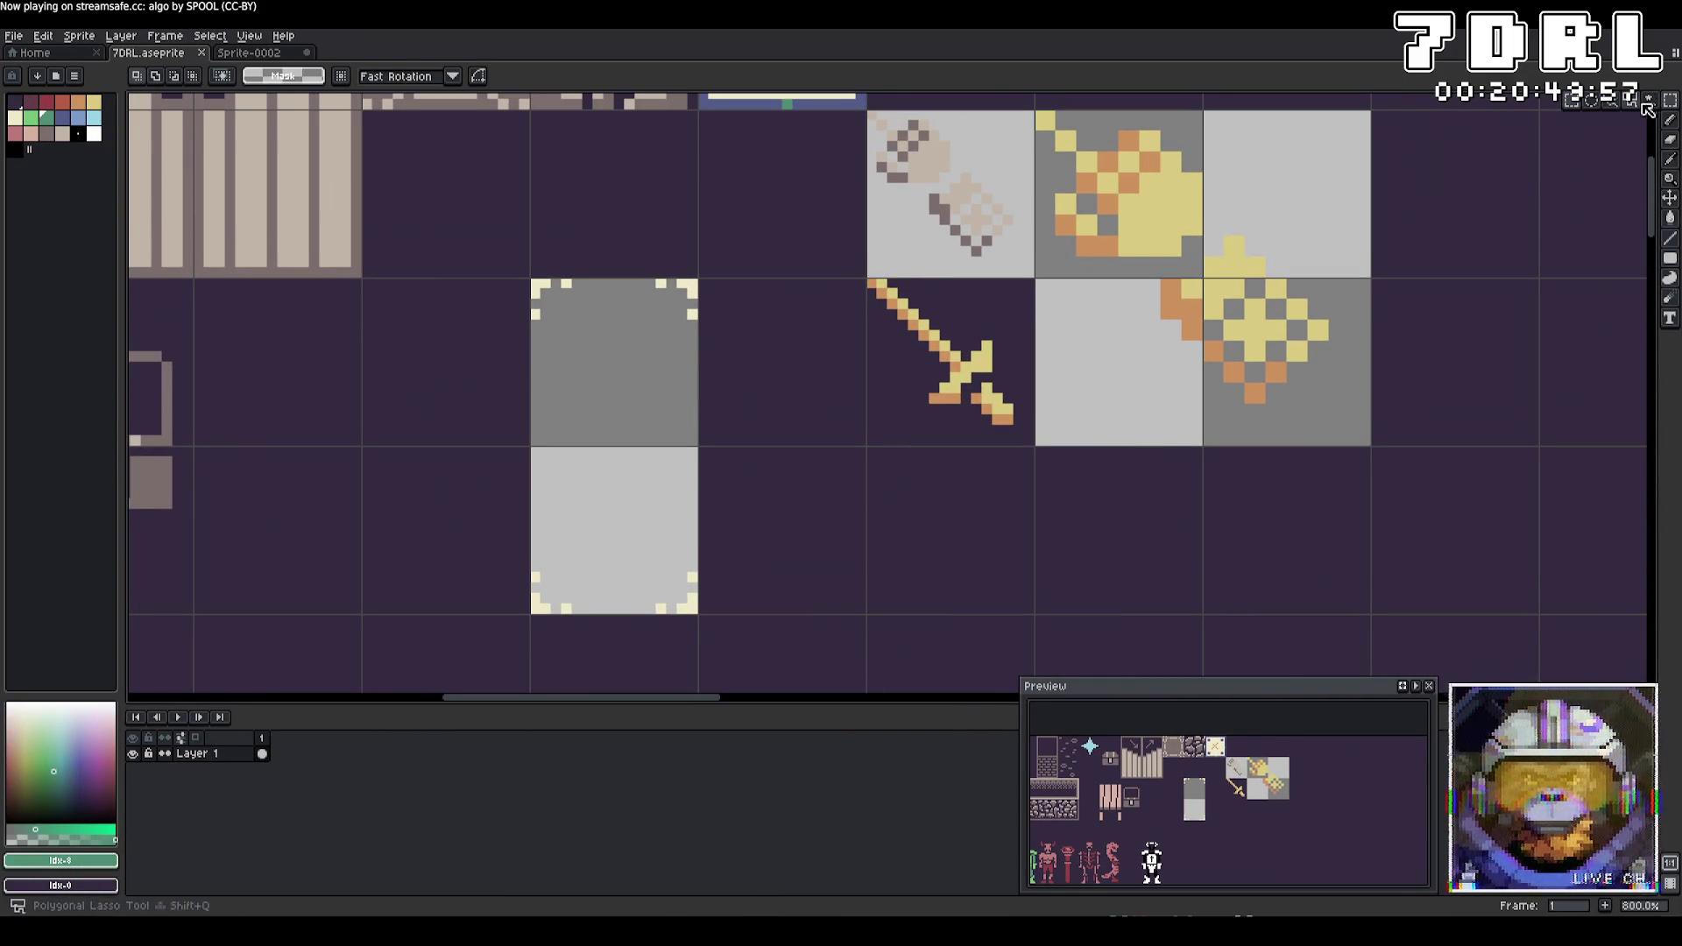
drag(869, 280, 1032, 444)
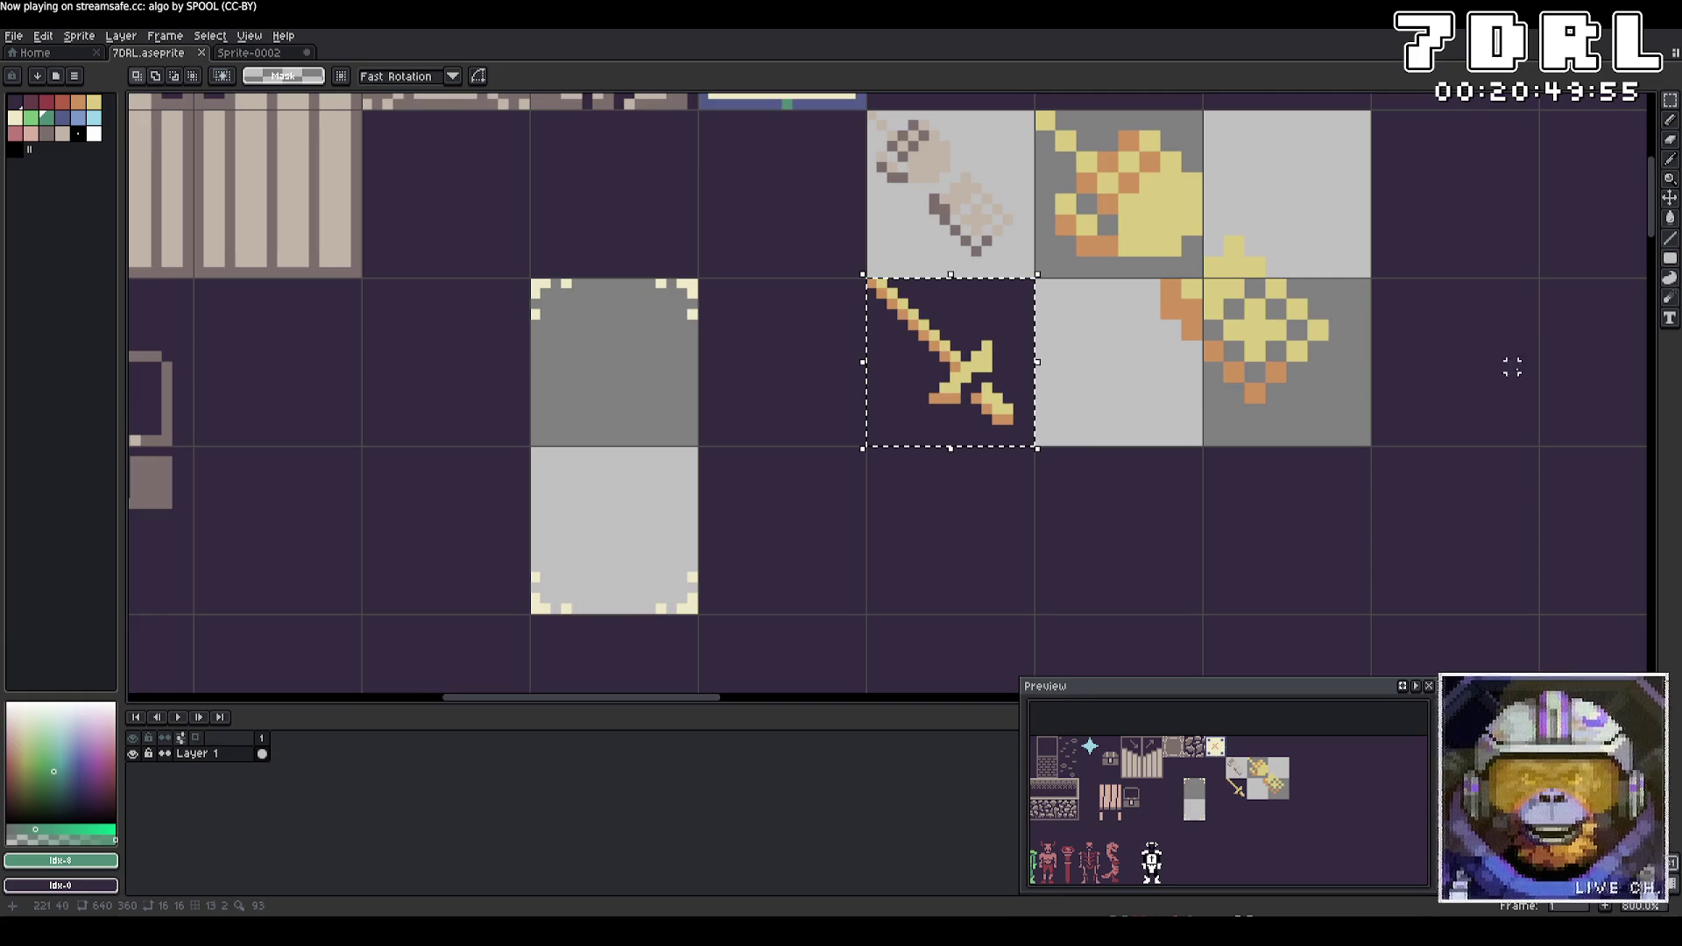
drag(1512, 368, 838, 473)
mouse_move(257, 529)
mouse_down()
mouse_move(800, 368)
mouse_move(758, 357)
mouse_up()
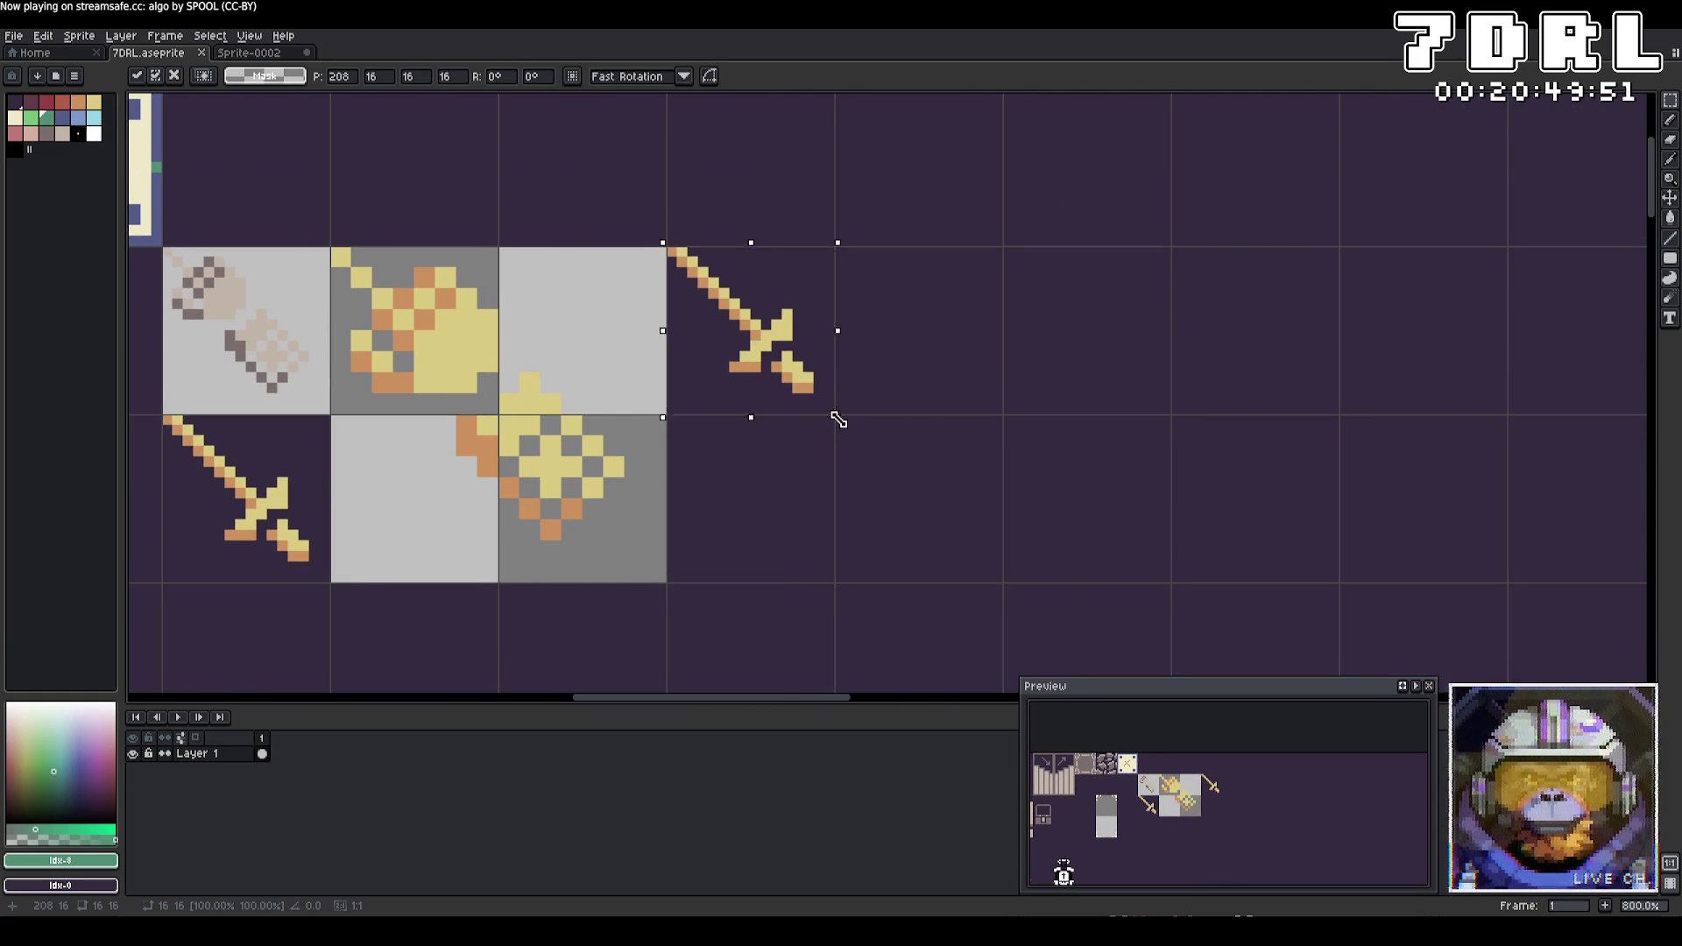
drag(838, 419, 1007, 586)
key(ctrl+d)
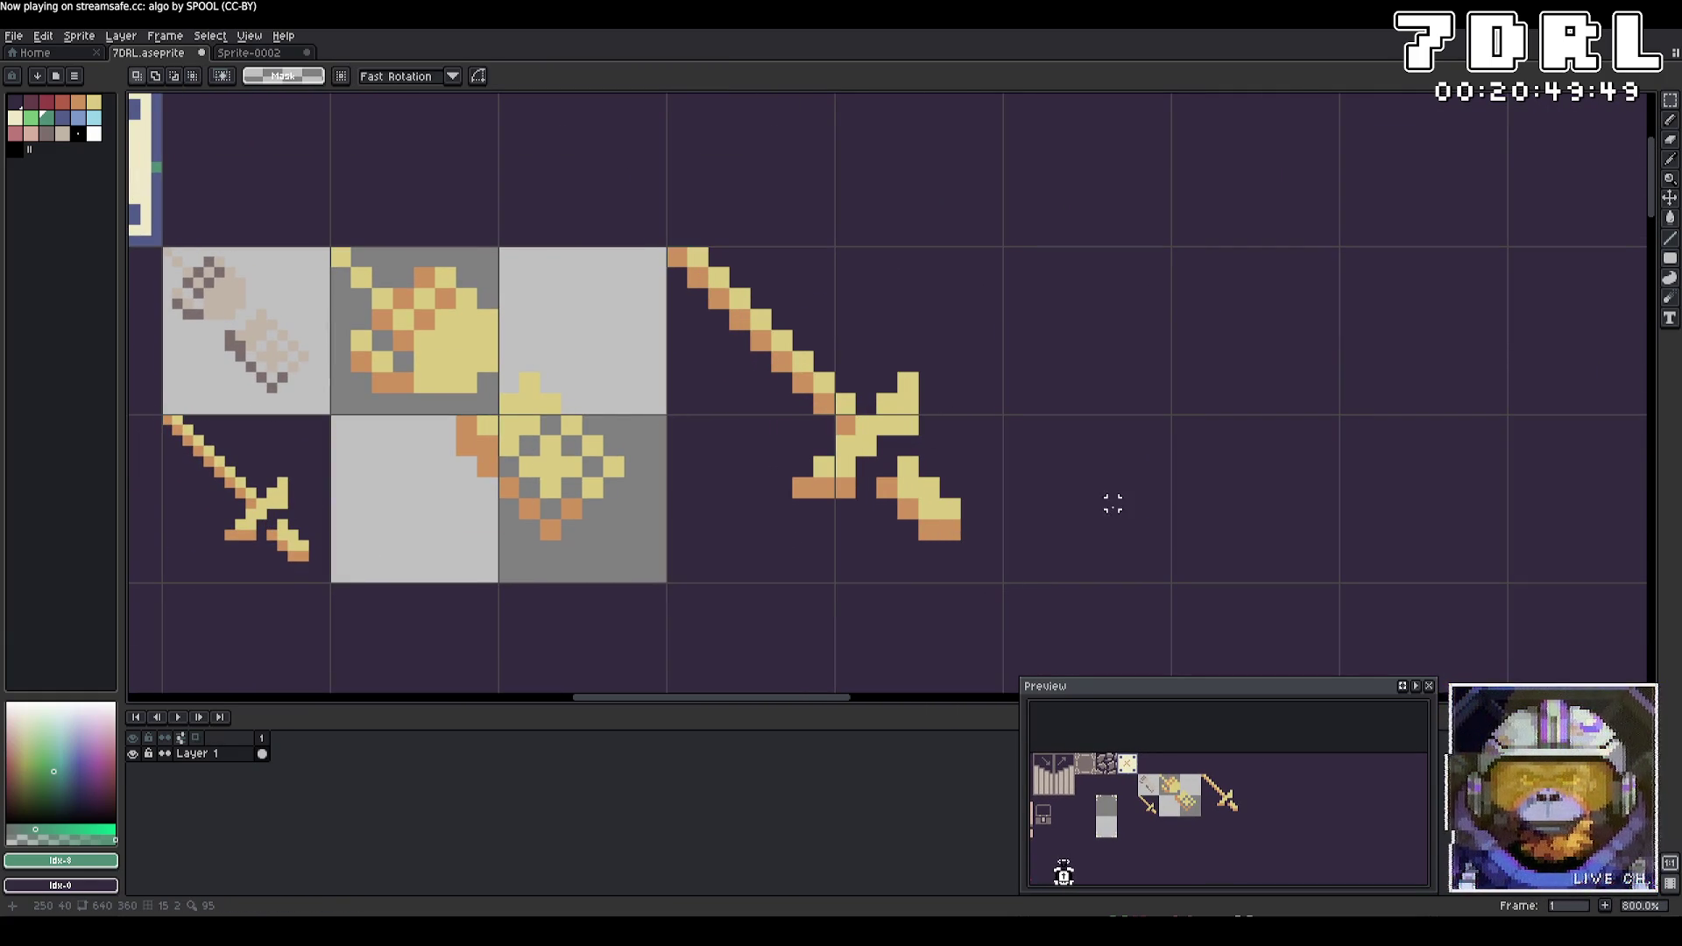
Sample the grey as secondary colour and draw a frame around the enlarged sword
key(i)
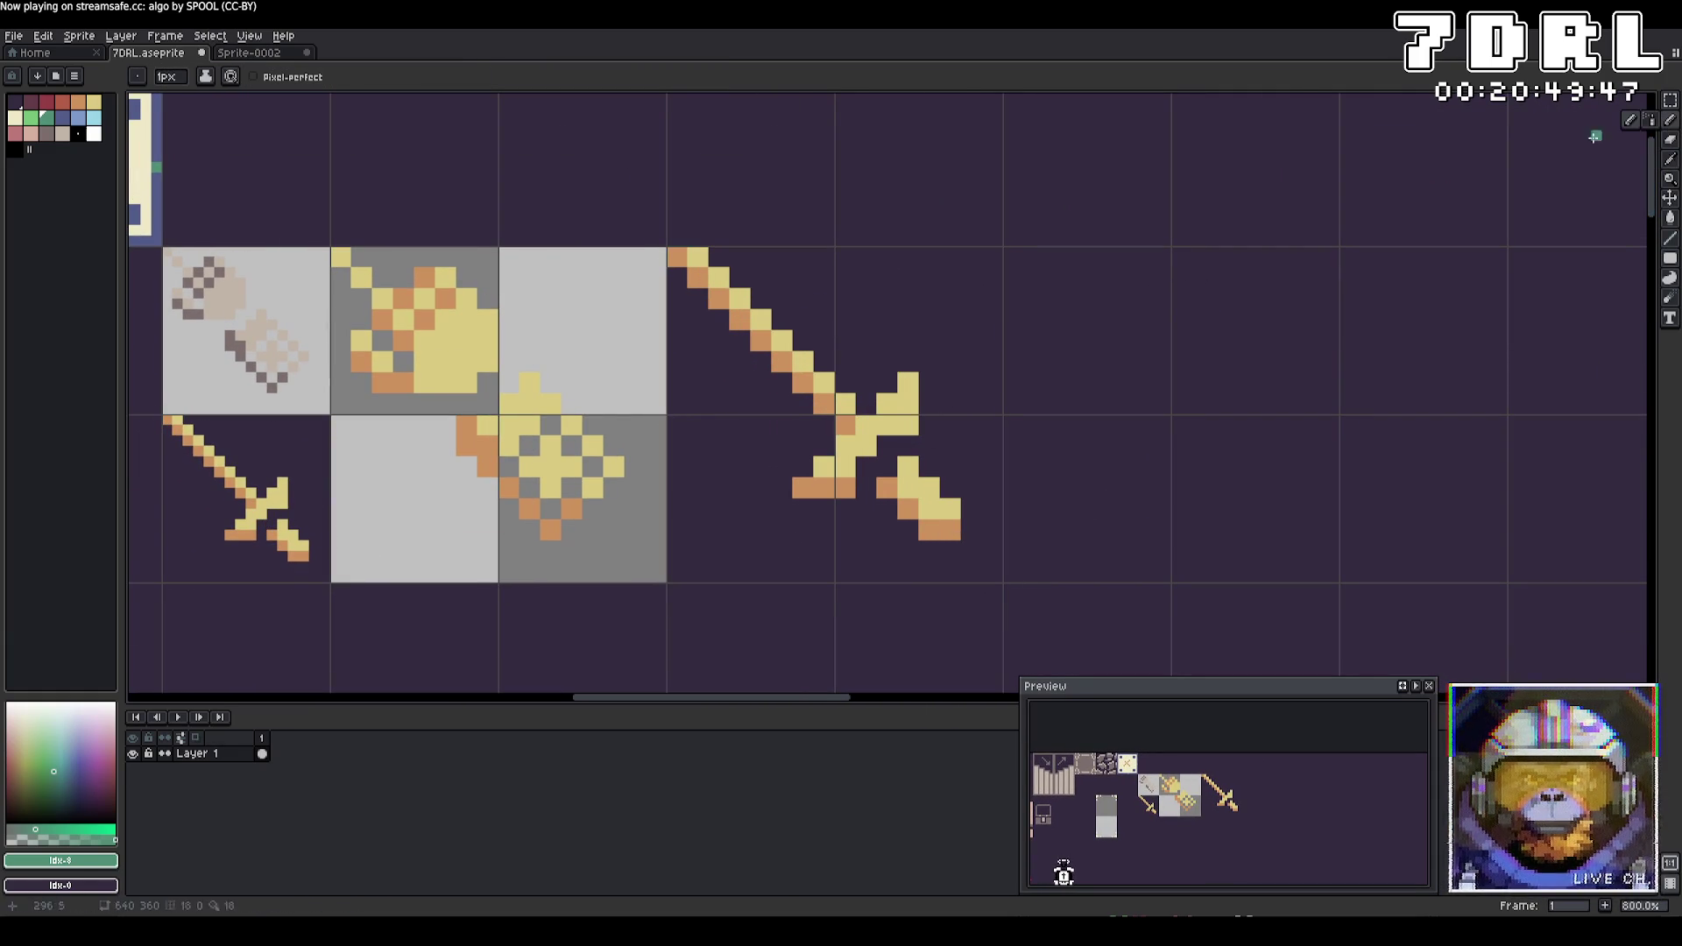
right_click(615, 289)
key(b)
mouse_move(709, 251)
mouse_down()
mouse_move(991, 250)
mouse_move(880, 260)
mouse_move(971, 260)
mouse_up()
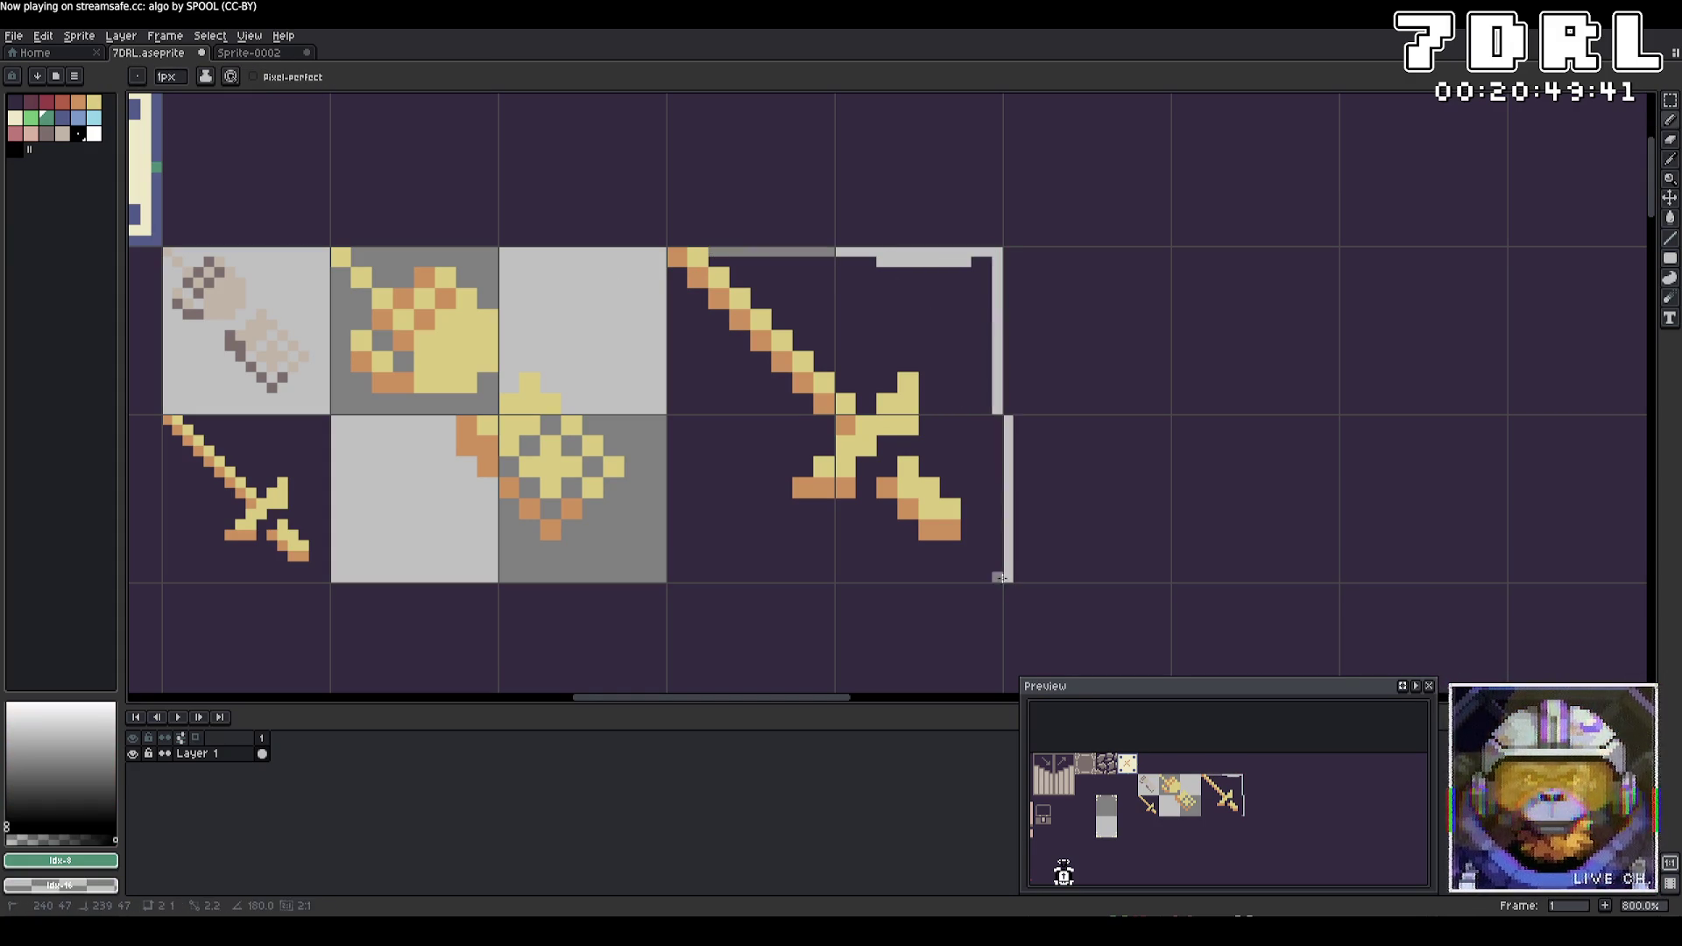
drag(996, 575, 997, 257)
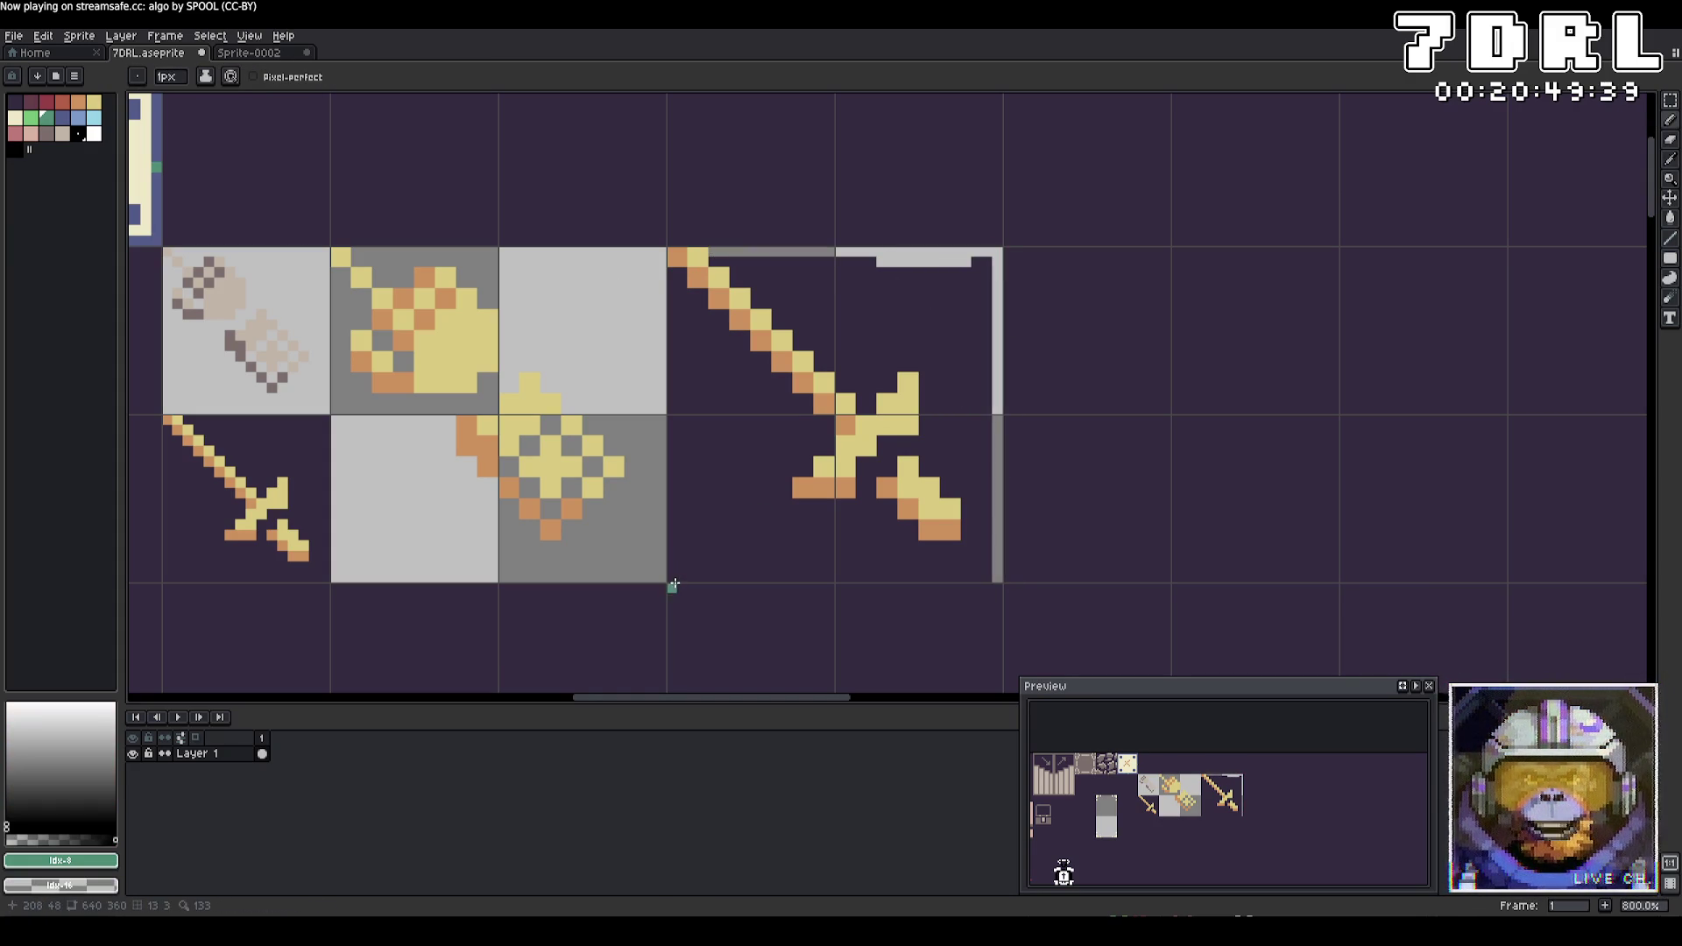
drag(674, 583, 995, 578)
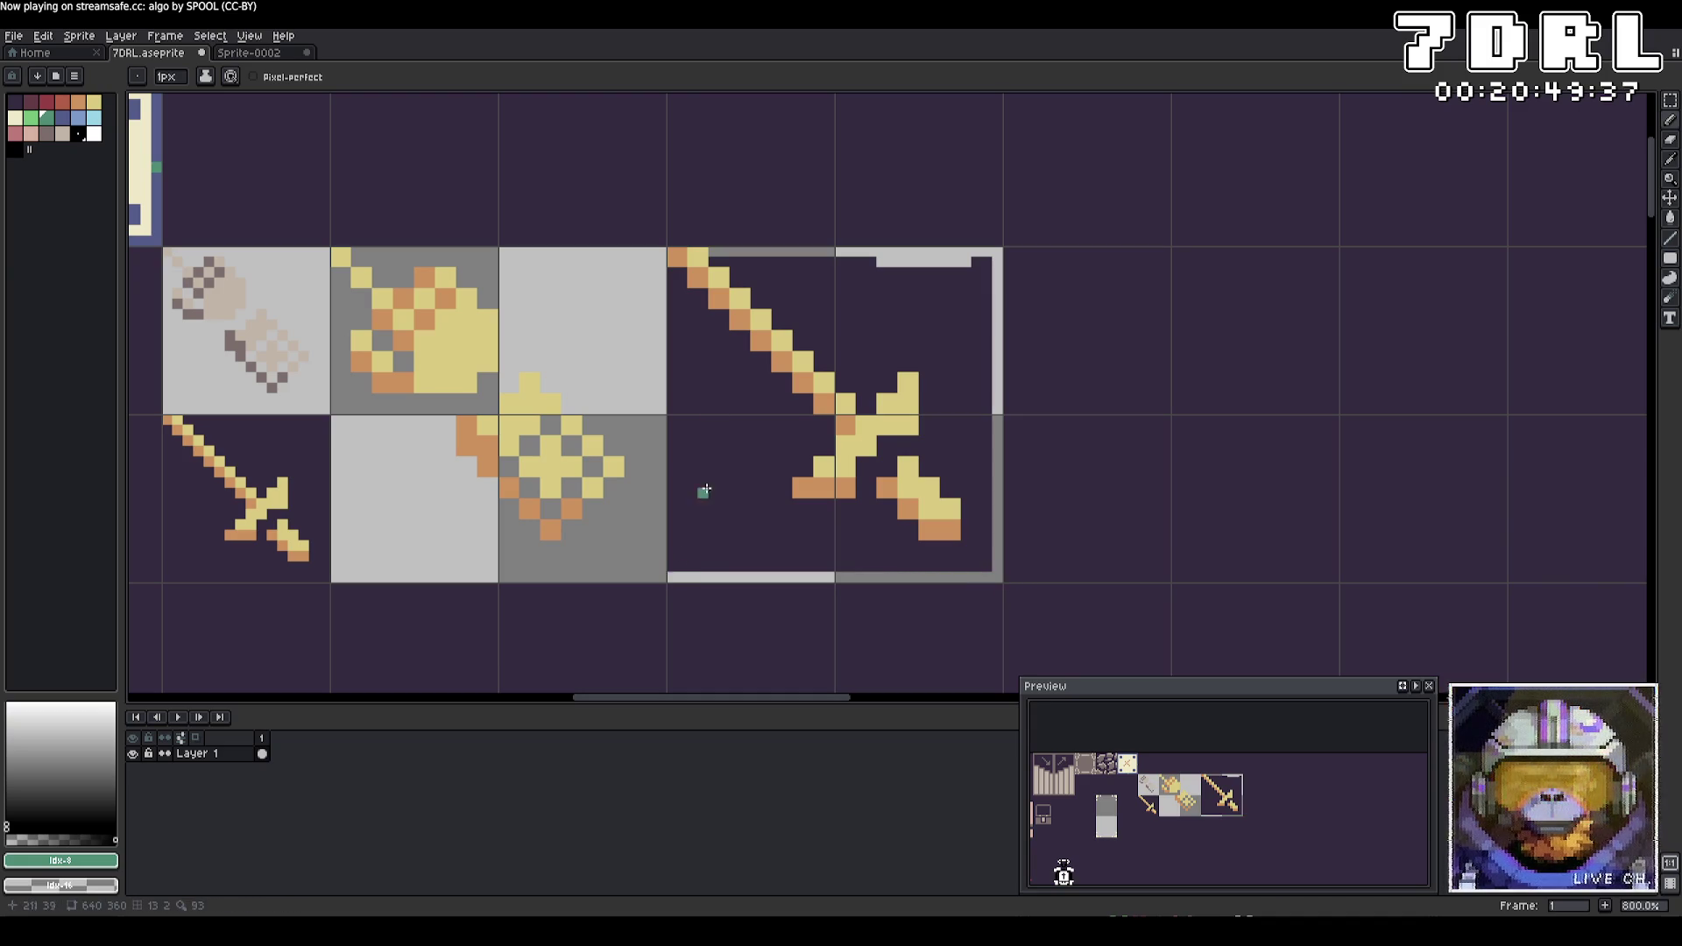
drag(671, 575, 671, 261)
Clear the big sword's background to transparent and select its 32×32 four-tile area
key(g)
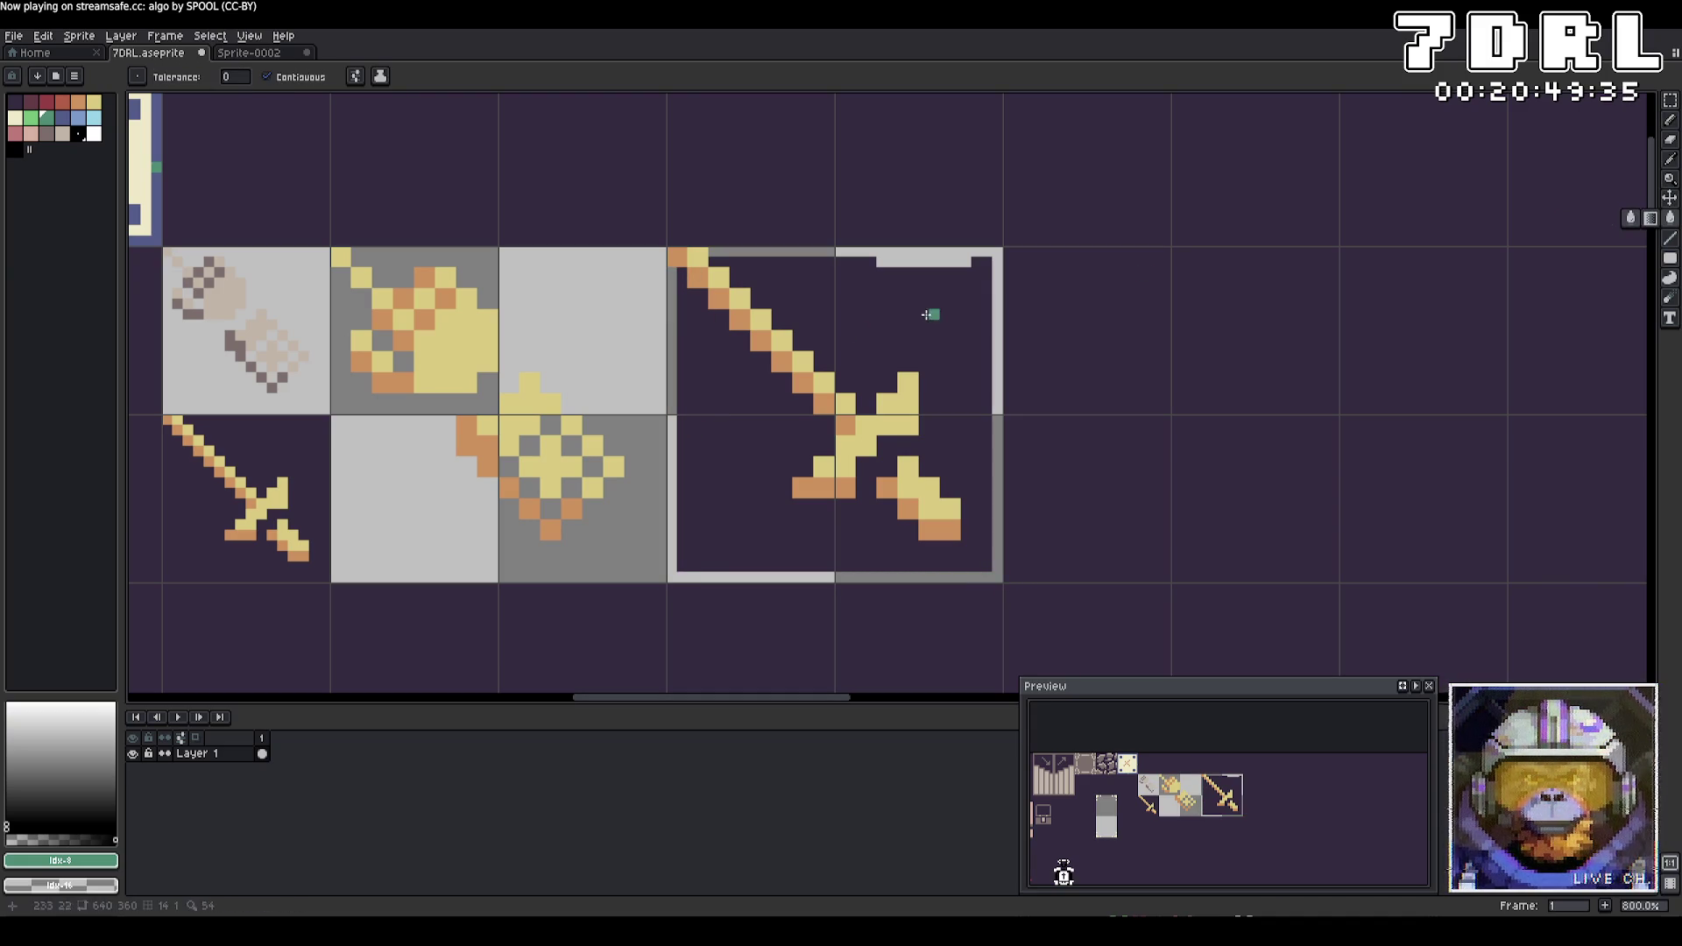
key(ctrl+z)
click(1670, 101)
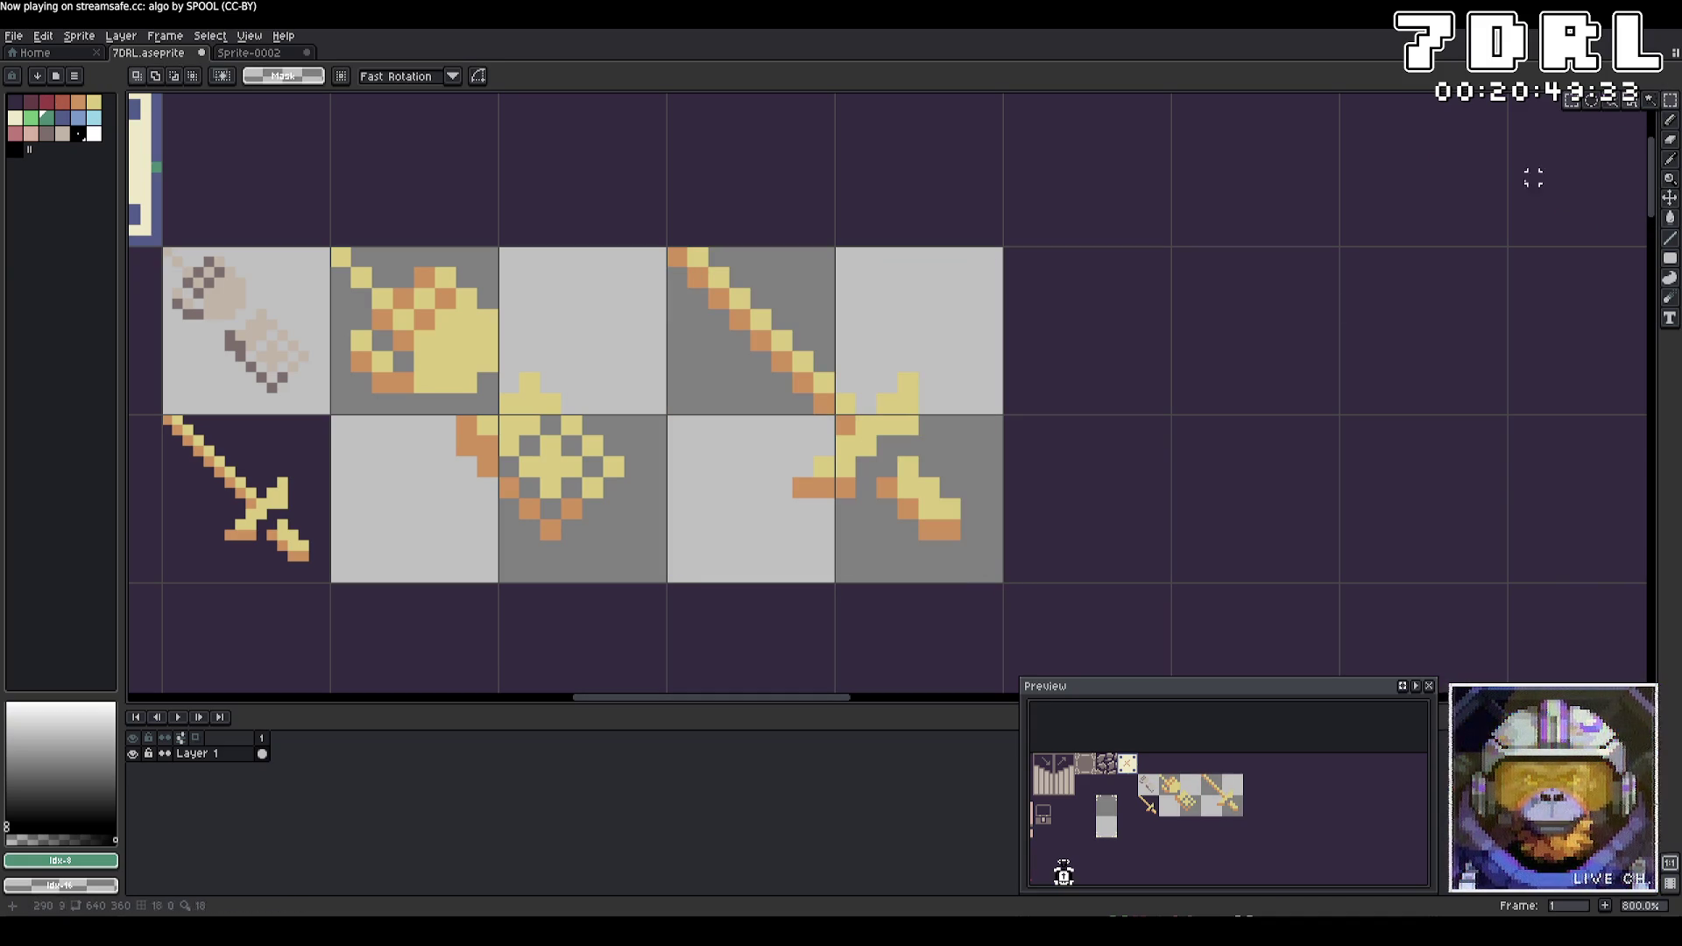
drag(998, 587, 682, 263)
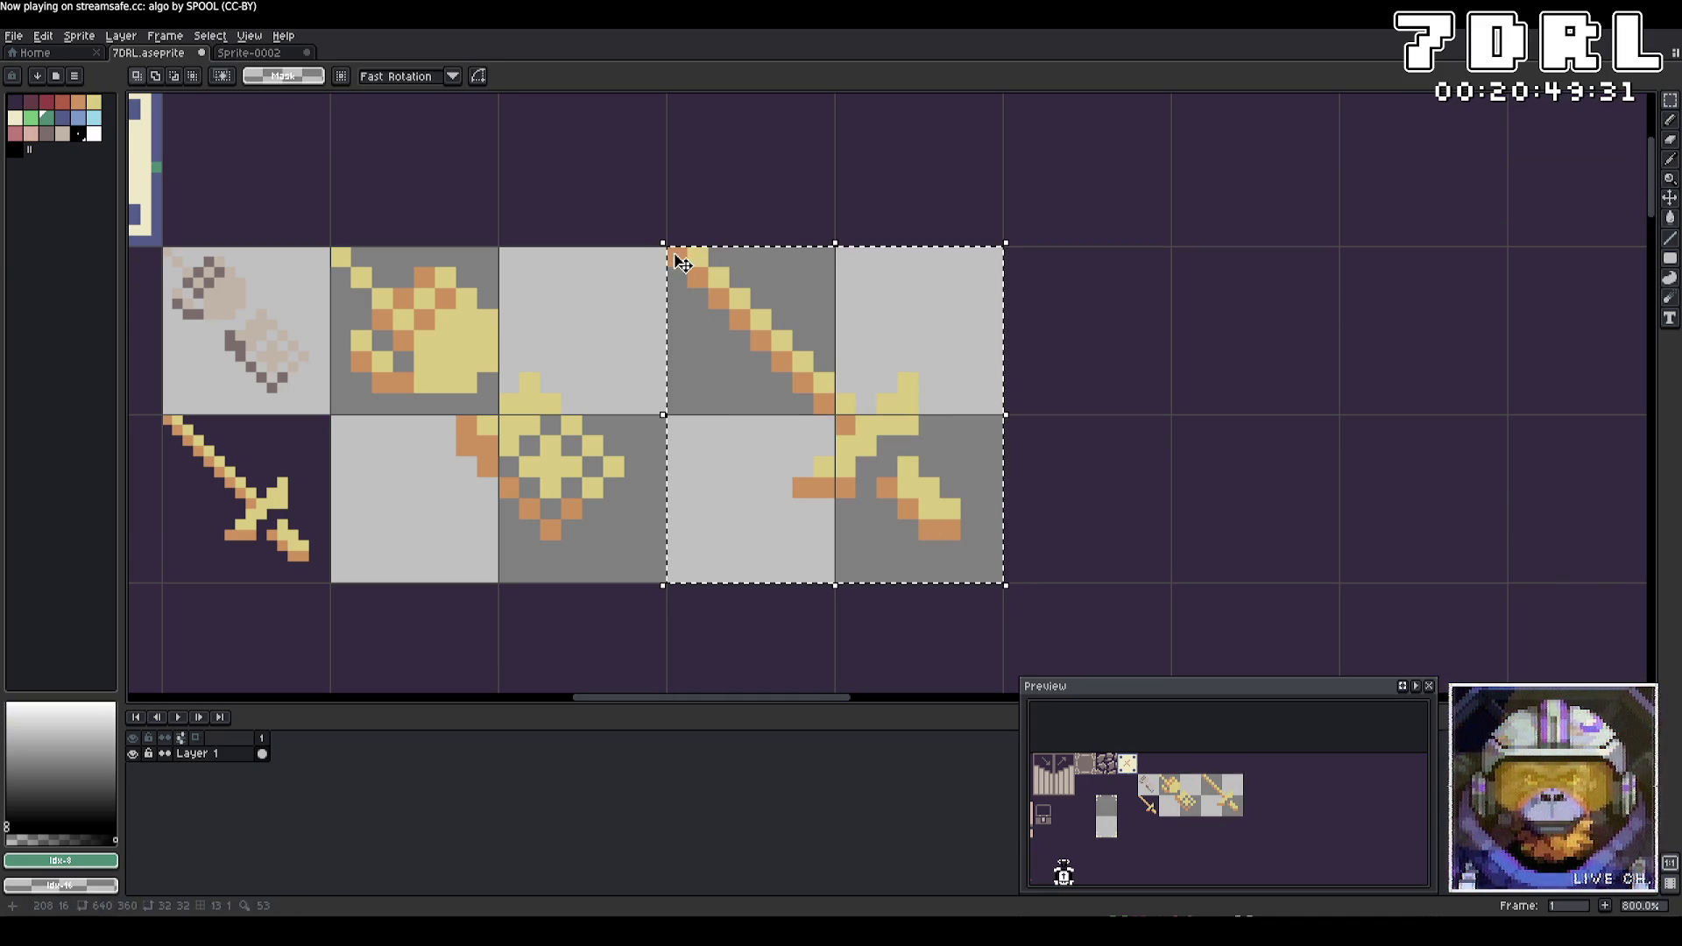
click(13, 36)
Export the selected sword area as Player.png, then return to VS Code
mouse_move(53, 171)
click(202, 169)
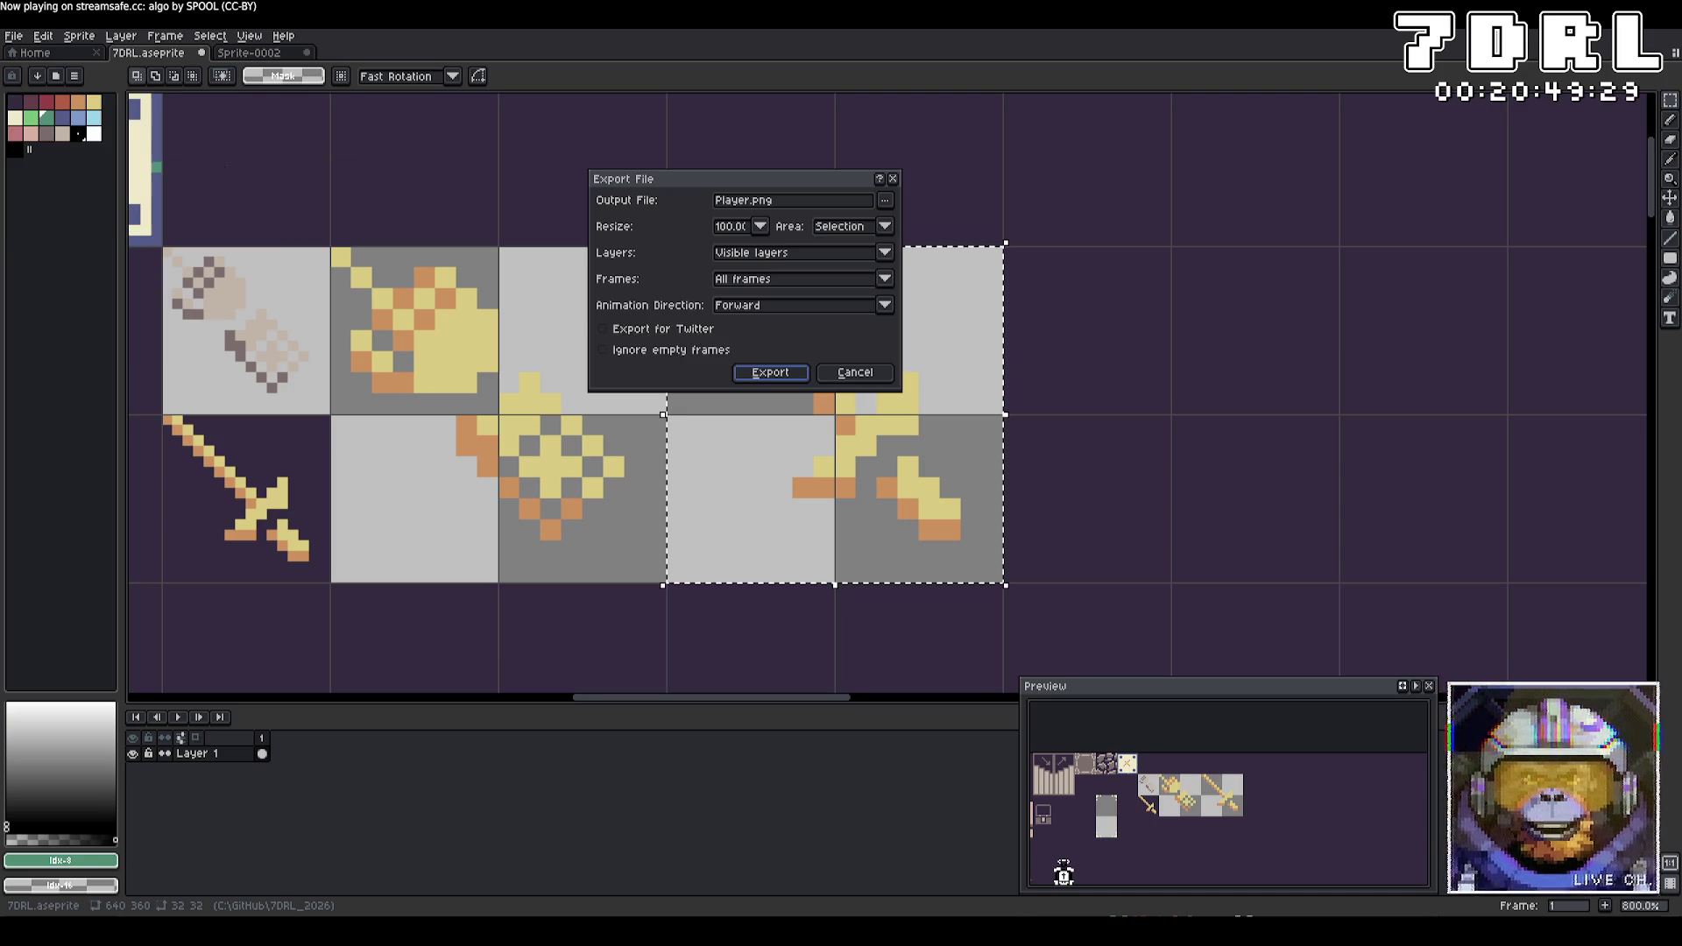
click(885, 200)
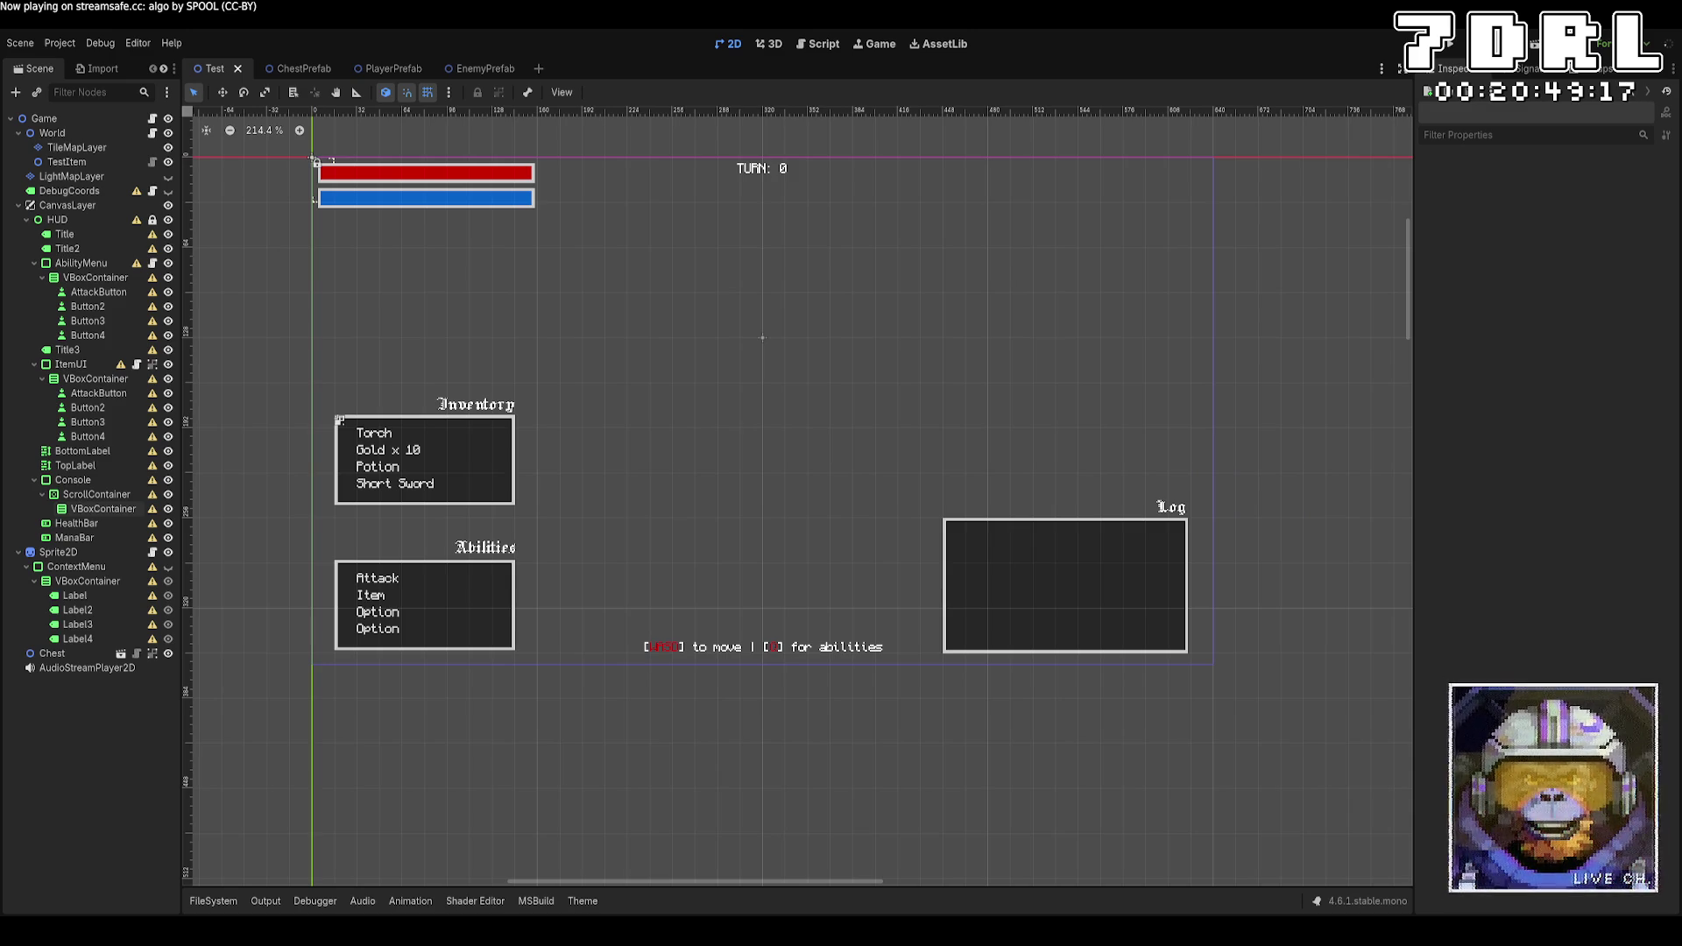
key(alt+Tab)
key(Return)
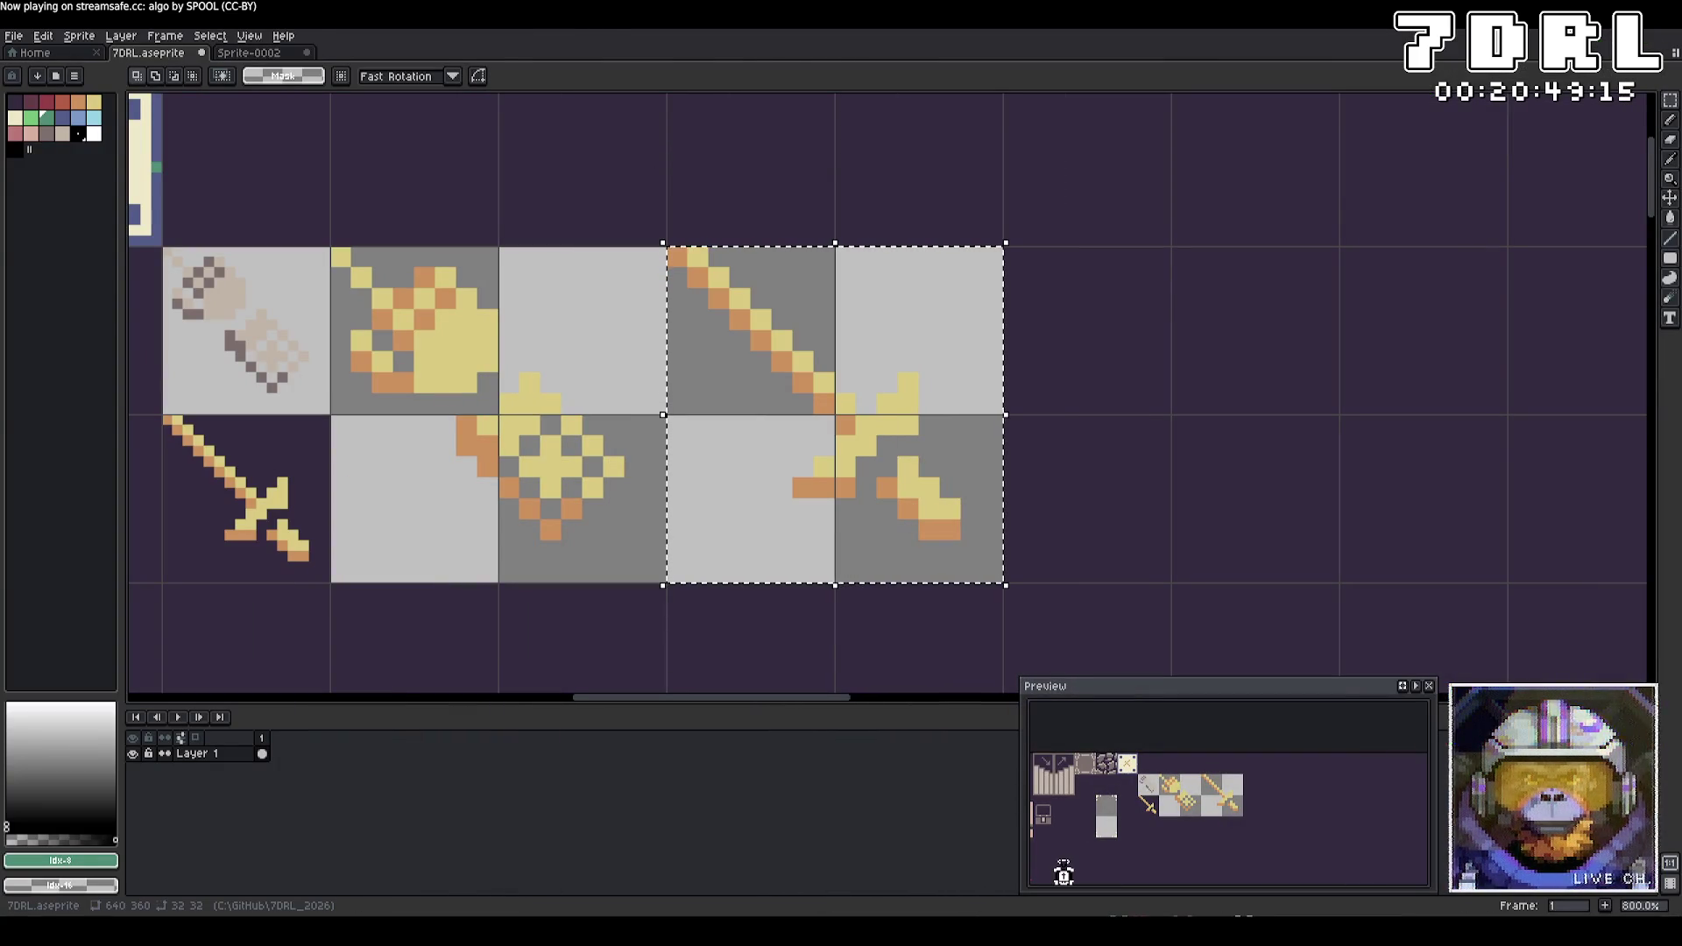
key(alt+Tab)
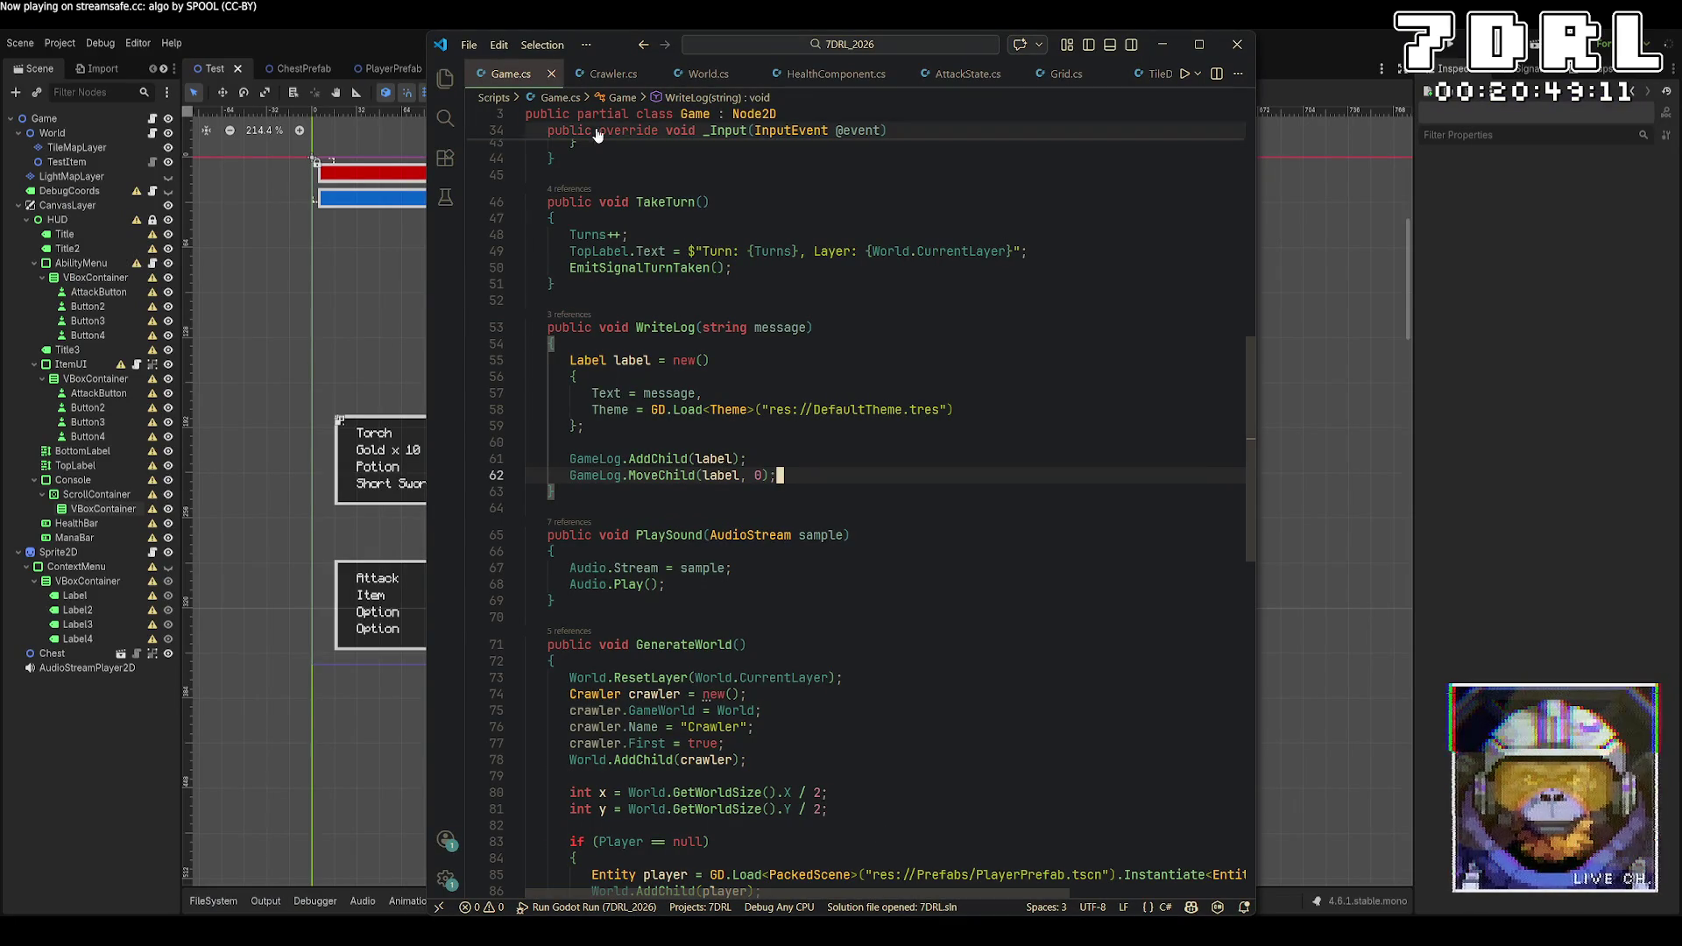
Review the _EnterTree and _Ready methods in Game.cs, then move to AttackState.cs
scroll(1033, 381, up, 10)
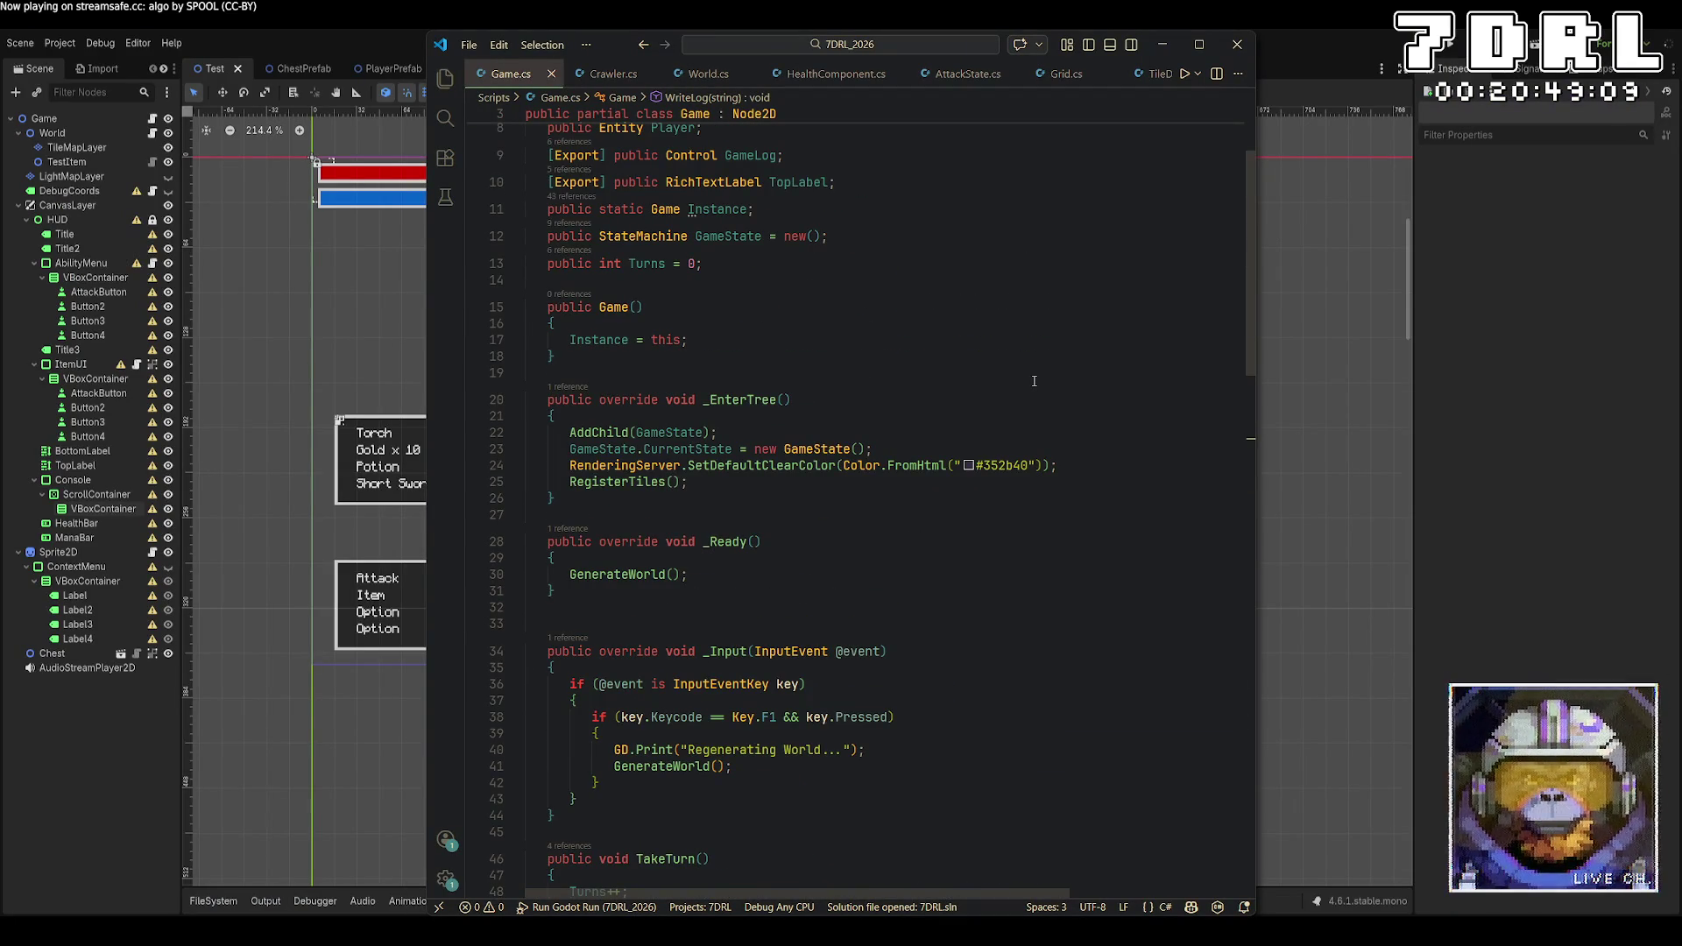
click(1071, 461)
click(1042, 542)
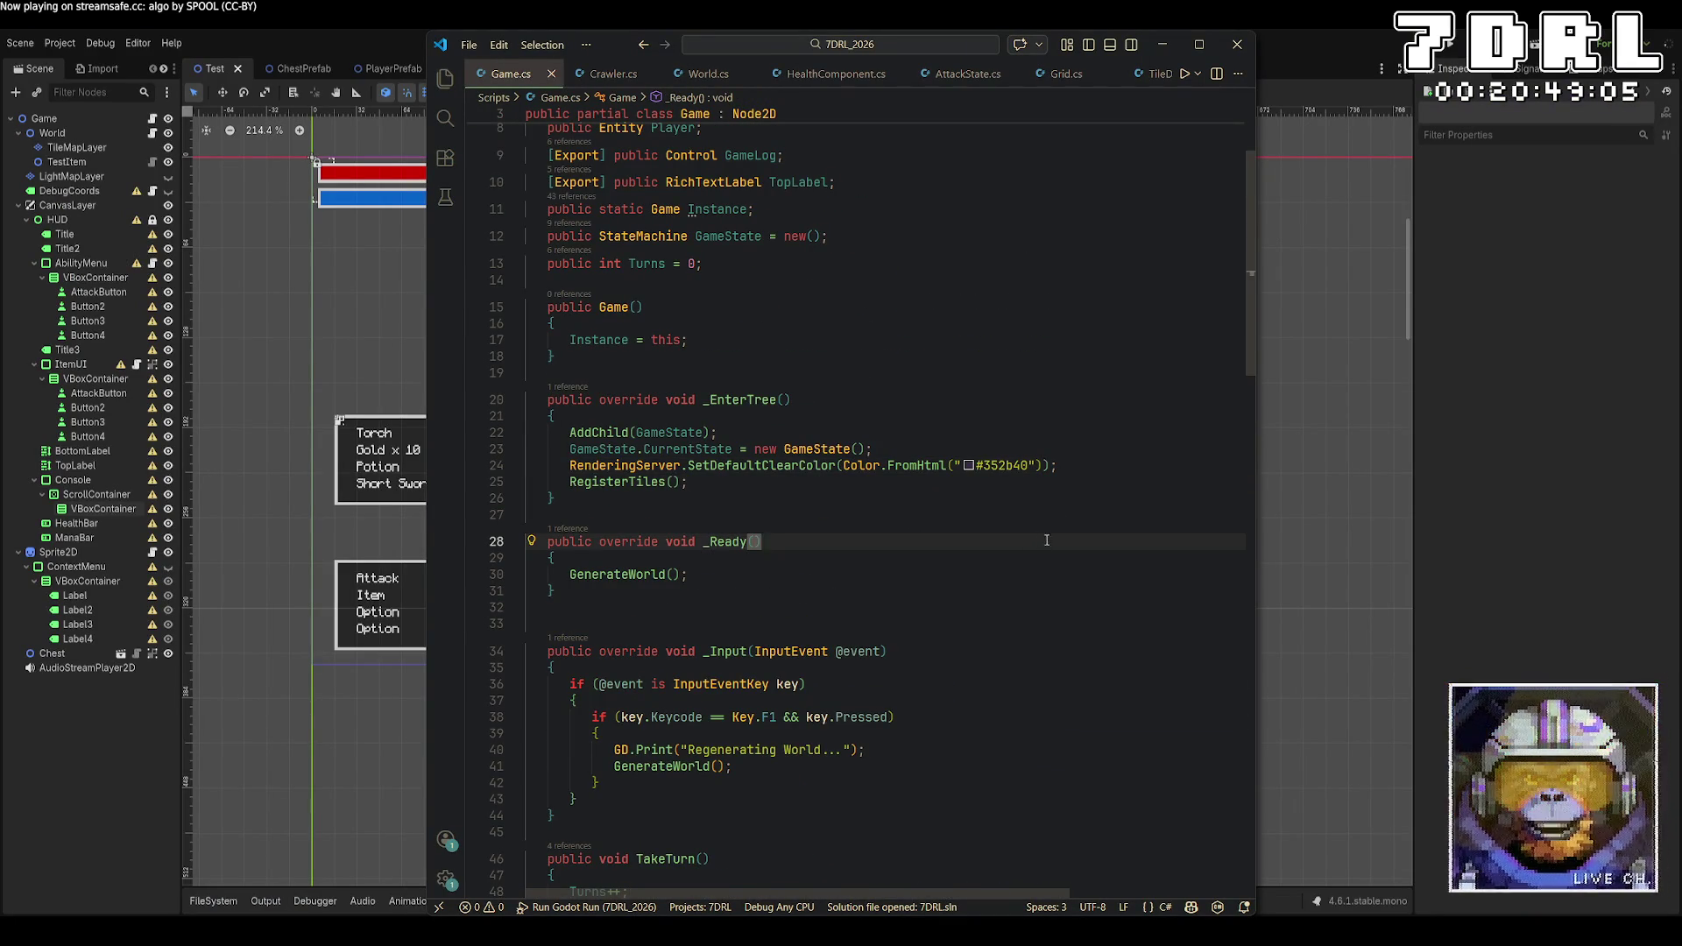
scroll(1046, 539, up, 3)
scroll(1054, 525, down, 8)
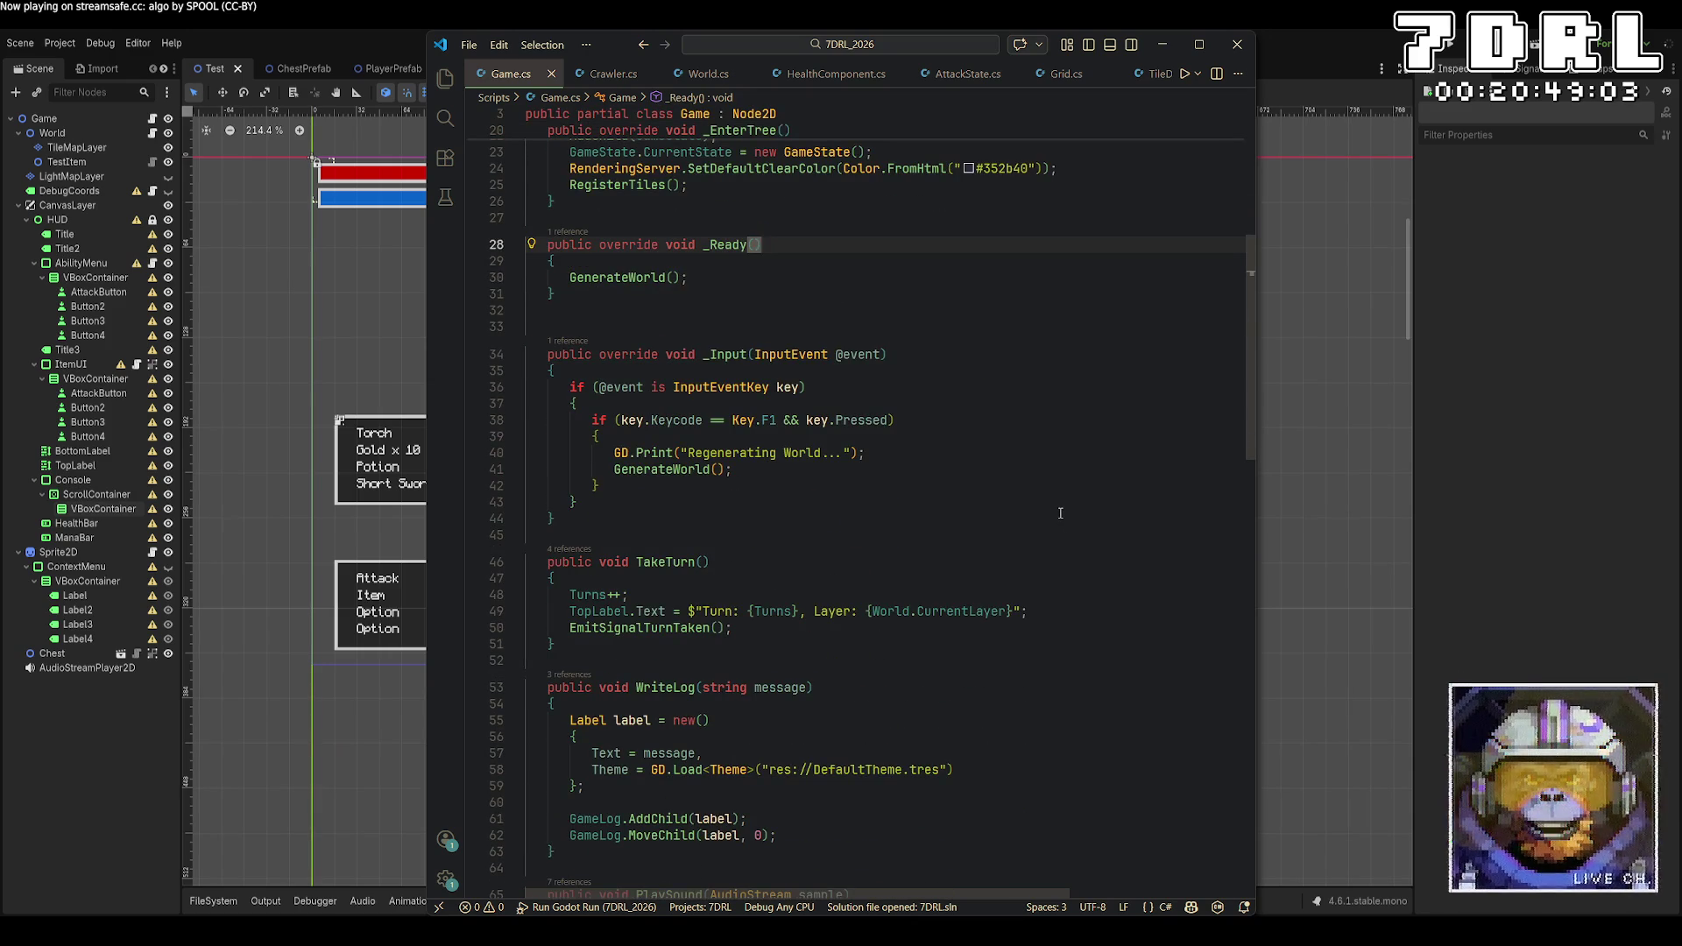
scroll(1060, 513, up, 10)
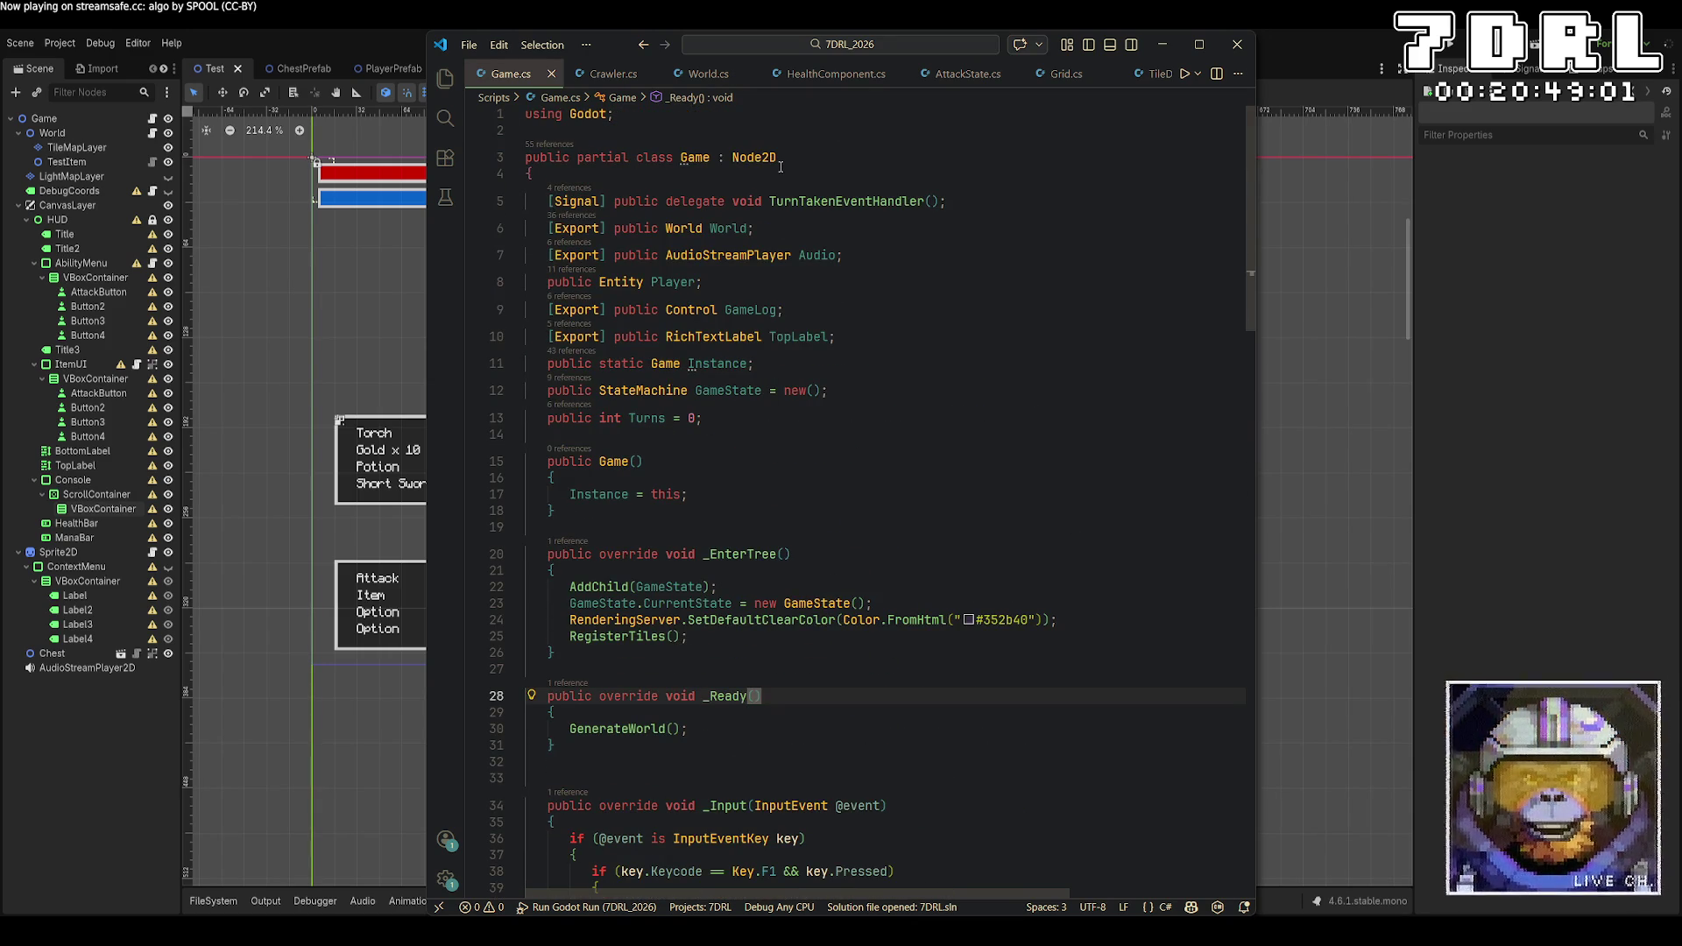
key(ctrl+Tab)
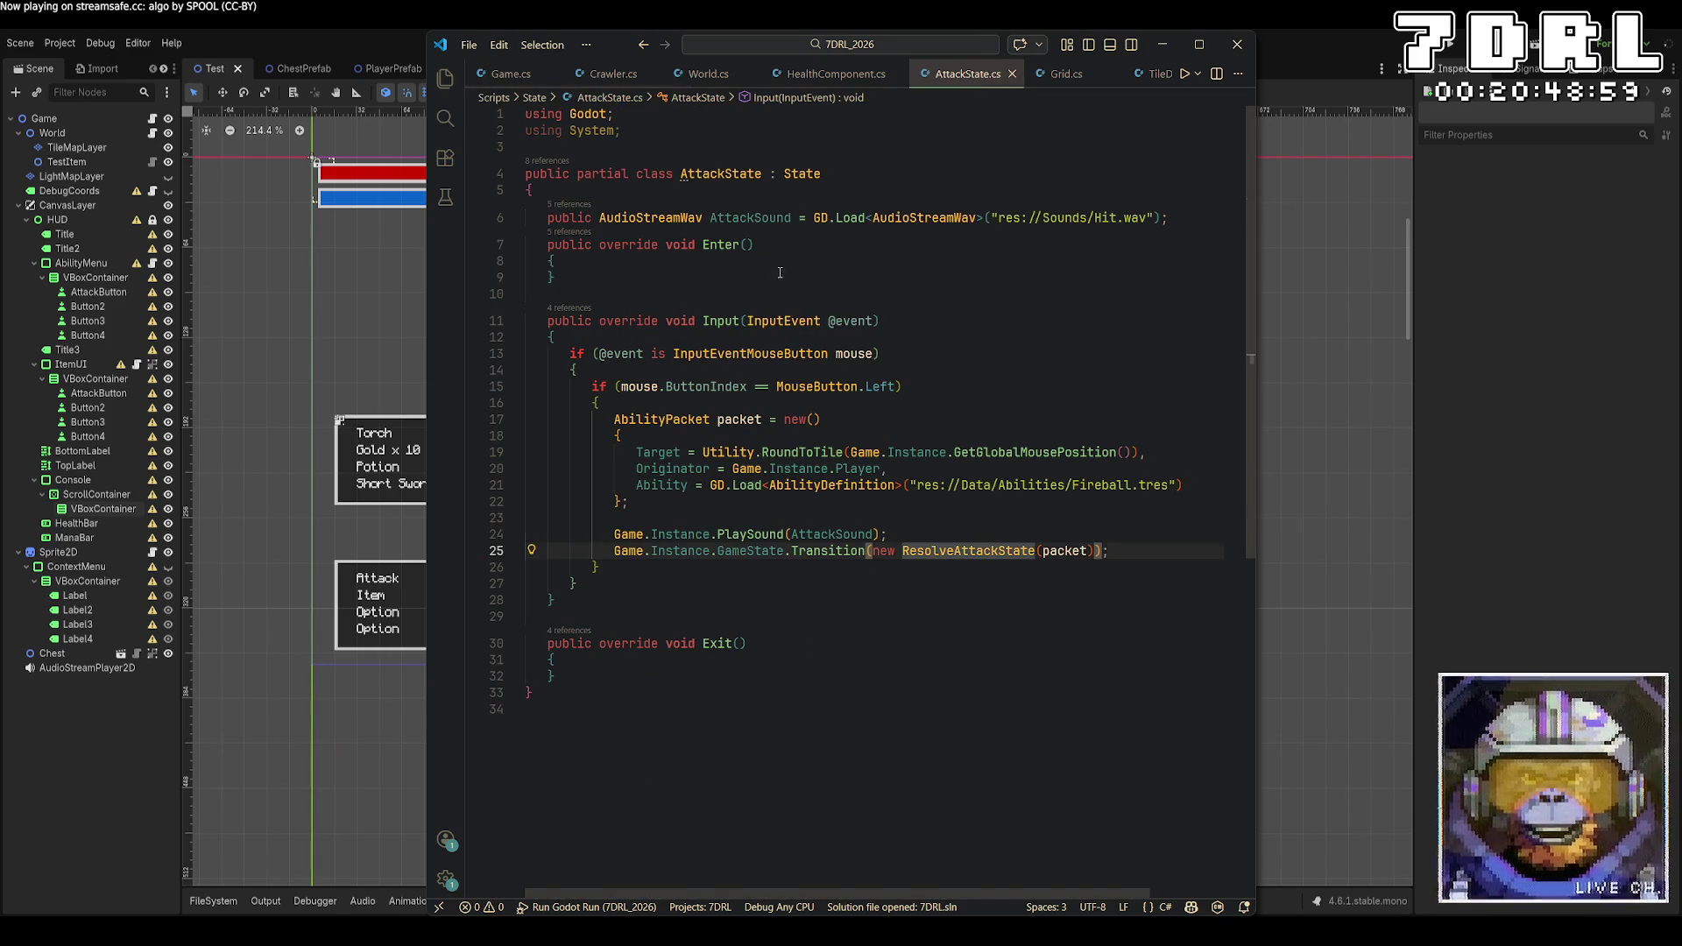
Add a new line in Enter() for a cursor call, briefly checking Aseprite and Godot
click(790, 265)
key(Return)
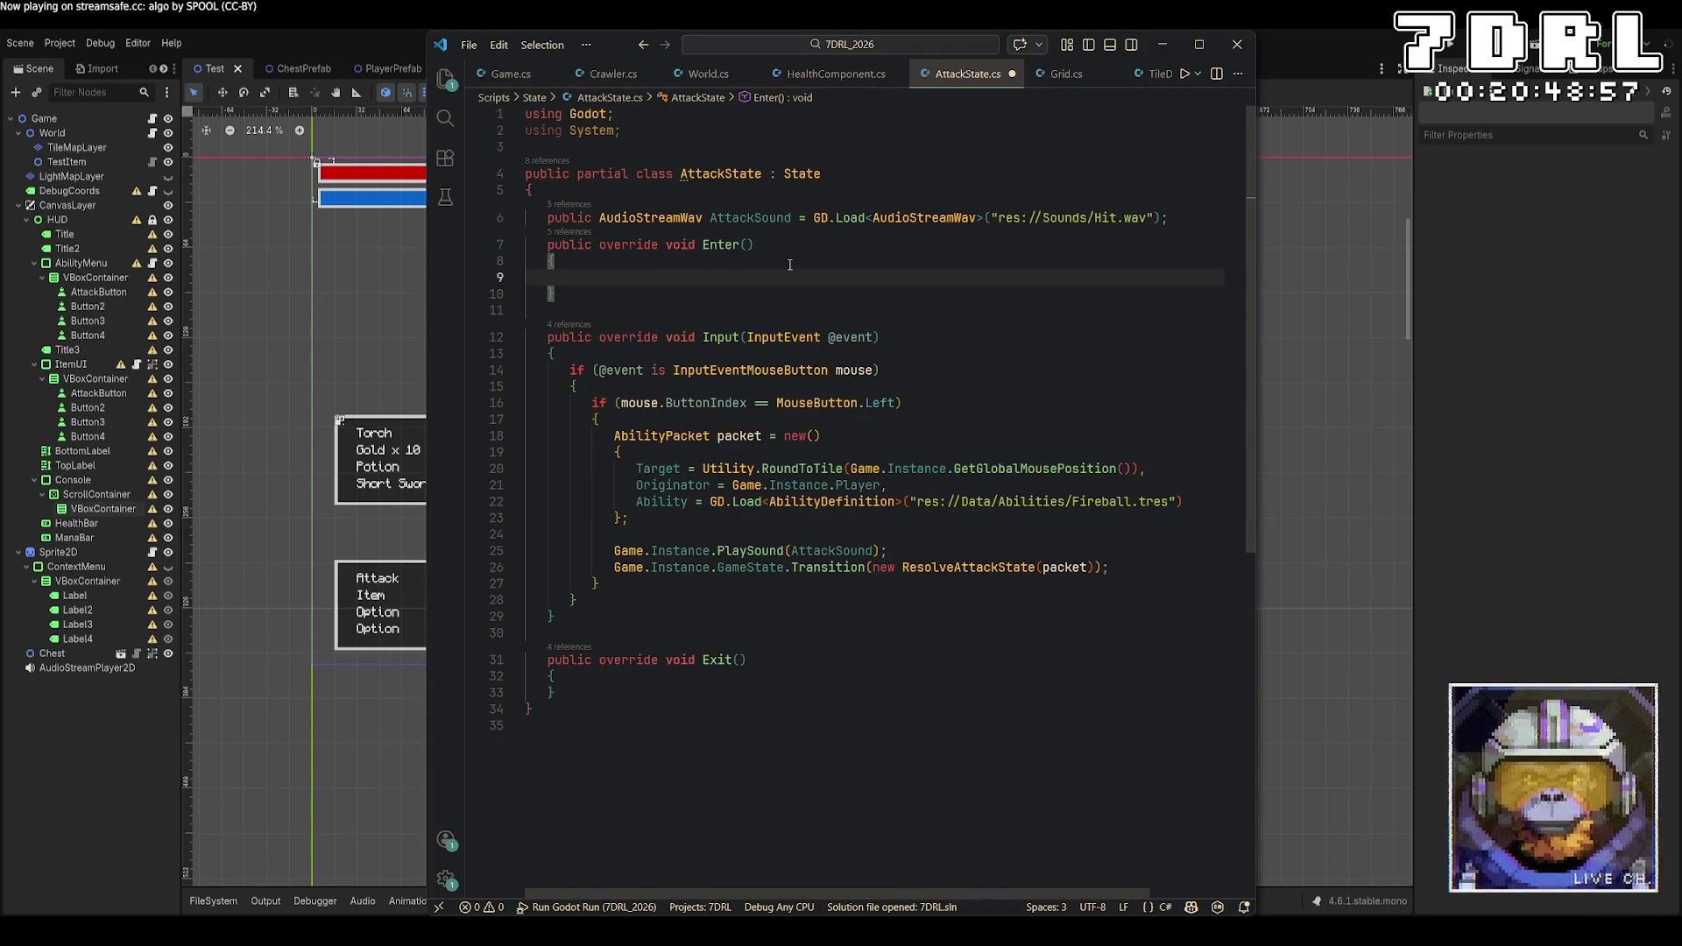
text(Cursor.Def)
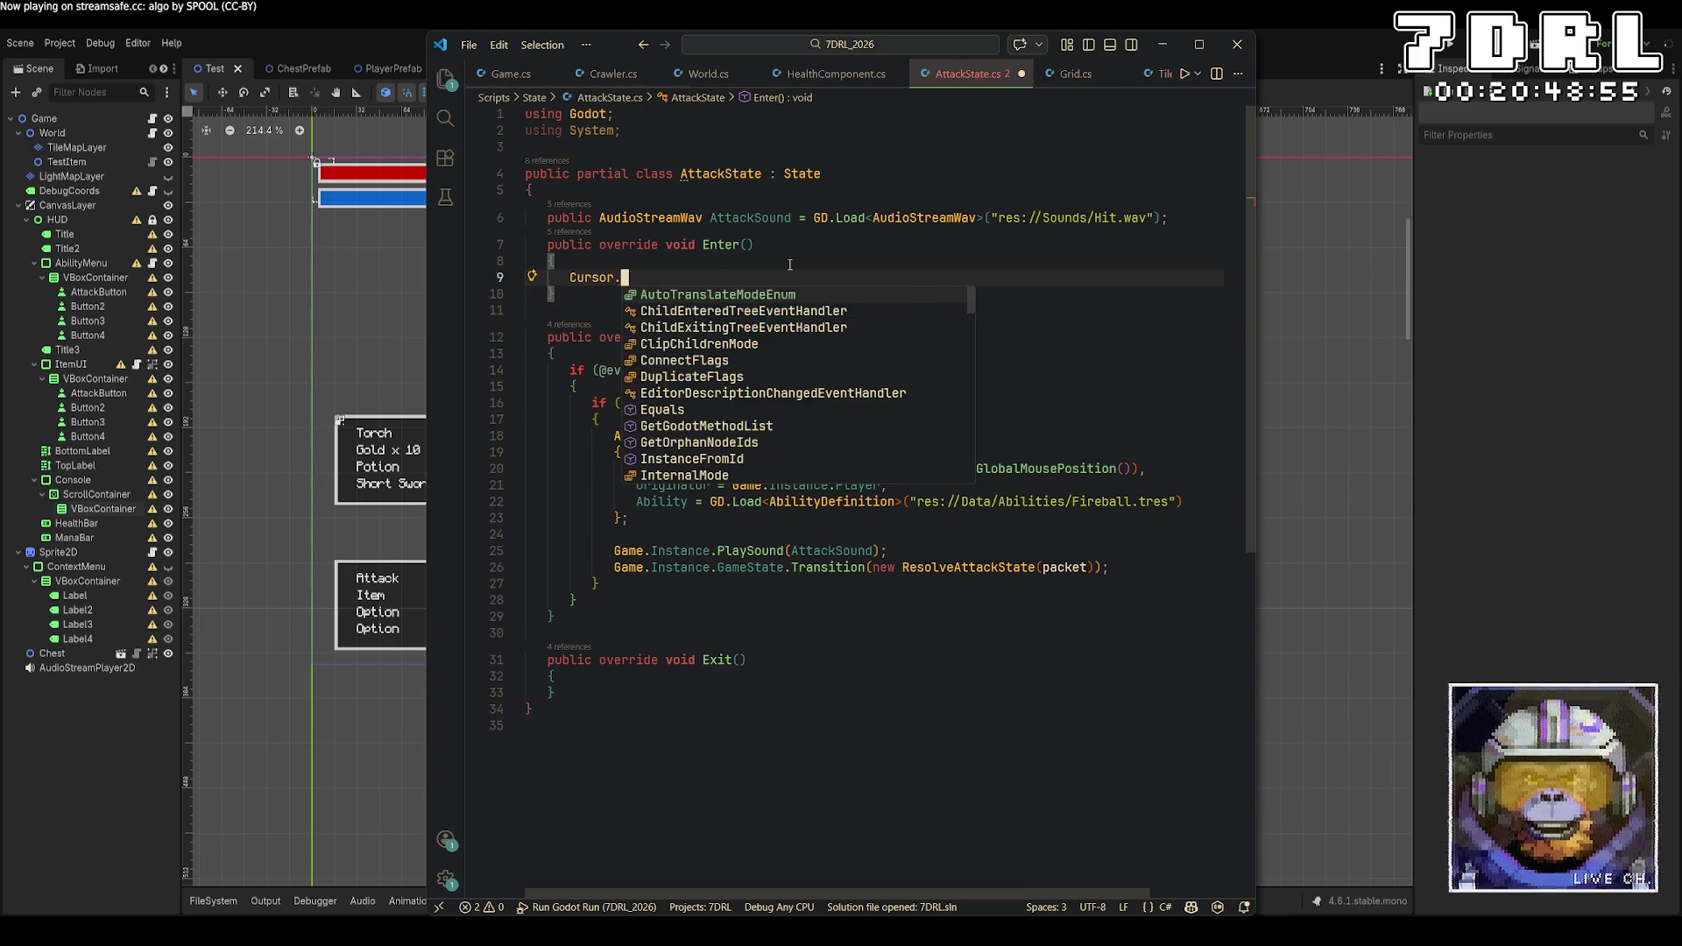
key(BackSpace)
key(BackSpace)
key(BackSpace)
key(Escape)
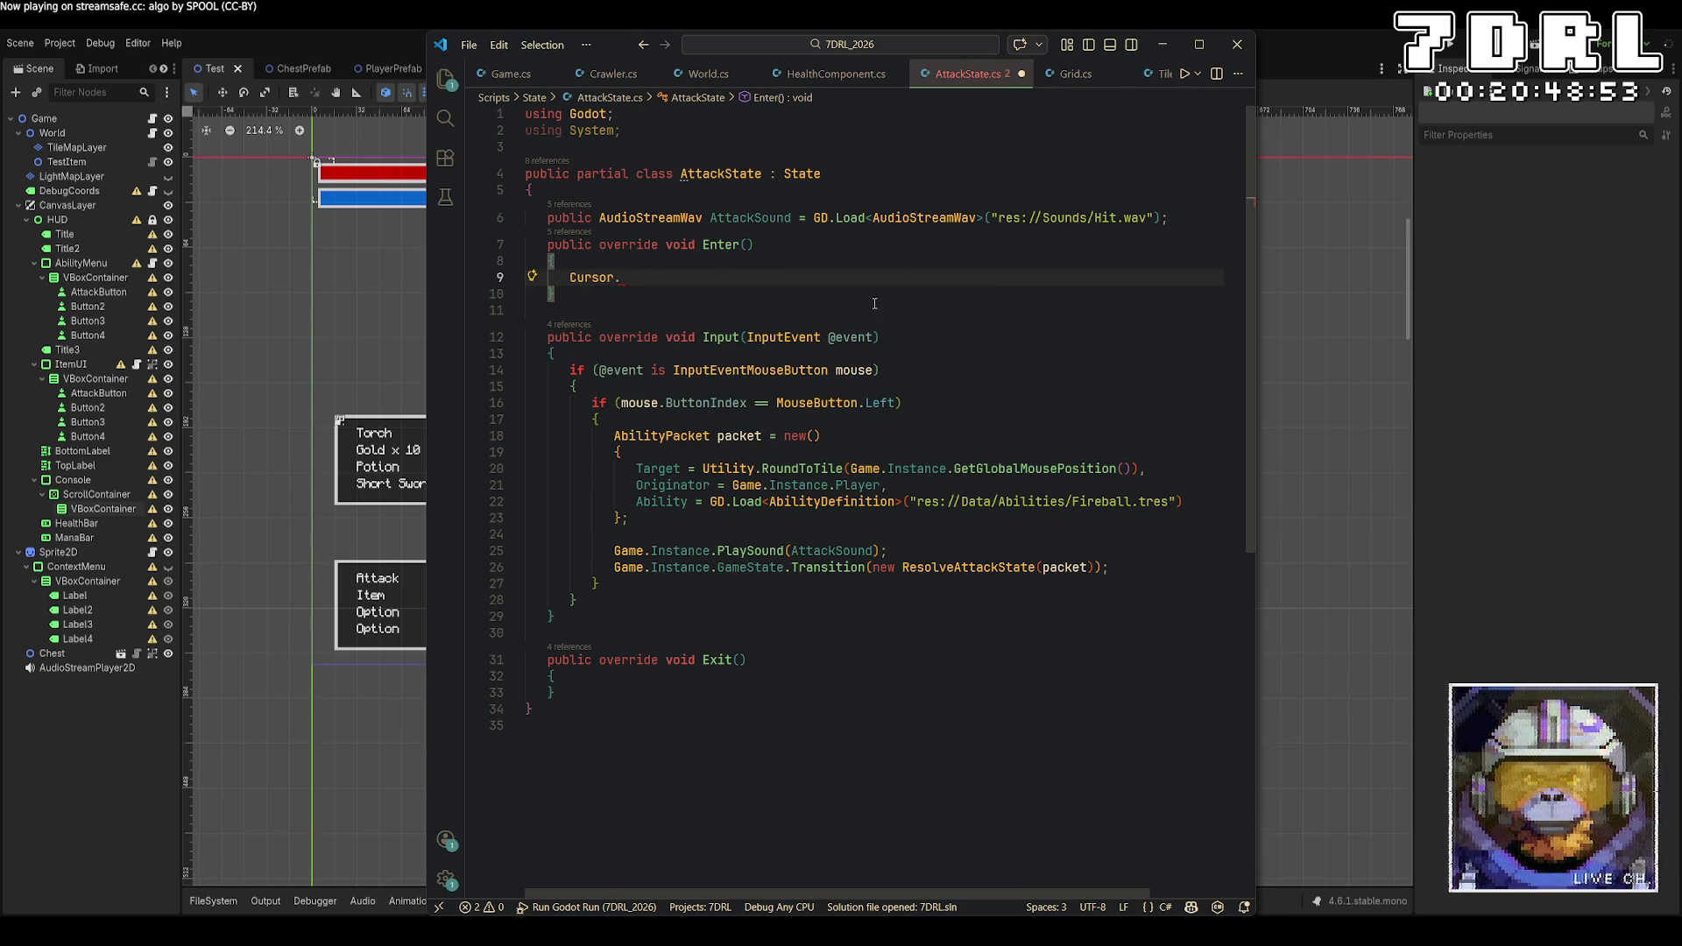
key(alt+Tab)
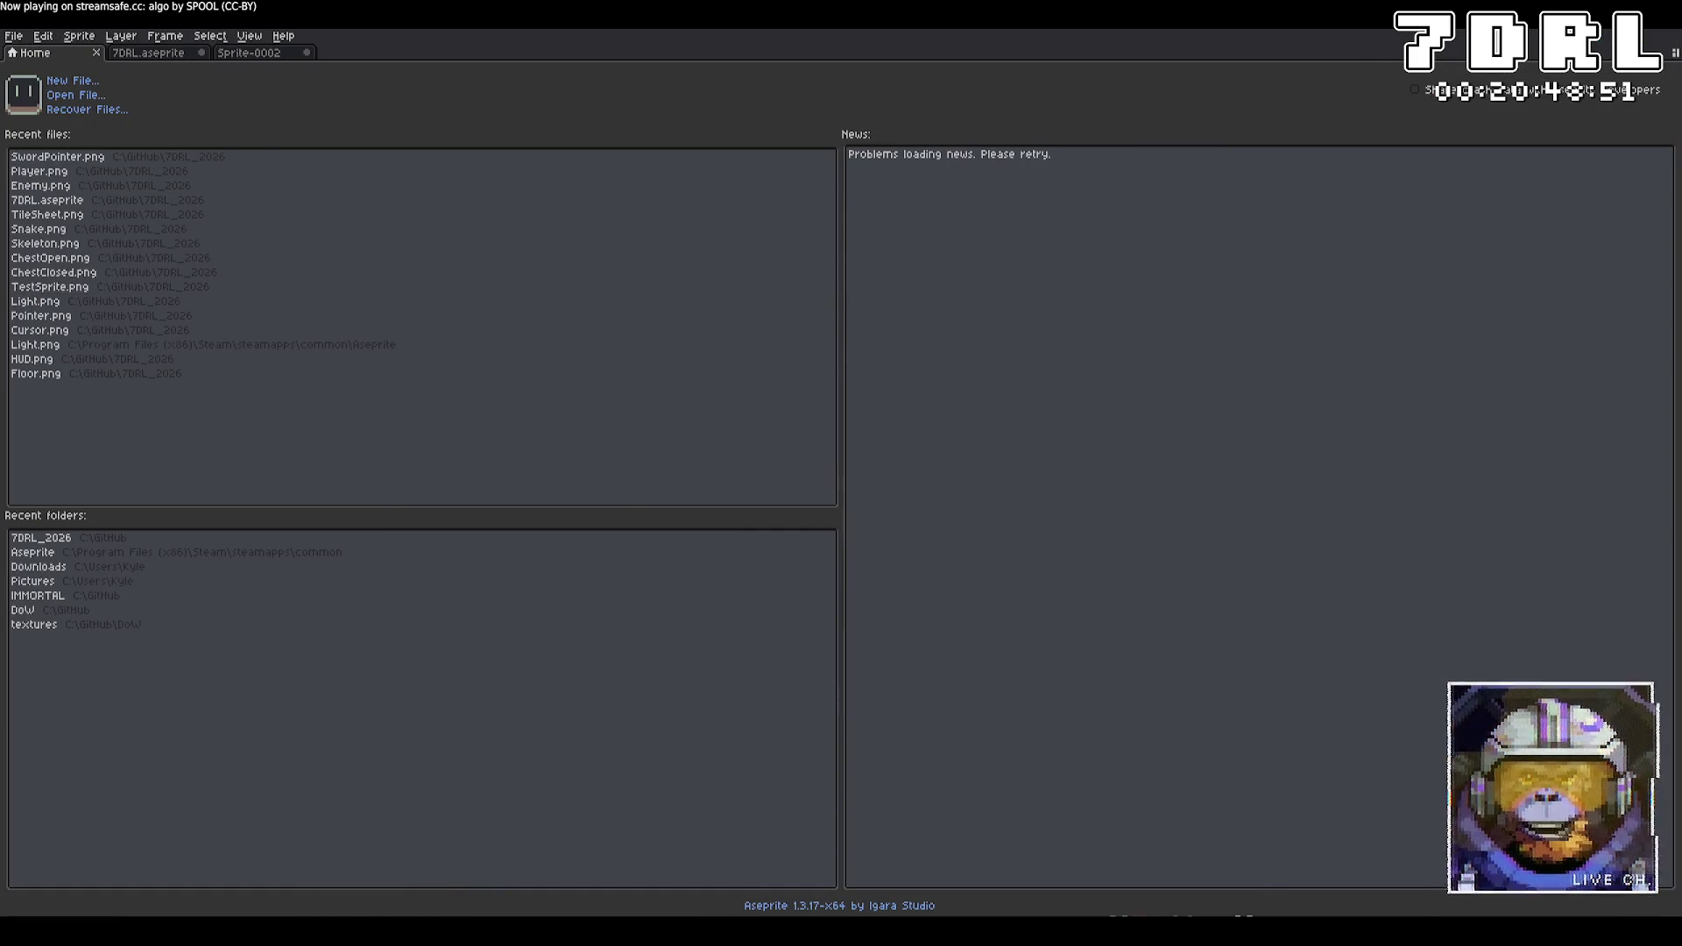
key(alt+Tab)
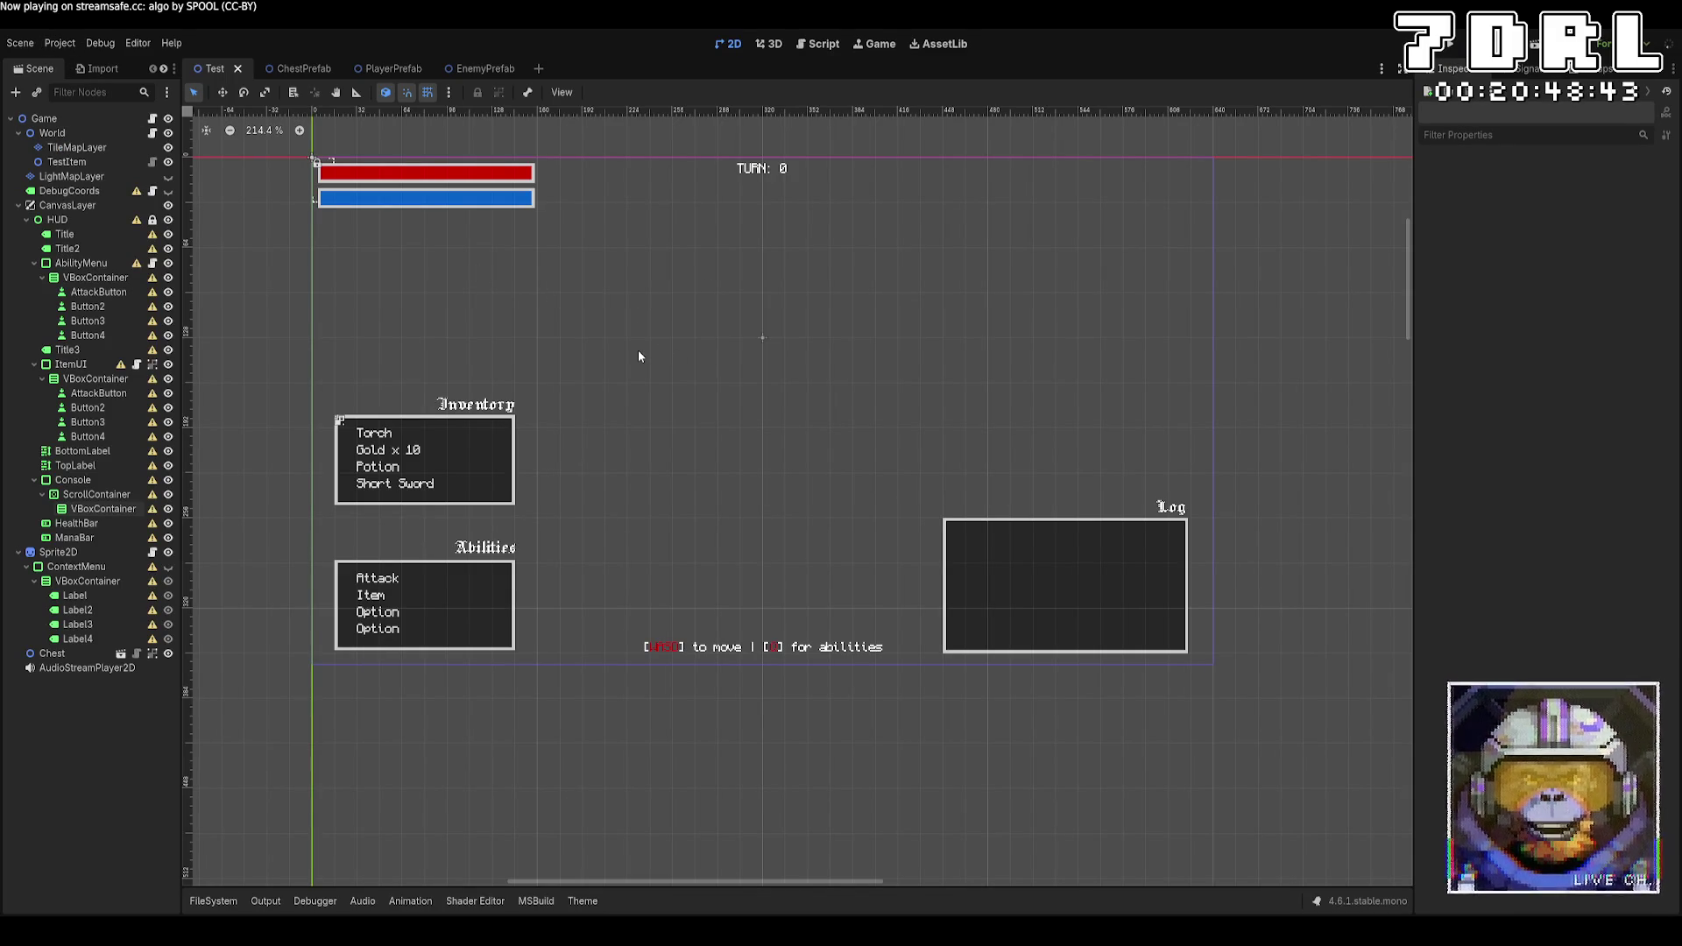
key(alt+Tab)
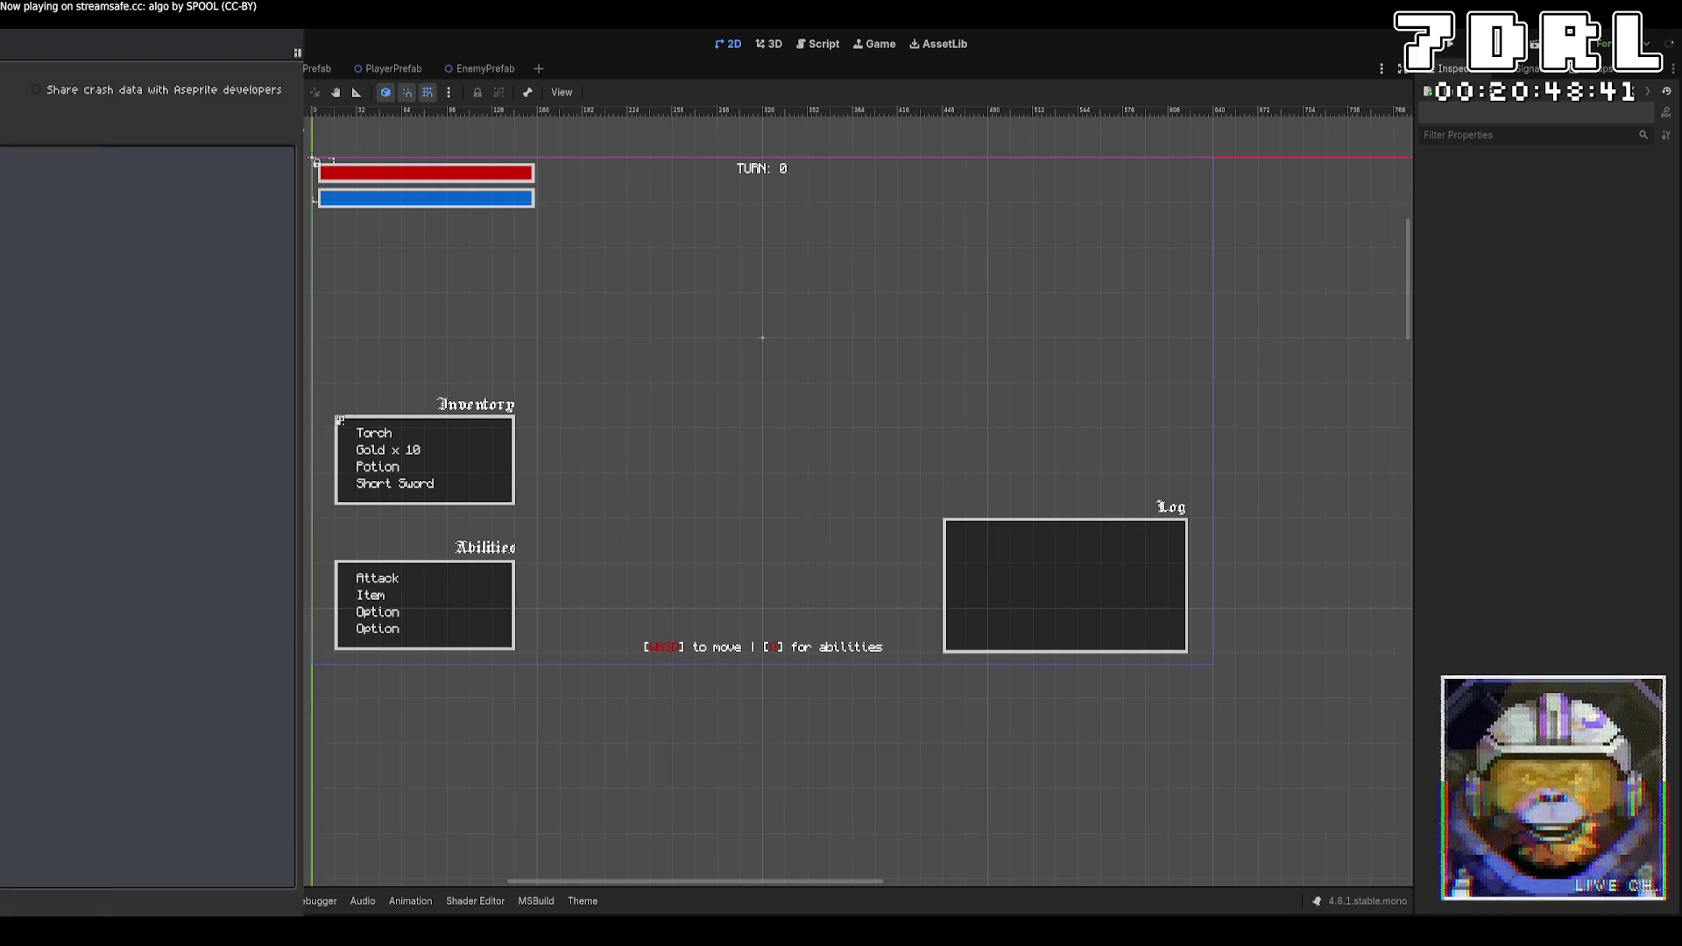
key(alt+Tab)
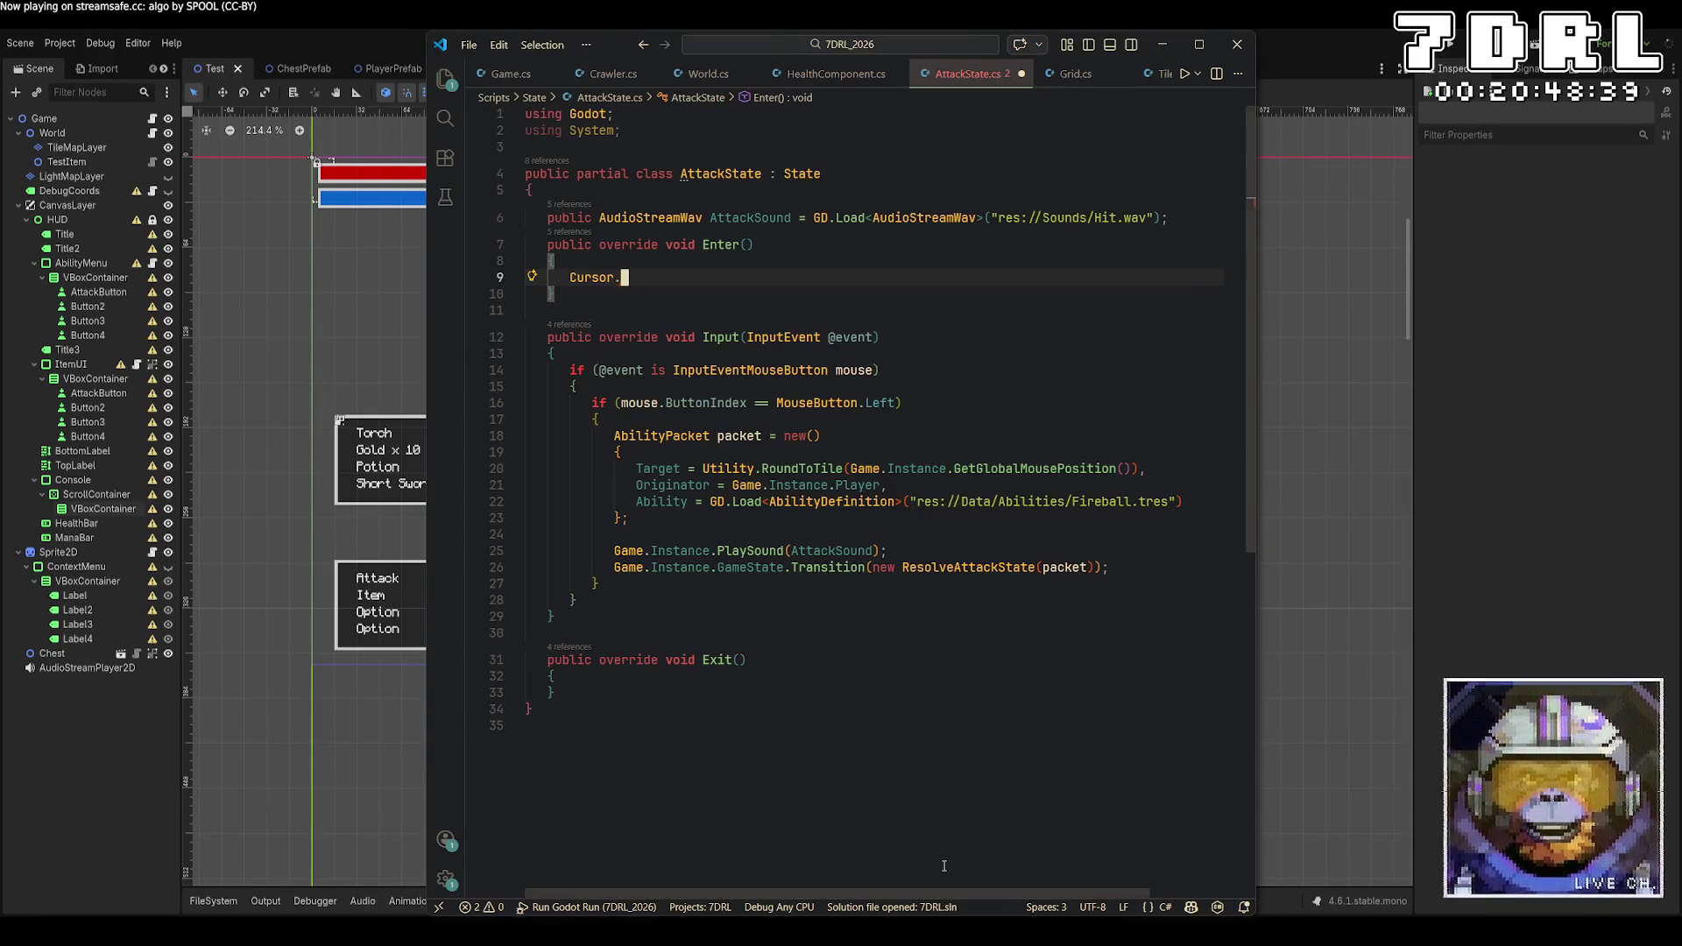
Write DisplayServer.CursorSetCustomImage(GD.Load<Texture2D>("res://SwordPointer.png")); in Enter()
key(BackSpace)
key(BackSpace)
key(BackSpace)
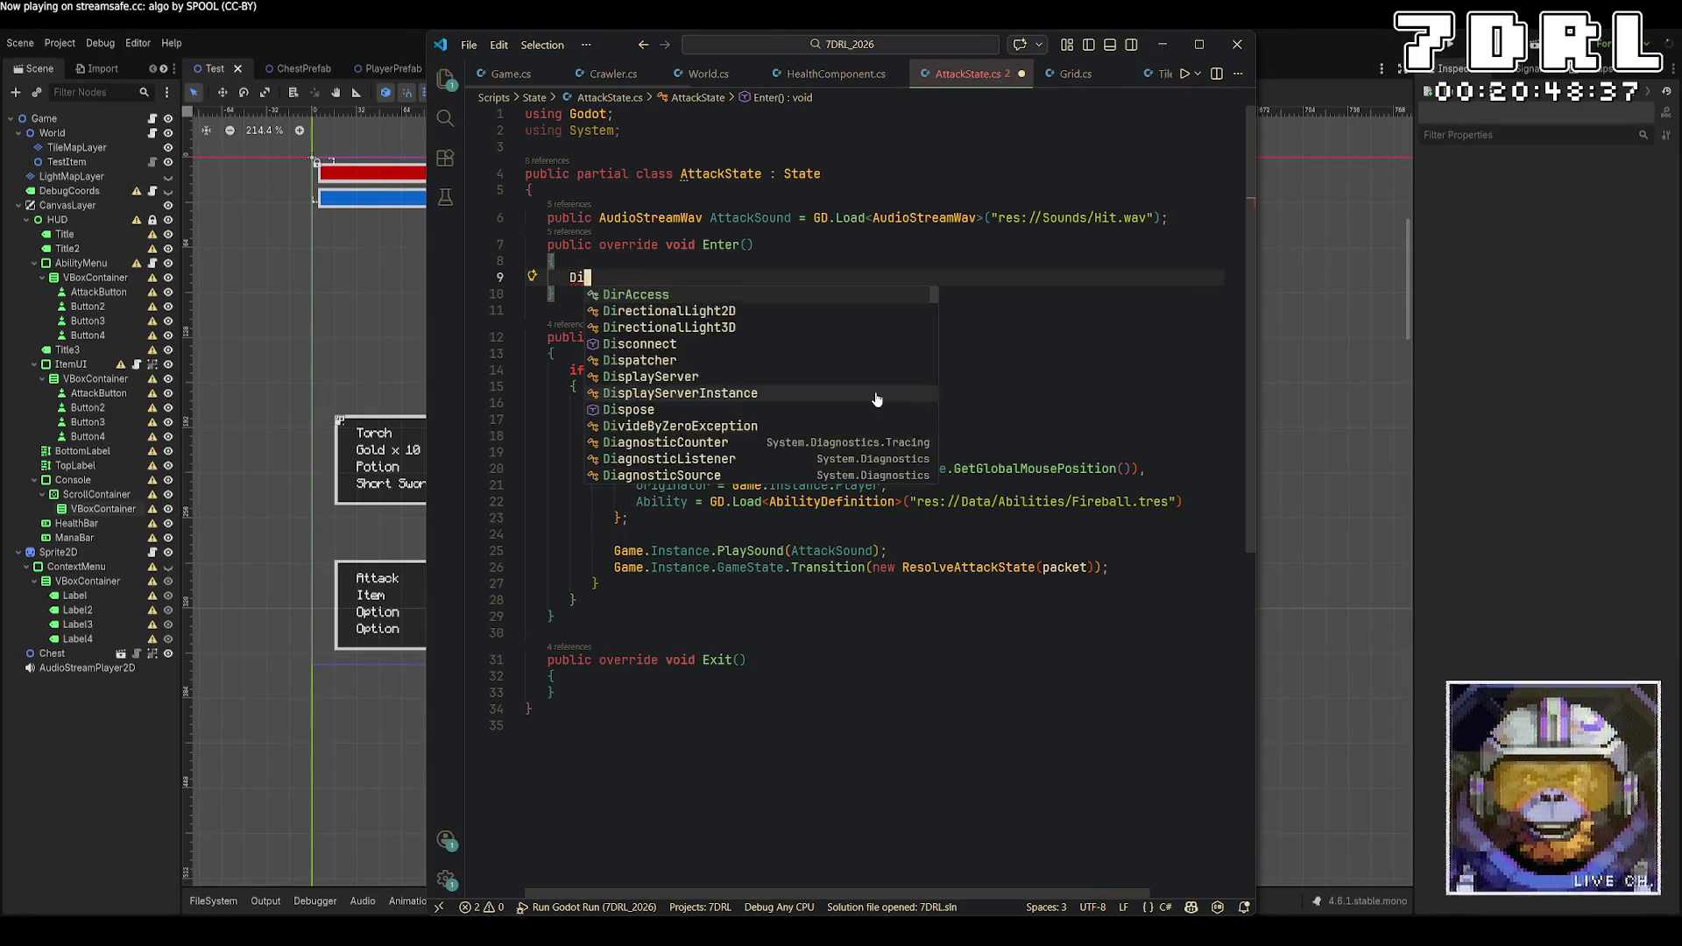
text(DisplayServer.curso)
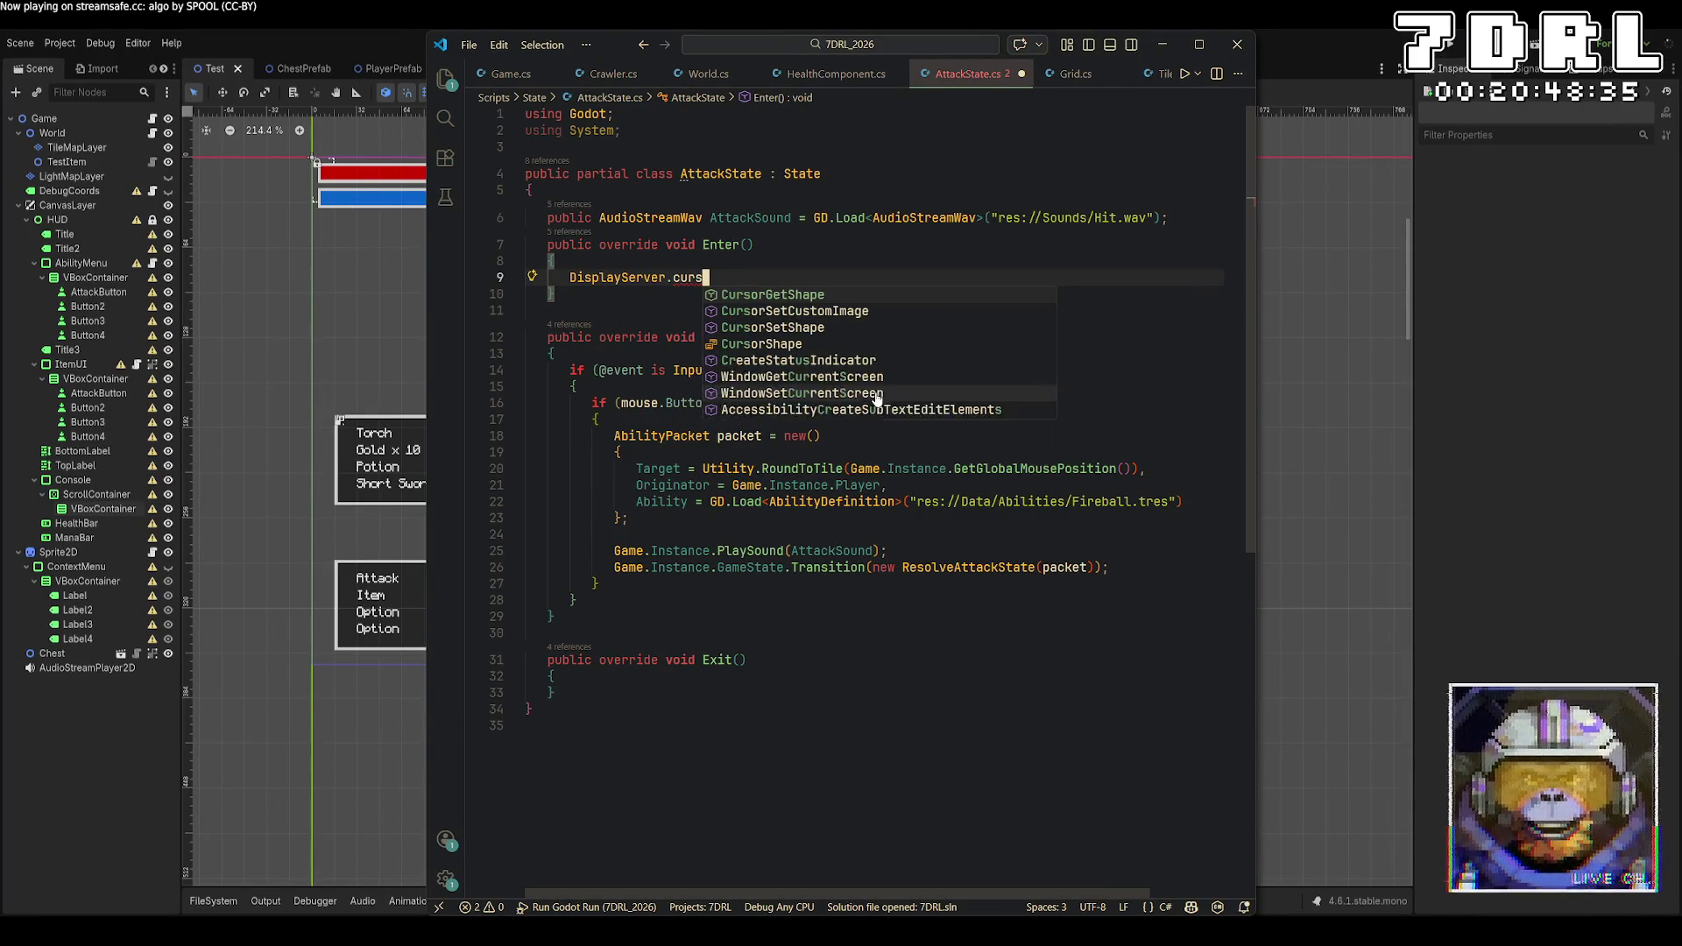
key(Tab)
text(()
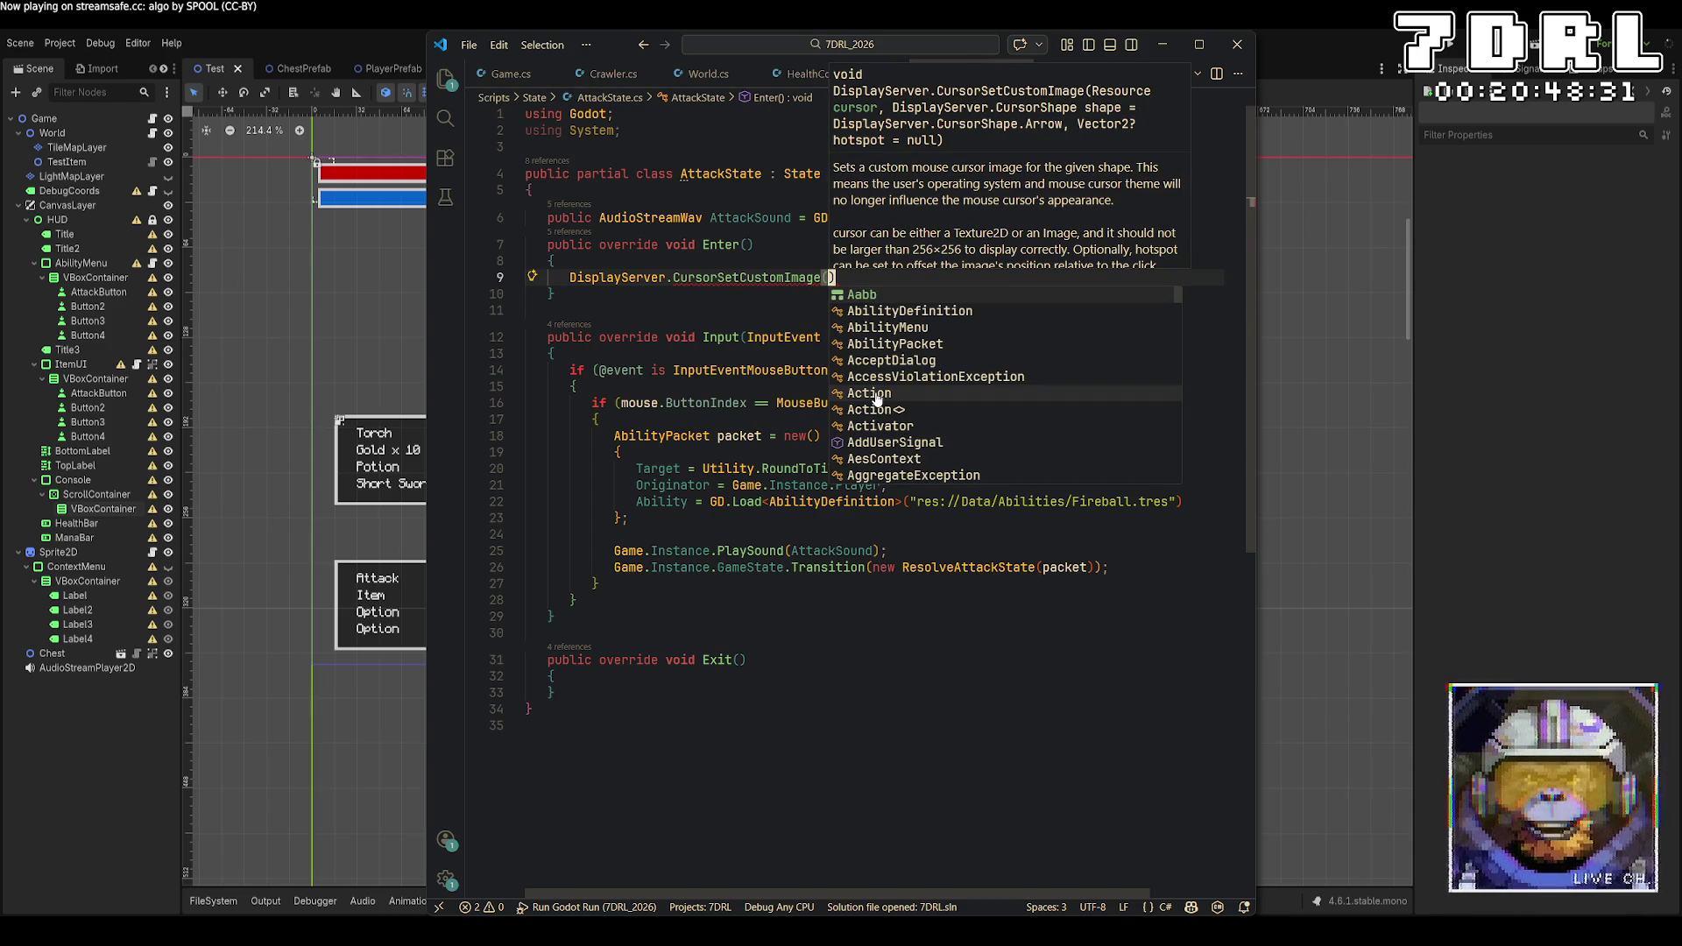
text(G)
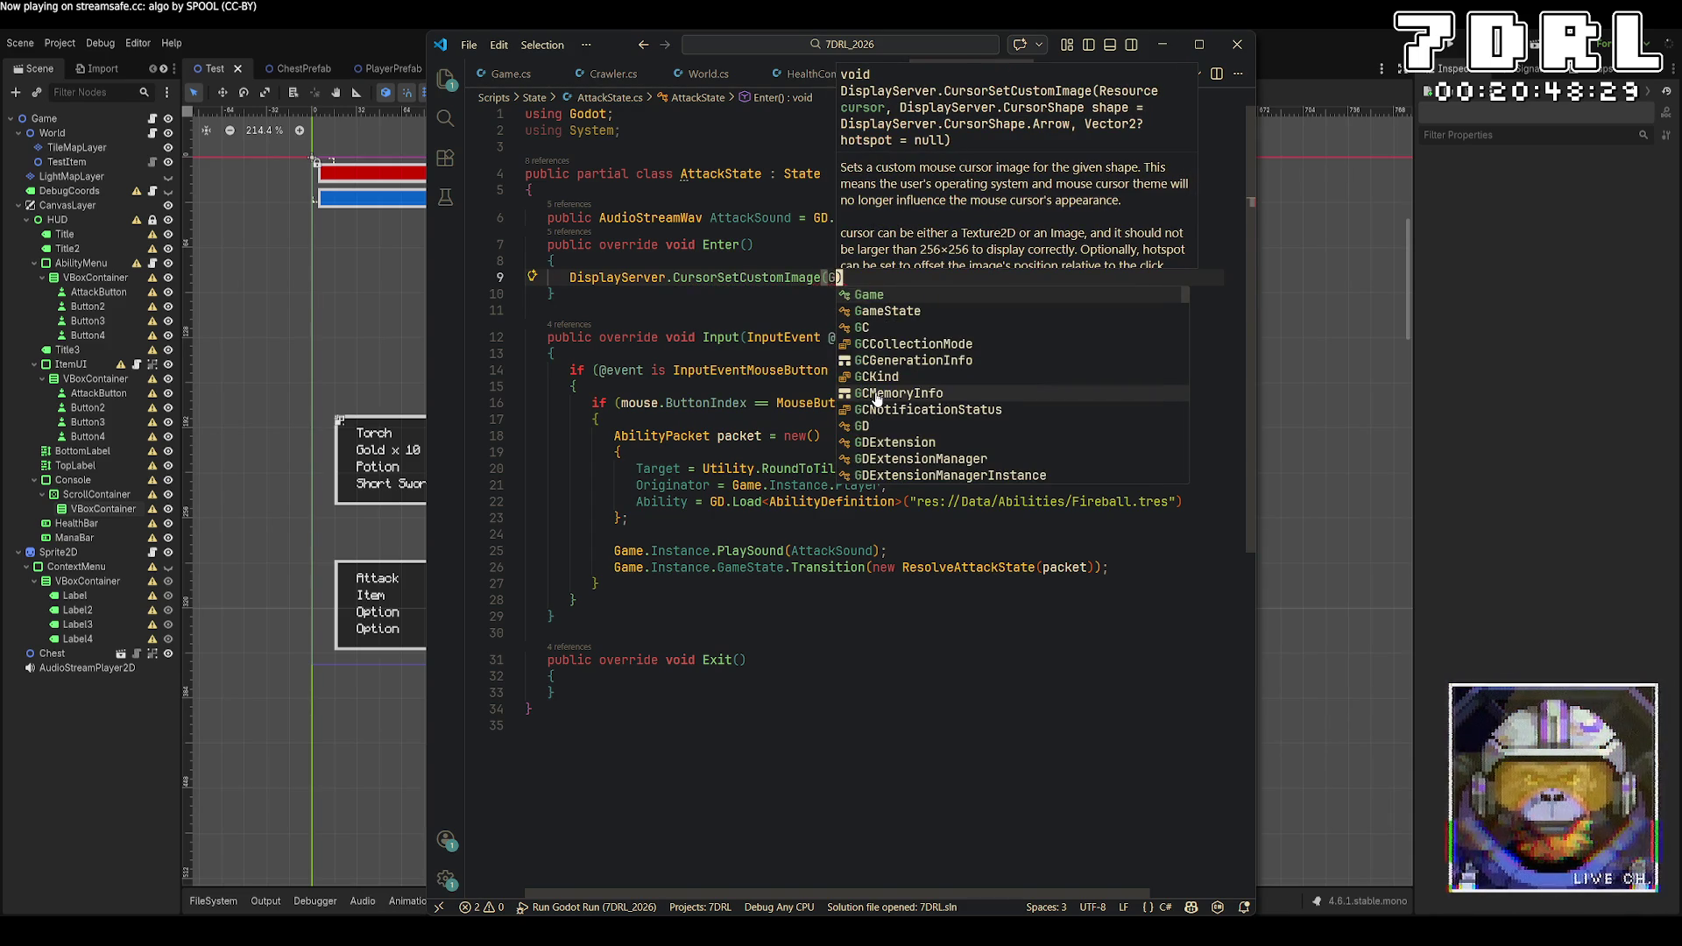
text(D)
key(BackSpace)
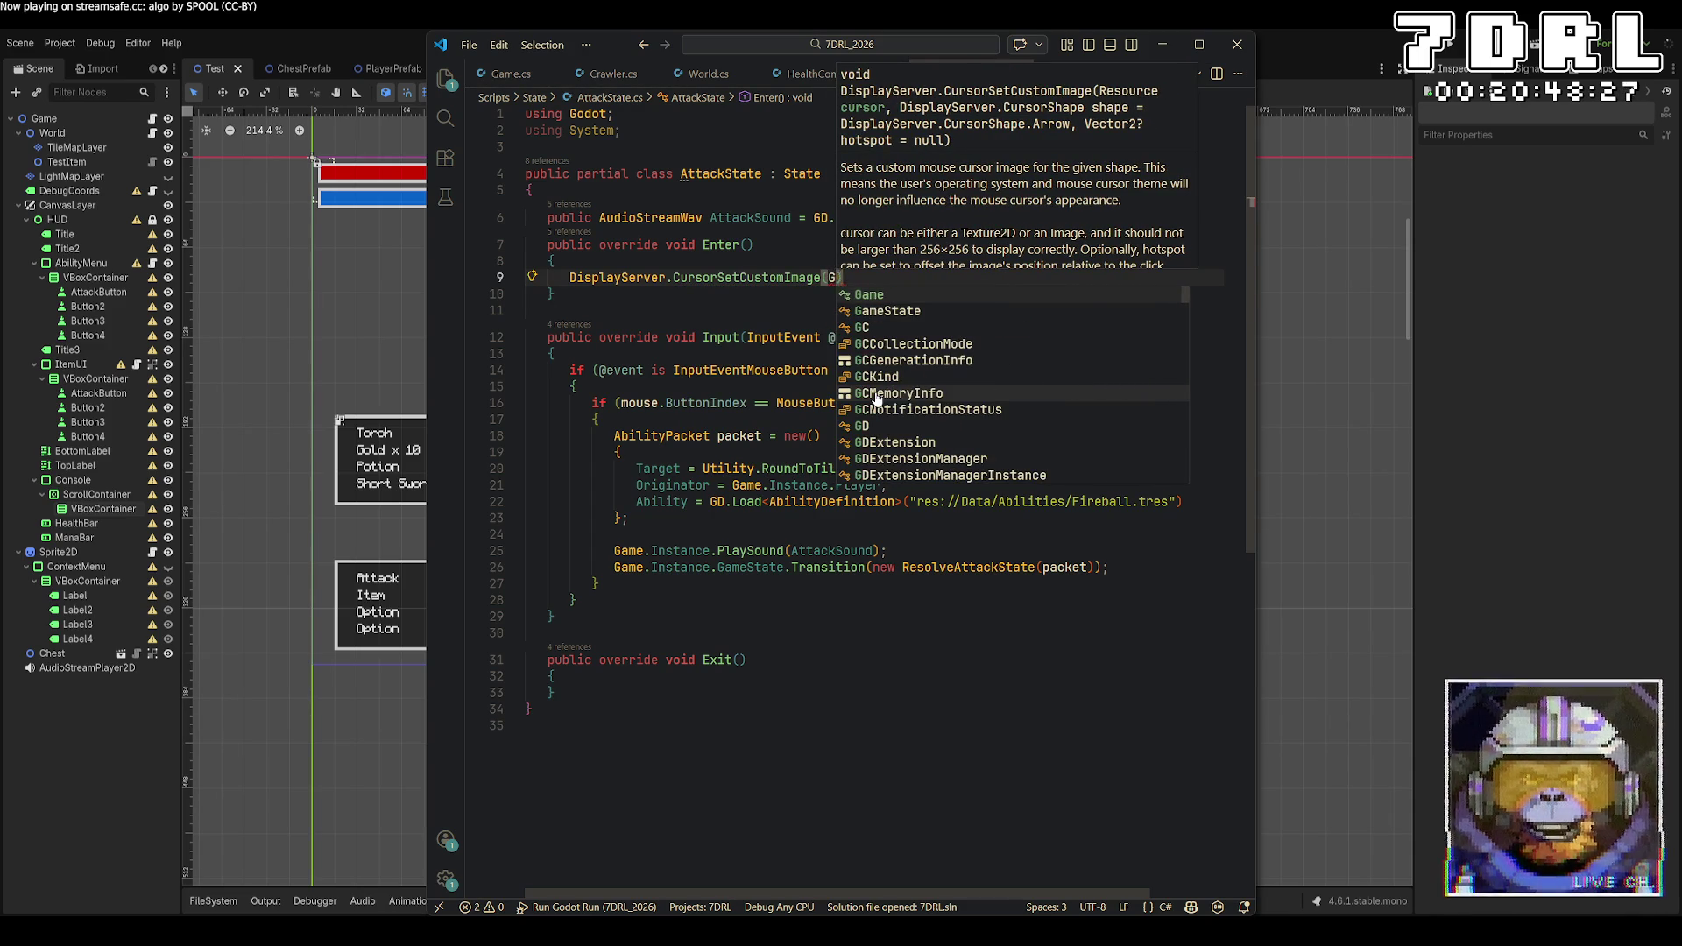
text(D.)
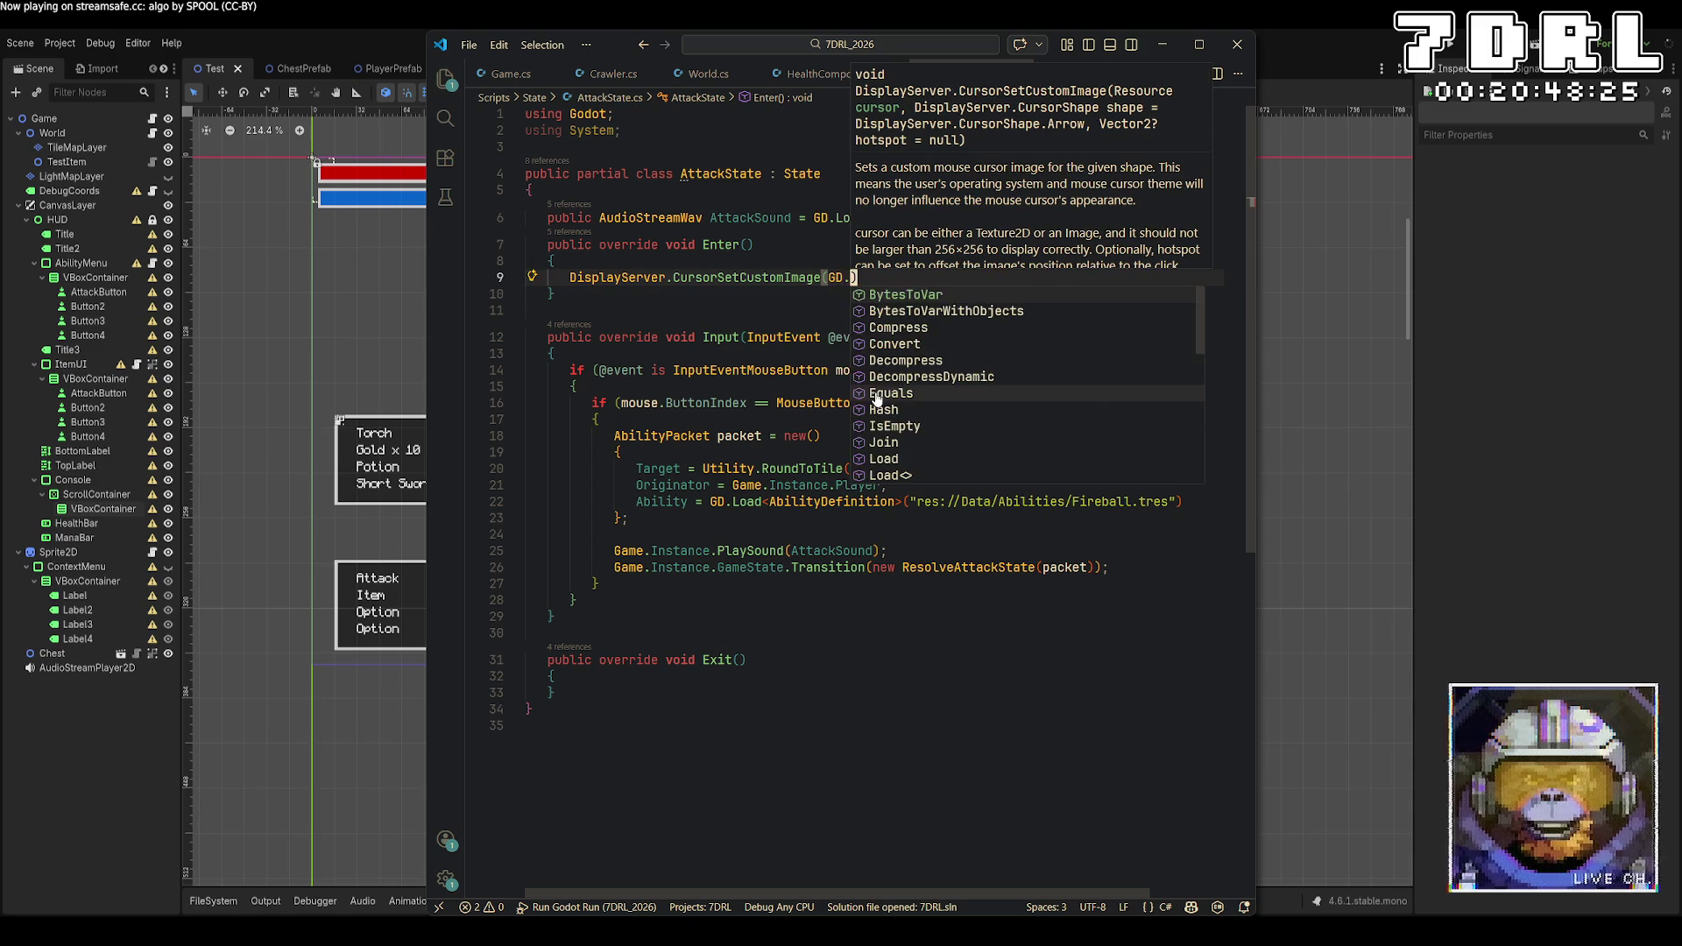
text(Load<Tex)
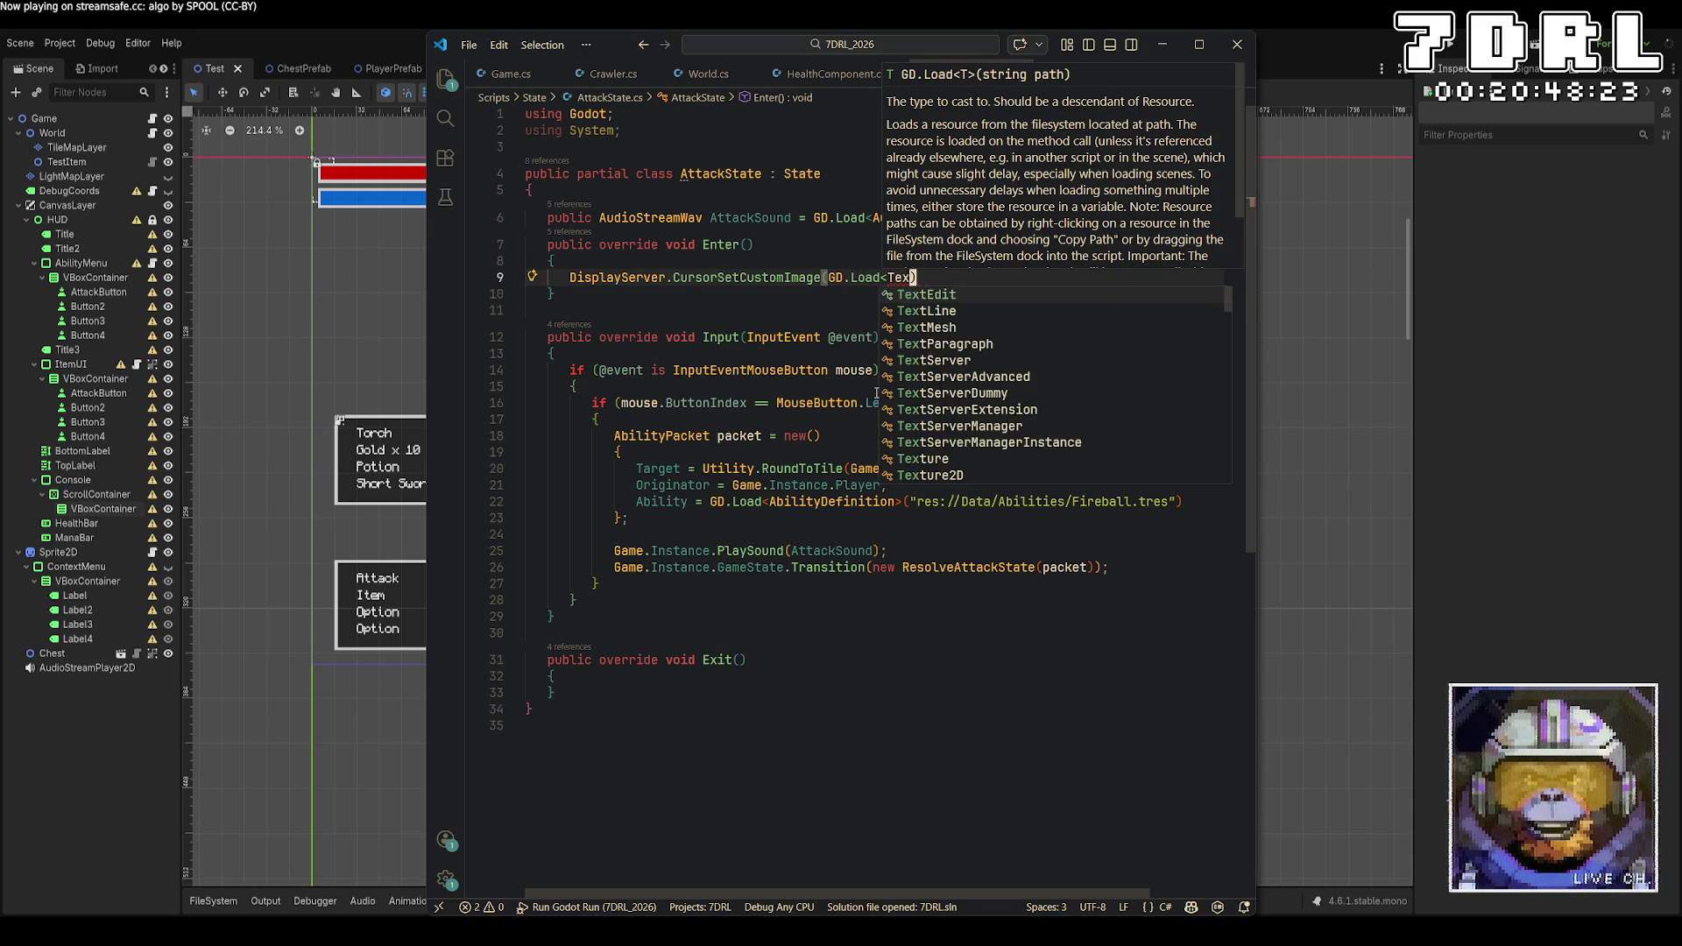
text(ture2D>)
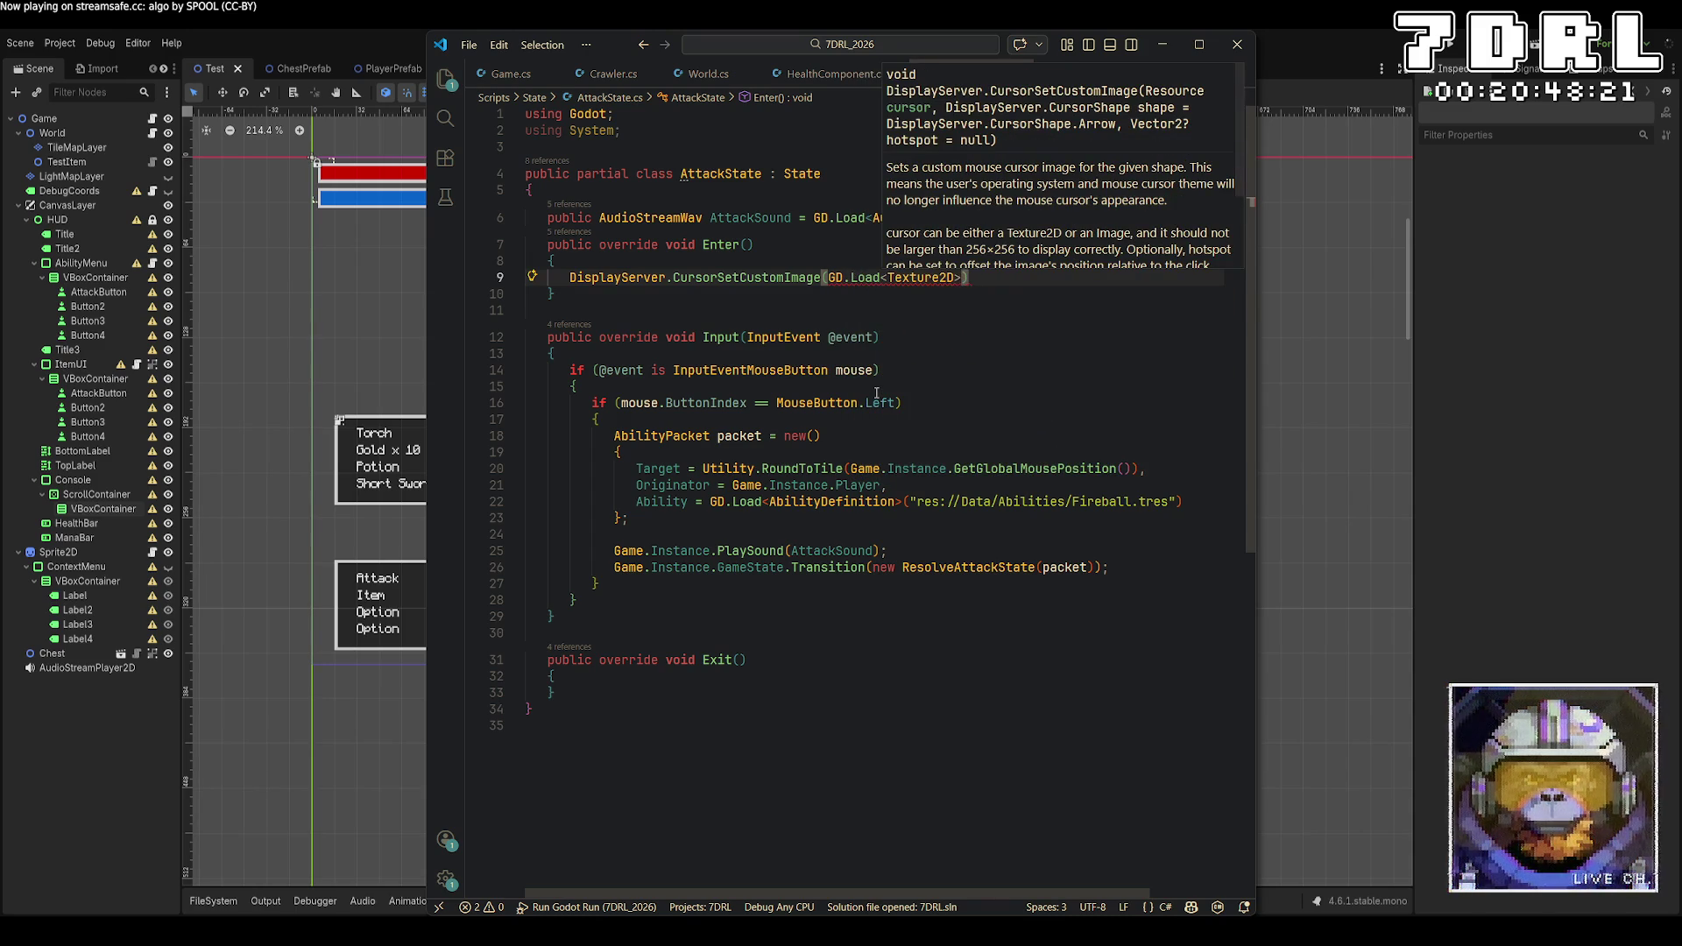
text(("res://)
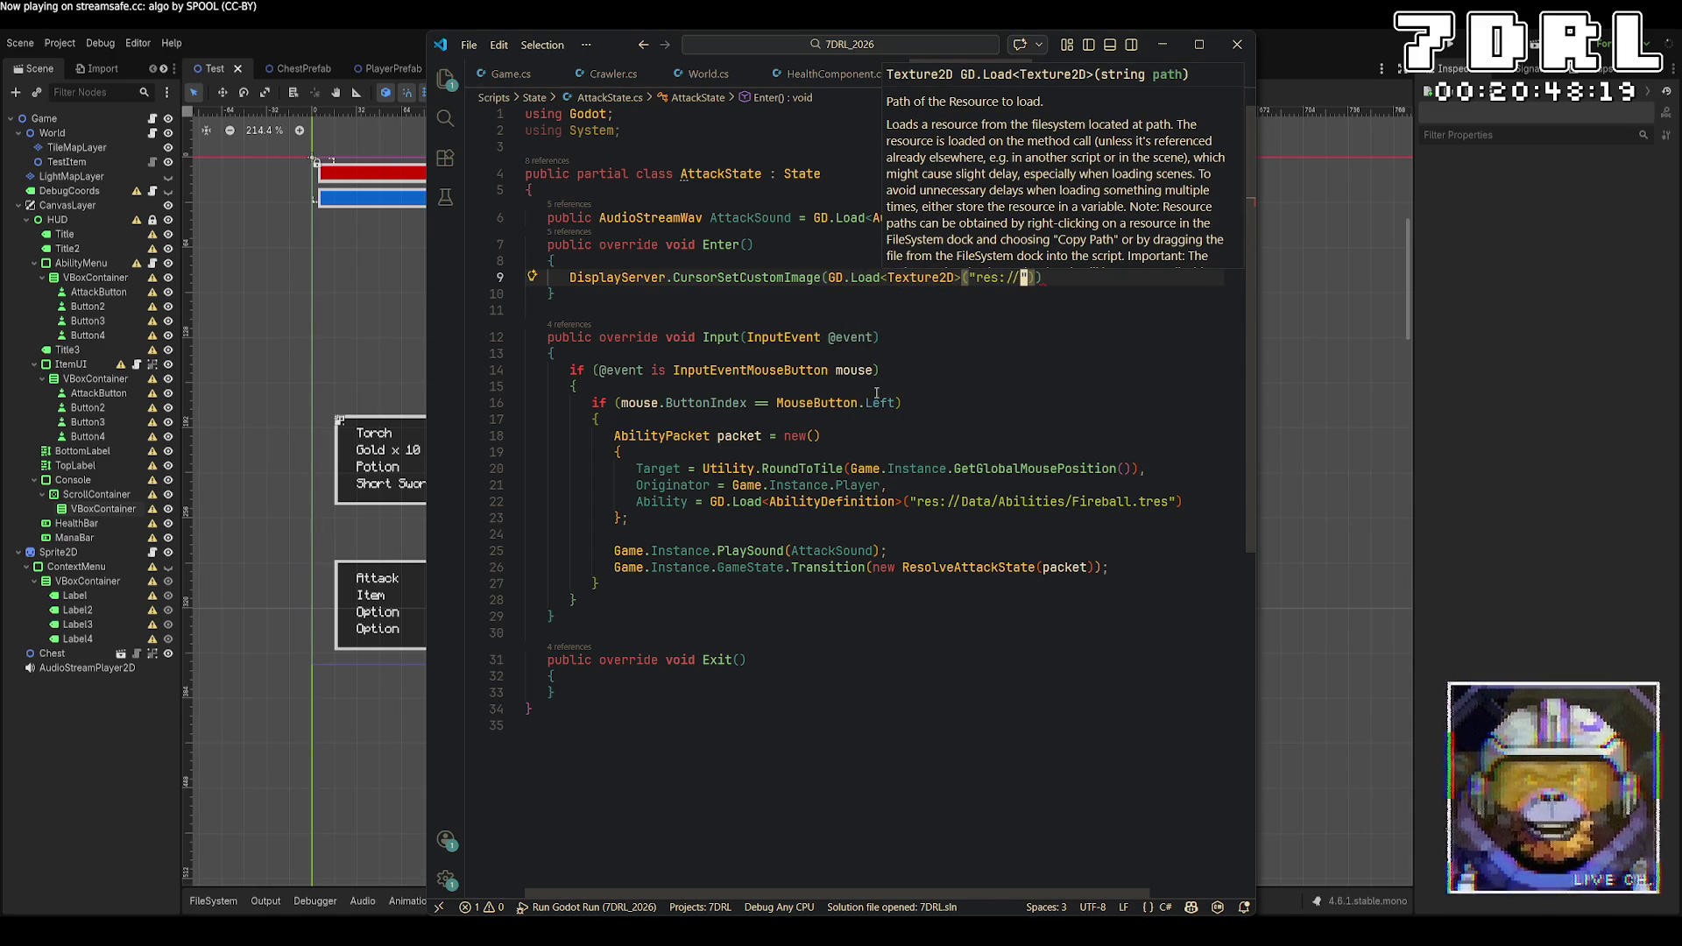
text(SwordPointer.png)
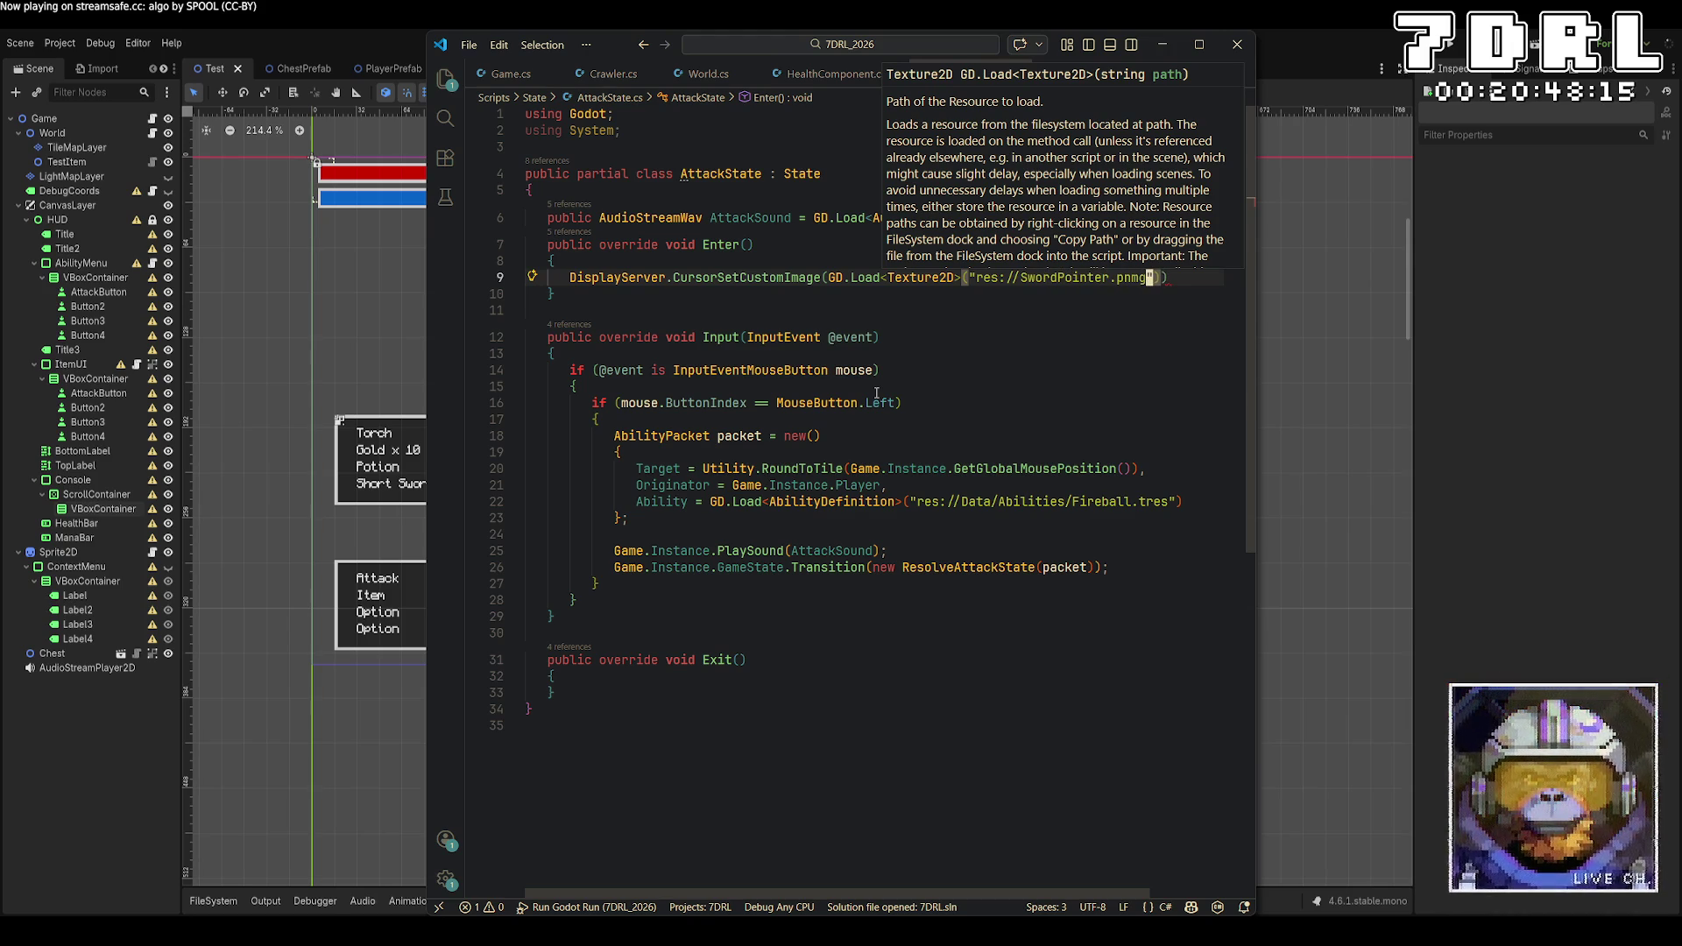
key(End)
text(;)
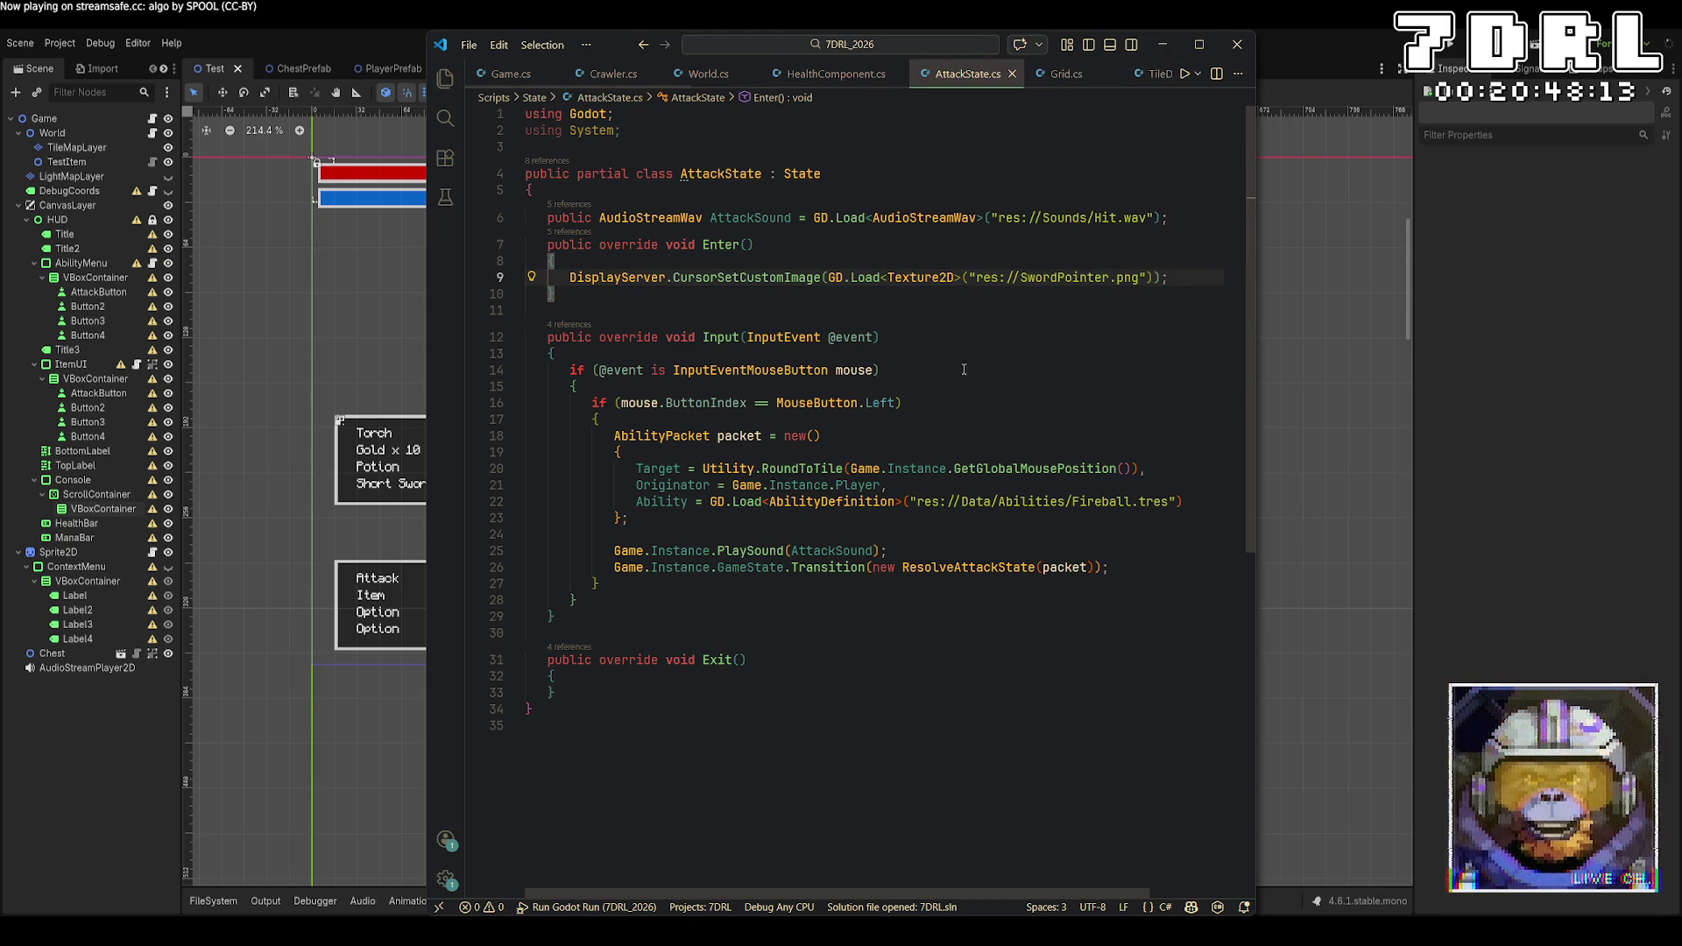
Copy the cursor statement into Exit() and change its path to res://Pointer.png
key(shift+Home)
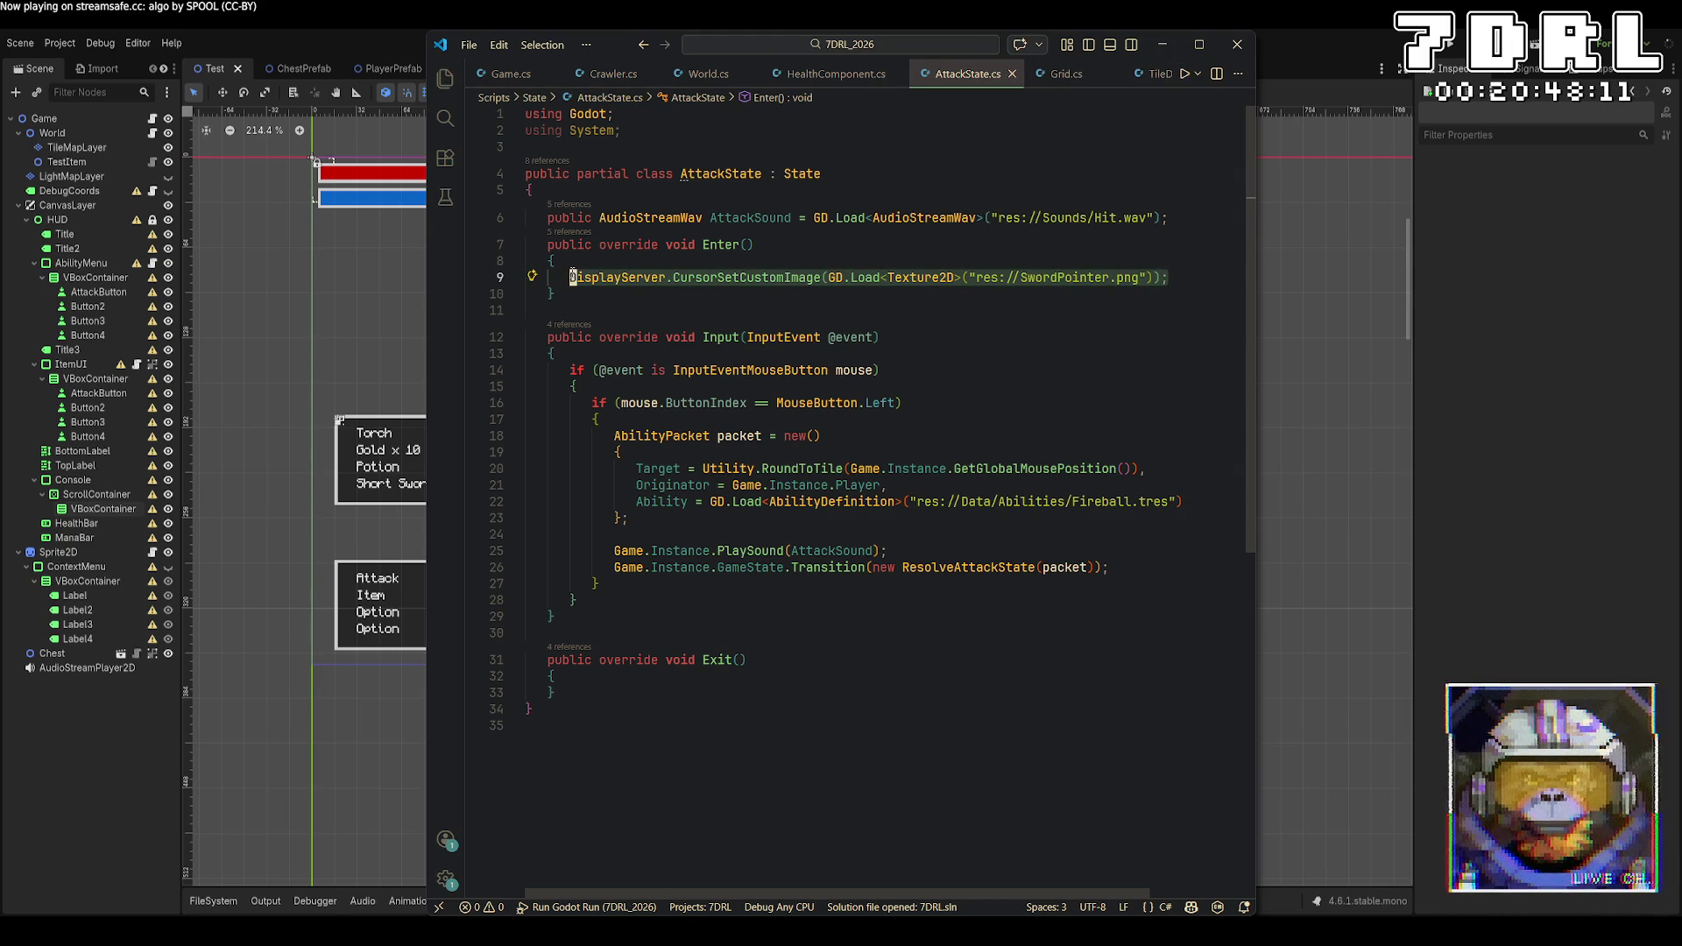
key(ctrl+c)
click(597, 683)
key(Return)
key(ctrl+v)
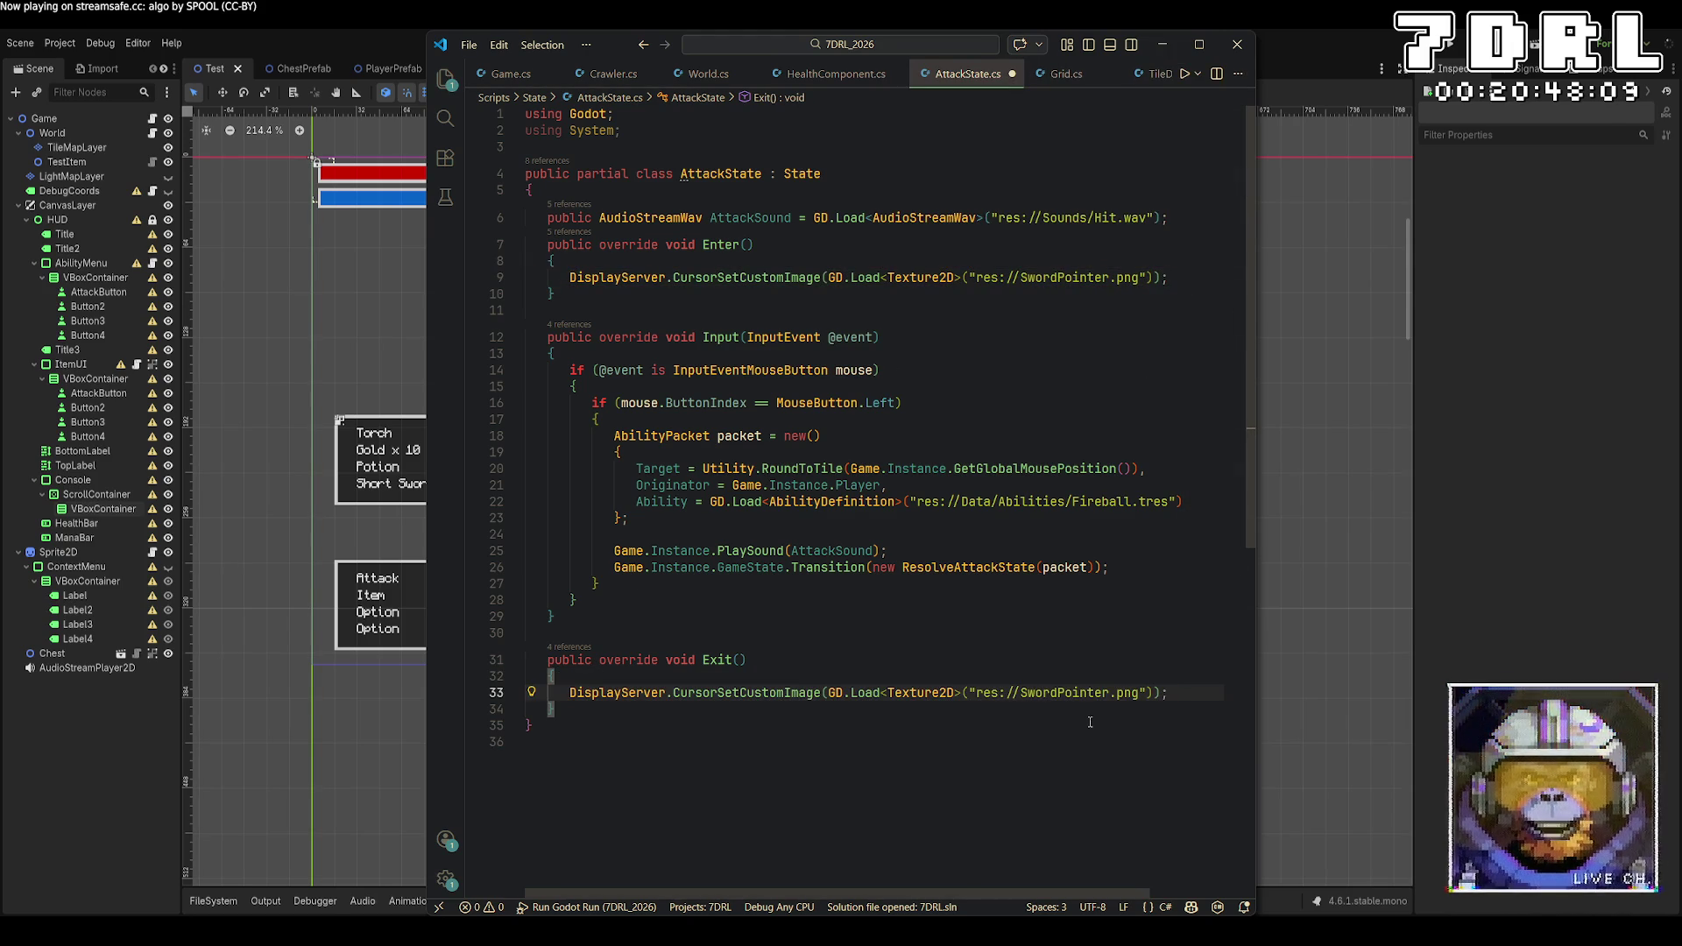
click(1074, 693)
key(BackSpace)
key(BackSpace)
key(BackSpace)
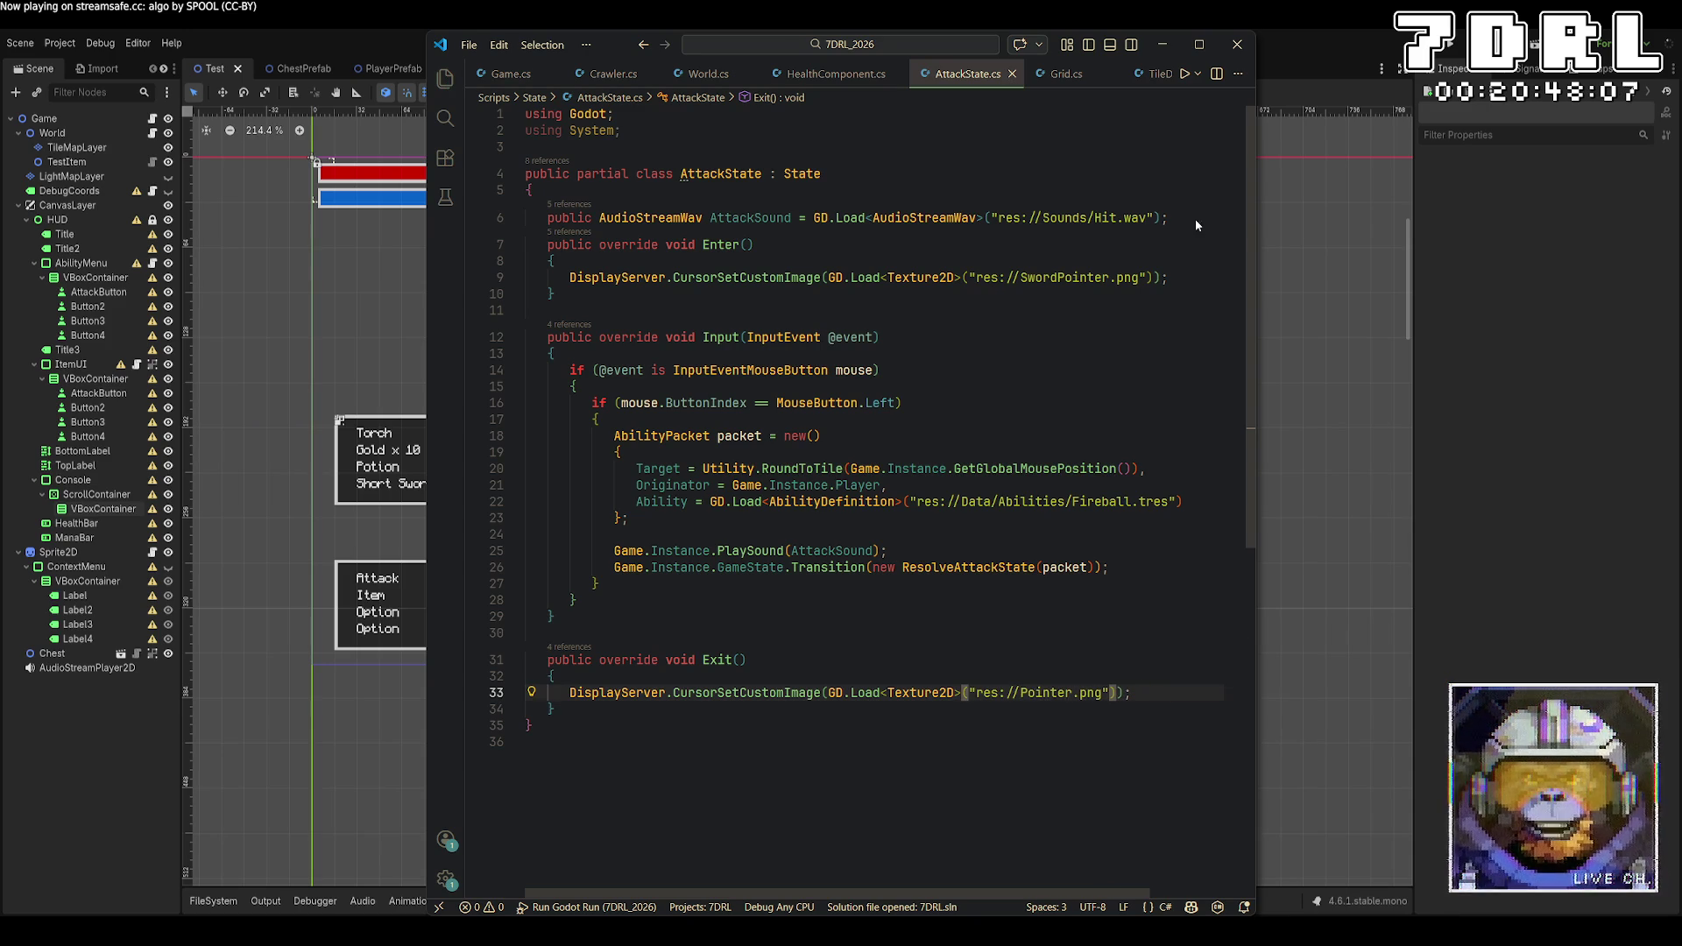
click(1346, 66)
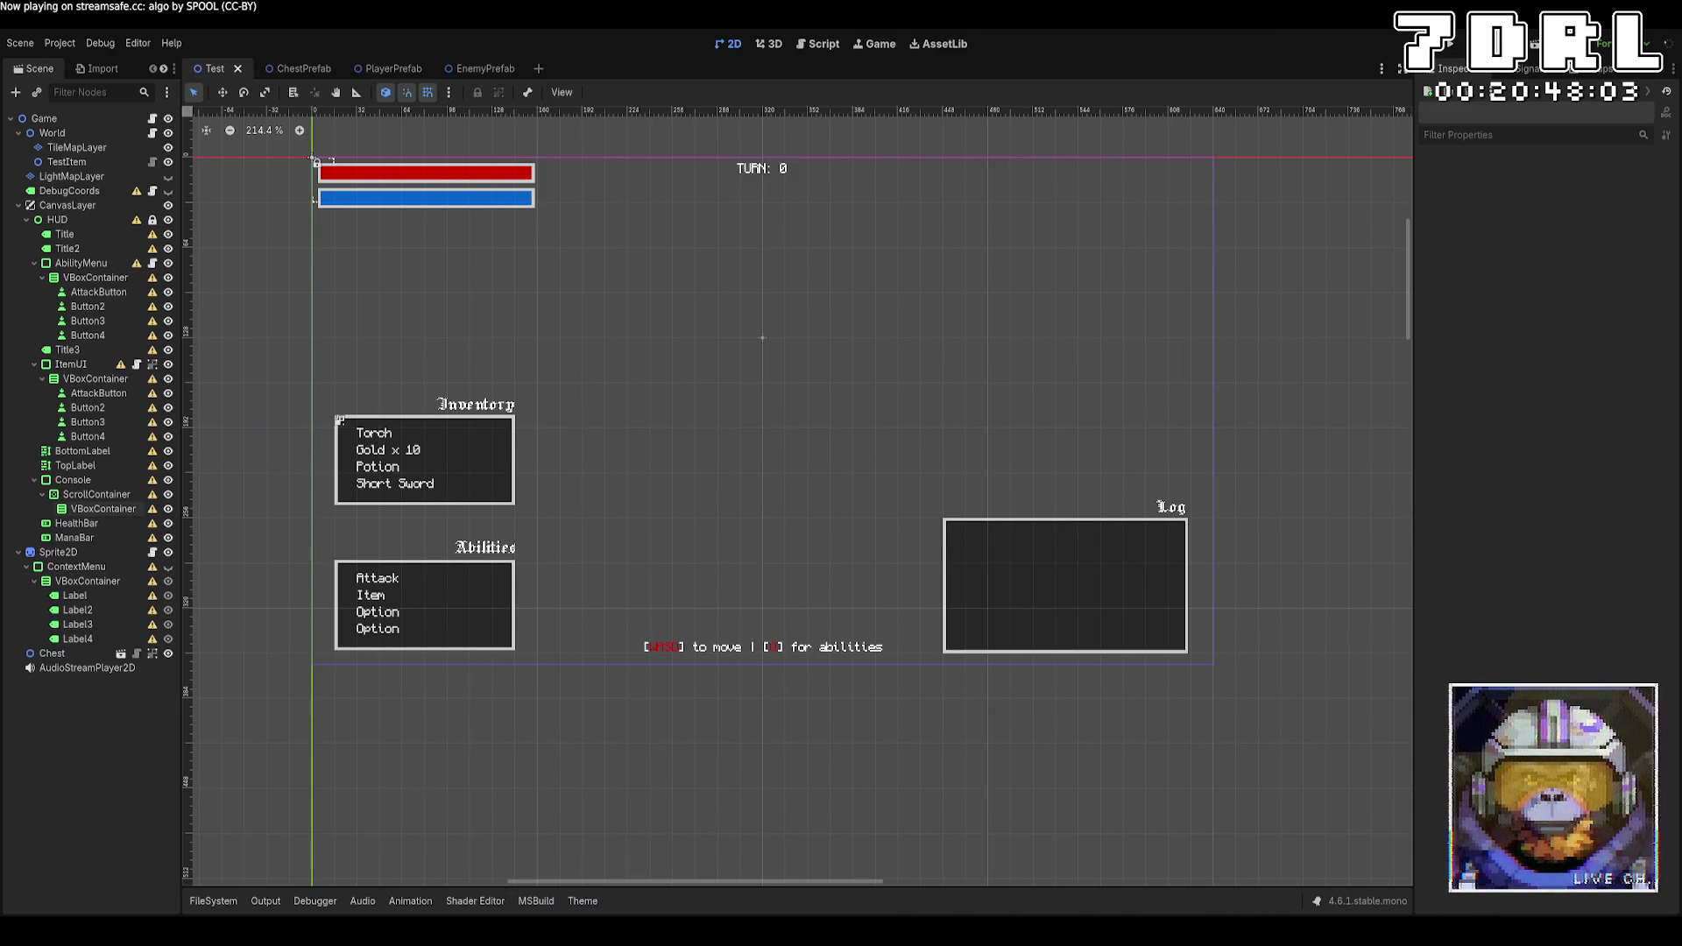
Run the game and attack three times, logging three 'Target takes 10 dmg.' lines, then stop it
click(1450, 50)
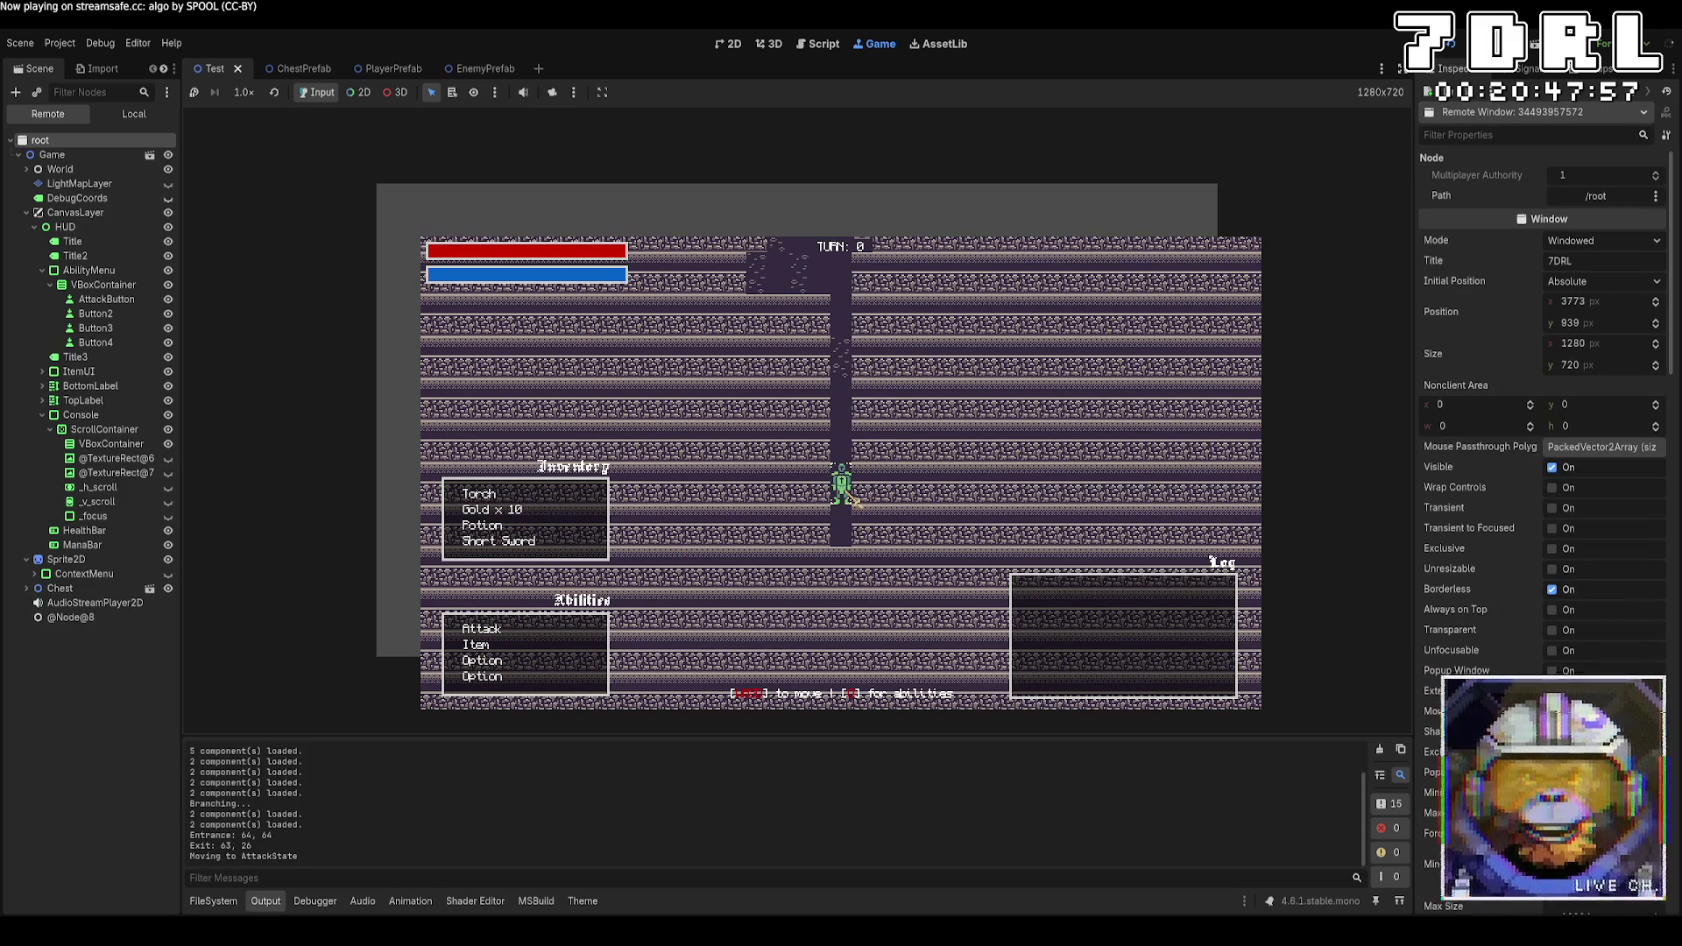
click(854, 501)
click(559, 637)
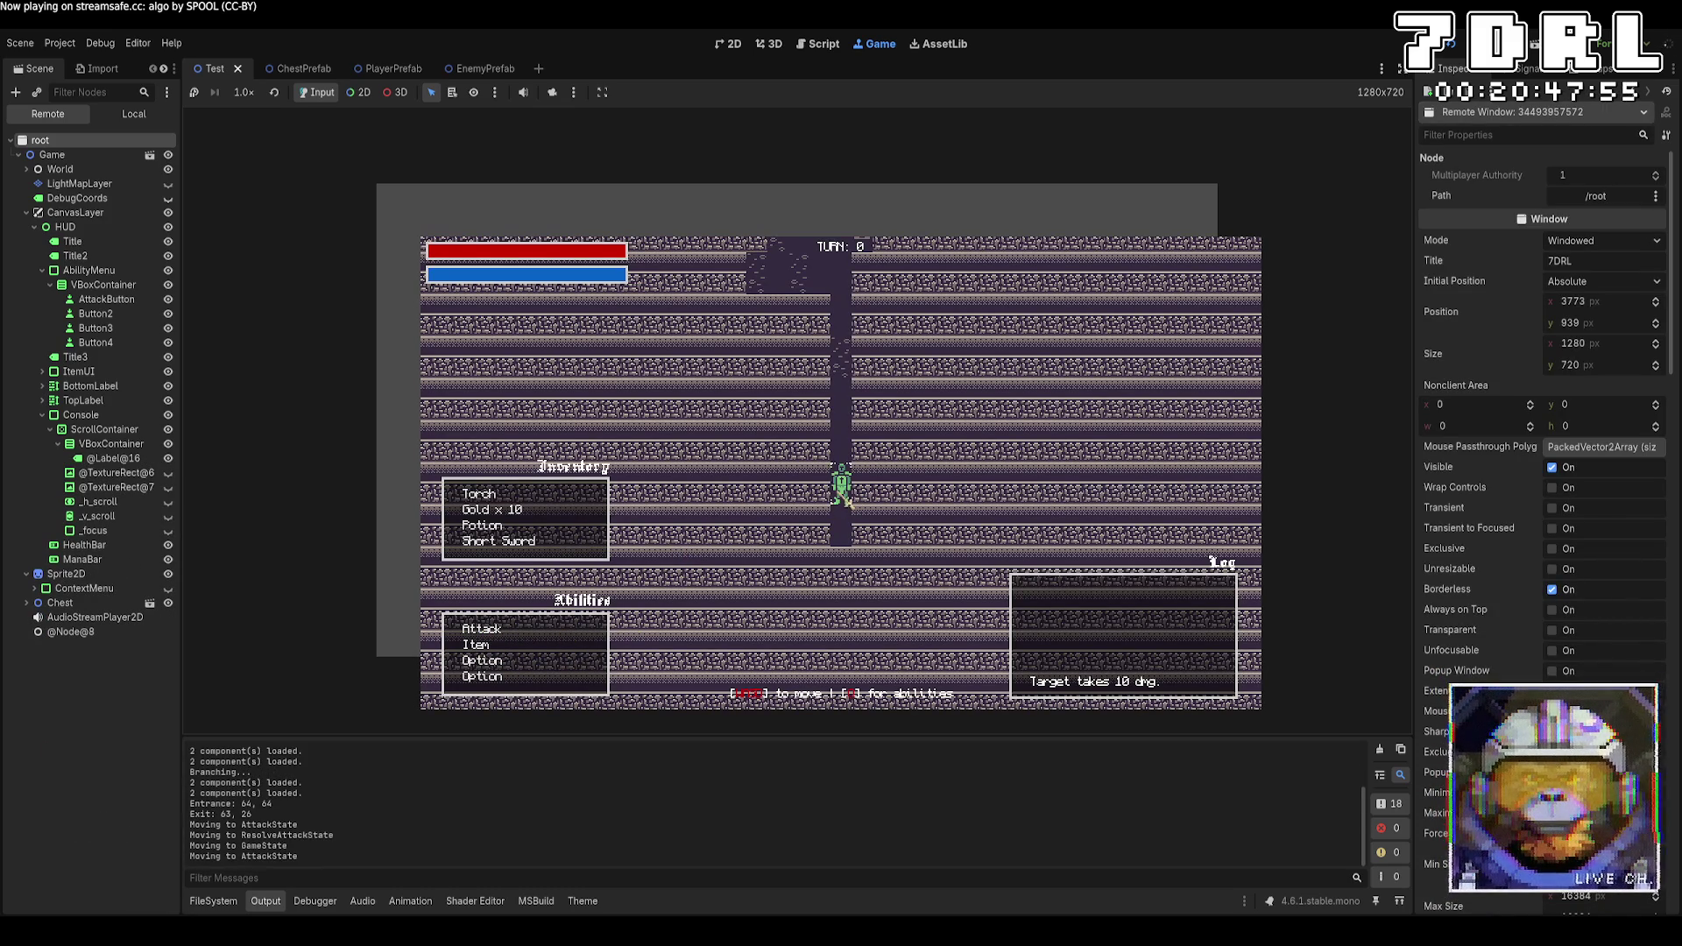
click(844, 497)
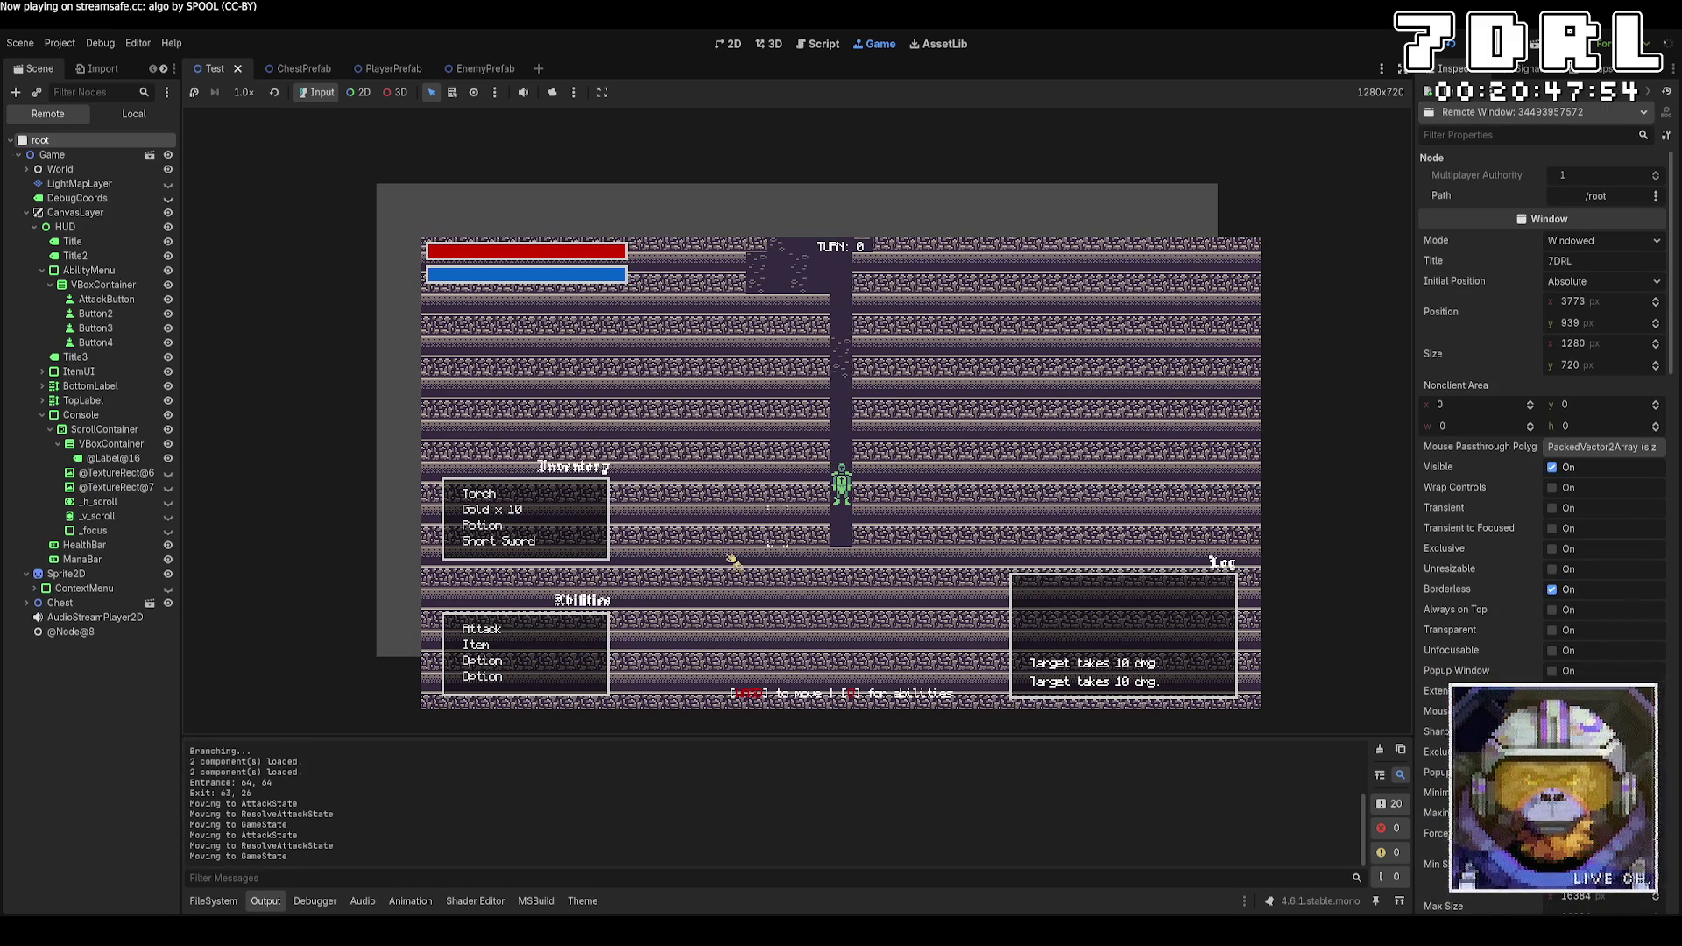
click(539, 637)
click(844, 496)
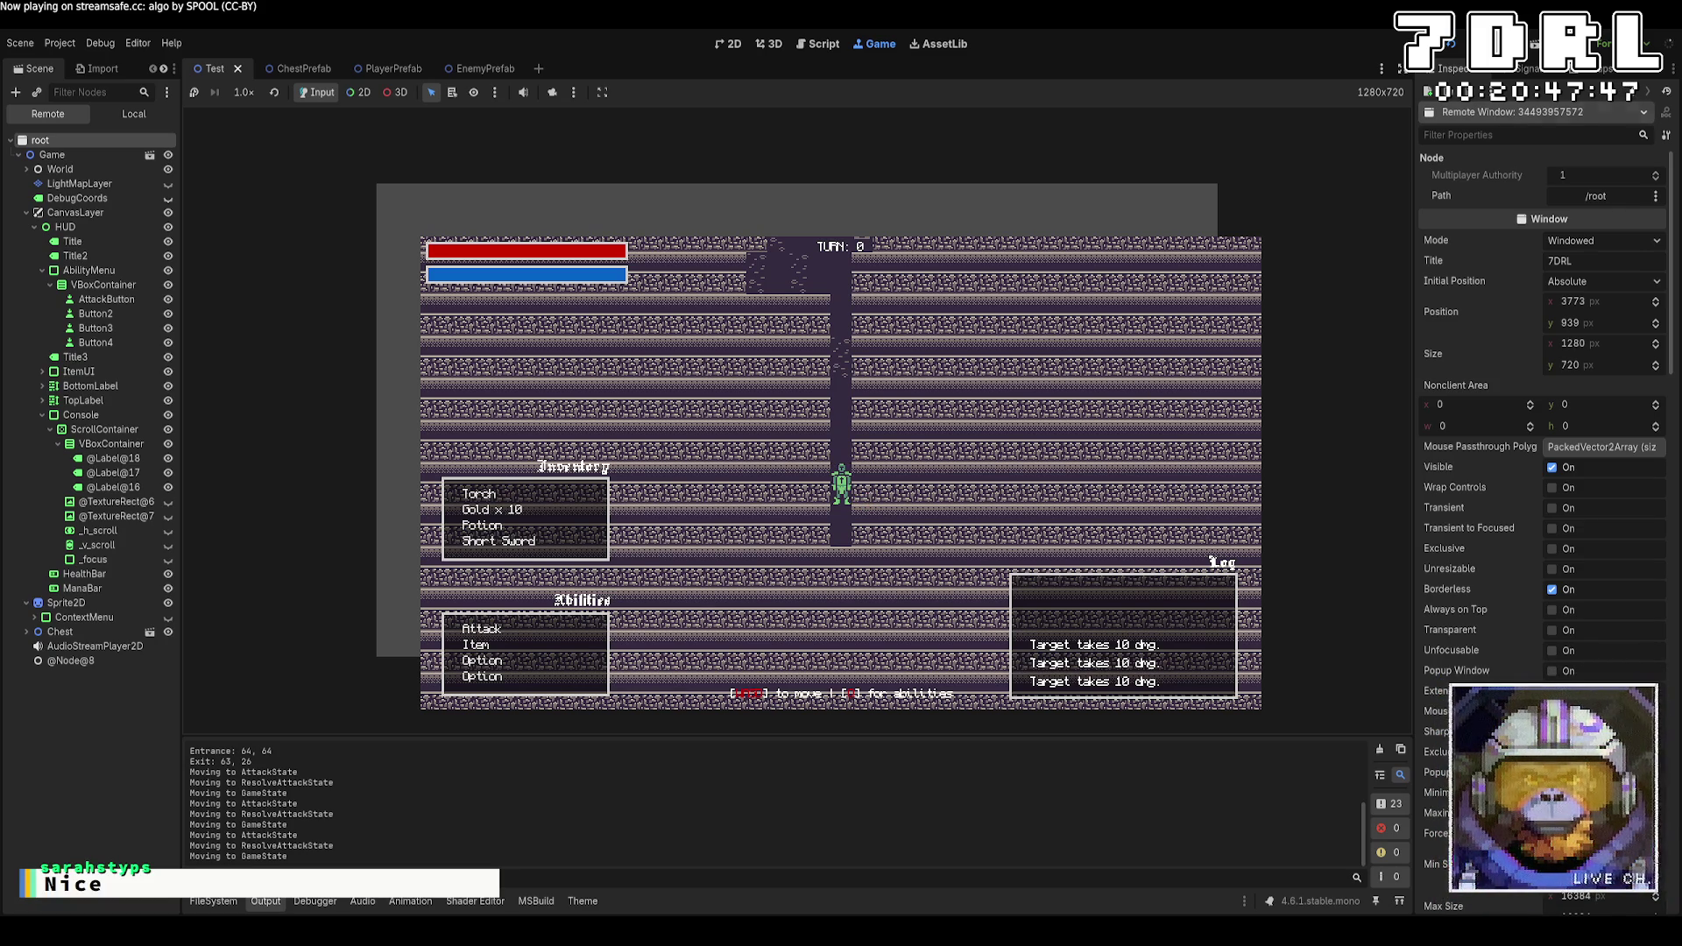
key(F8)
key(alt+Tab)
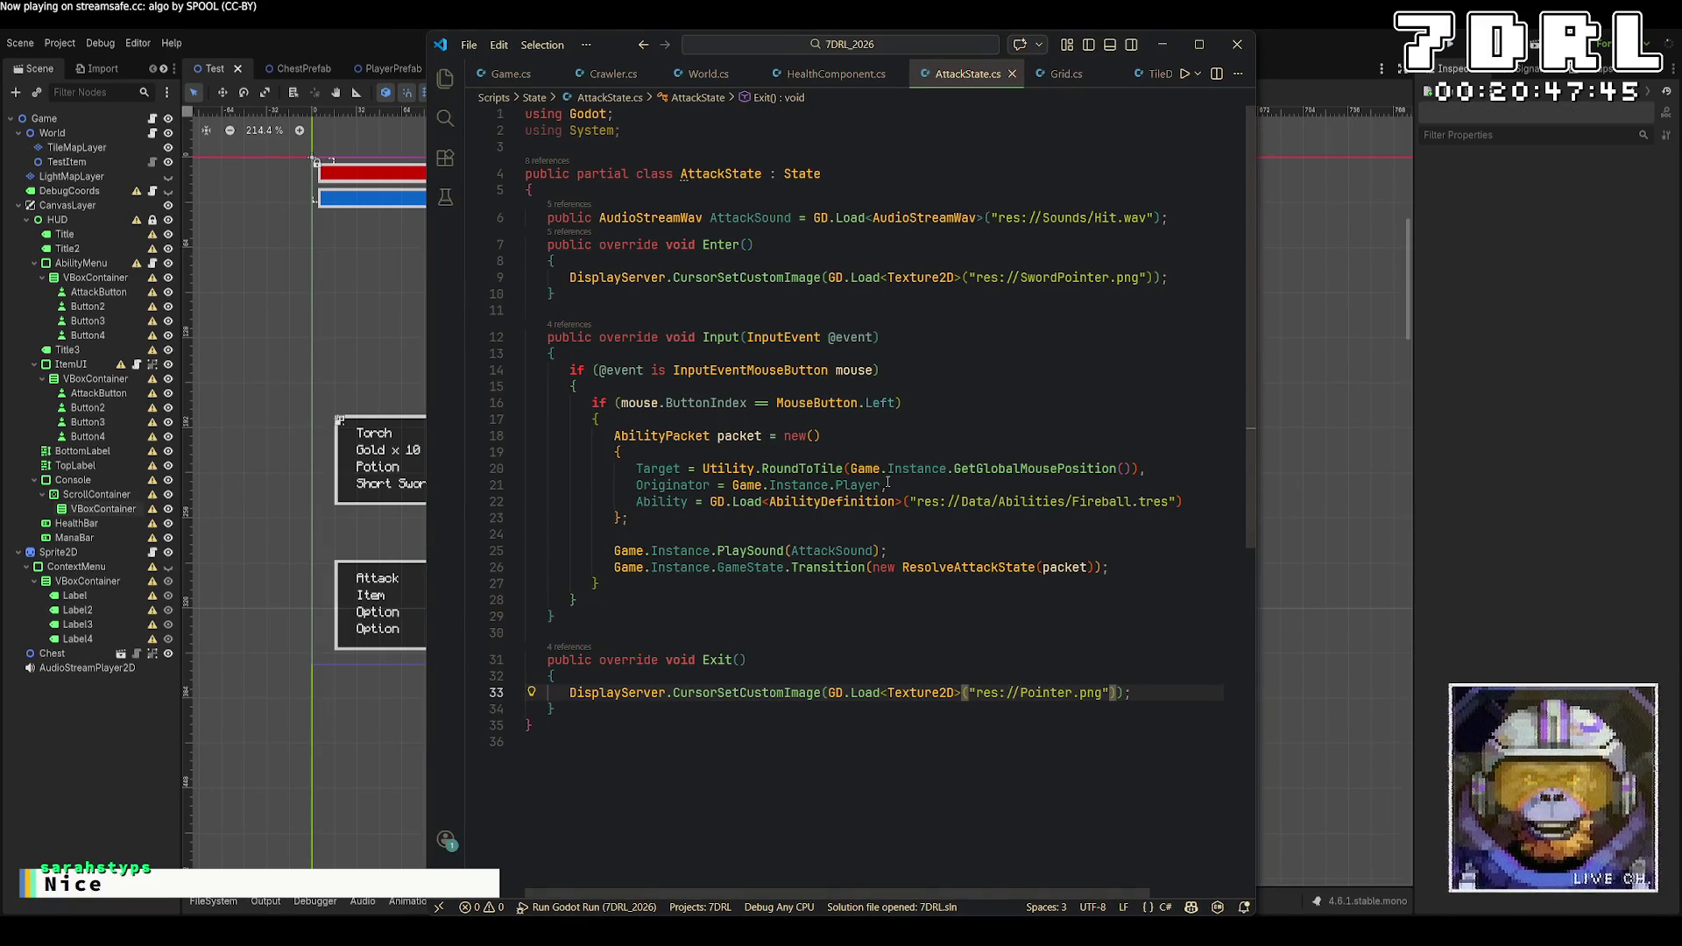
Open Game.cs and insert a new first line in the PlaySound method
key(ctrl+Tab)
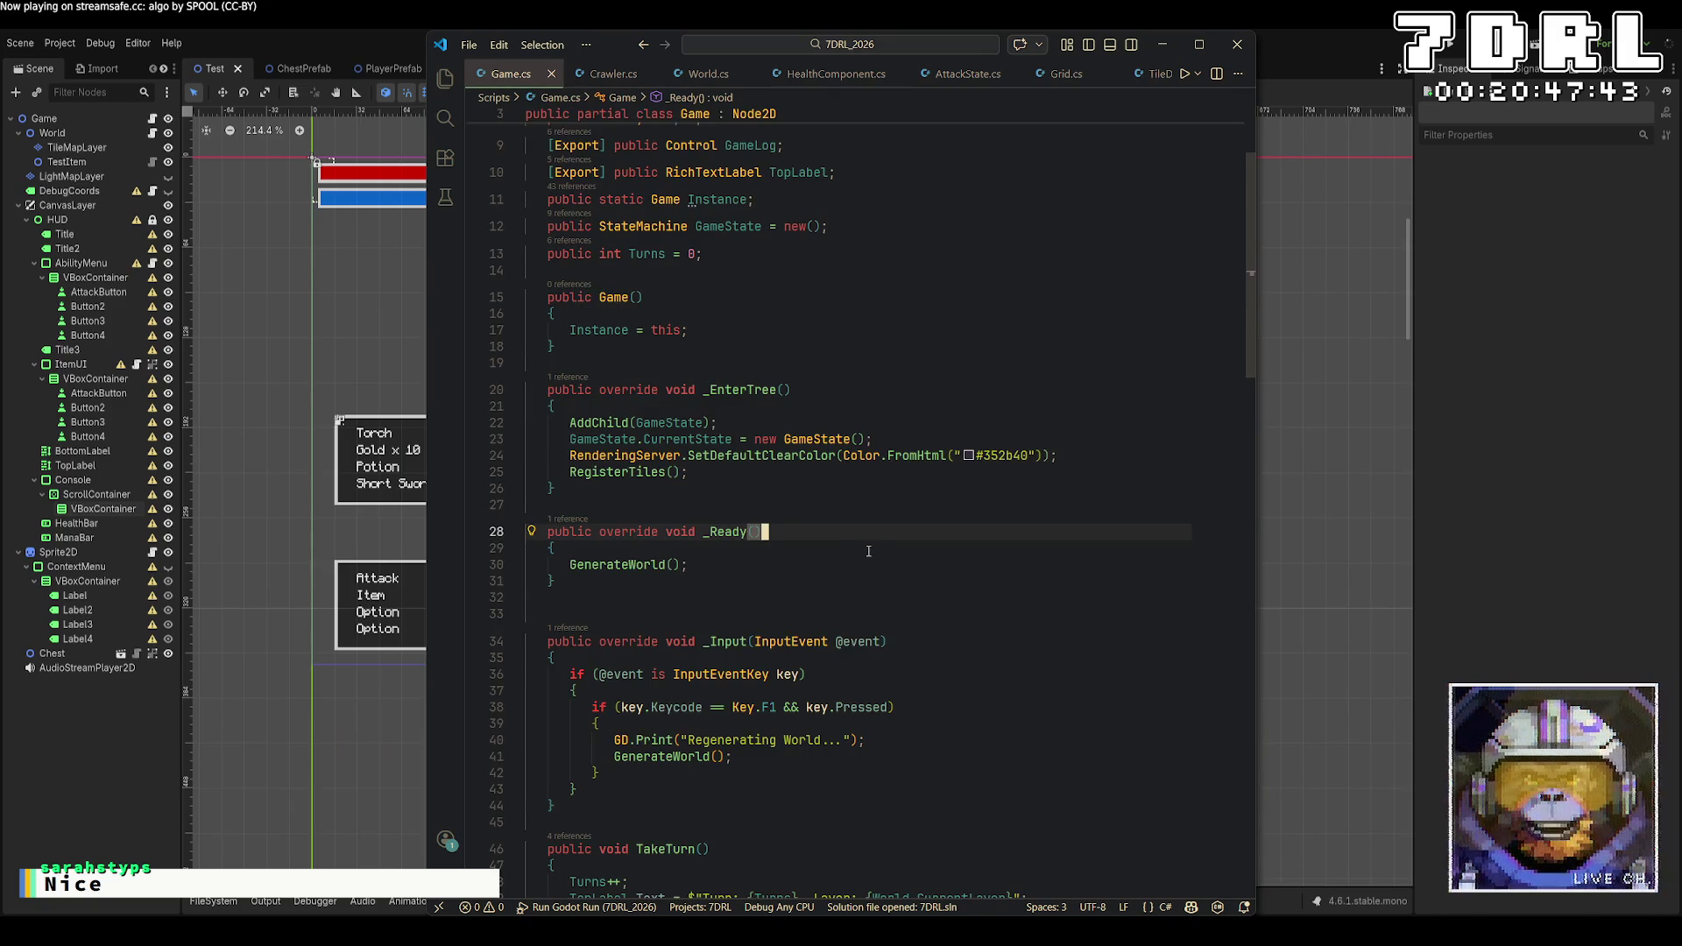
scroll(926, 433, down, 10)
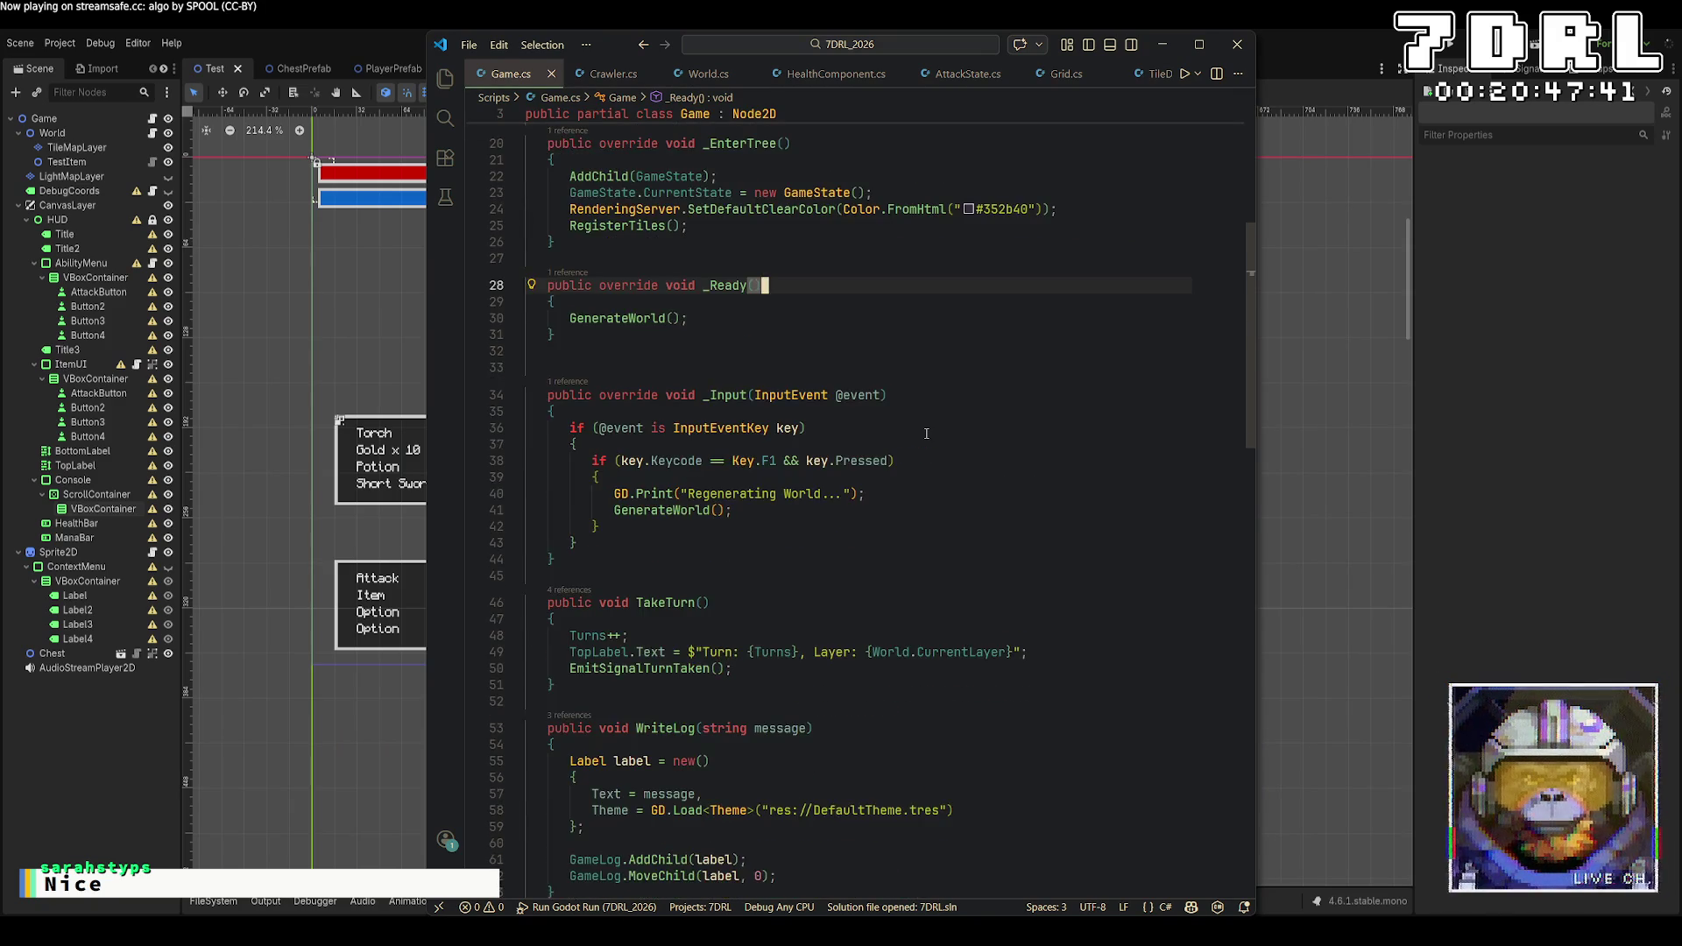
scroll(926, 433, down, 2)
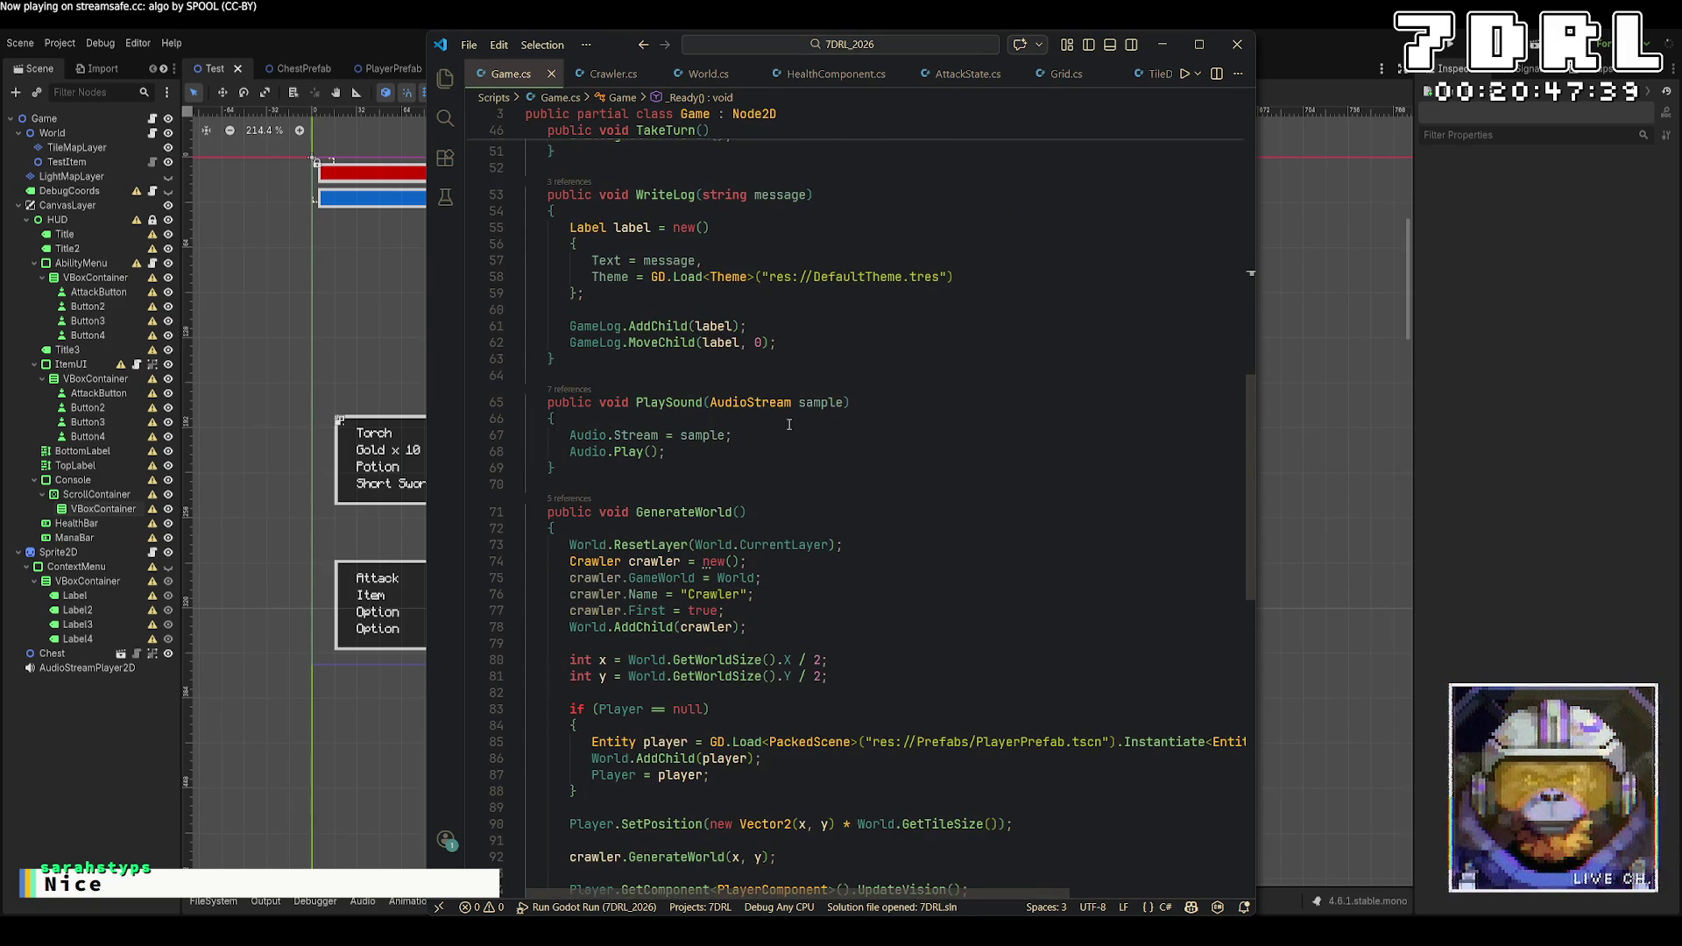
click(832, 419)
key(Return)
Write the guard 'if (Audio.Playing) return;' with autocomplete, fixing typos and extra brackets
text(if ()
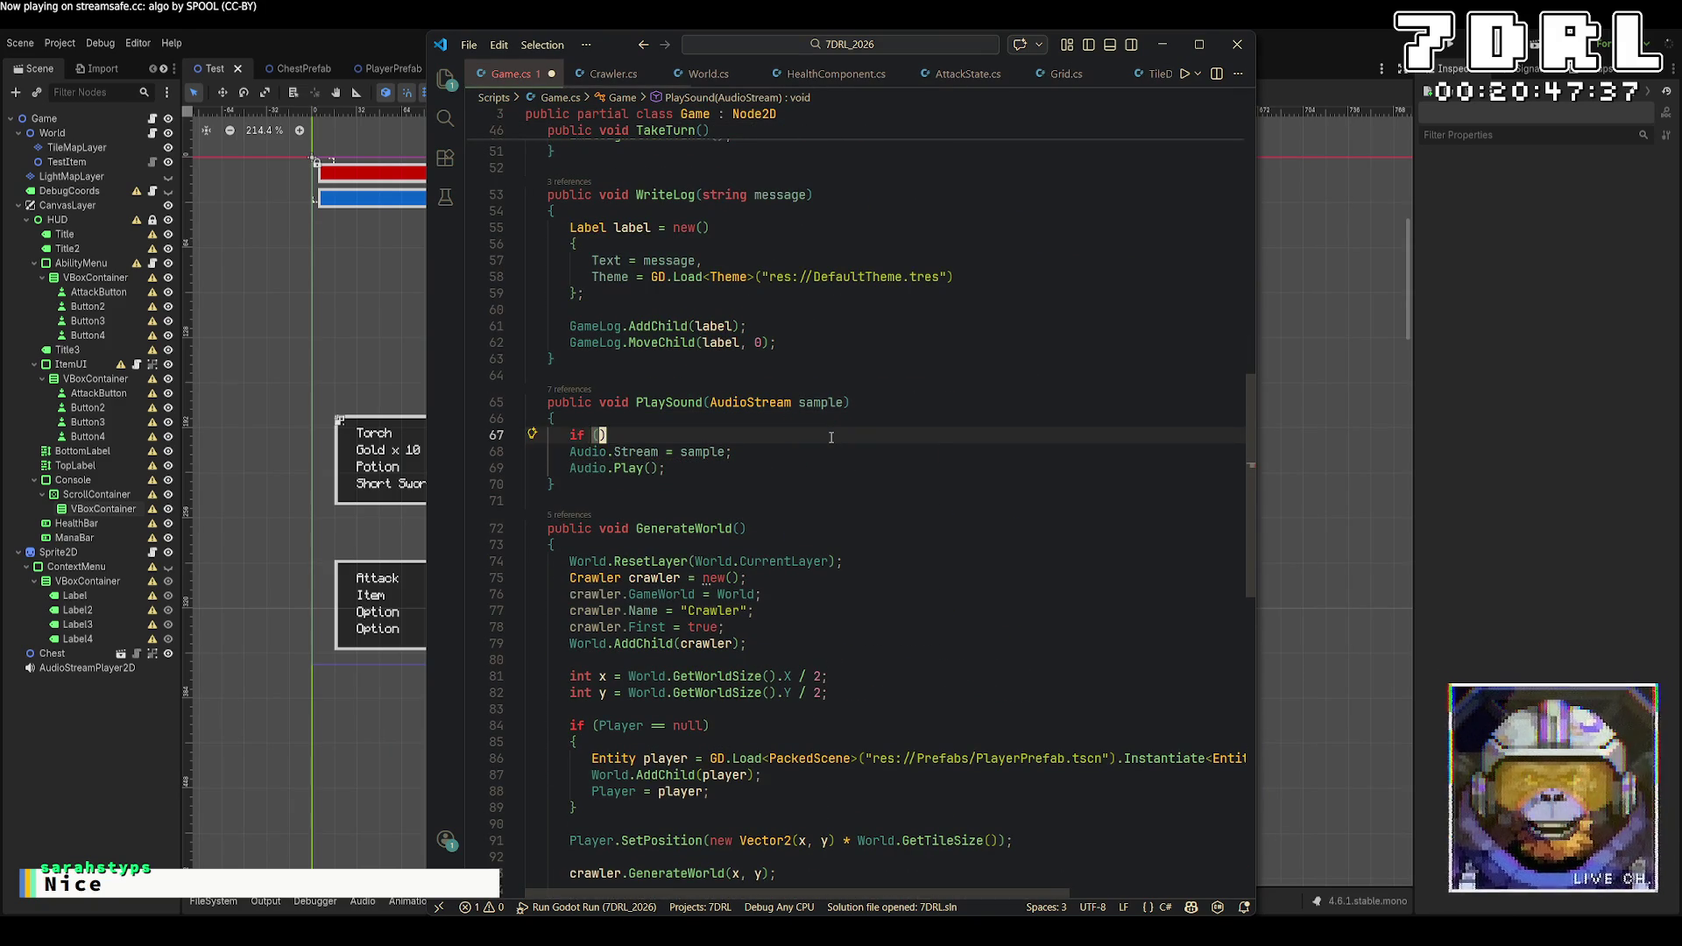
text(Audio.ispl)
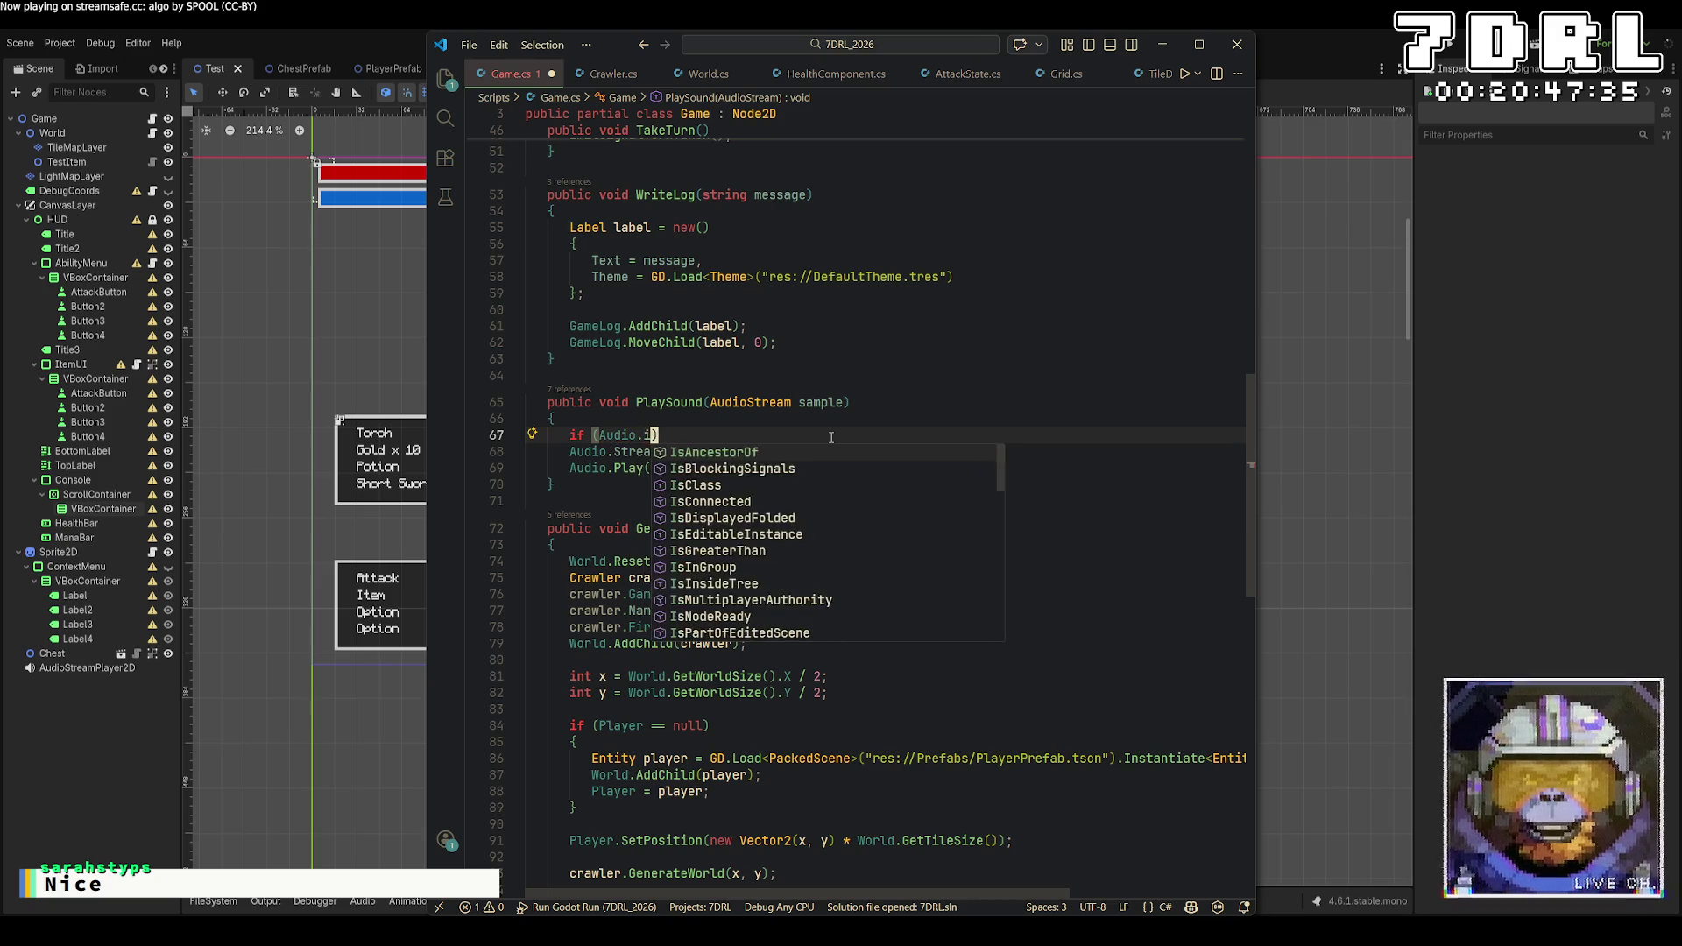
text(a)
key(BackSpace)
key(BackSpace)
key(BackSpace)
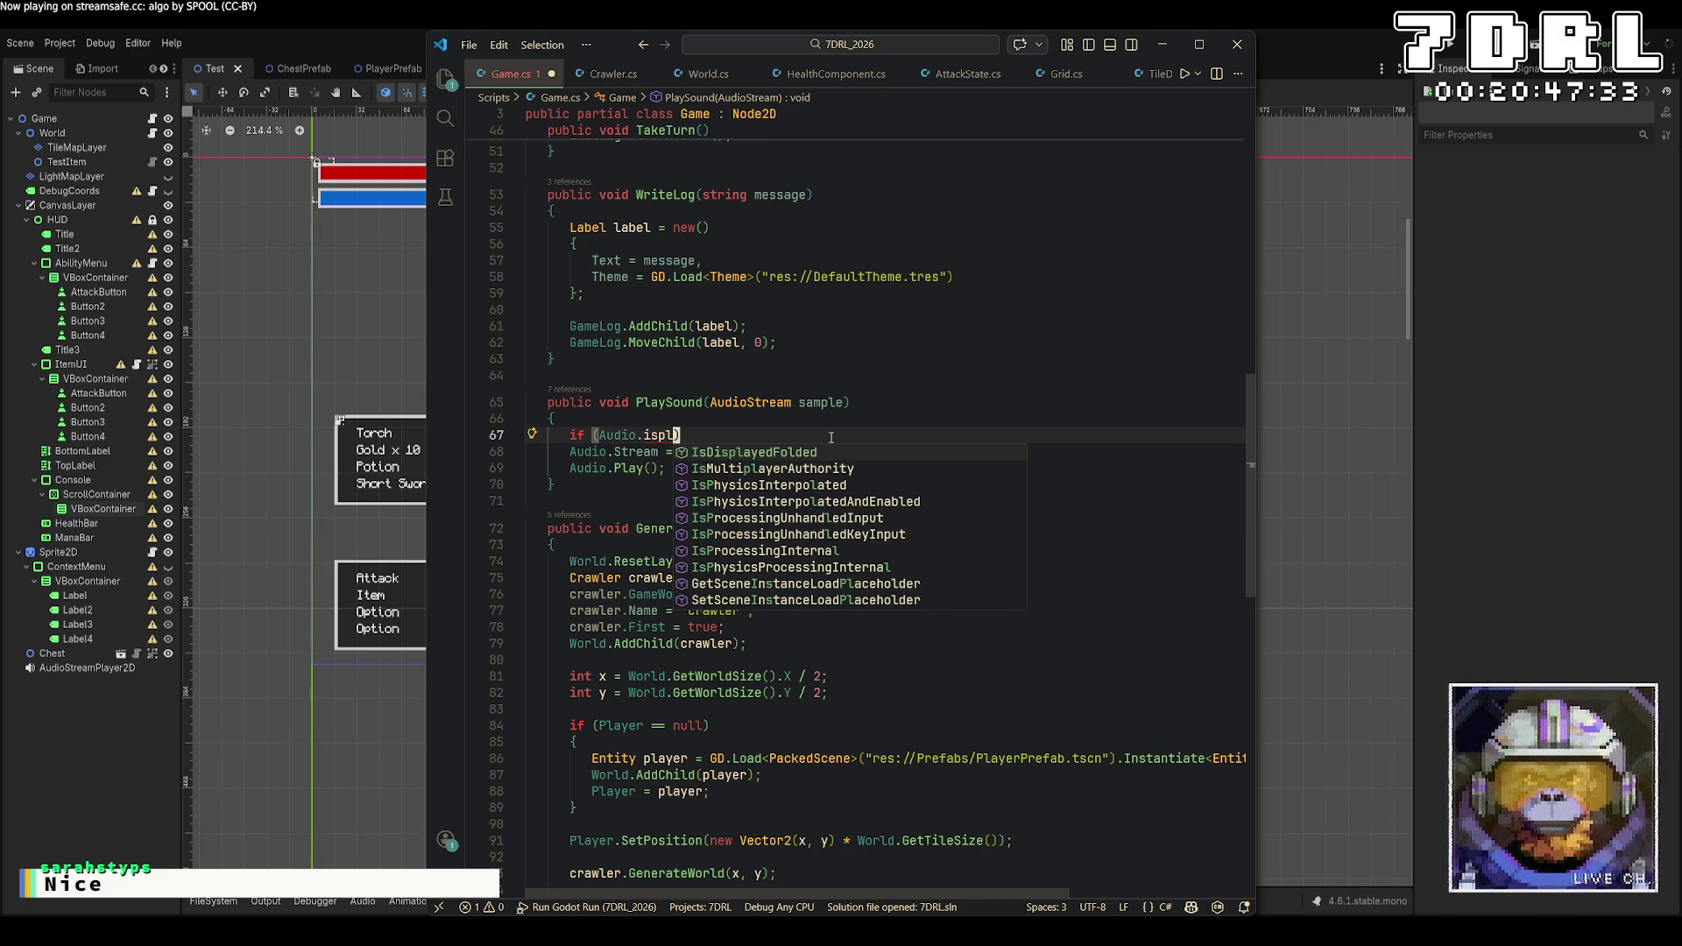
text(play)
key(Down)
key(Down)
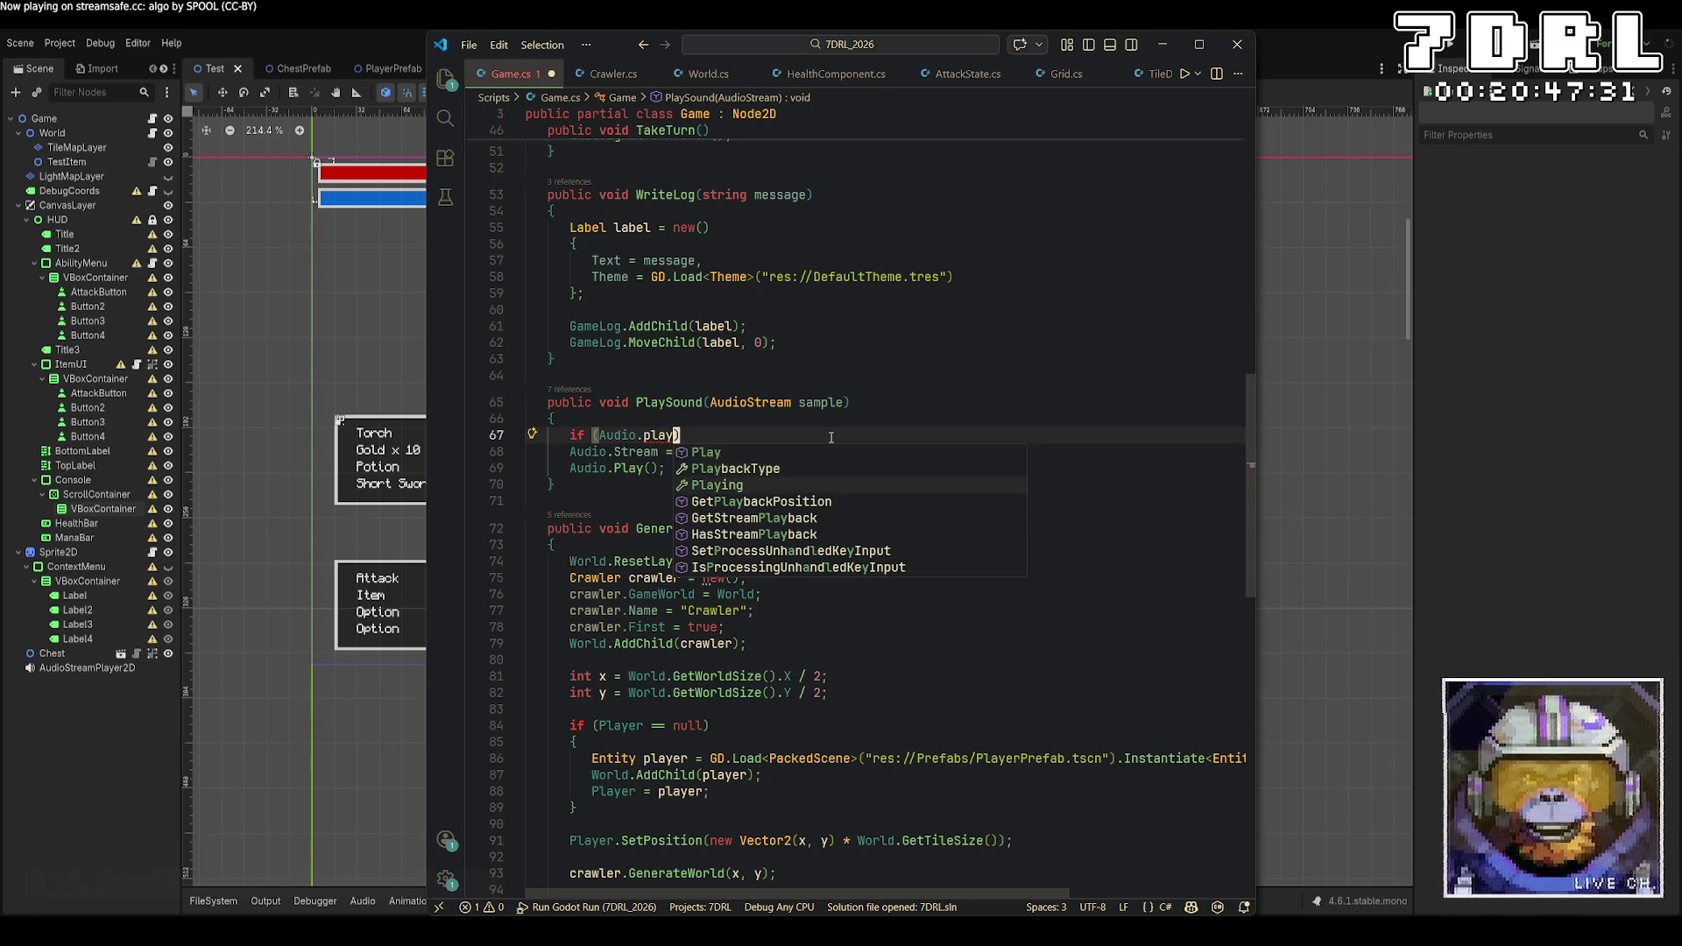
key(Tab)
text(()) re)
key(Down)
key(Tab)
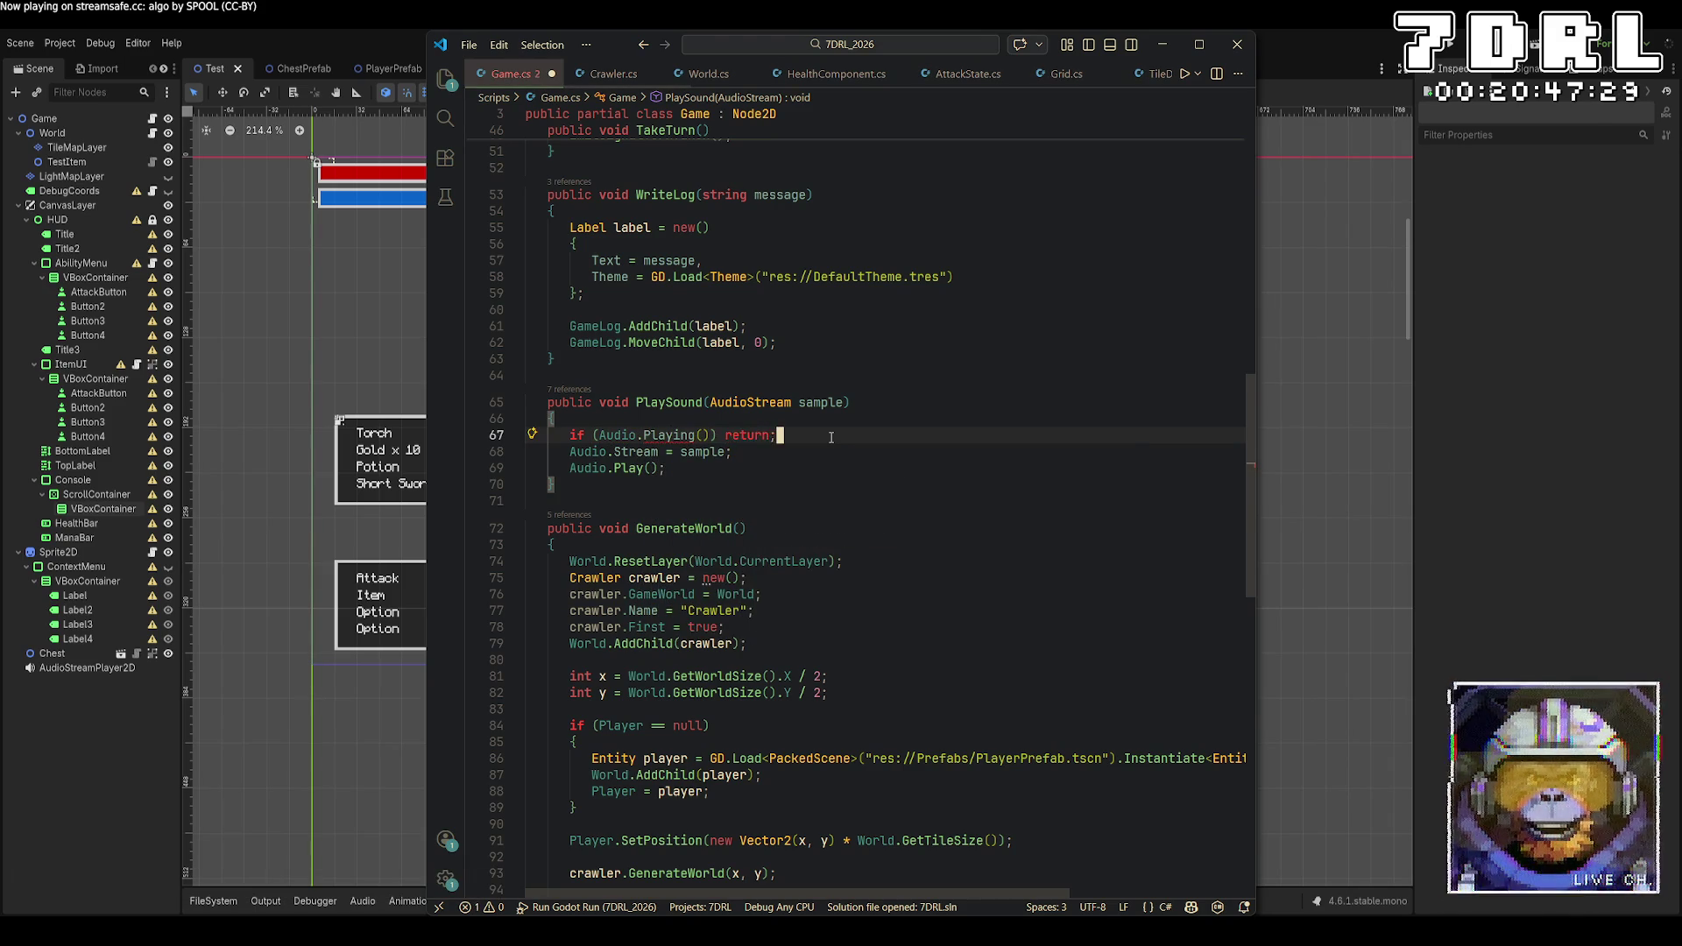
key(Left)
key(Left)
key(Left)
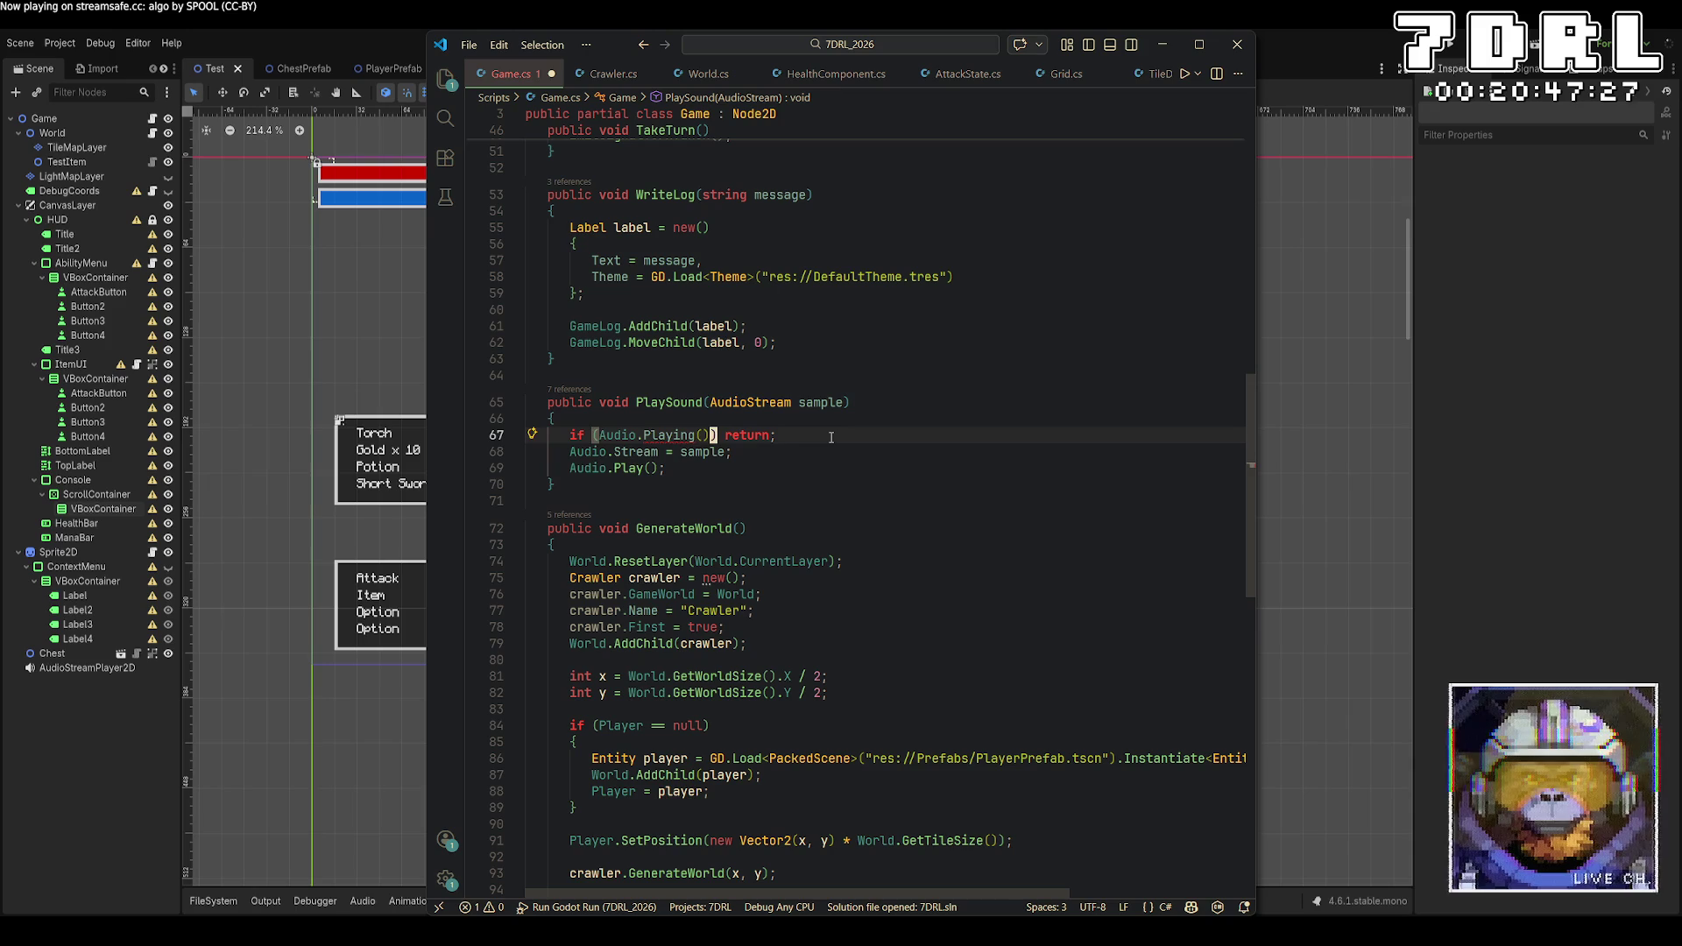
key(BackSpace)
key(BackSpace)
Rebuild and run the game, then walk the player up toward the demons
click(1461, 51)
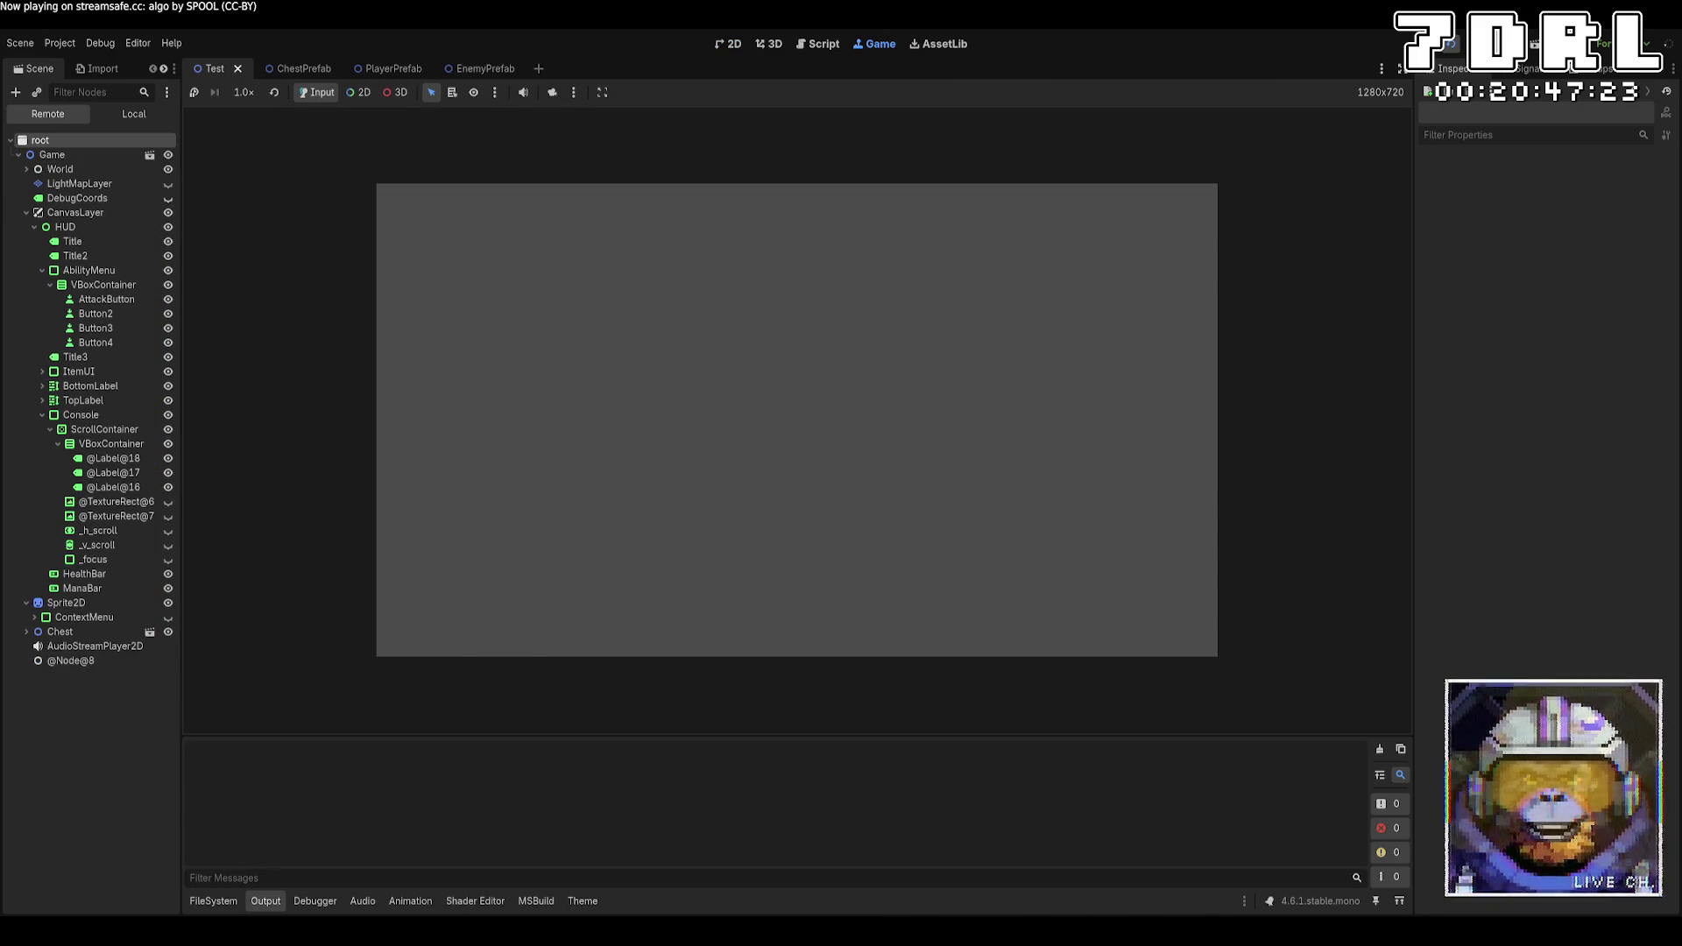
key(a)
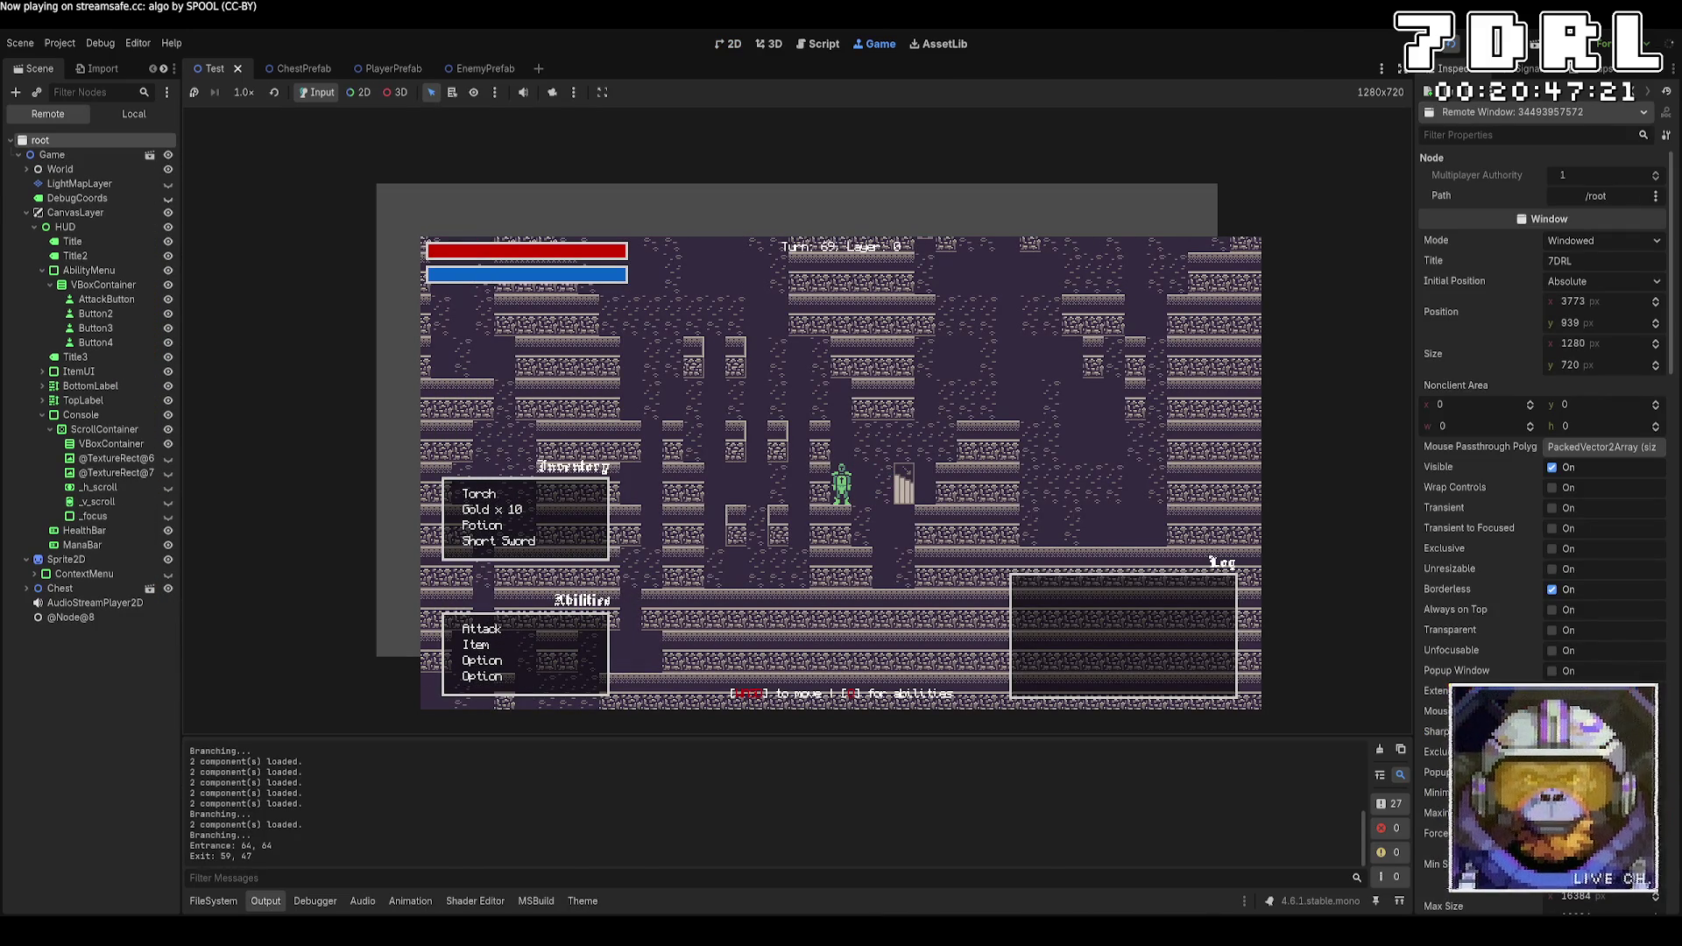
key(w)
key(w)
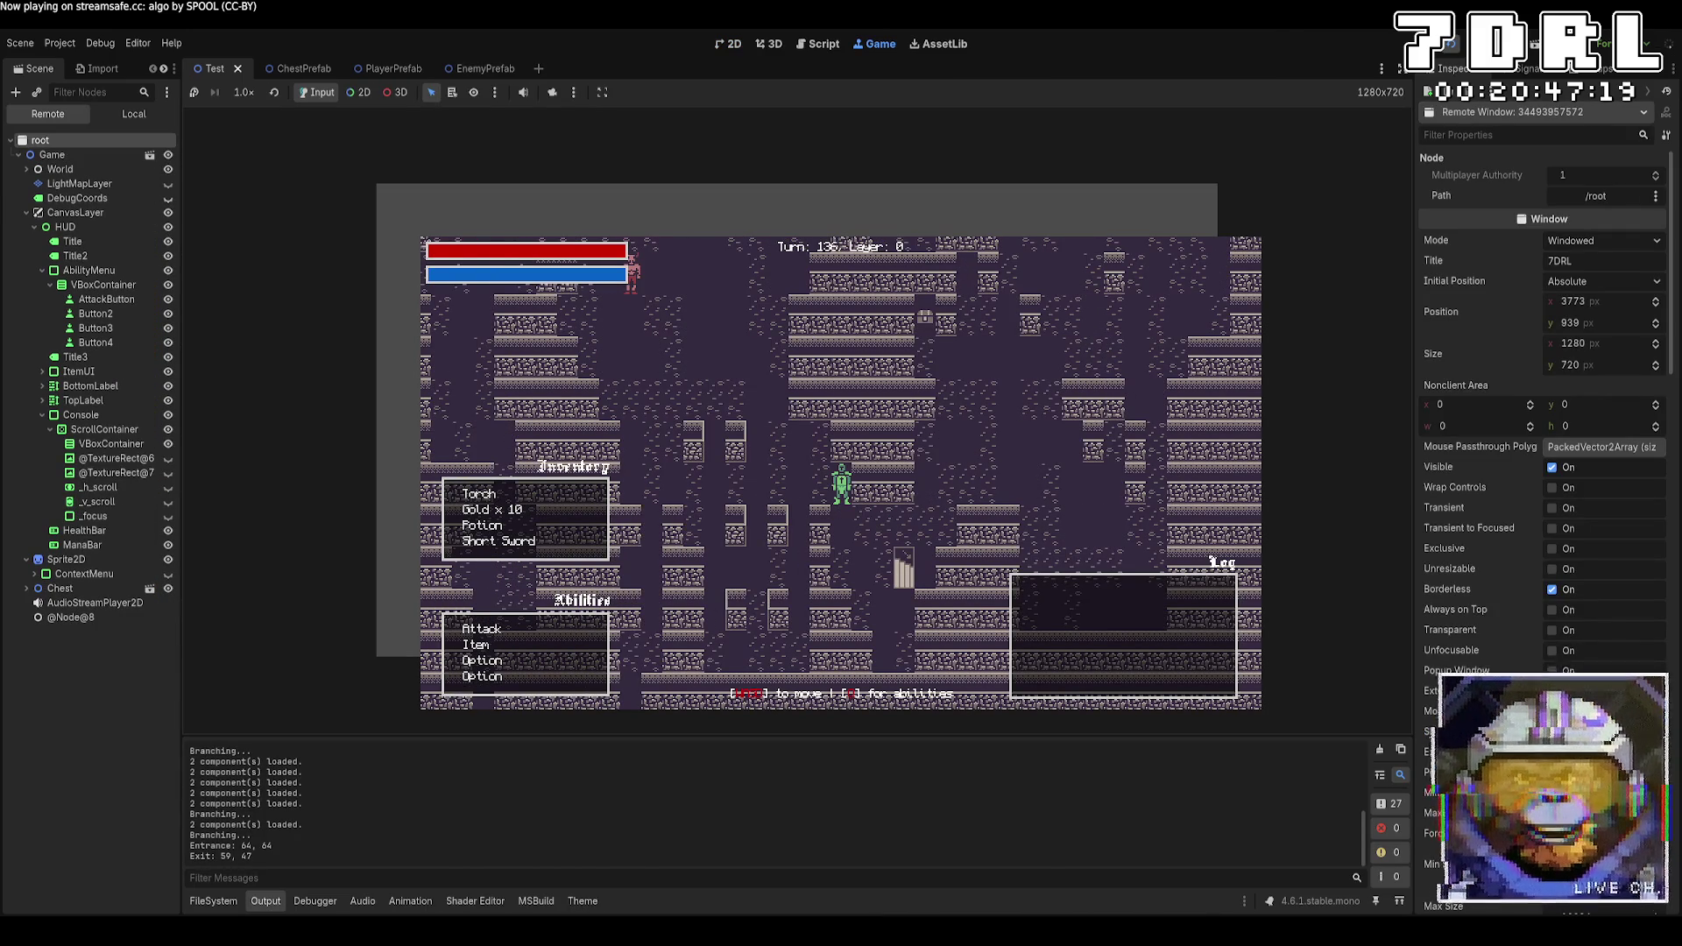
key(w)
key(w)
key(w)
key(a)
key(a)
key(a)
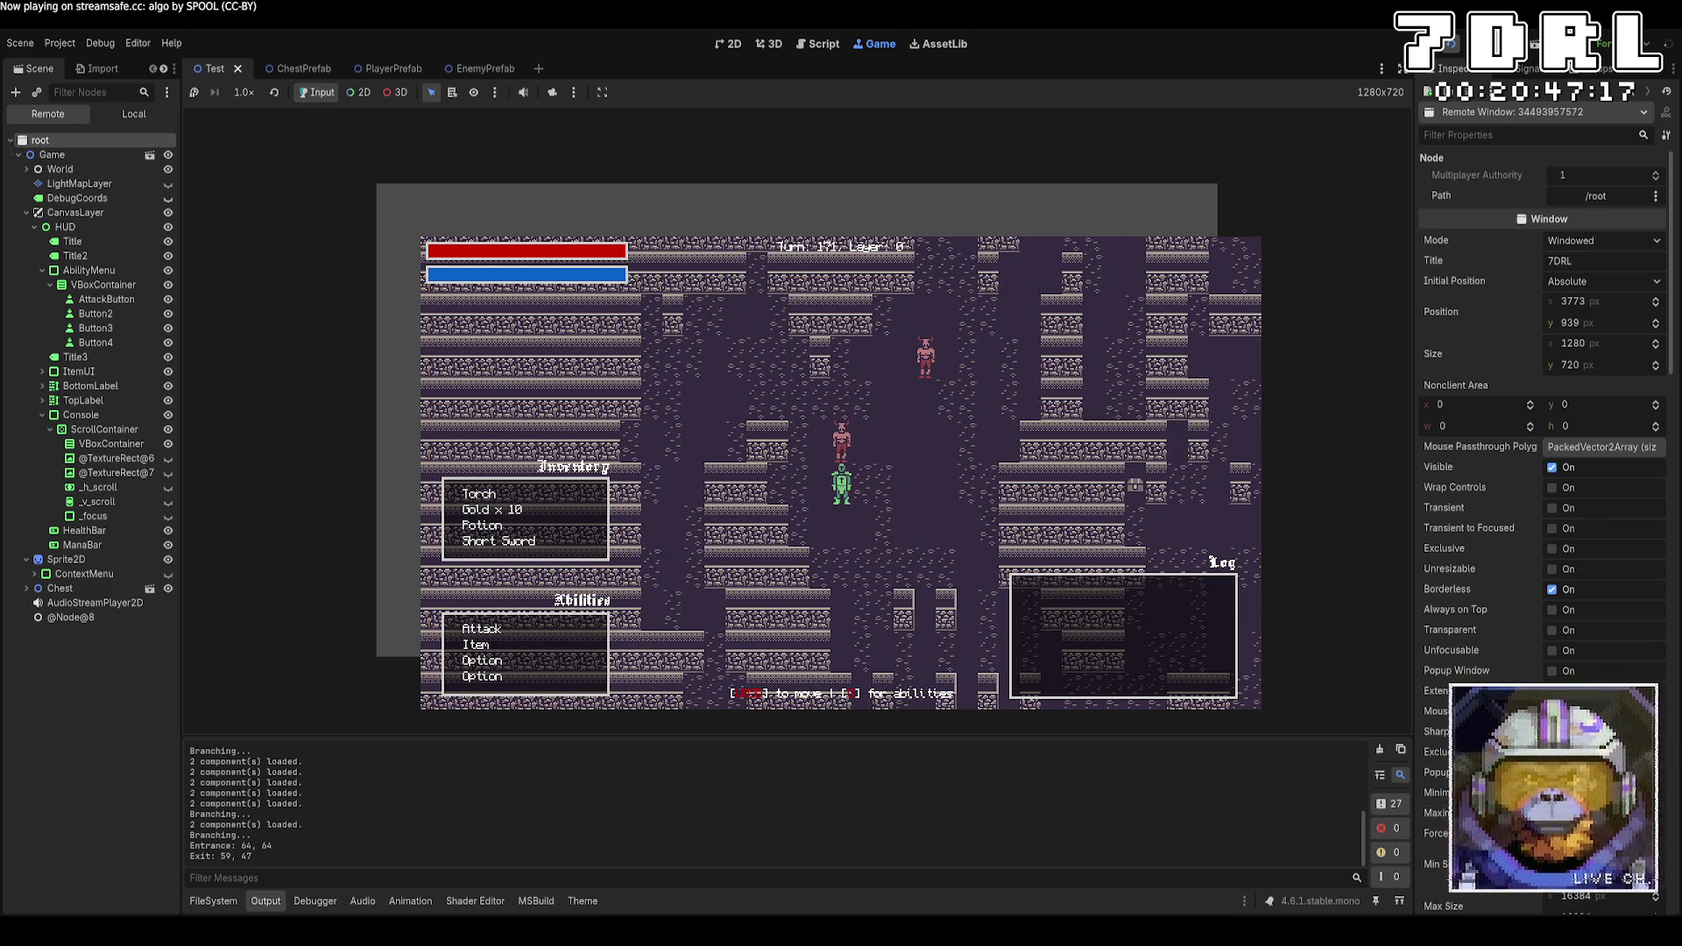
key(d)
key(d)
key(d)
key(w)
key(w)
key(w)
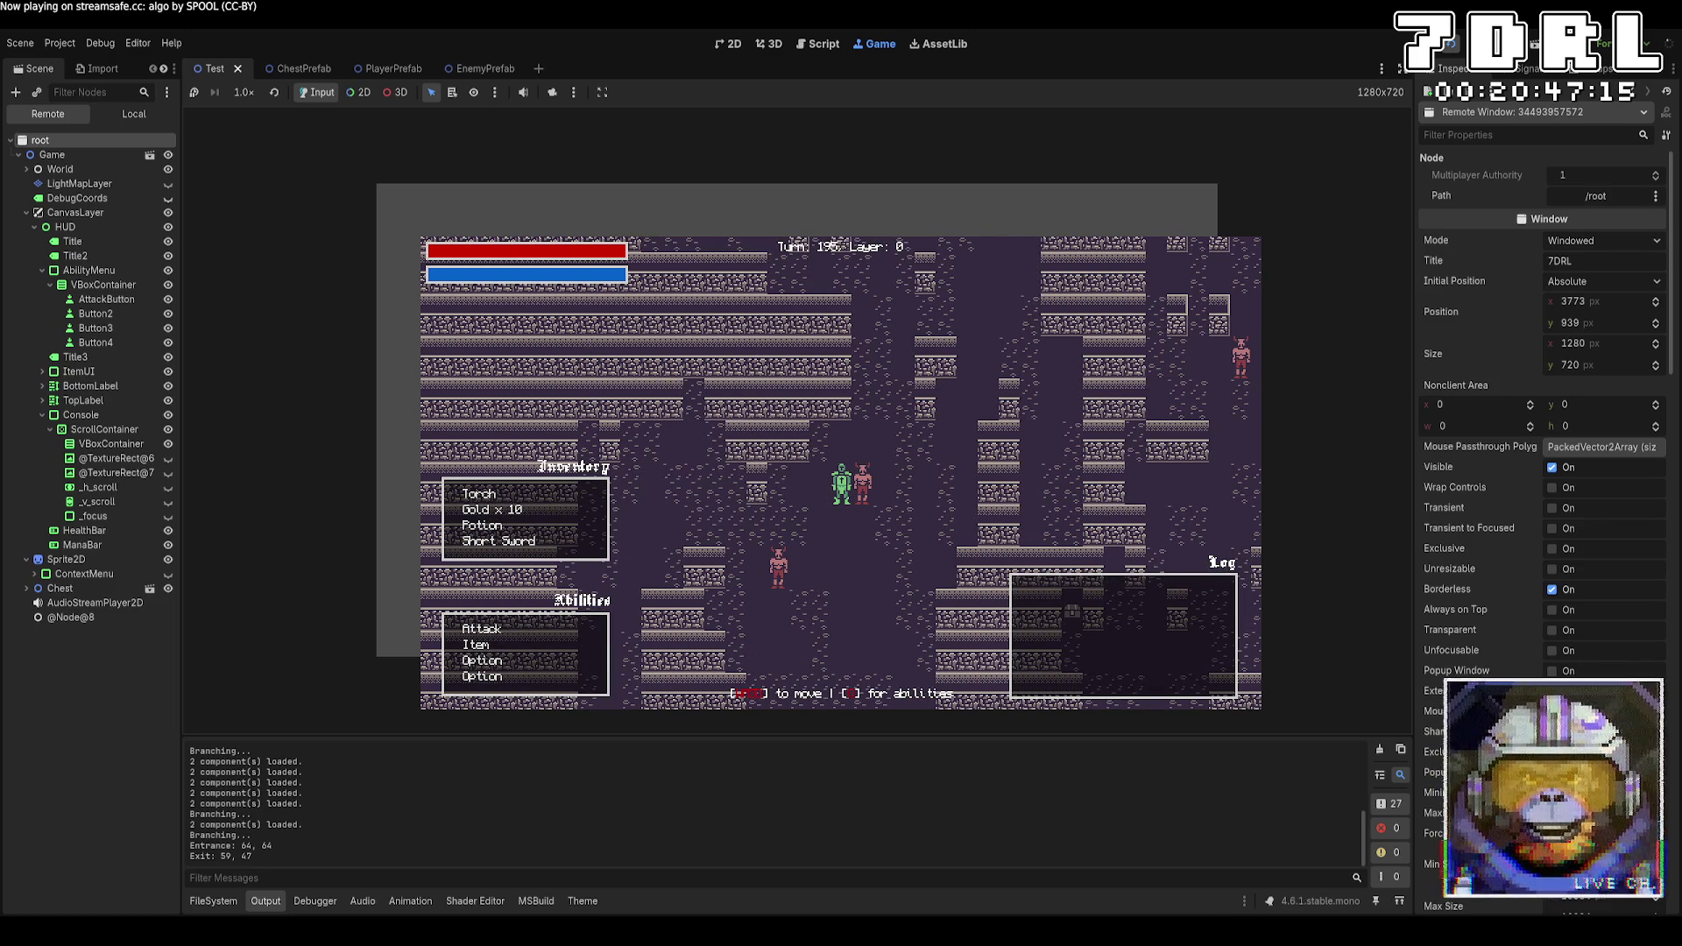
Select Attack from the abilities list and strike the Minotaur repeatedly until it dies
key(Down)
key(Down)
key(Down)
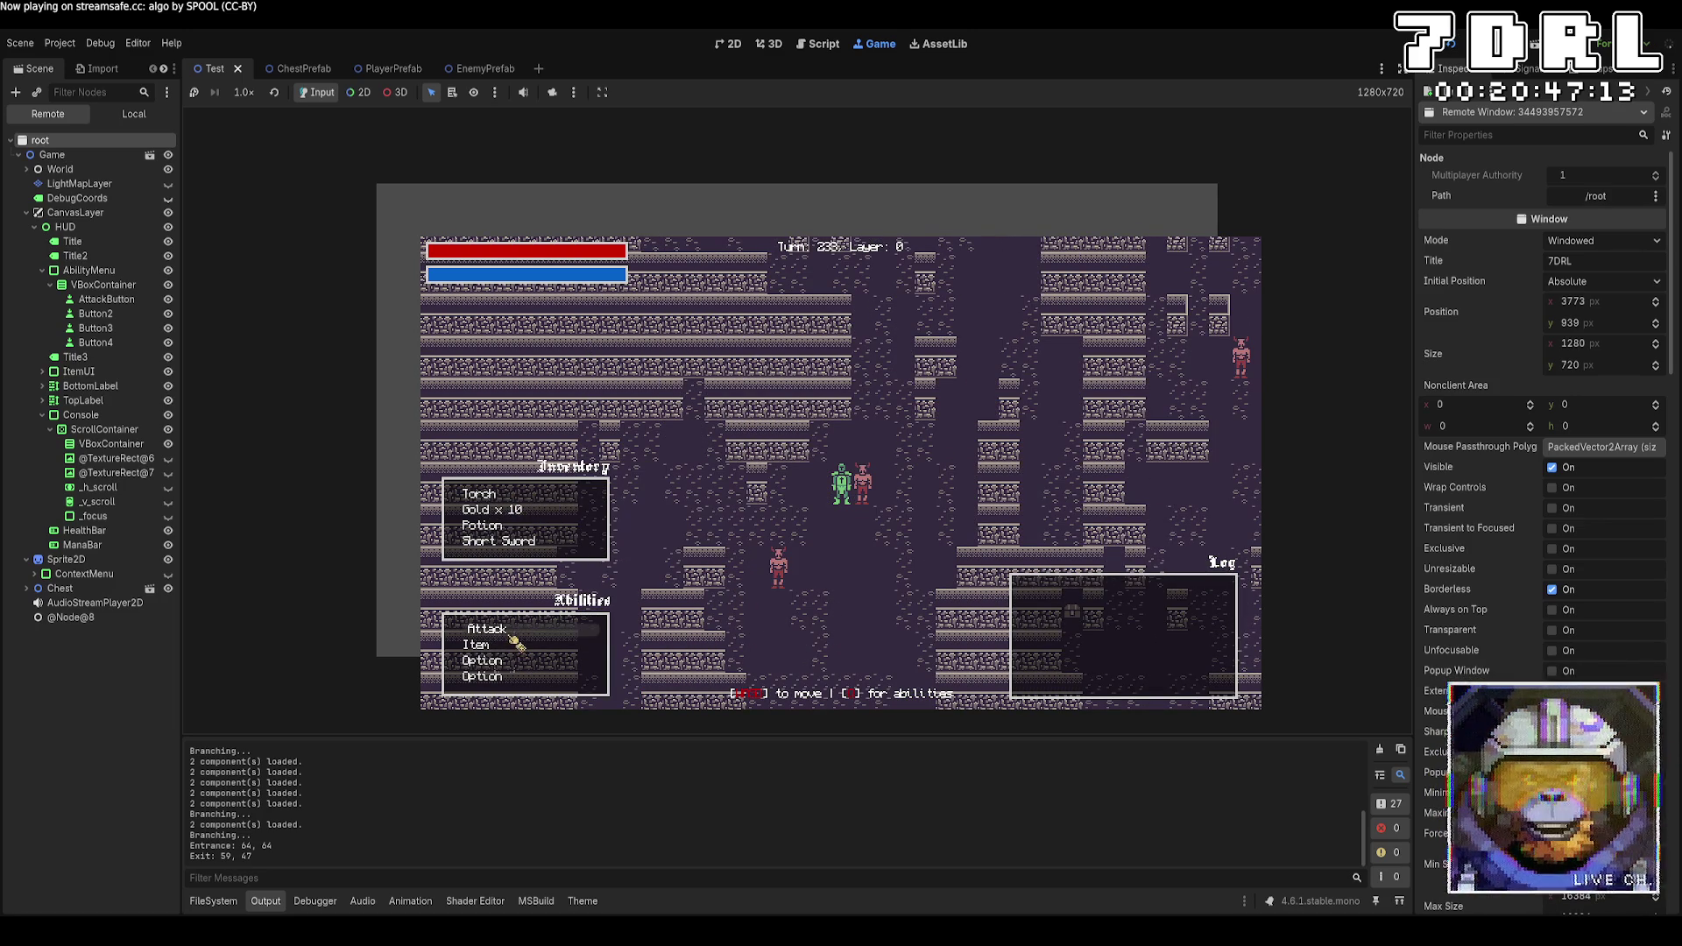
key(Return)
click(885, 501)
click(565, 631)
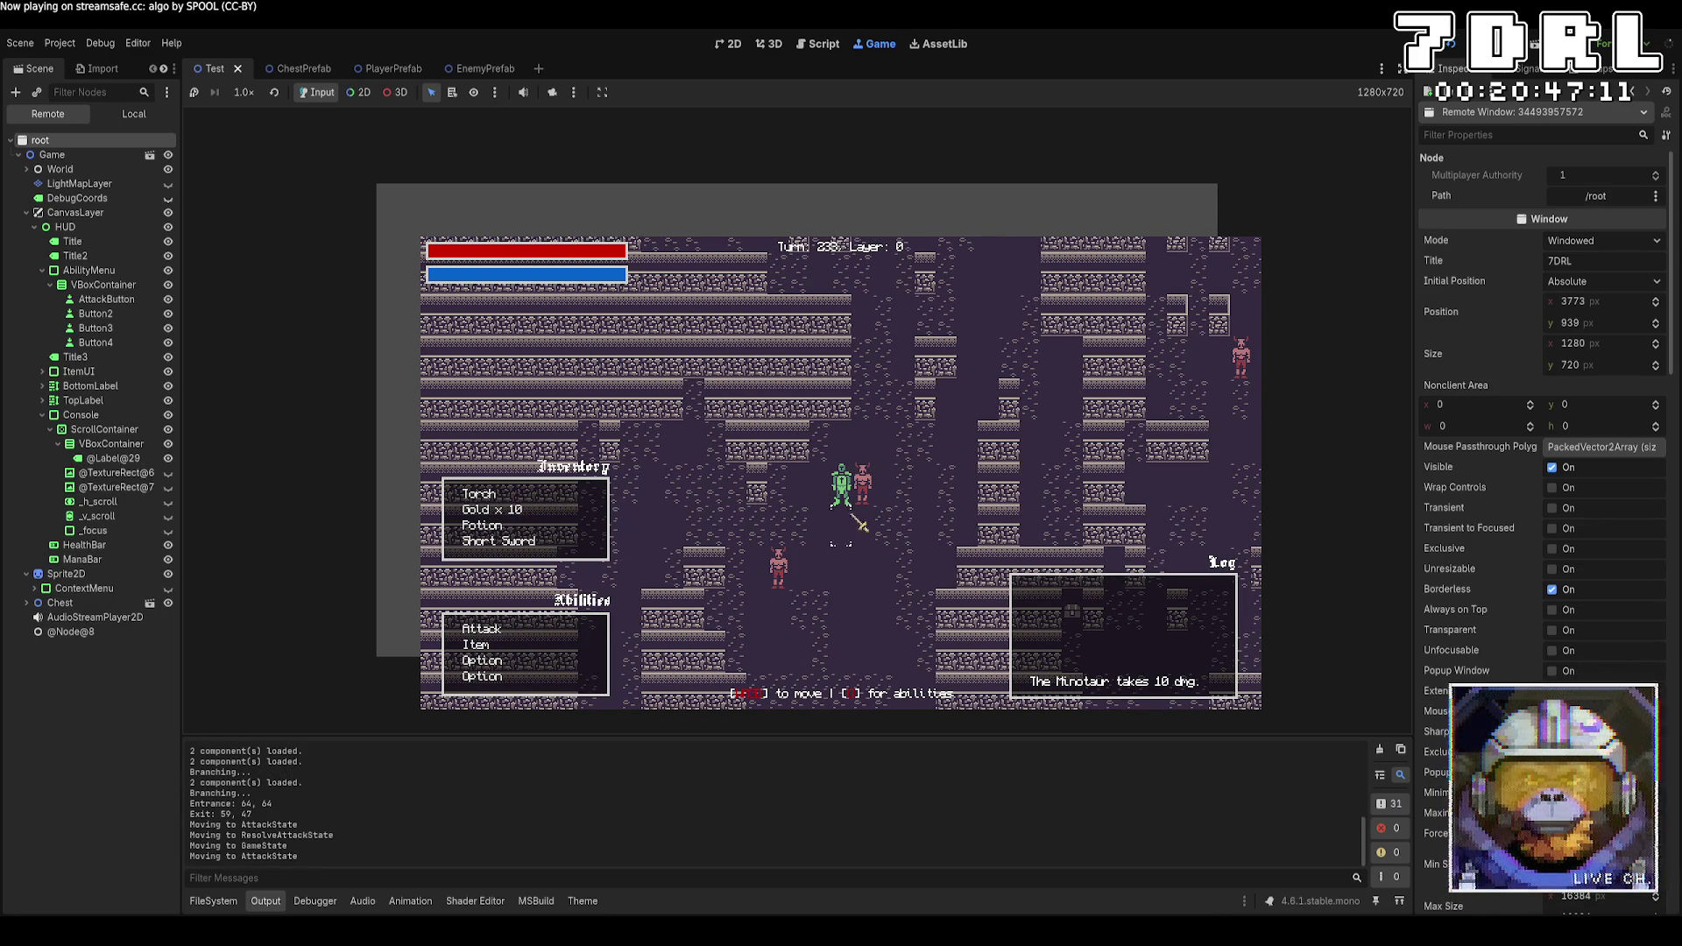
click(873, 497)
click(565, 631)
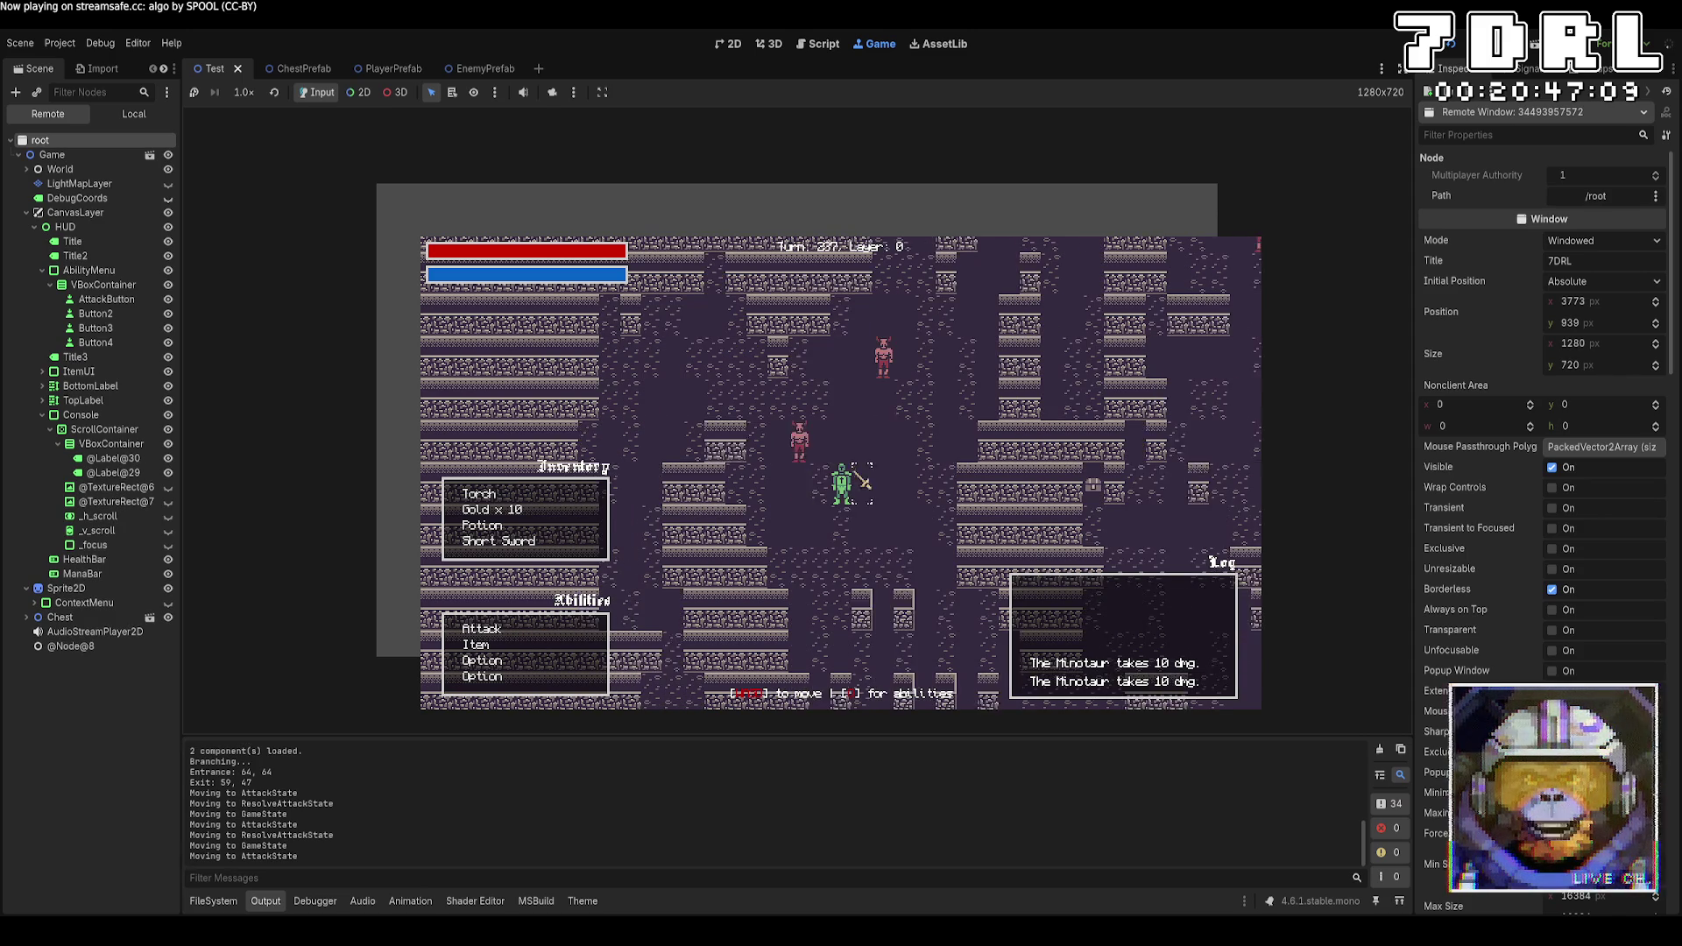
click(820, 484)
click(565, 631)
click(820, 484)
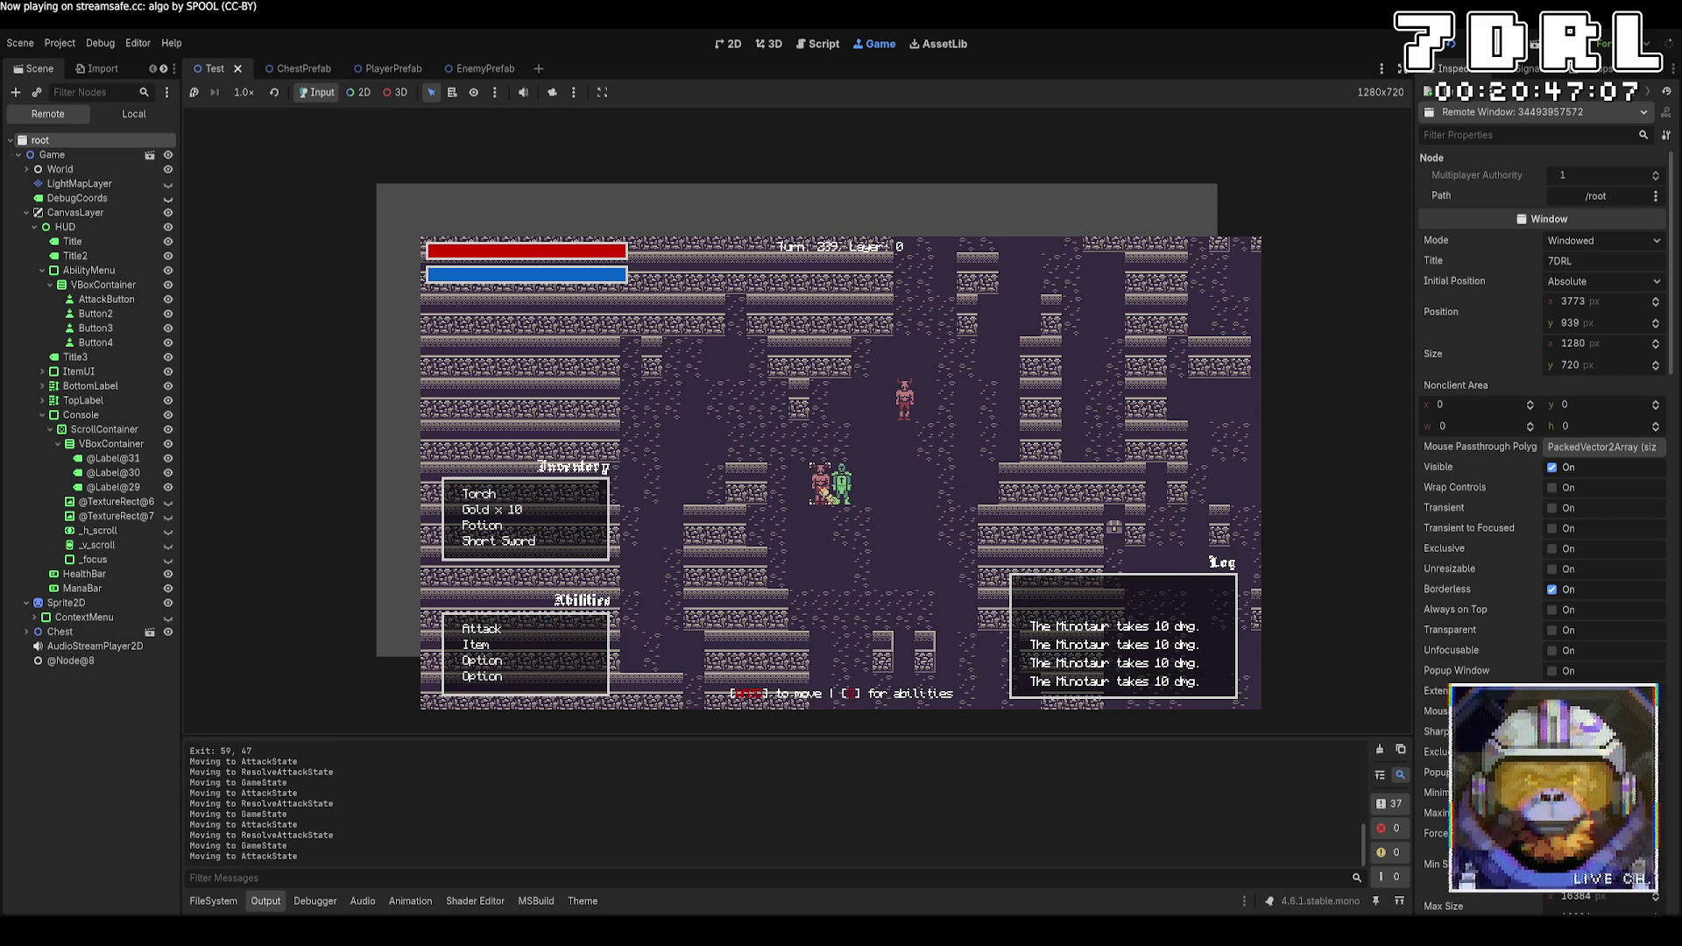
click(578, 629)
click(828, 498)
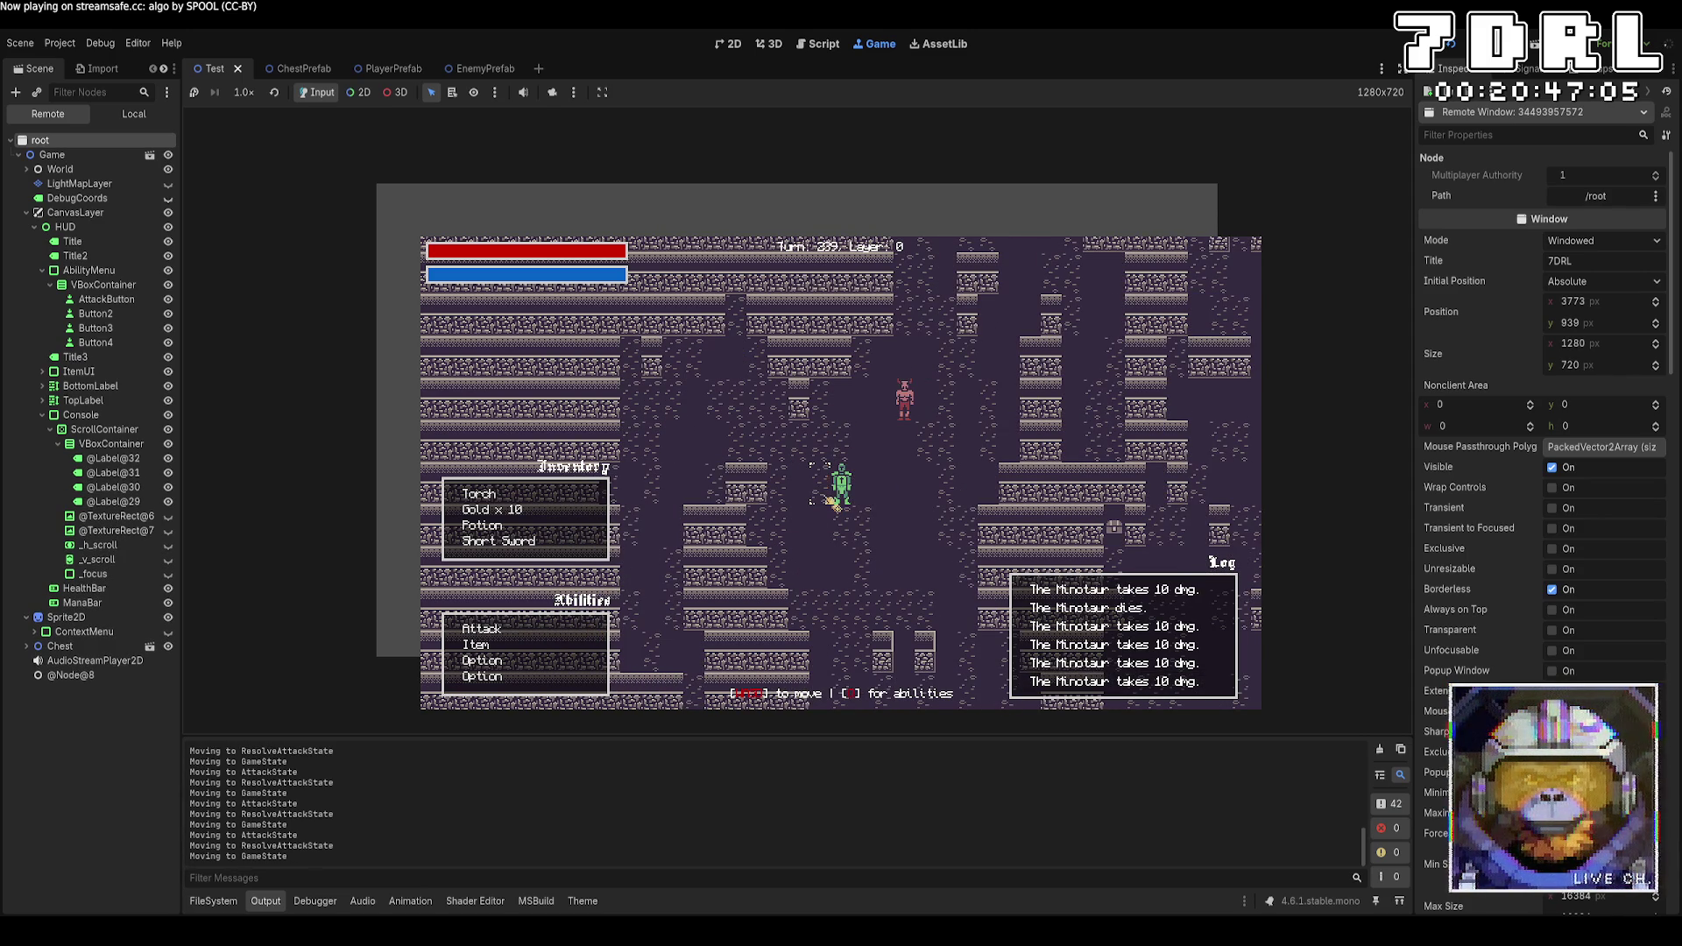
Keep attacking the next adjacent minotaur with repeated Attack selections
click(525, 629)
click(841, 500)
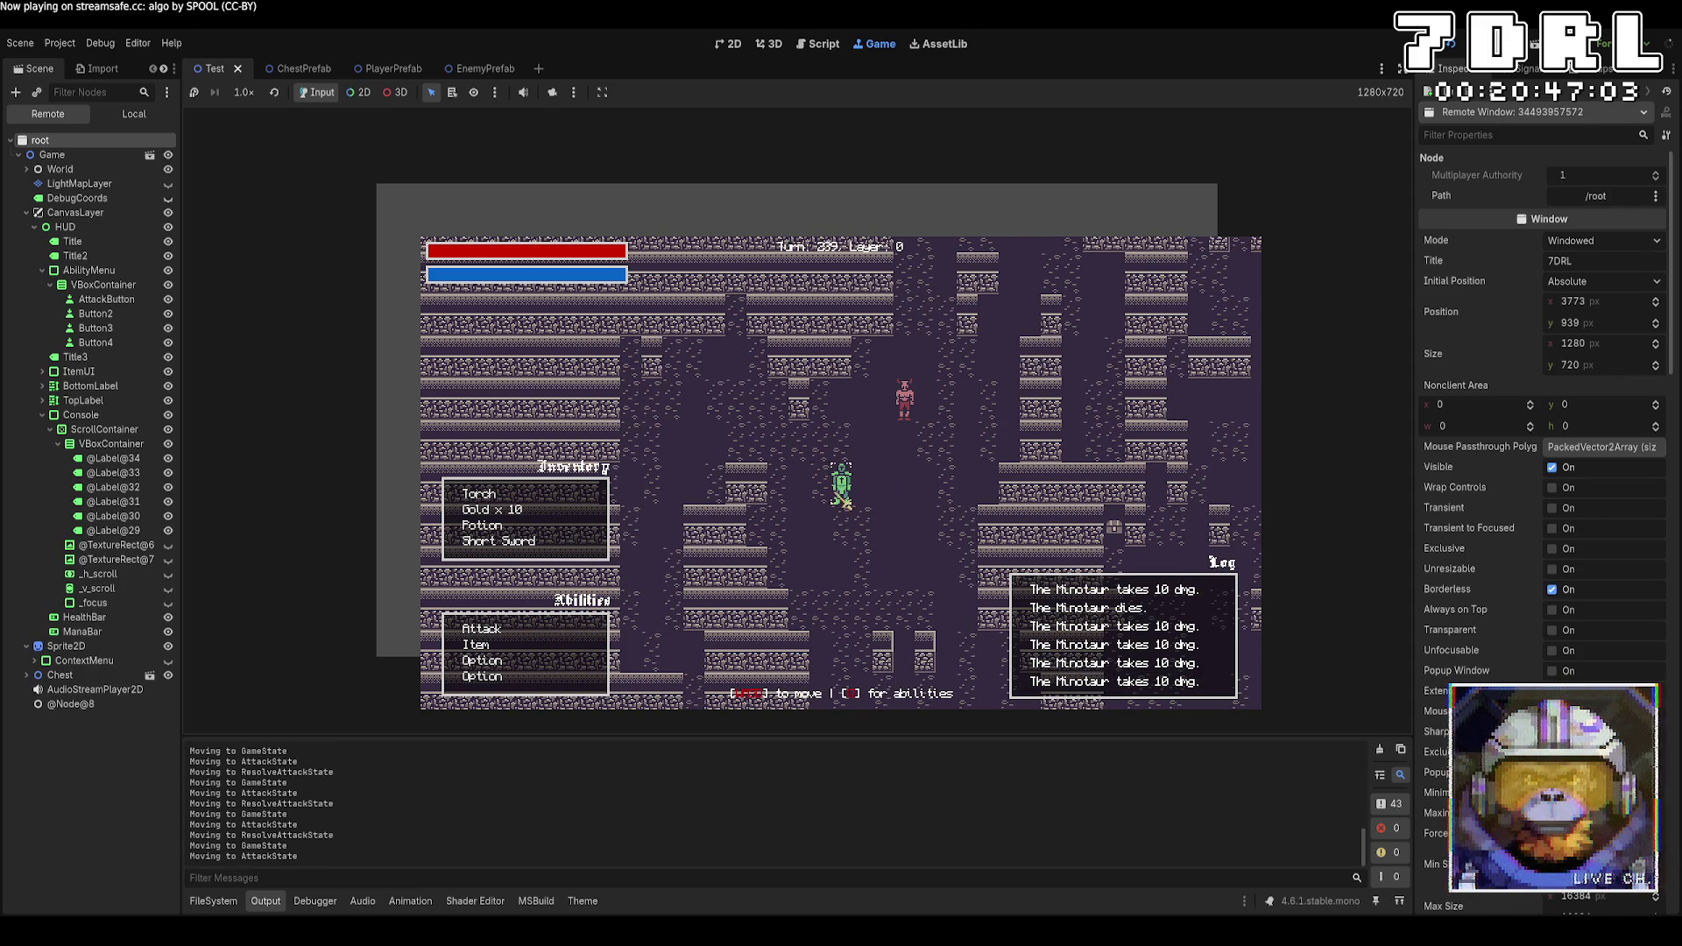
click(525, 630)
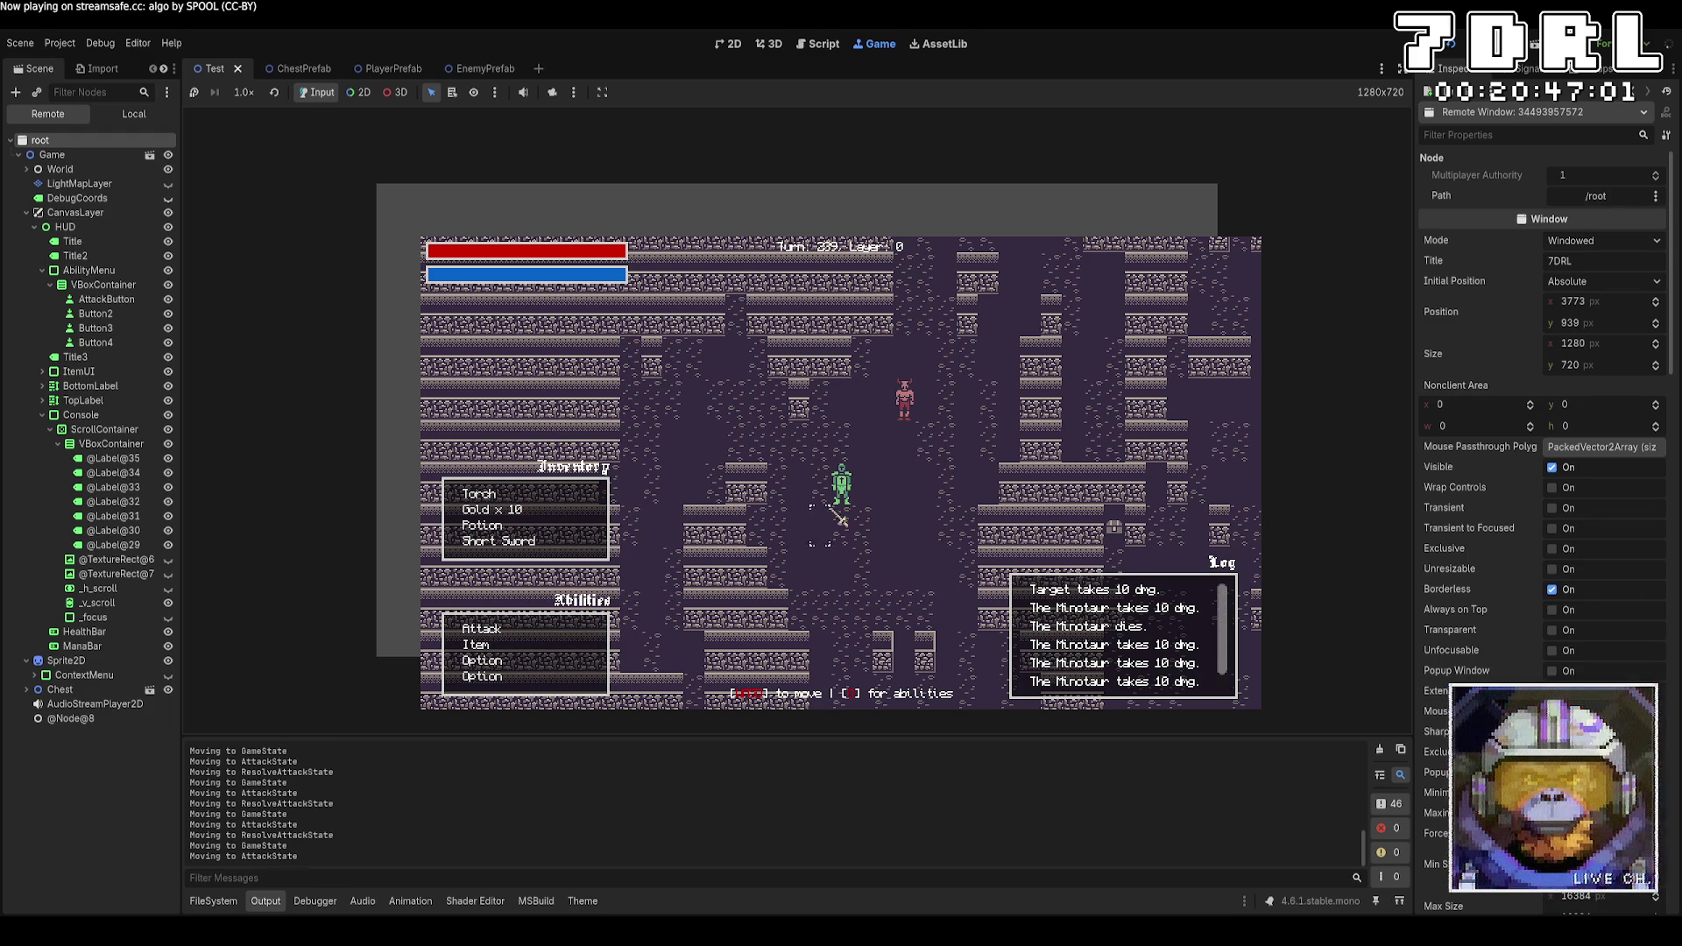
click(848, 500)
click(556, 631)
click(846, 498)
click(570, 631)
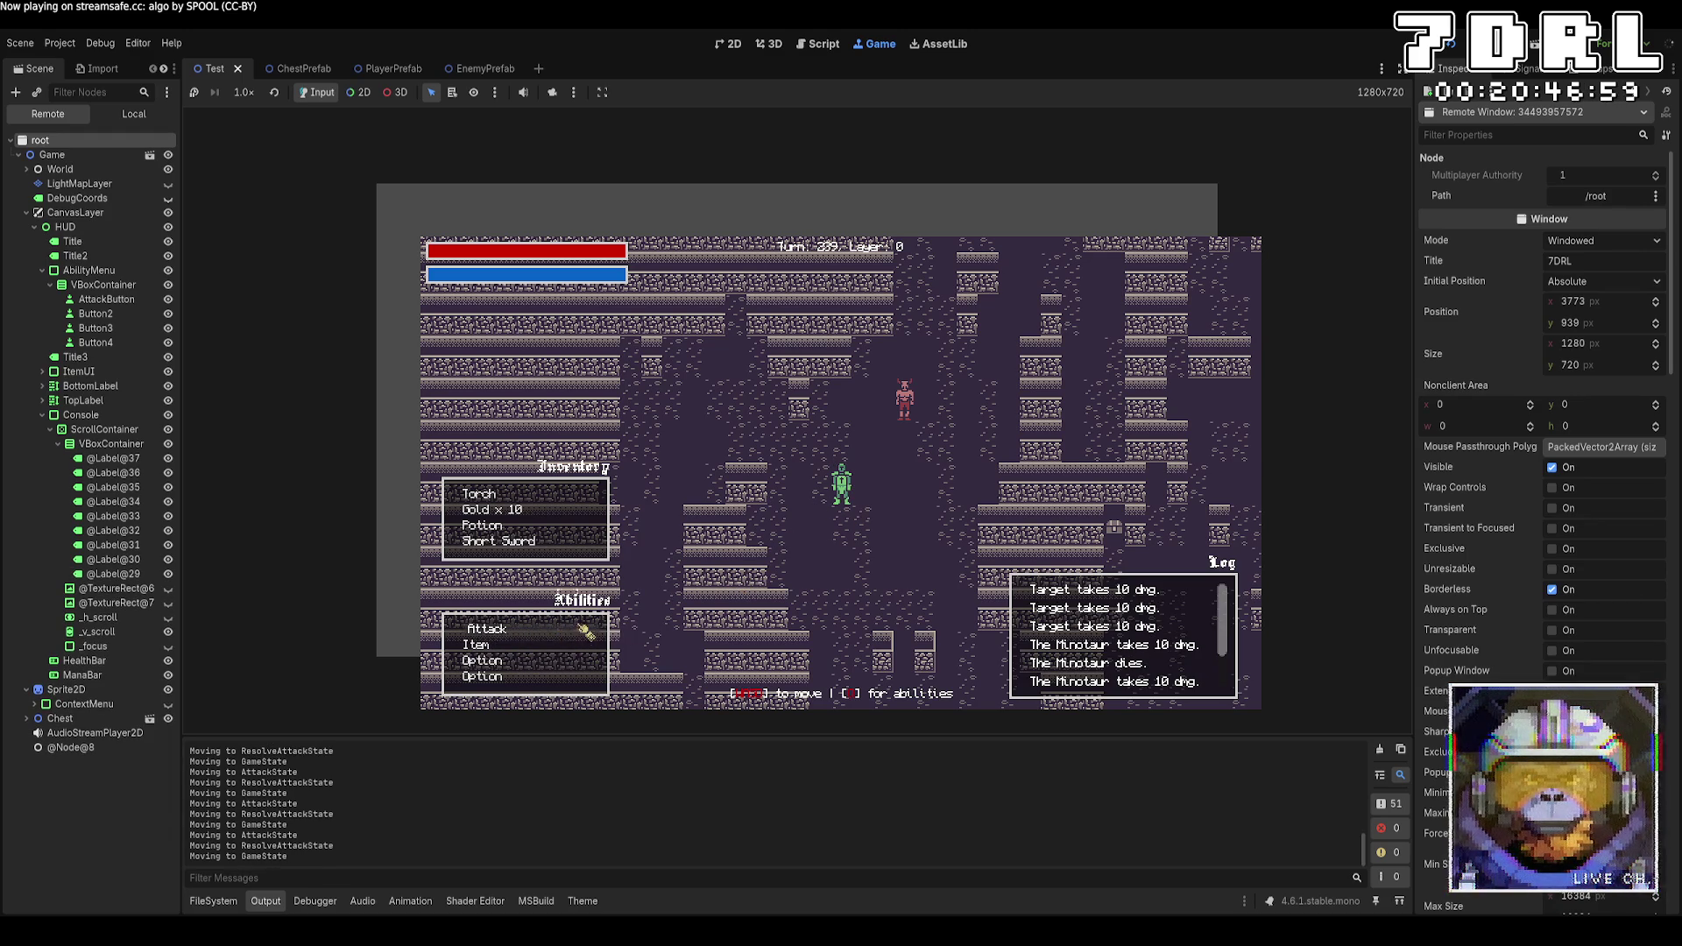
Walk to the stairs, descend to dungeon layer 1, and stop the game with F8
key(w)
key(w)
key(w)
key(d)
click(525, 629)
click(864, 490)
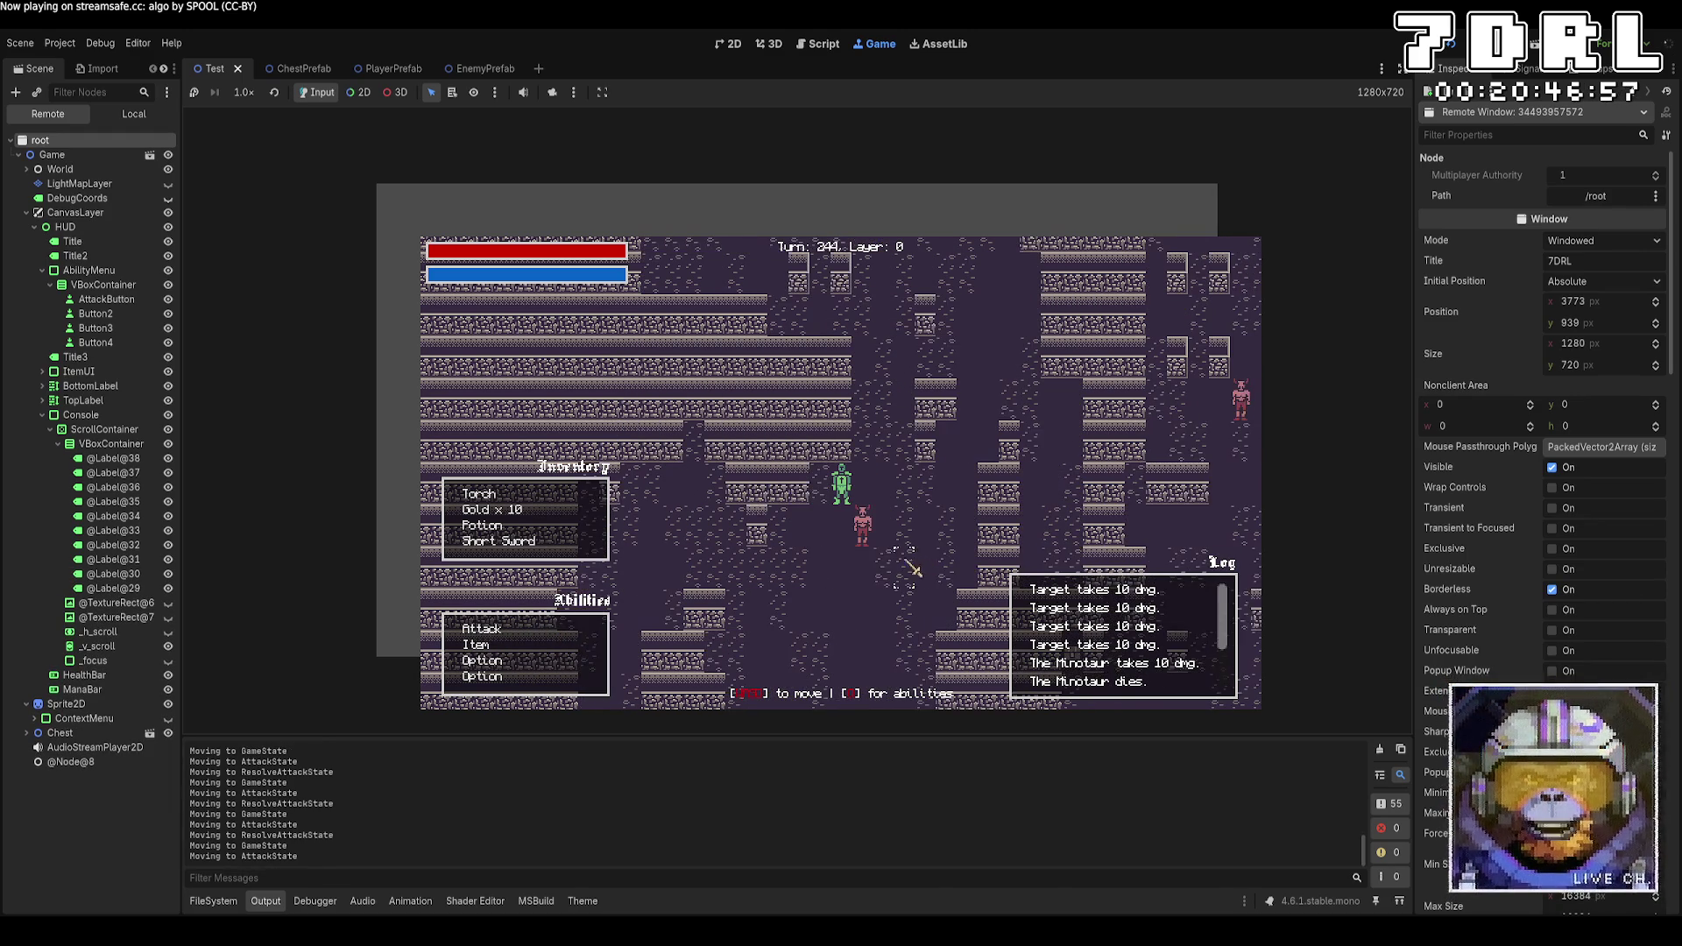
key(w)
key(w)
key(w)
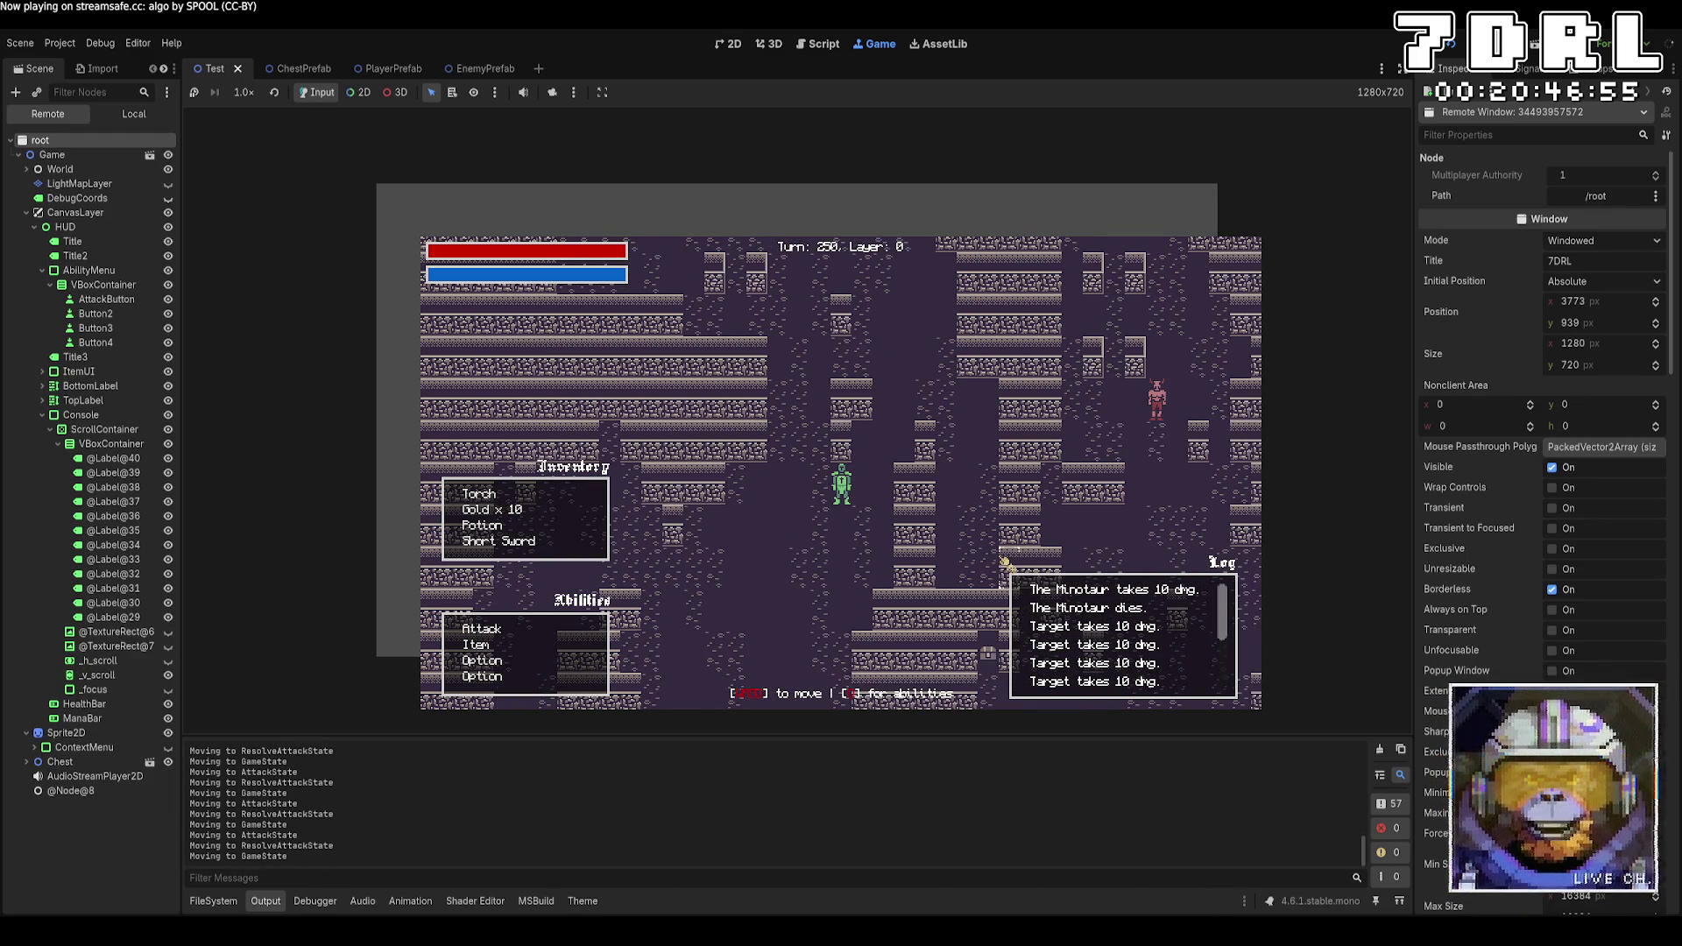
key(d)
key(d)
key(d)
key(w)
key(w)
key(w)
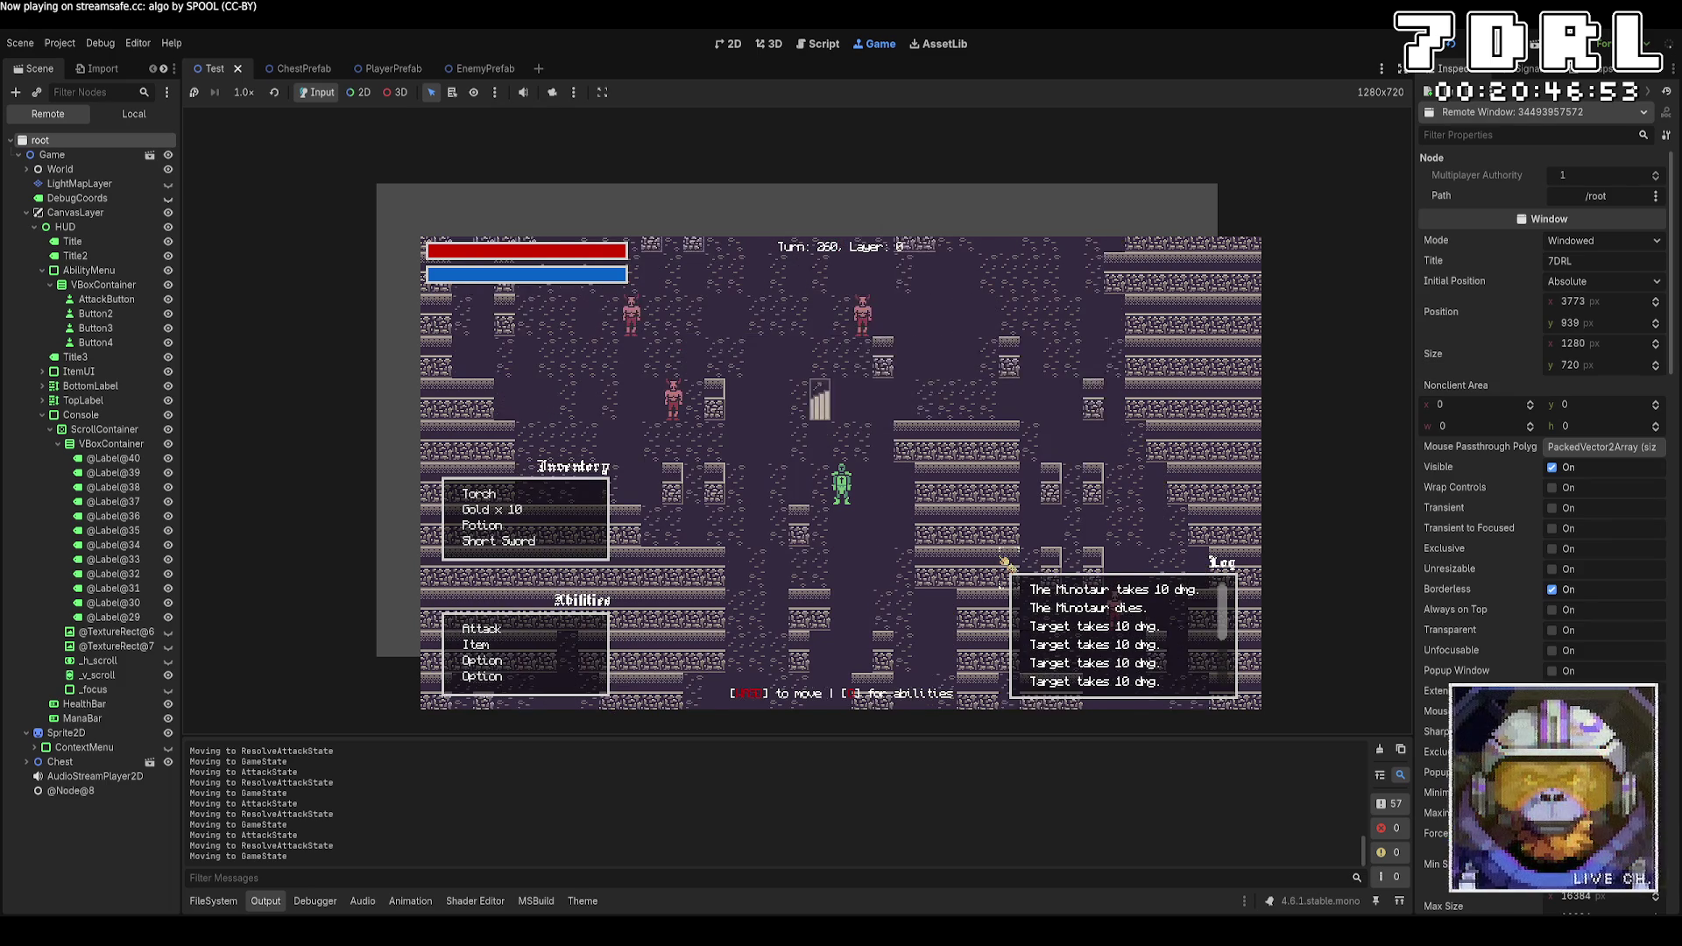
key(a)
key(a)
key(a)
key(a)
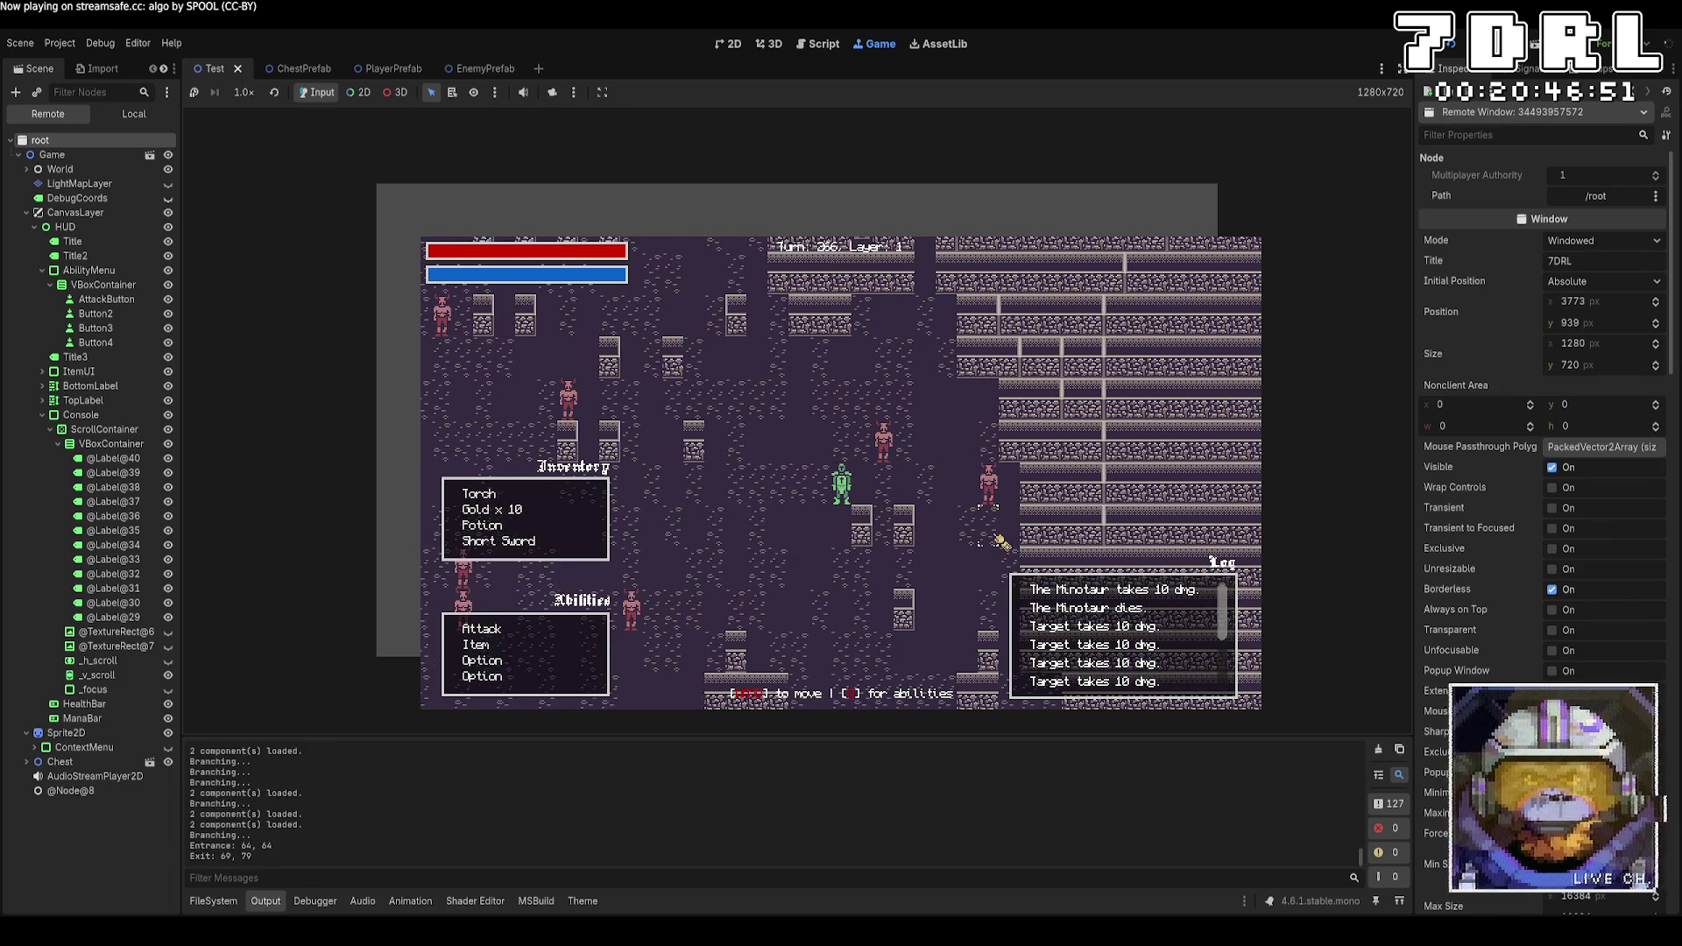
key(d)
key(d)
key(d)
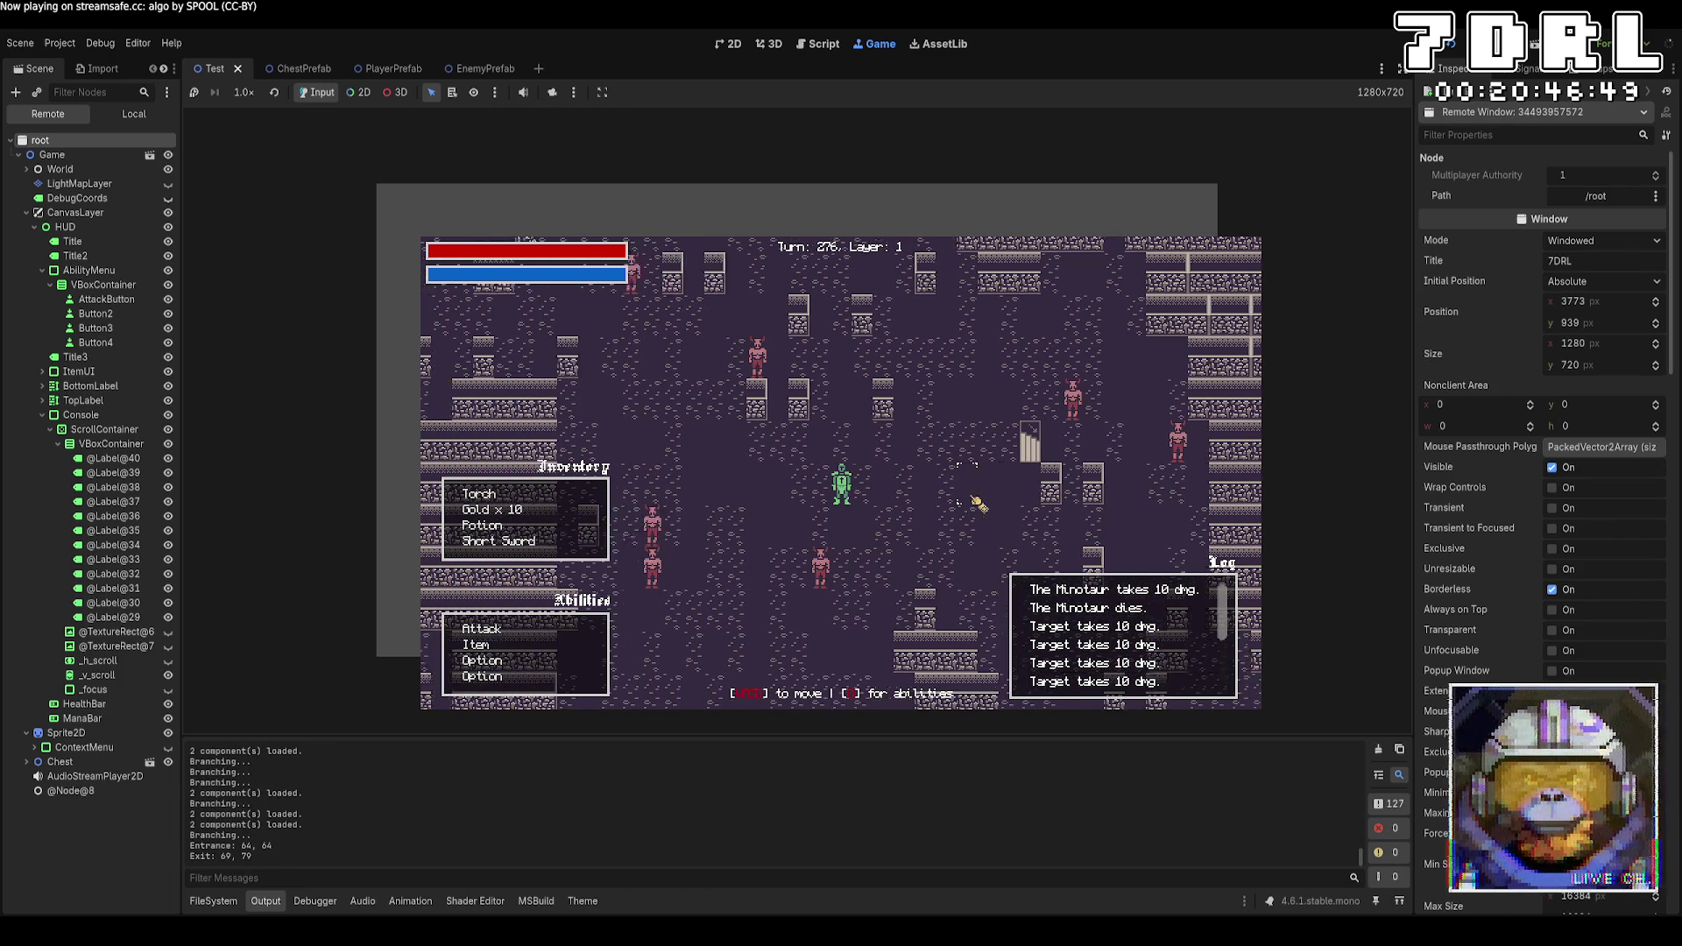
key(w)
key(F8)
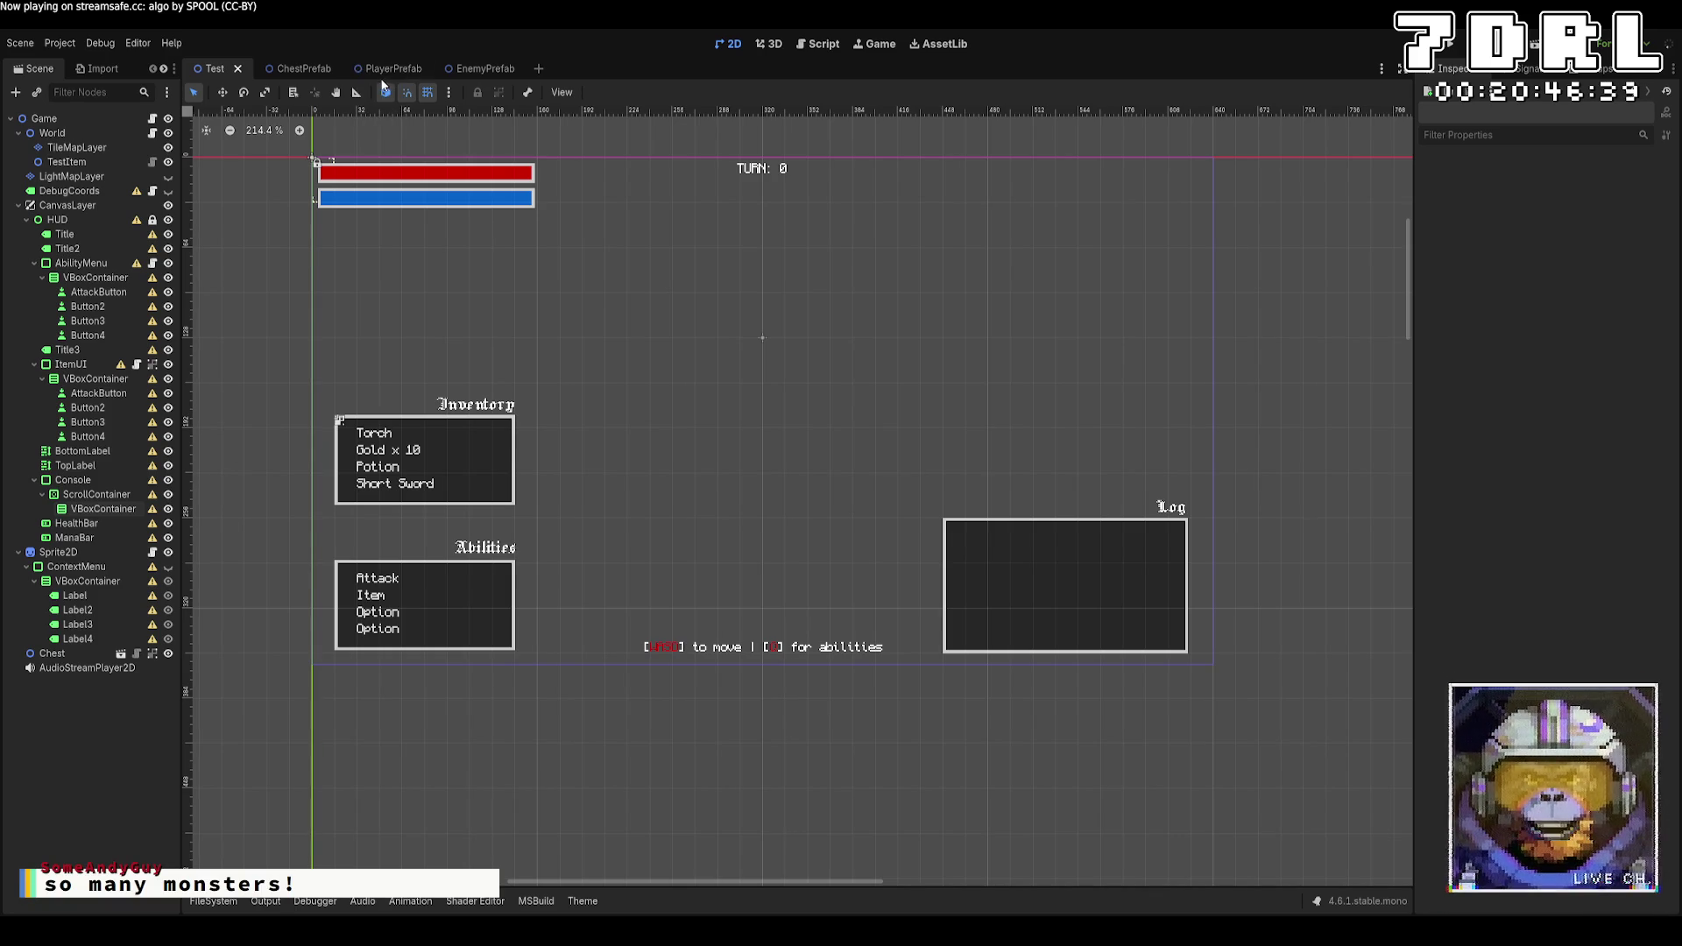
Add a New NameComponent as element 5 in the Player's Components array
click(382, 76)
click(79, 119)
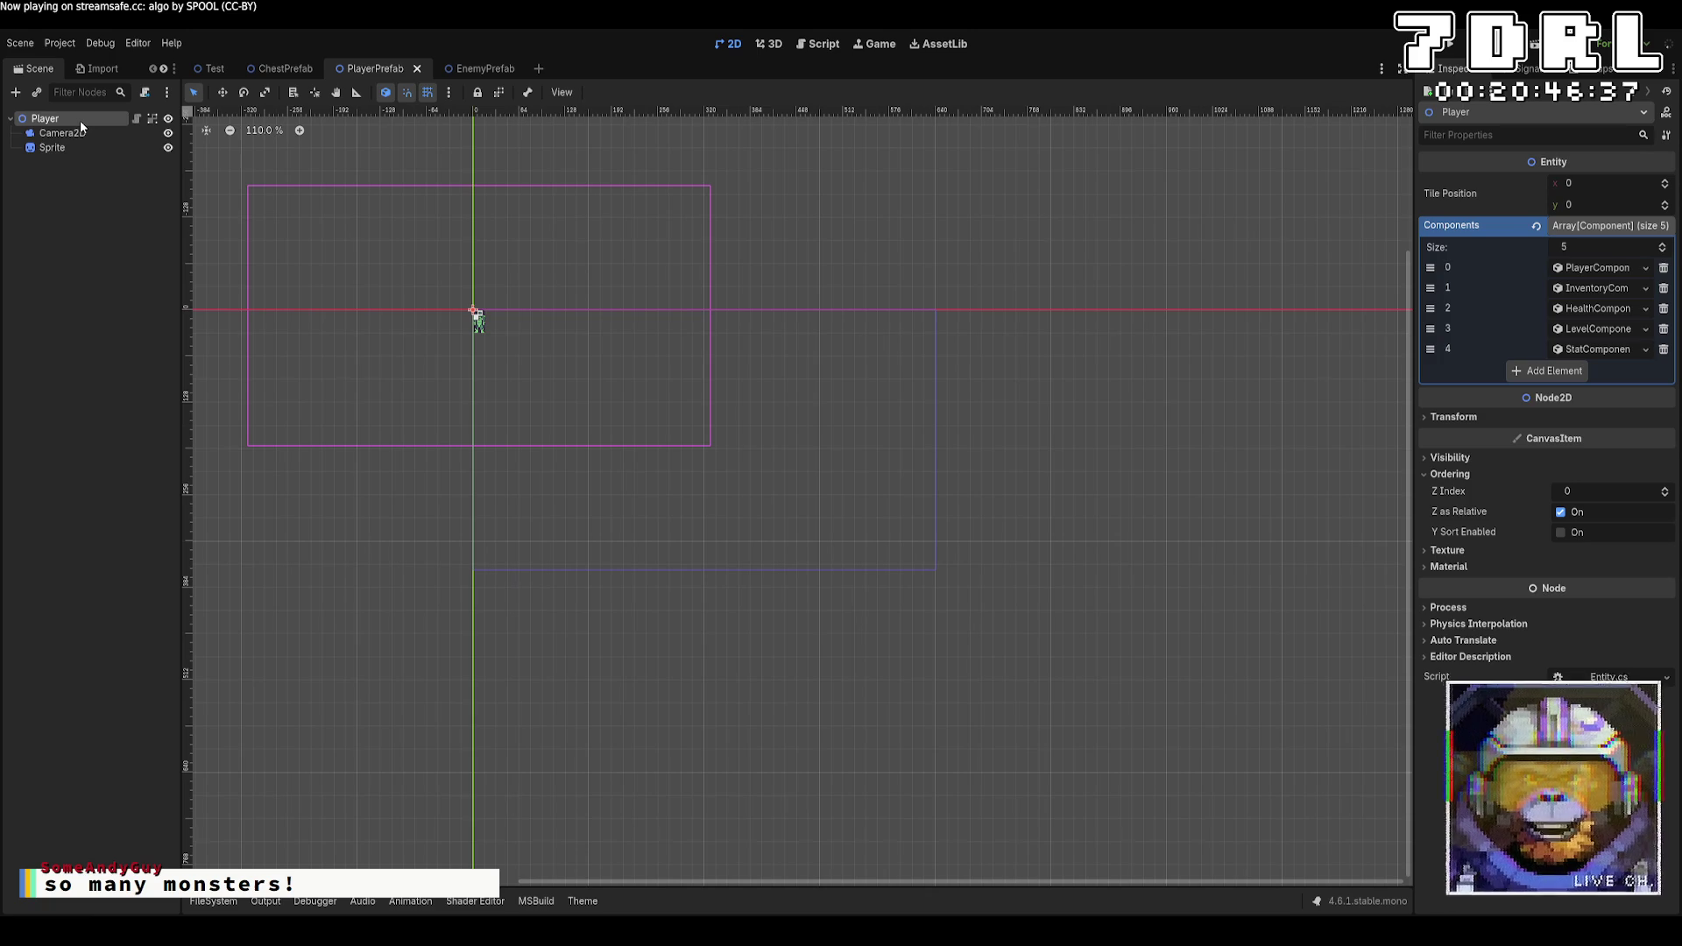
click(1530, 372)
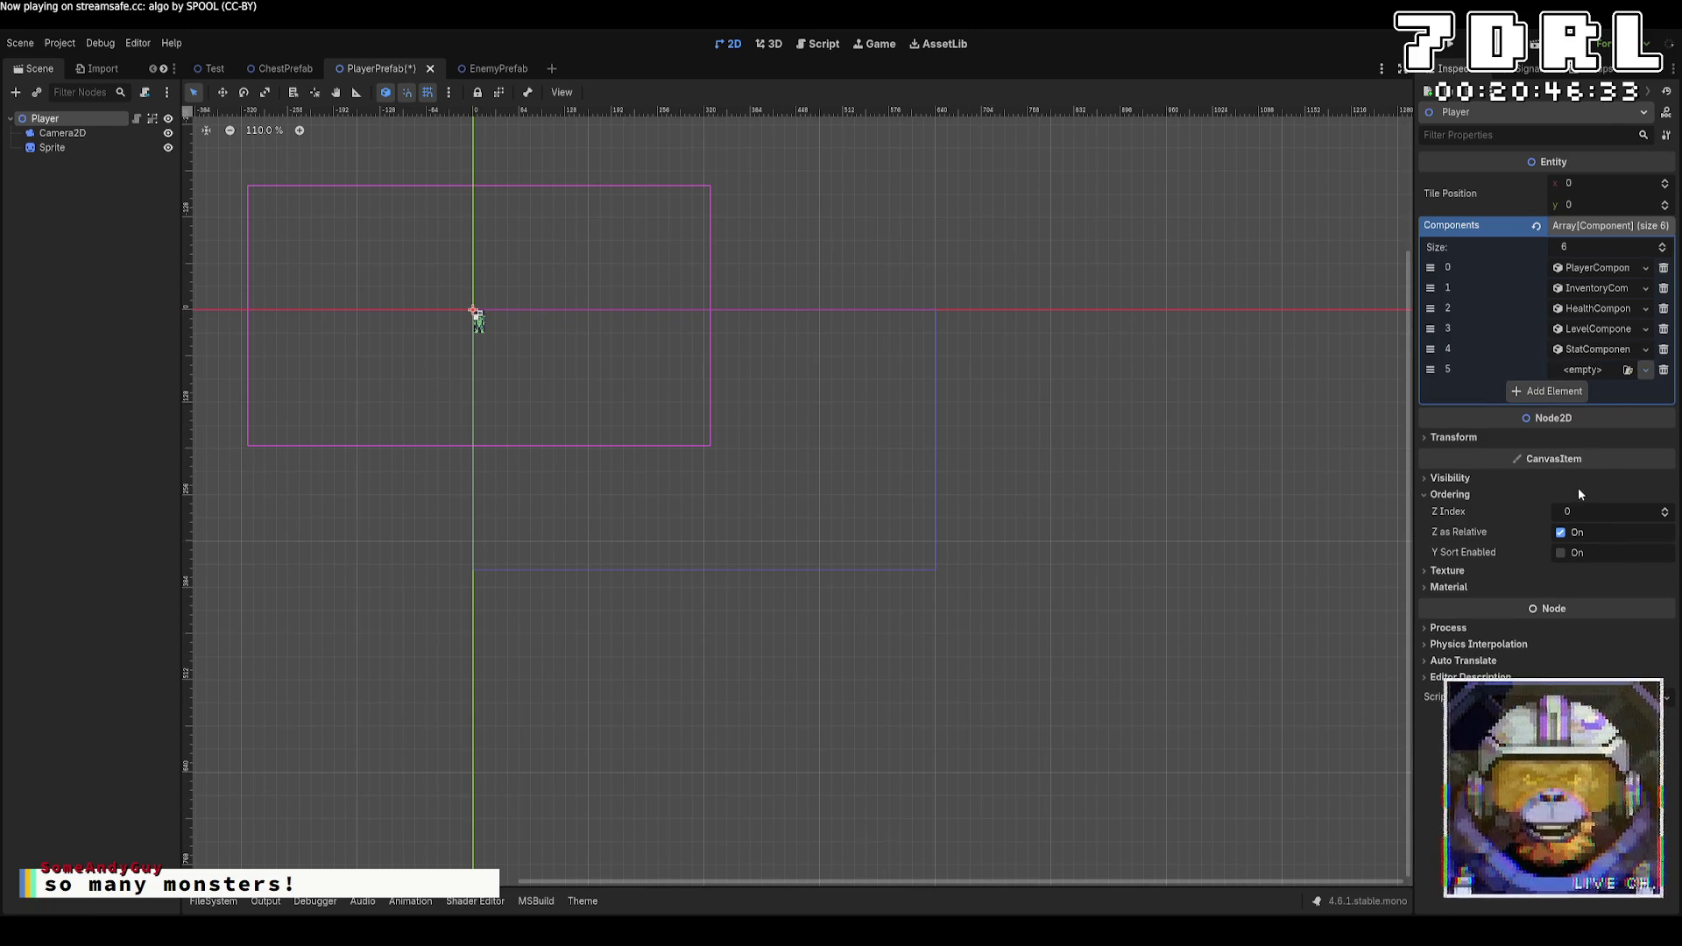
click(1646, 369)
click(1582, 402)
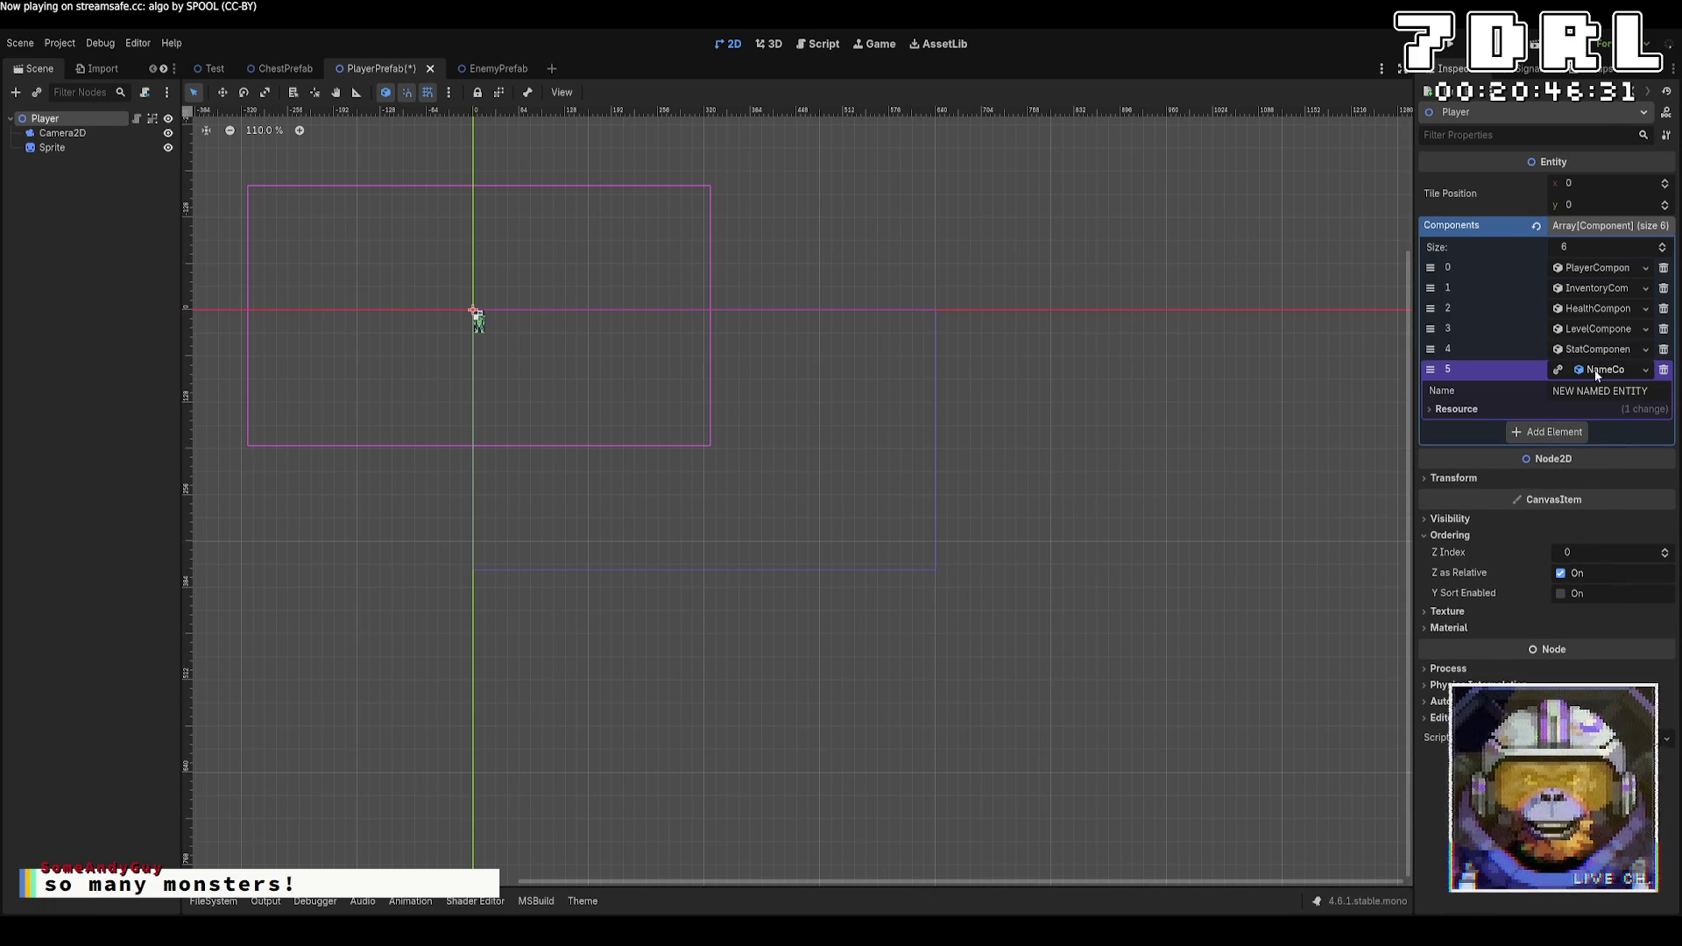
Delete the default 'NEW NAMED ENTITY' text from the Name field
key(BackSpace)
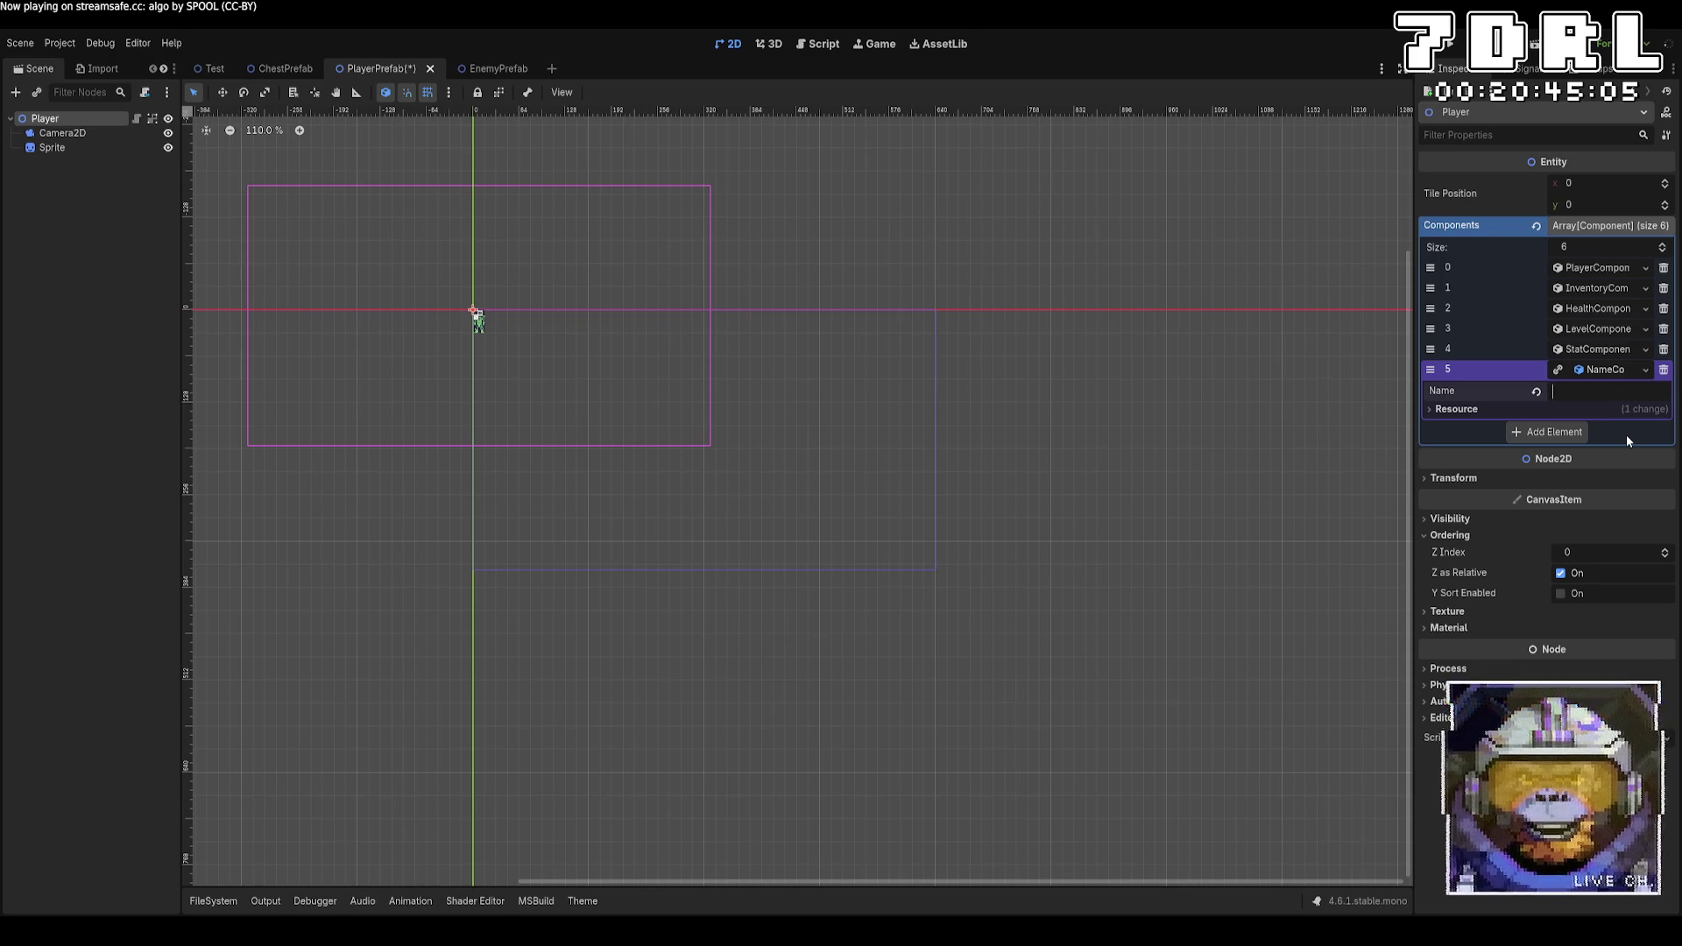
Name the player 'Achan', deselect Player, save PlayerPrefab, and switch to VS Code
text(Achan)
click(1214, 545)
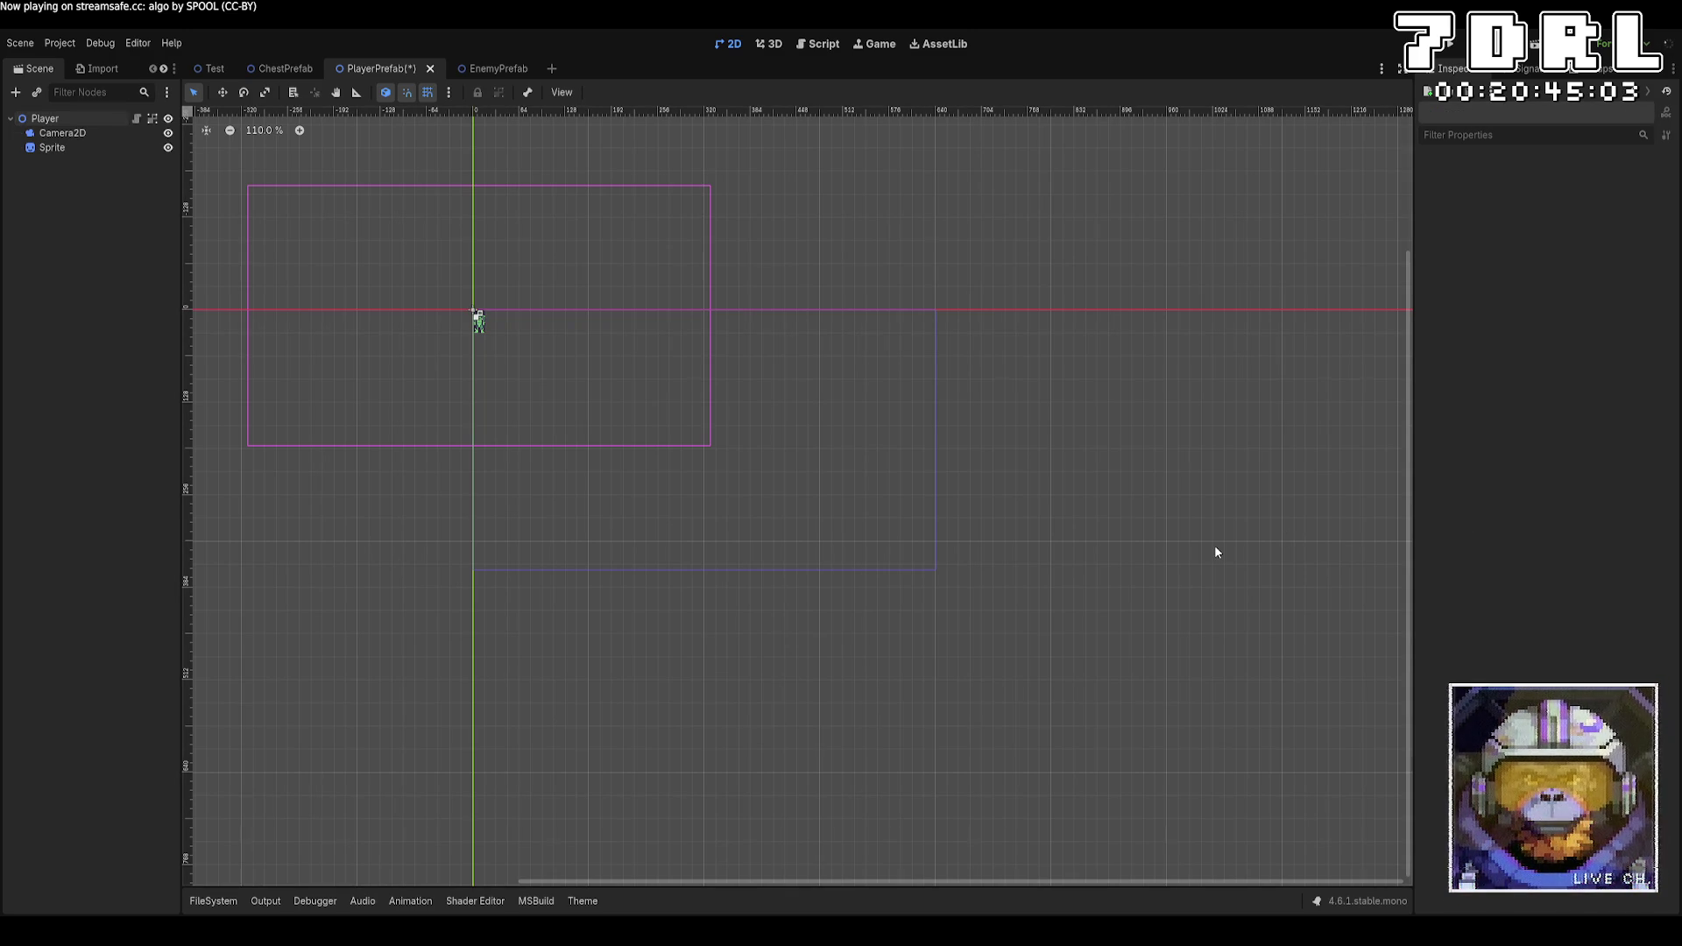
key(ctrl+s)
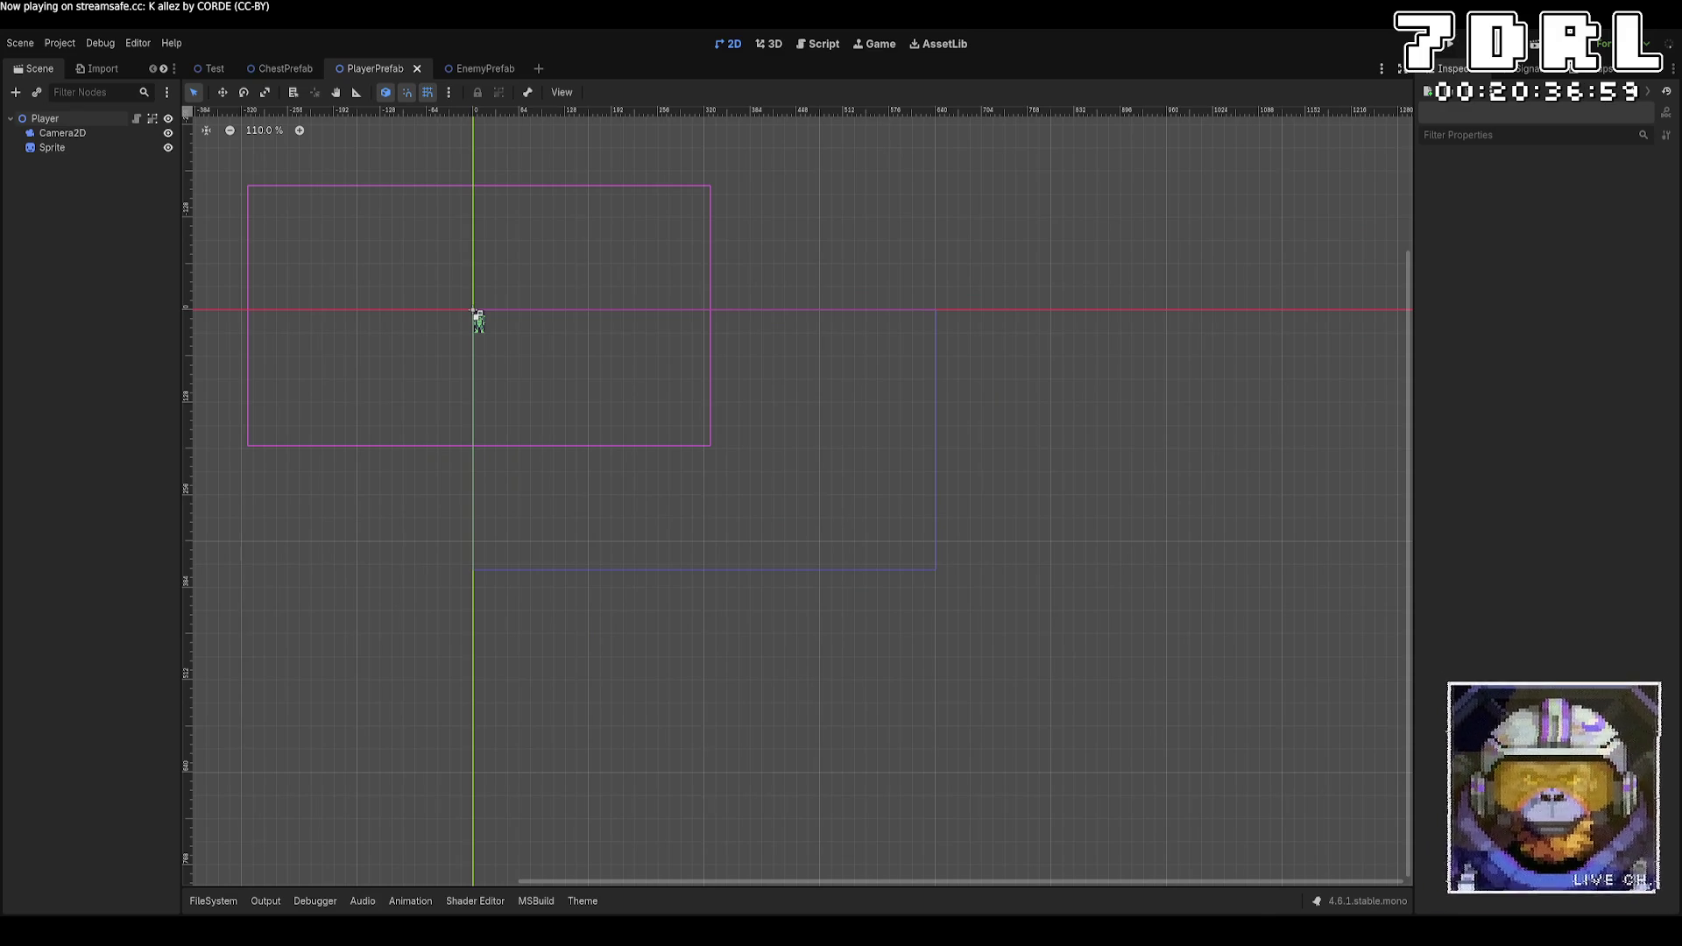
key(alt+Tab)
In Crawler.cs, raise the spawn check from StepsSinceSpawn > 10 to > 20
scroll(917, 646, up, 10)
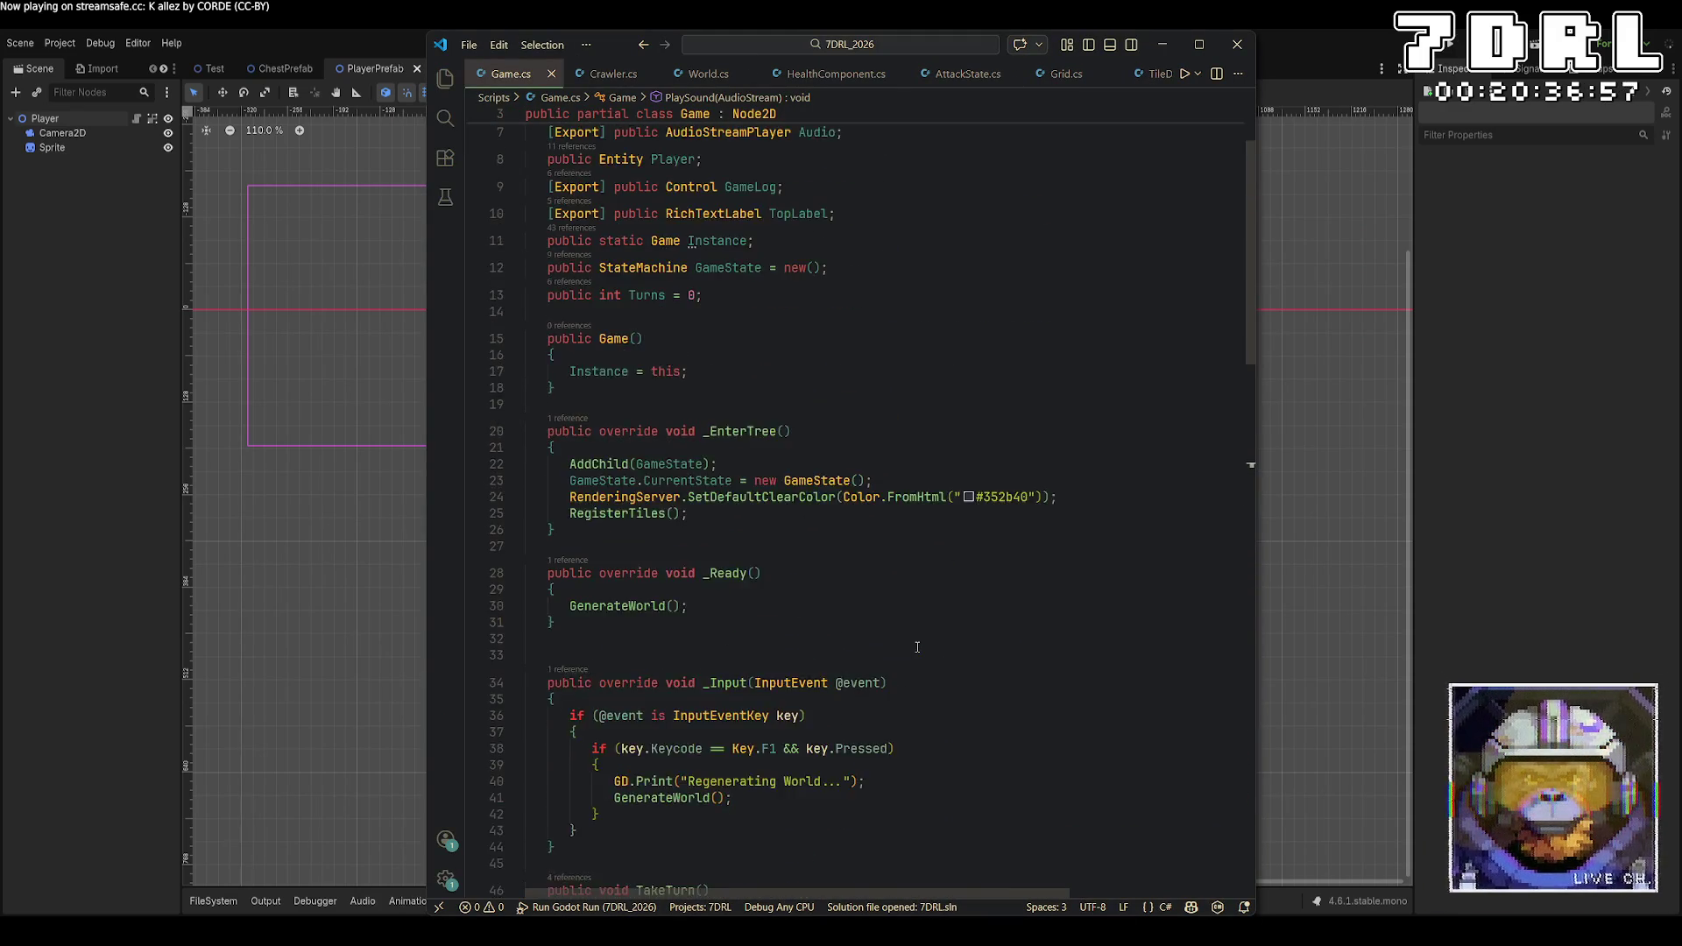
scroll(919, 648, down, 3)
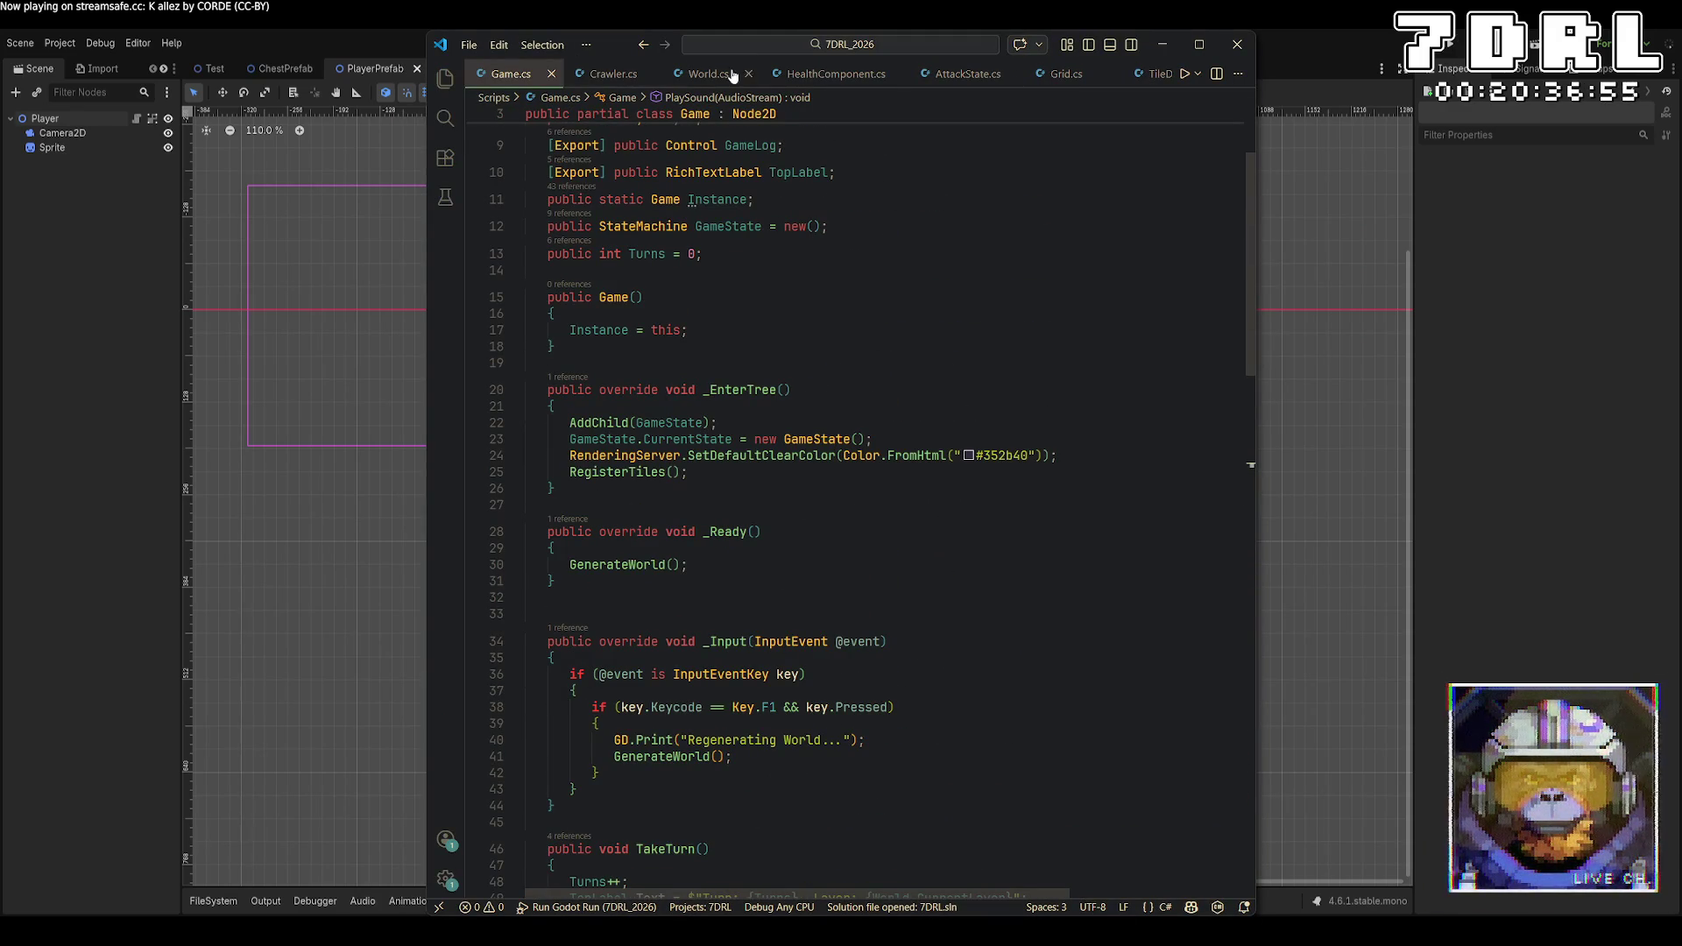
click(613, 74)
scroll(821, 601, up, 7)
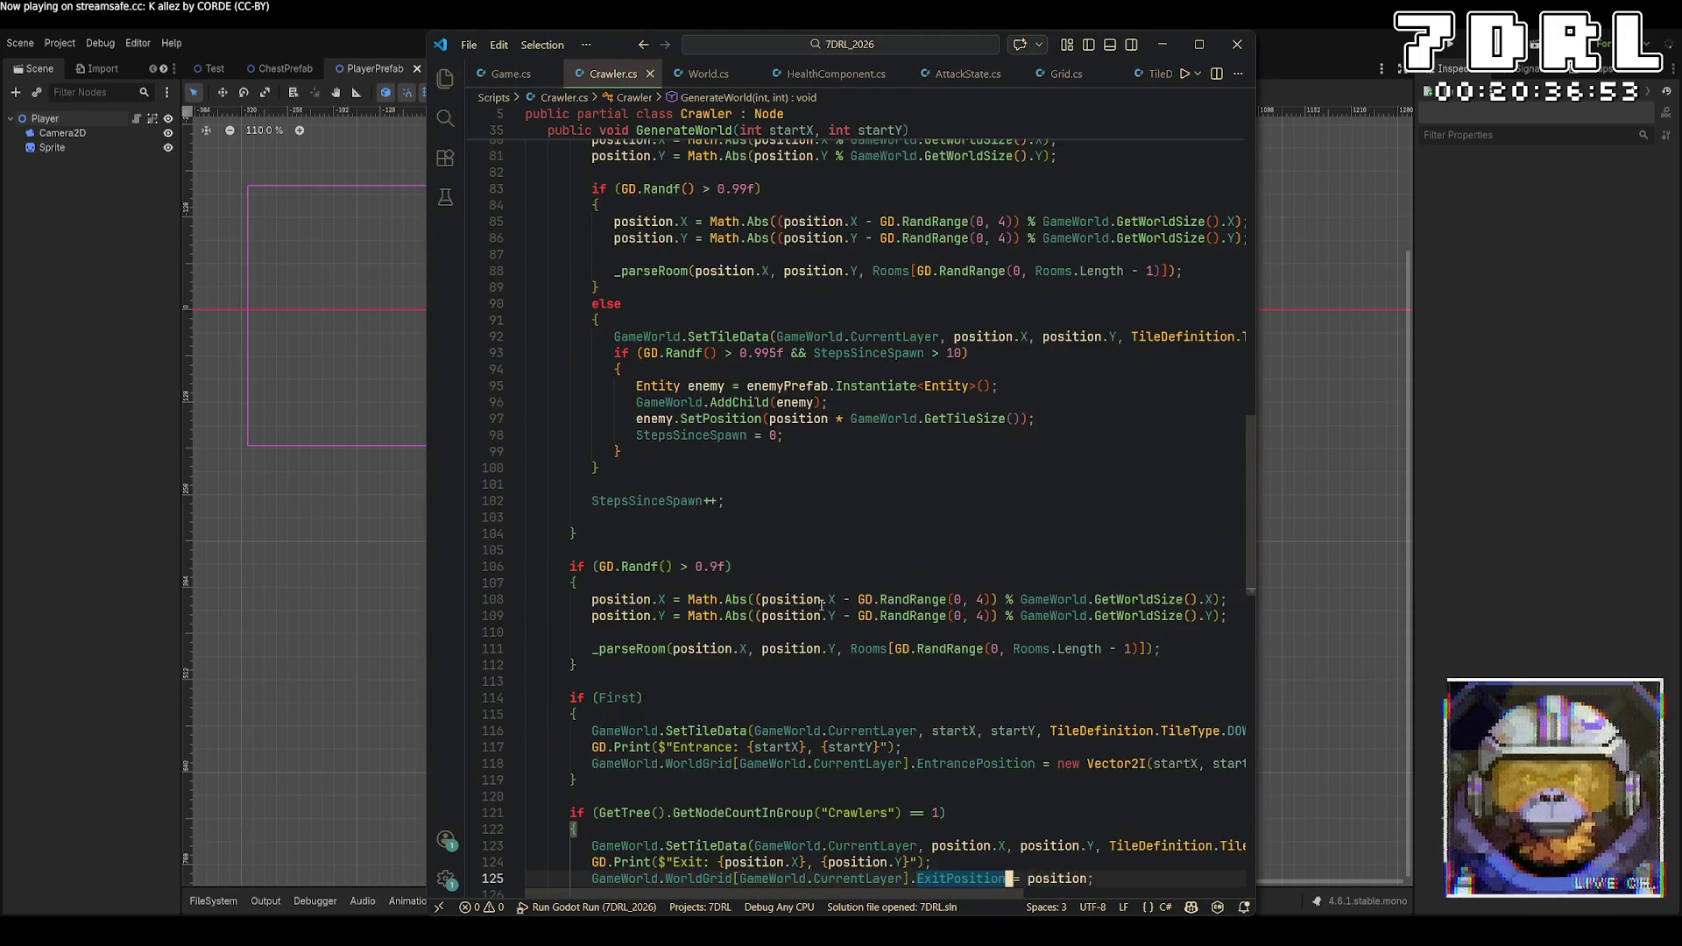
scroll(821, 601, up, 13)
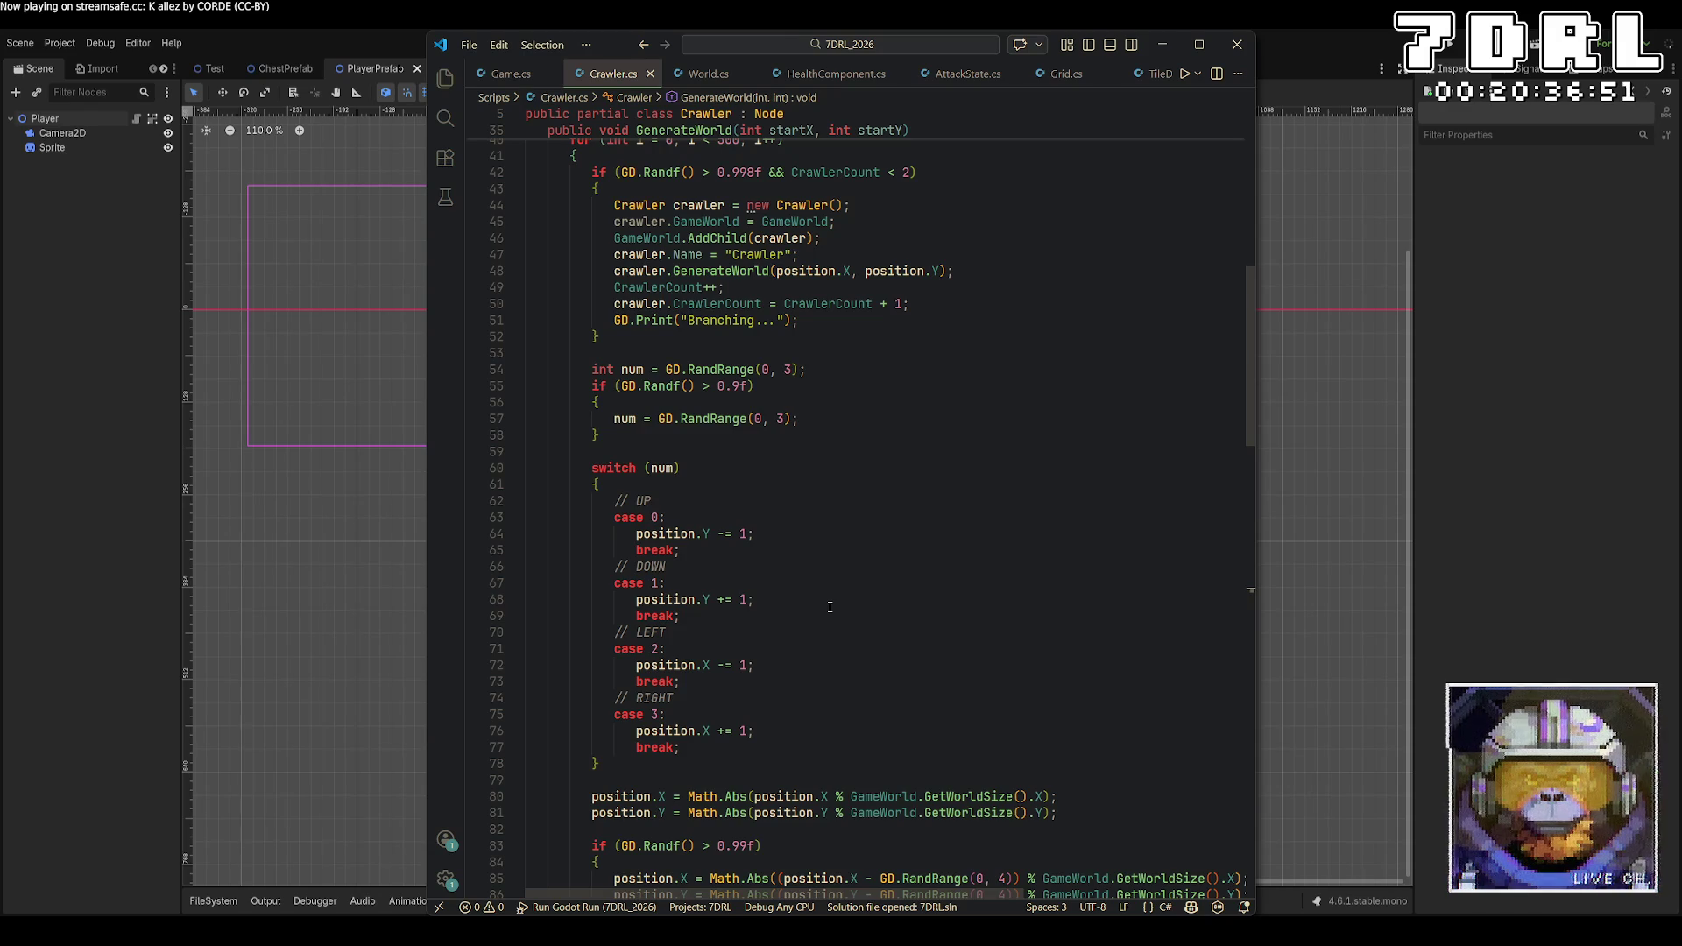
scroll(829, 607, down, 17)
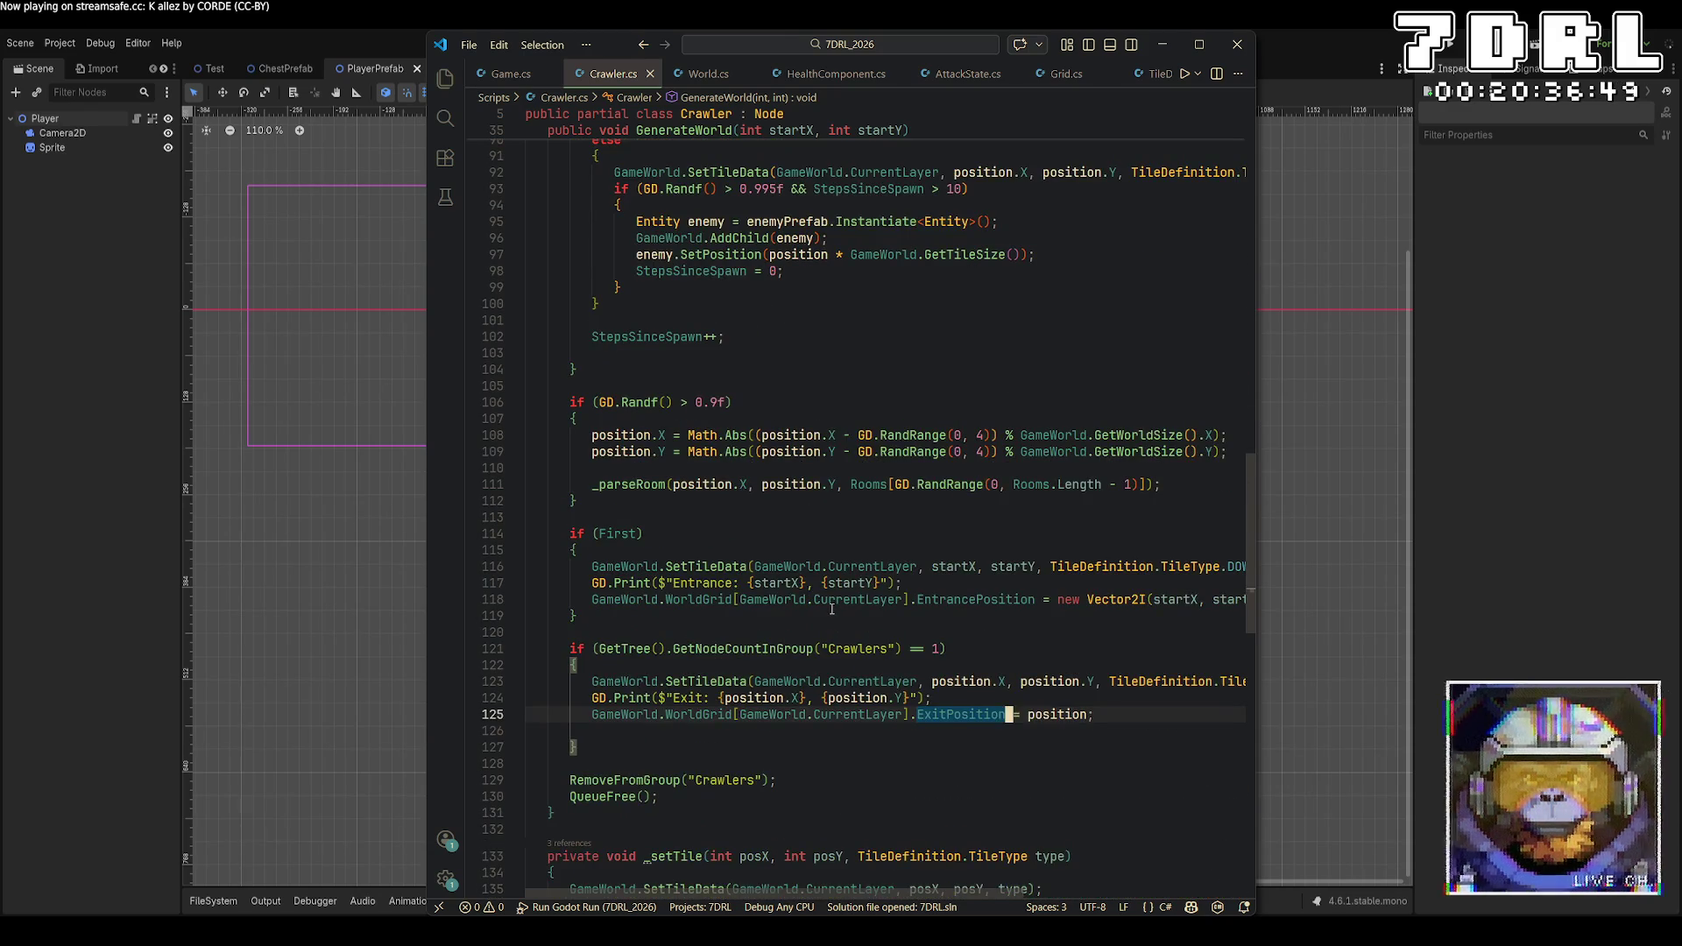
scroll(832, 608, down, 5)
scroll(831, 608, up, 8)
click(962, 353)
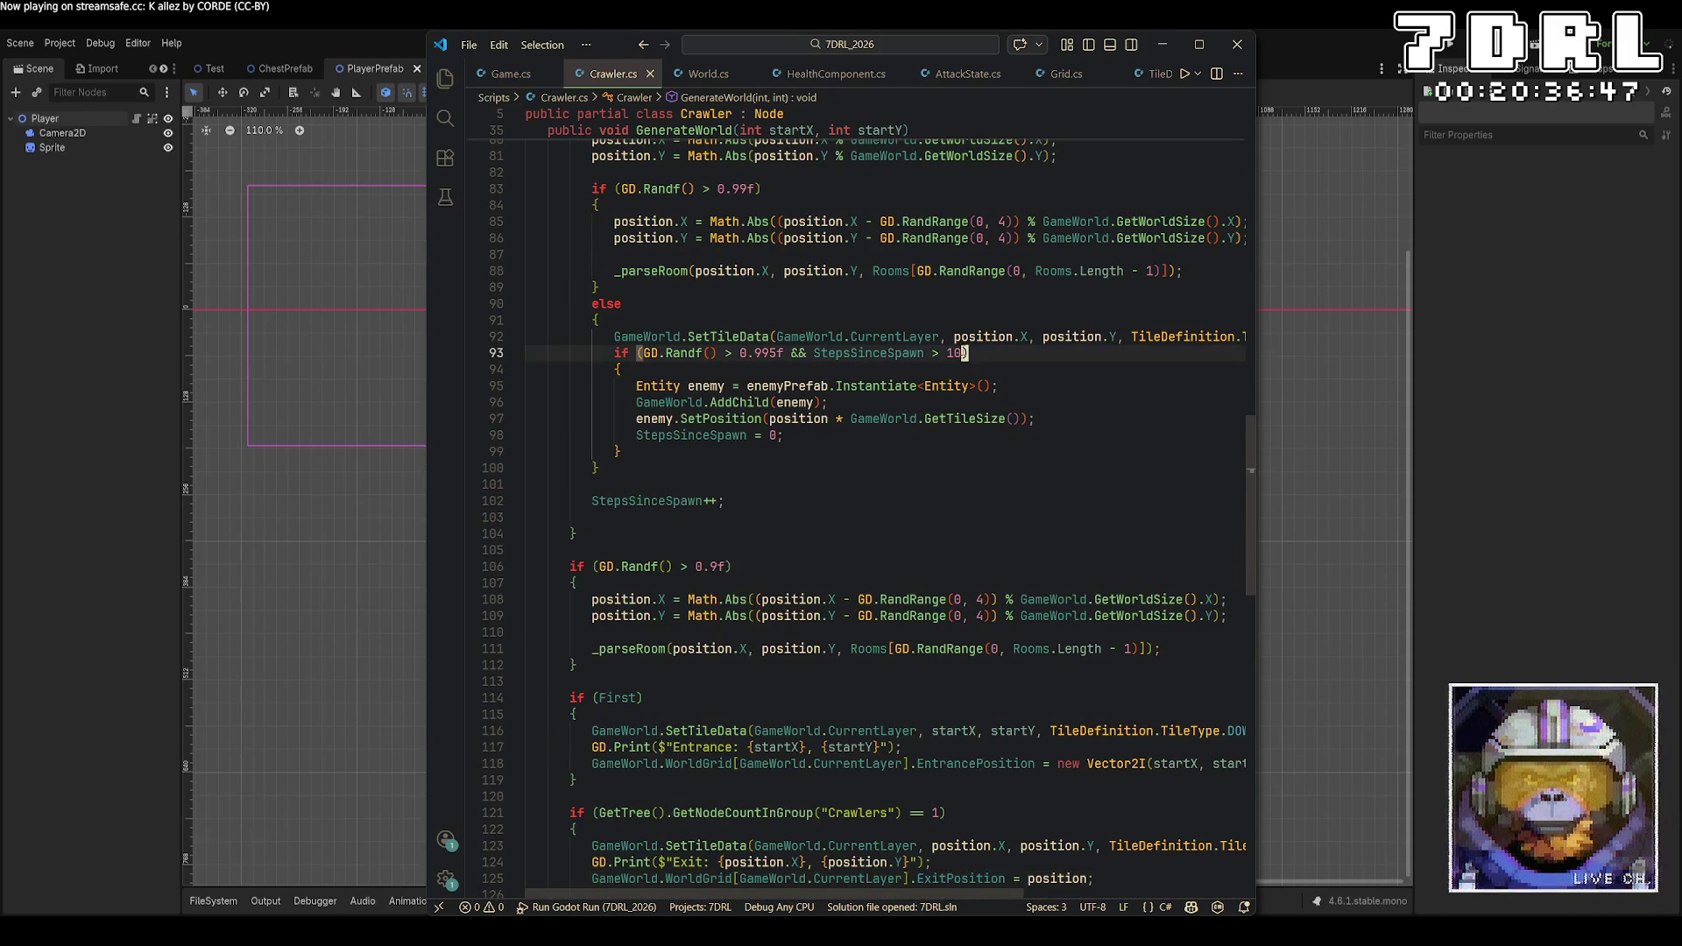
key(BackSpace)
key(BackSpace)
text(2)
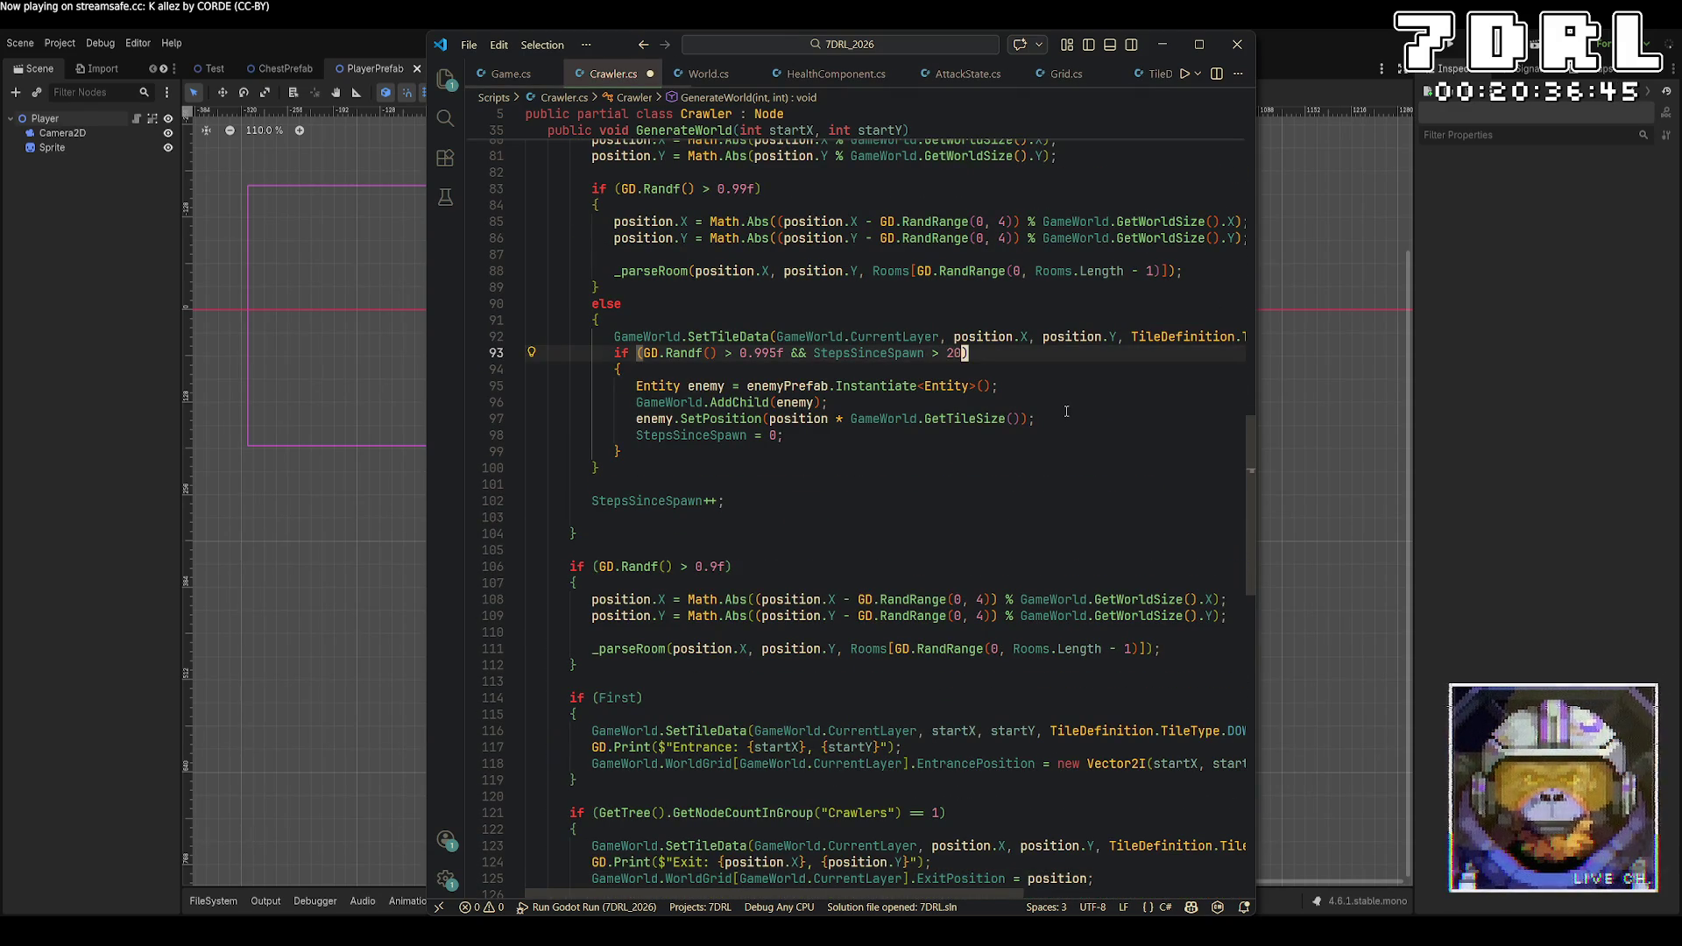
key(alt+Tab)
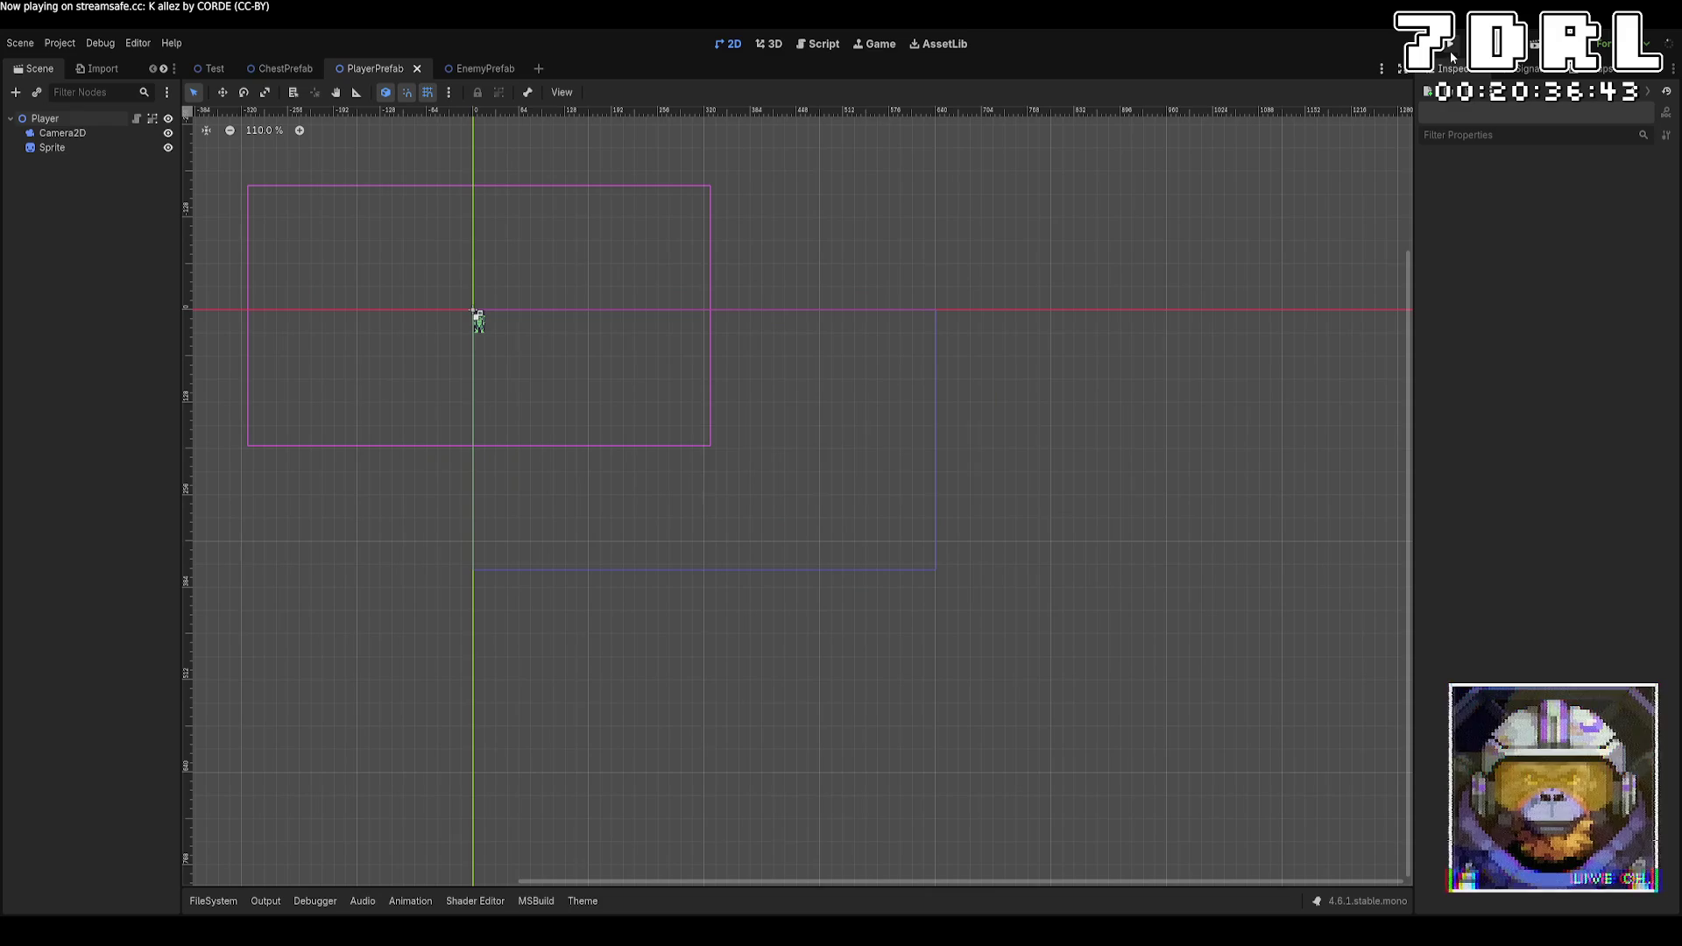
Launch the game and explore layer 0 up to the stairs, descending to layer 1
click(1449, 50)
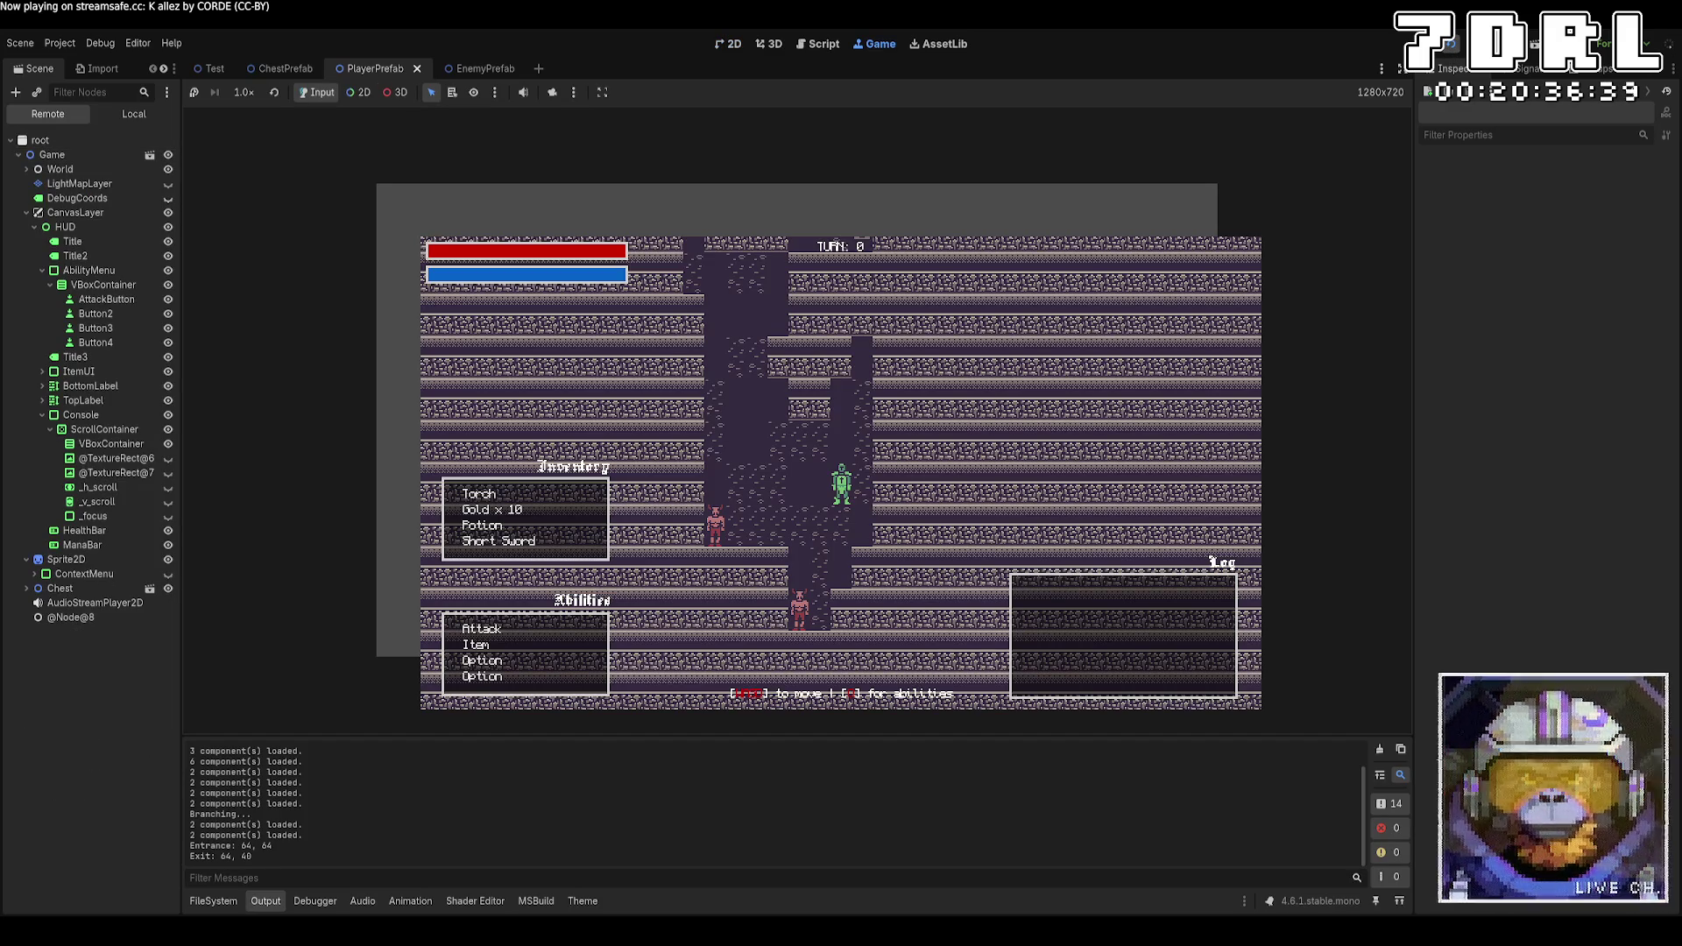
key(Left)
key(Left)
key(Up)
key(Up)
key(Up)
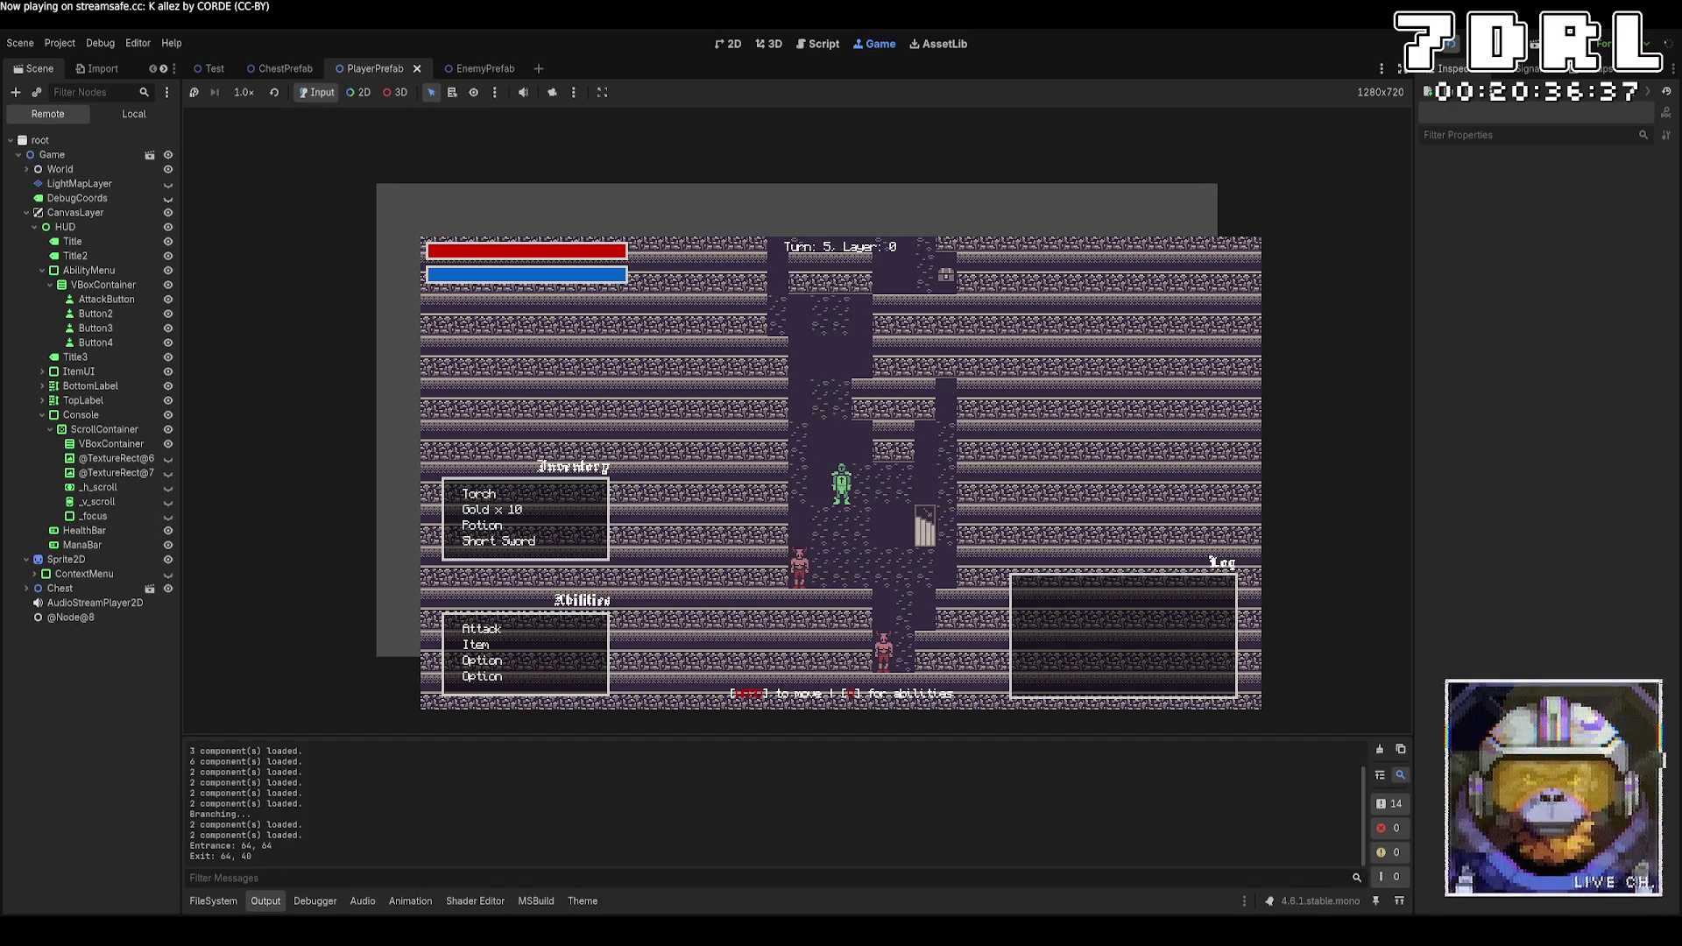
key(Up)
key(Up)
key(Up)
key(Left)
key(Left)
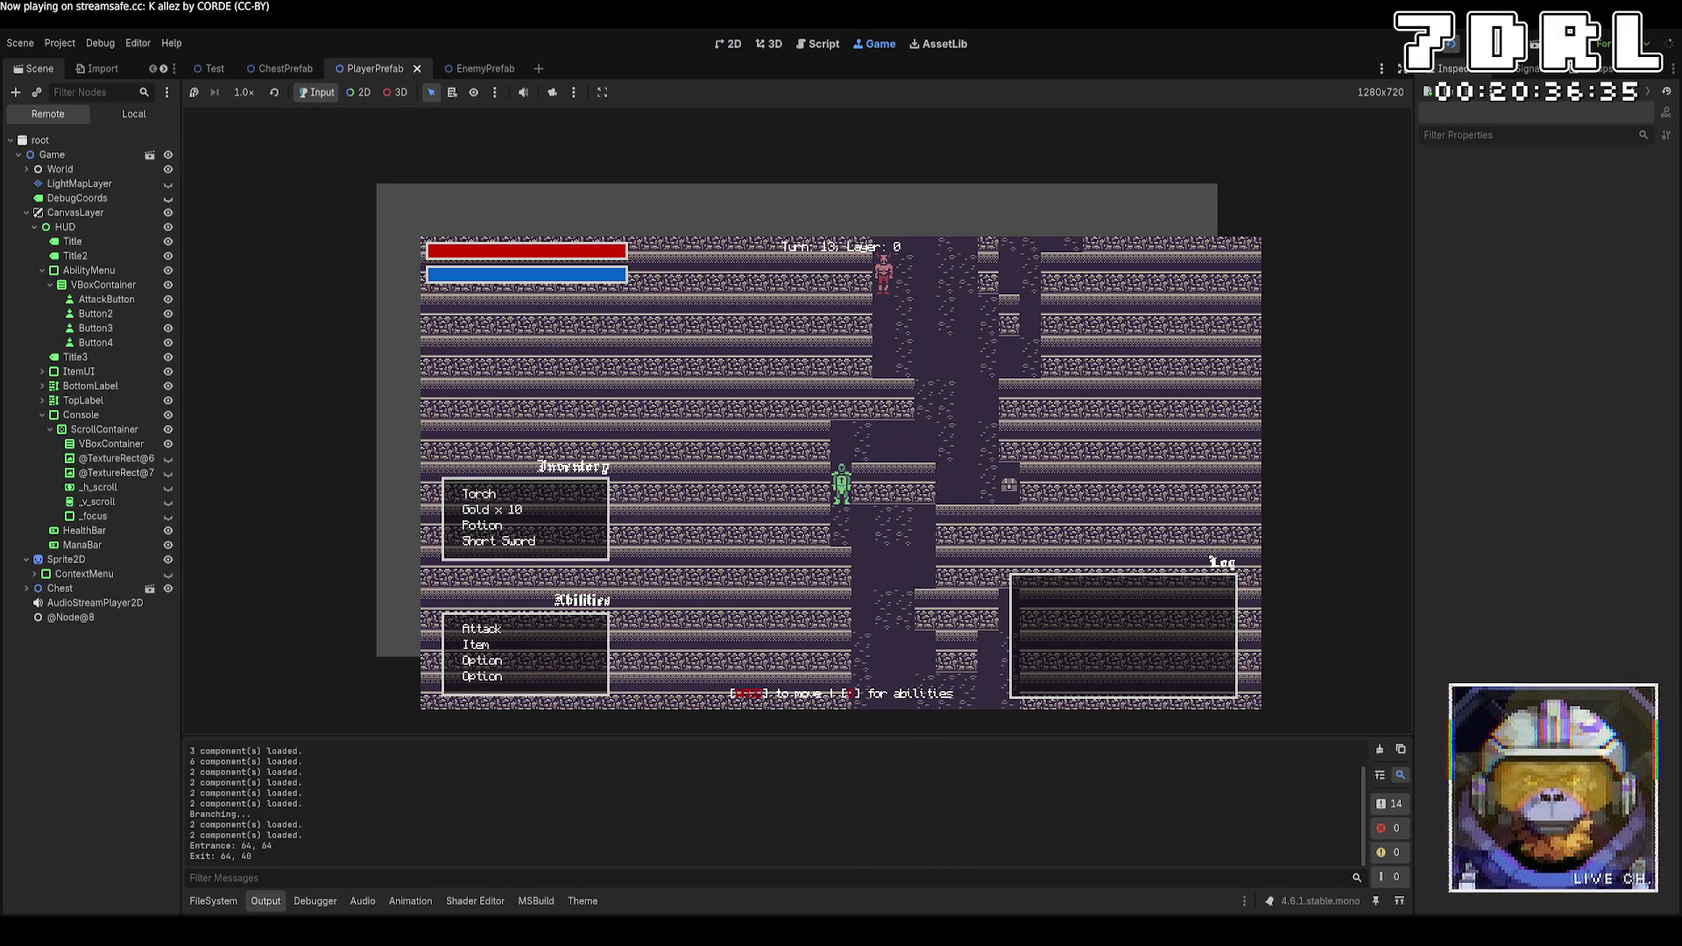
key(Up)
key(Up)
key(Up)
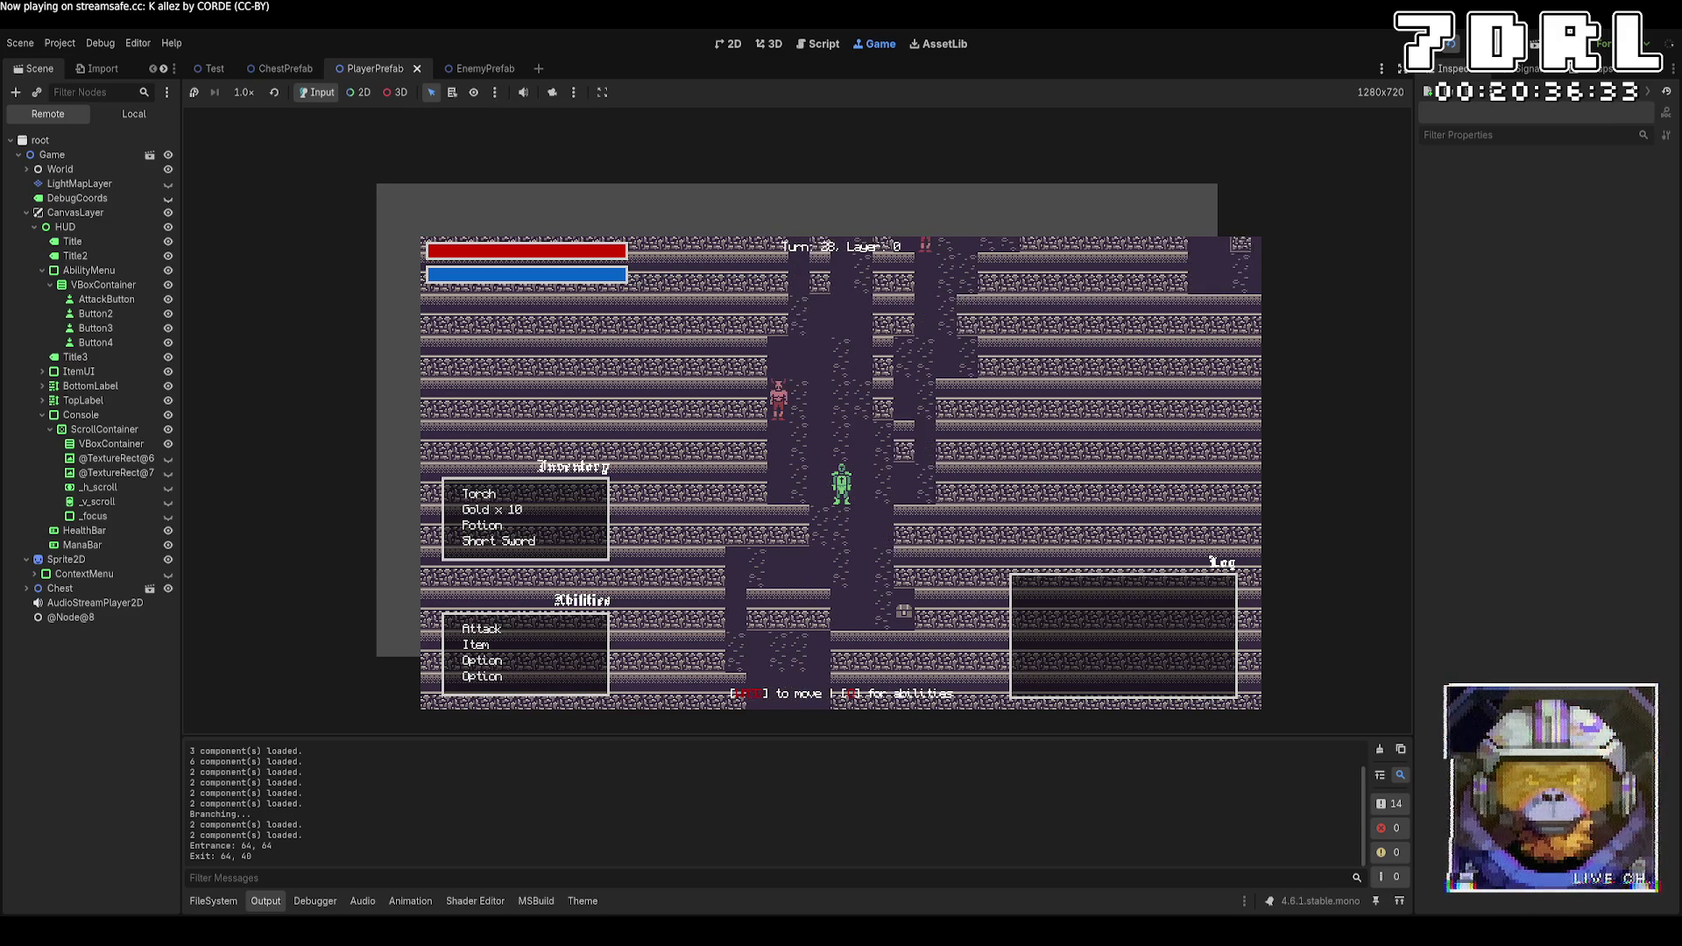
key(Up)
key(Up)
key(Up)
key(Right)
key(Right)
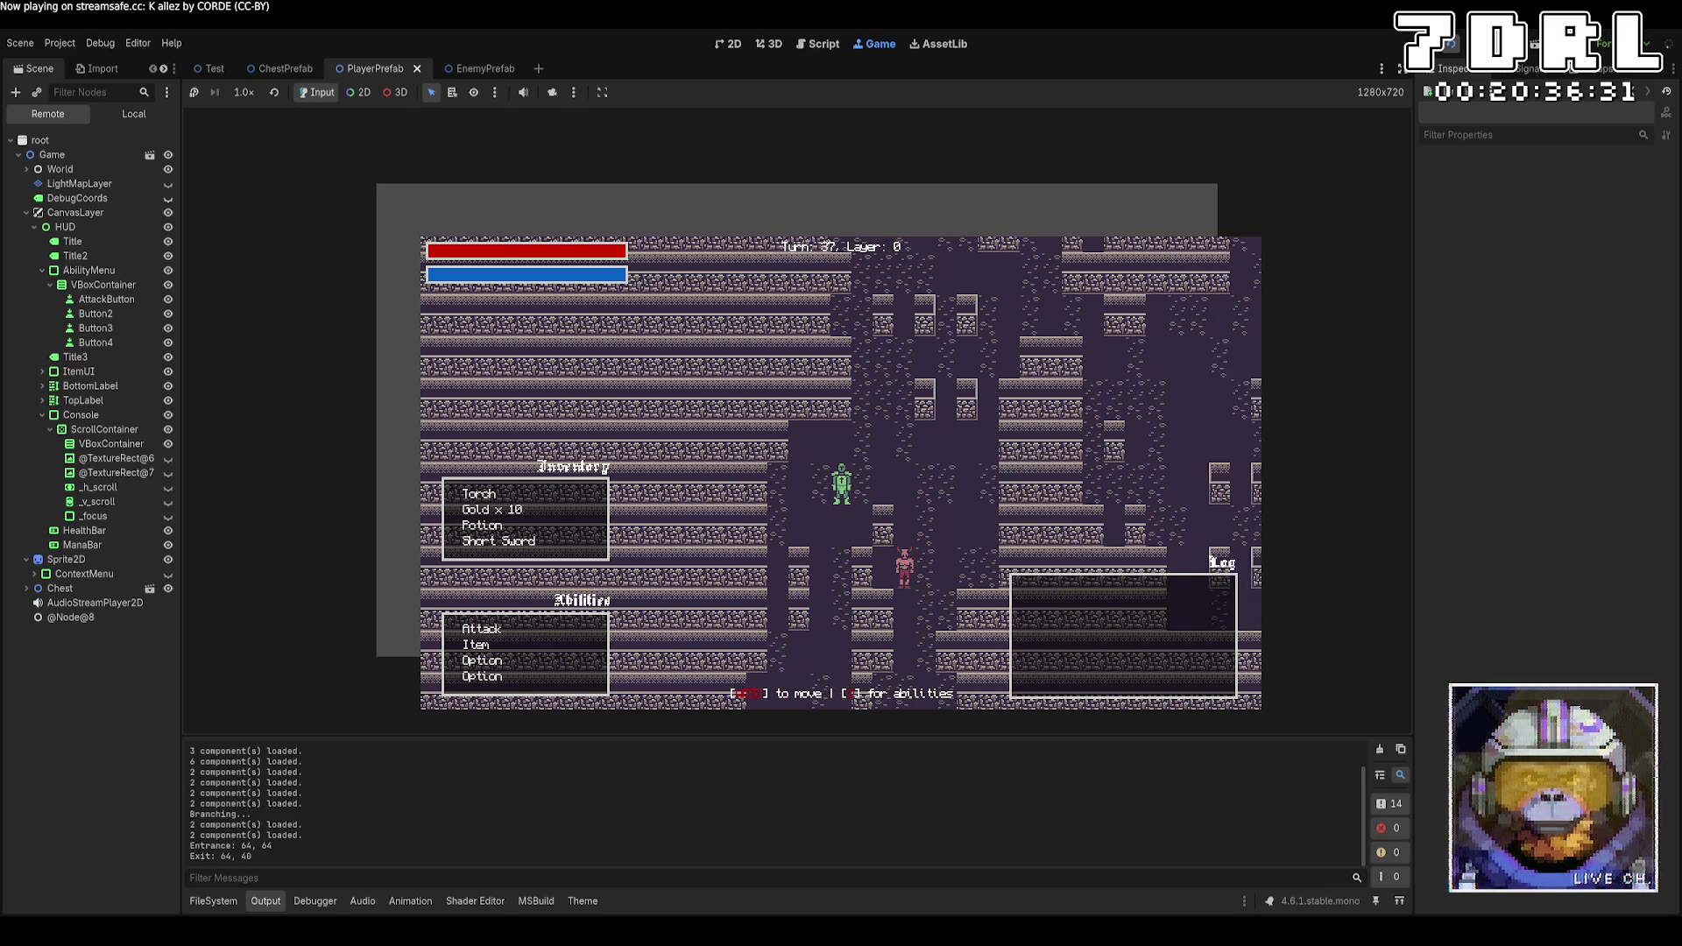
key(Up)
key(Up)
key(Up)
key(Right)
key(Right)
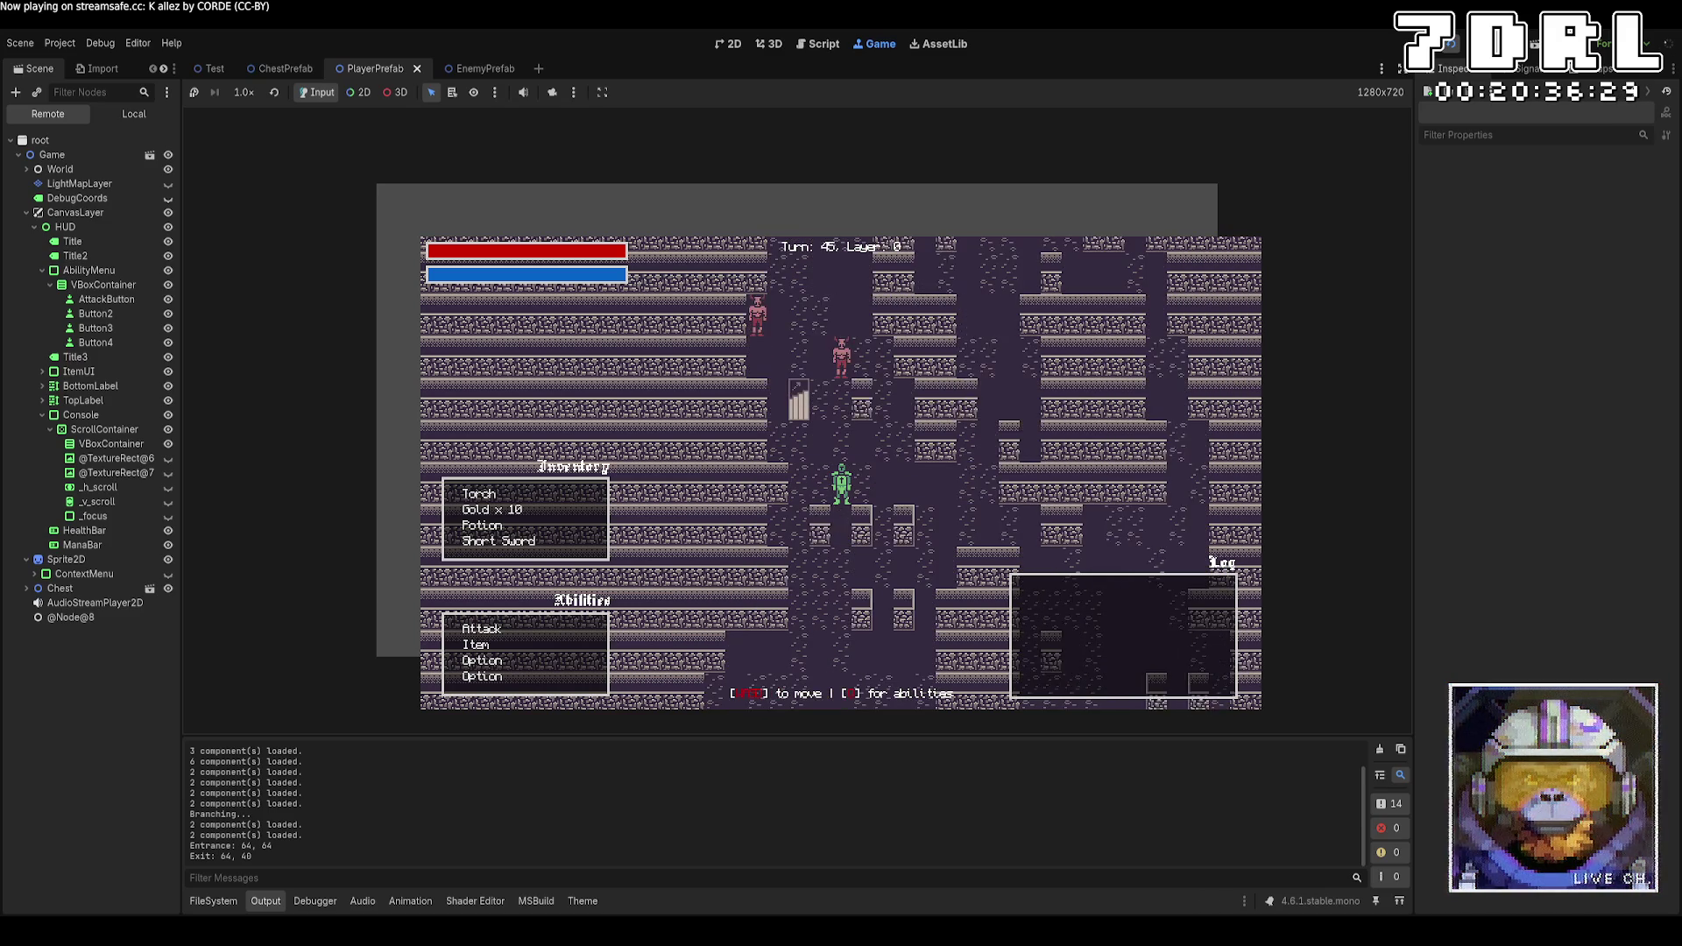
key(Left)
key(Down)
key(Down)
key(Down)
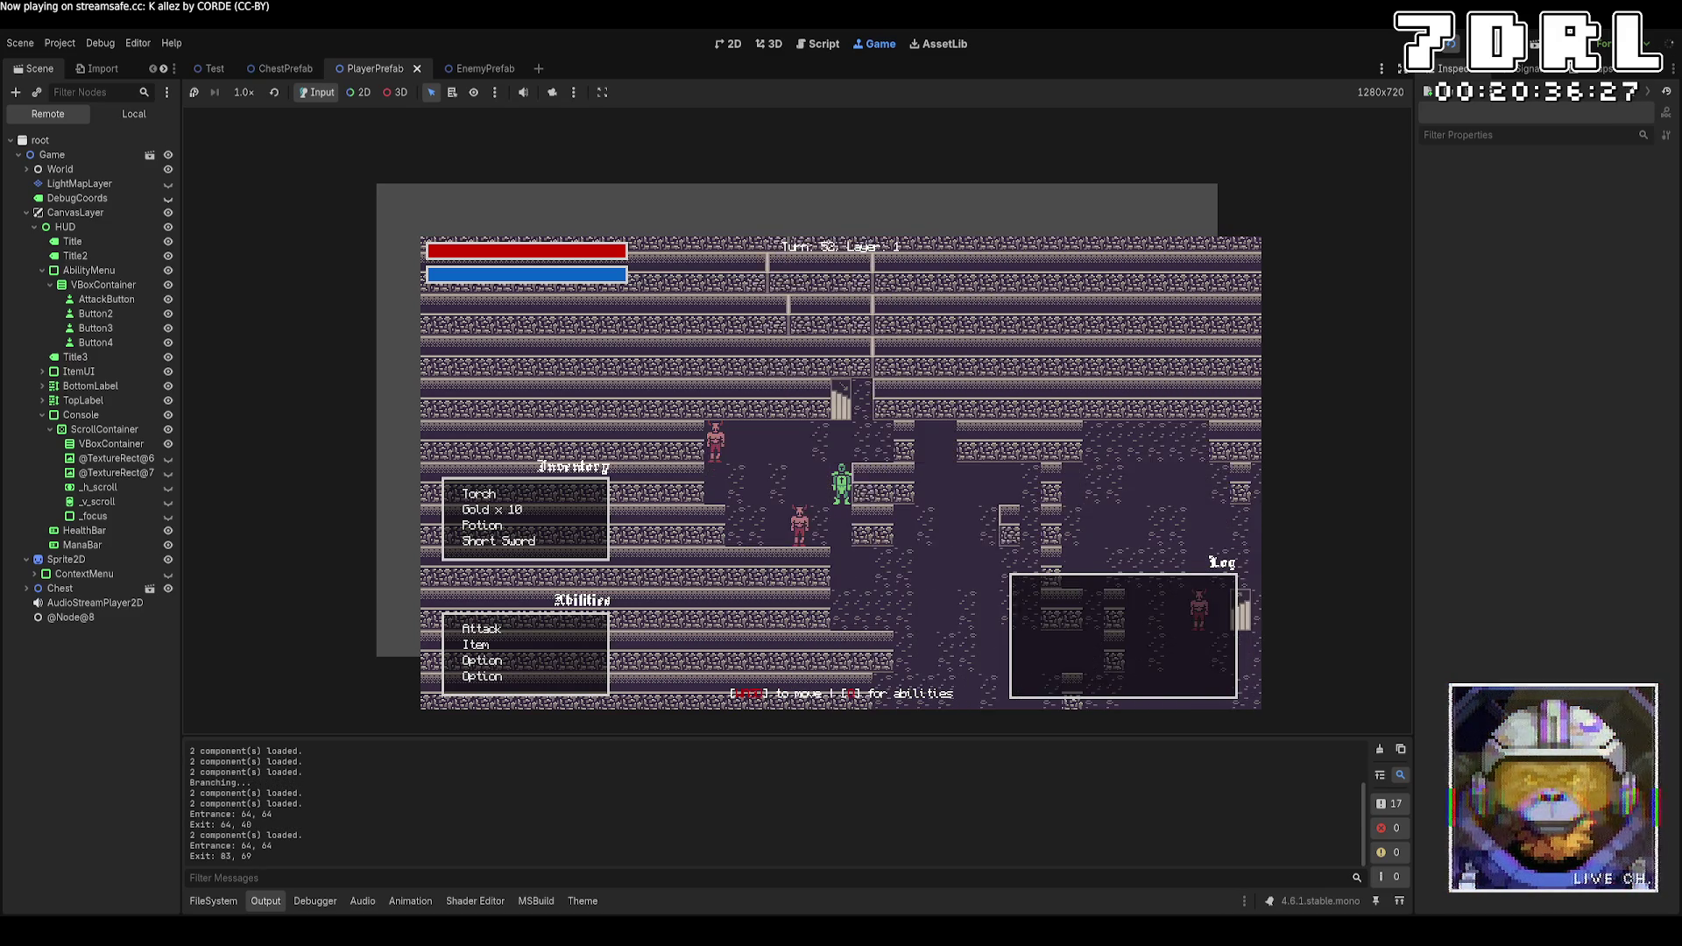
Walk through layer 1 to the stairs and descend to layer 2
key(Down)
key(Down)
key(Down)
key(Right)
key(Right)
key(Right)
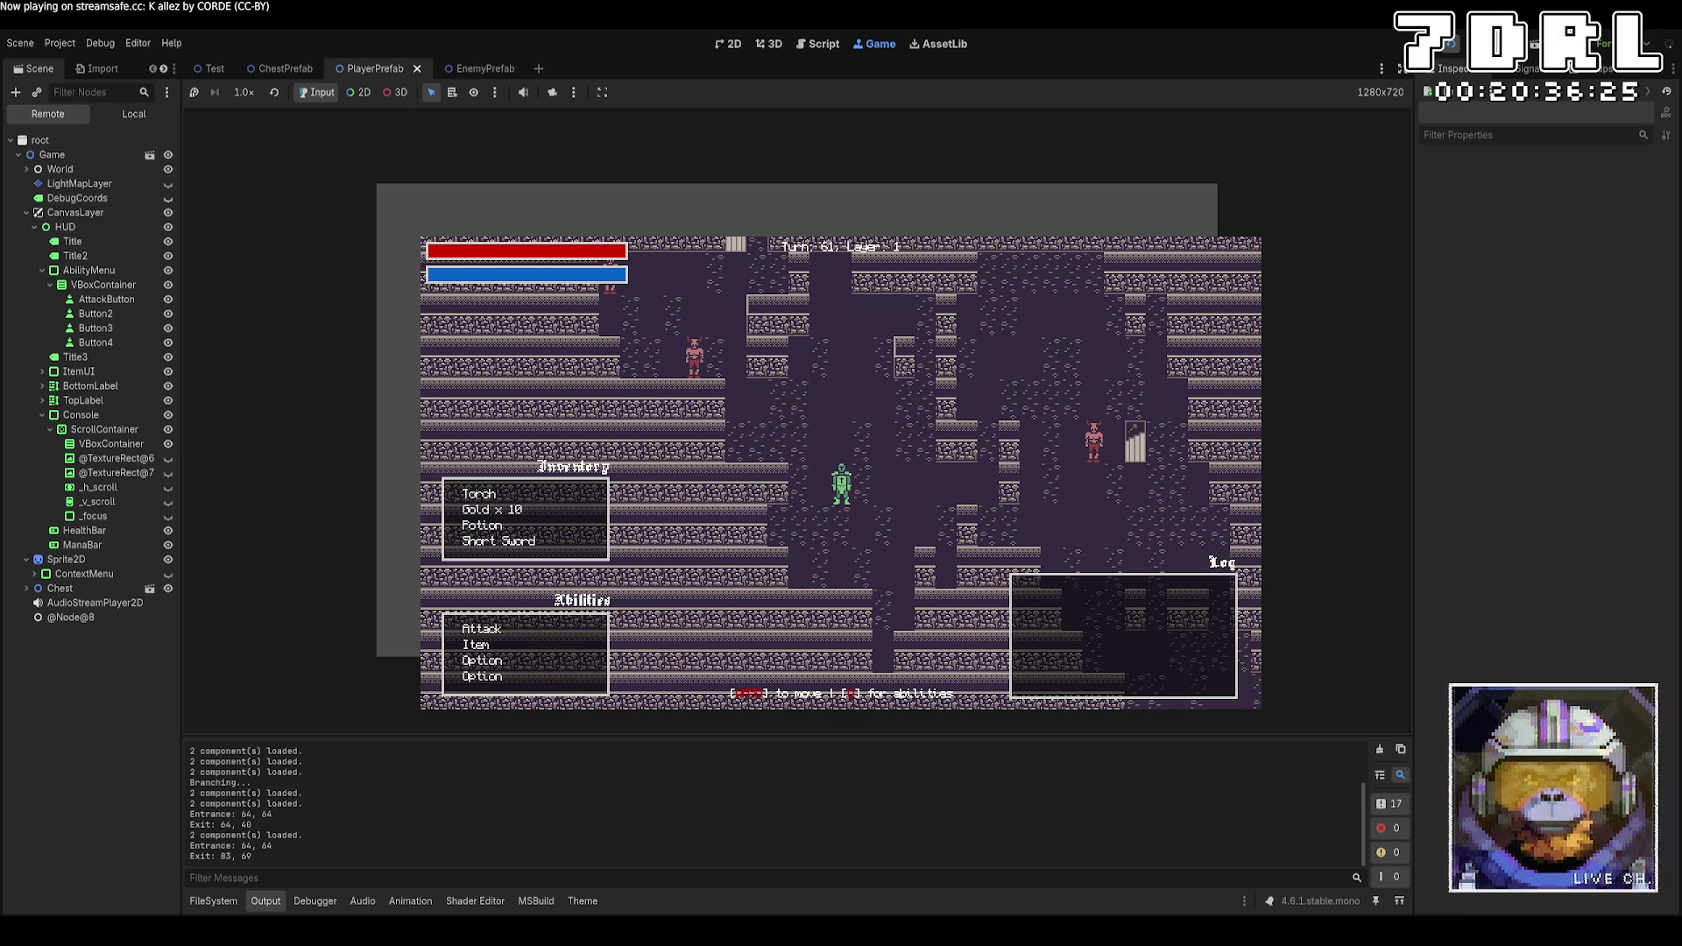
key(Right)
key(Right)
key(Right)
key(Down)
key(Down)
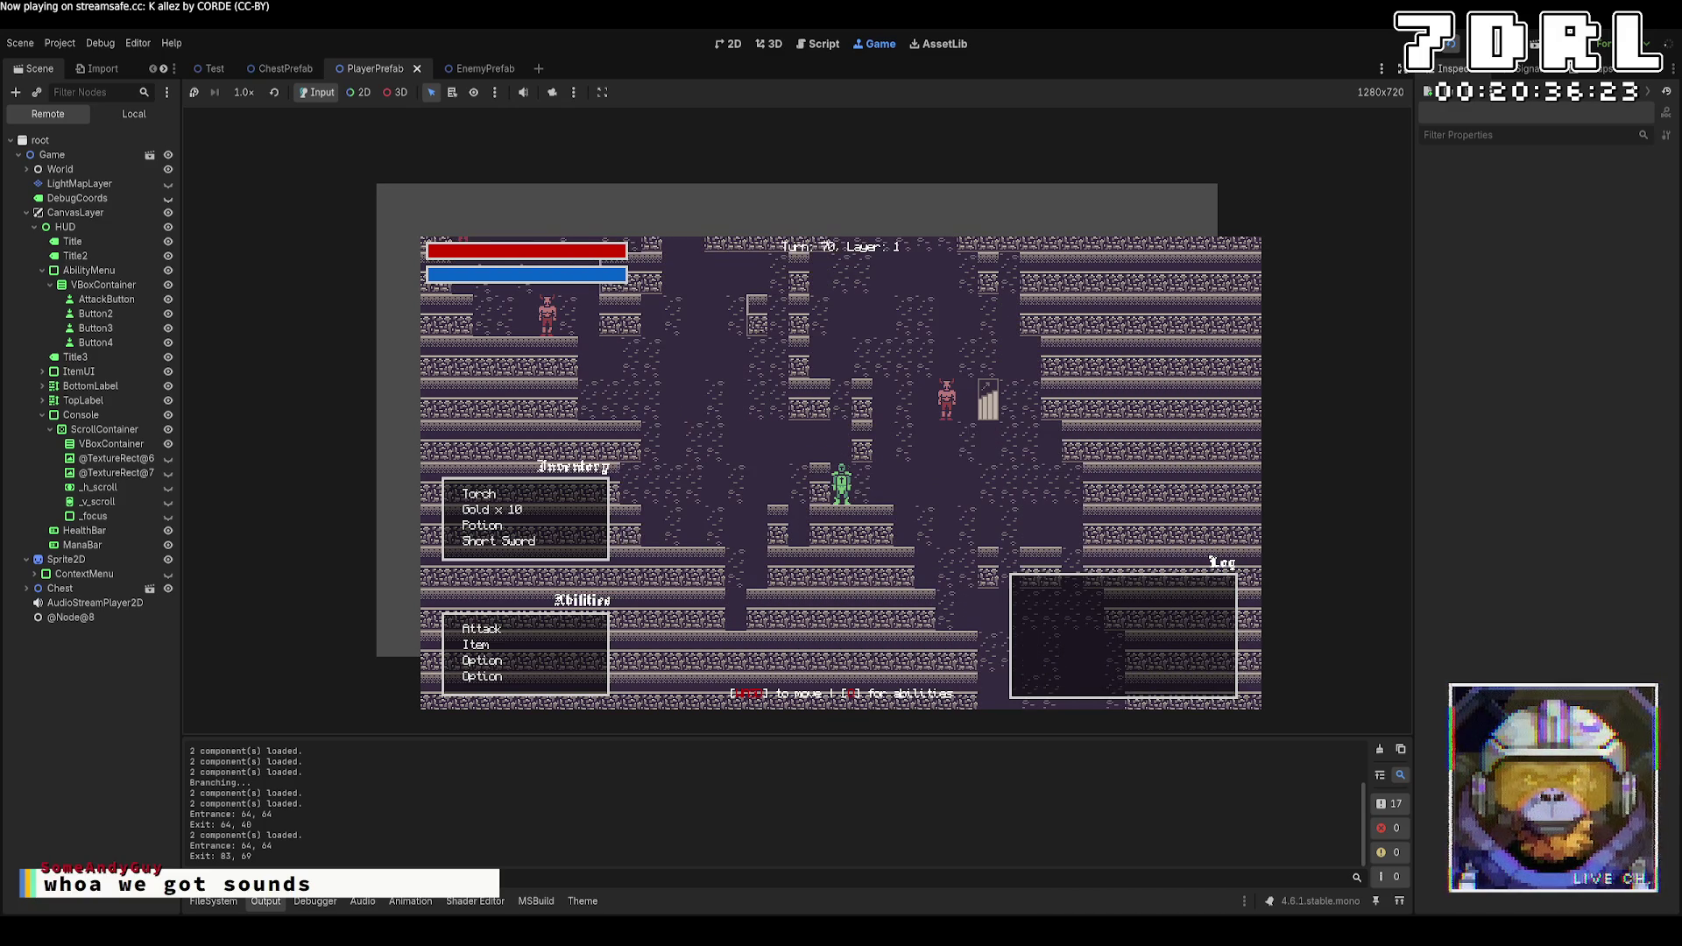
key(Right)
key(Up)
key(Up)
key(Right)
key(Right)
key(Right)
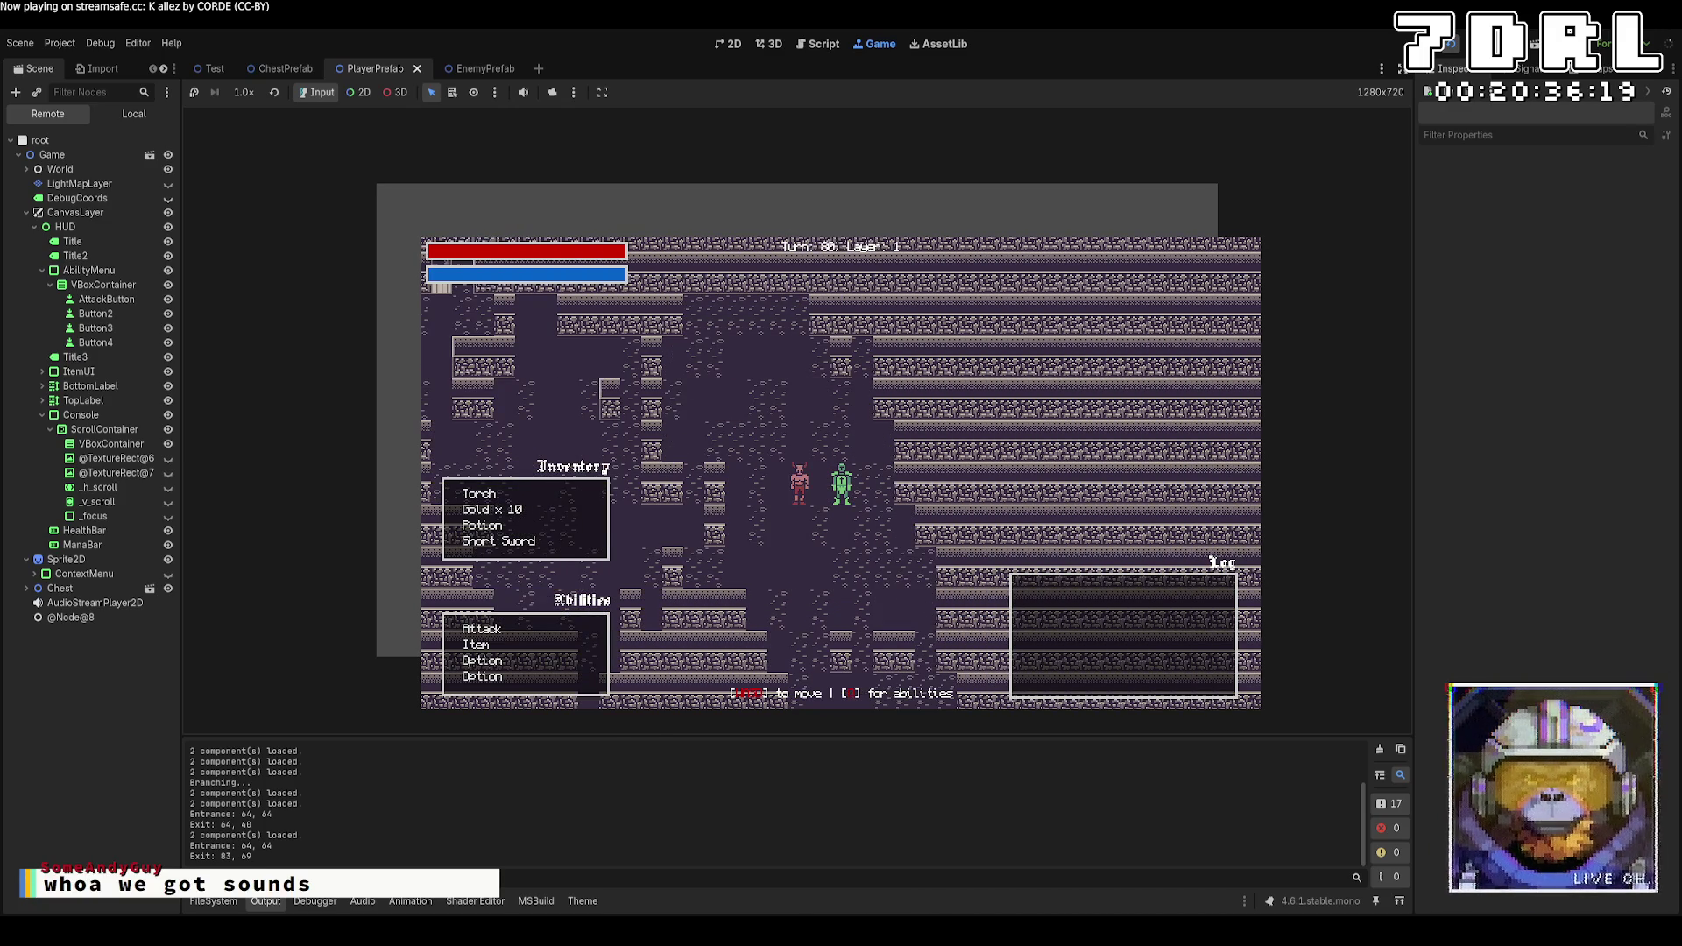
key(Up)
key(Up)
key(Up)
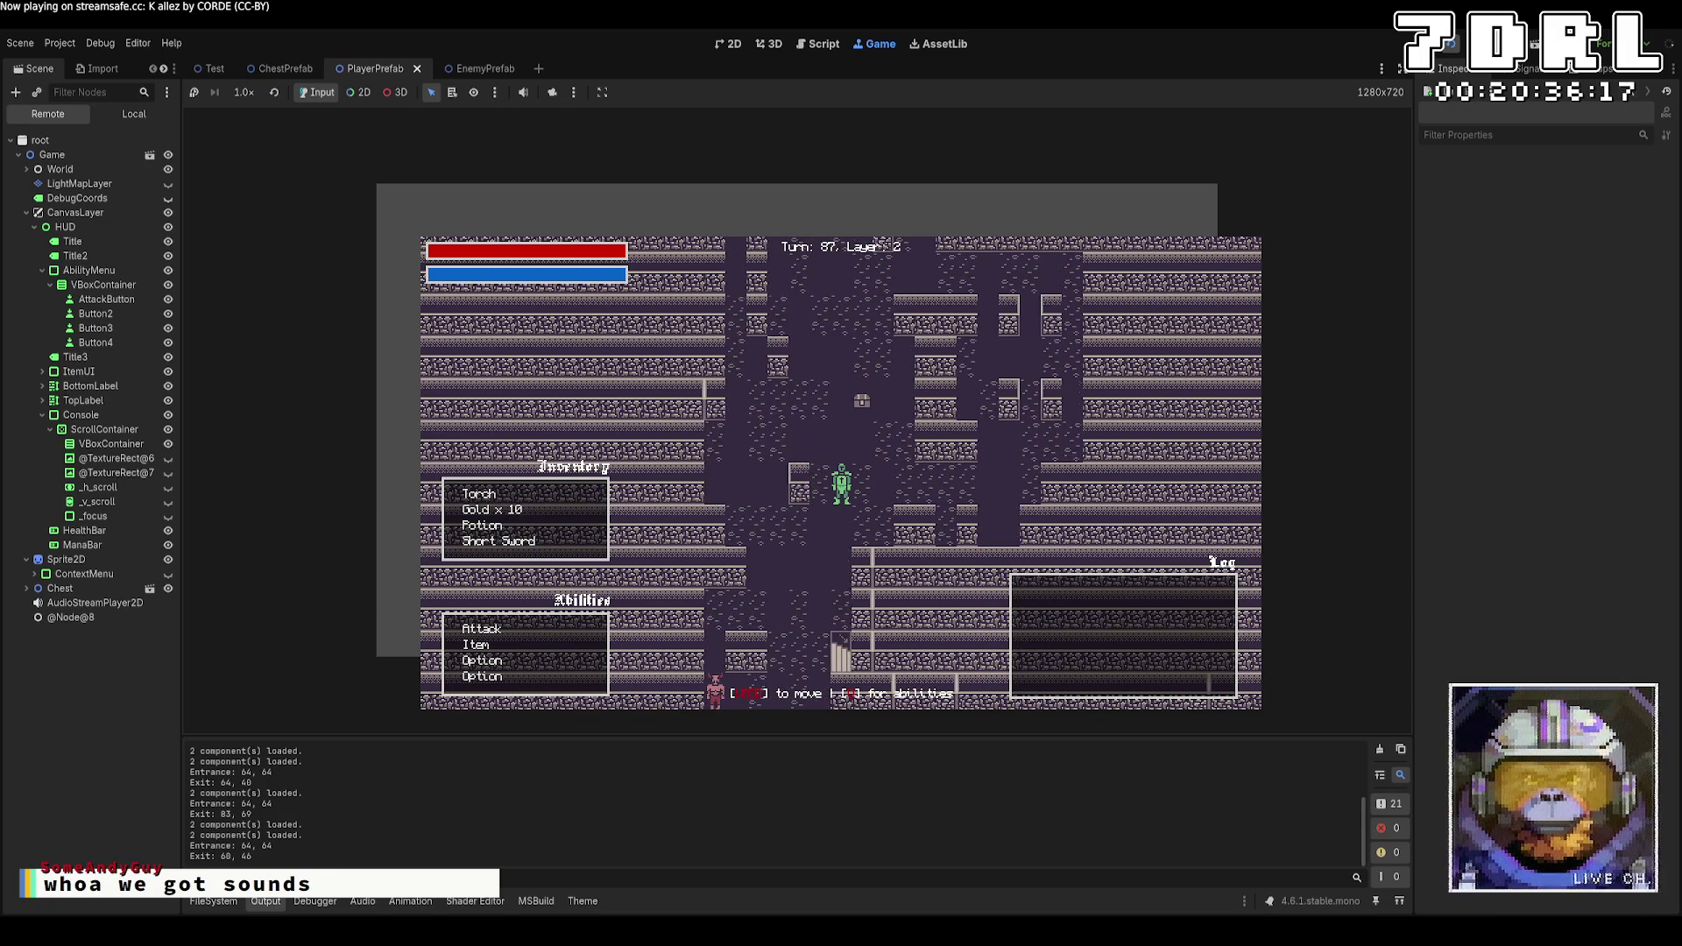
key(Up)
key(Up)
key(Up)
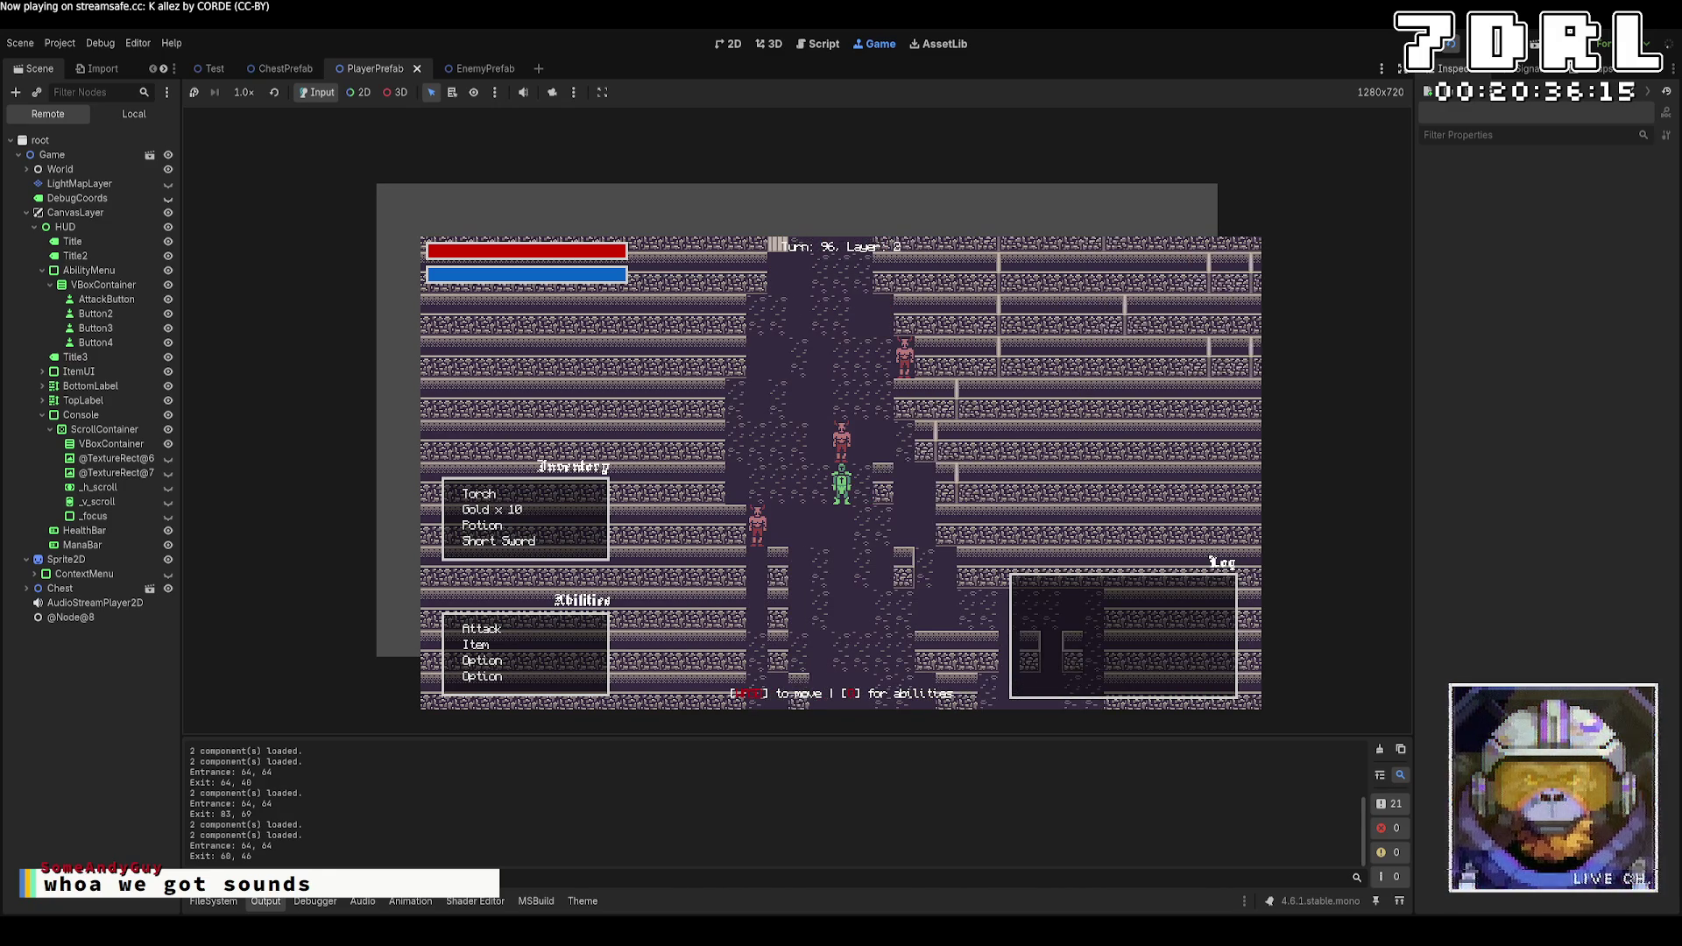
key(Up)
Stop the game, set StepsSinceSpawn > 50 on Crawler.cs line 93, and relaunch Godot
key(F8)
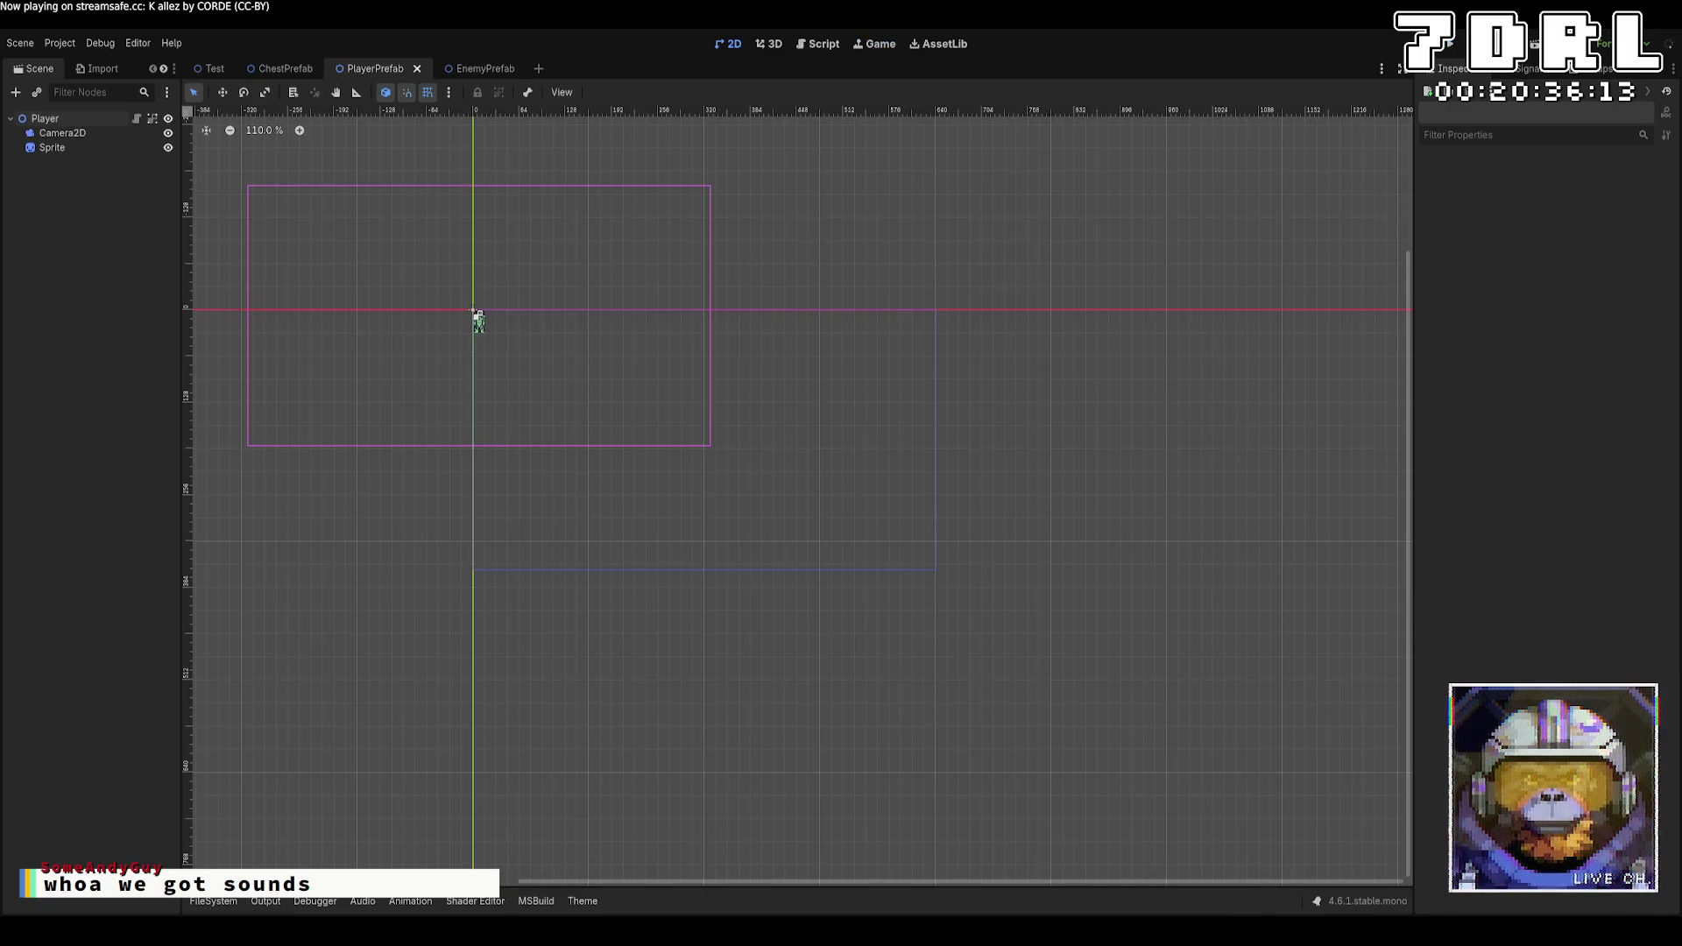
key(alt+Tab)
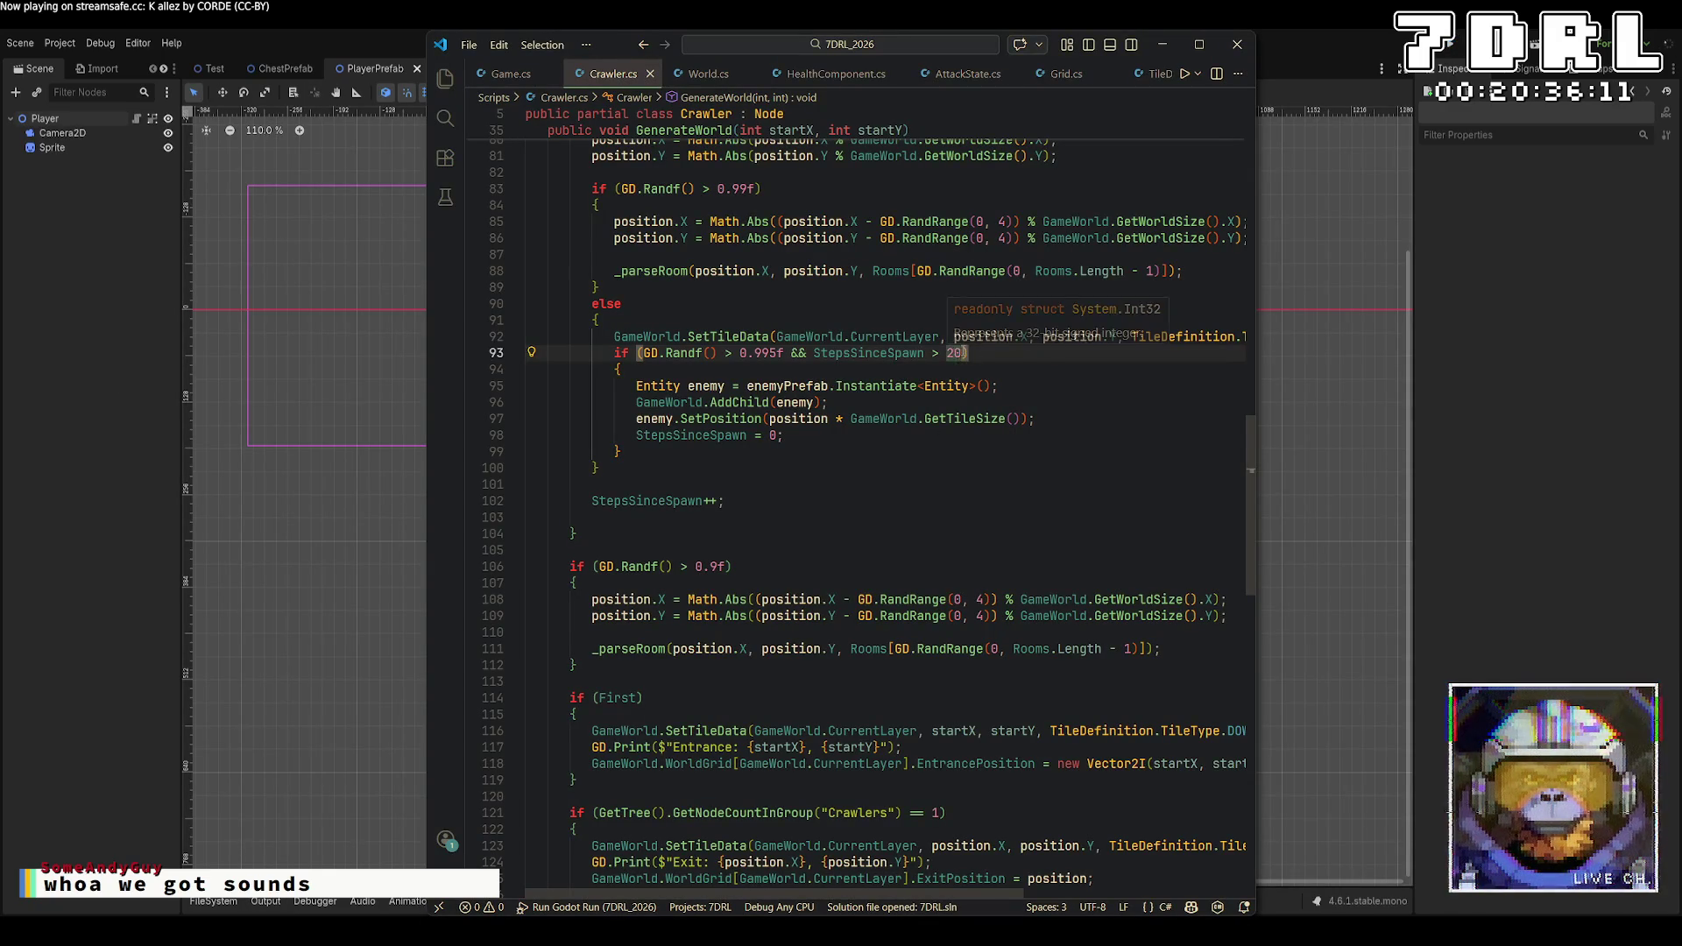
click(950, 353)
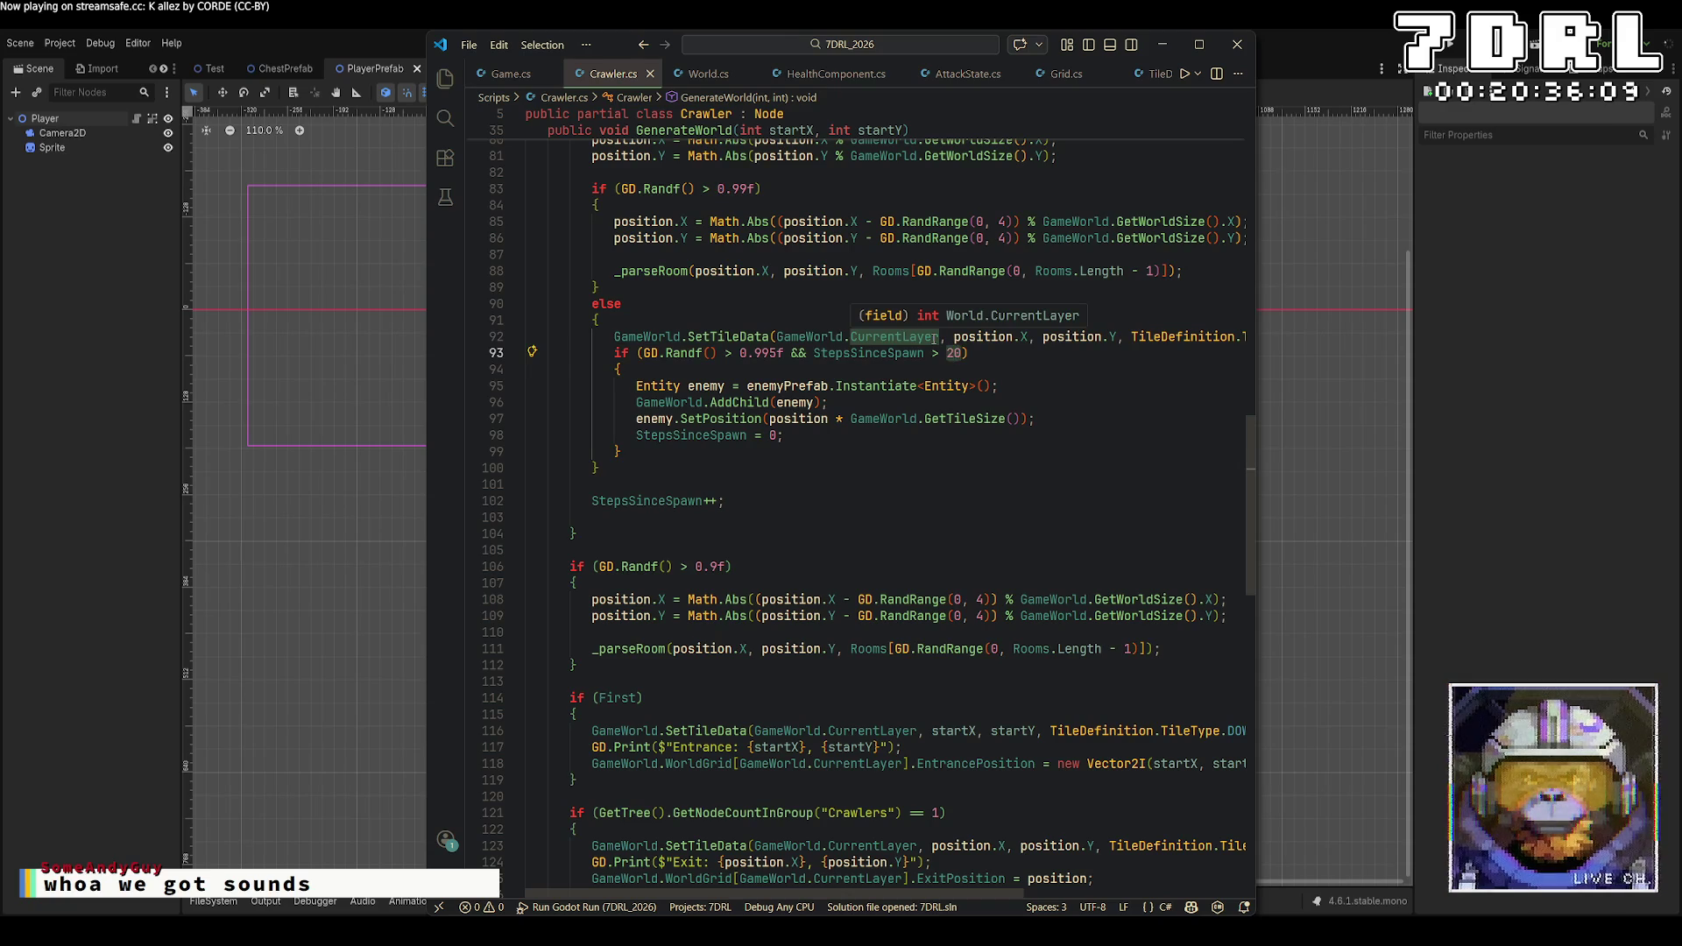
text(50)
click(1449, 46)
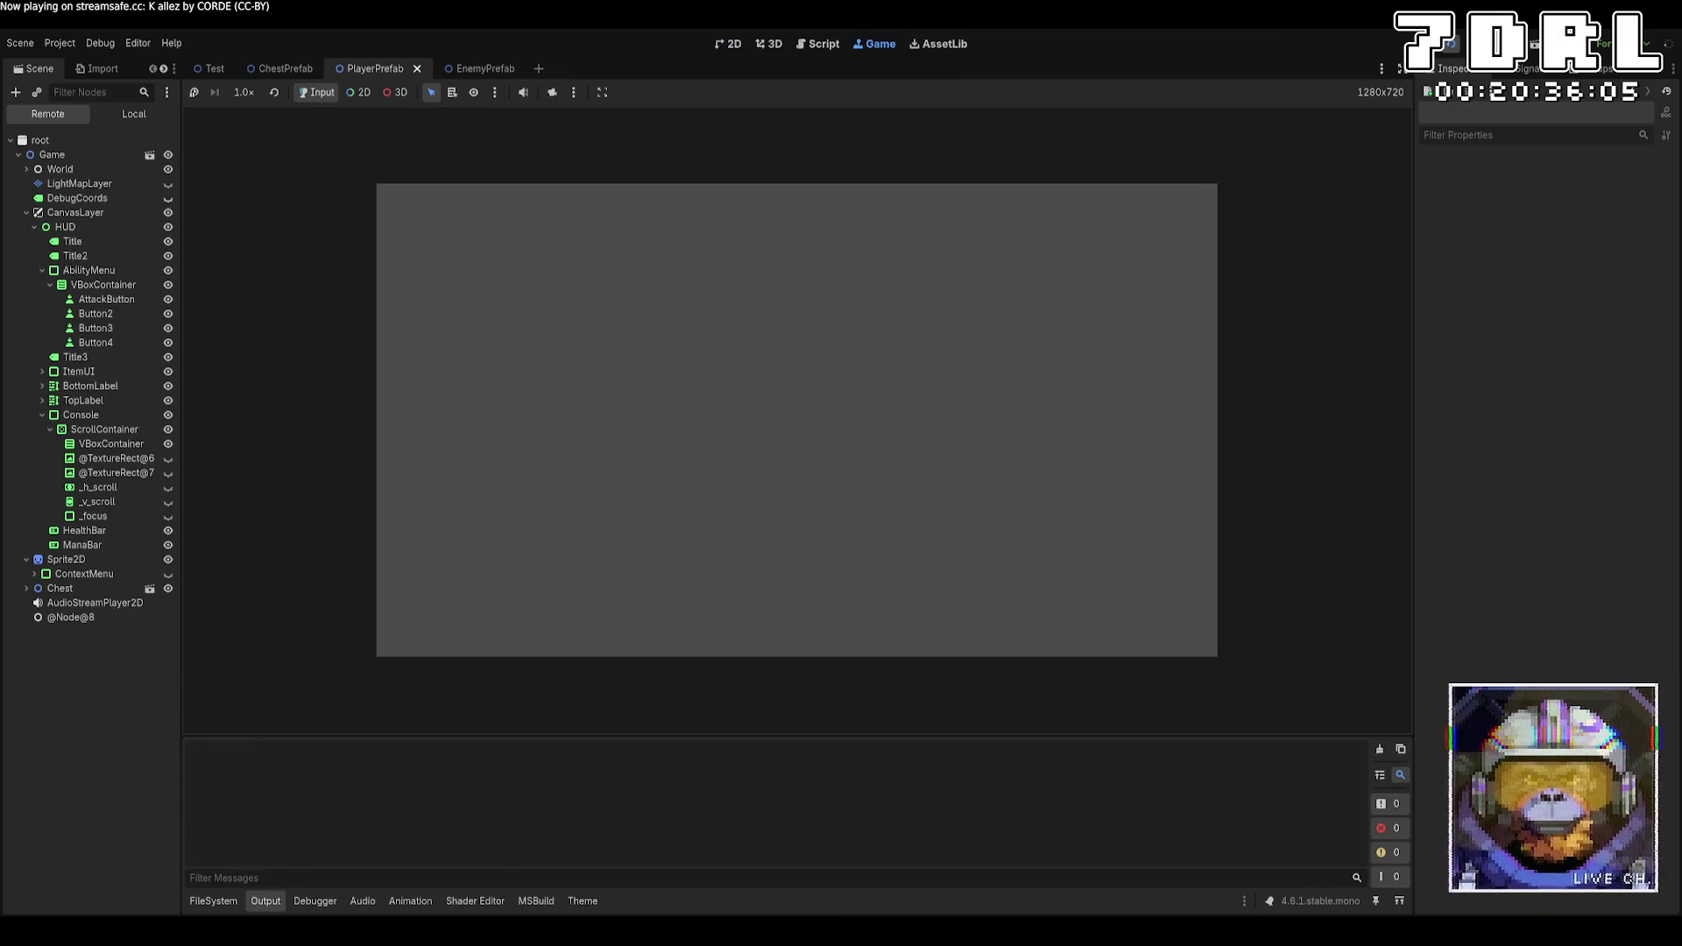
Walk the player upward and then up-left through the dungeon
key(a)
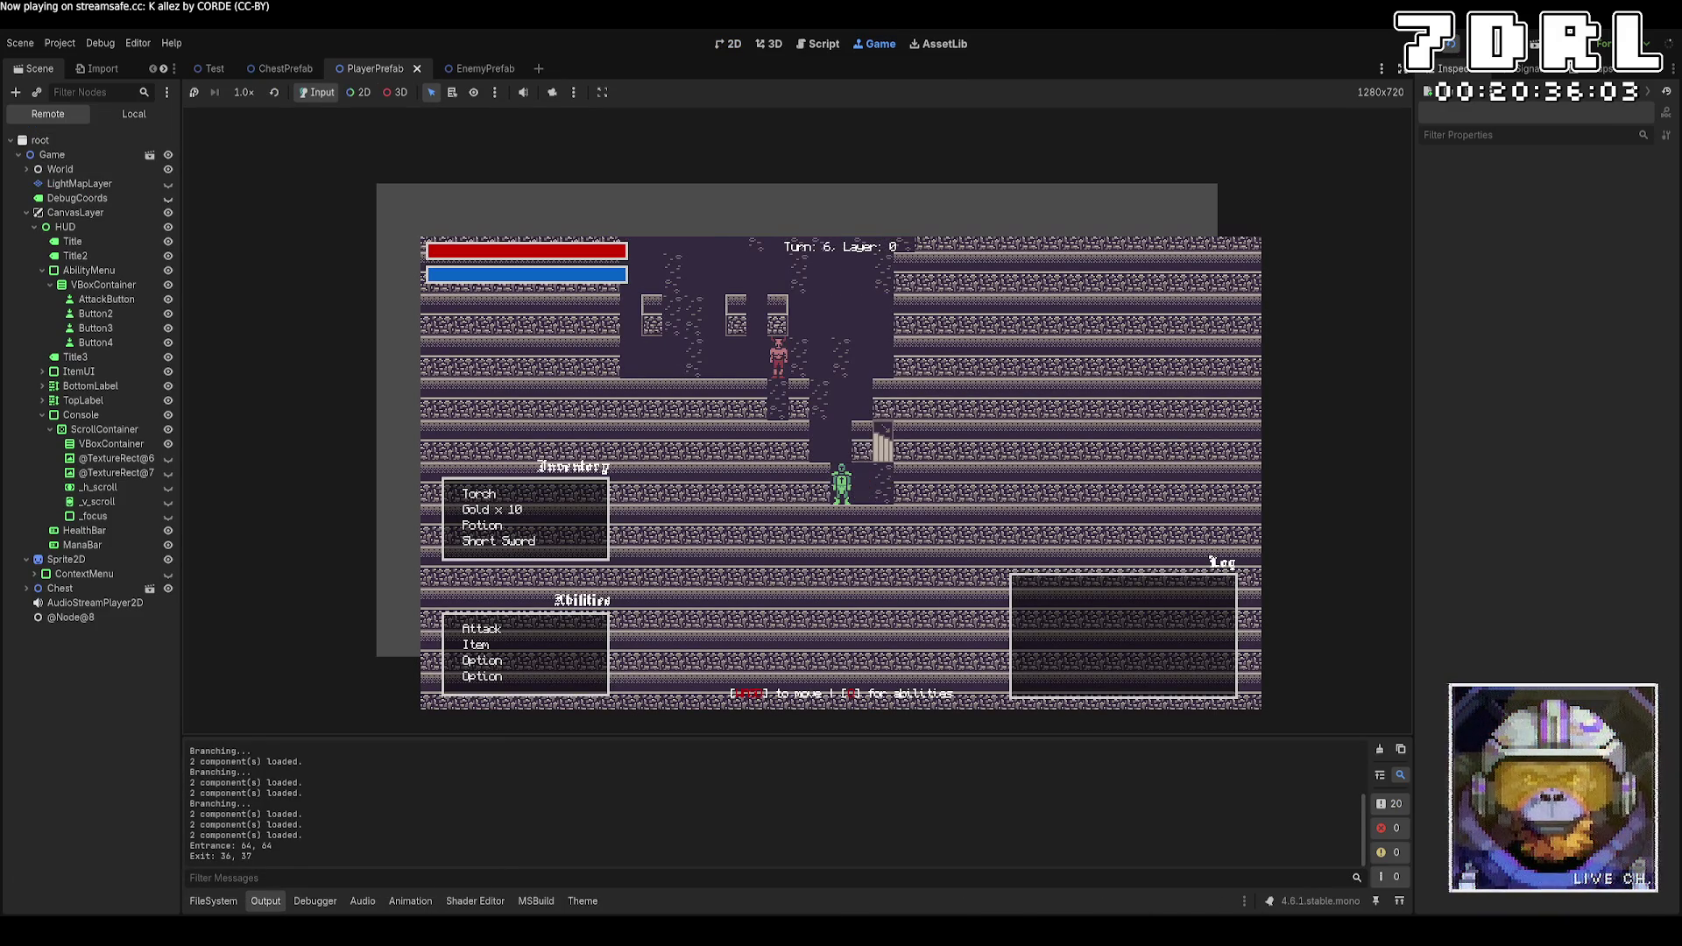
key(w)
key(w)
key(w)
key(w)
key(w)
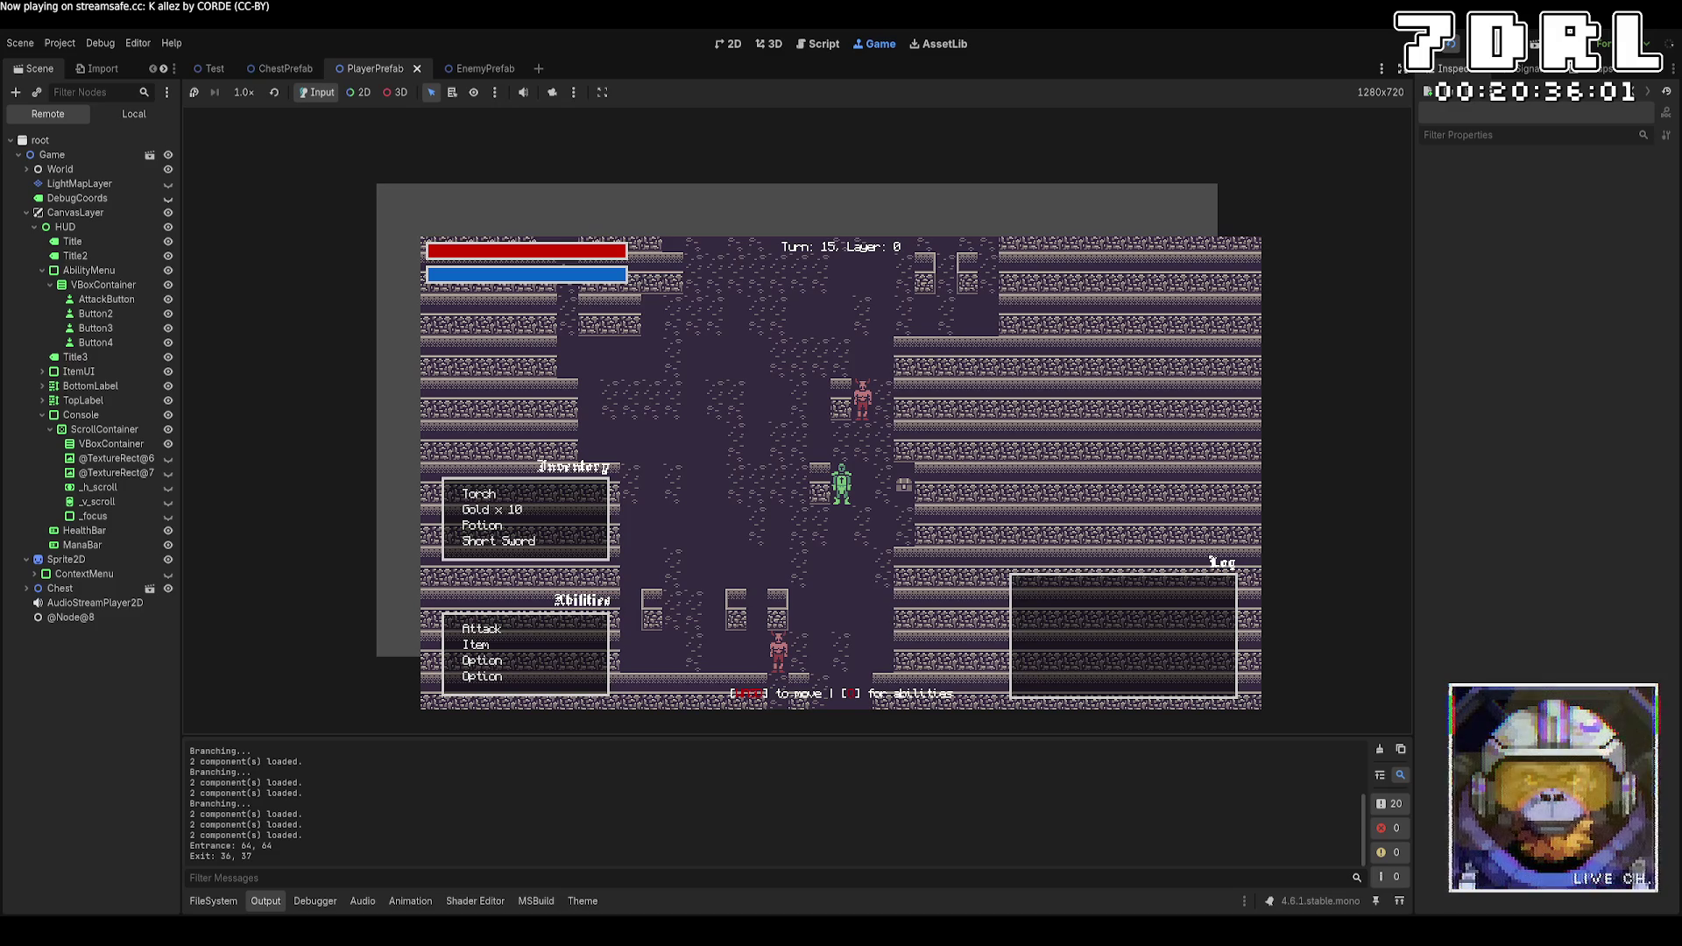
key(w)
key(w)
key(w)
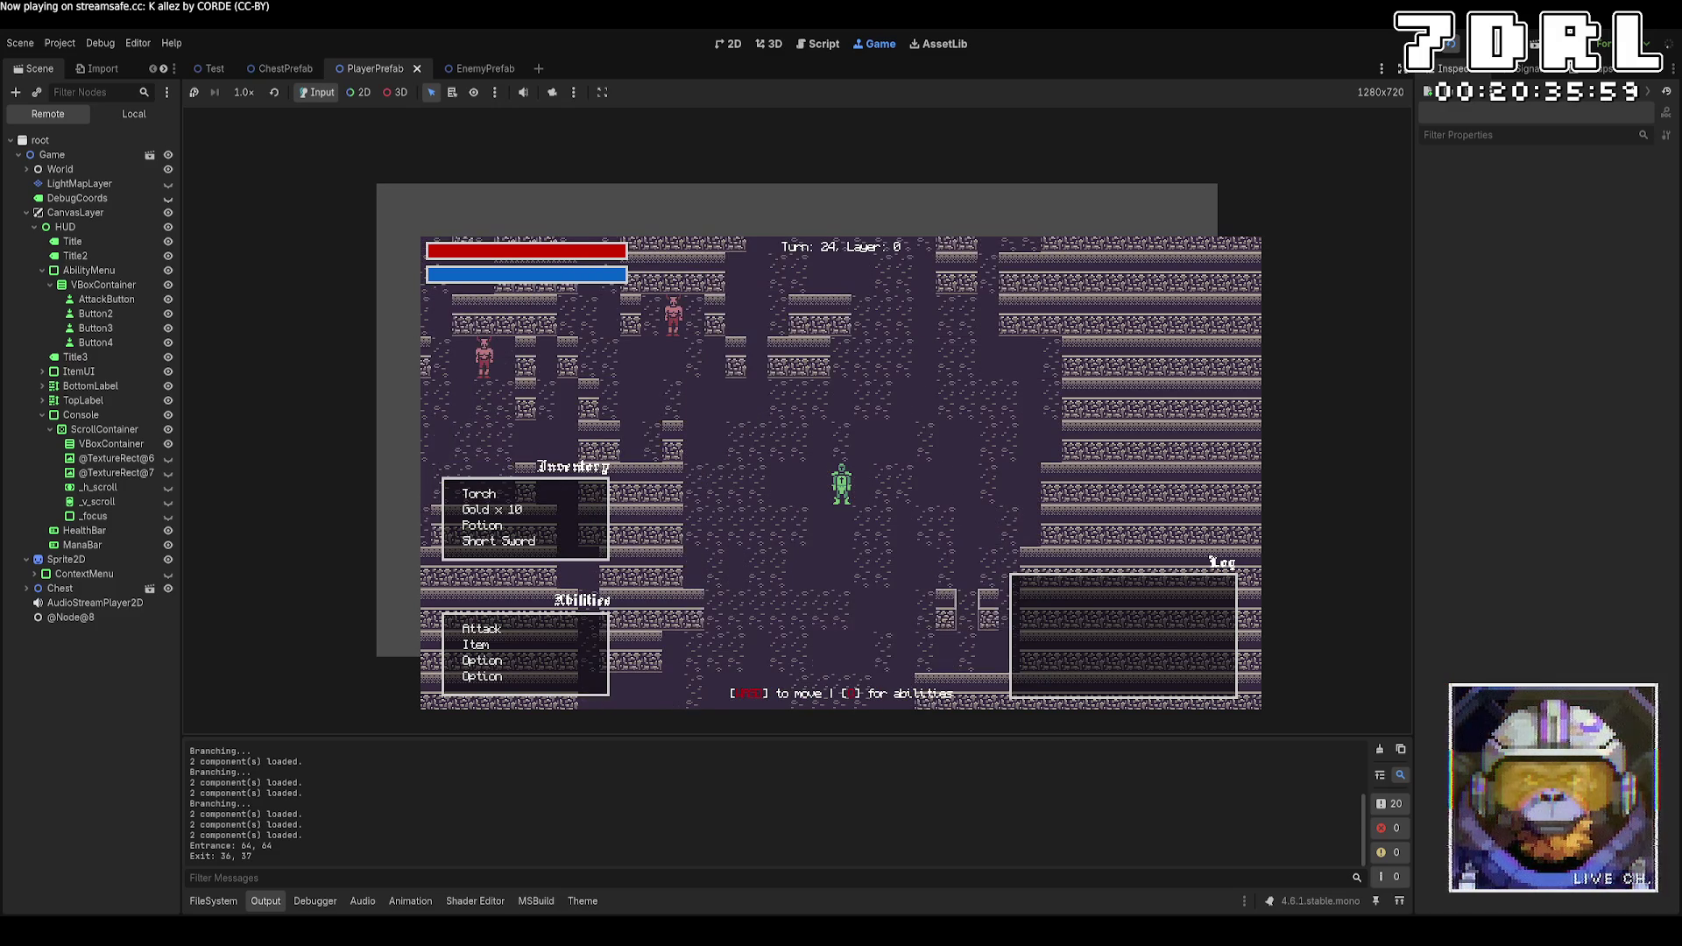
key(w)
key(w)
key(w)
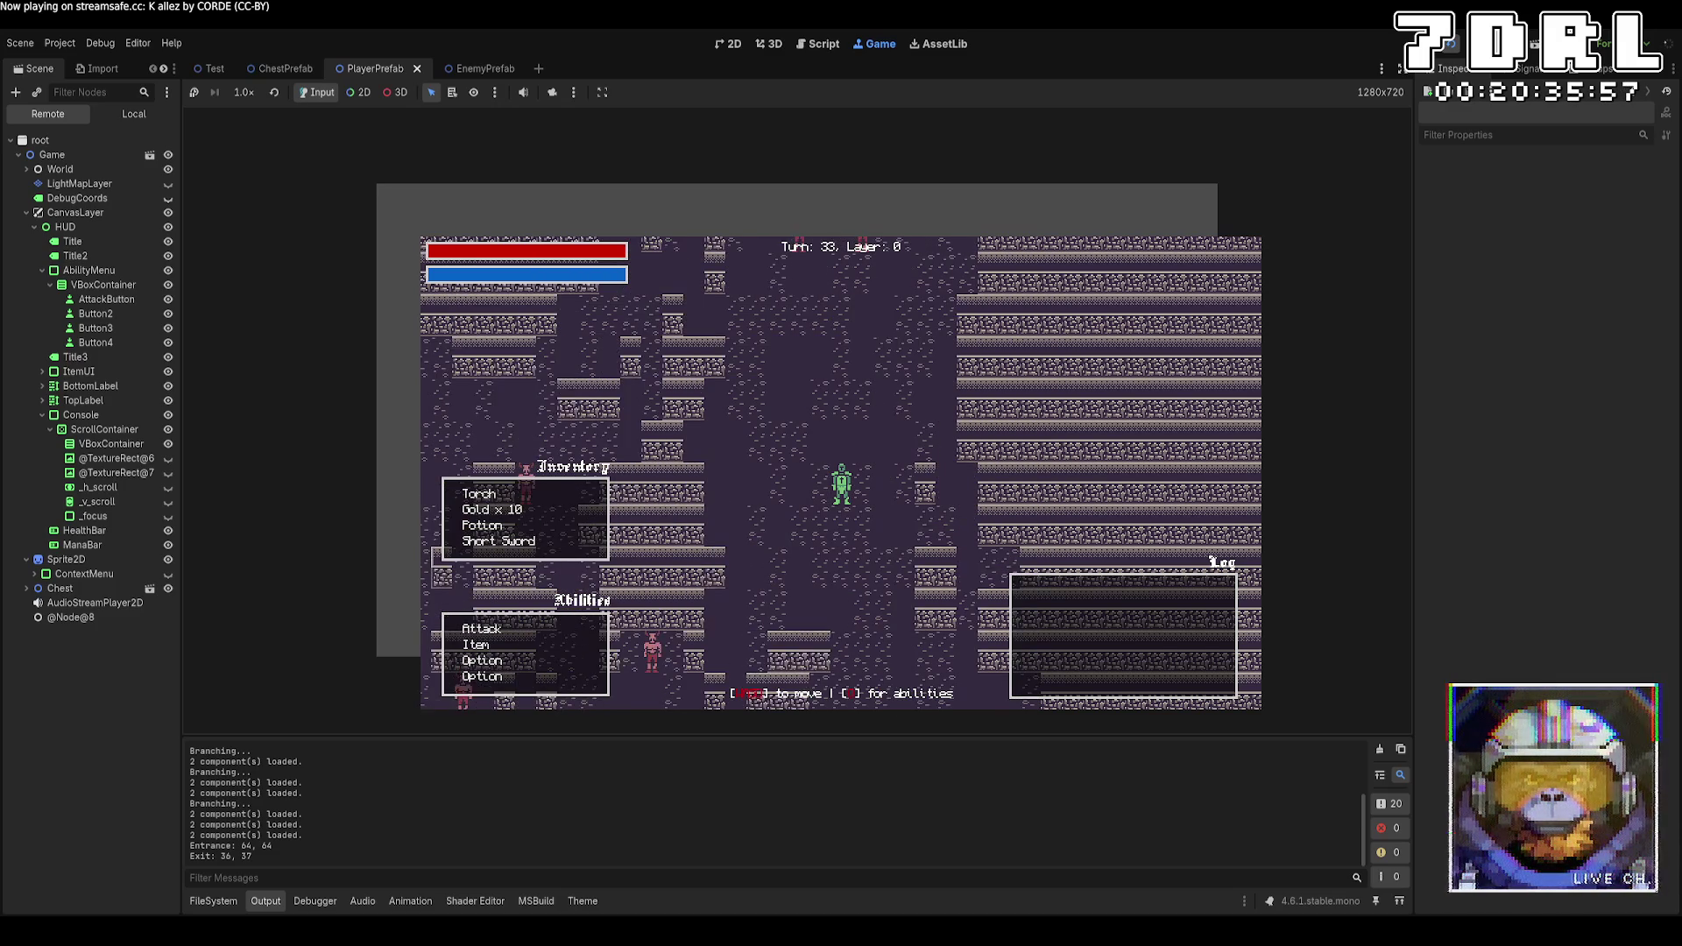
key(w)
key(w)
key(w)
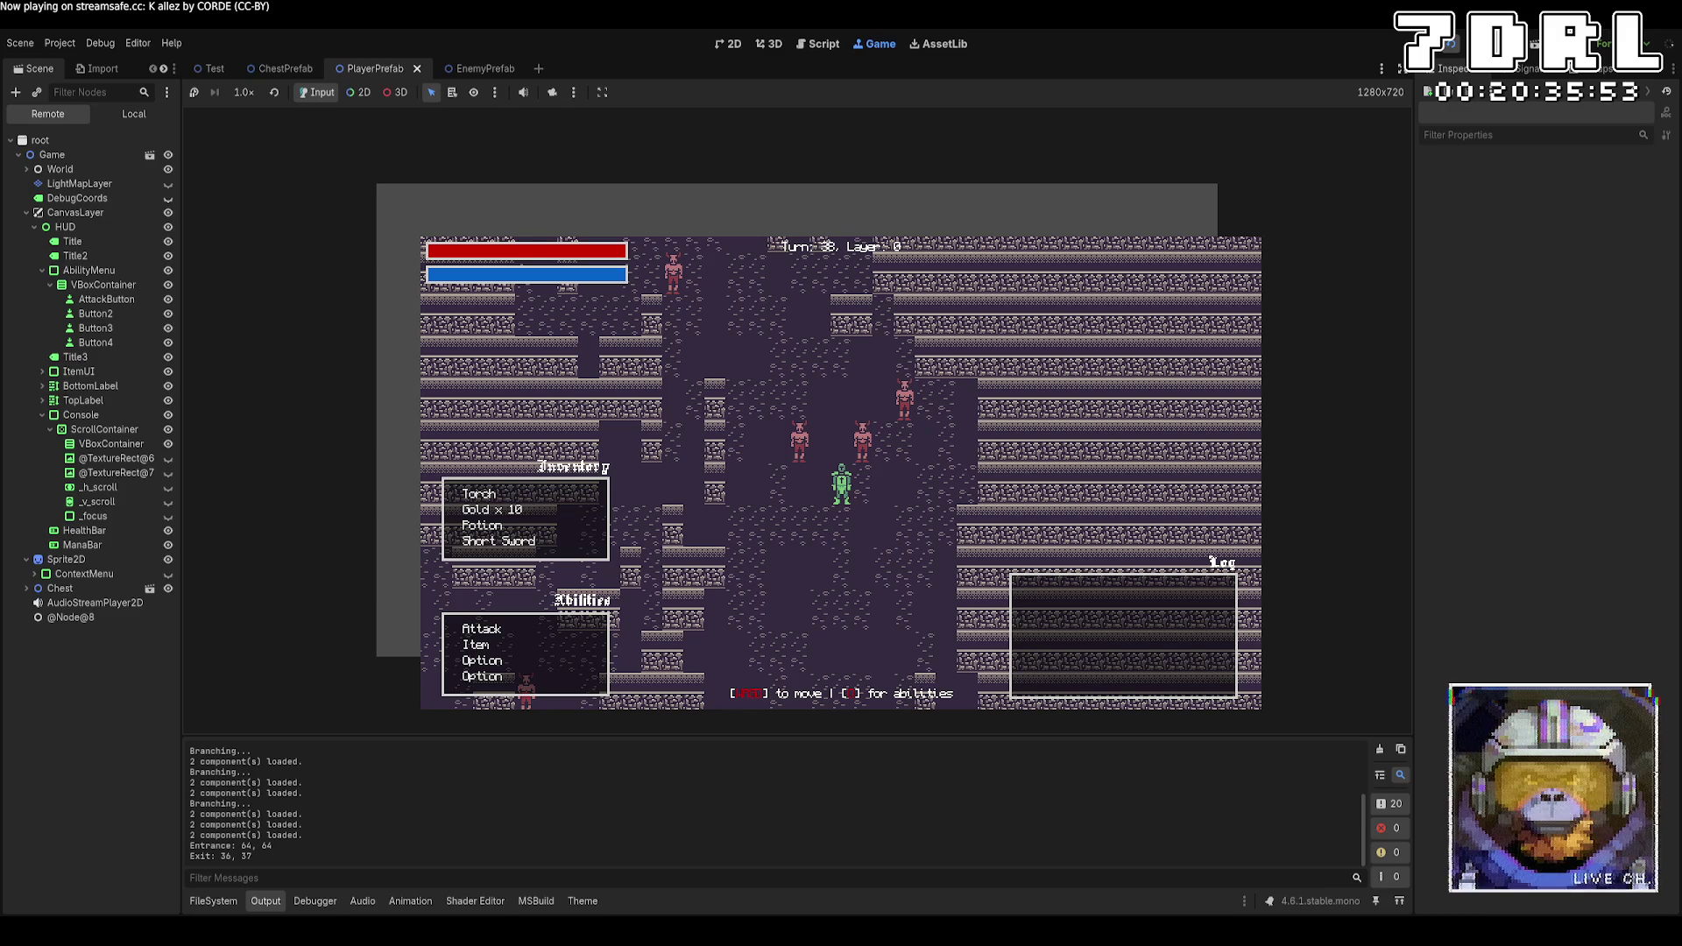
key(w)
key(w)
key(w)
key(q)
key(q)
key(q)
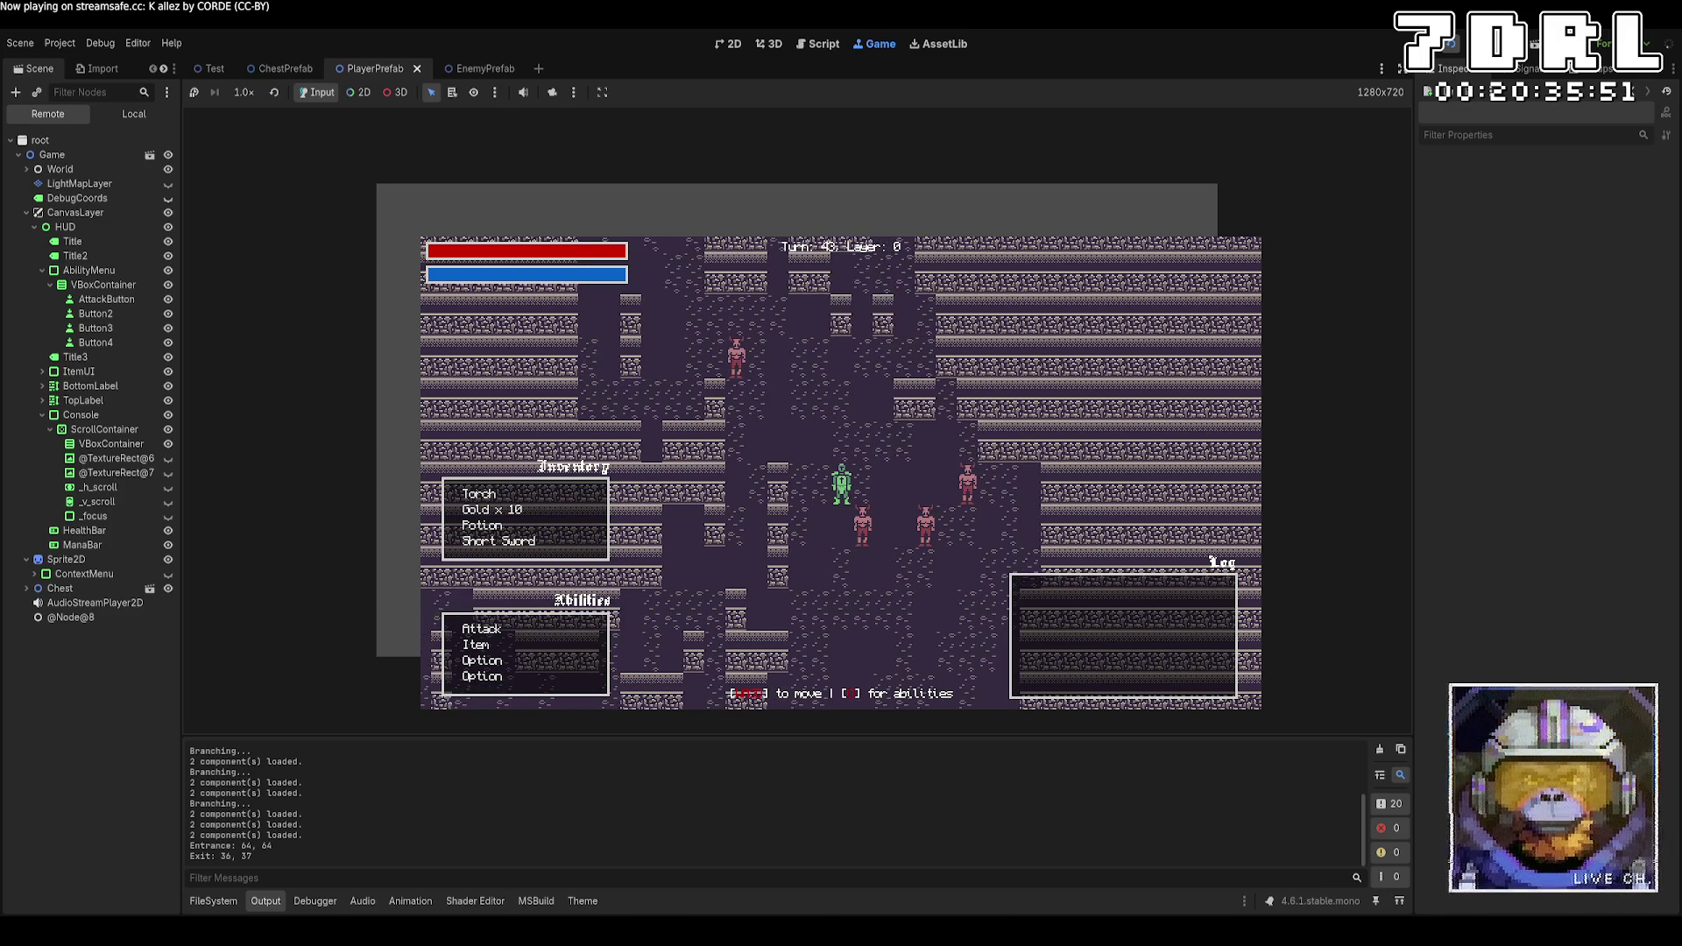
key(w)
key(w)
key(w)
key(q)
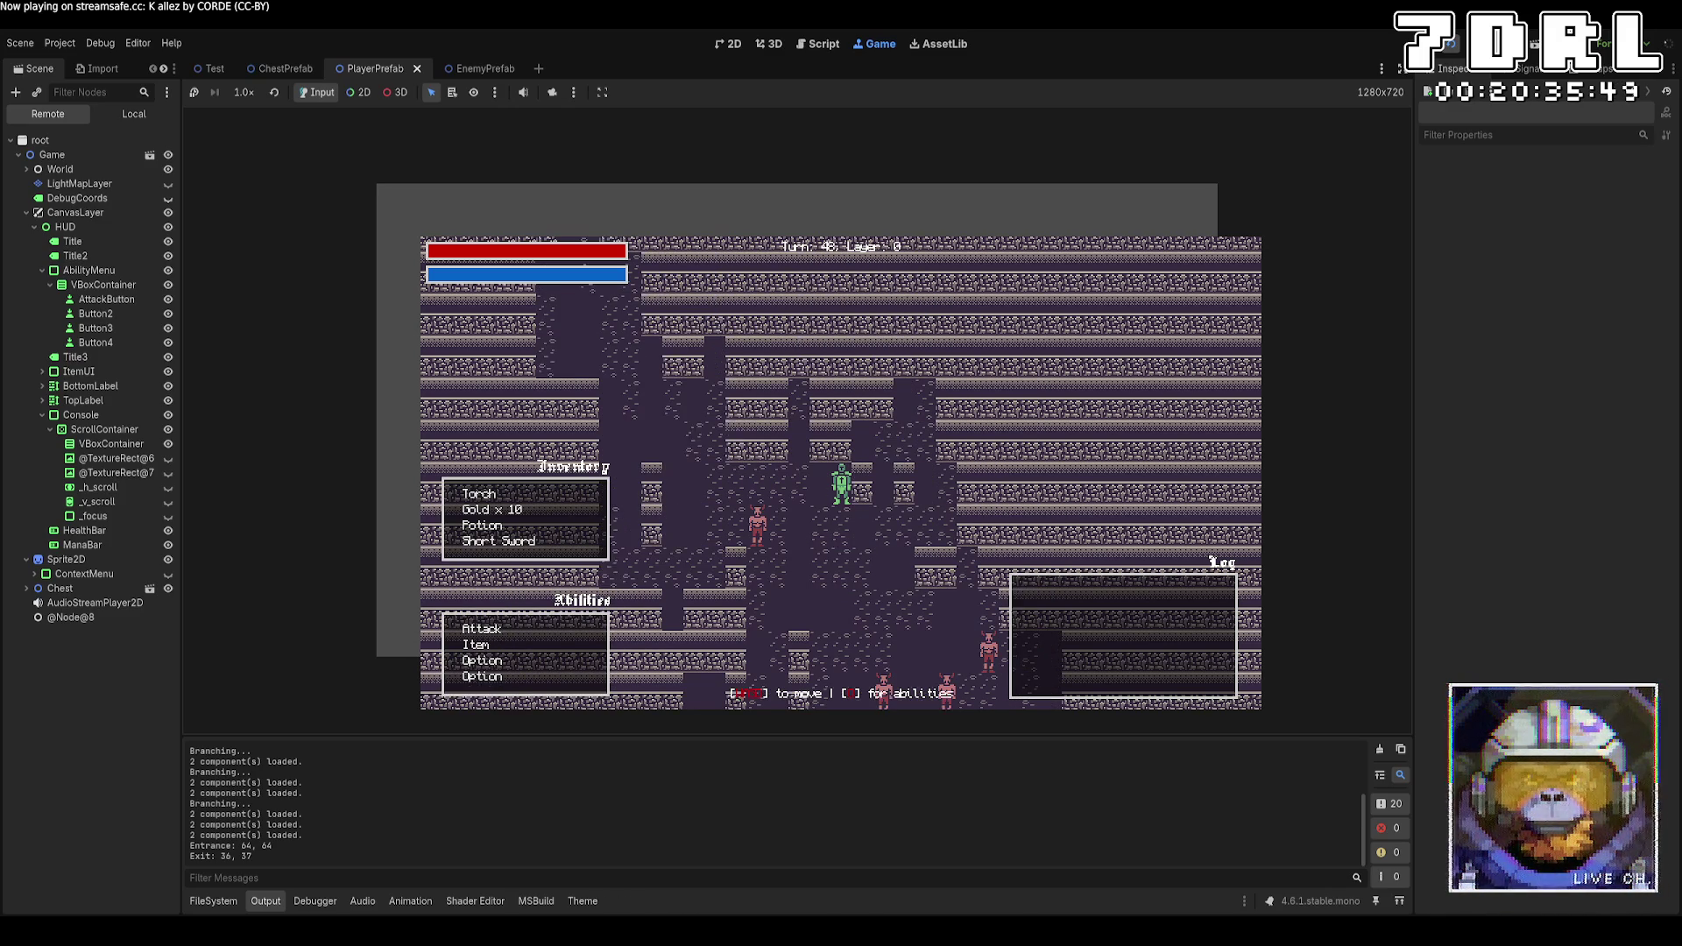
key(q)
key(q)
key(a)
key(a)
key(a)
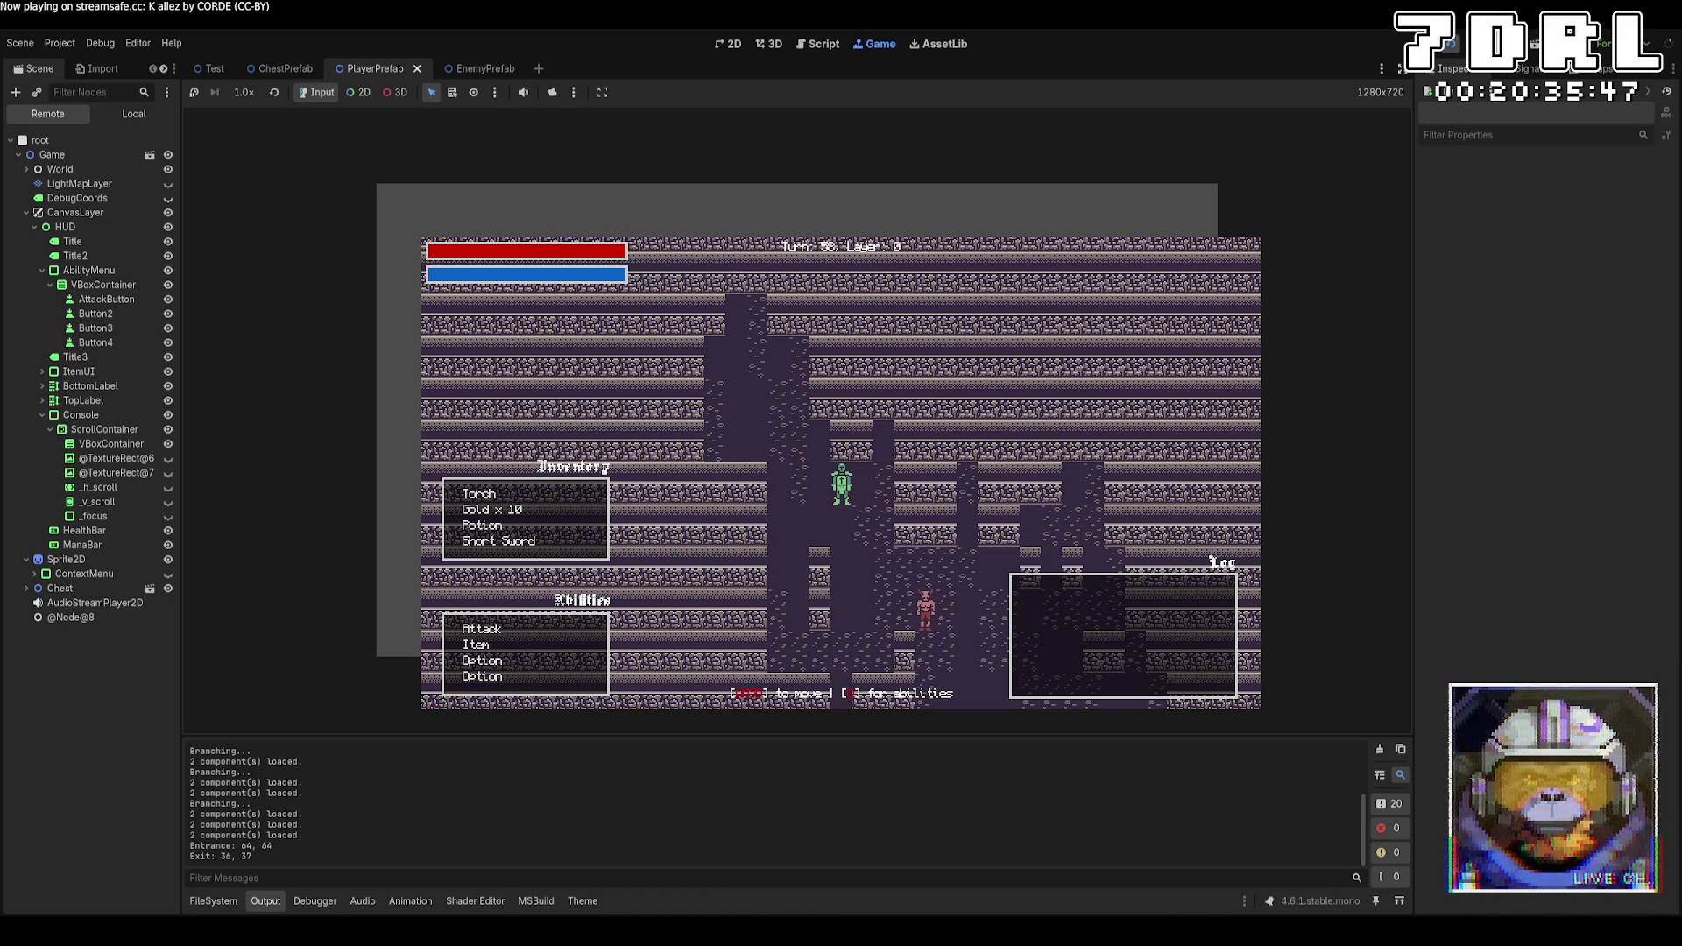
Move down past enemies and then up-left toward the minotaur
key(x)
key(x)
key(x)
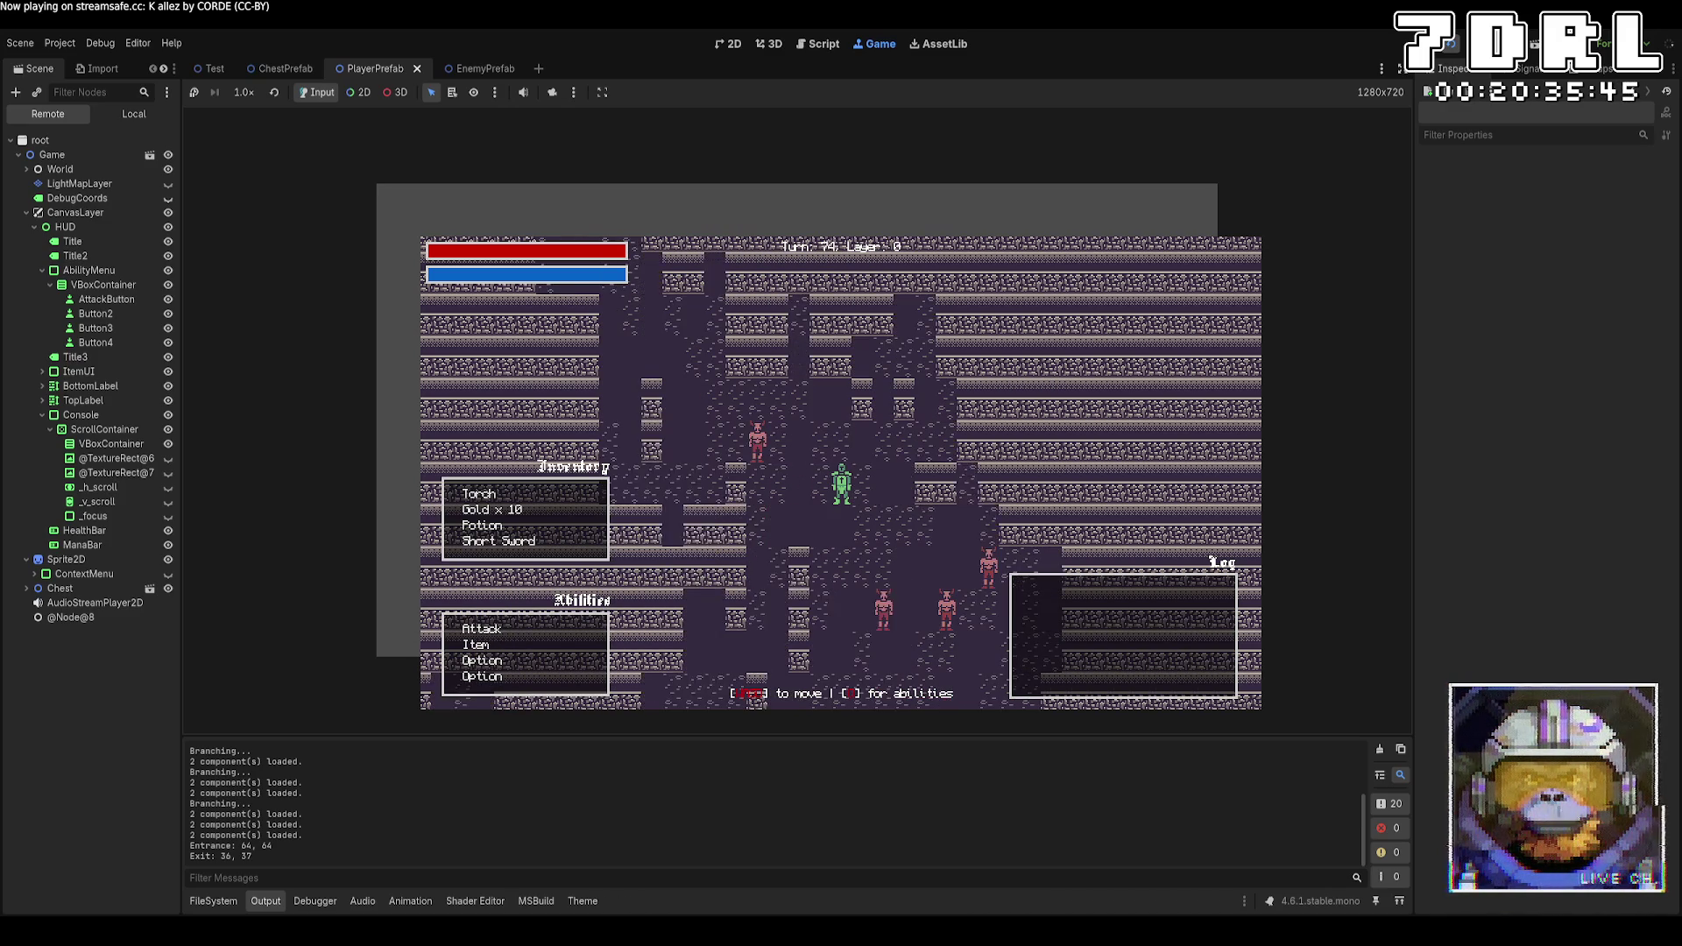
key(x)
key(x)
key(x)
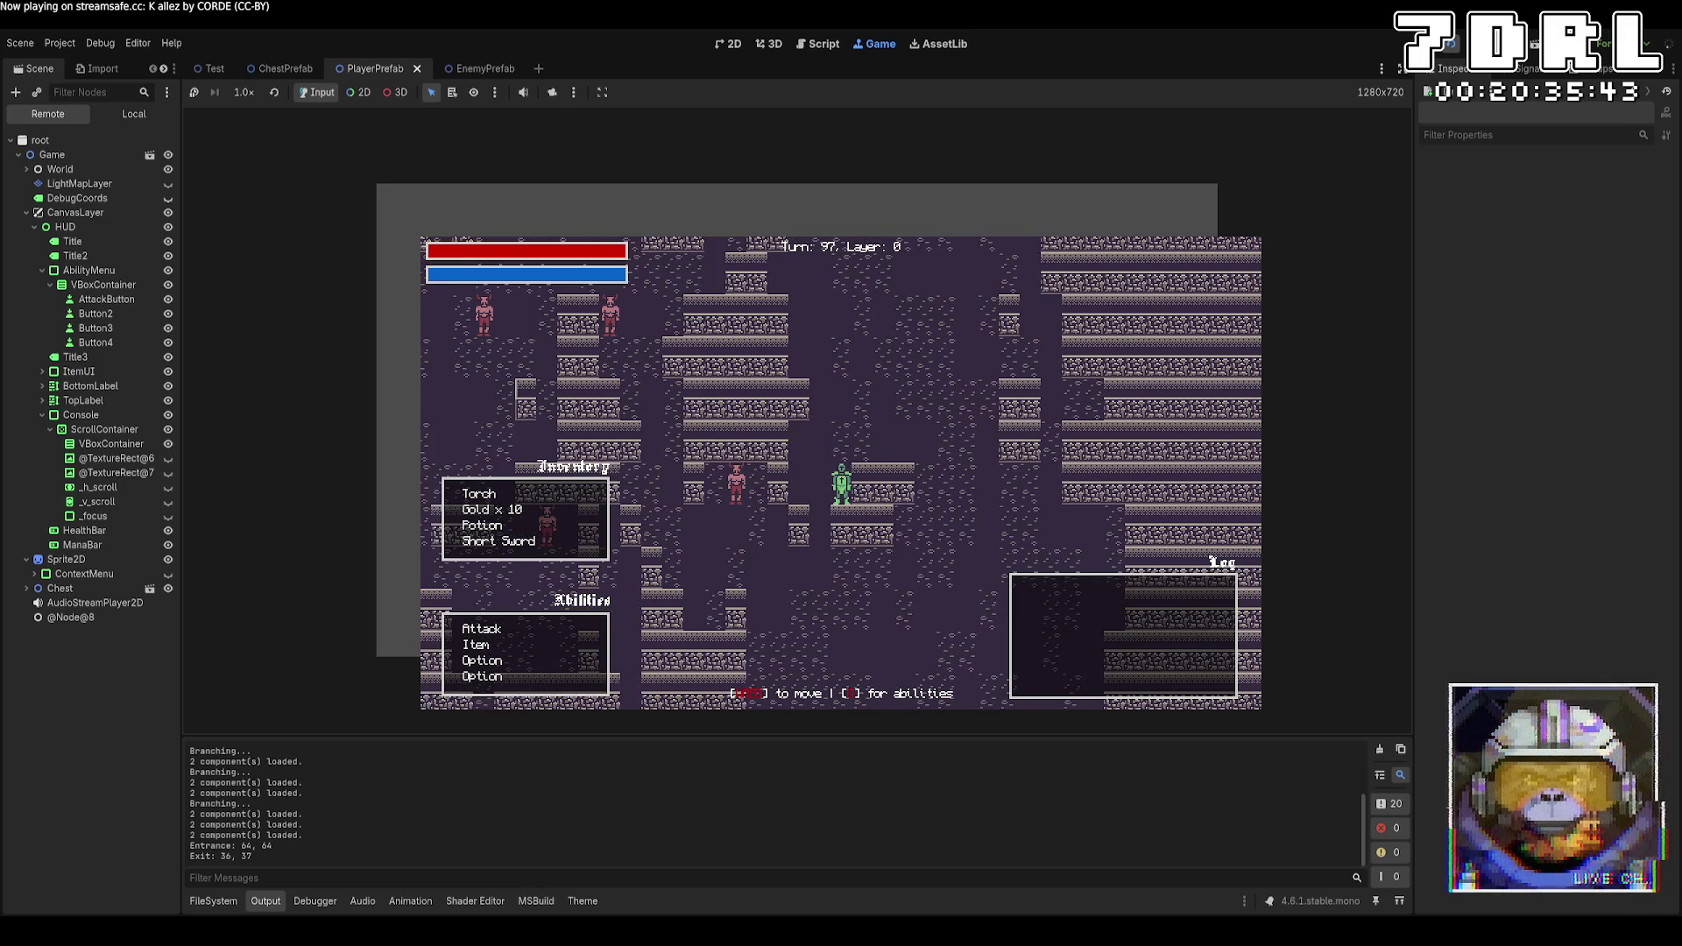
key(q)
key(q)
key(a)
key(a)
key(a)
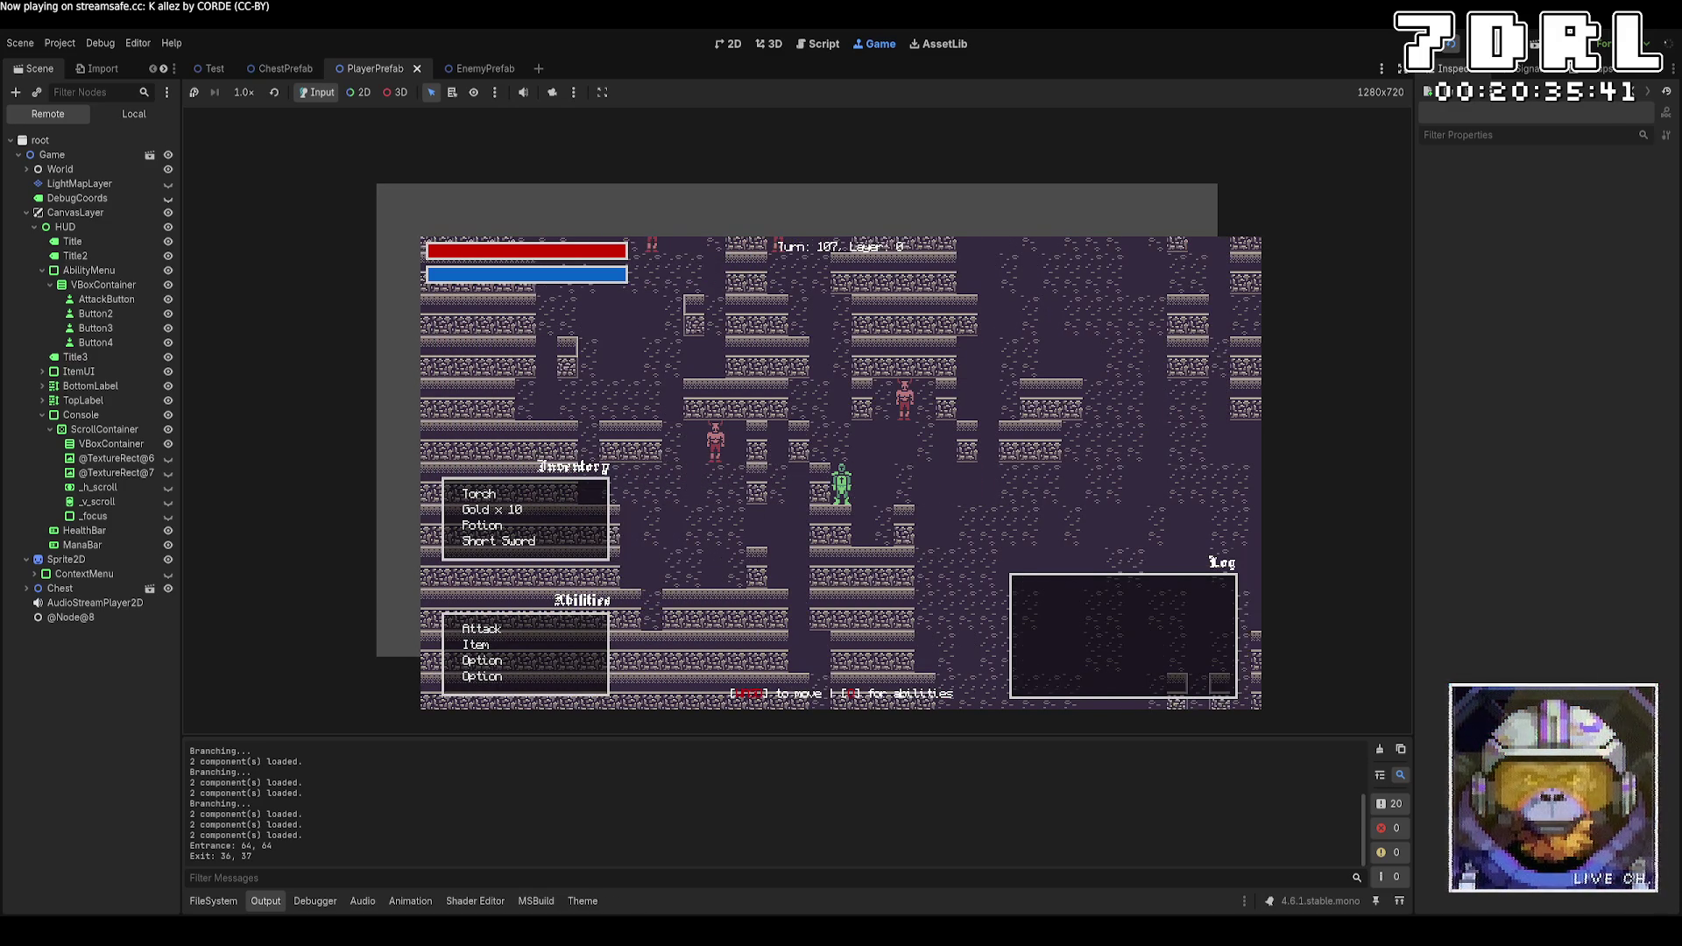
key(q)
key(q)
key(w)
key(w)
key(w)
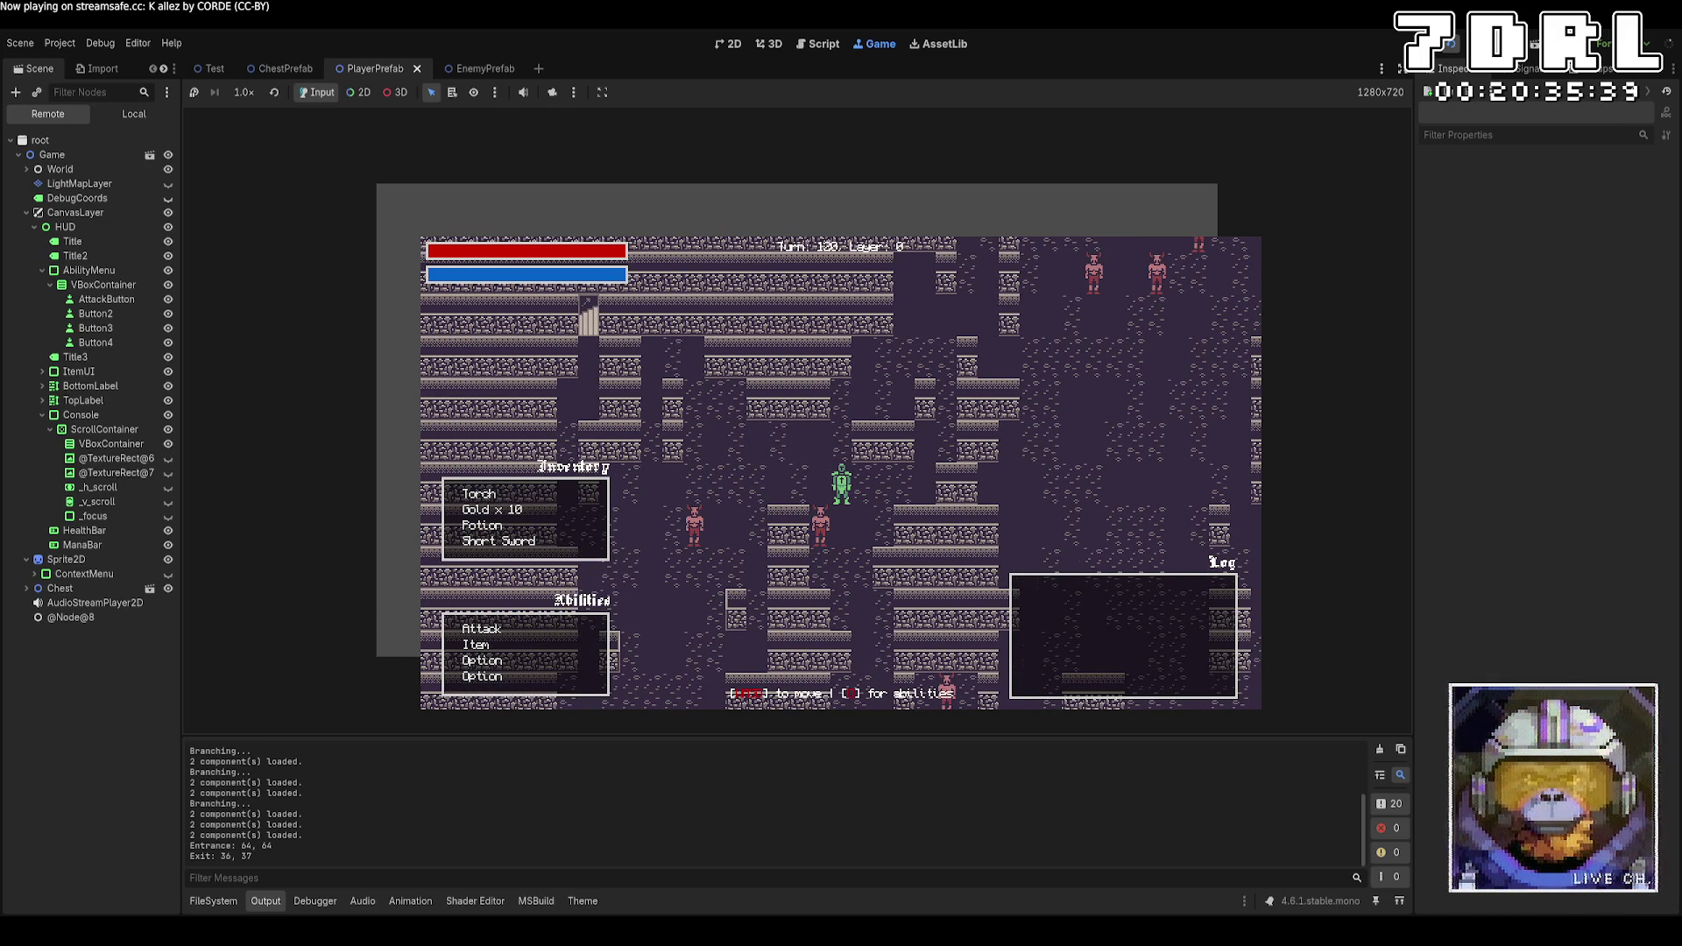
key(z)
key(z)
key(a)
key(a)
key(a)
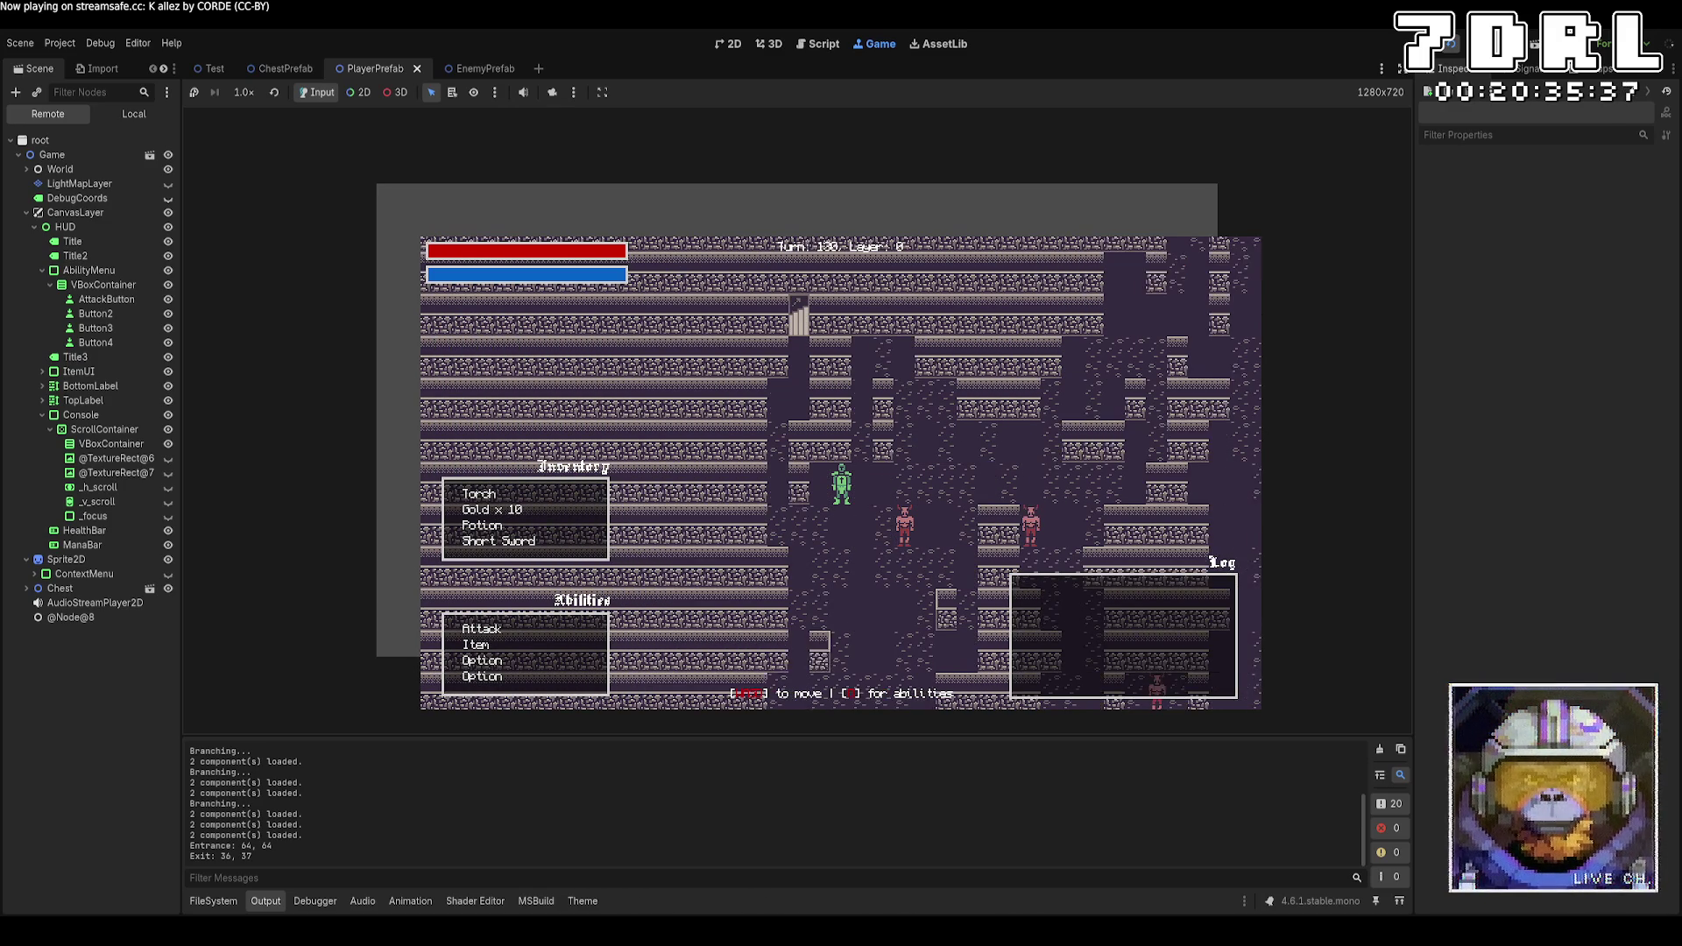
key(q)
key(w)
key(w)
key(w)
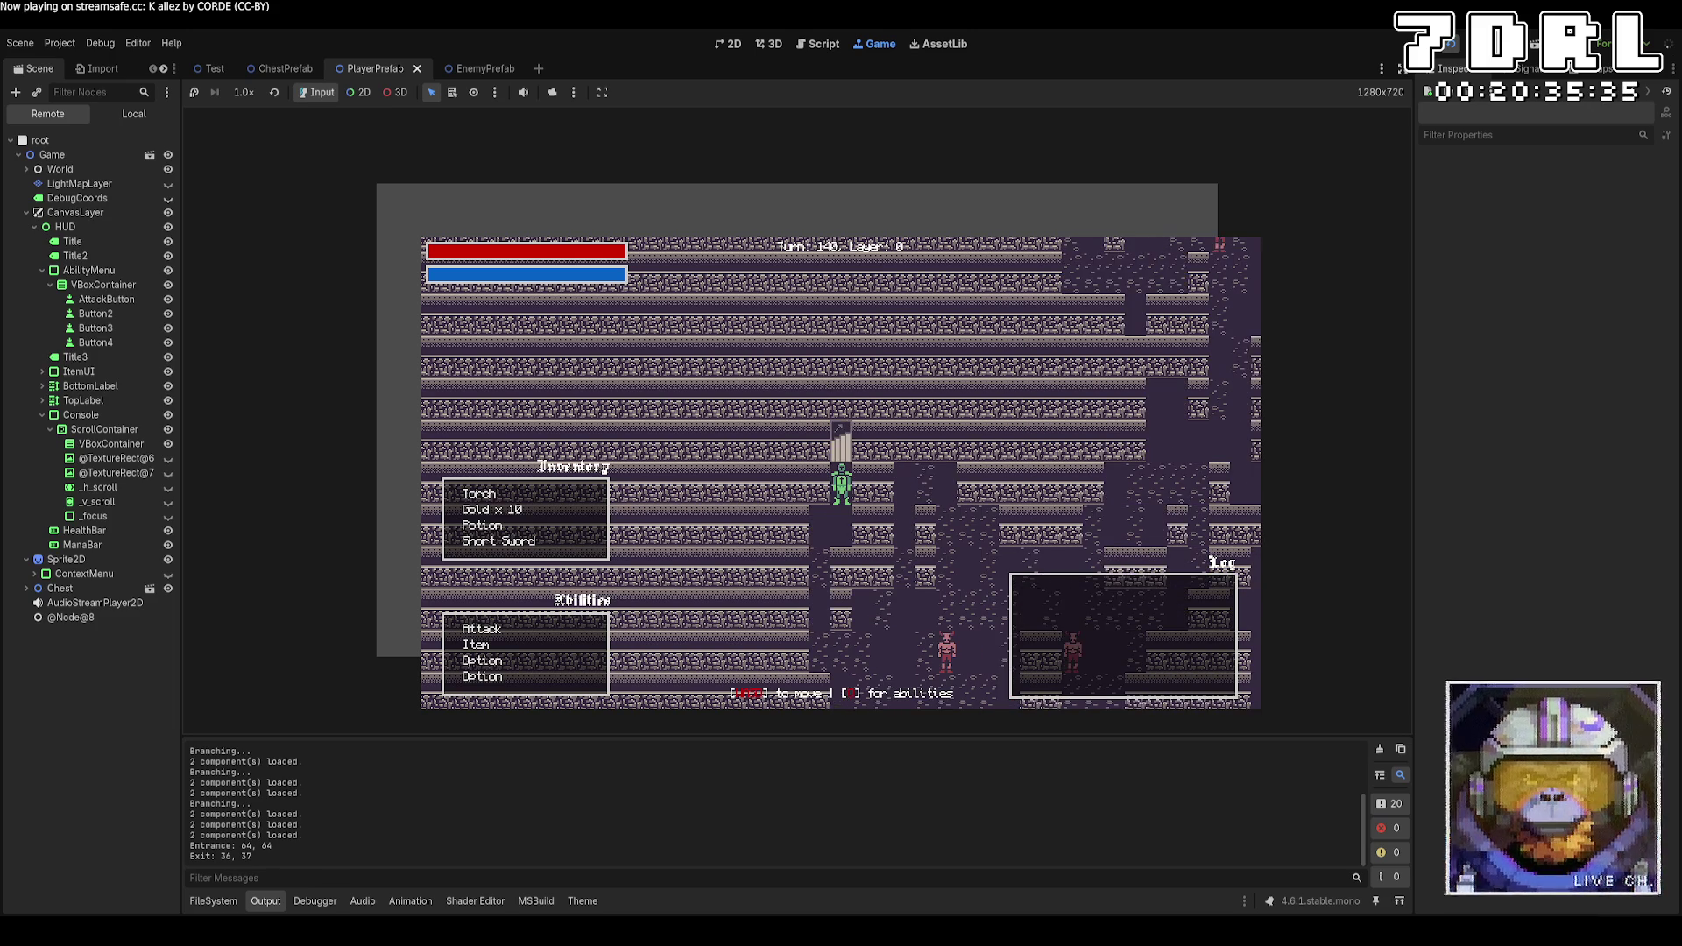
Descend to layer 1 and attack the adjacent minotaur until it dies
key(z)
key(z)
key(z)
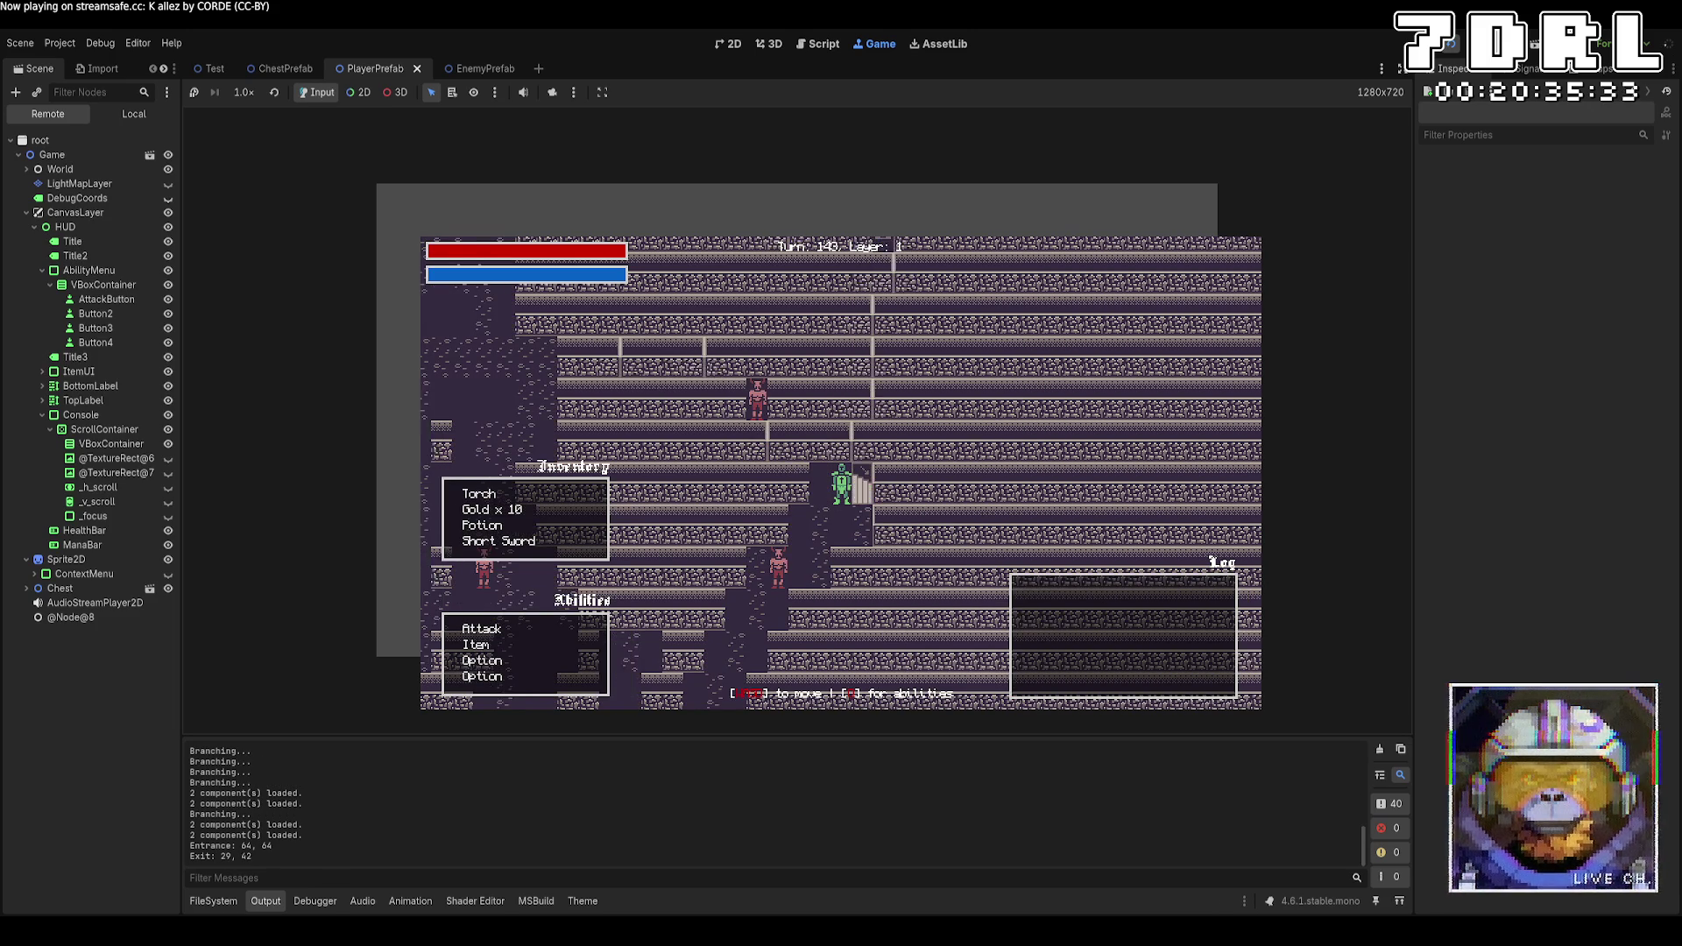
key(a)
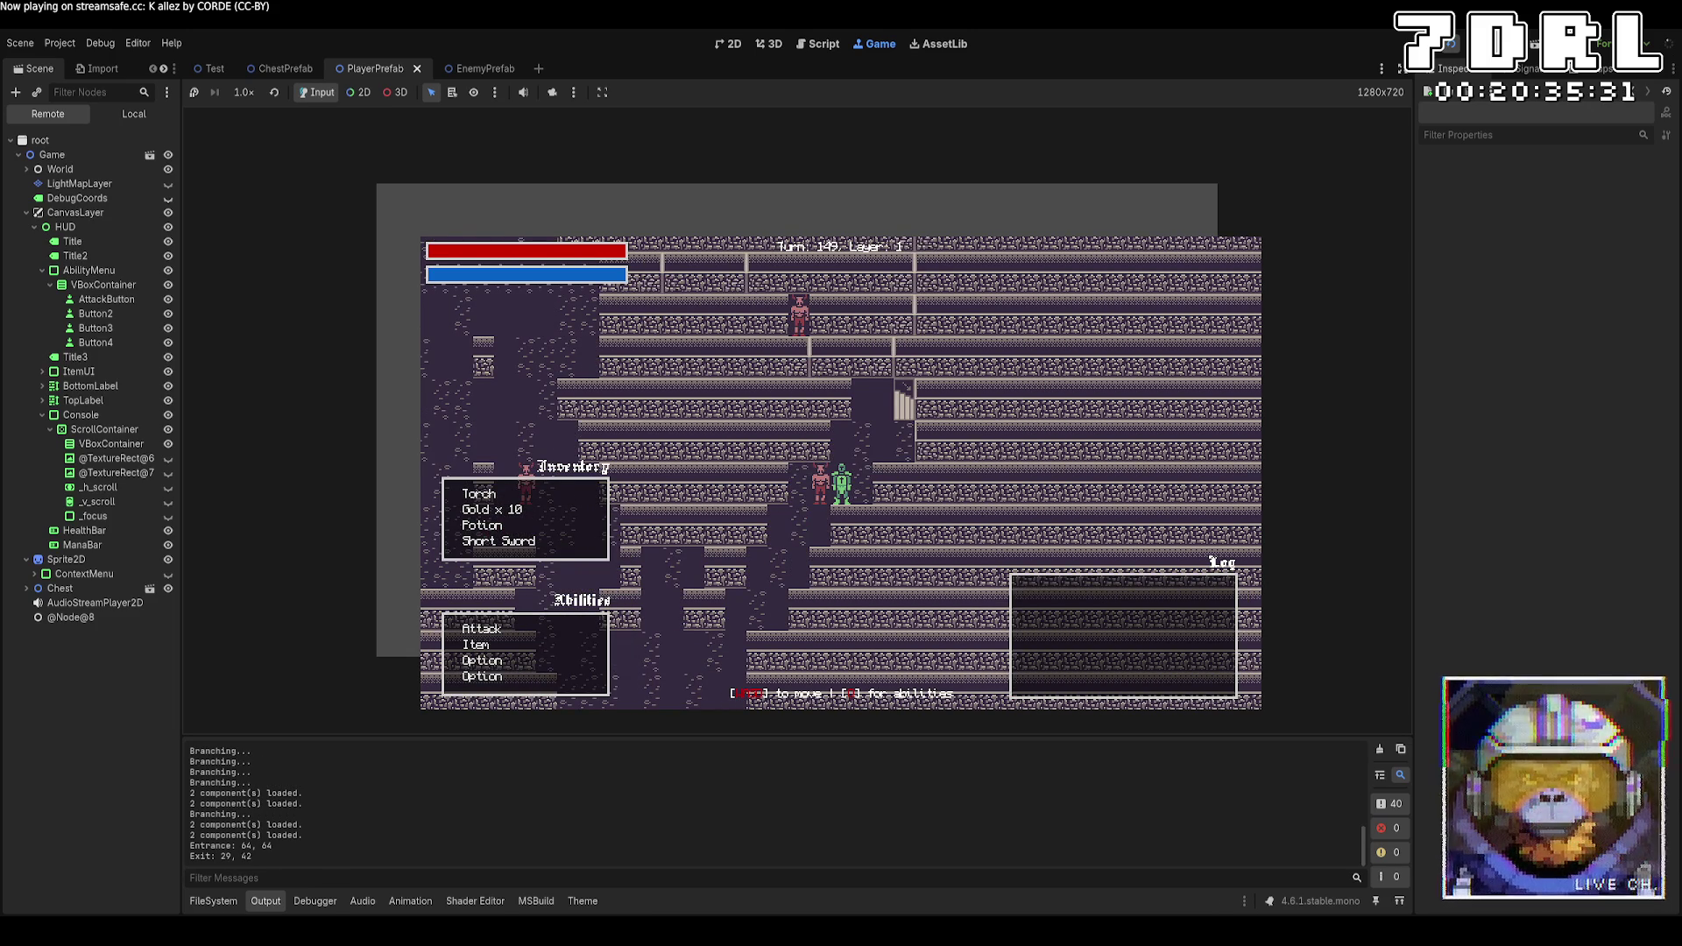
key(a)
key(a)
key(a)
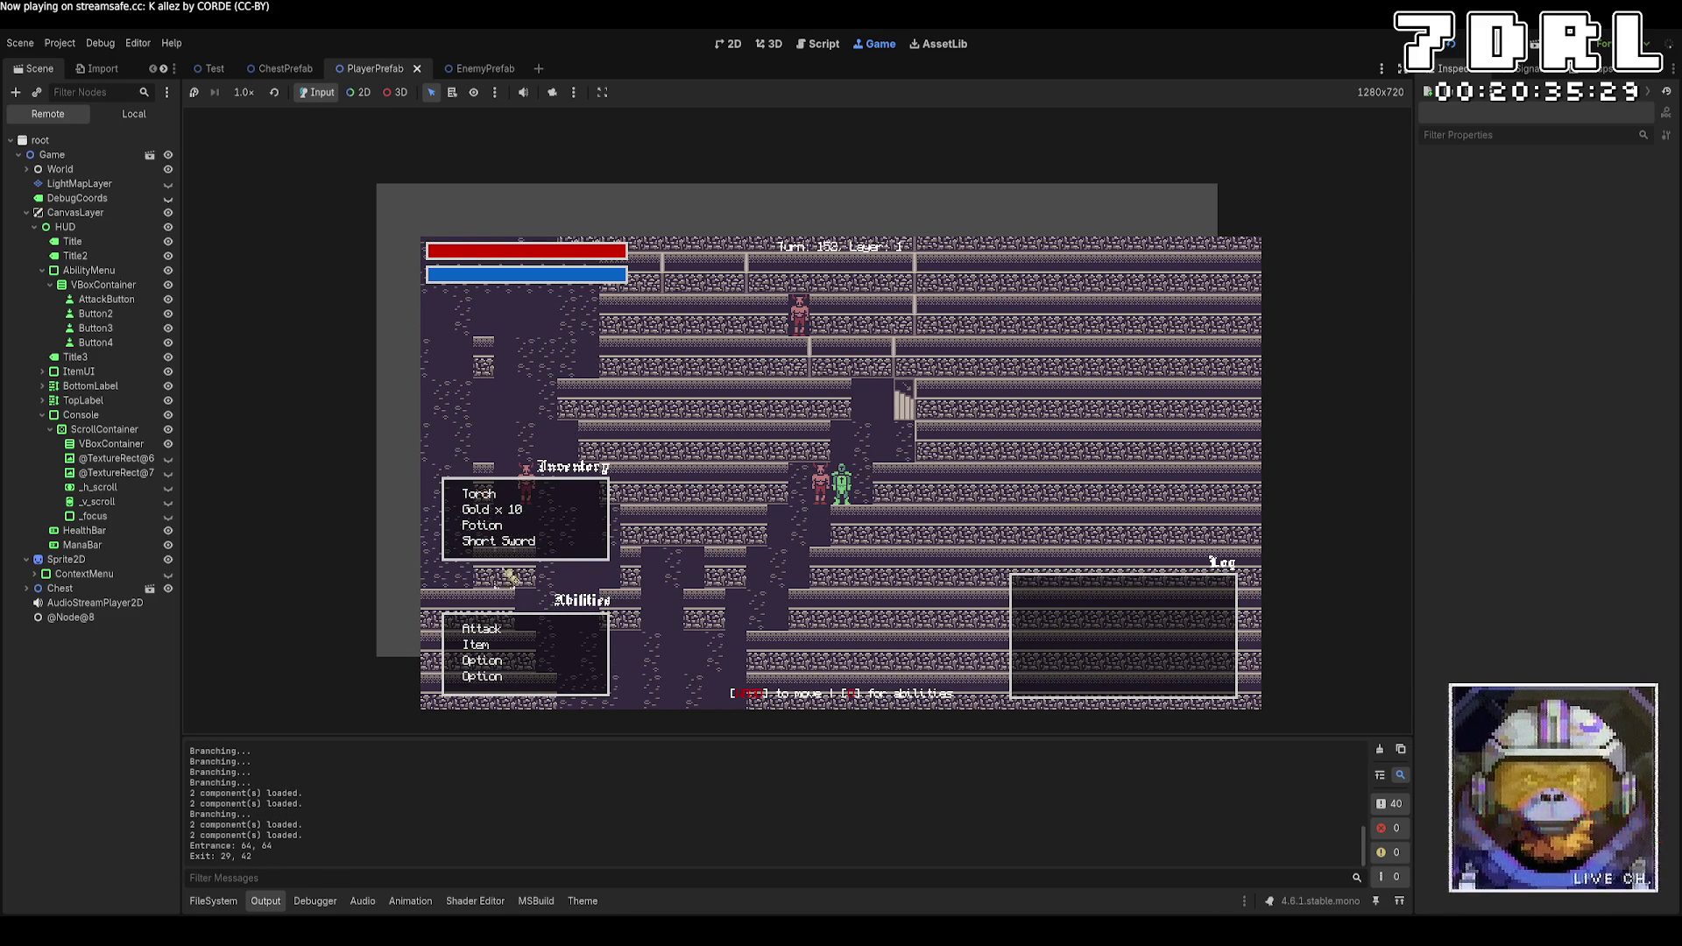
key(1)
click(824, 487)
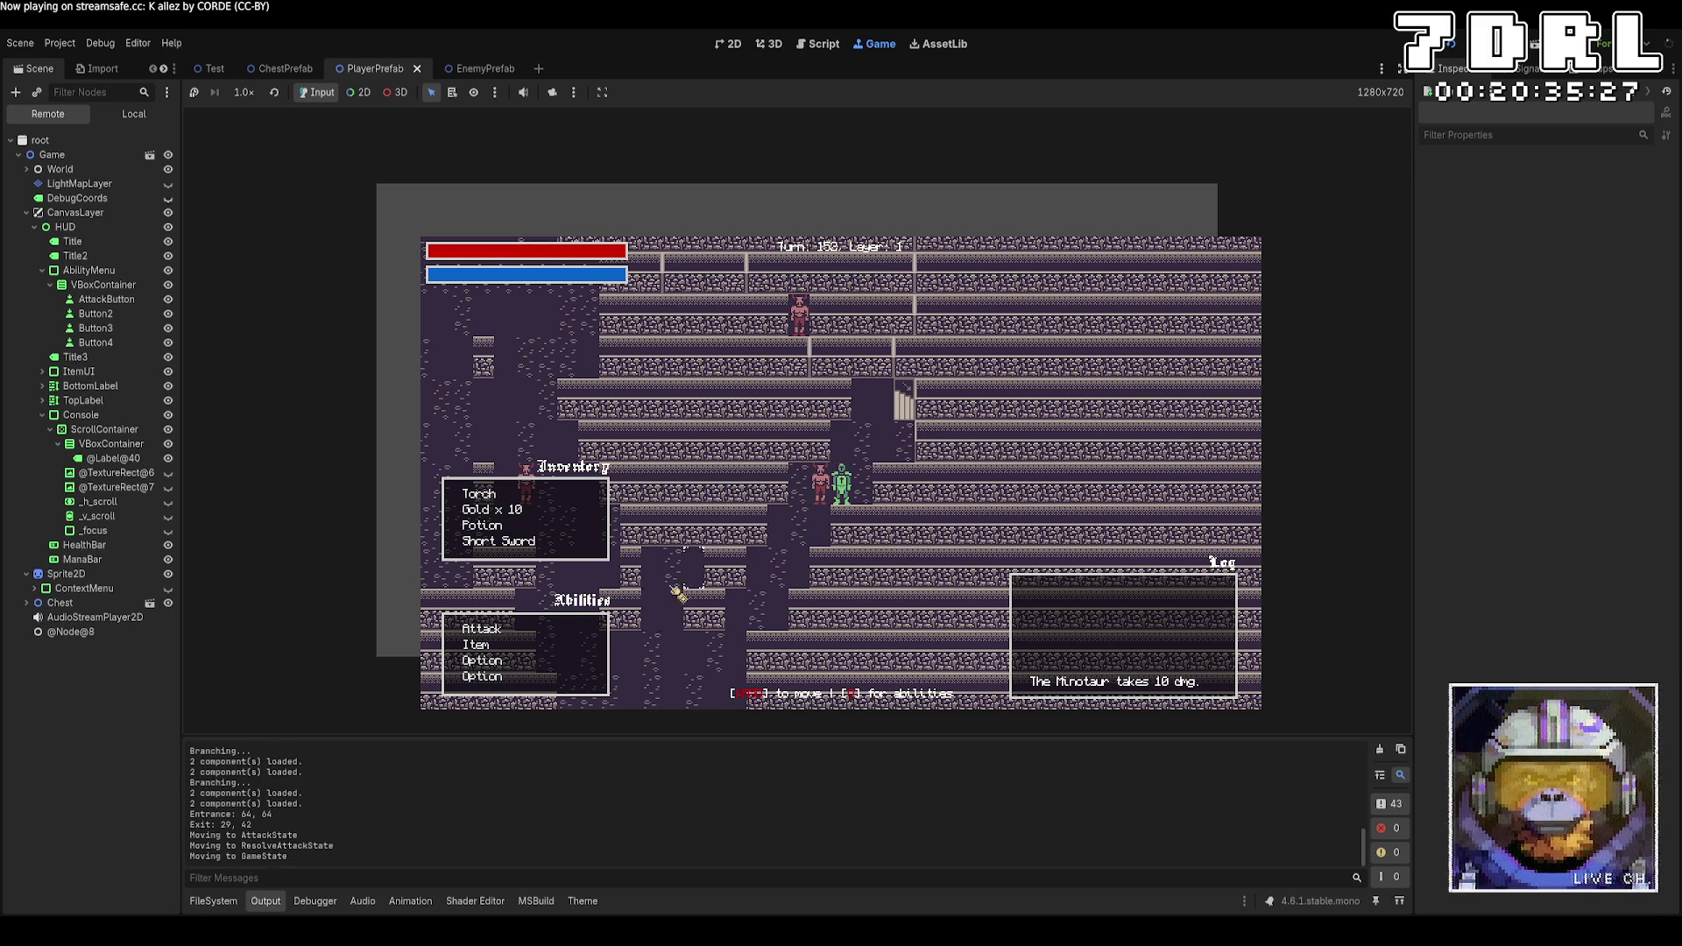
click(525, 633)
click(821, 483)
click(552, 633)
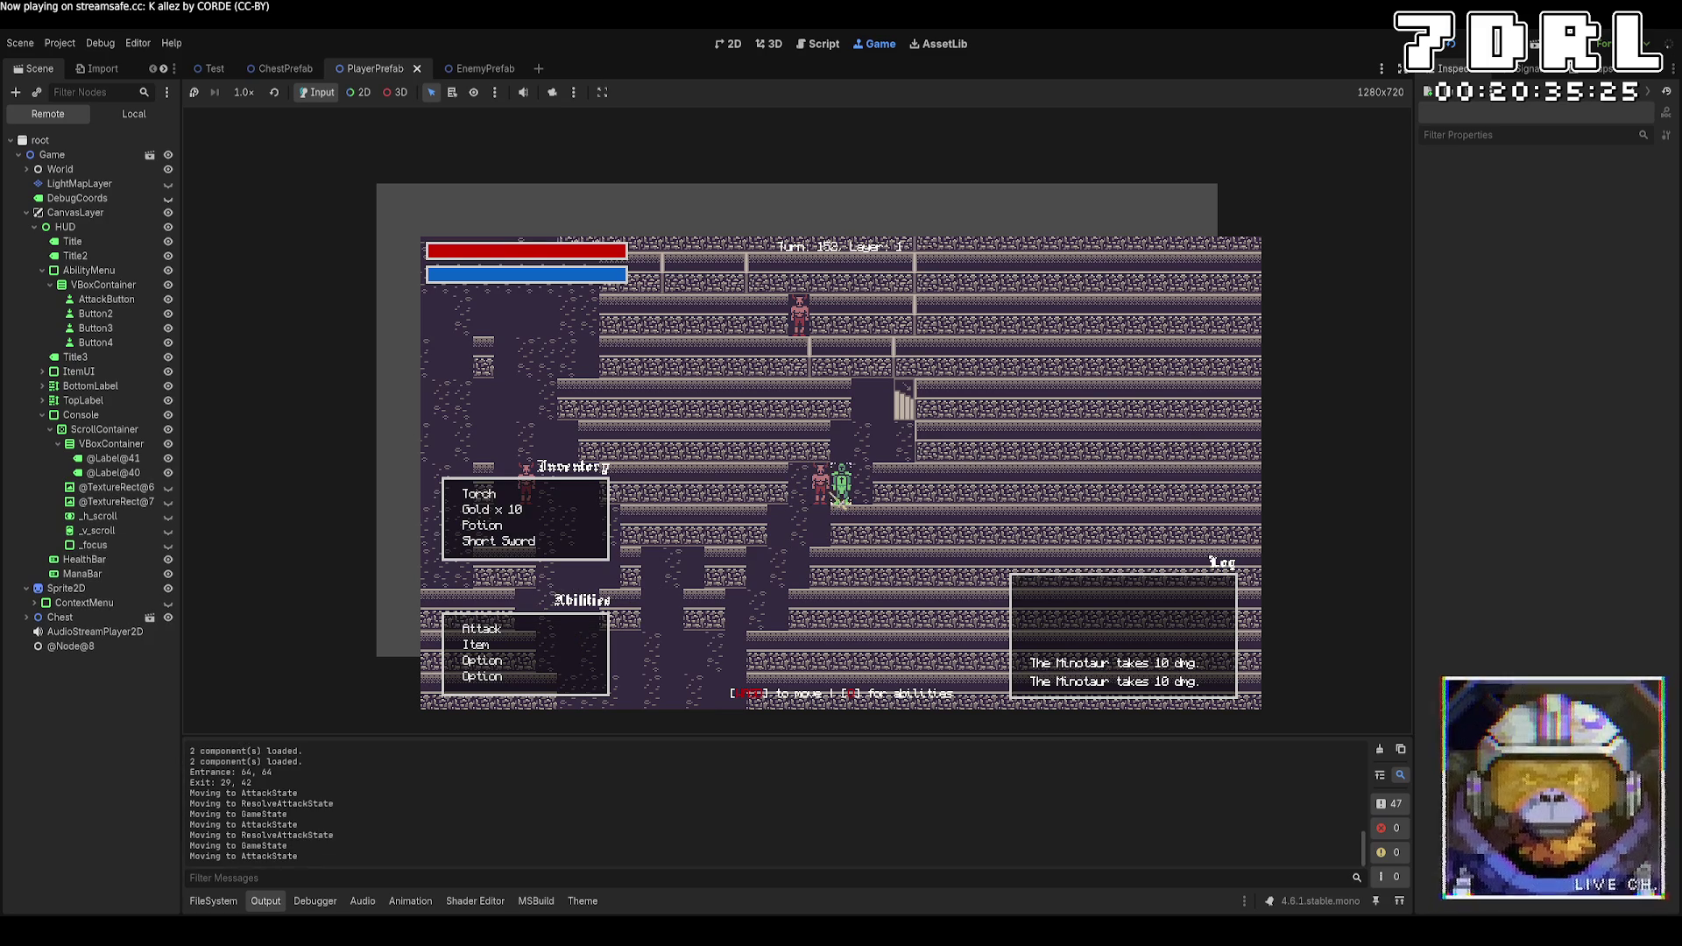
click(822, 484)
Walk the player left and up through the layer 1 corridors
key(Left)
key(Left)
key(Left)
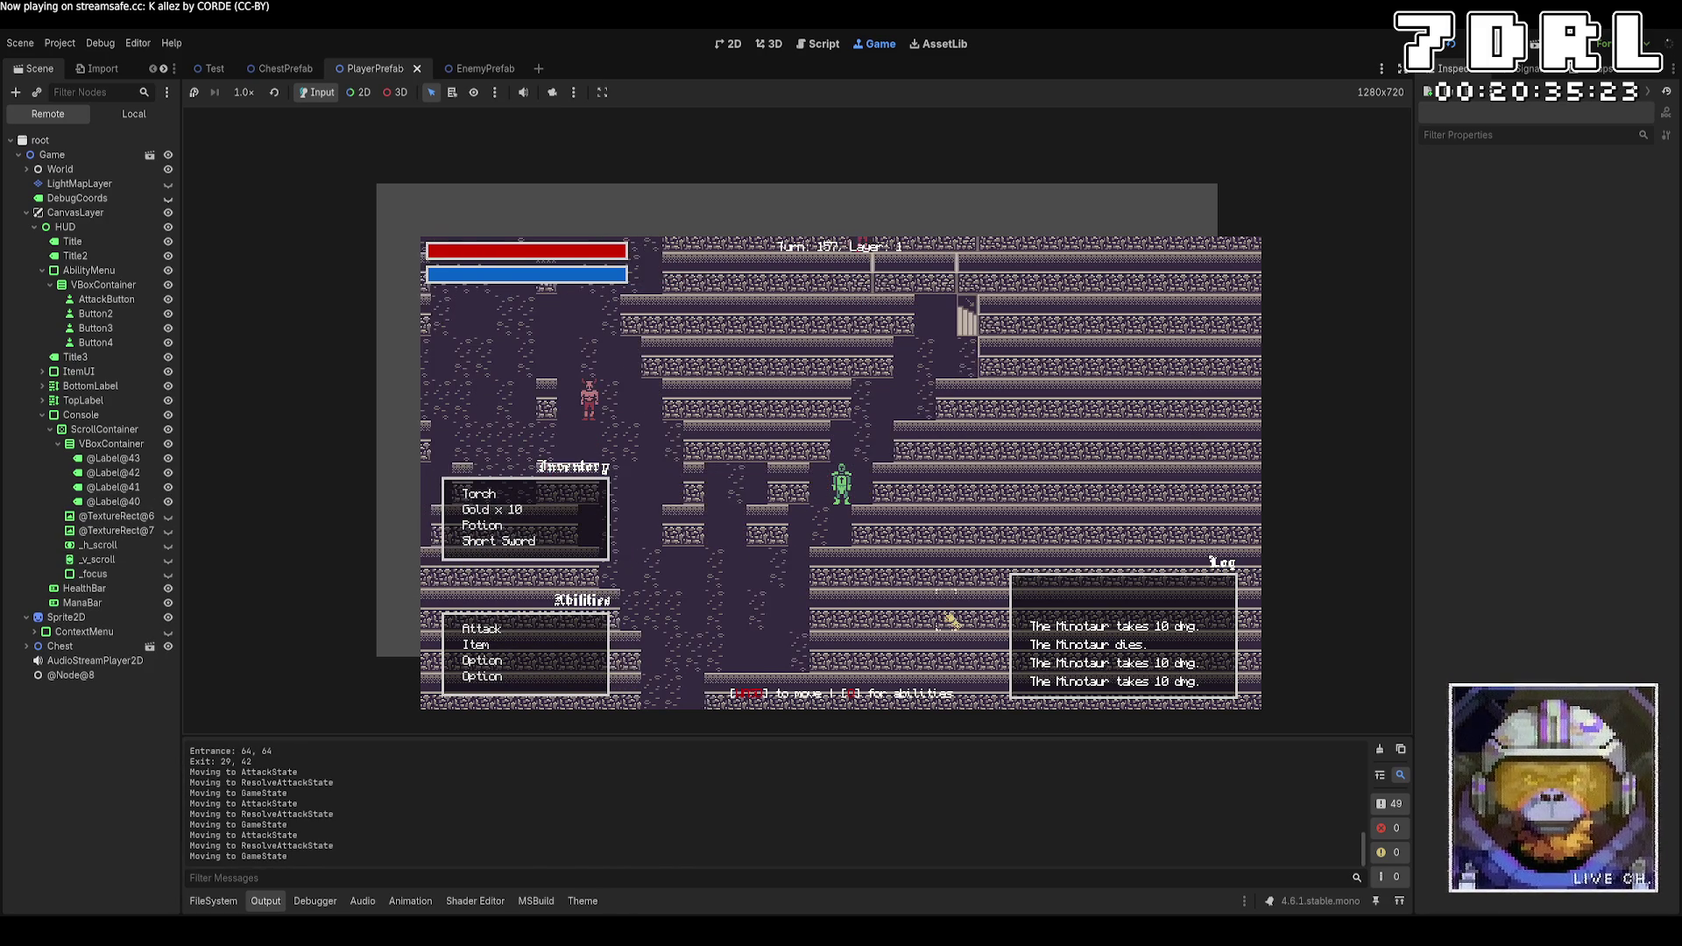
key(Down)
key(Down)
key(Left)
key(Left)
key(Left)
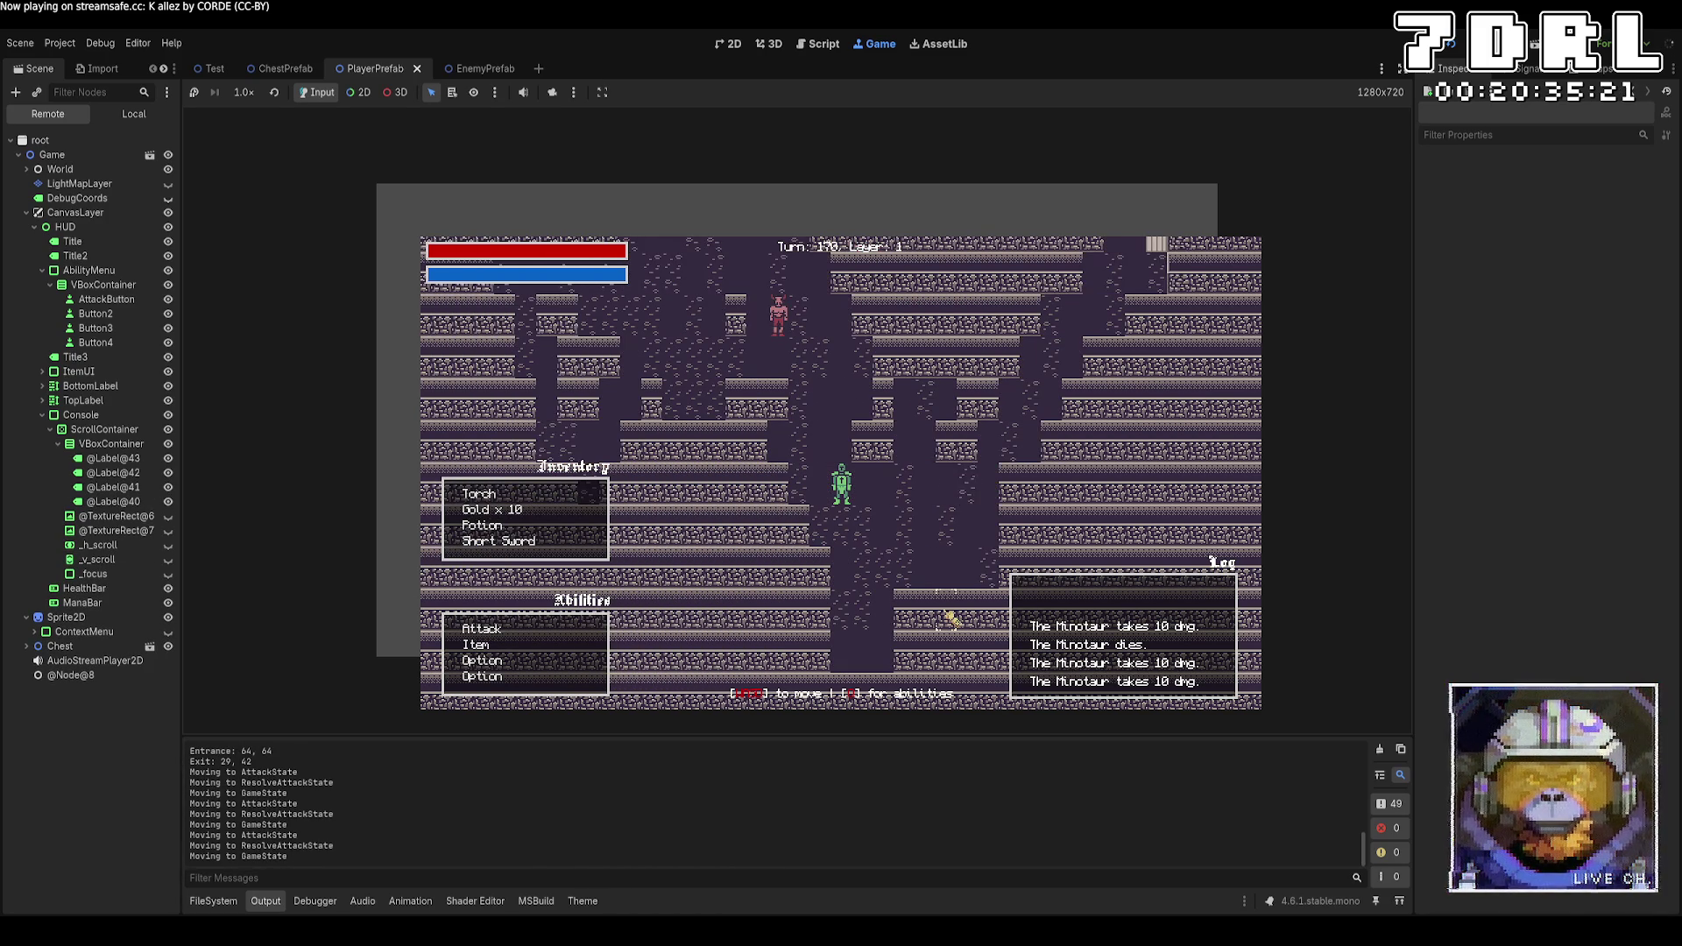
key(Up)
key(Up)
key(Up)
key(Left)
key(Left)
key(Left)
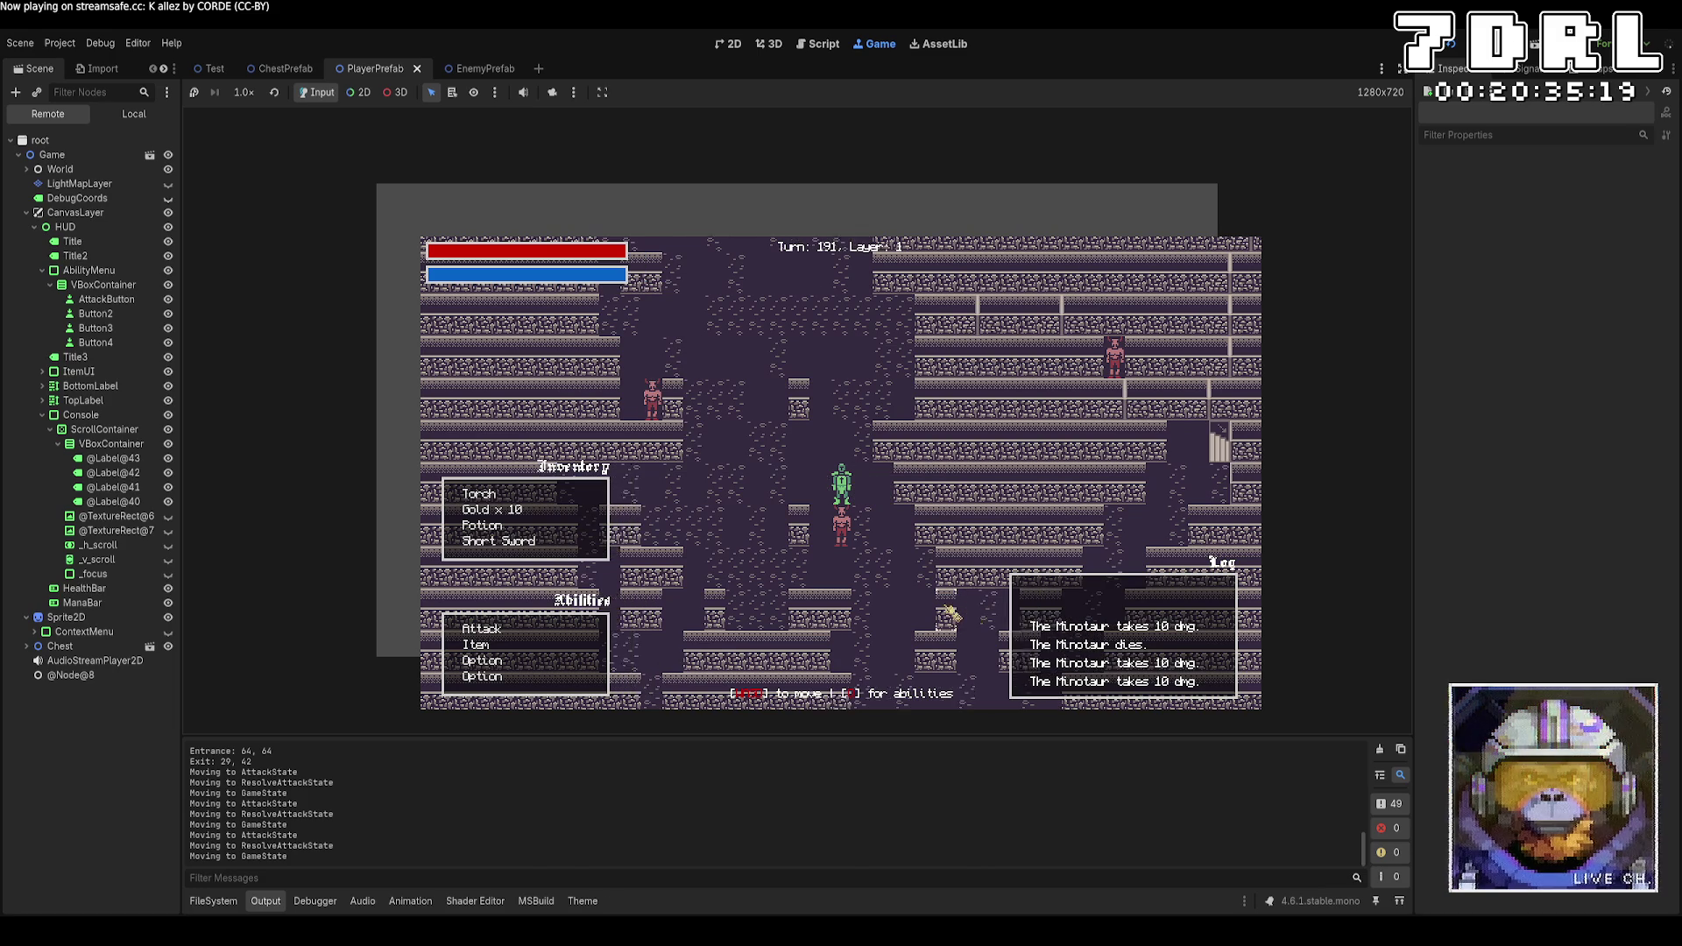
key(Up)
key(Up)
key(Left)
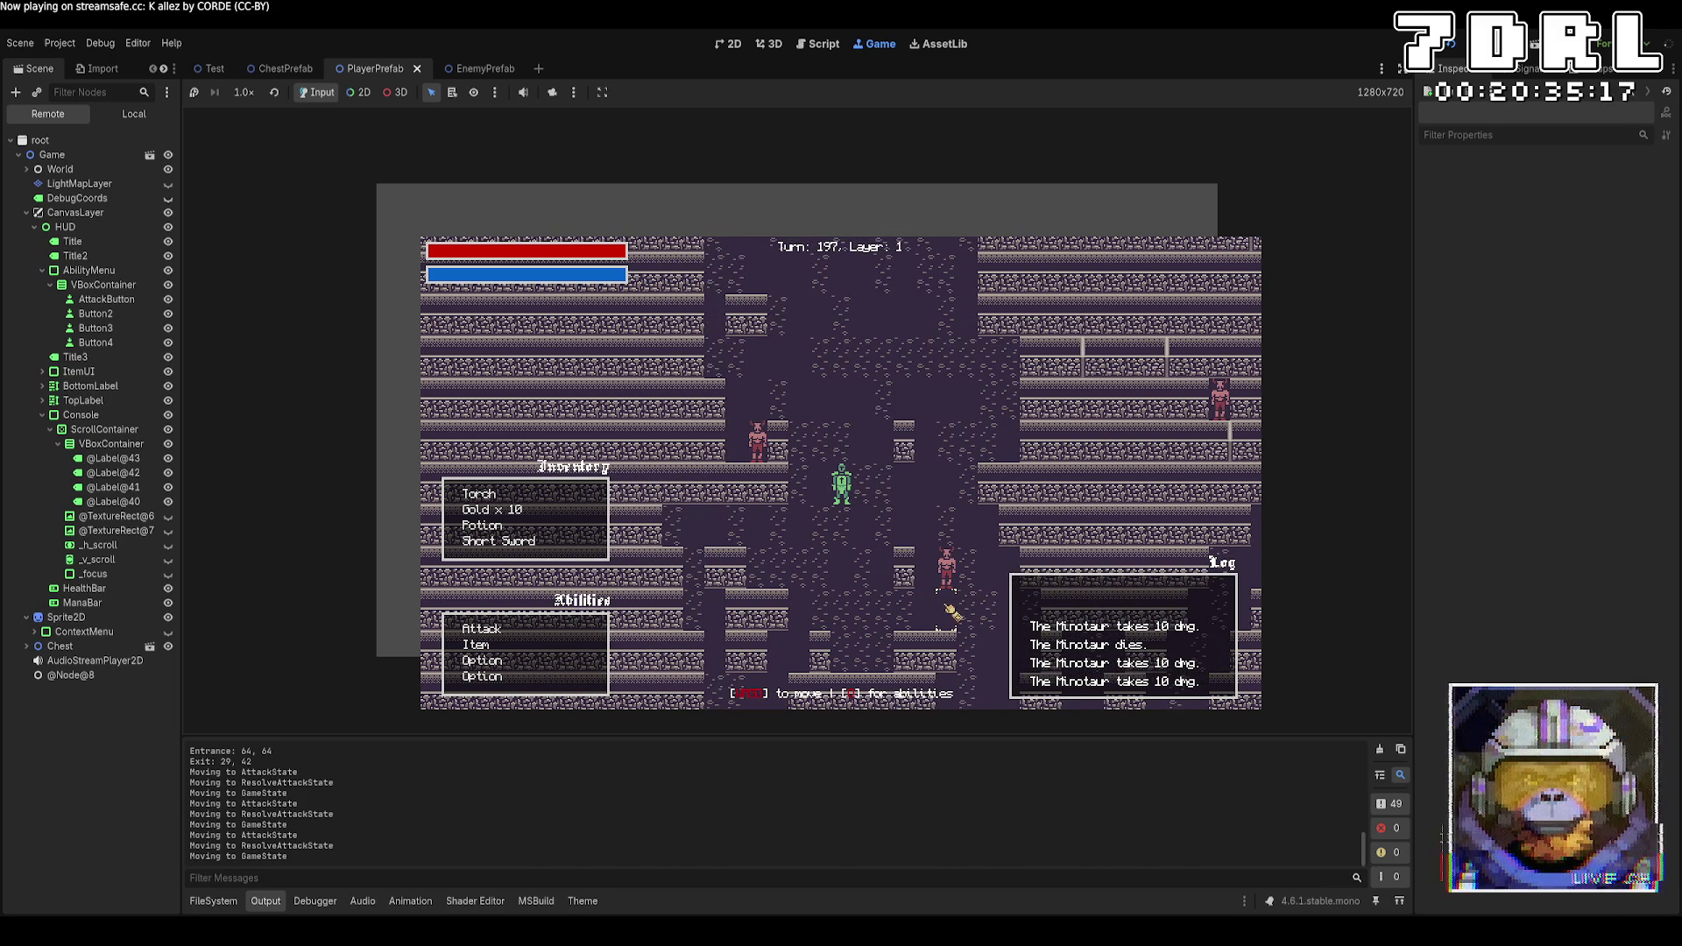
key(Up)
key(Up)
key(Left)
key(Up)
key(Up)
Reach the stairs, descend to layer 2, and try interacting with the nearby chest
key(Left)
key(Left)
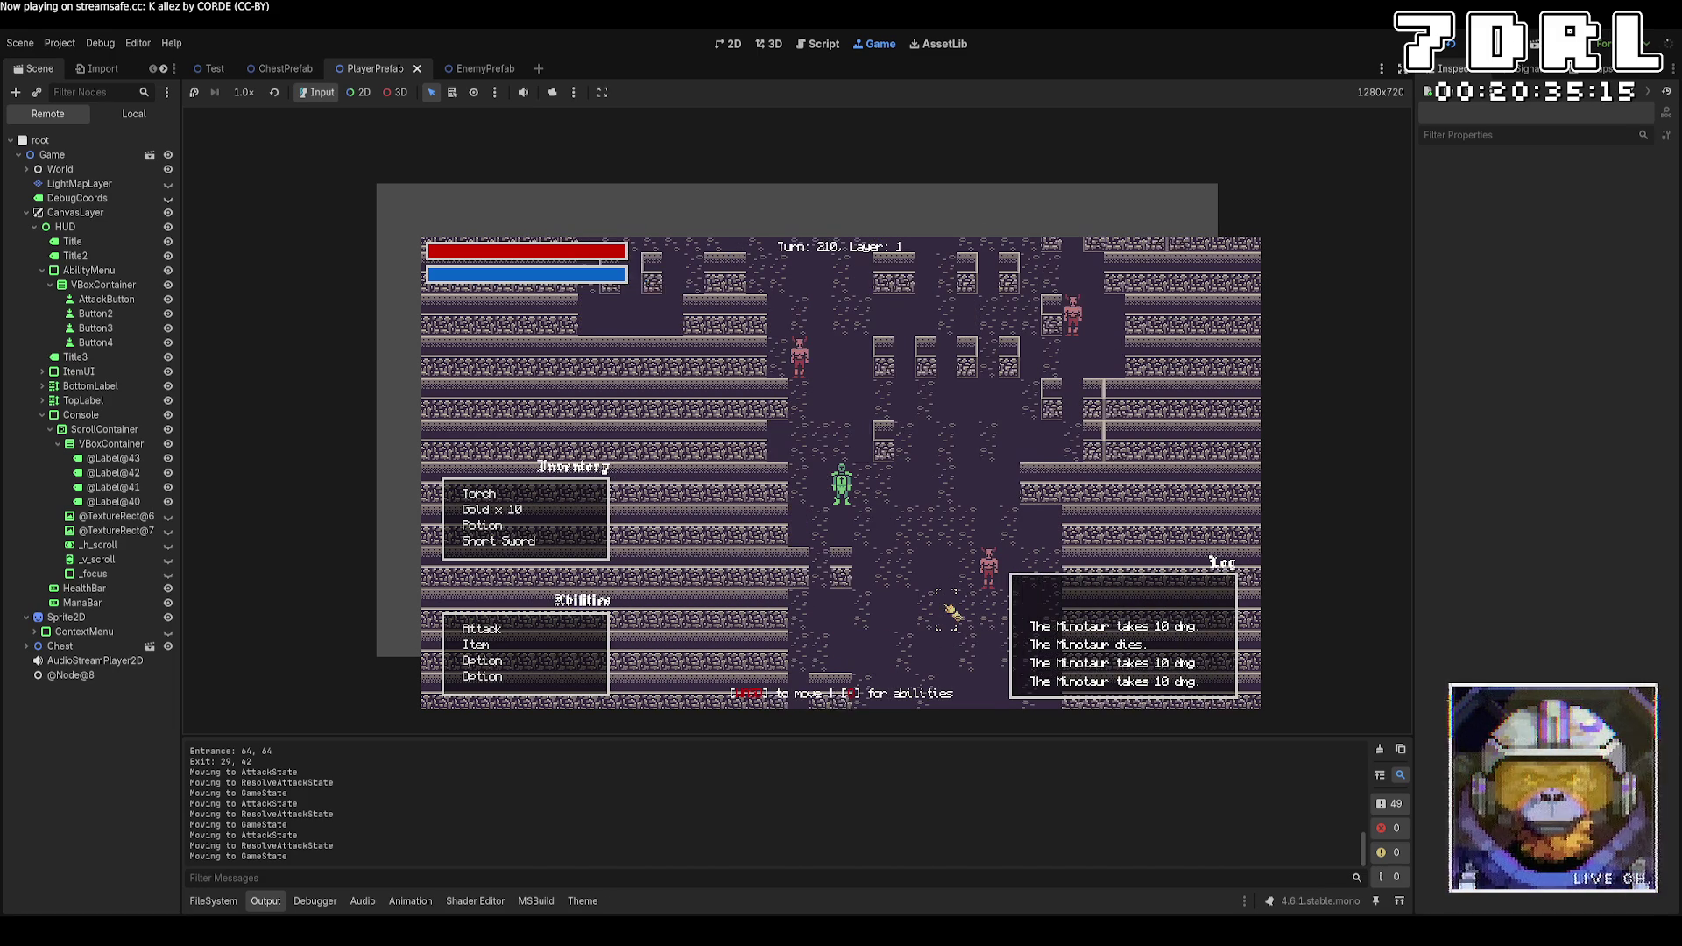
key(Up)
key(Up)
key(Left)
key(Left)
key(Left)
key(Left)
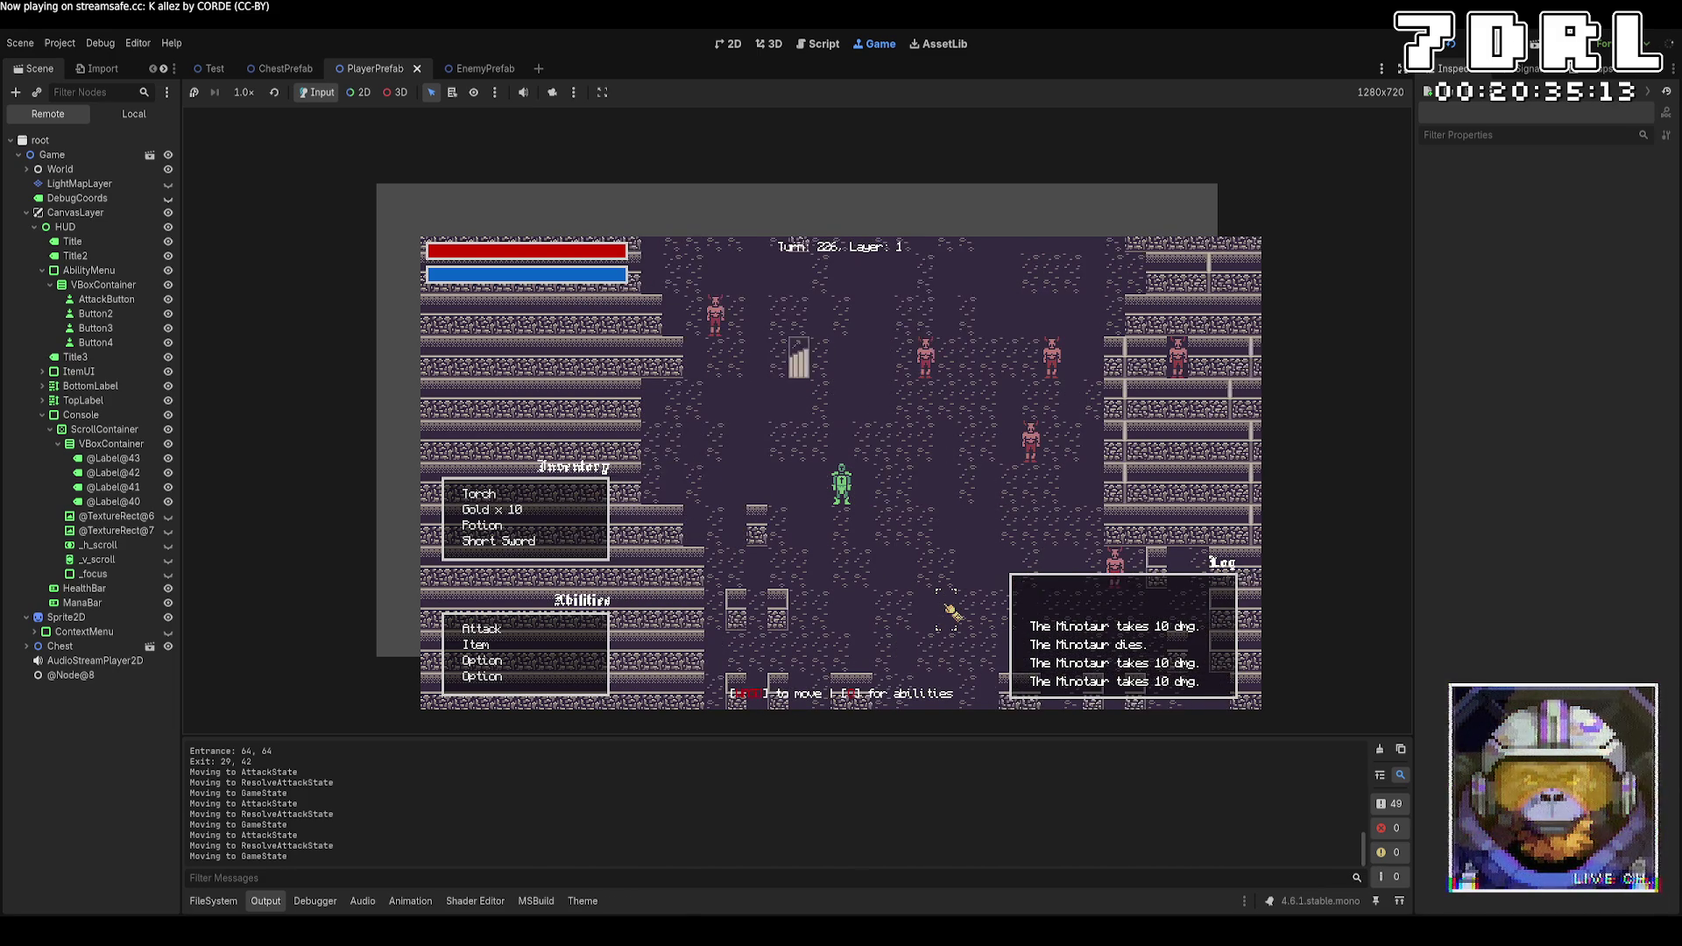
key(Left)
key(Left)
key(Left)
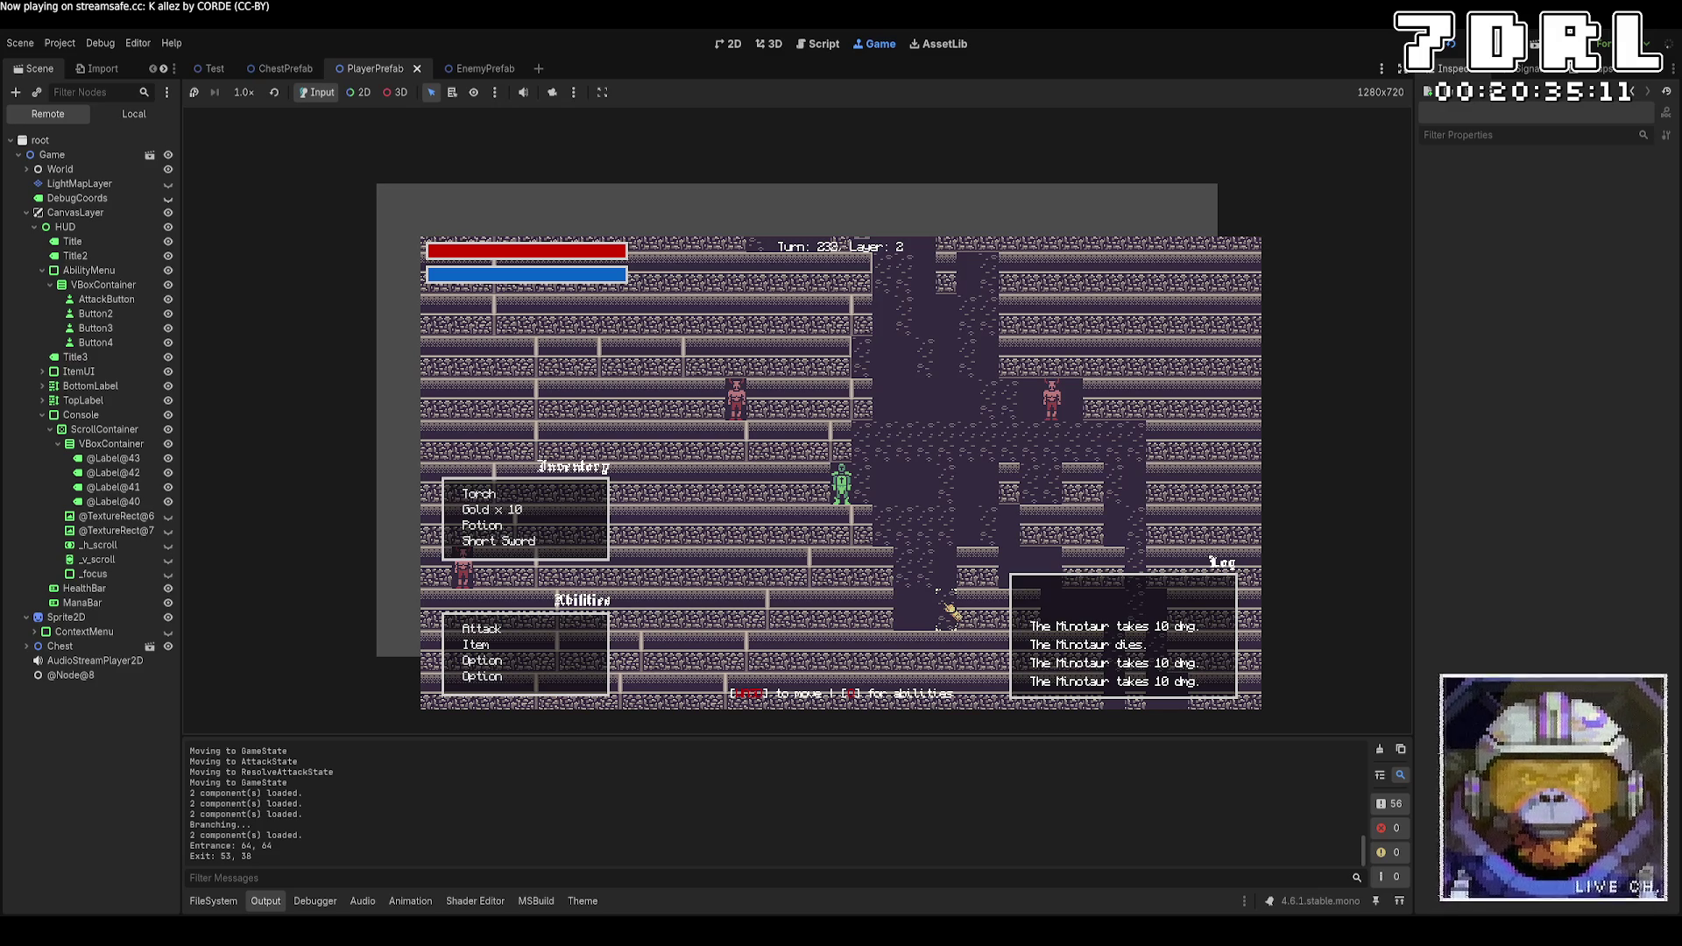
key(Up)
key(Right)
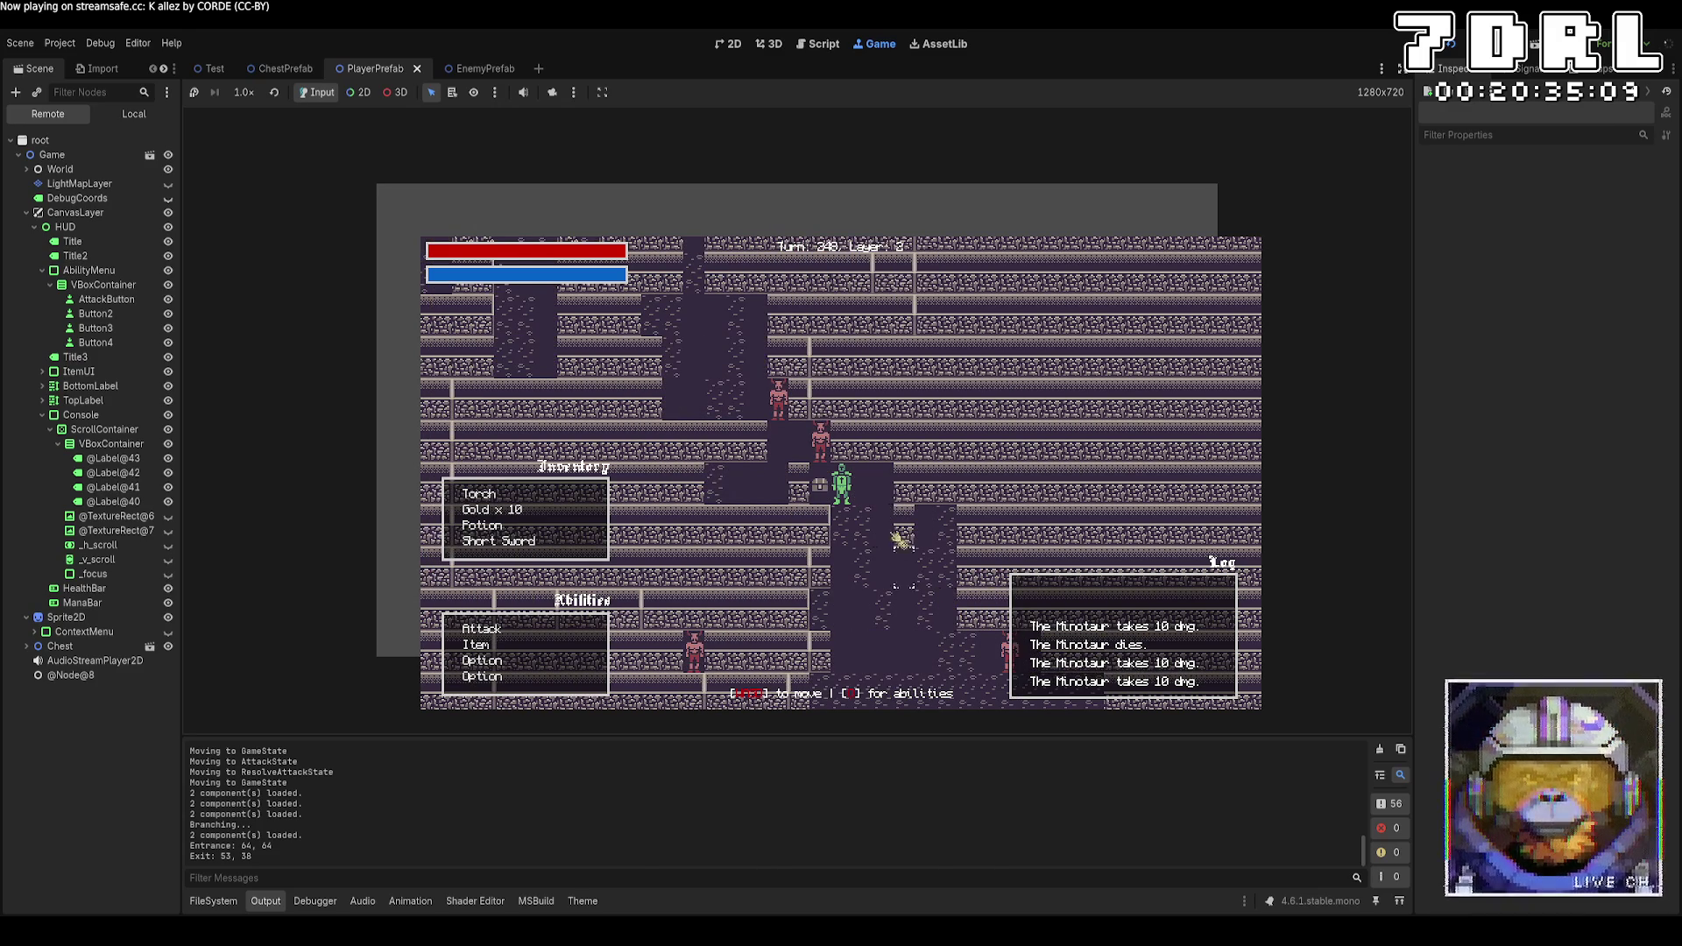
click(823, 492)
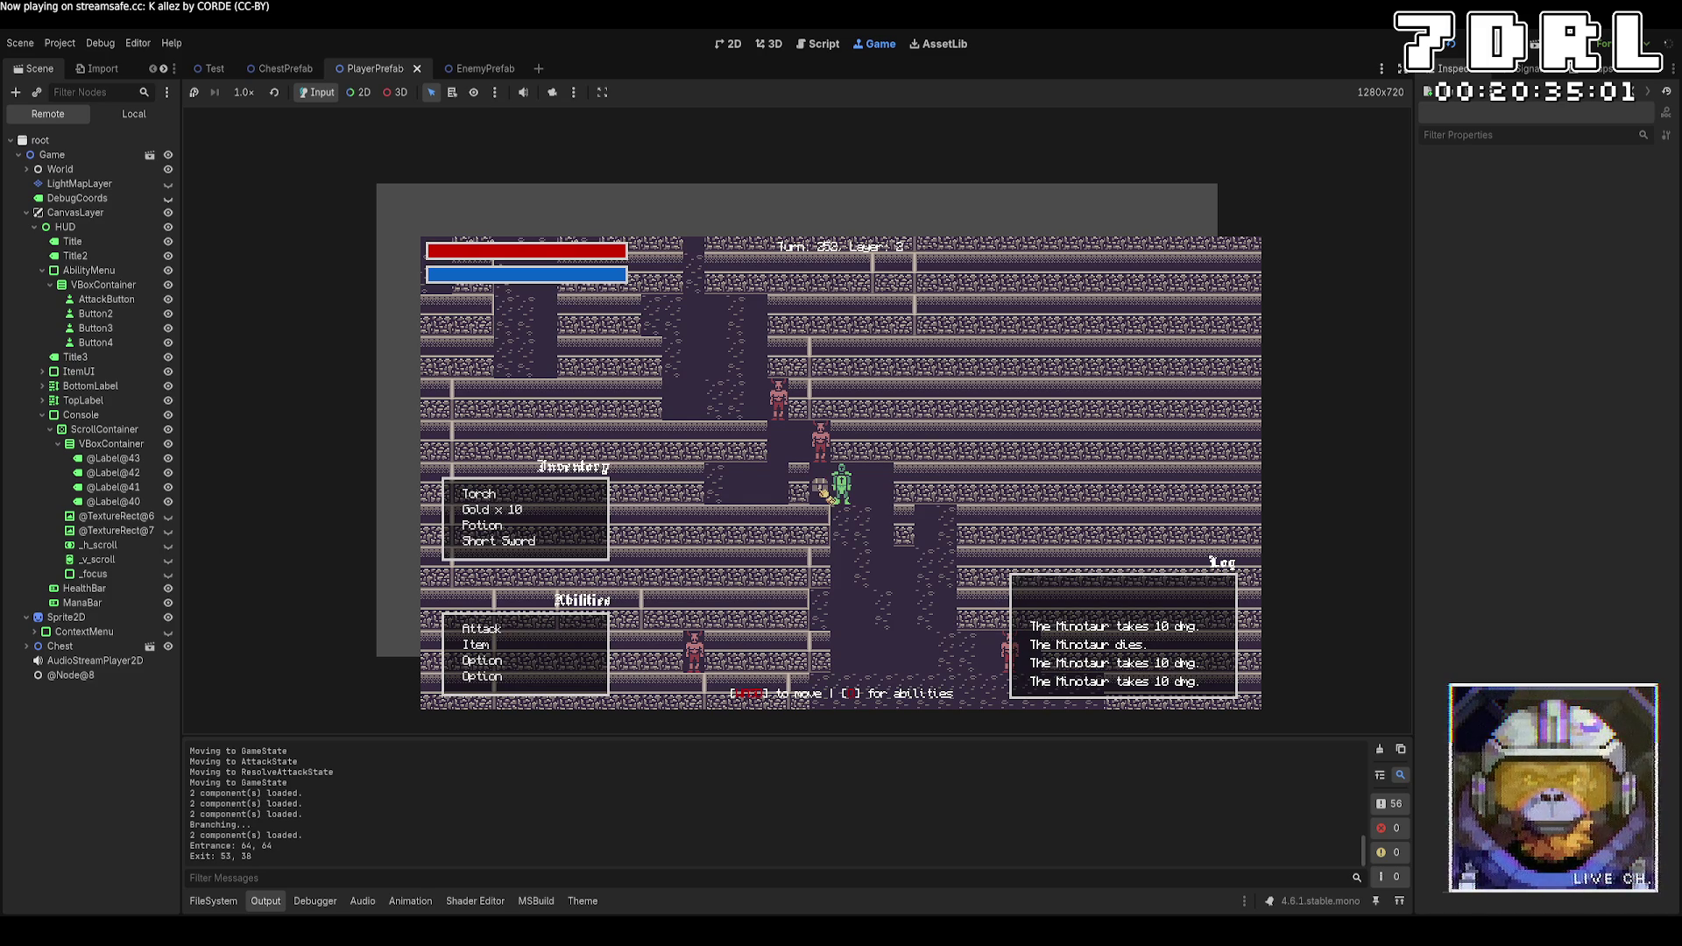
Return to the chest tile and attack the adjacent minotaur until it dies
key(a)
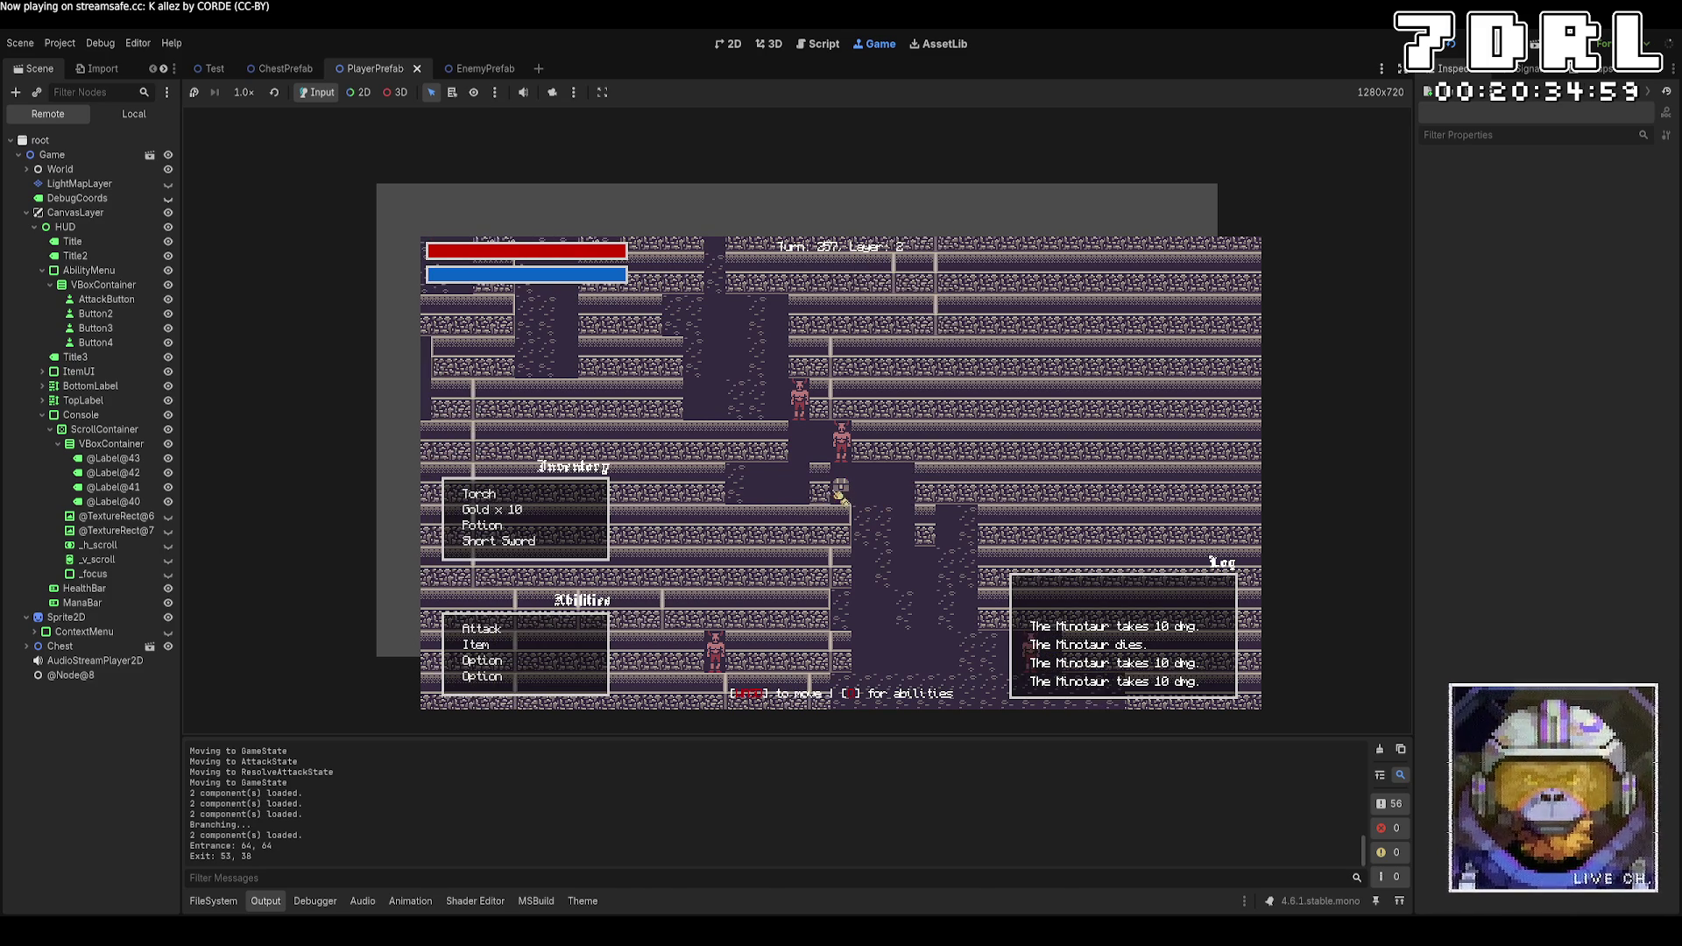
click(881, 510)
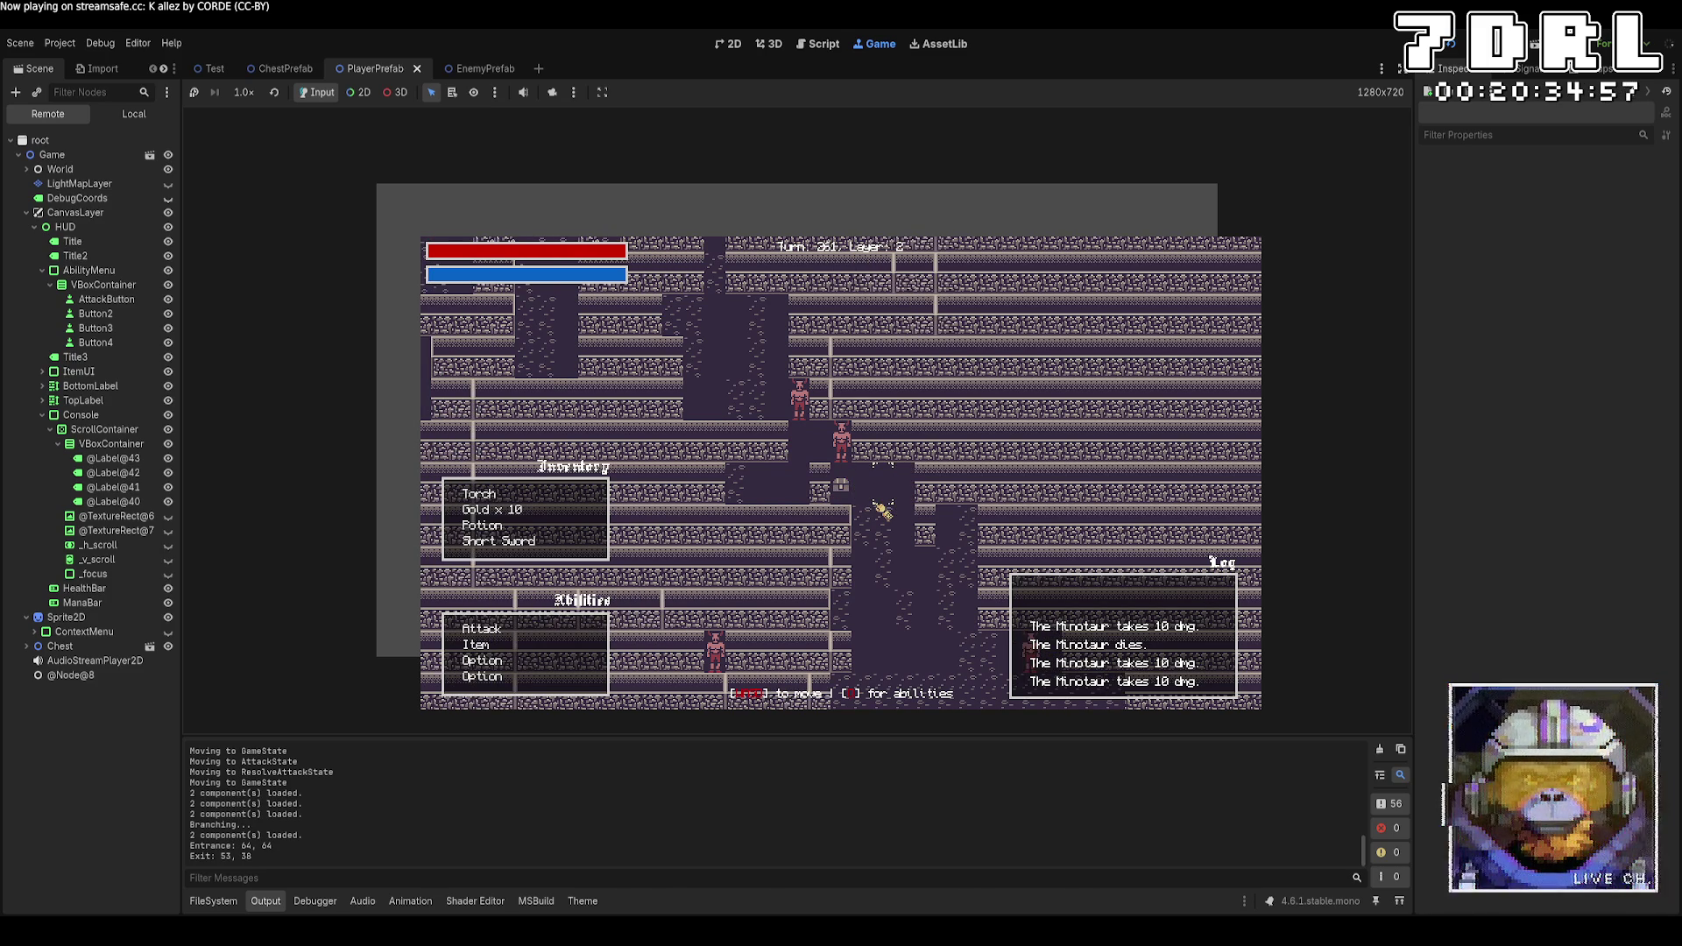
key(d)
key(a)
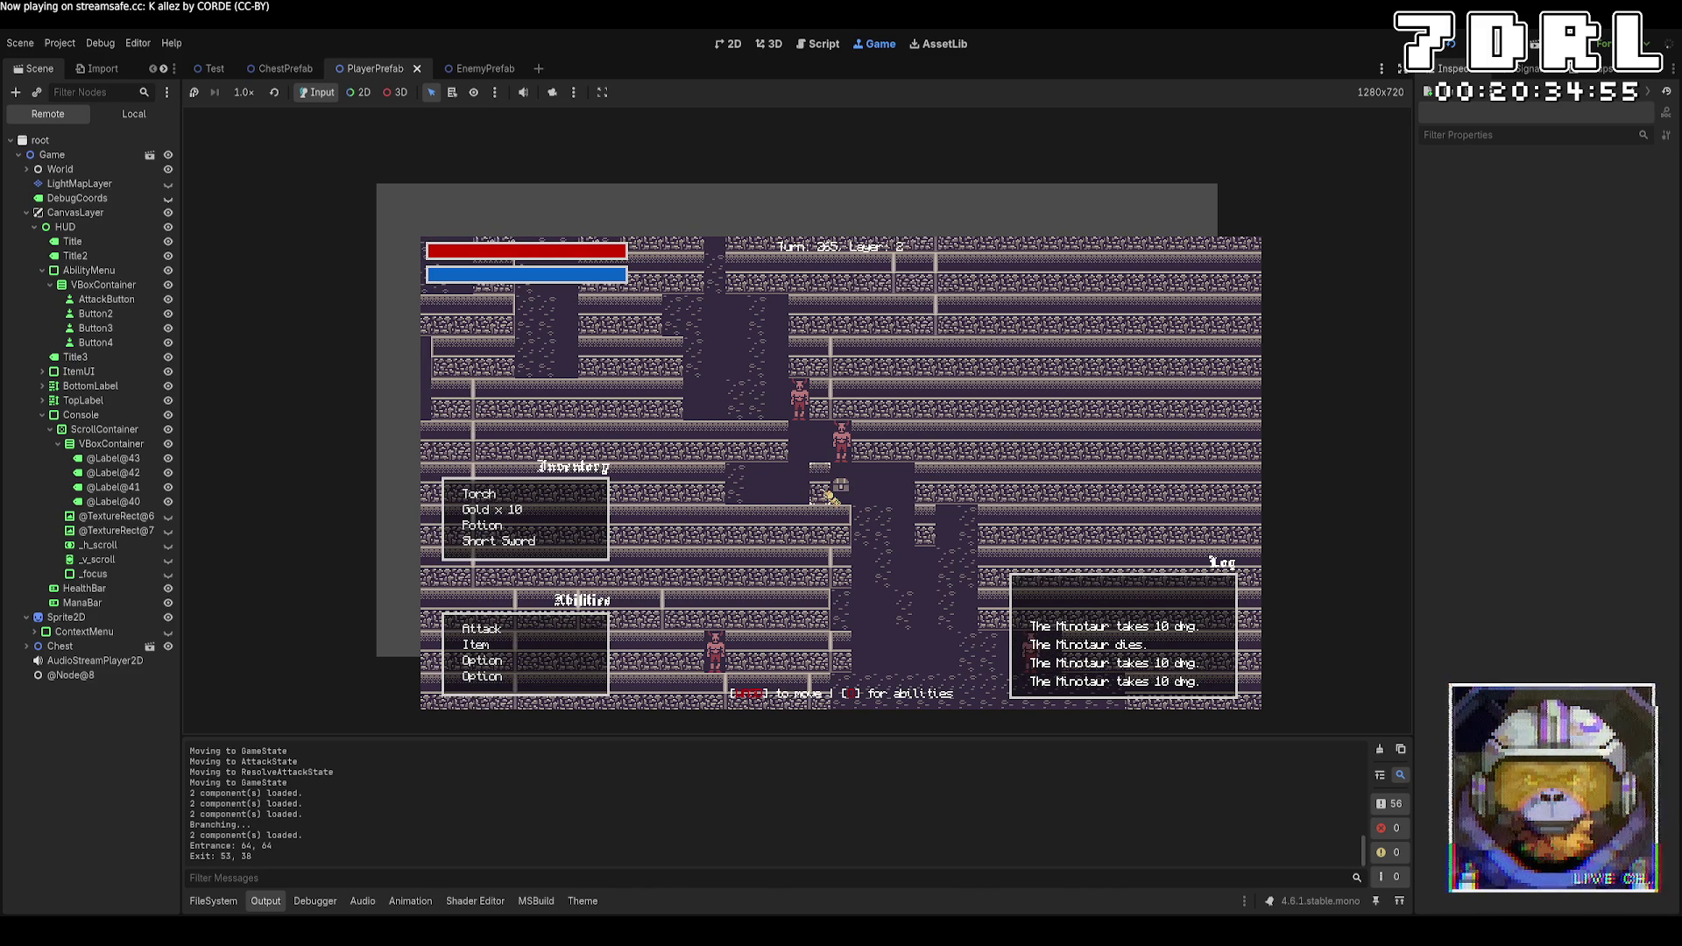
click(823, 461)
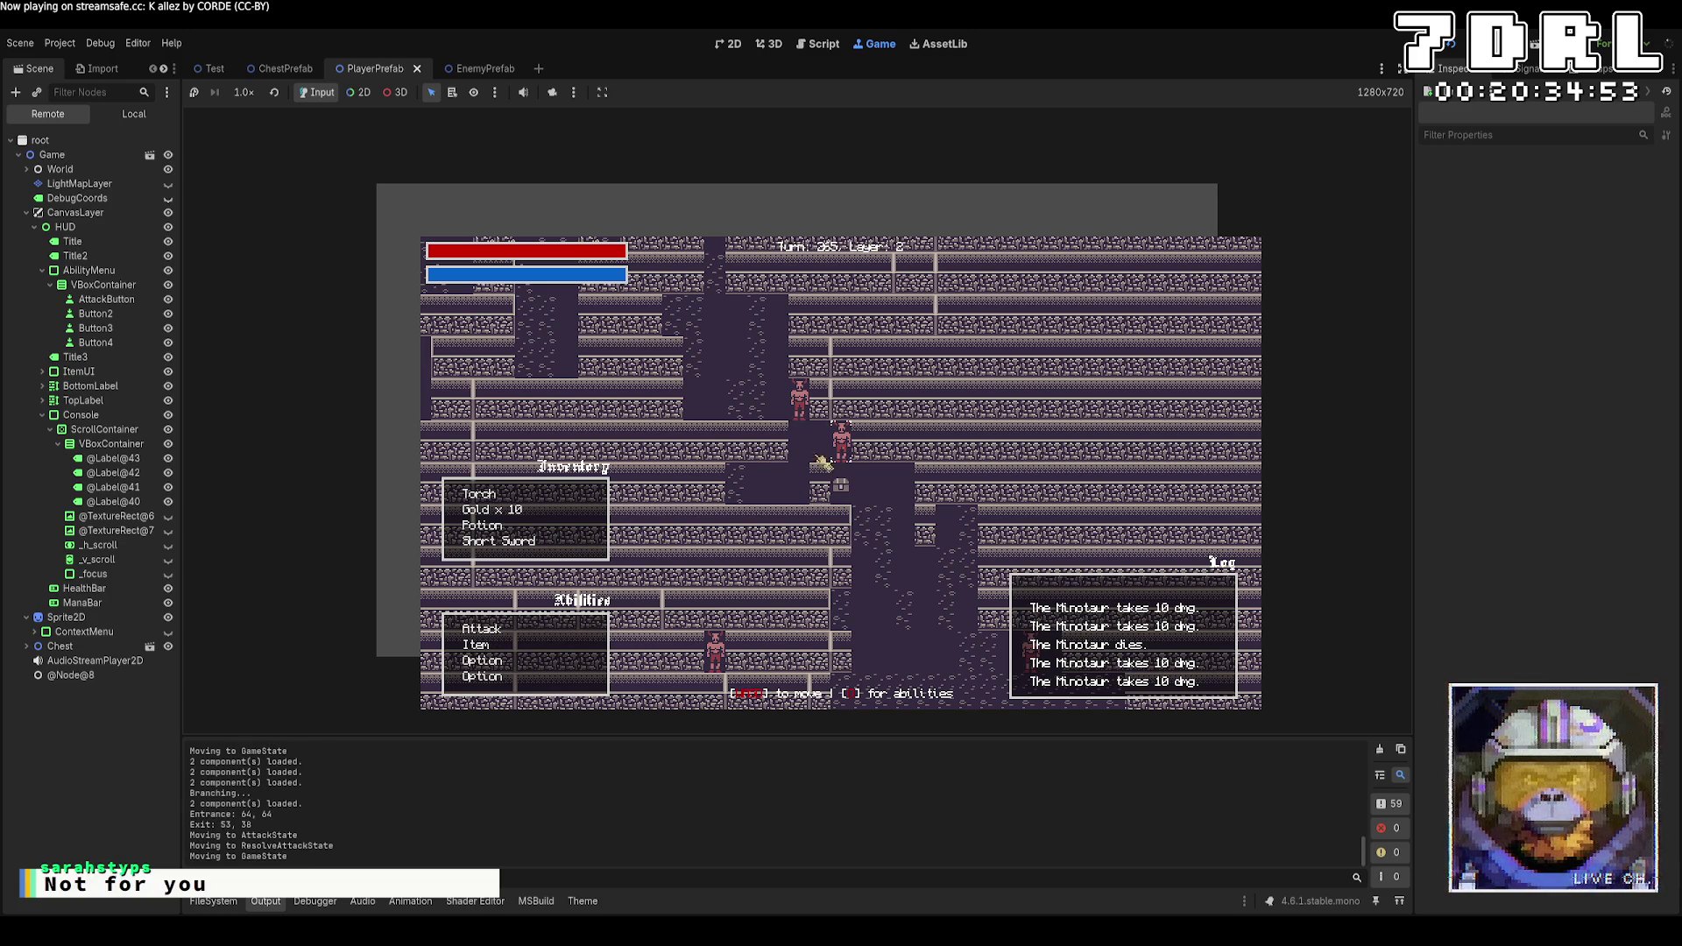
click(519, 639)
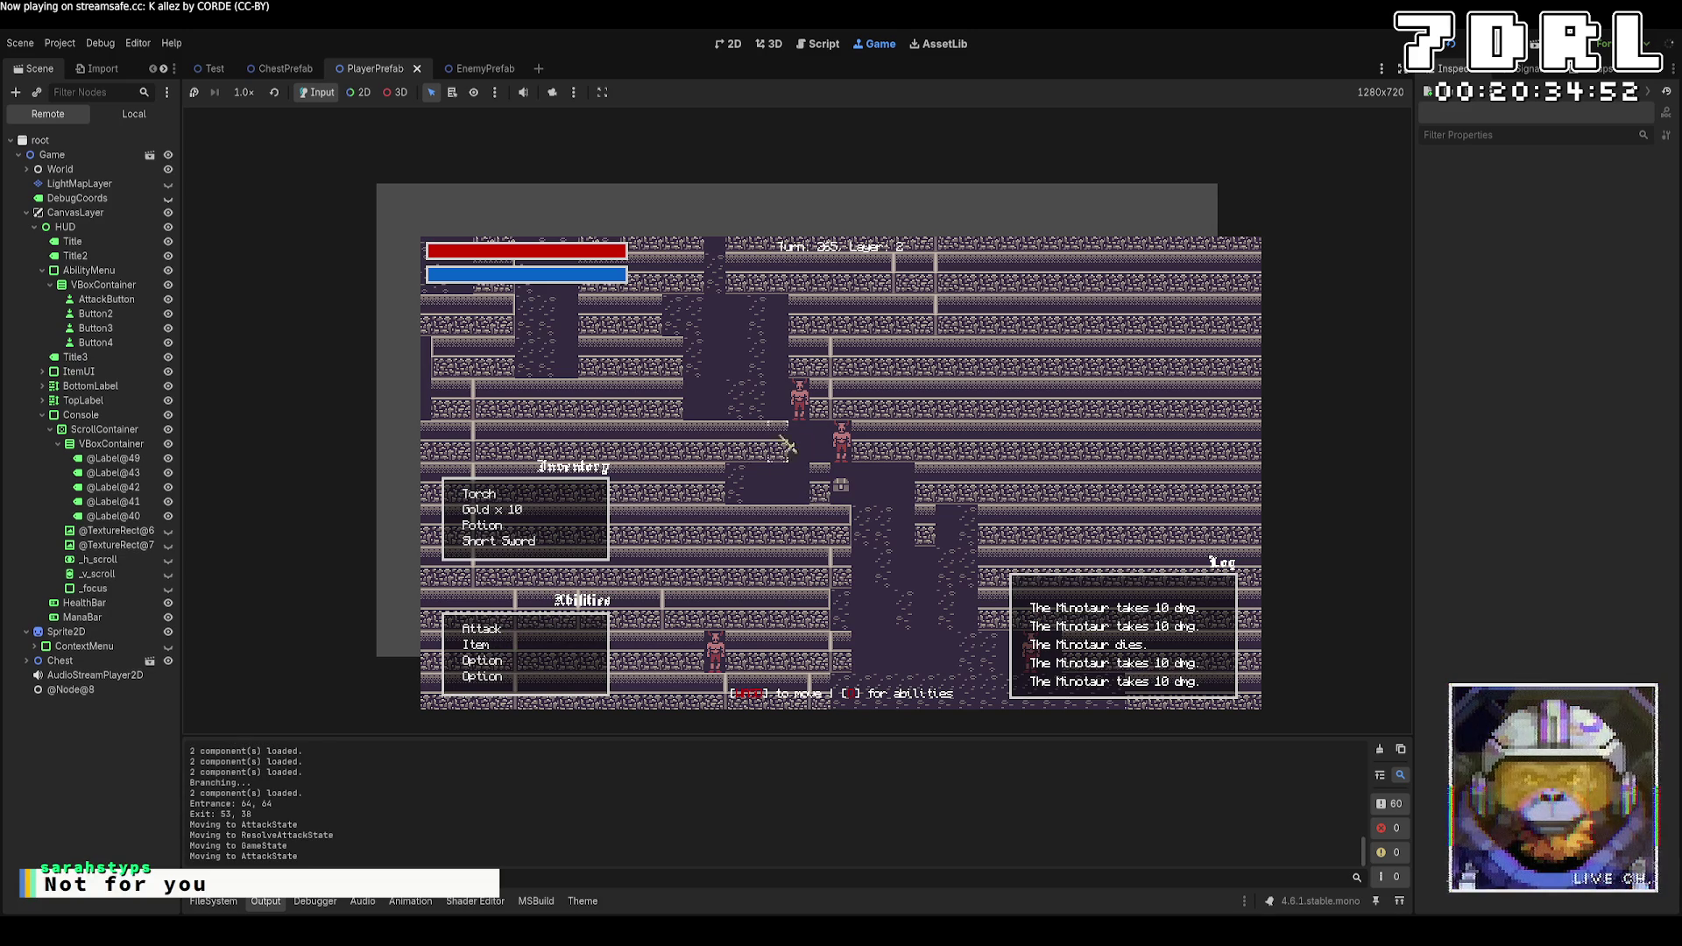
click(519, 640)
Walk the player up the corridor and around layer 2, mostly upward and left
key(w)
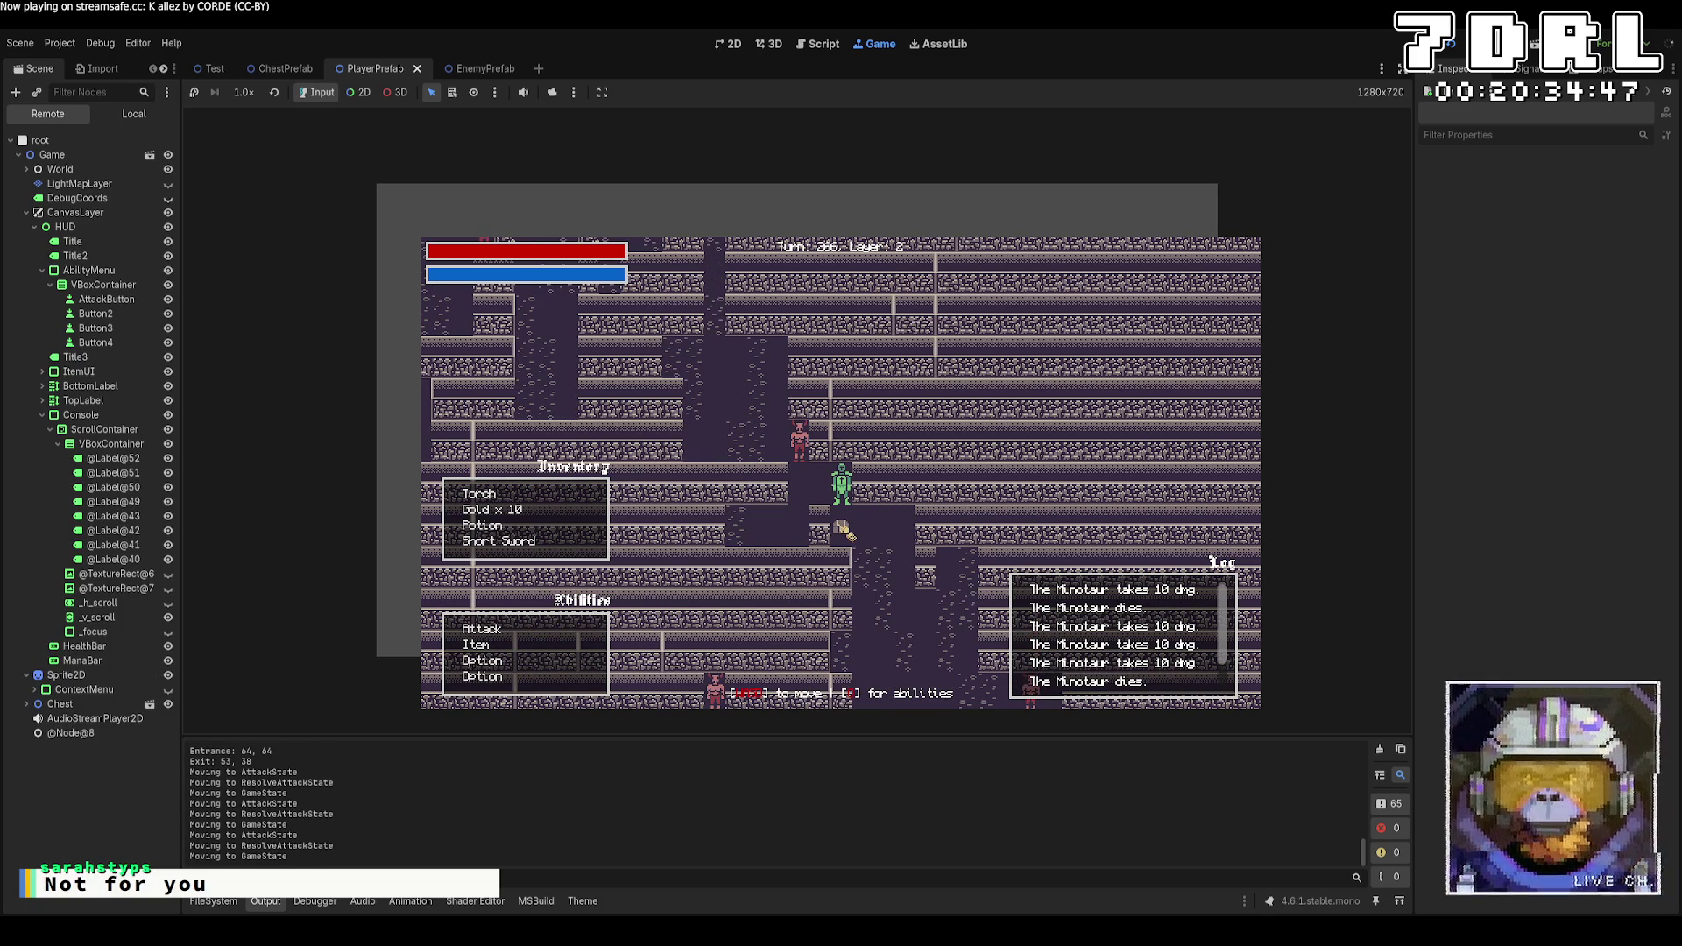
key(a)
key(a)
key(a)
key(a)
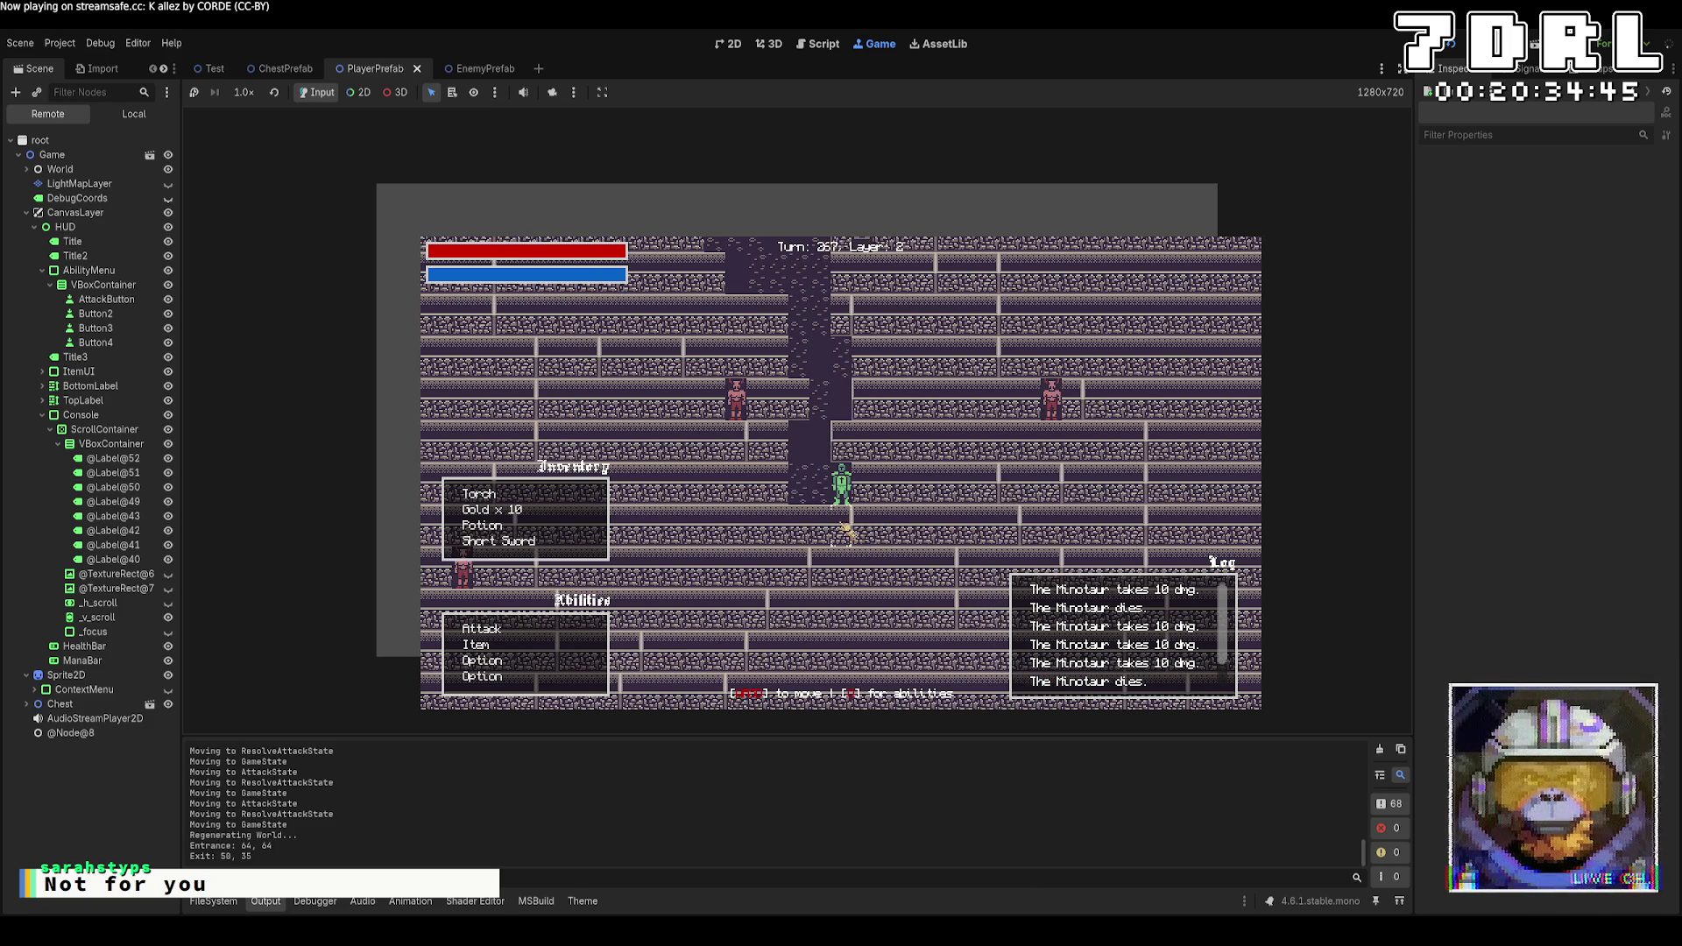
key(w)
key(w)
key(w)
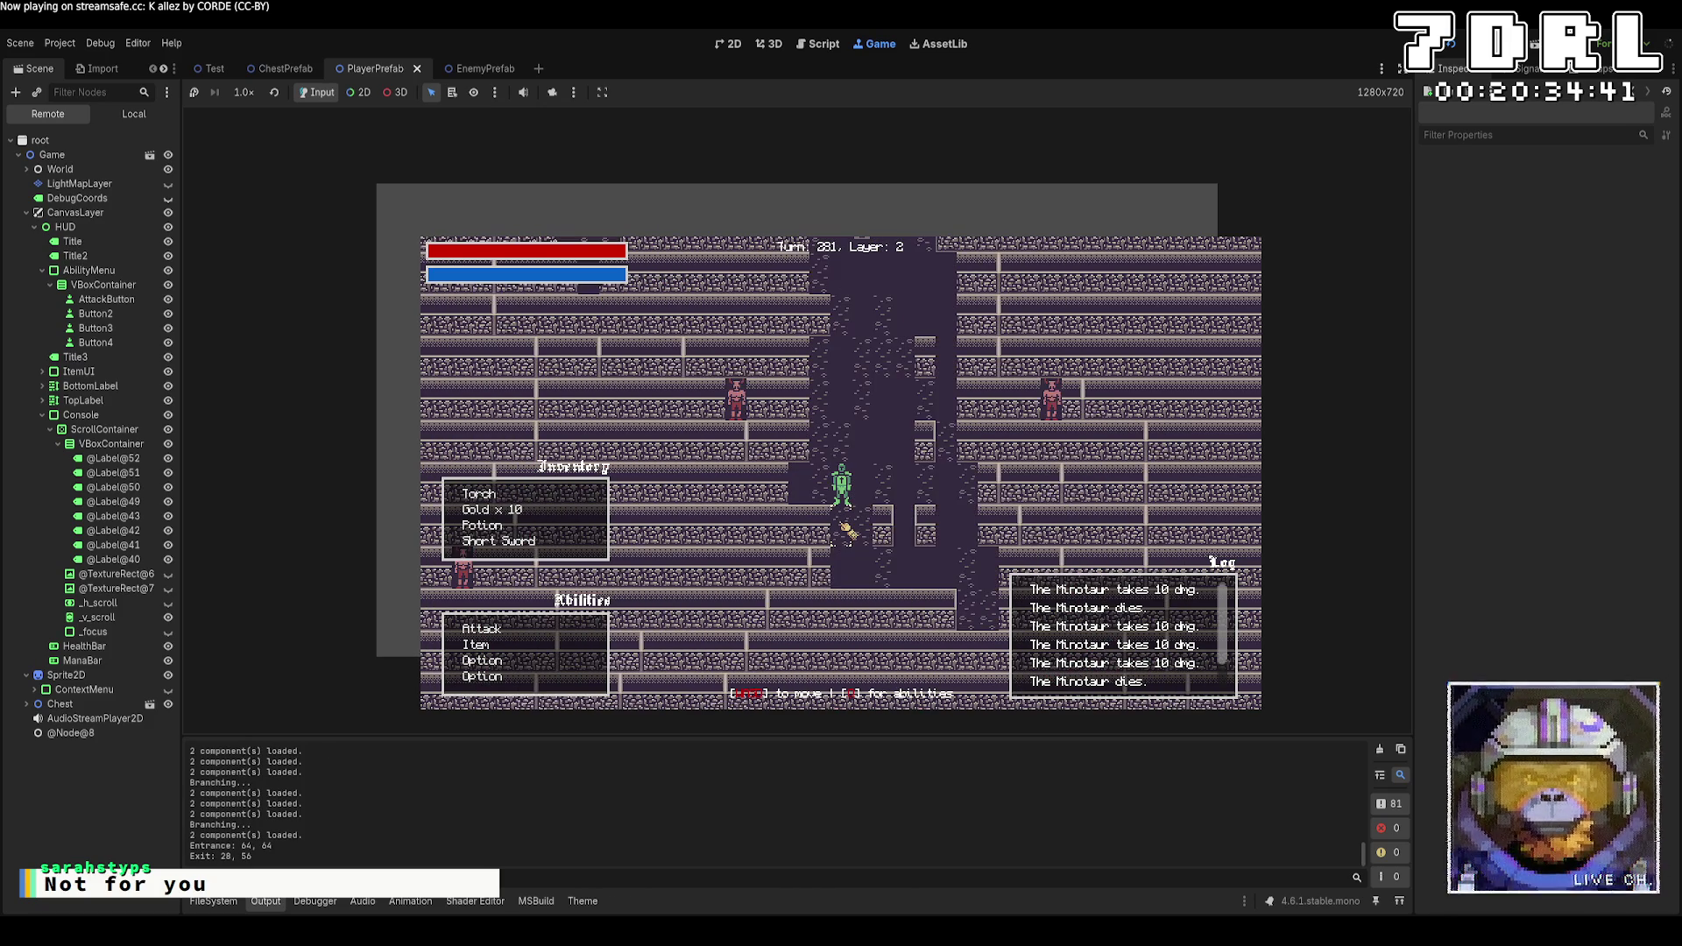
key(s)
key(s)
key(s)
key(w)
key(w)
key(w)
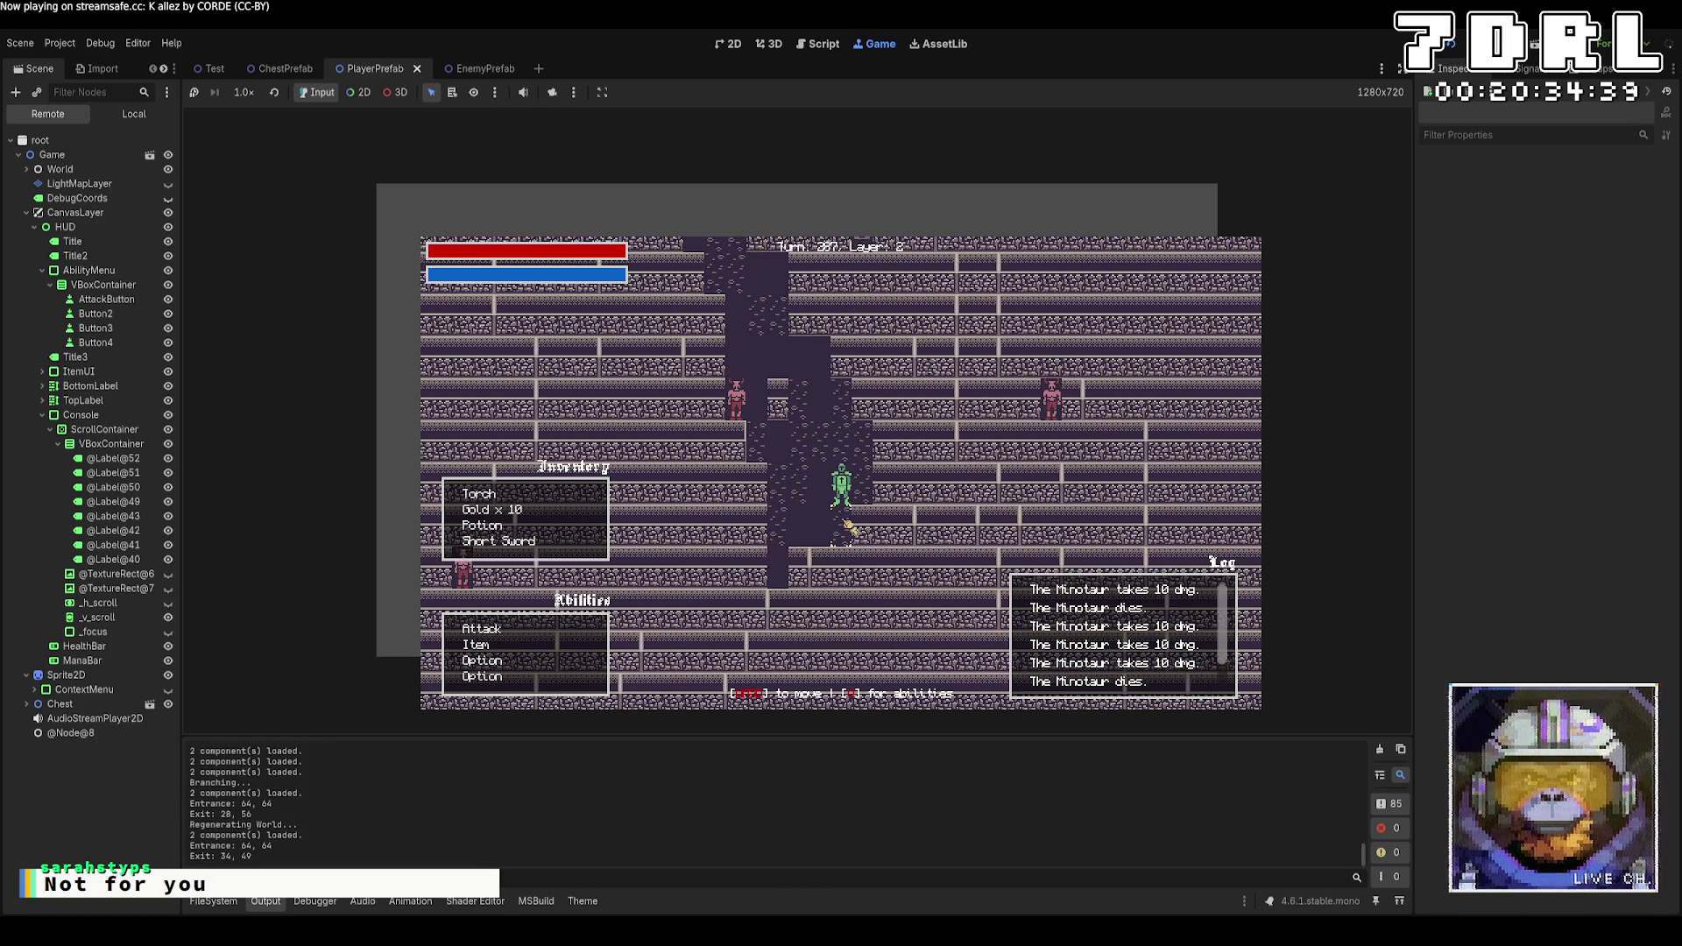
key(w)
key(w)
key(w)
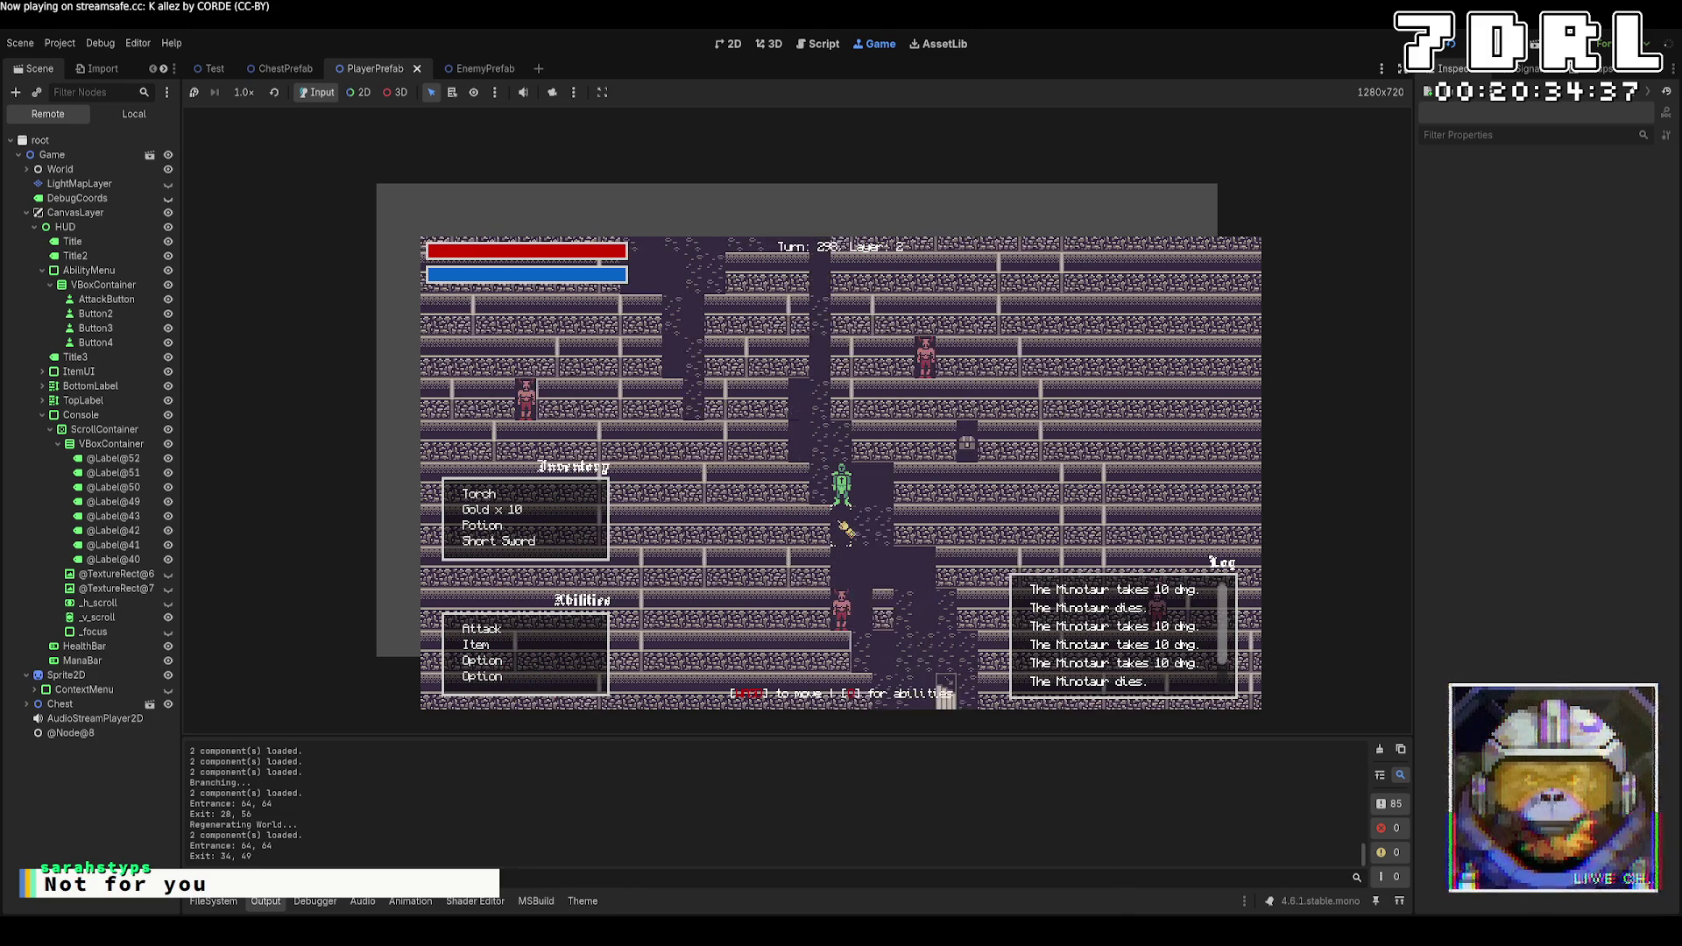
key(a)
key(a)
key(a)
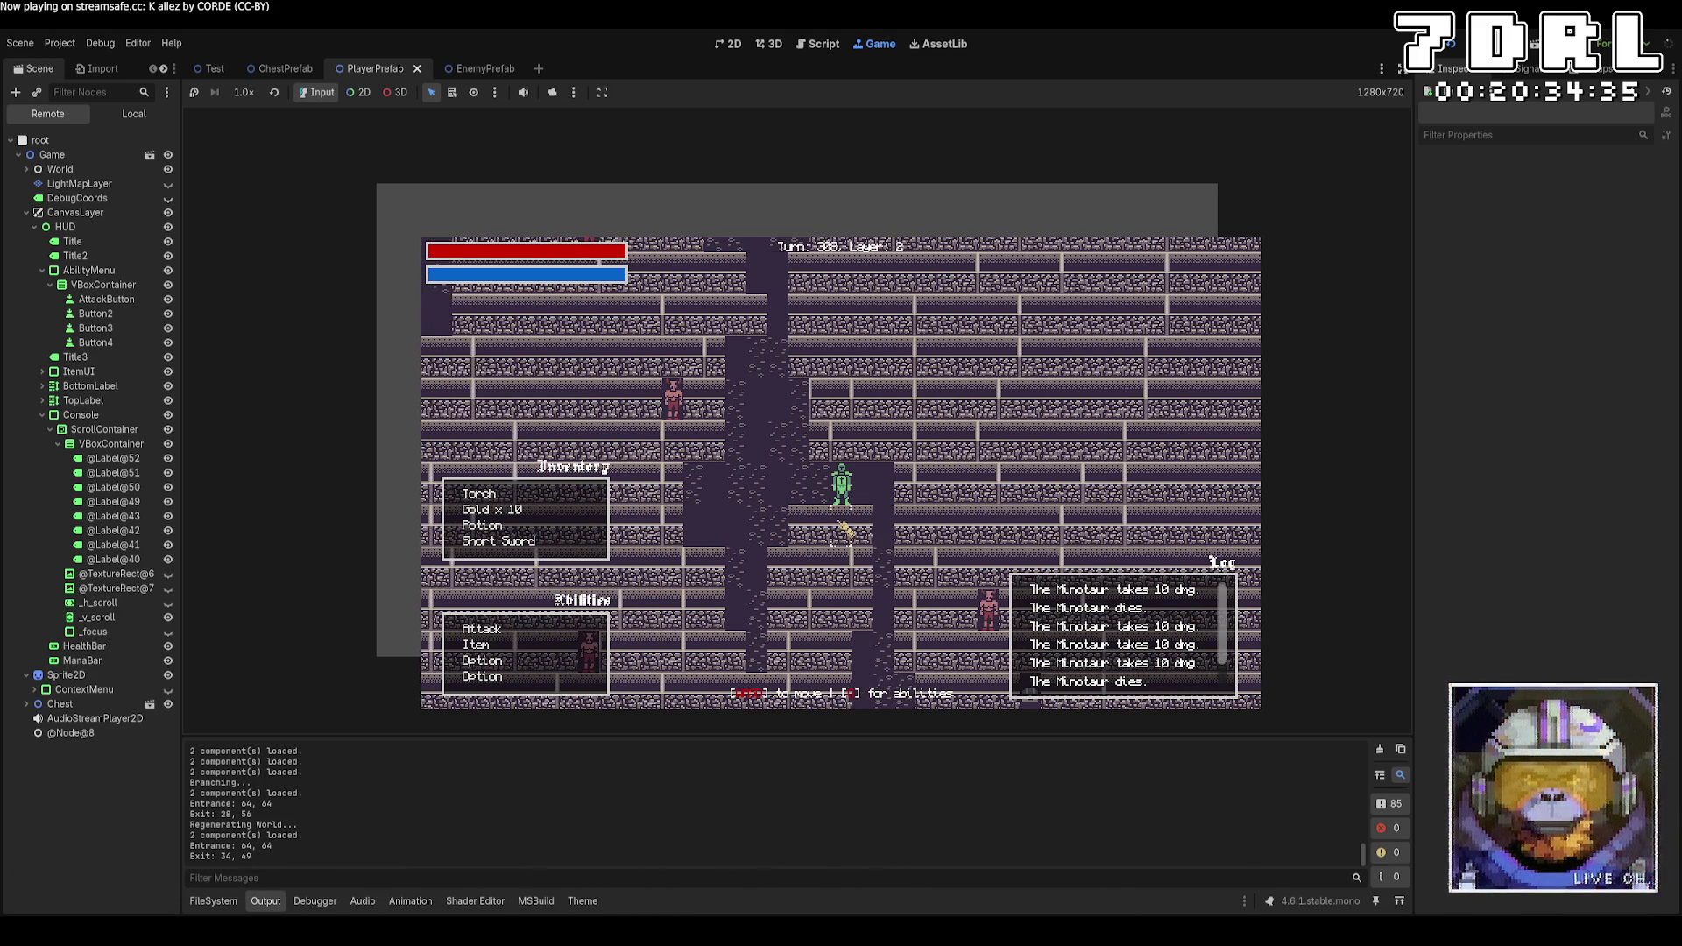
key(w)
key(w)
key(w)
key(s)
key(s)
key(s)
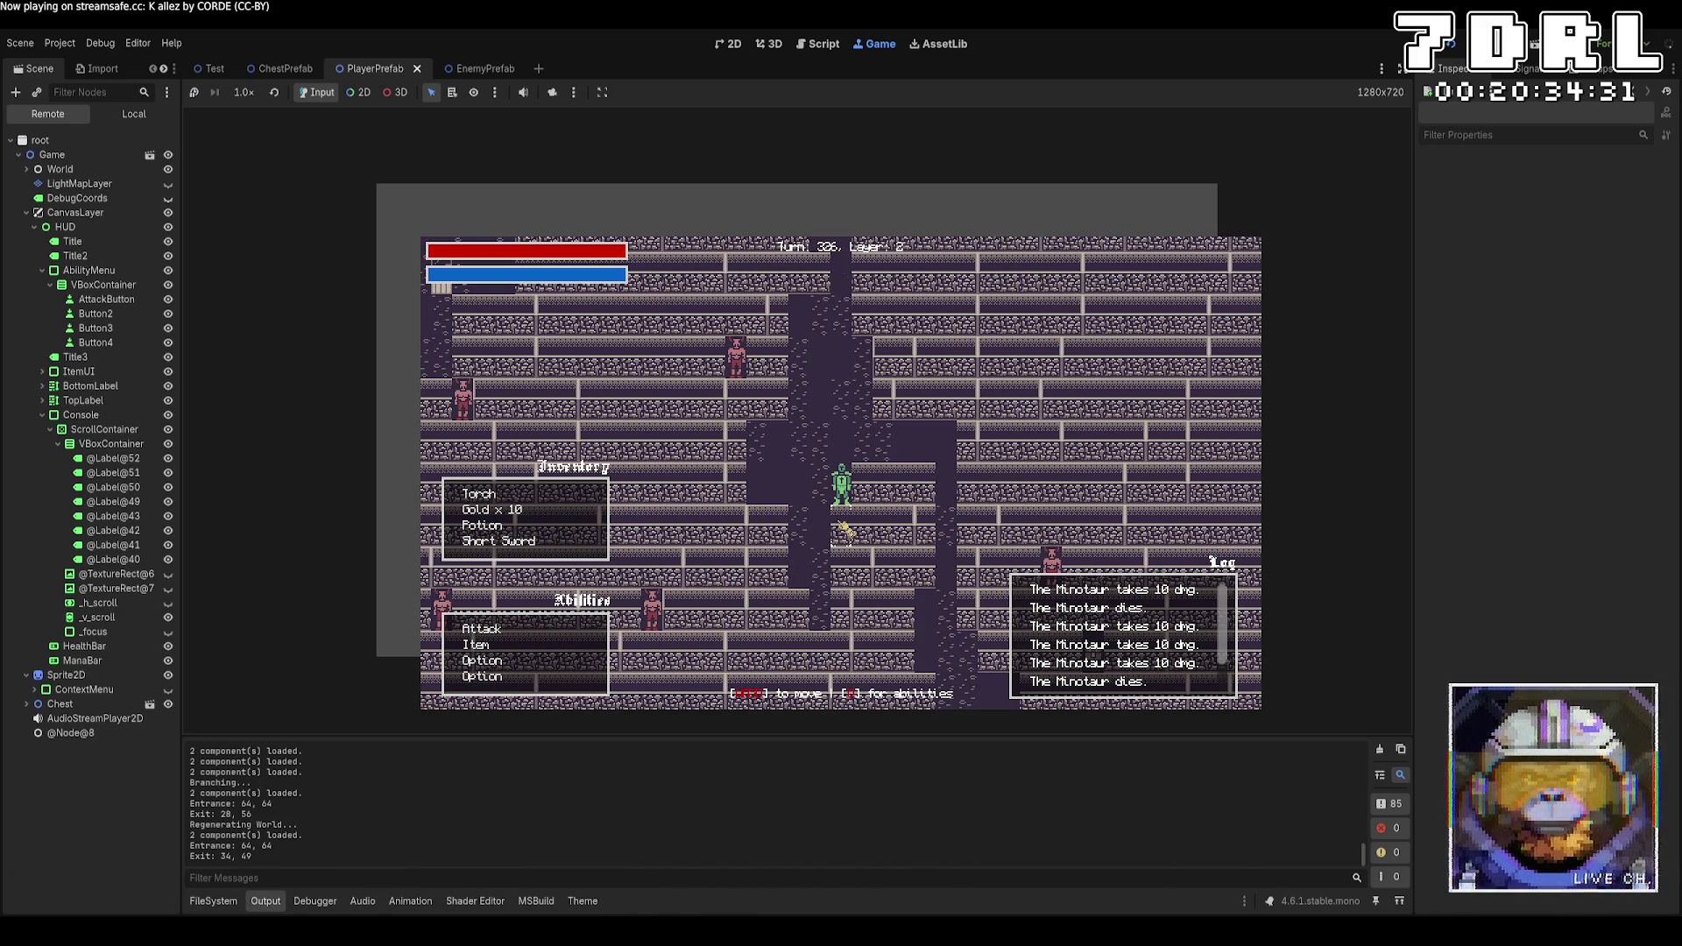
key(a)
key(w)
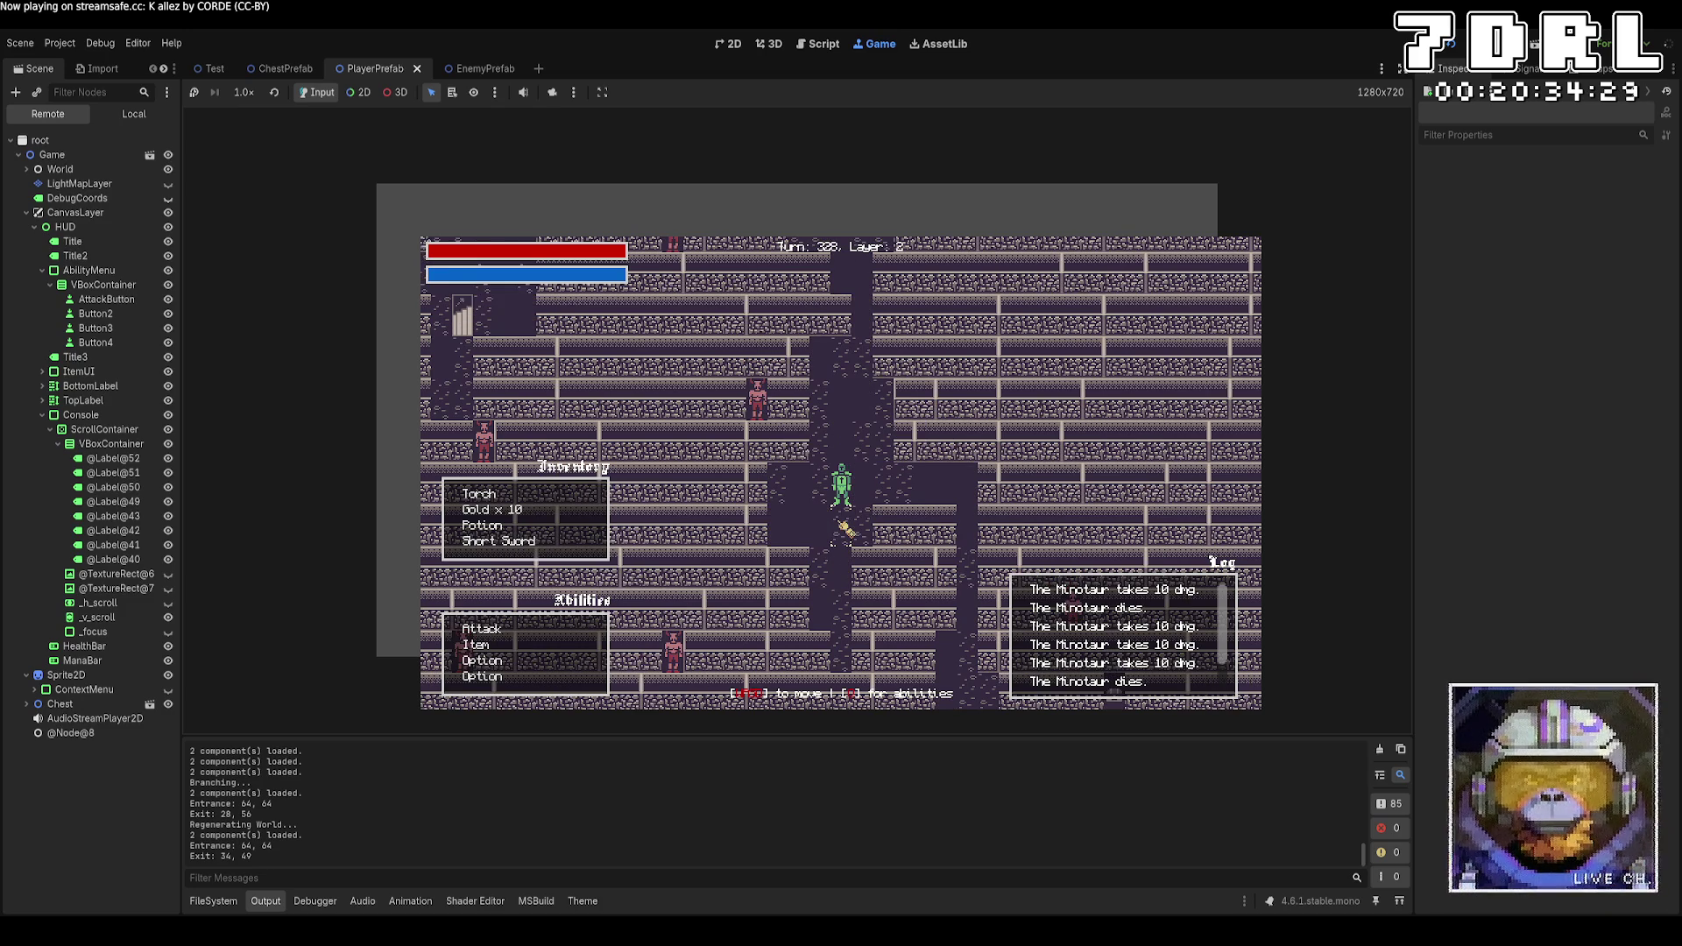
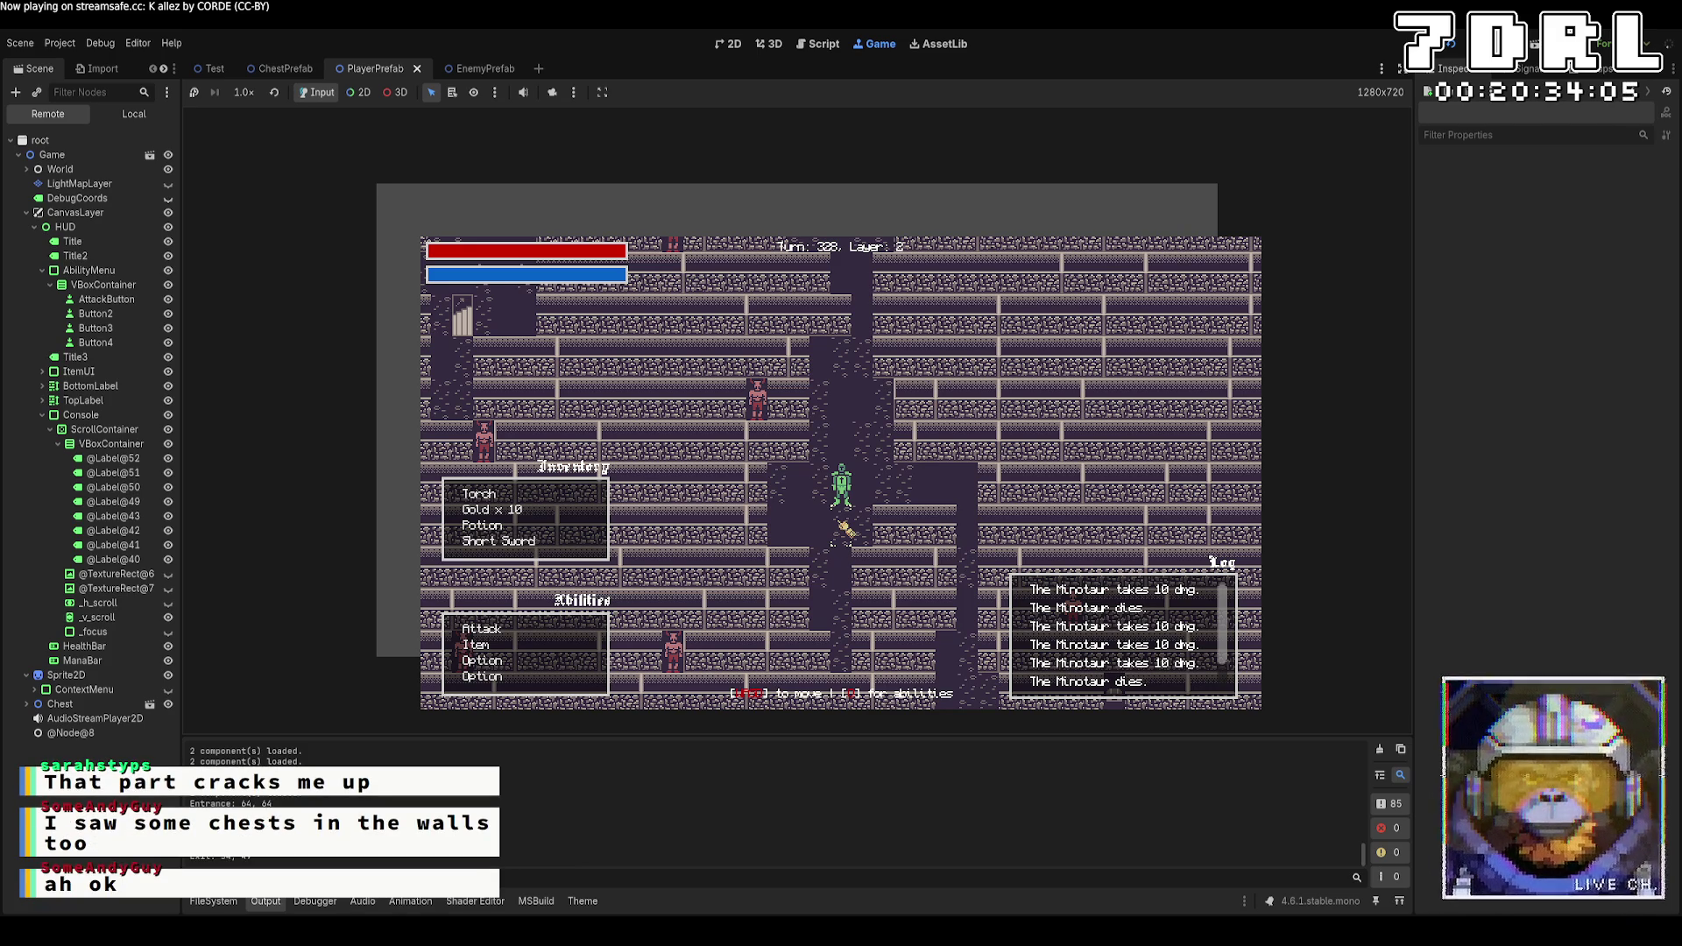
Walk the player through the dungeon, down the stairs and back up to layer 2, then stop the game
key(space)
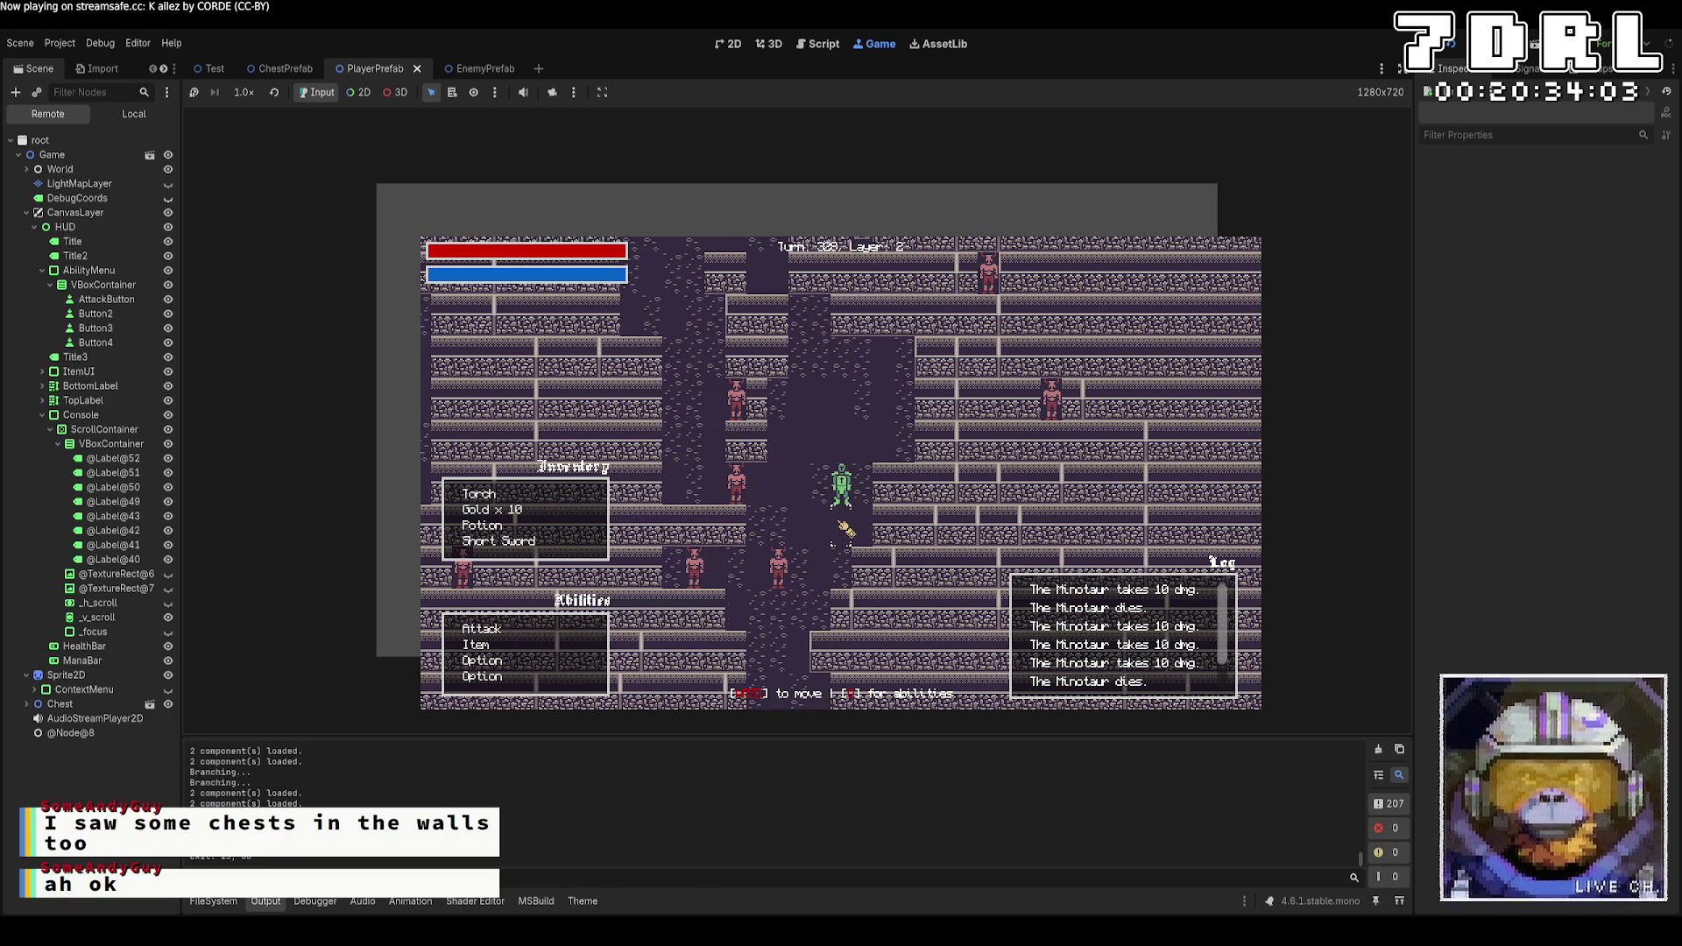
key(space)
key(space)
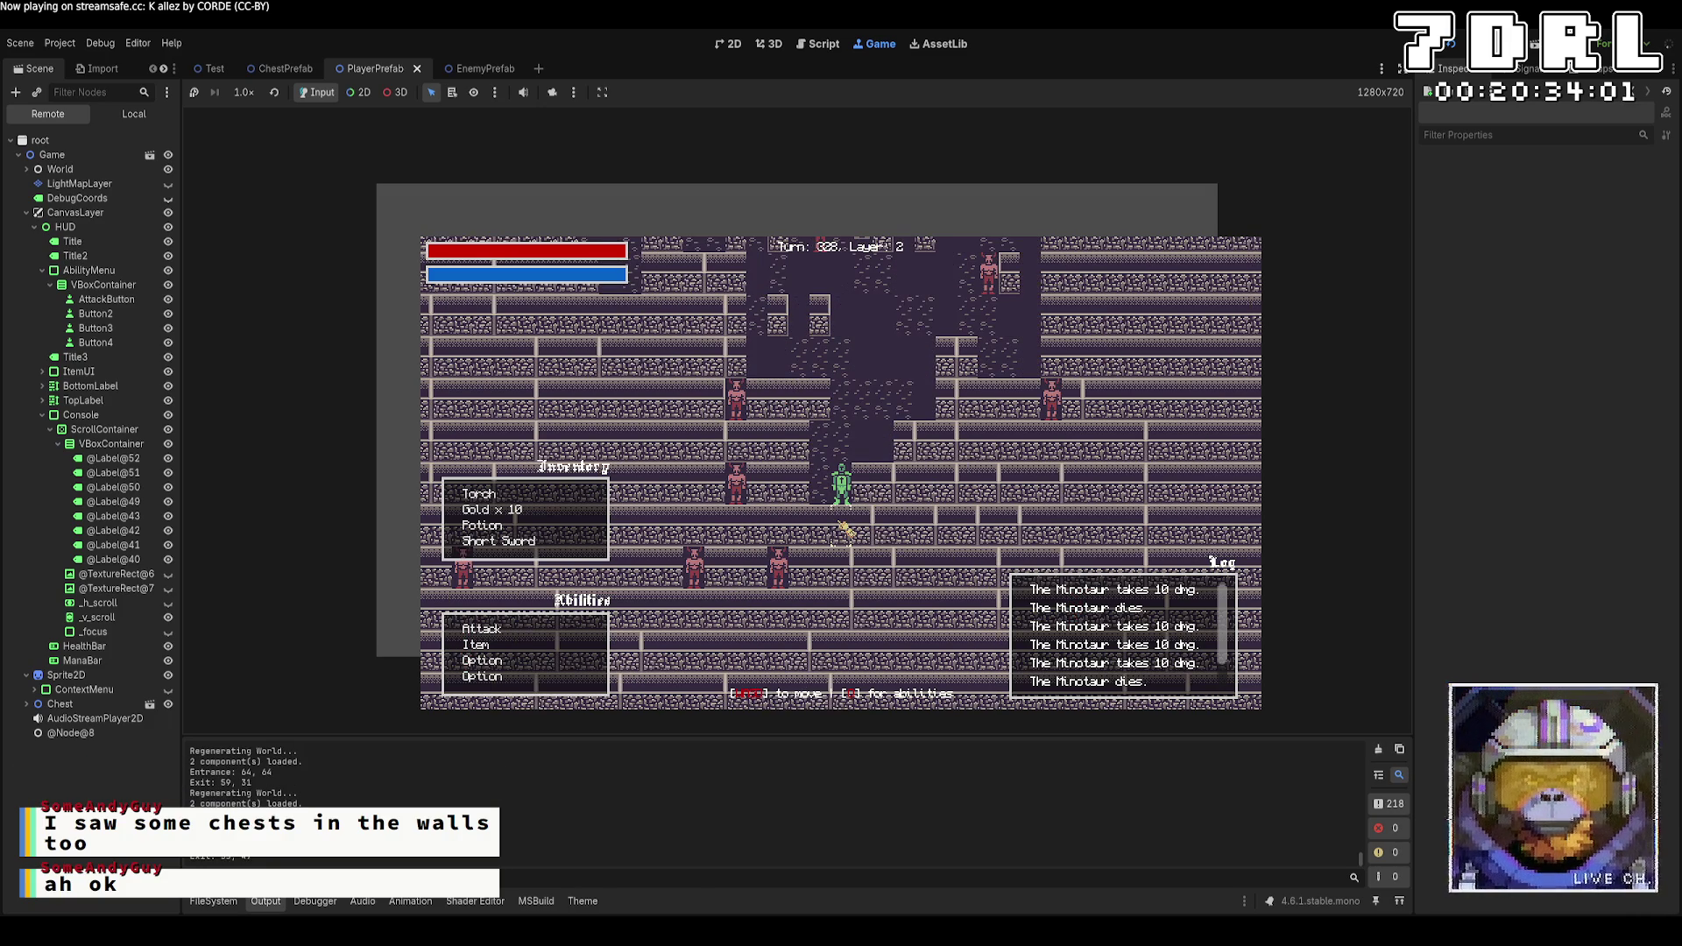
key(space)
key(space)
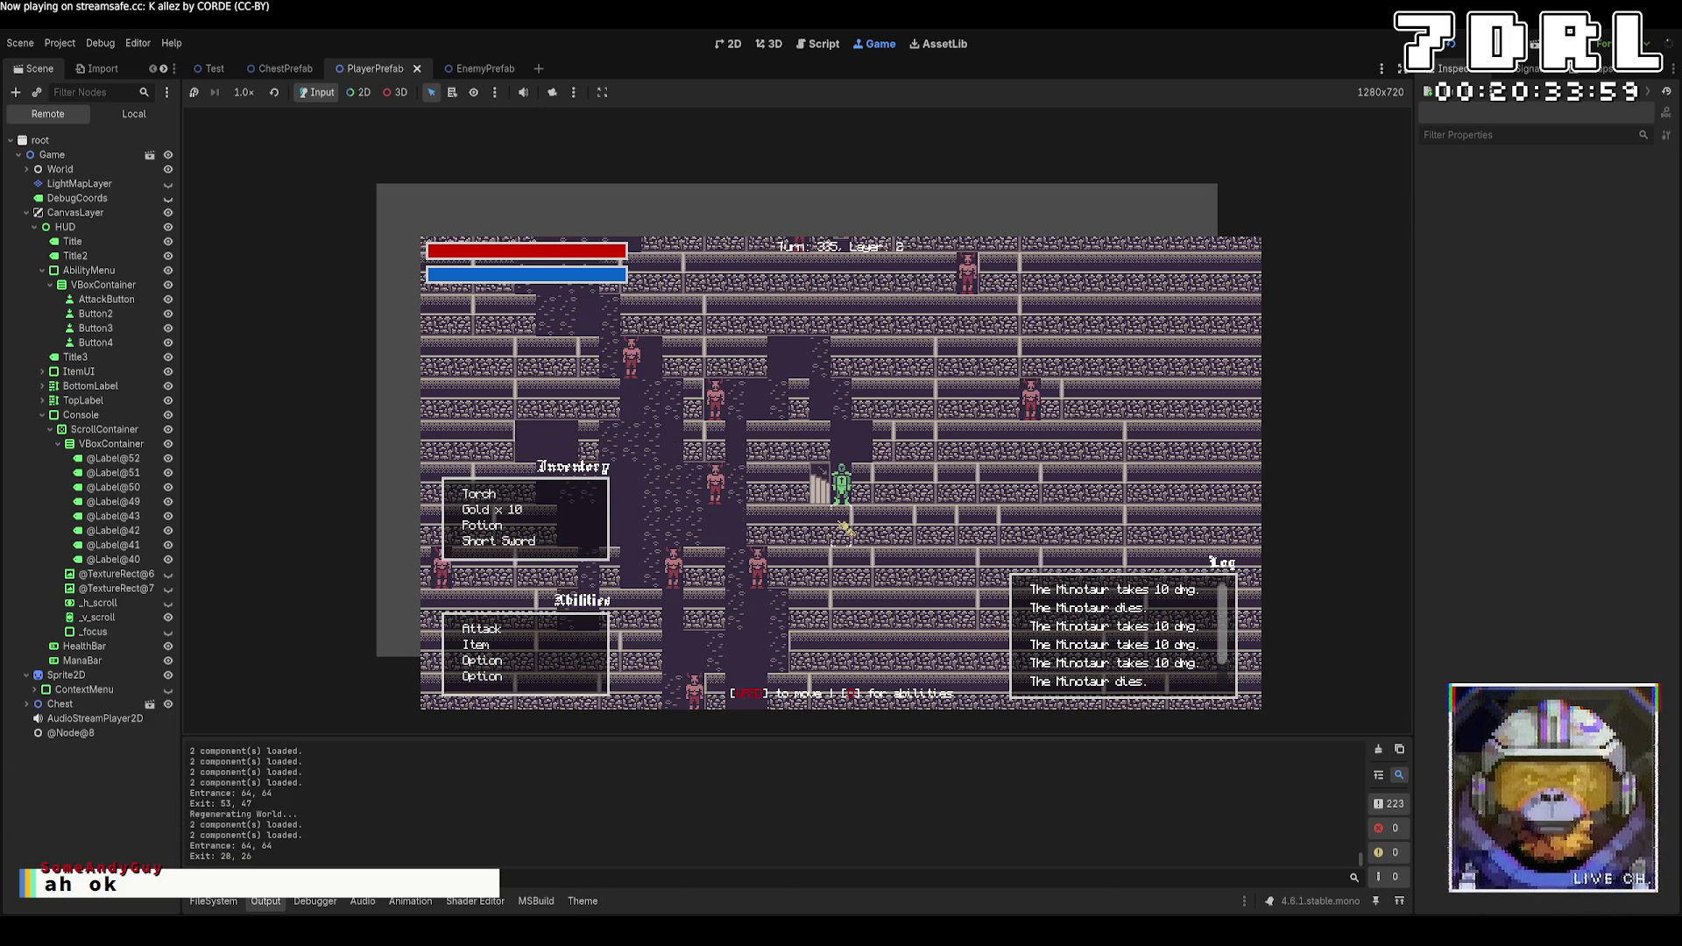
key(Left)
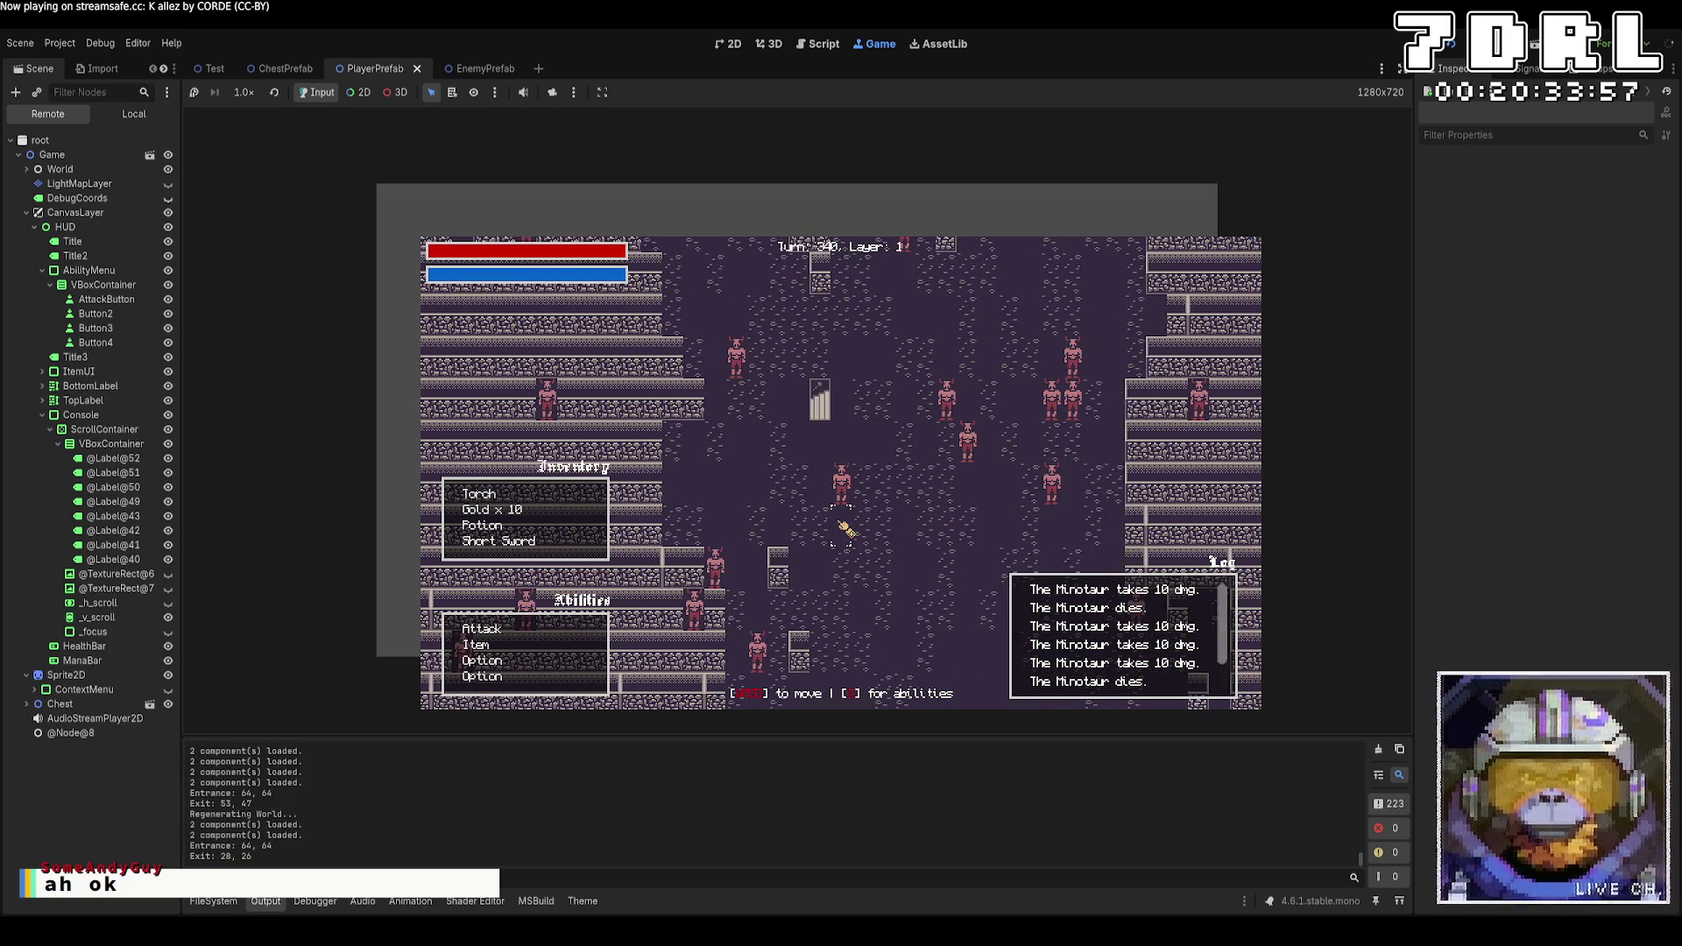
key(space)
key(space)
key(space)
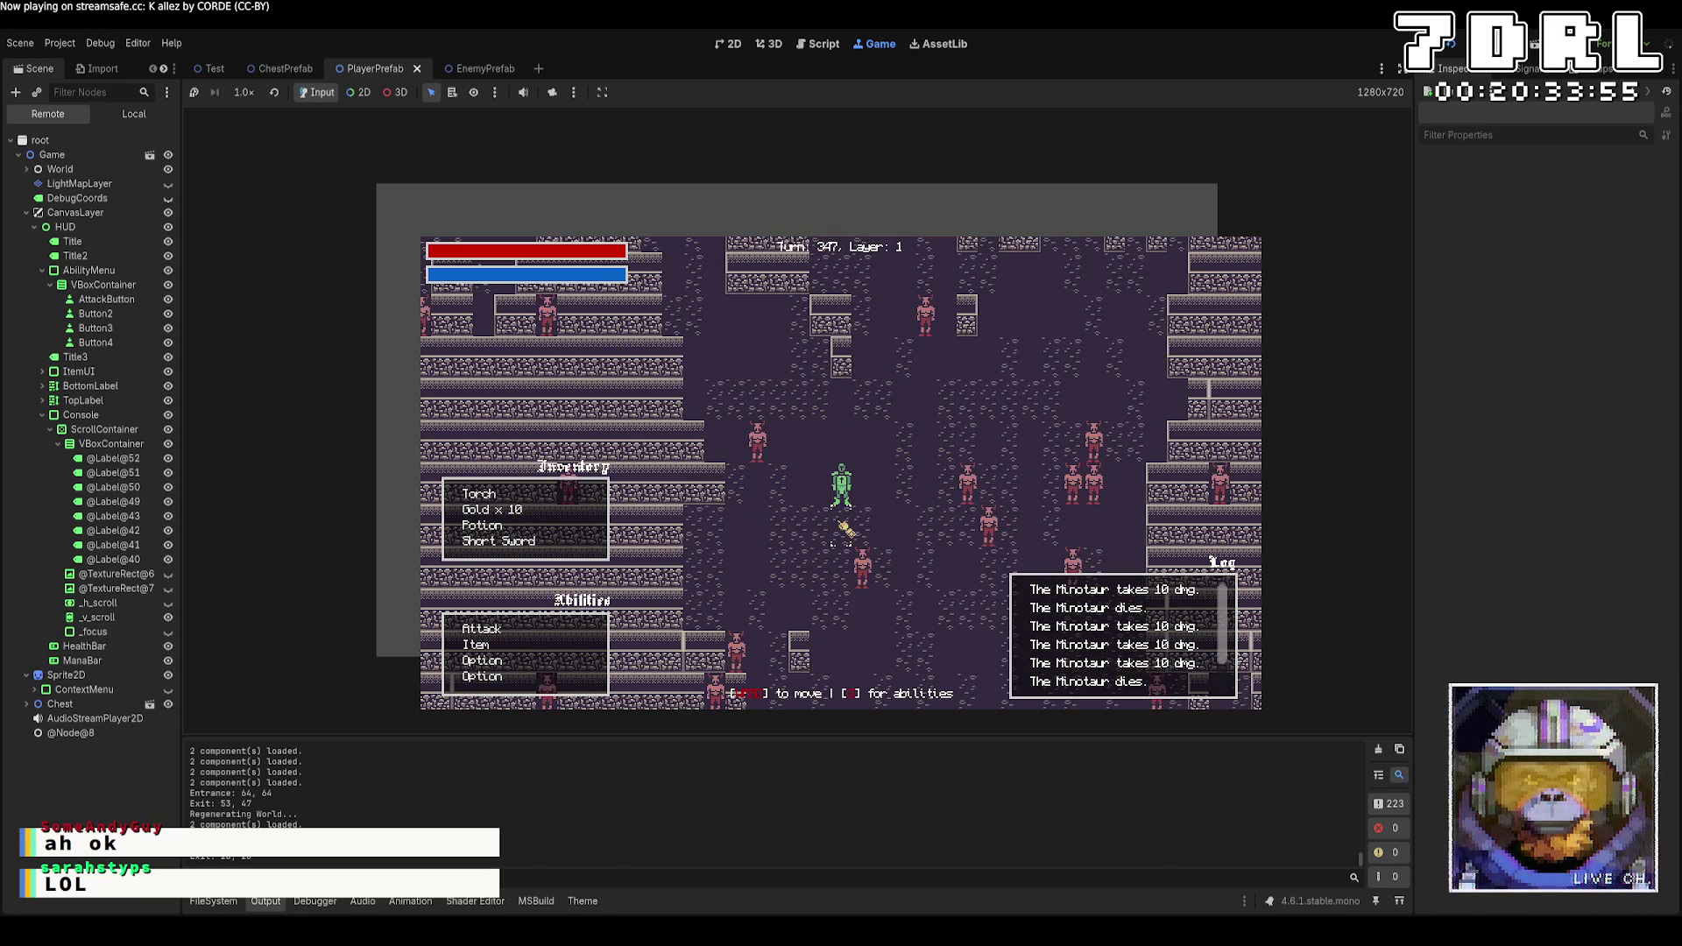
key(space)
key(space)
key(space)
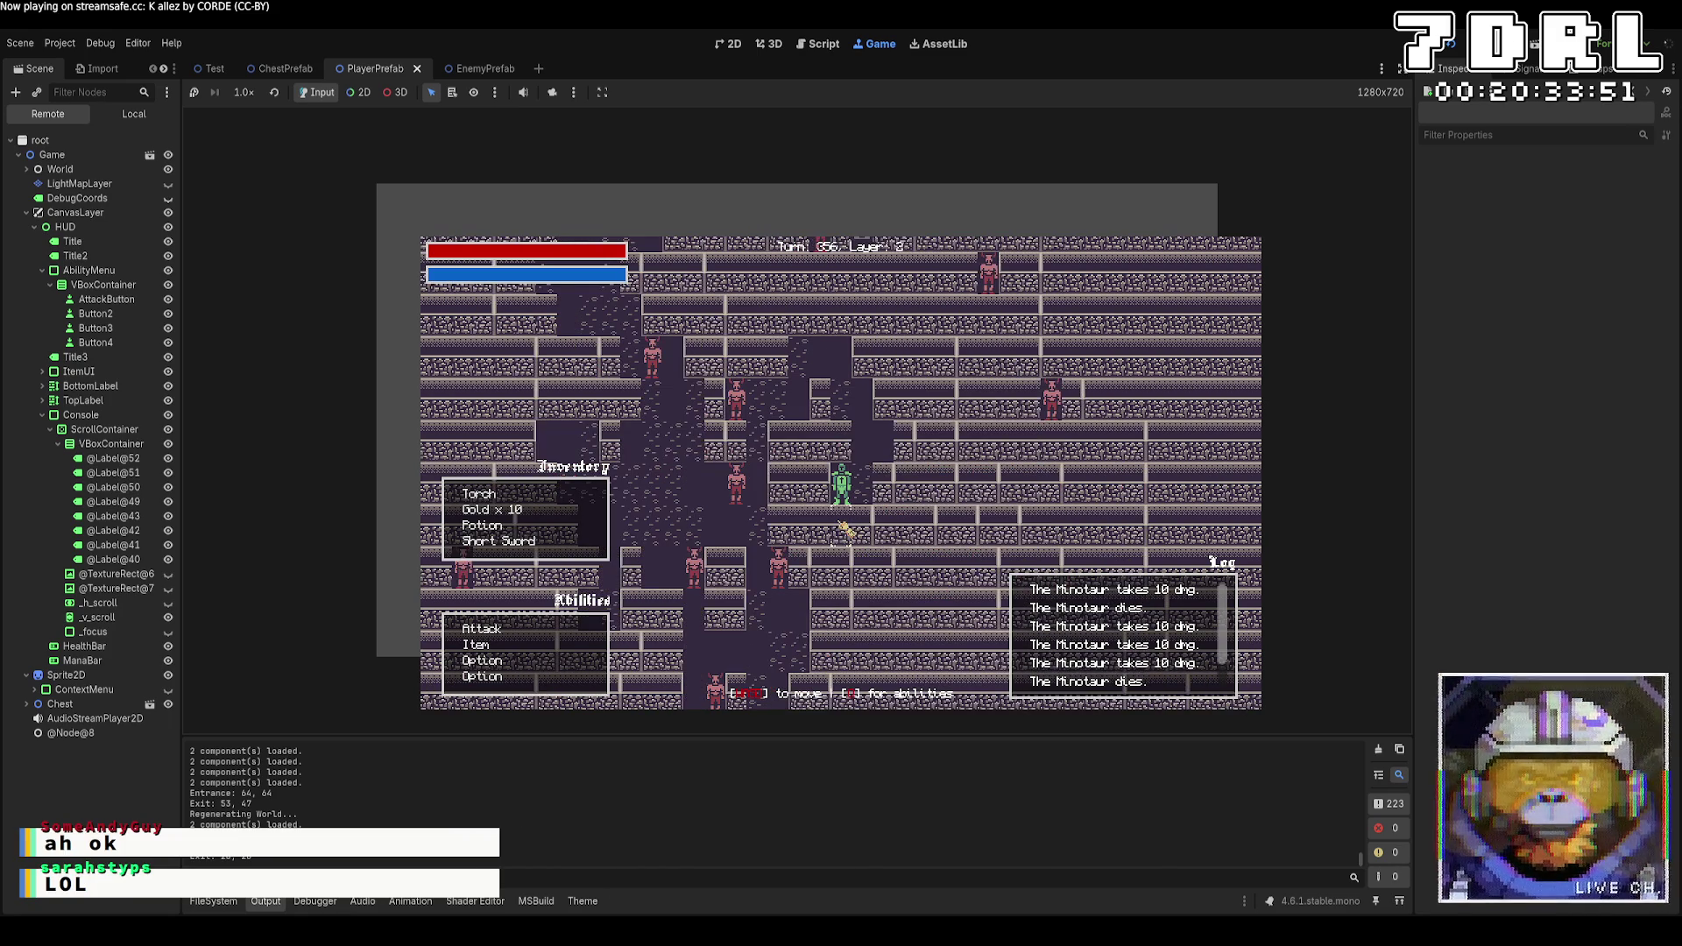
key(Right)
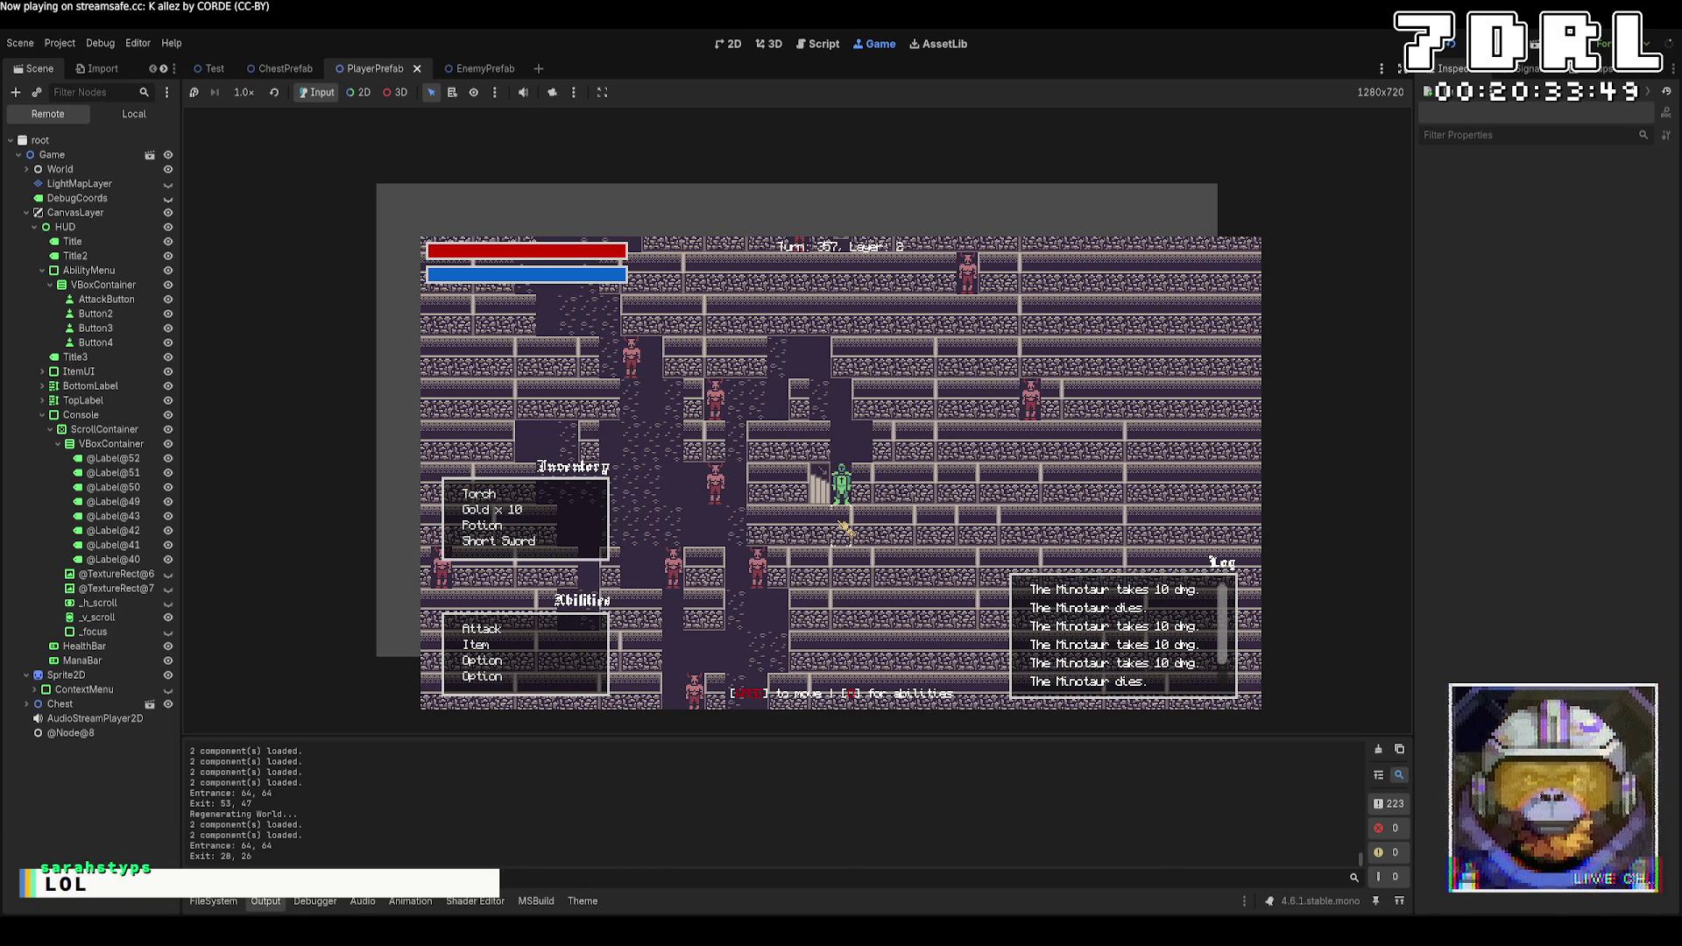
key(F8)
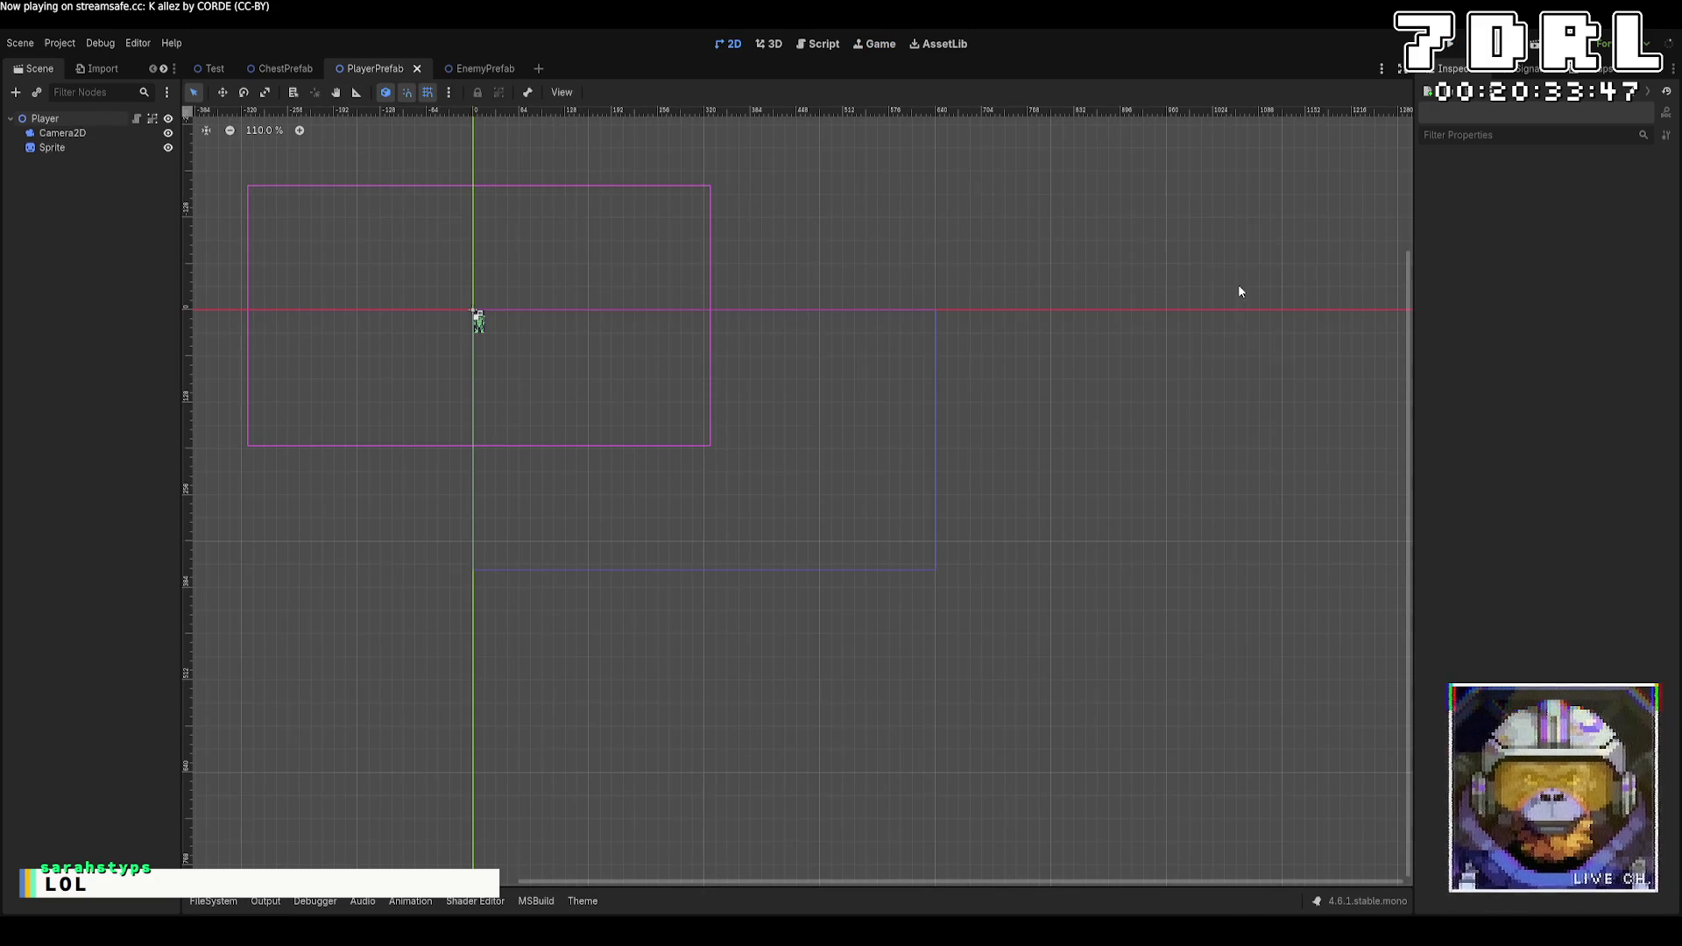
Check the room-spawn chance in Crawler.cs, then return to Godot and open the EnemyPrefab scene
key(alt+Tab)
click(731, 567)
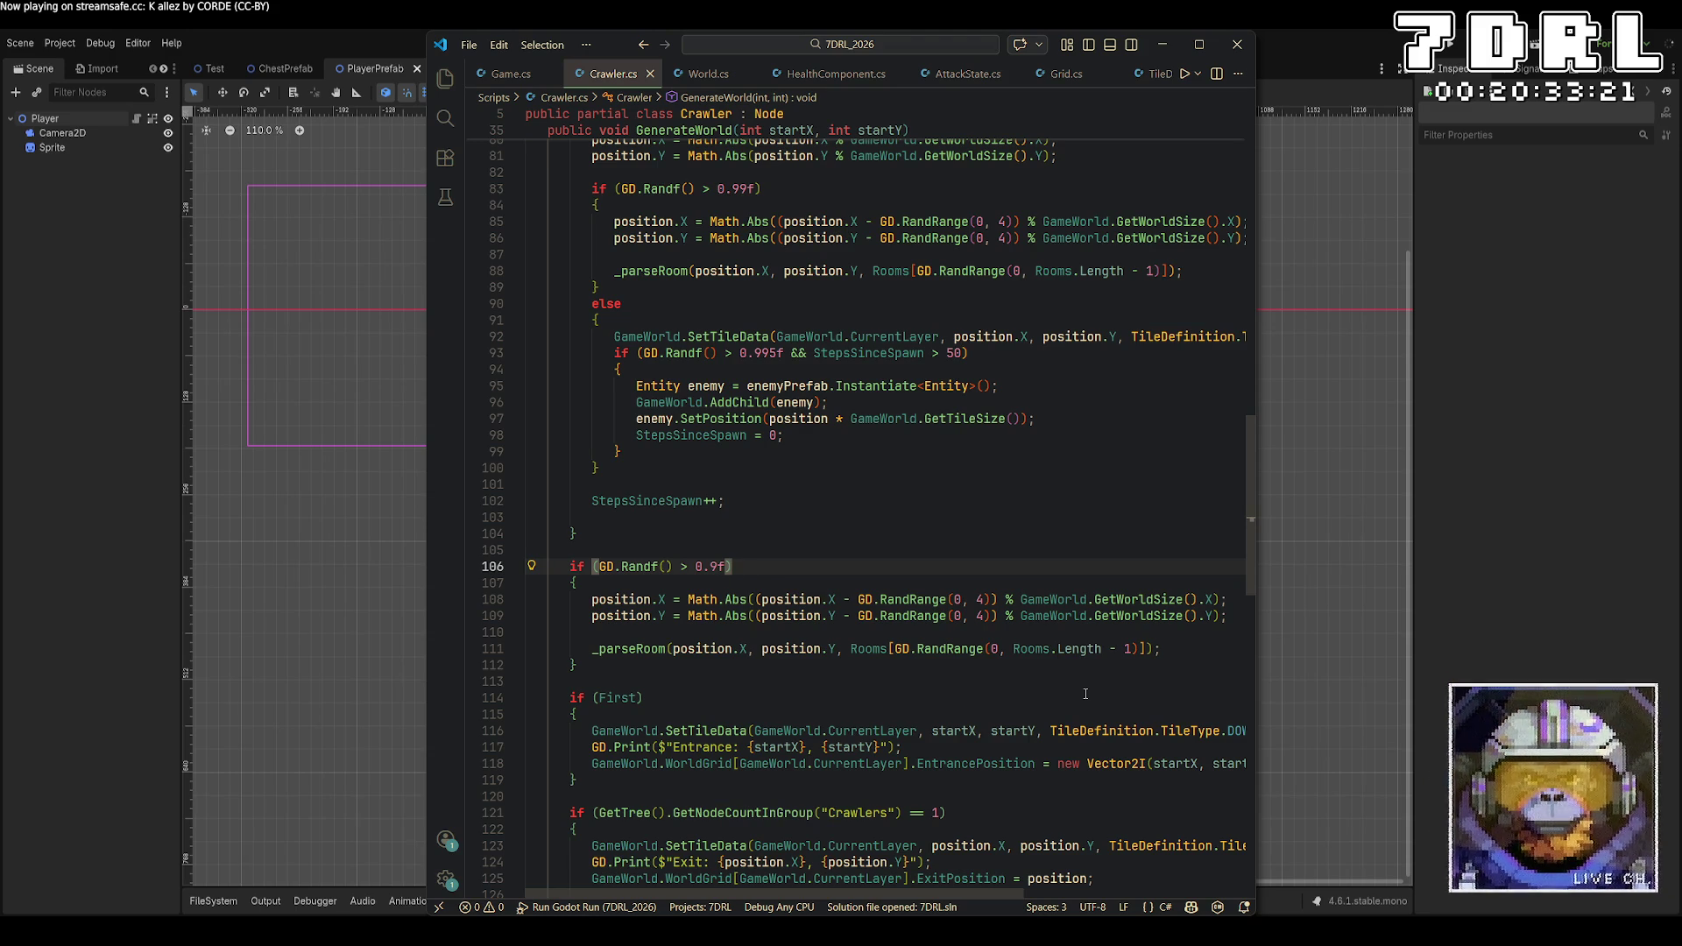
key(alt+Tab)
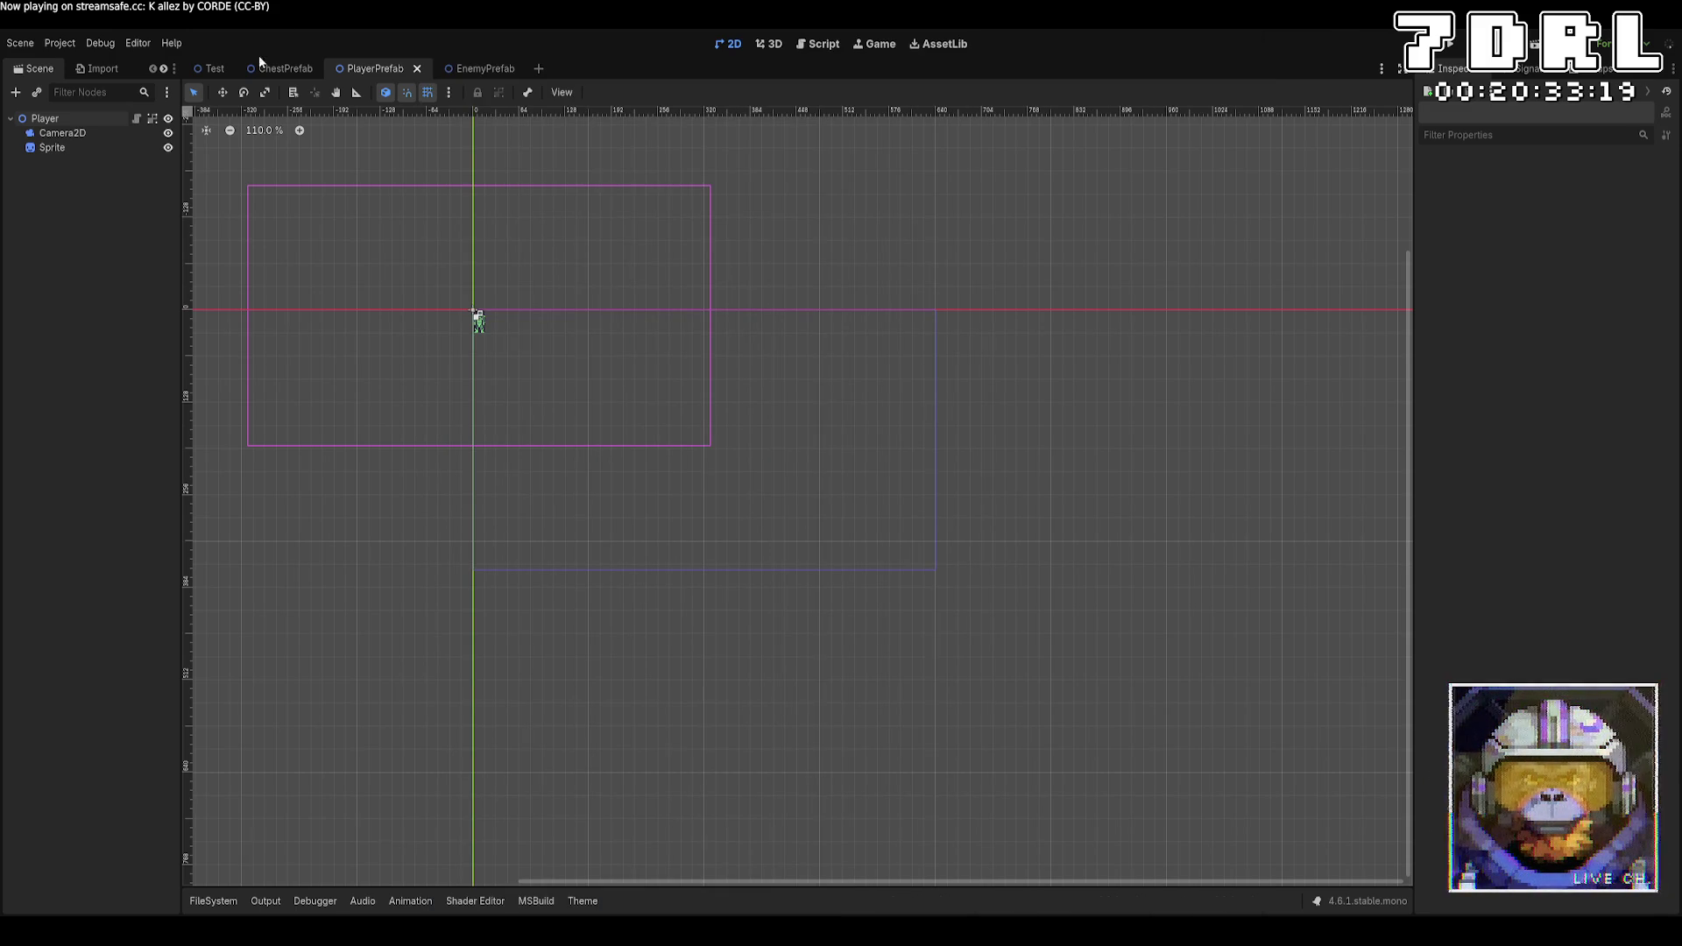
click(206, 70)
click(467, 70)
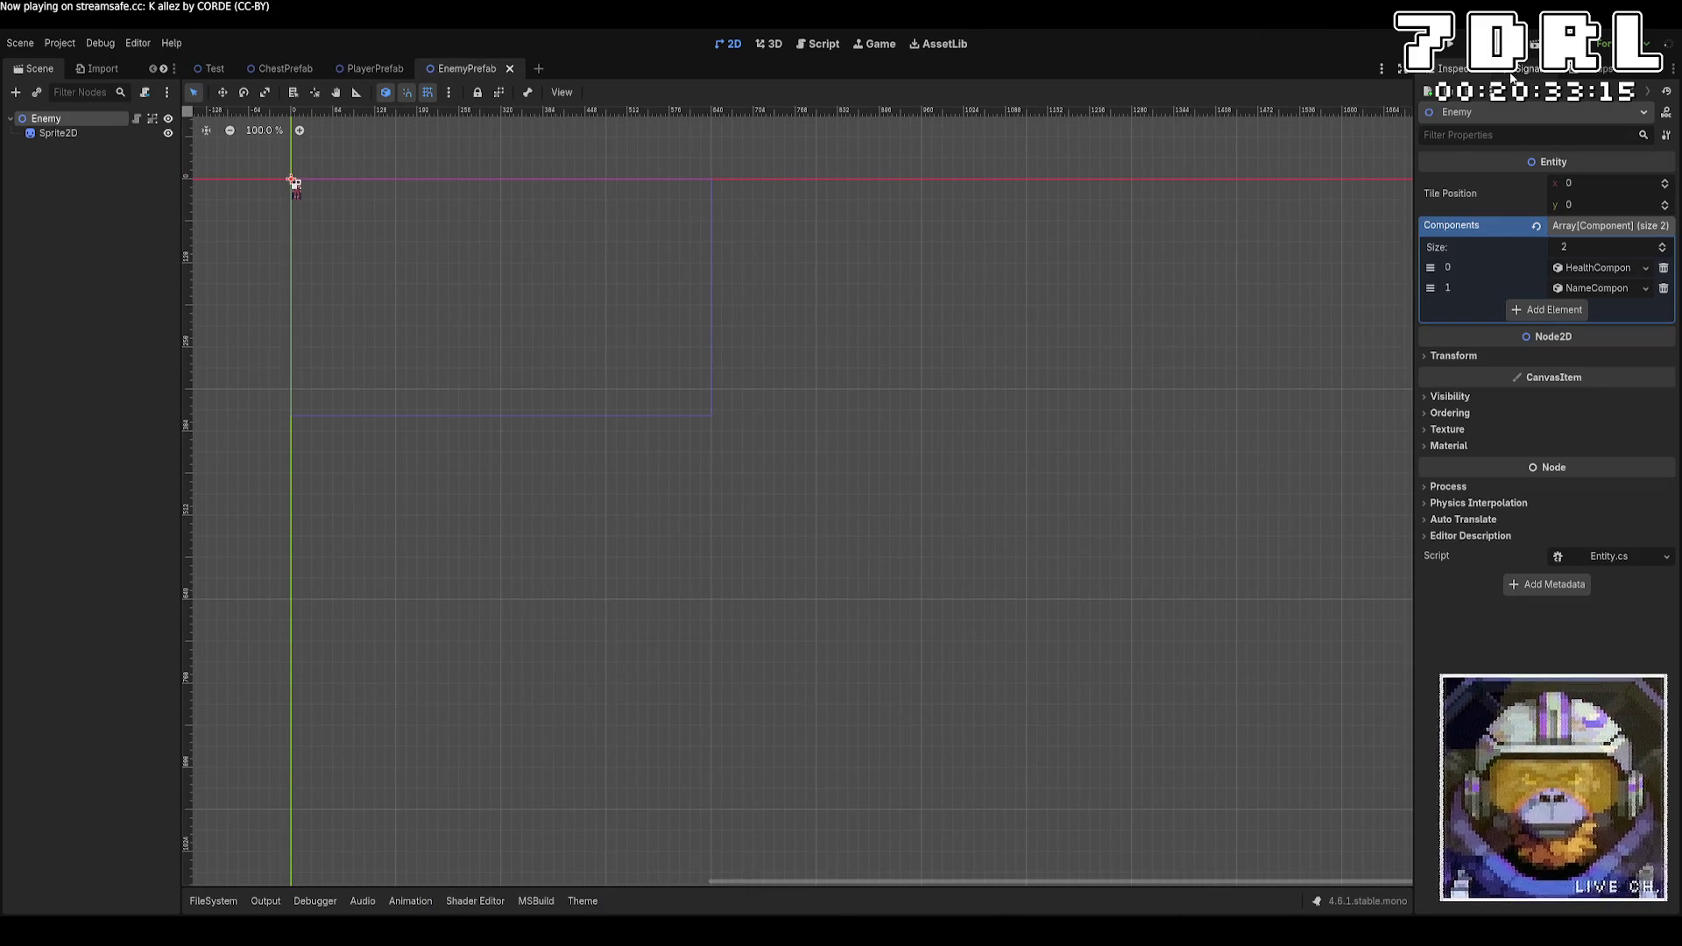
Remove the Enemy node from the scene-only Enemy group and add it to a new global Enemies group
click(1596, 70)
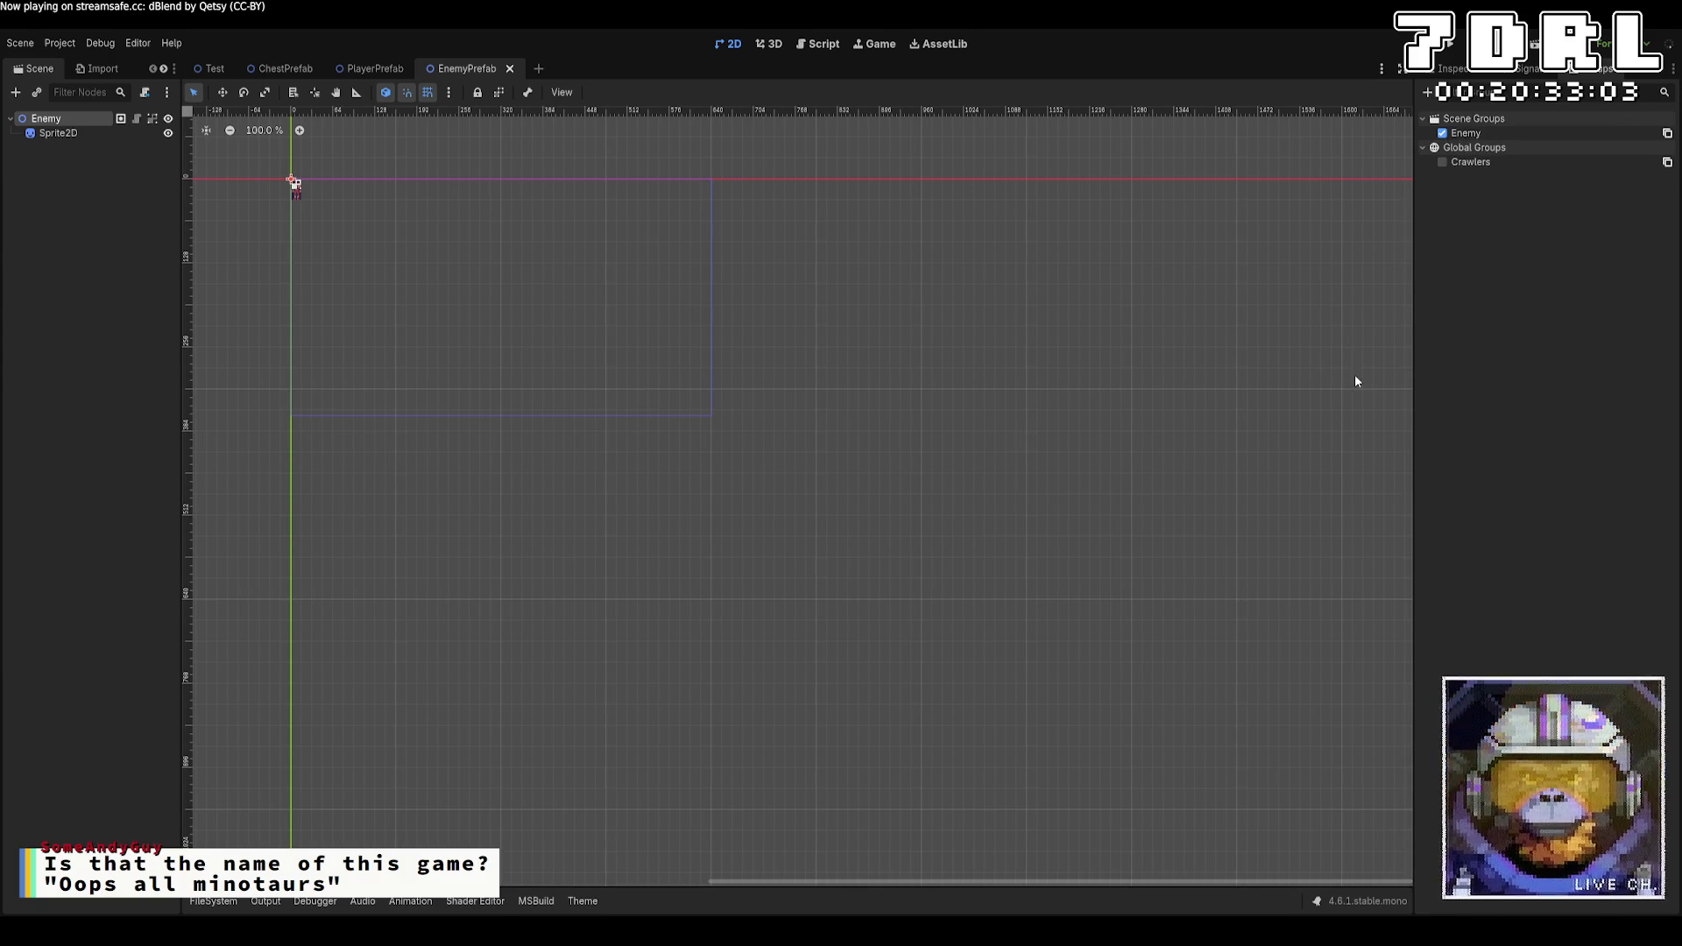
click(1442, 134)
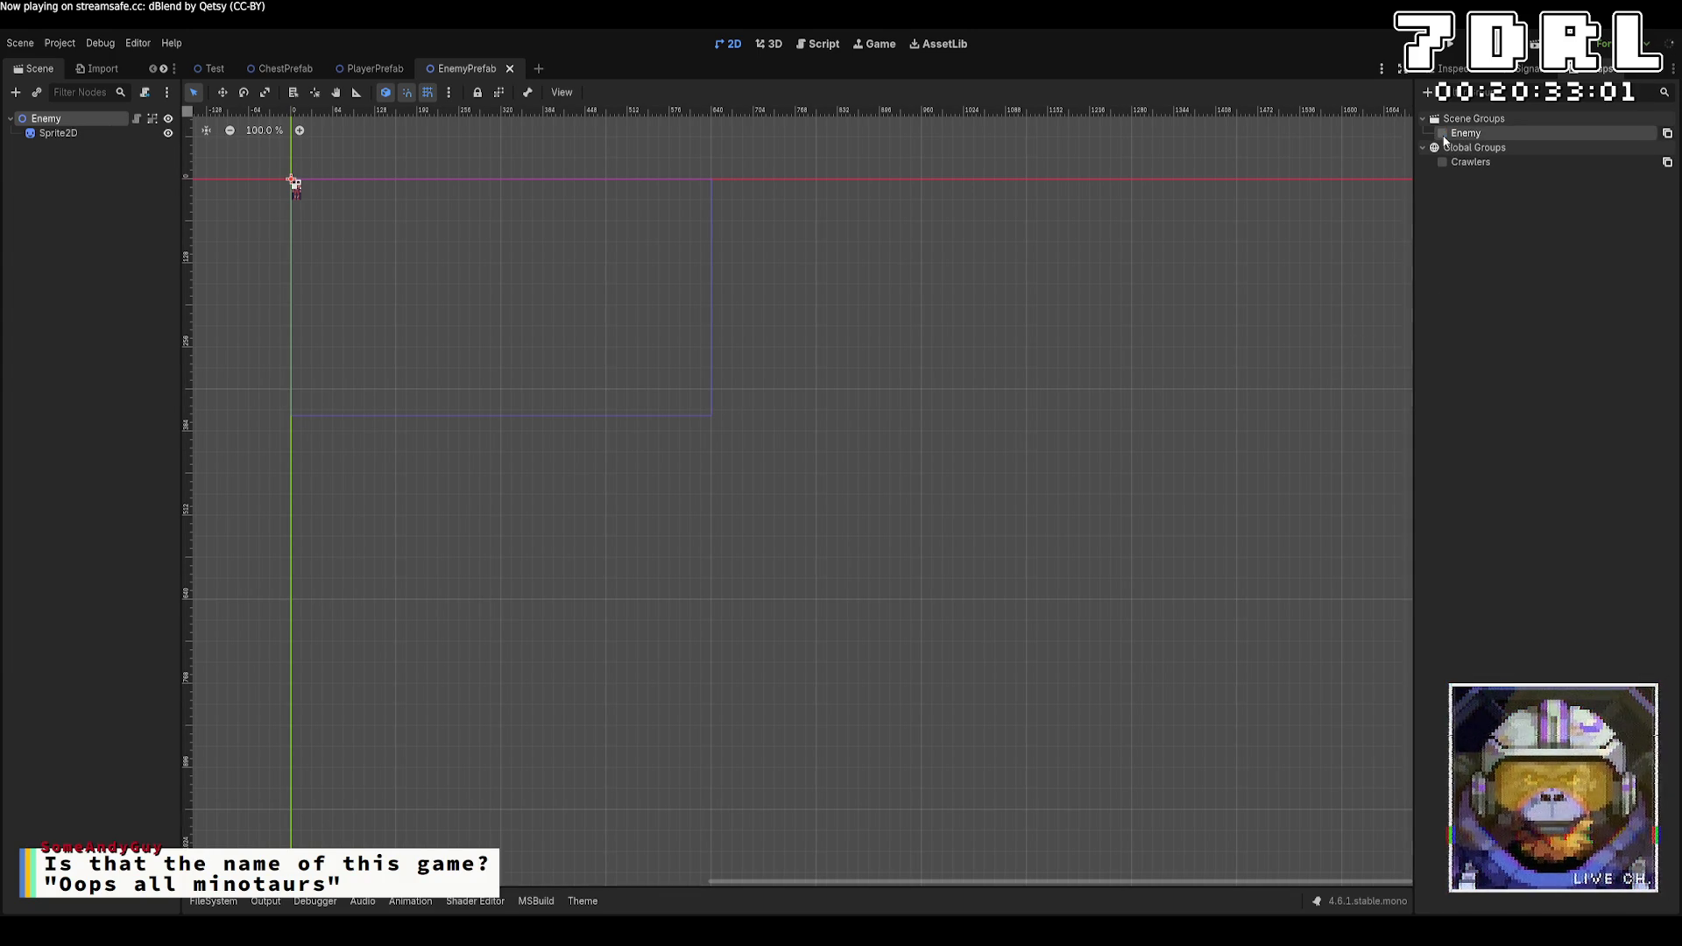
click(1558, 141)
click(1442, 163)
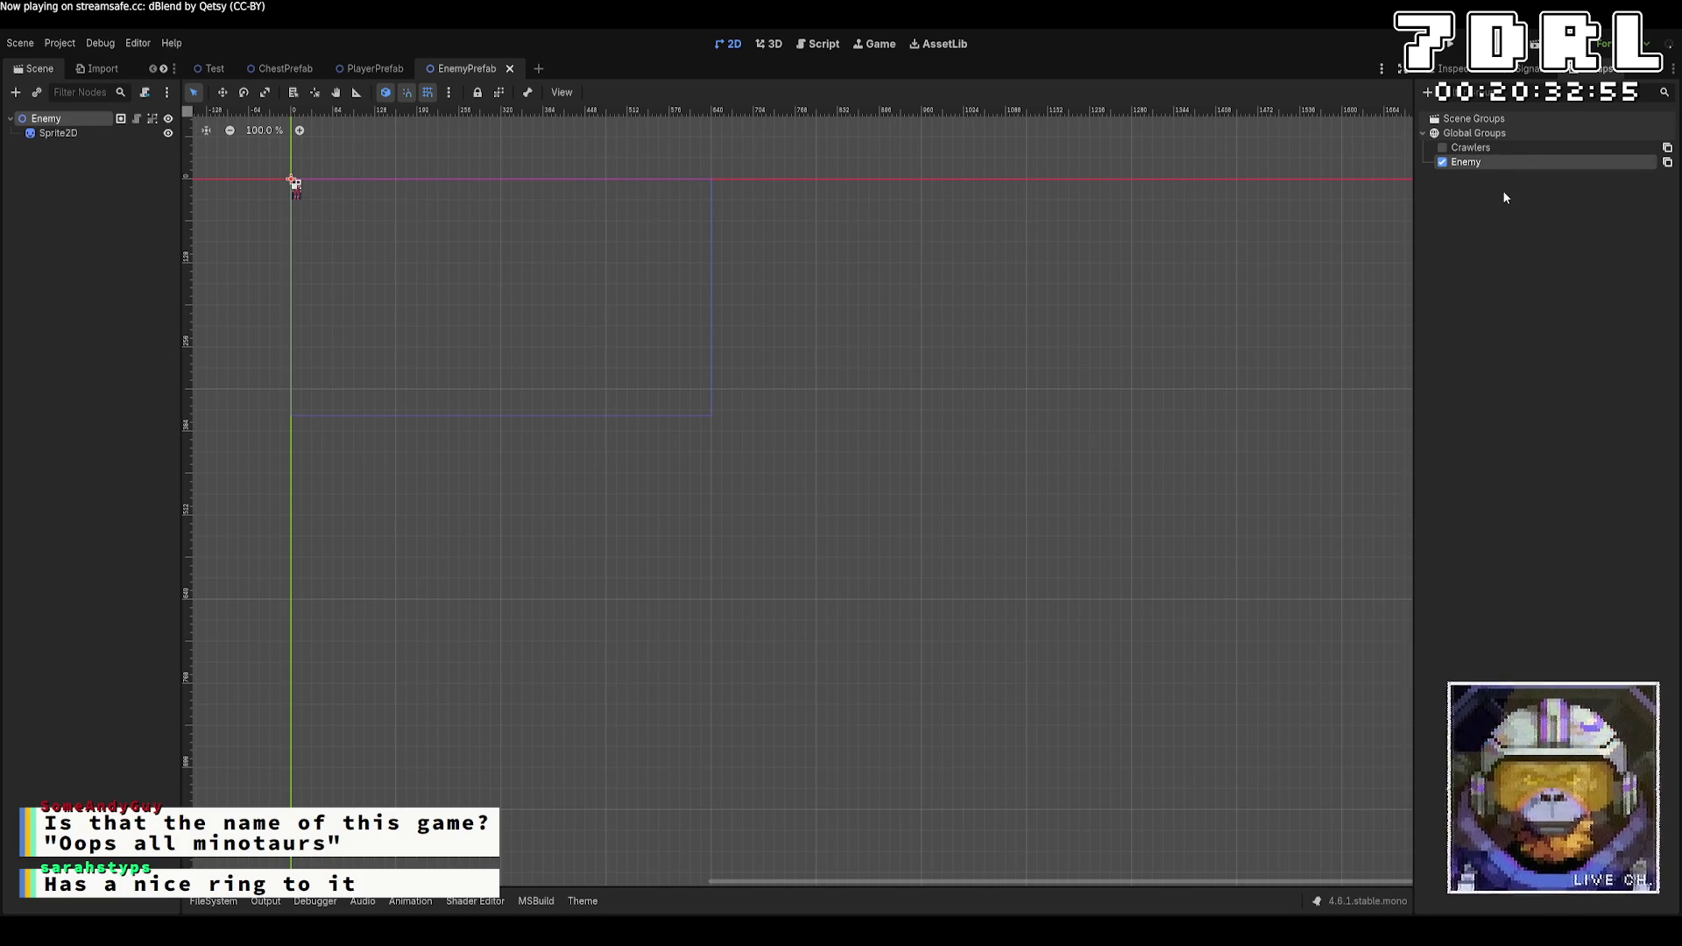
key(ctrl+z)
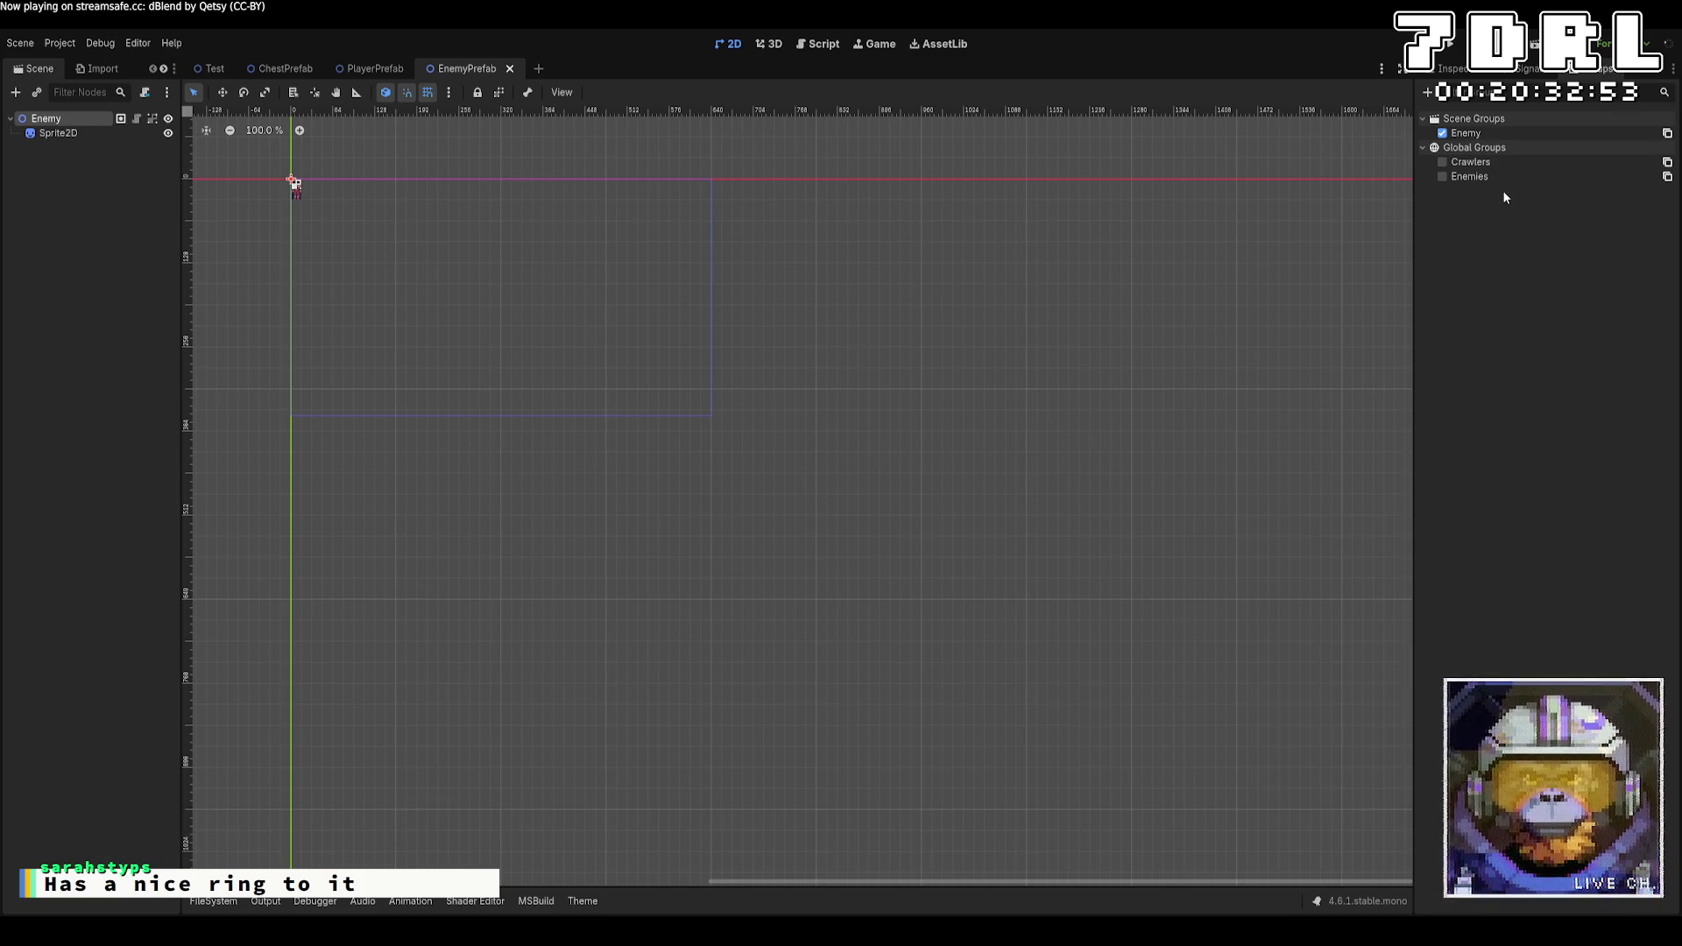
click(1496, 178)
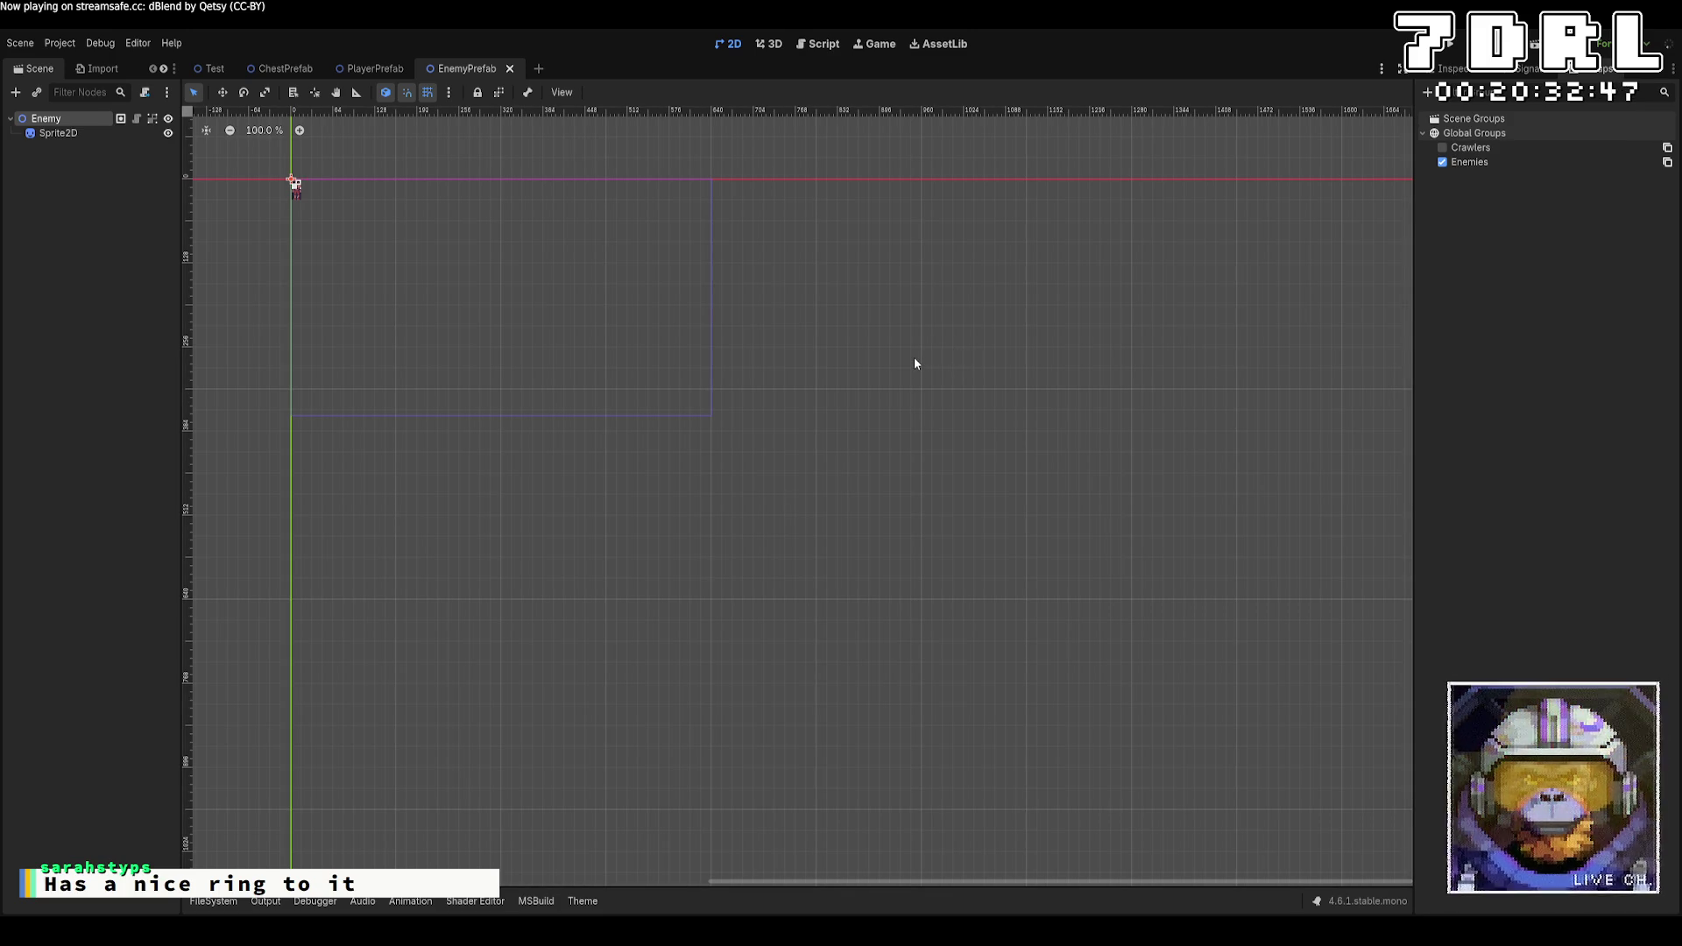
key(alt+Tab)
Go to RedrawLayer in World.cs and place the cursor after the SetTileData call on line 122
scroll(1065, 372, up, 9)
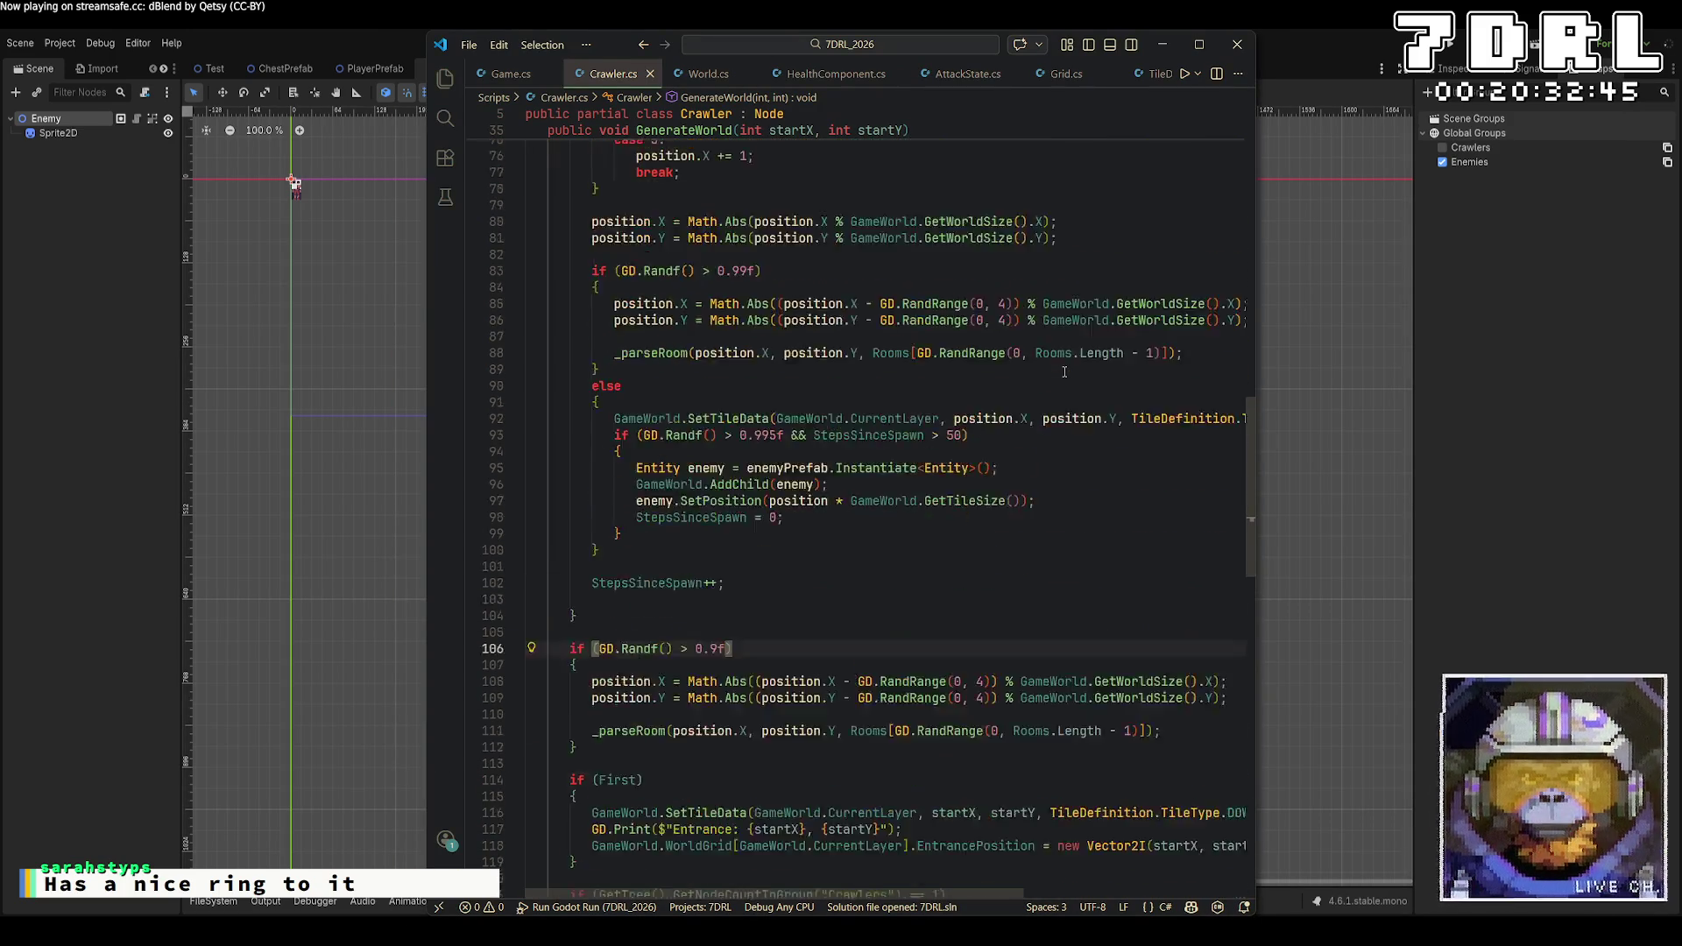
scroll(1064, 372, down, 18)
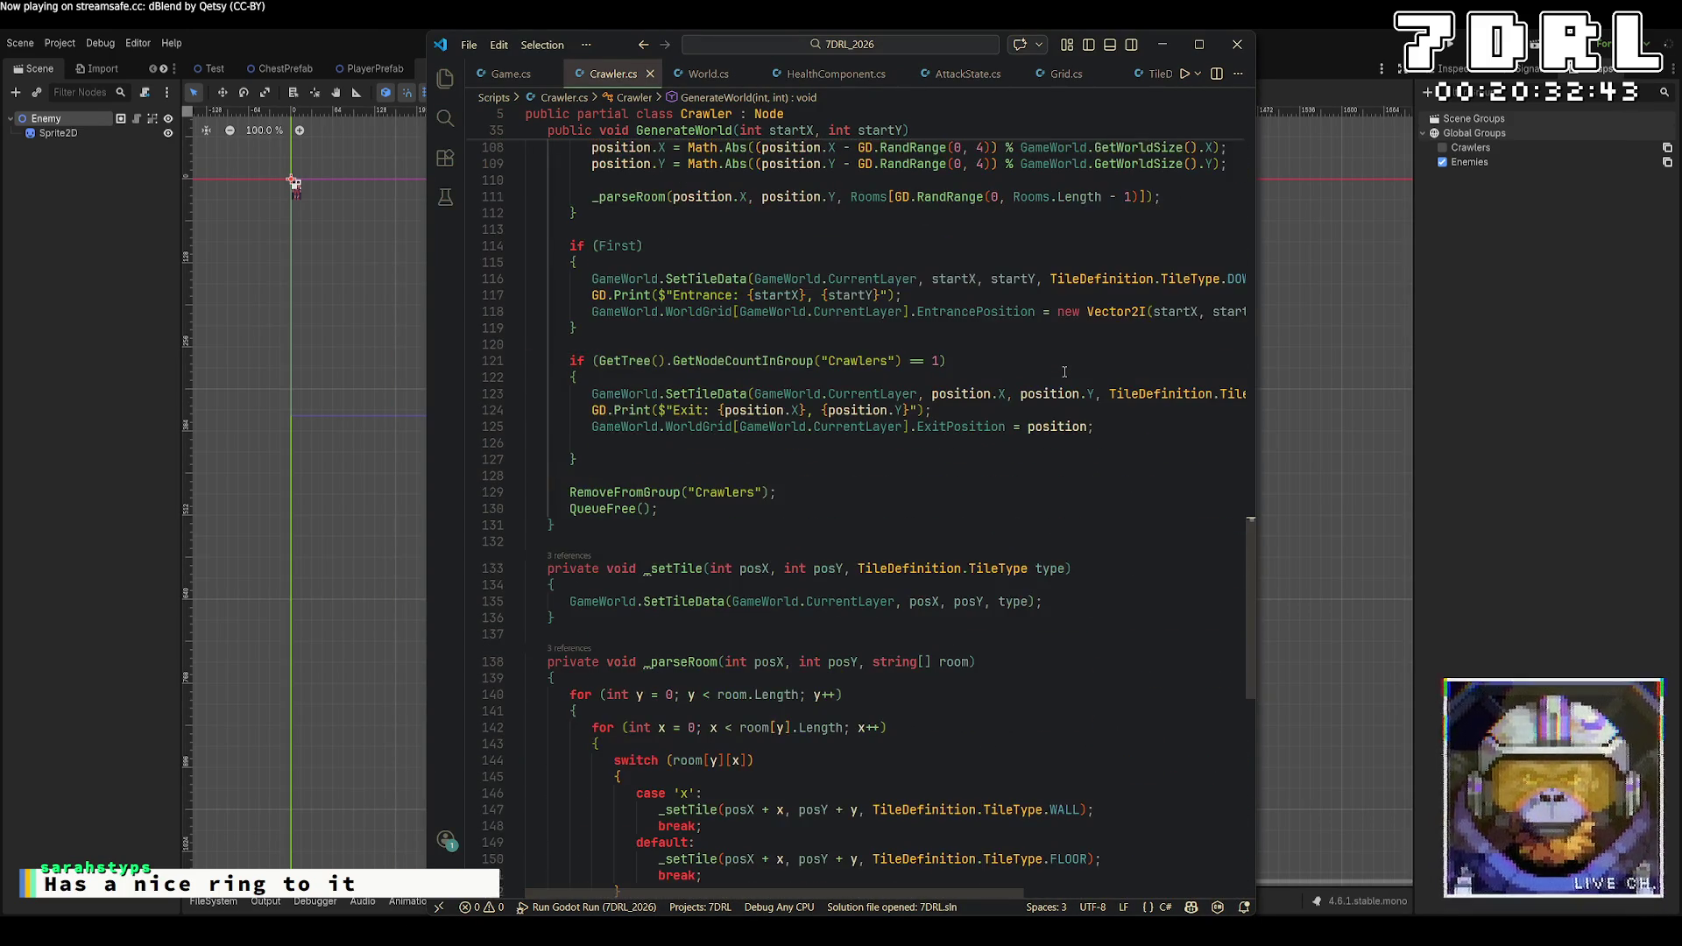
scroll(1064, 372, up, 9)
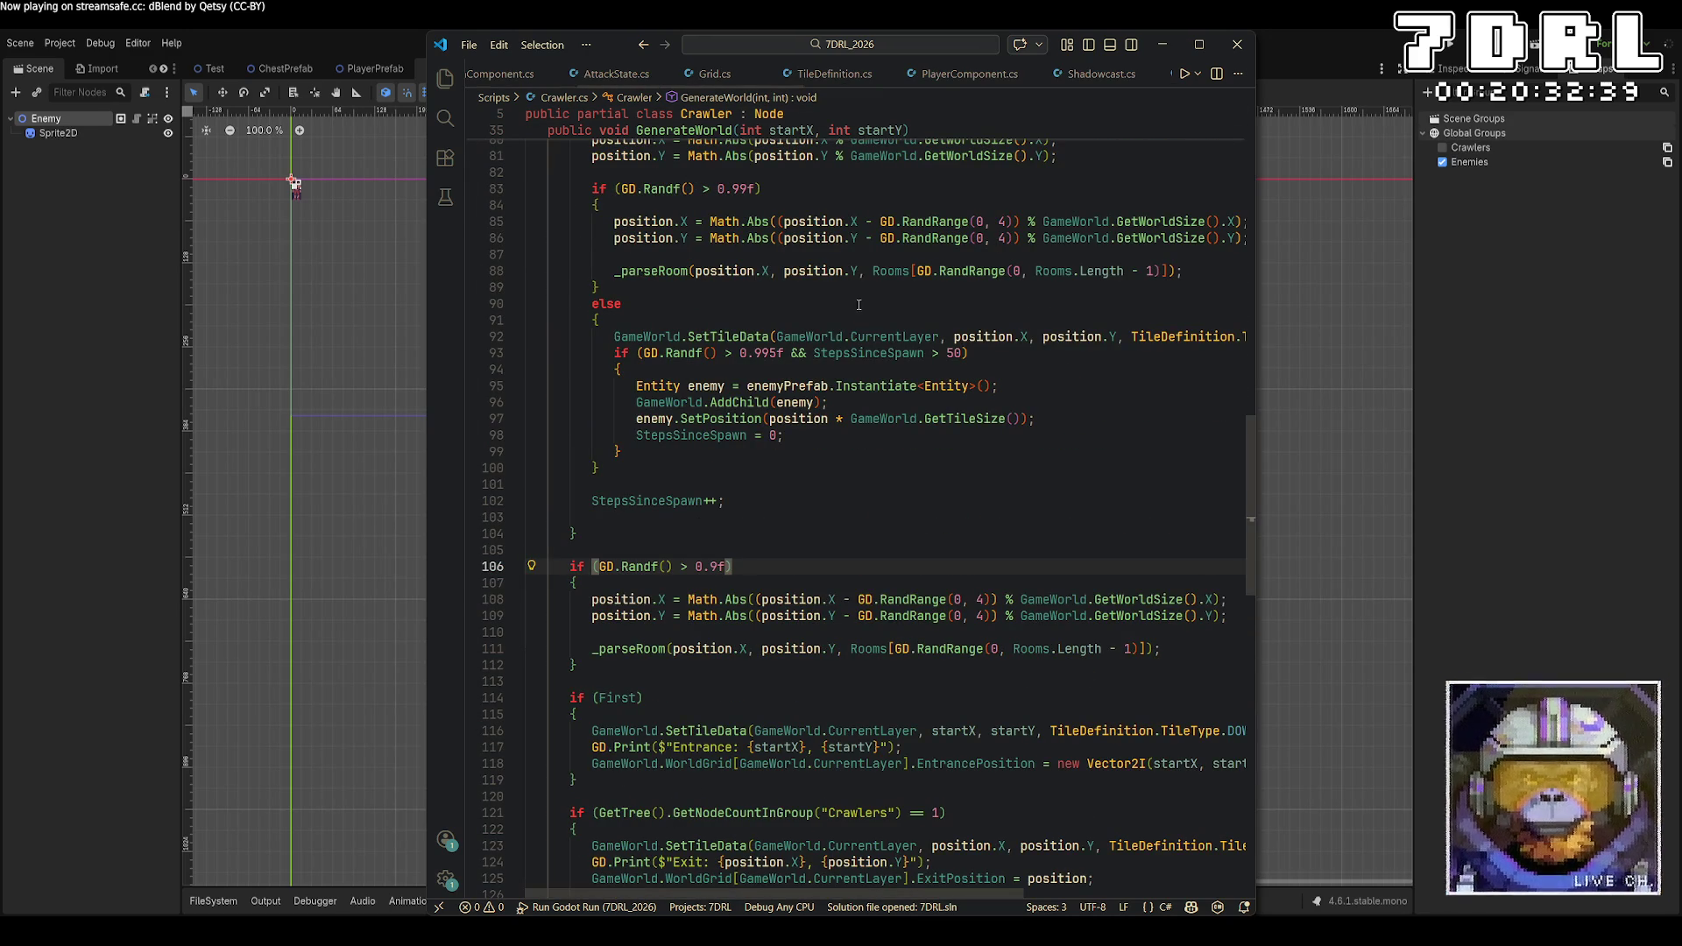
scroll(709, 77, down, 3)
click(710, 77)
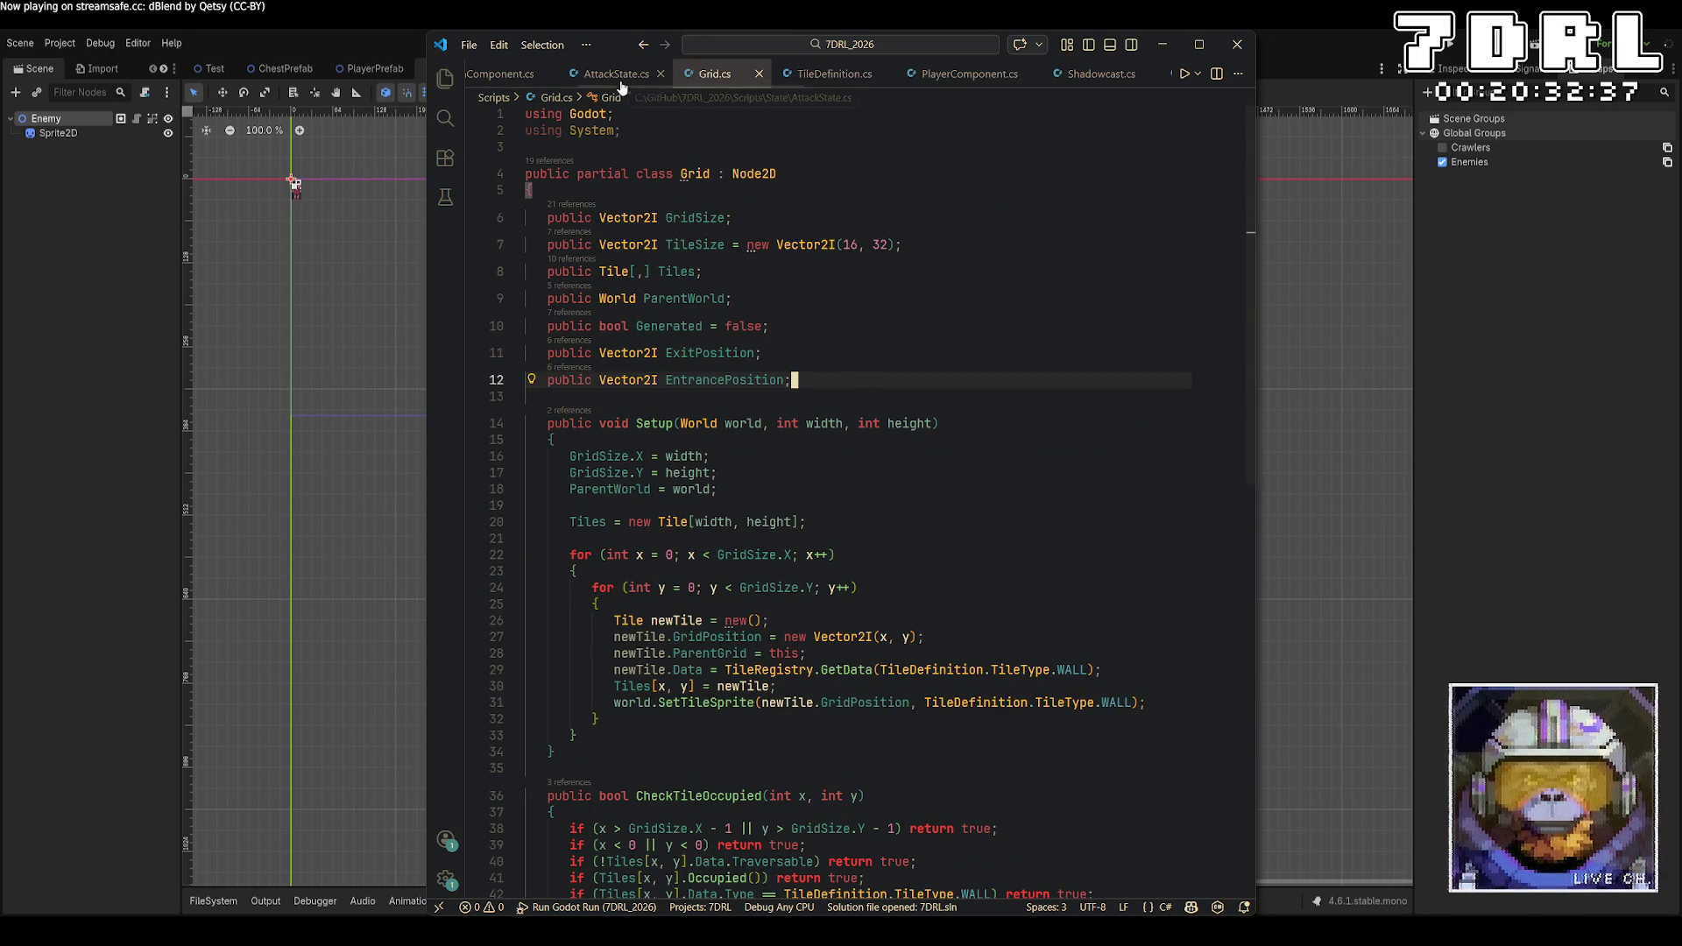
scroll(638, 78, up, 2)
scroll(638, 78, up, 4)
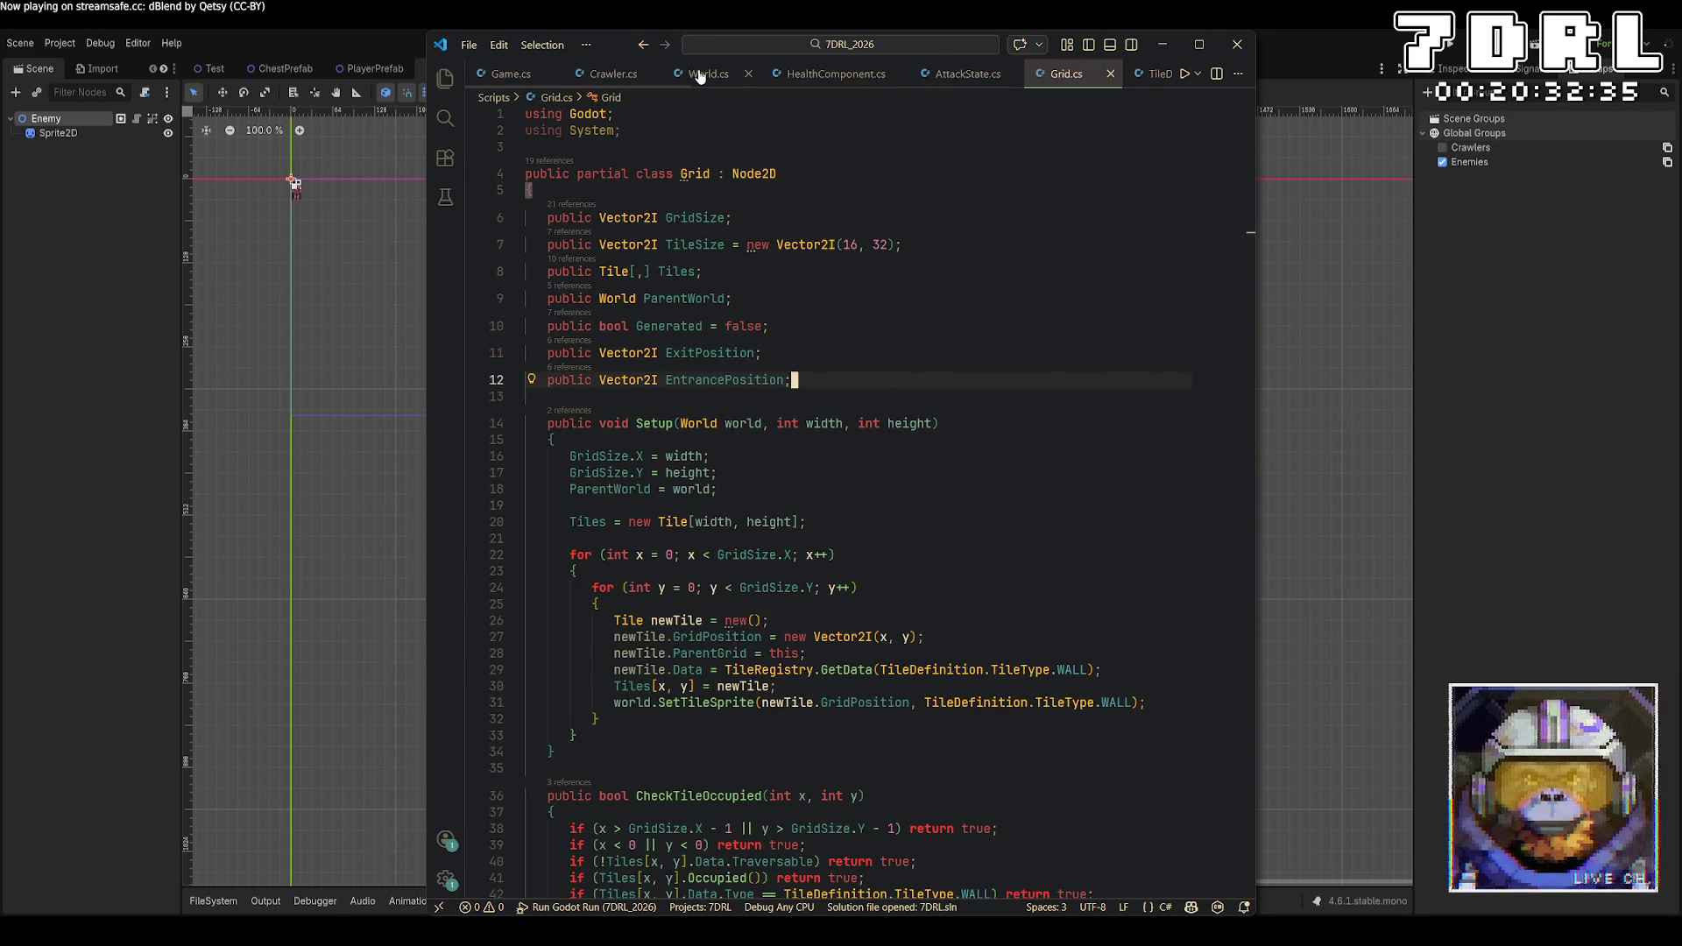
click(705, 74)
scroll(959, 297, up, 4)
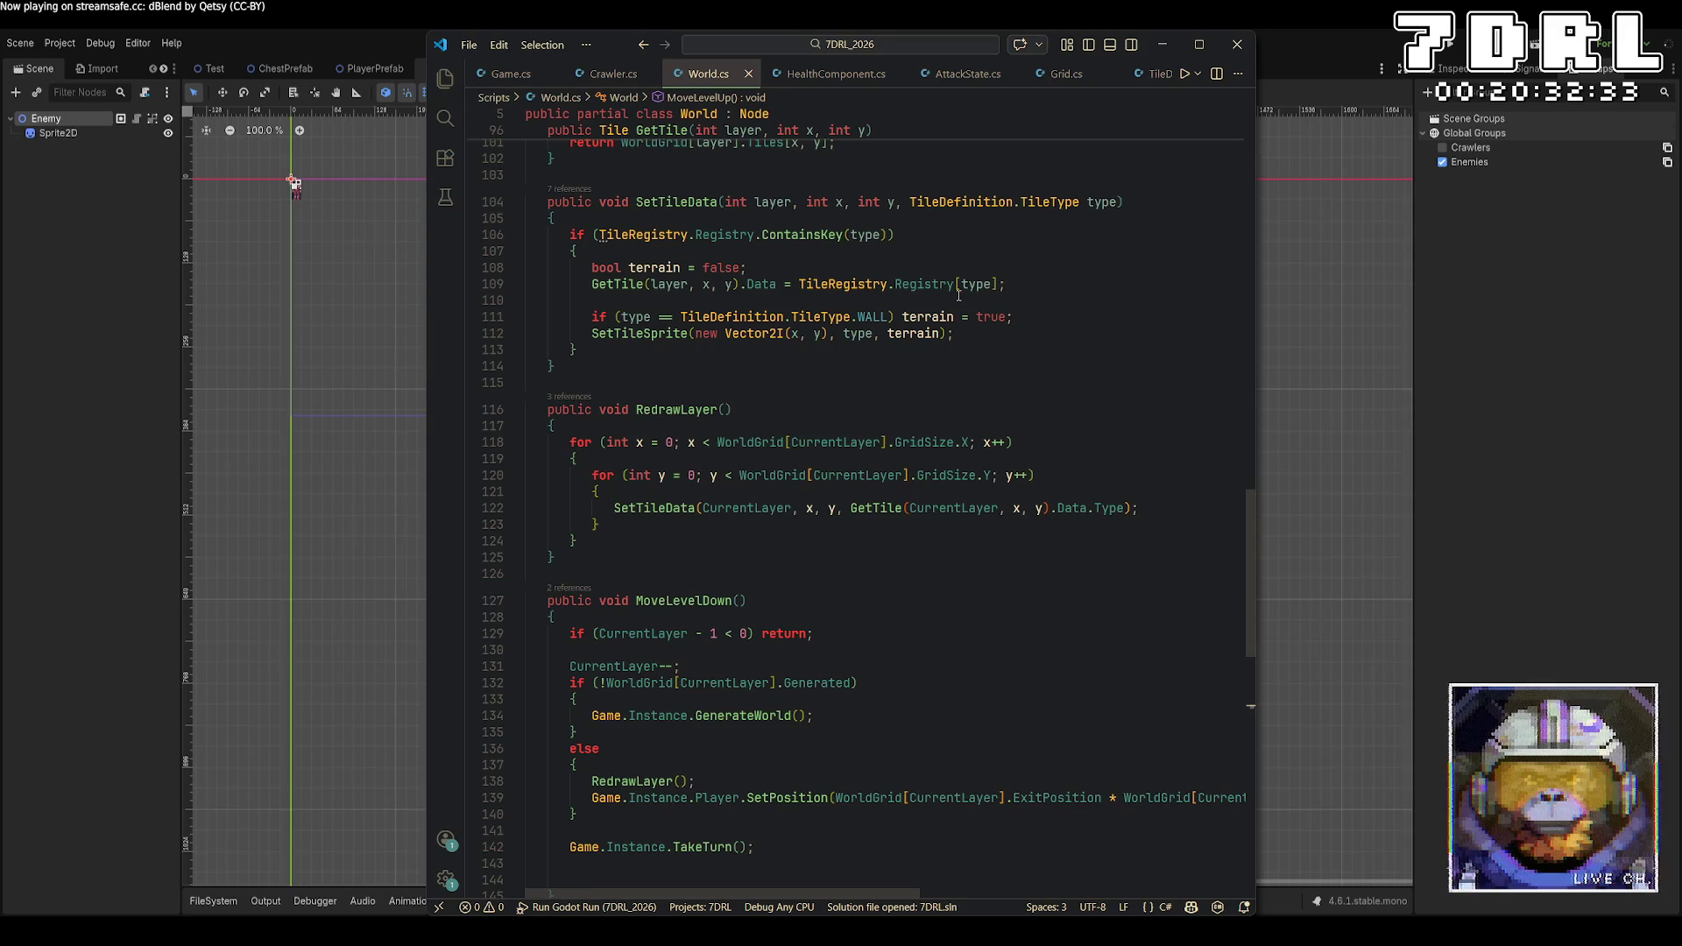
click(1166, 508)
text(i)
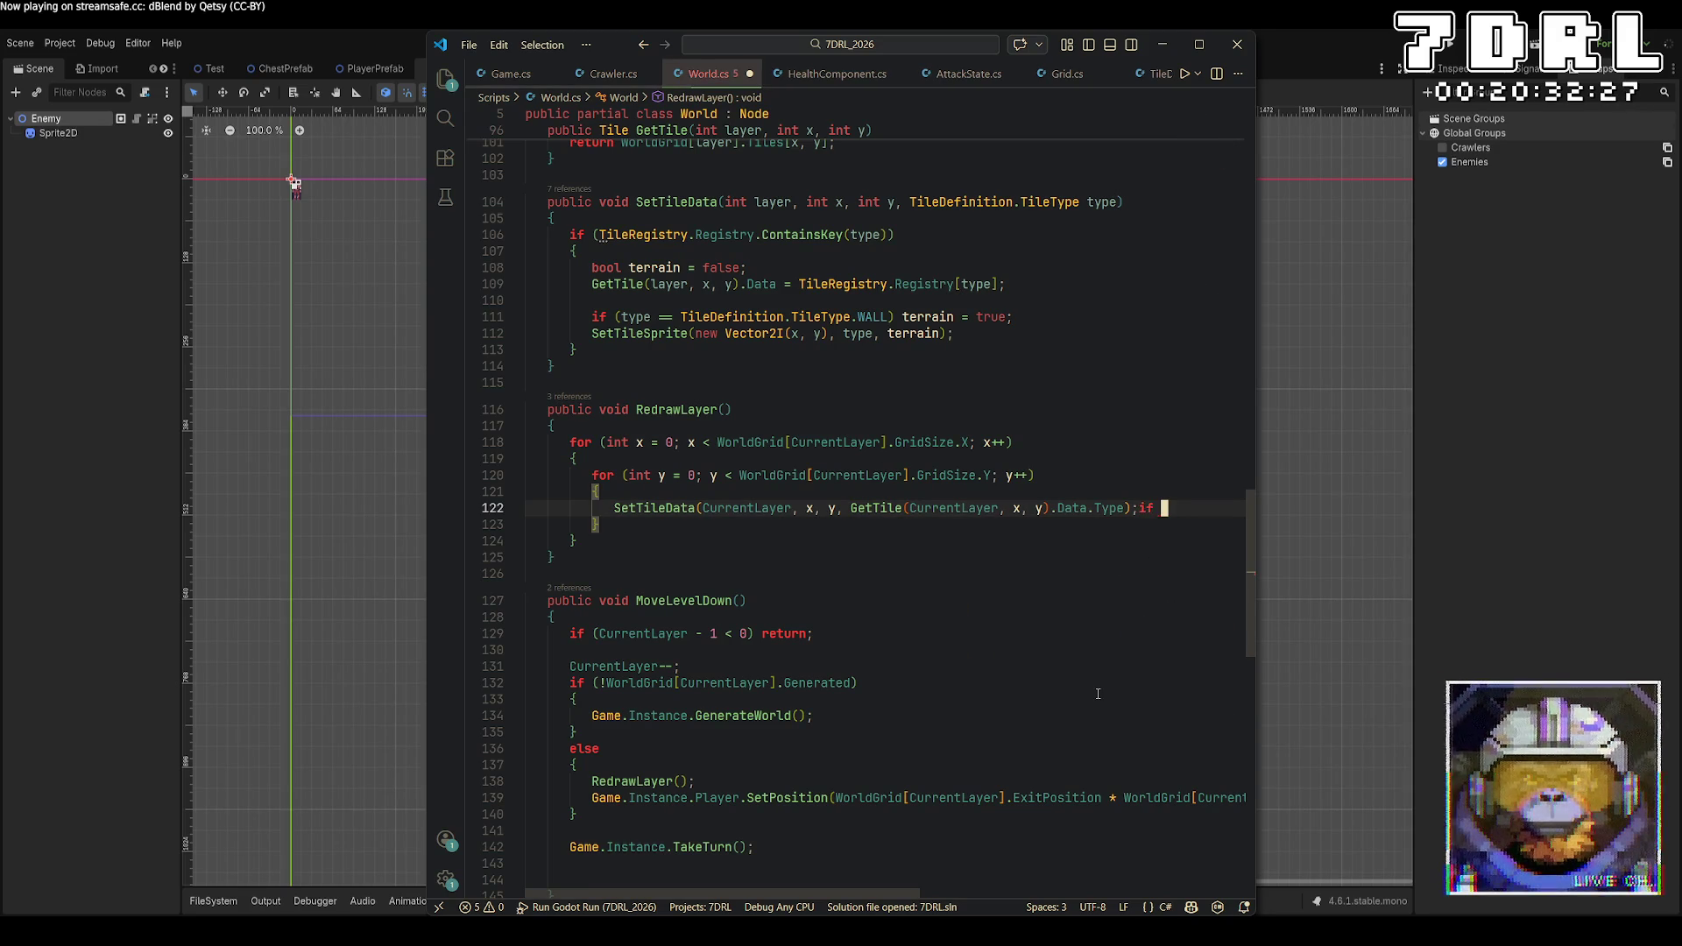
Add 'if (GetTile(CurrentLayer, x,y).OccupiedBy is Entity entity)' on a new line after SetTileData
key(Return)
text(if ()
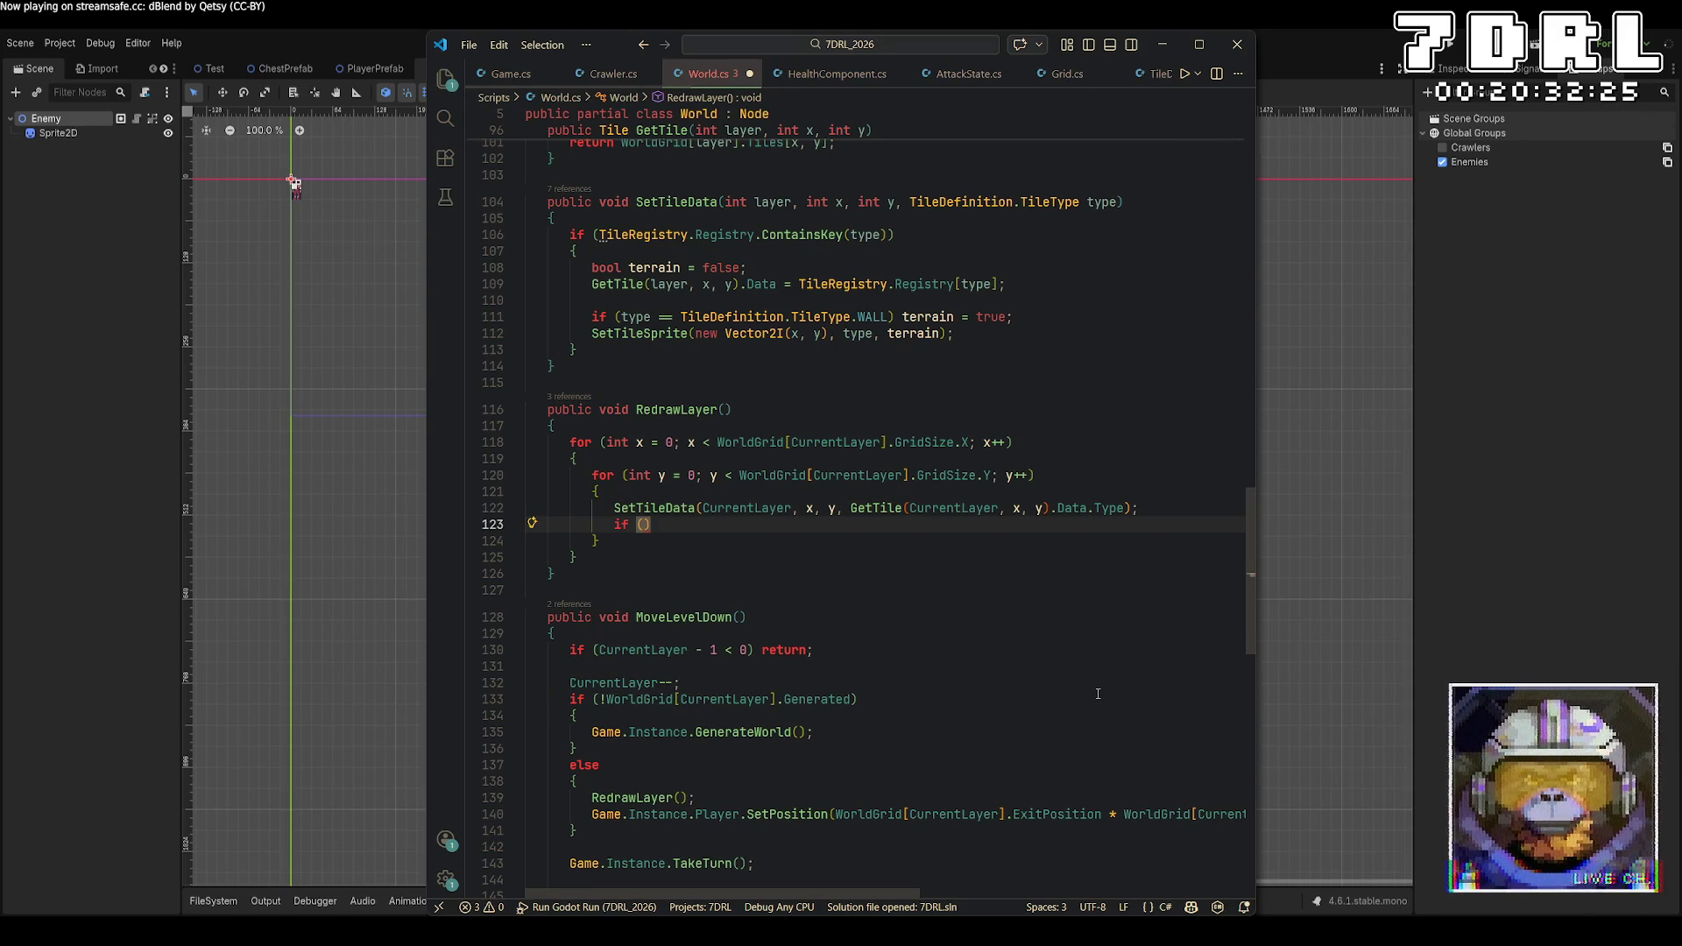
text(GetTile)
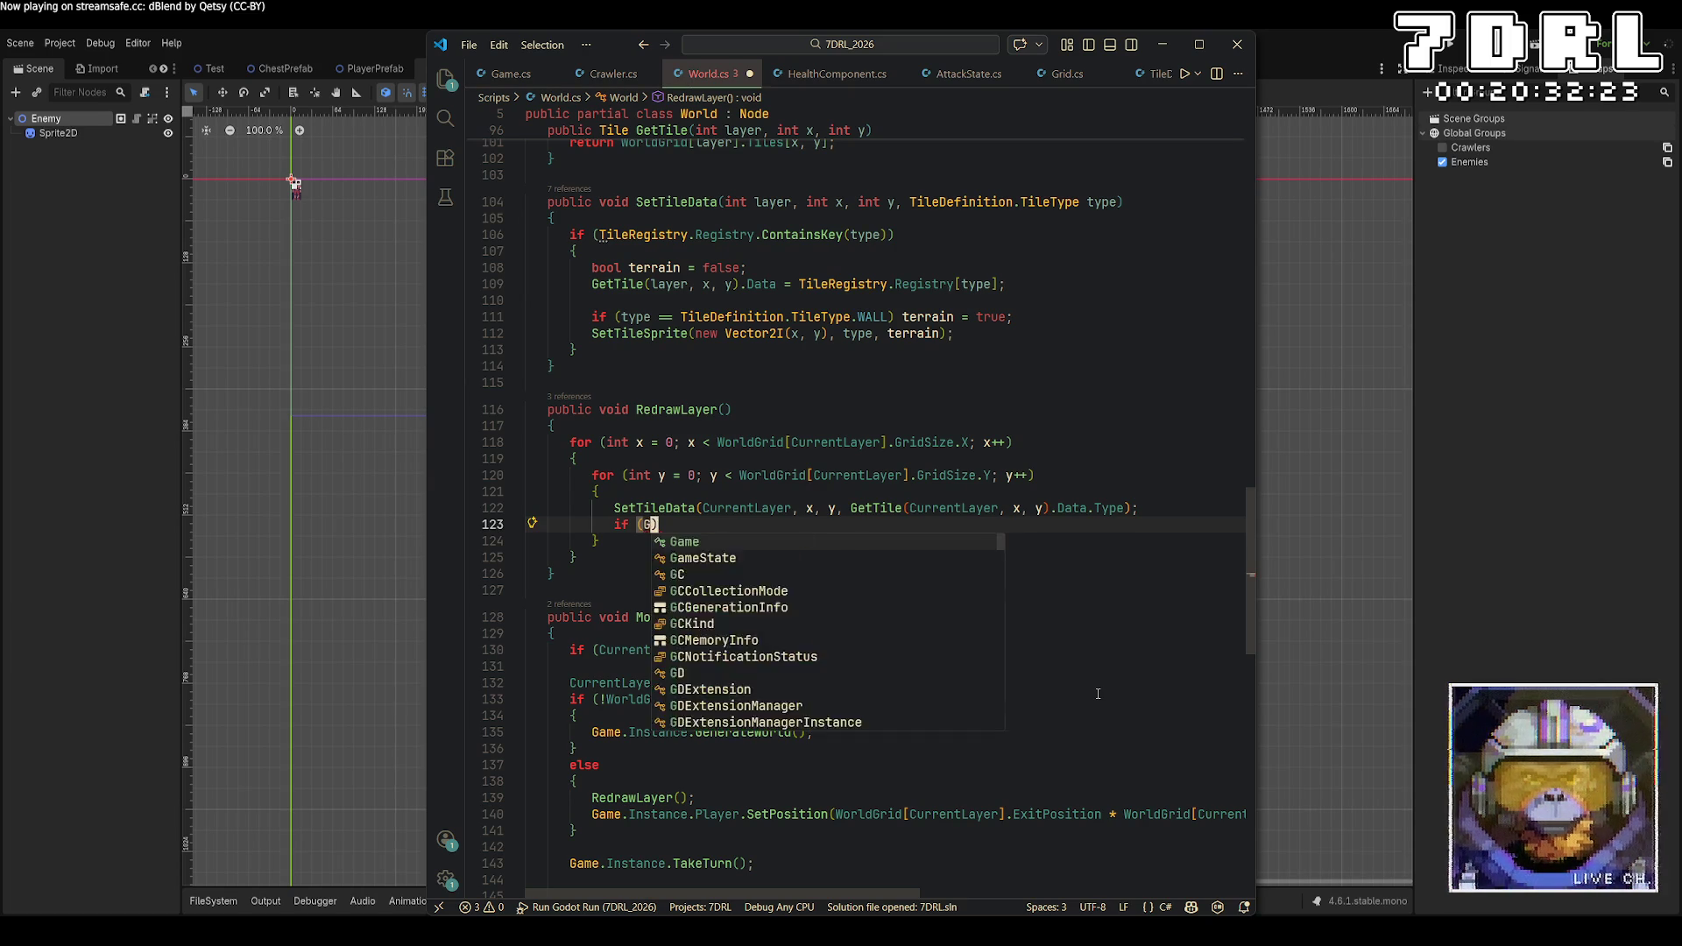
text((Current)
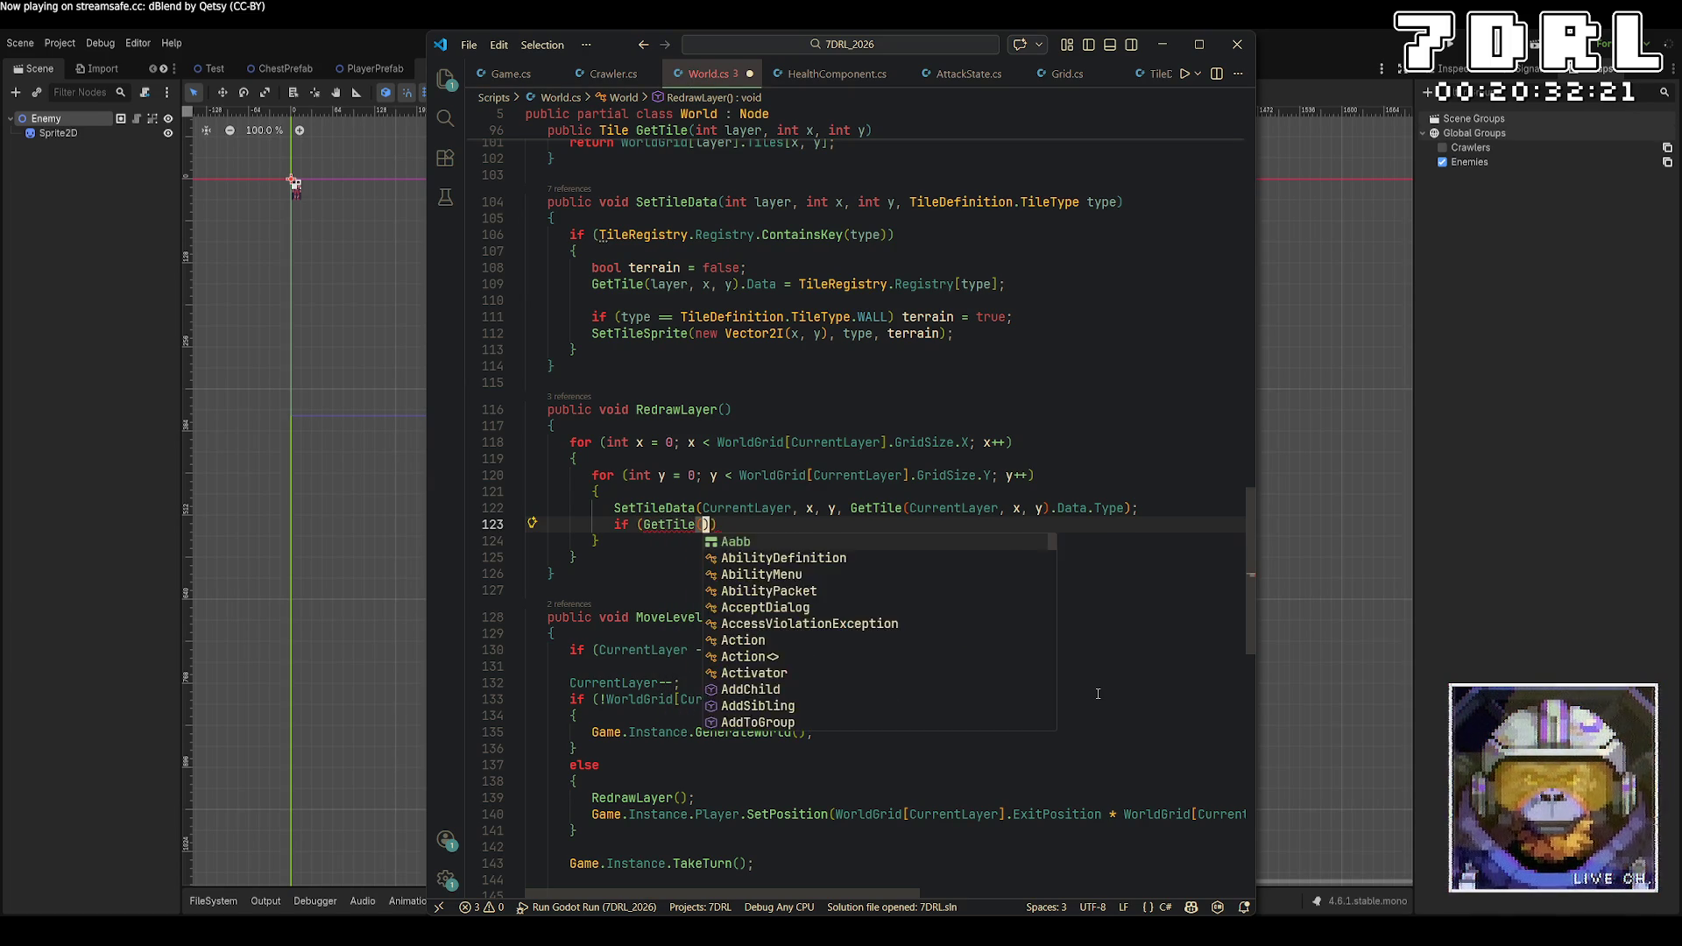
key(Tab)
text(, x,)
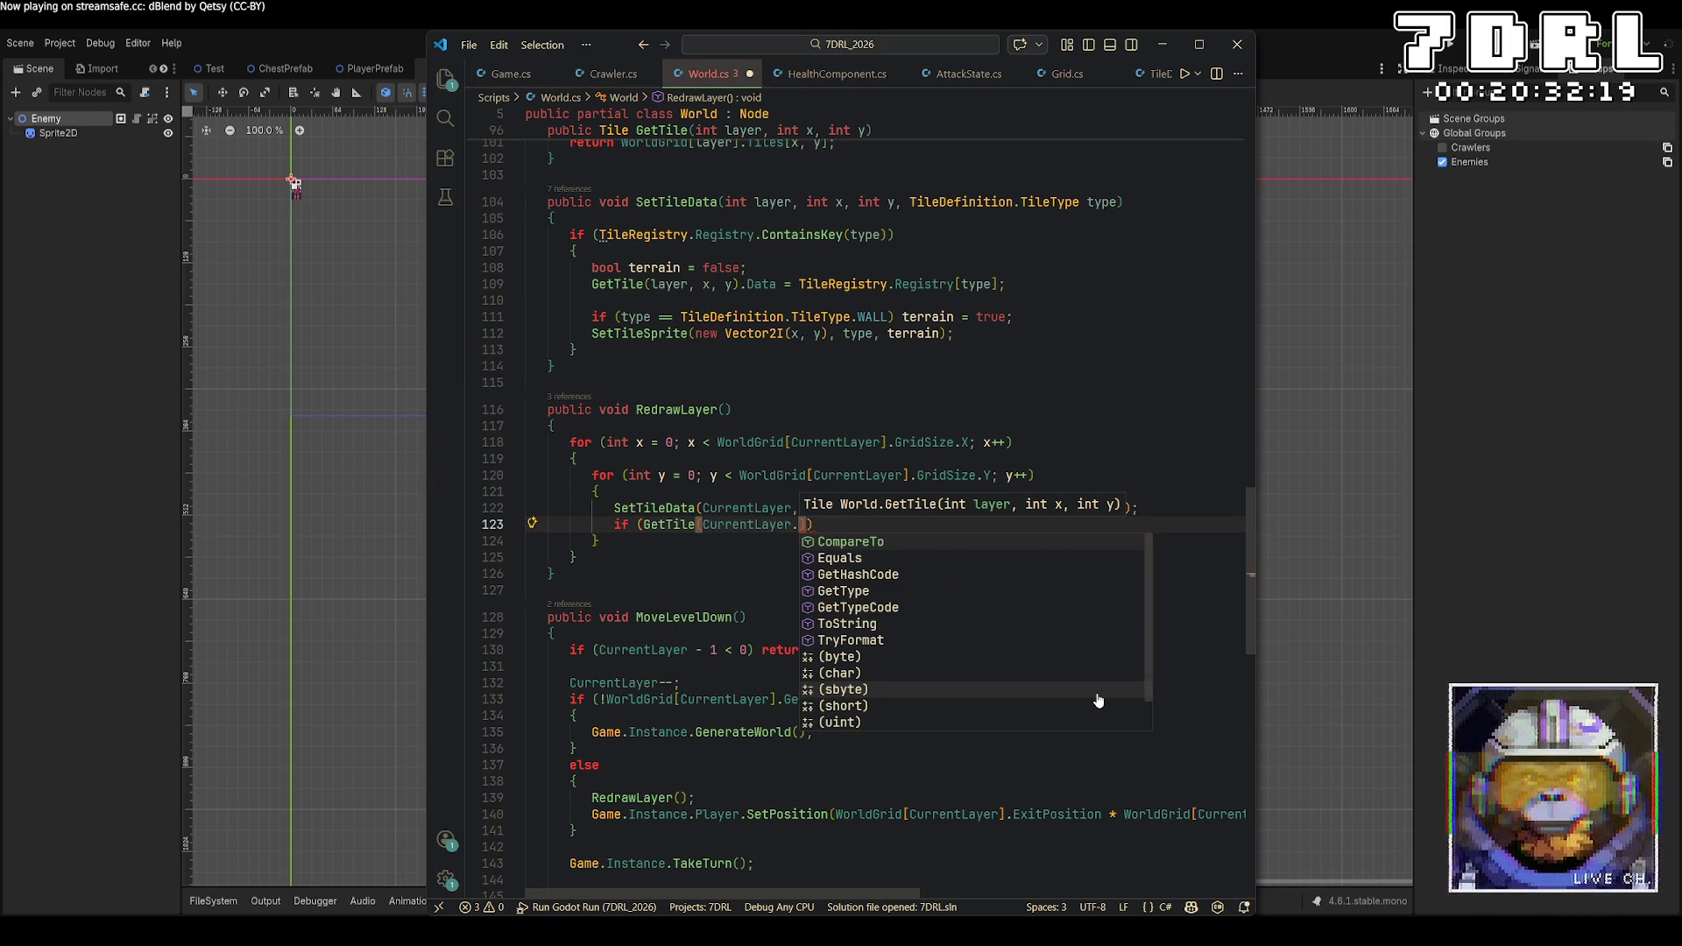
text(y))
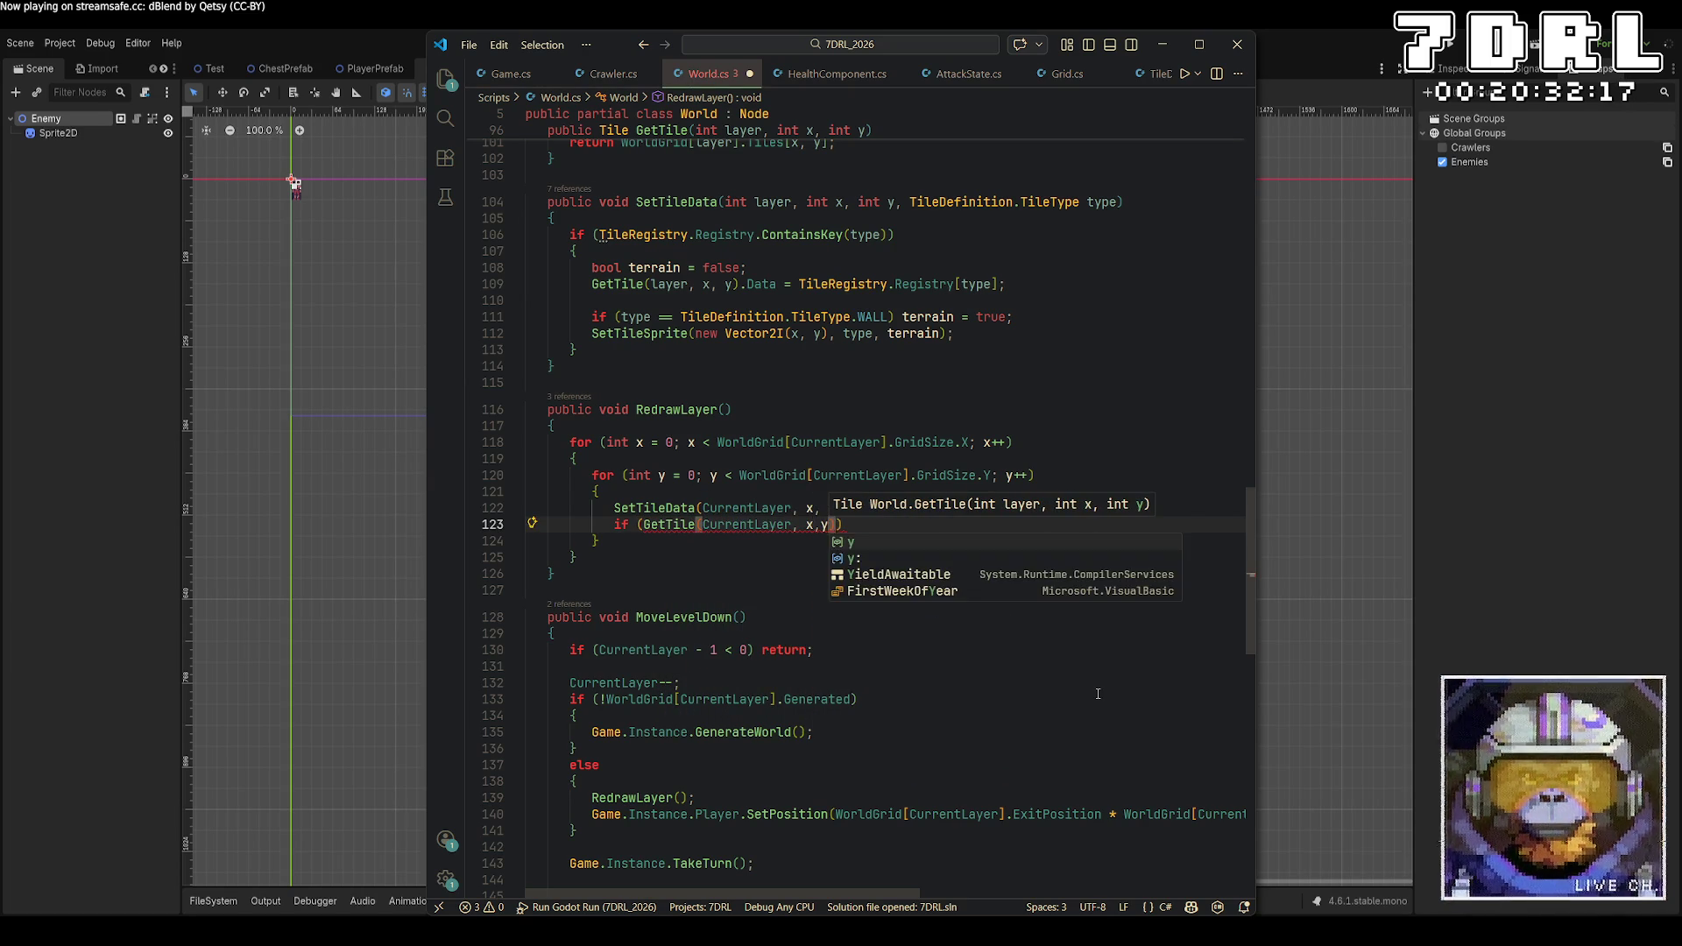
text(.occ)
key(Down)
key(Tab)
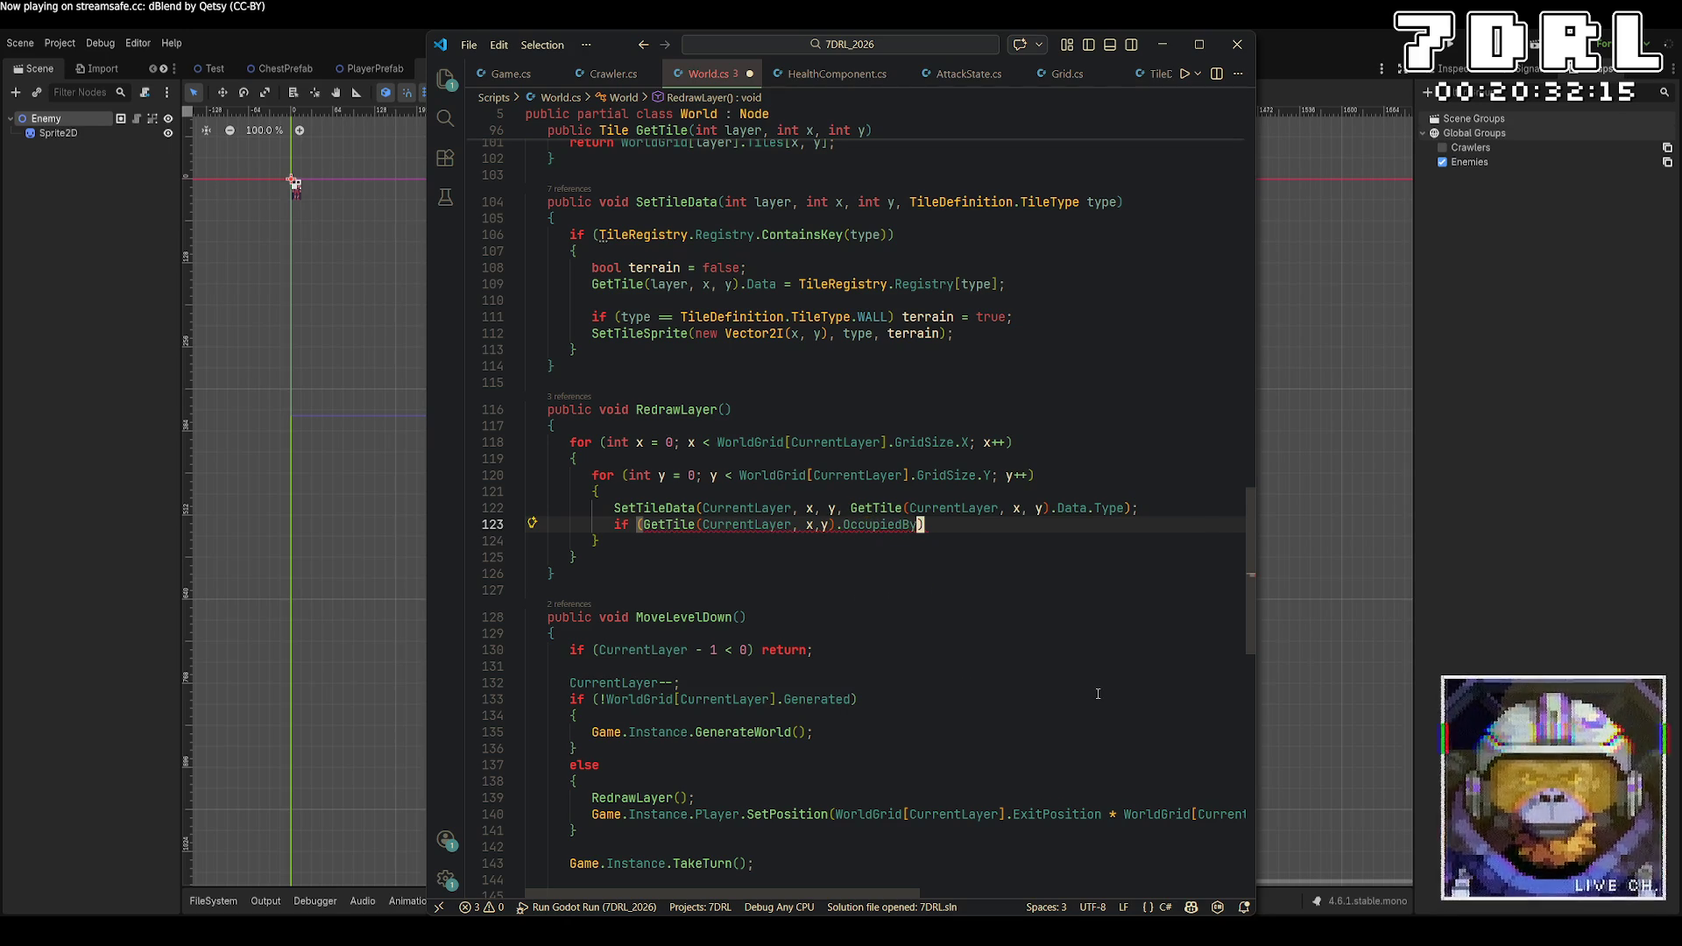
text(is Enti)
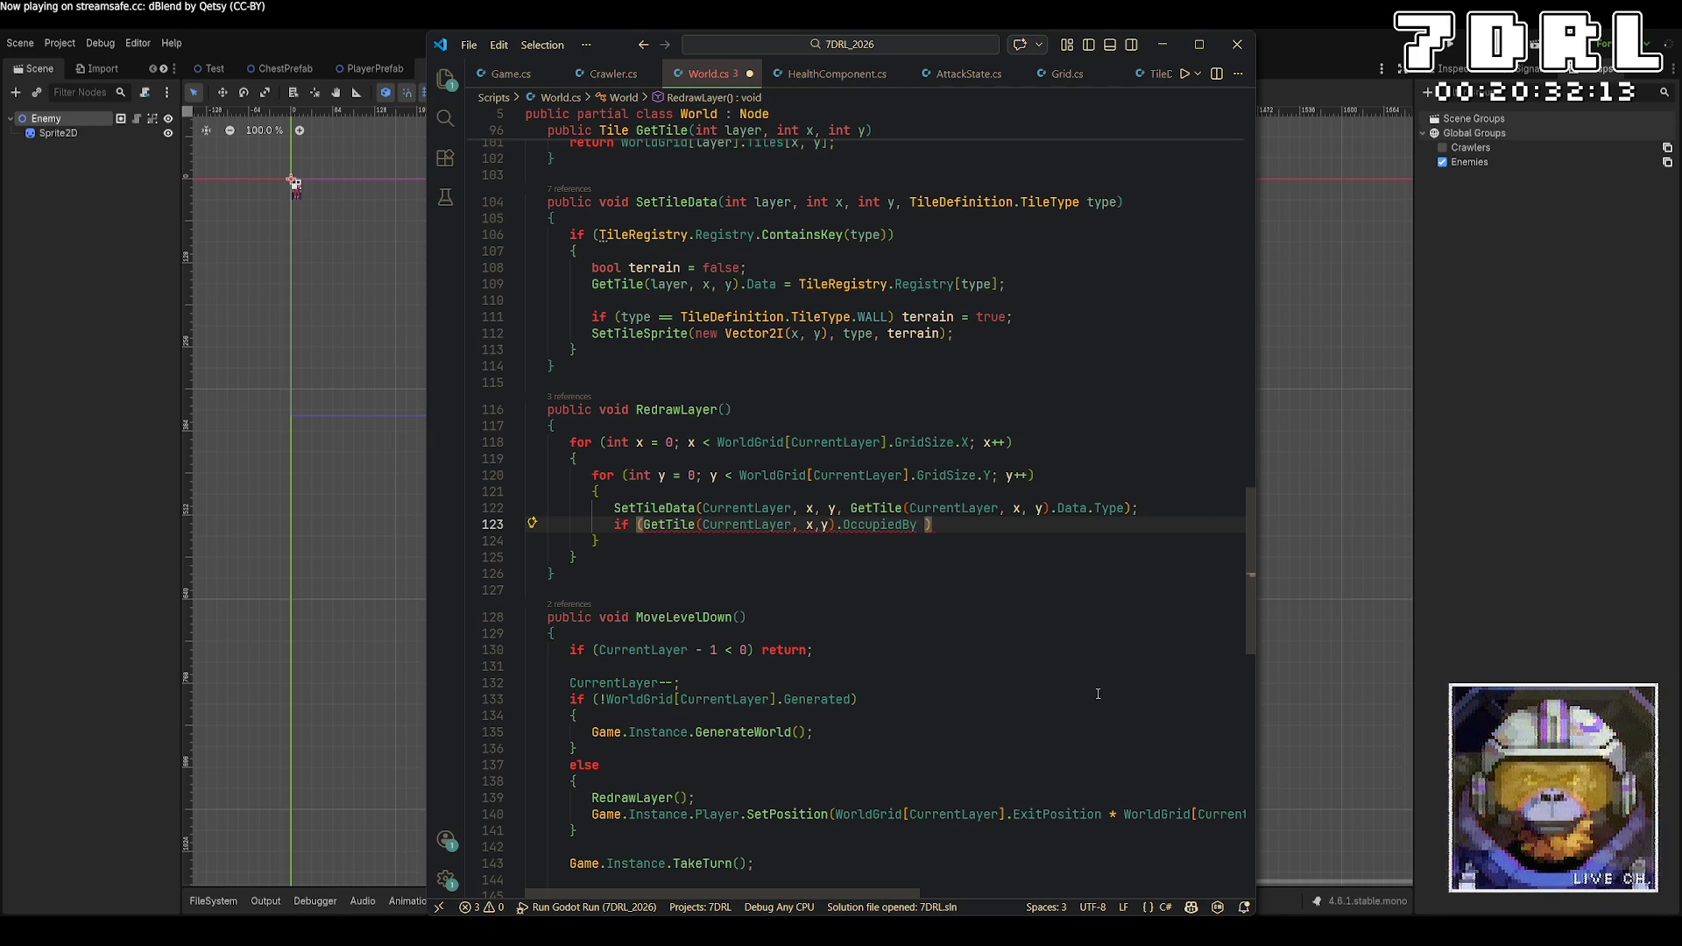
text(ty ent)
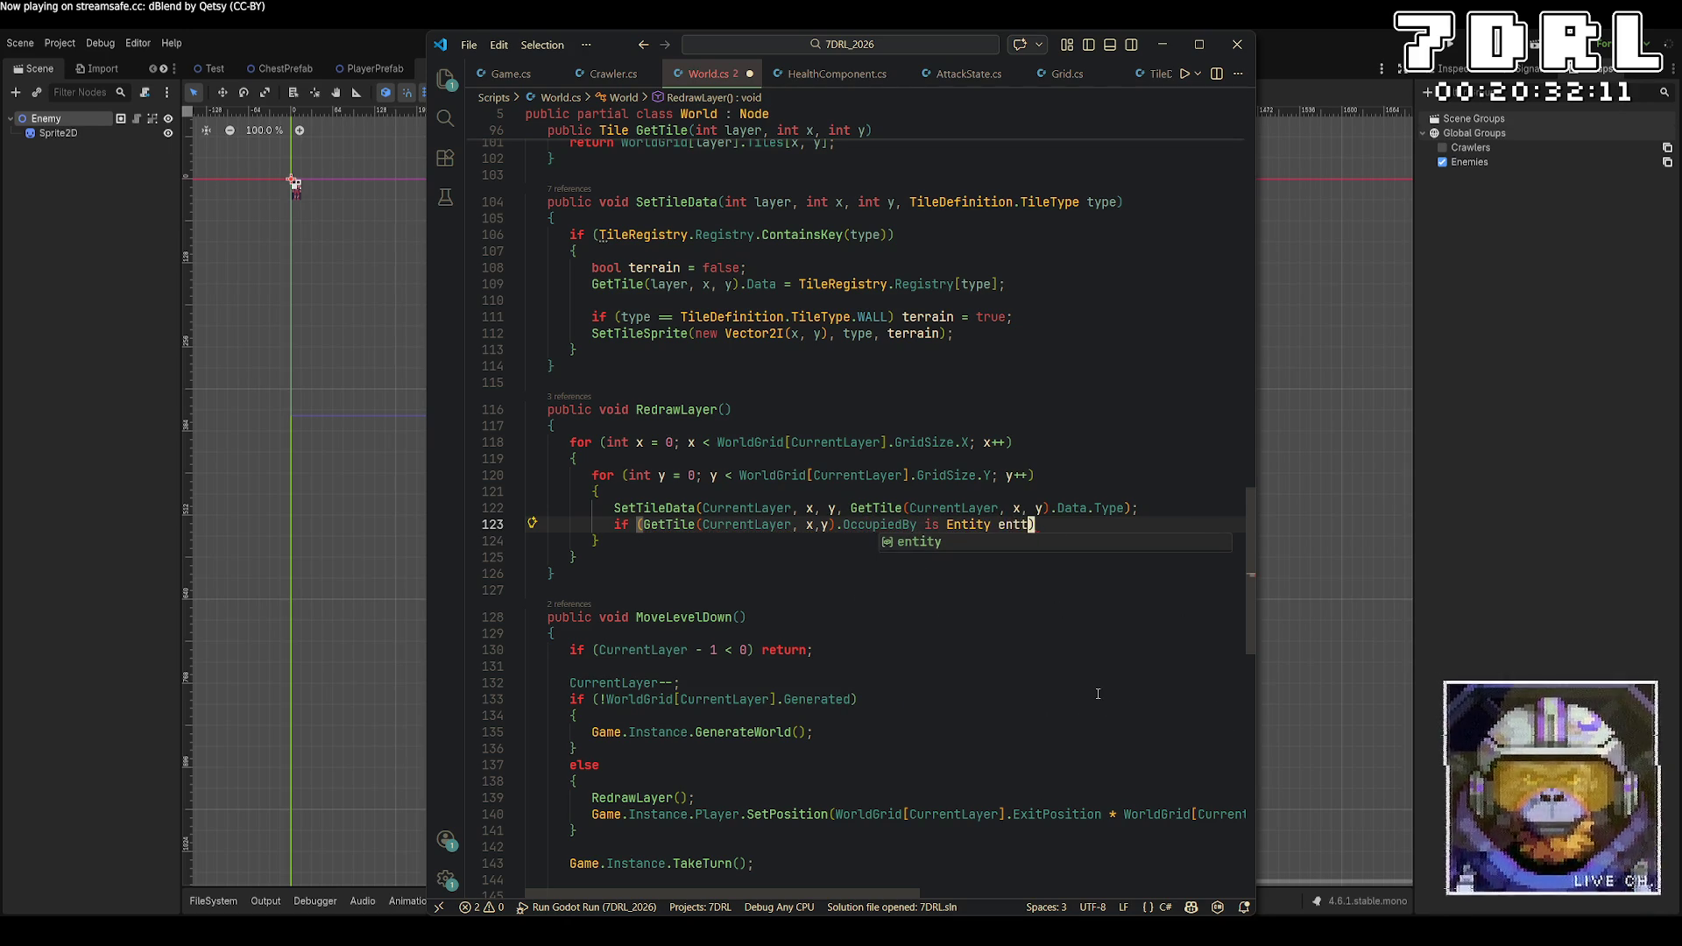
key(Tab)
key(End)
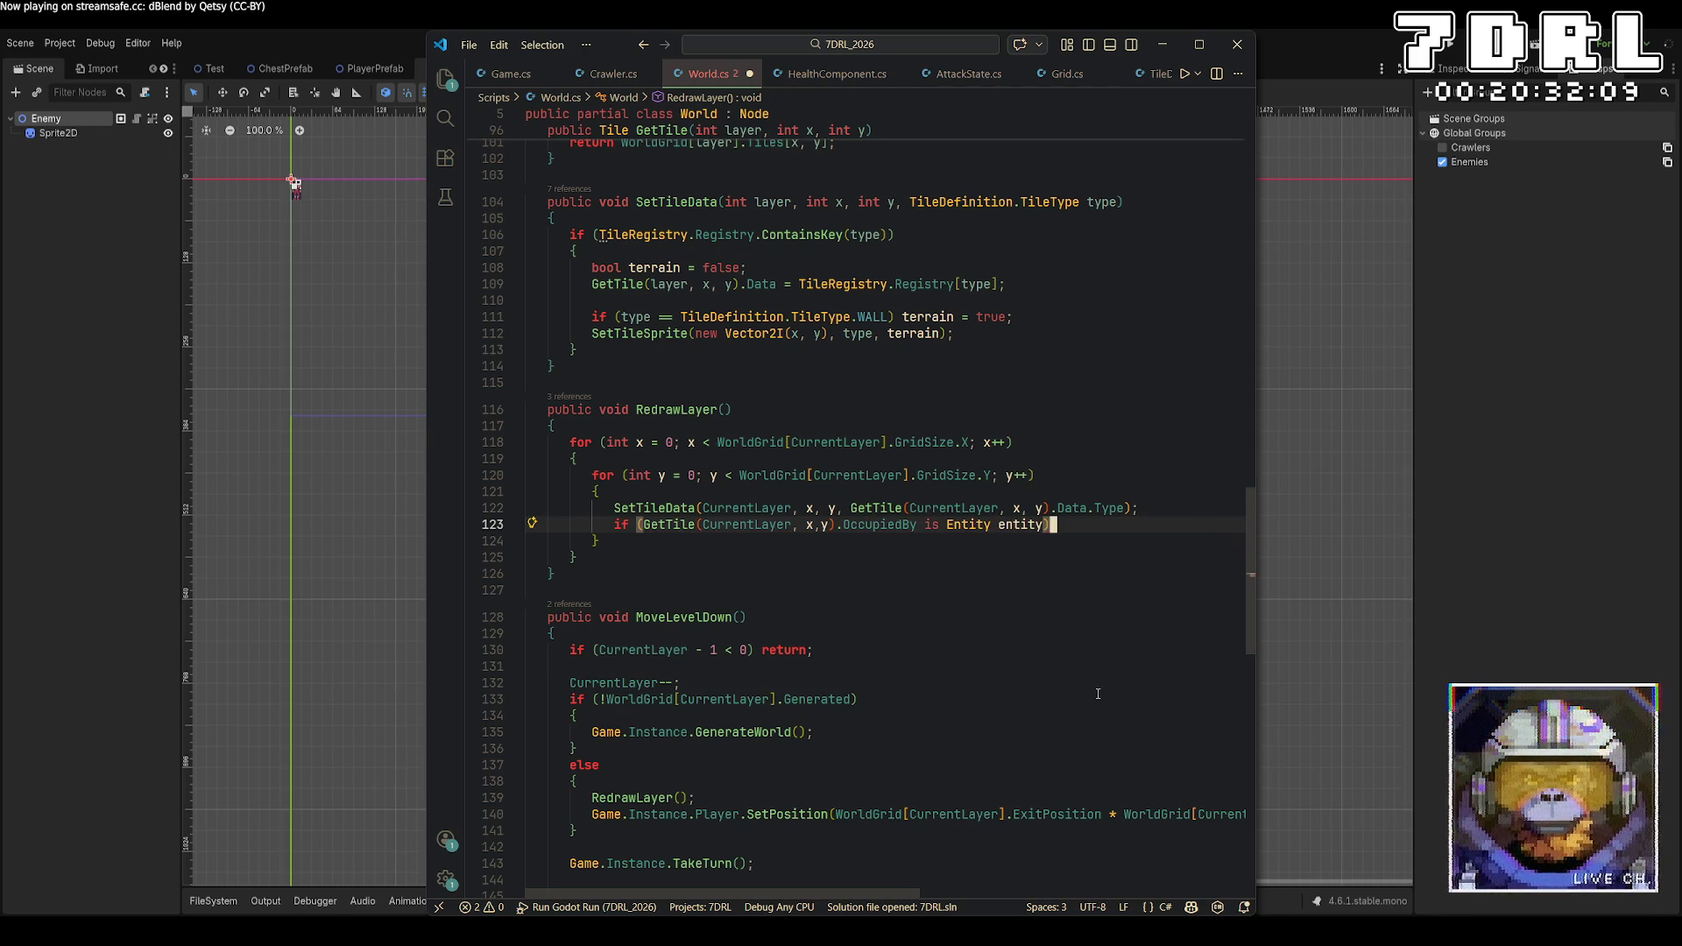
key(Return)
Give the OccupiedBy-is-Entity check an empty braced body
text({)
key(Return)
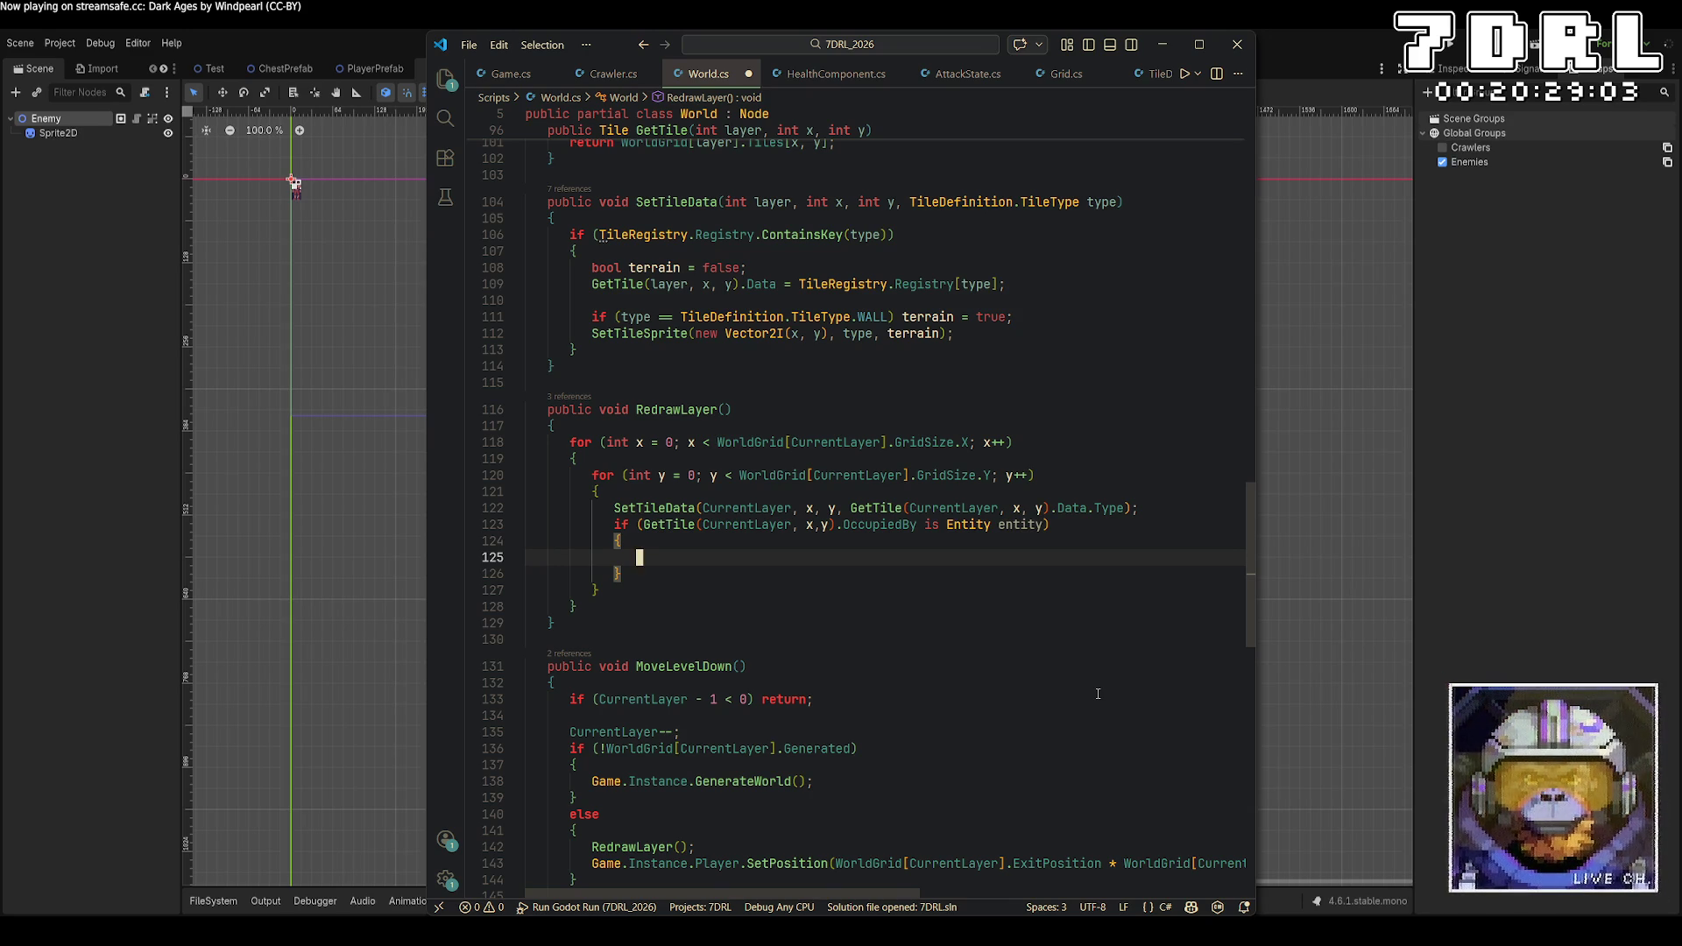
Write 'entity.ProcessMode = ProcessModeEnum.Disabled;' inside the new block
text(Entity.di)
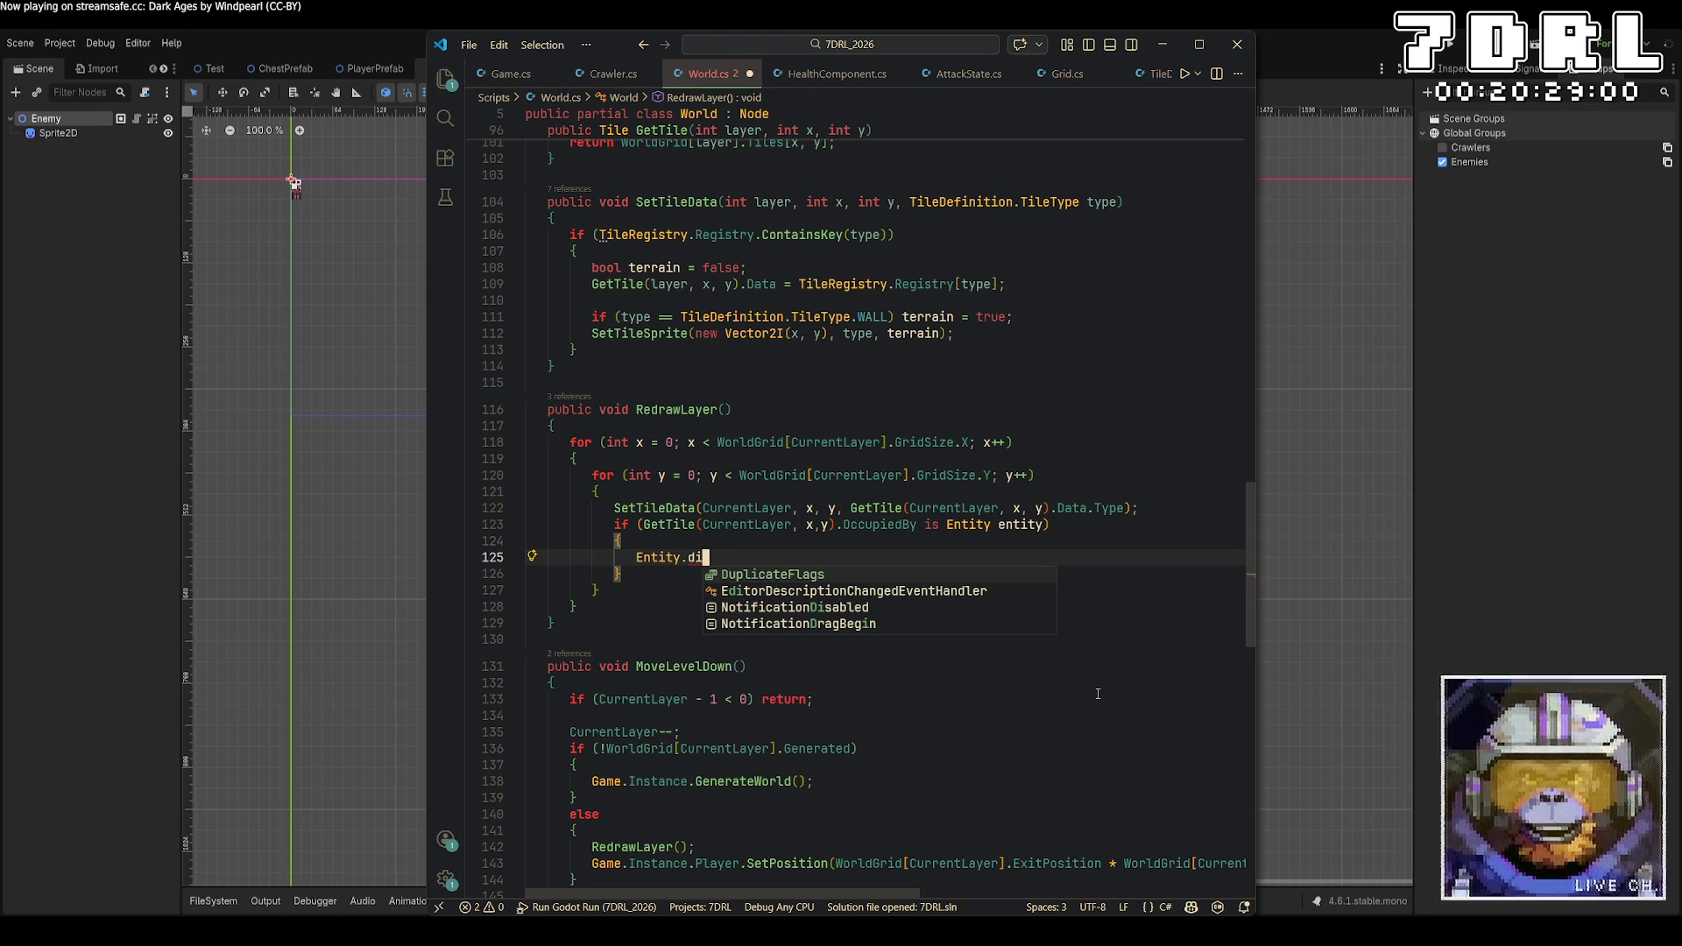
key(BackSpace)
key(Escape)
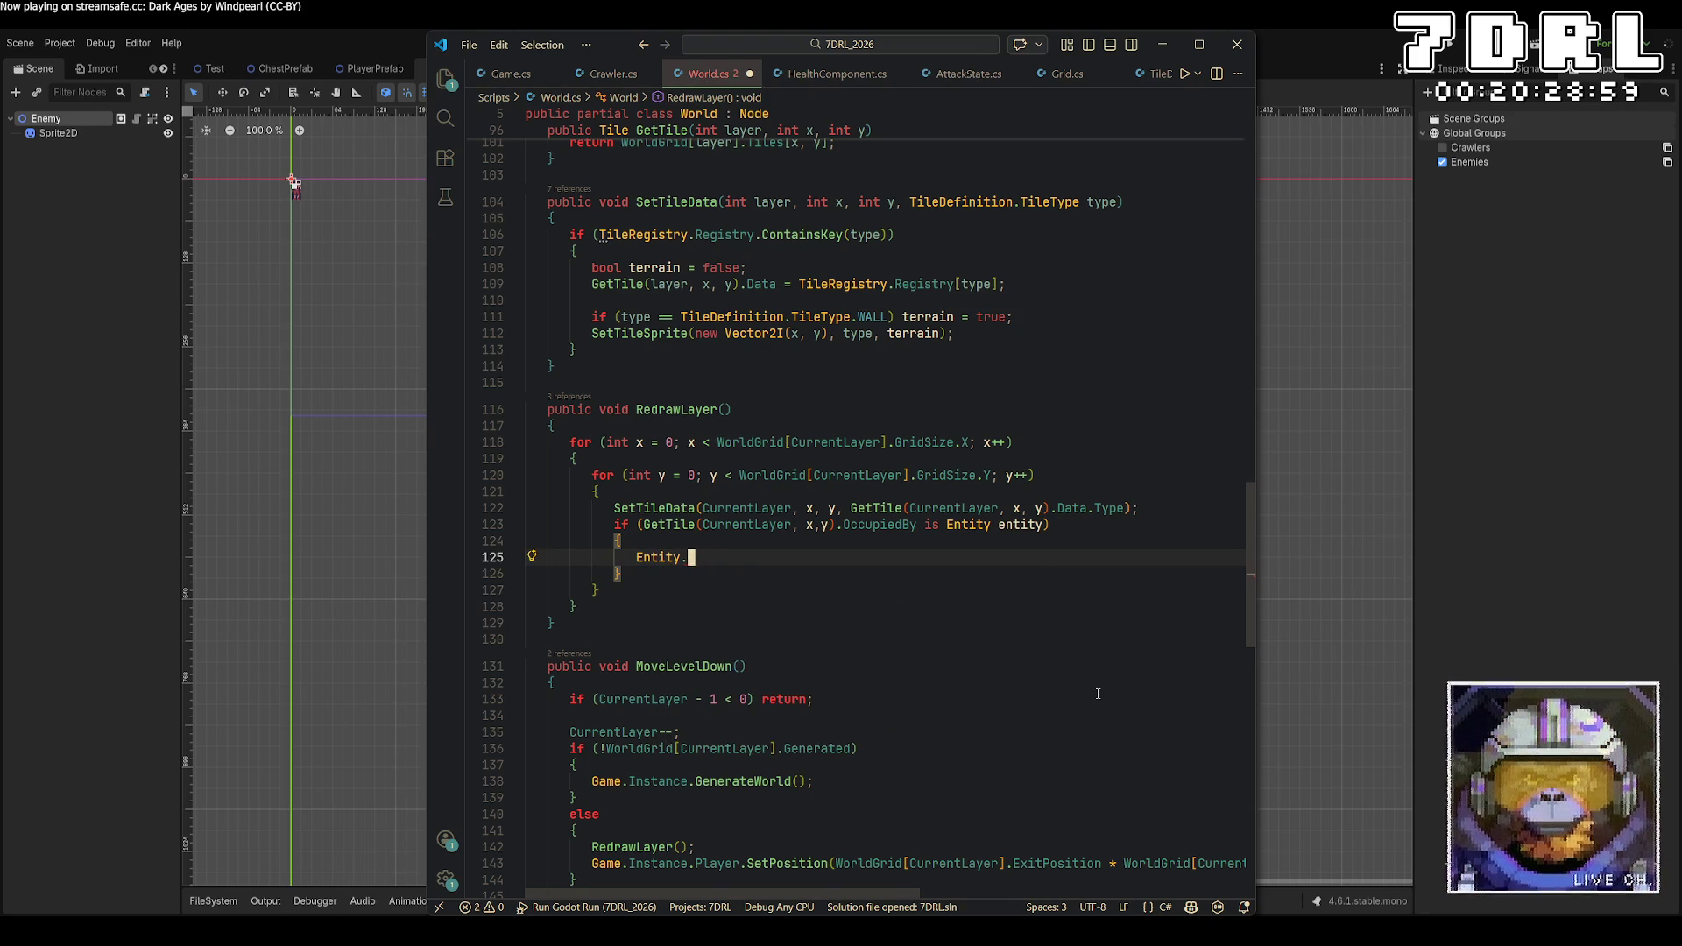
key(BackSpace)
key(BackSpace)
key(BackSpace)
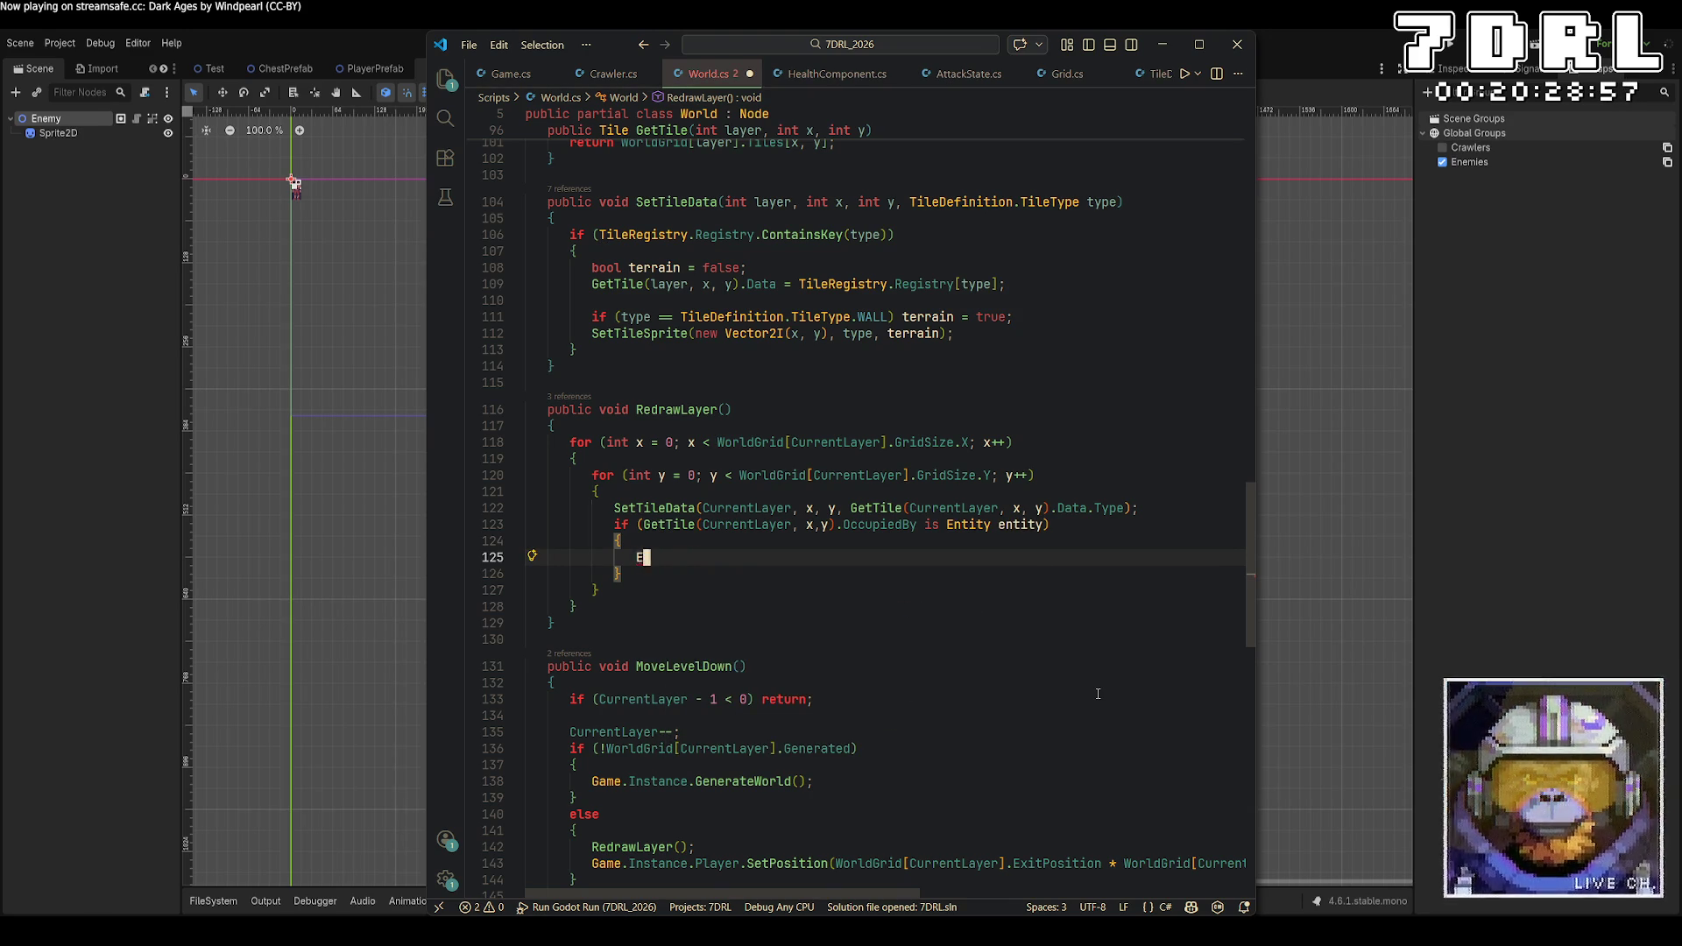
key(BackSpace)
text(entity.di)
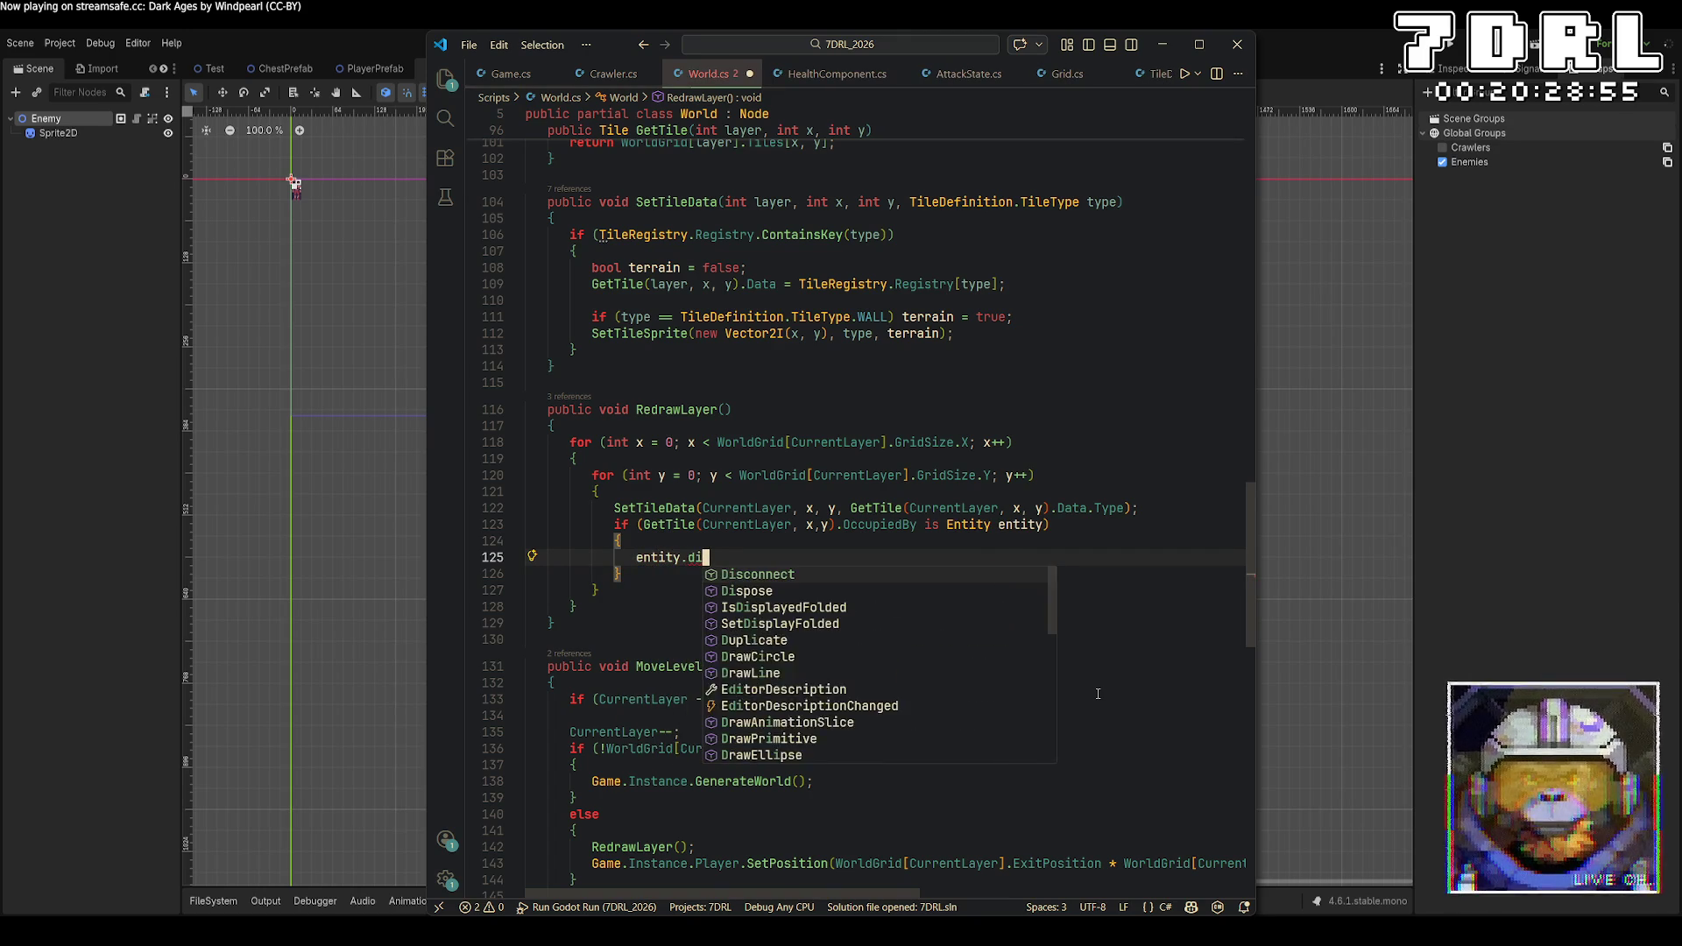
text(s)
key(BackSpace)
key(BackSpace)
key(BackSpace)
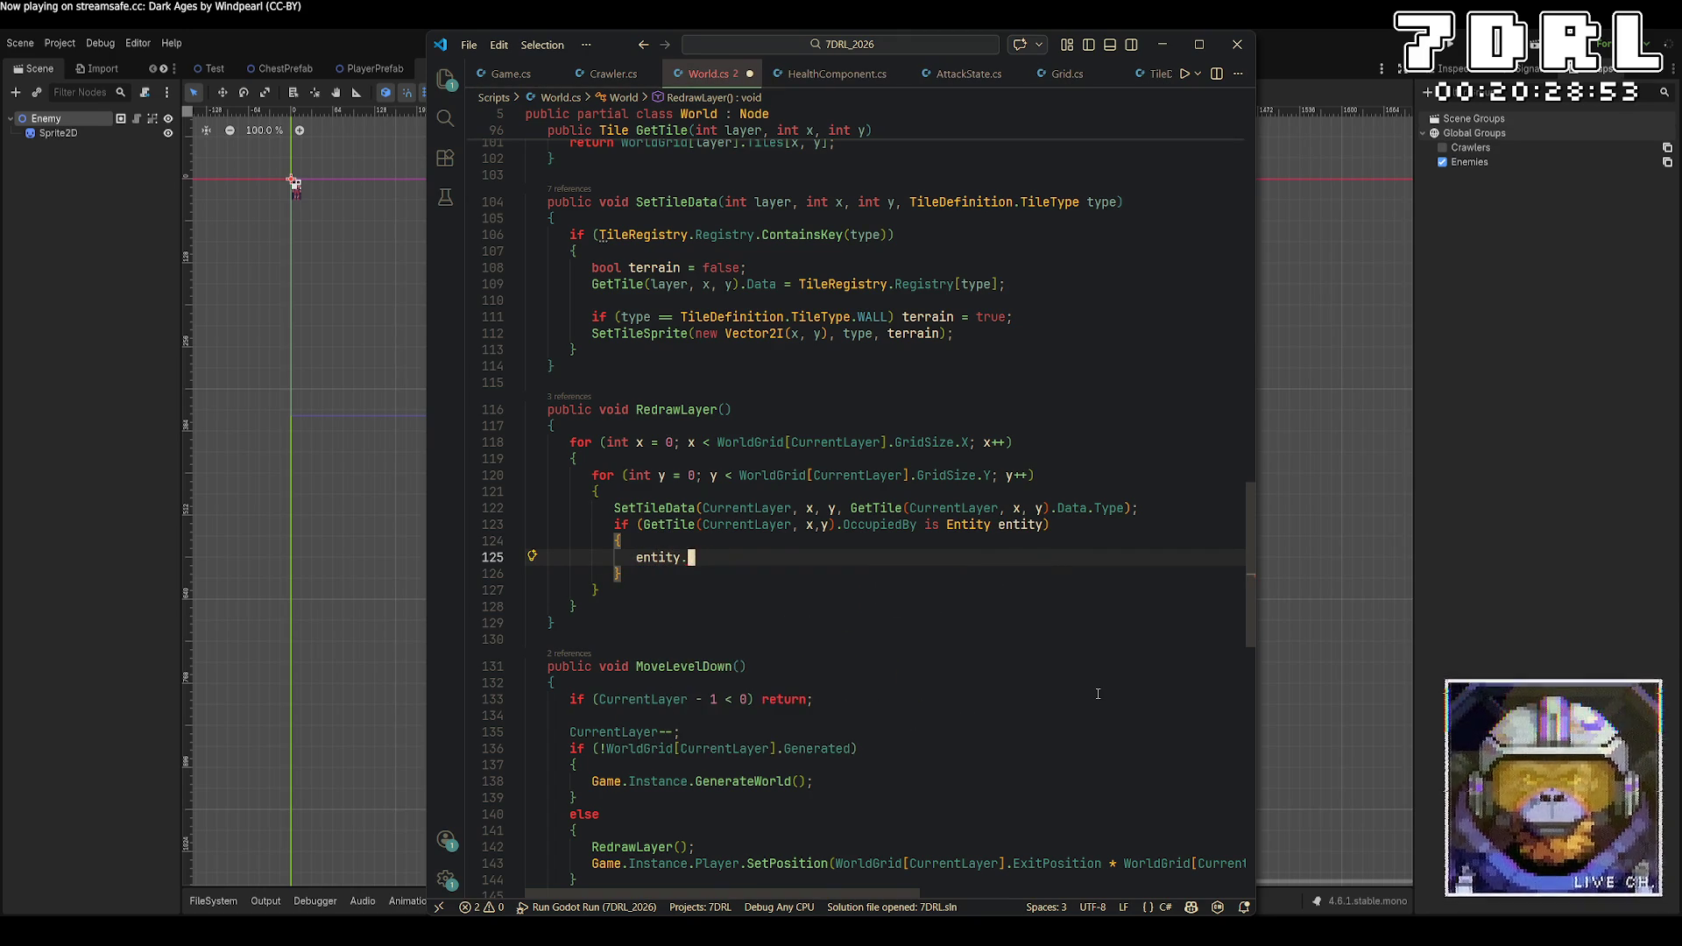
text(proc)
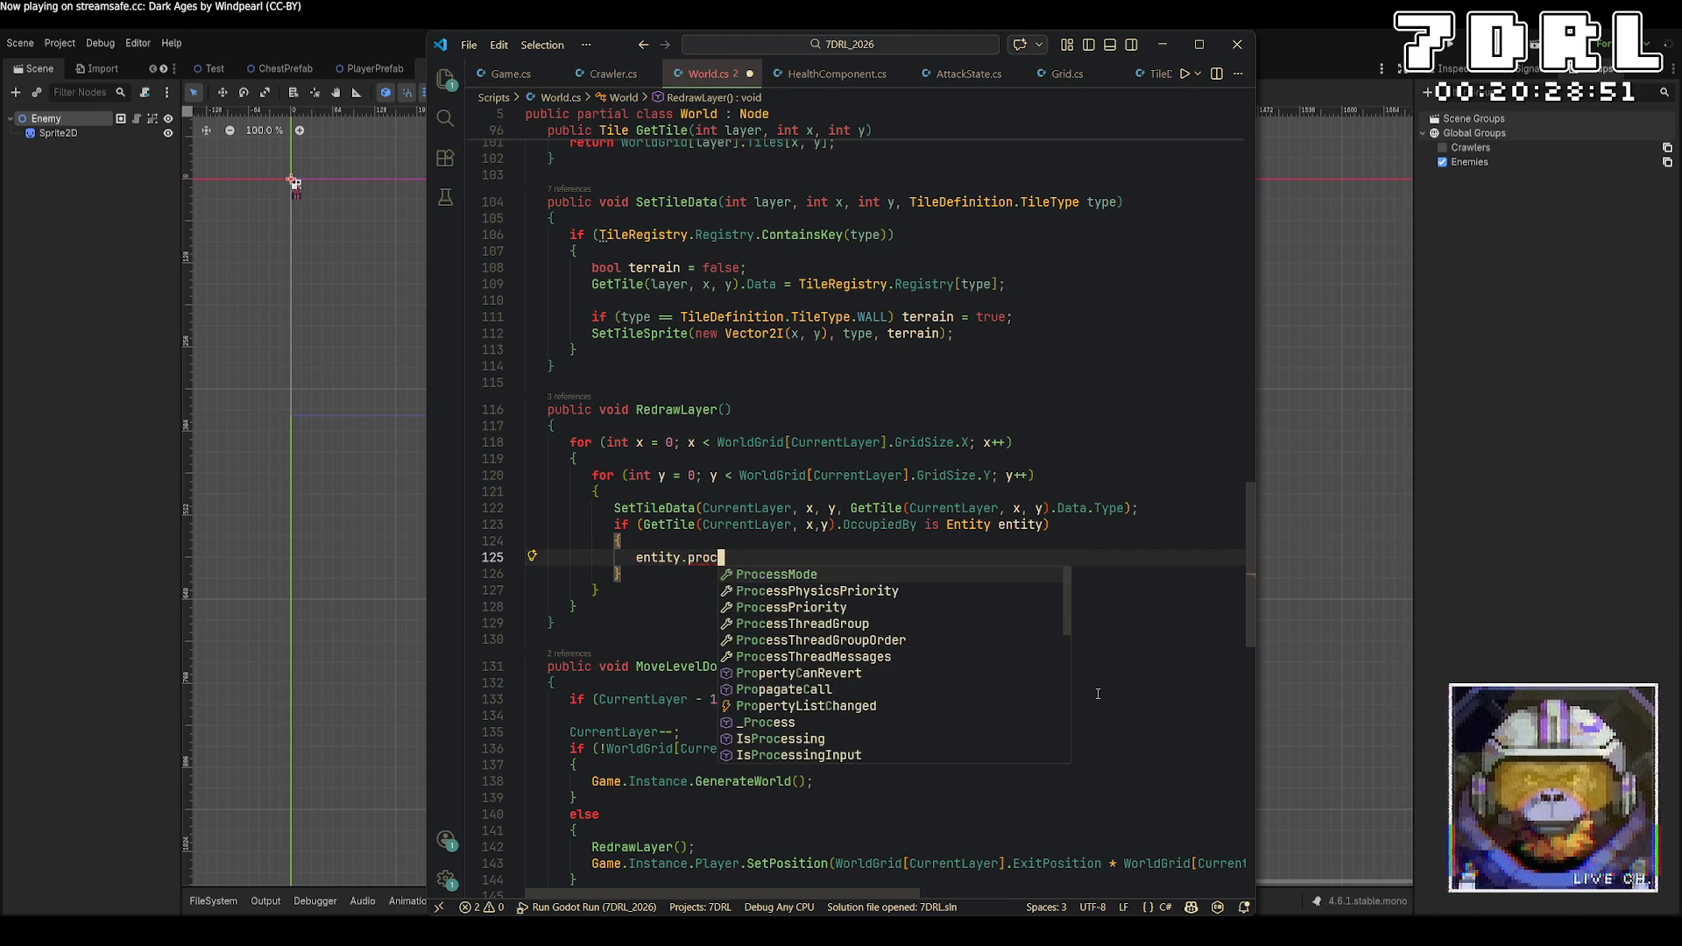
text(es)
key(Tab)
text(=)
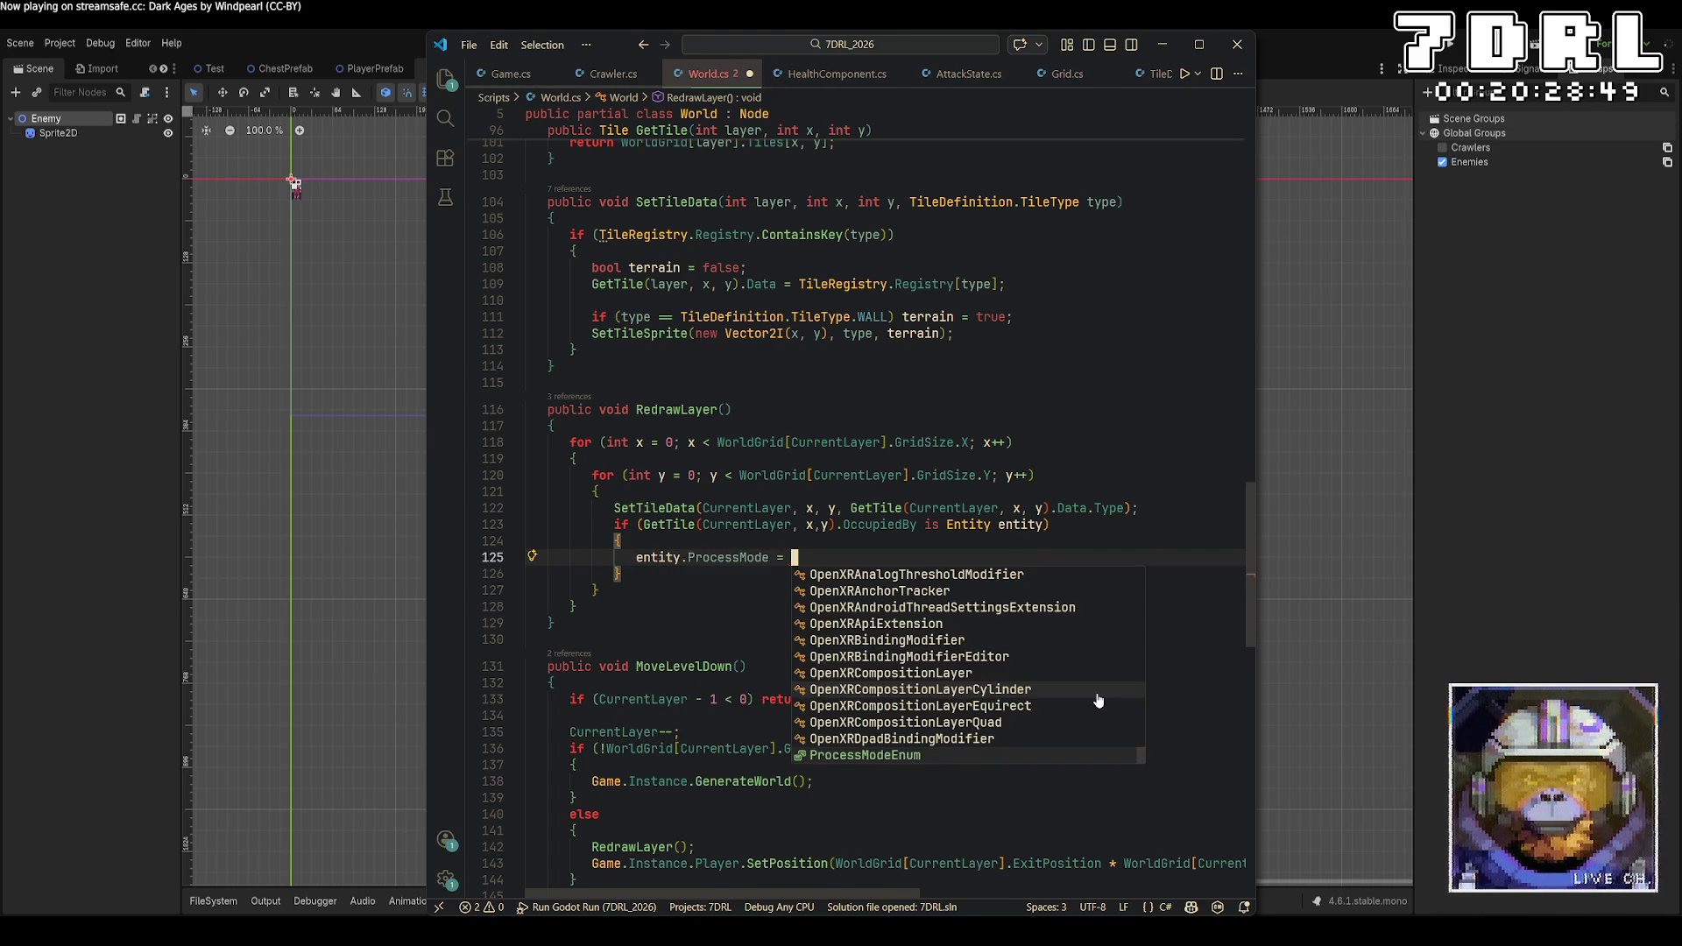
key(Tab)
text(.)
key(Down)
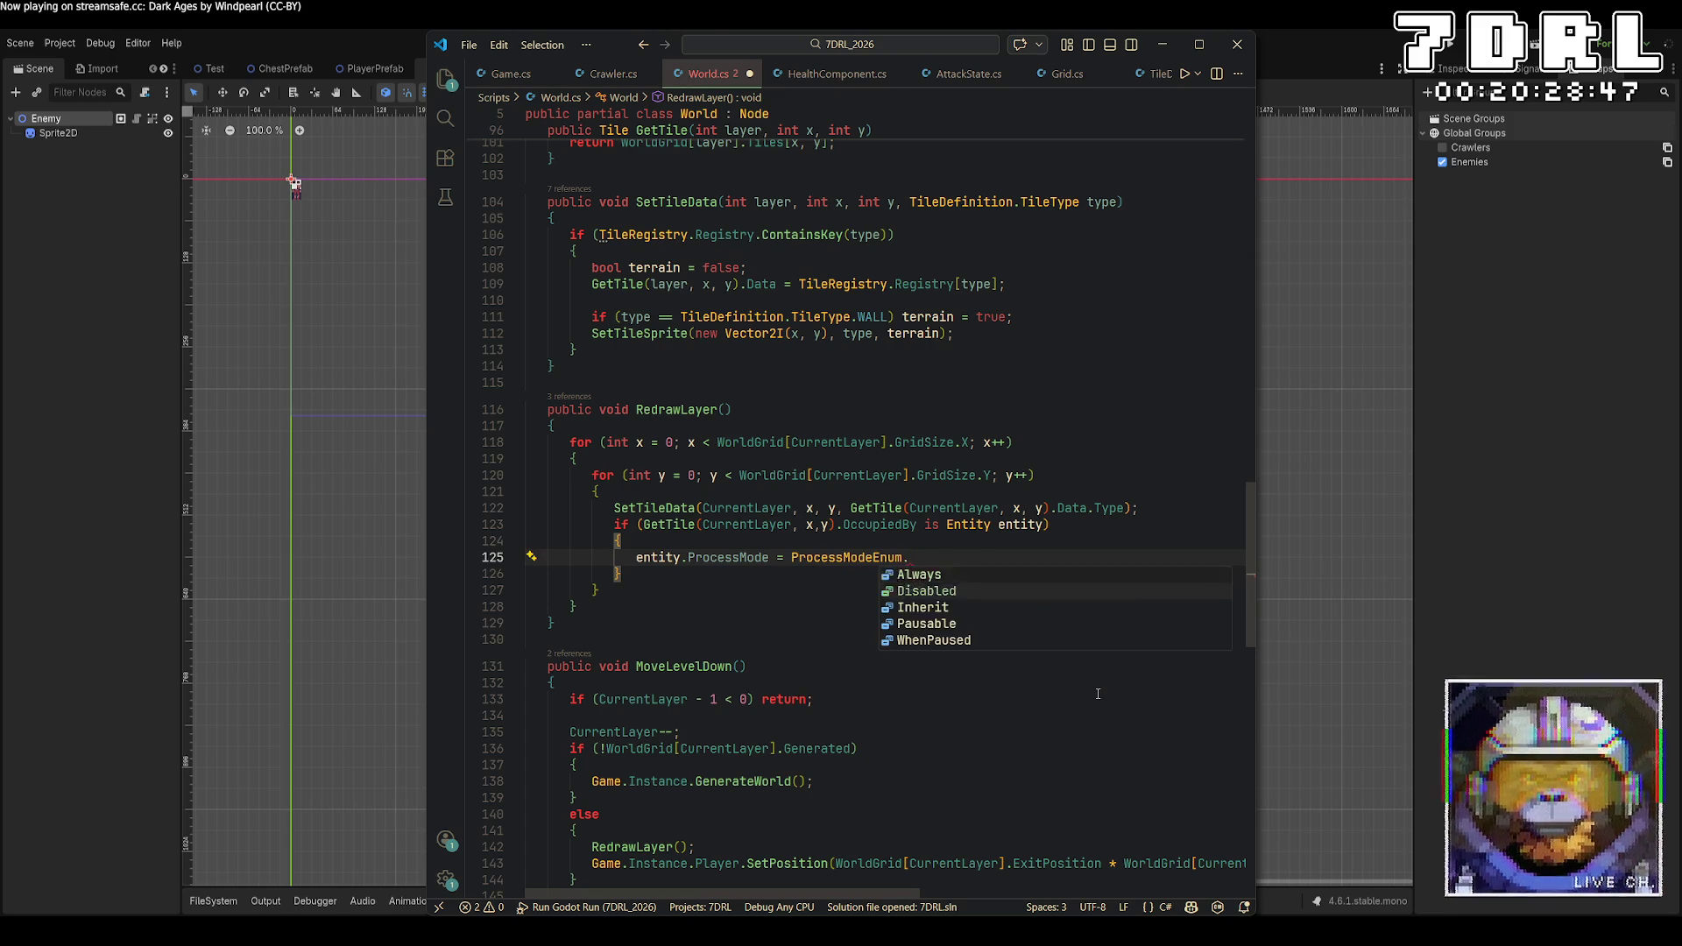
key(Tab)
text(;)
mouse_move(728, 558)
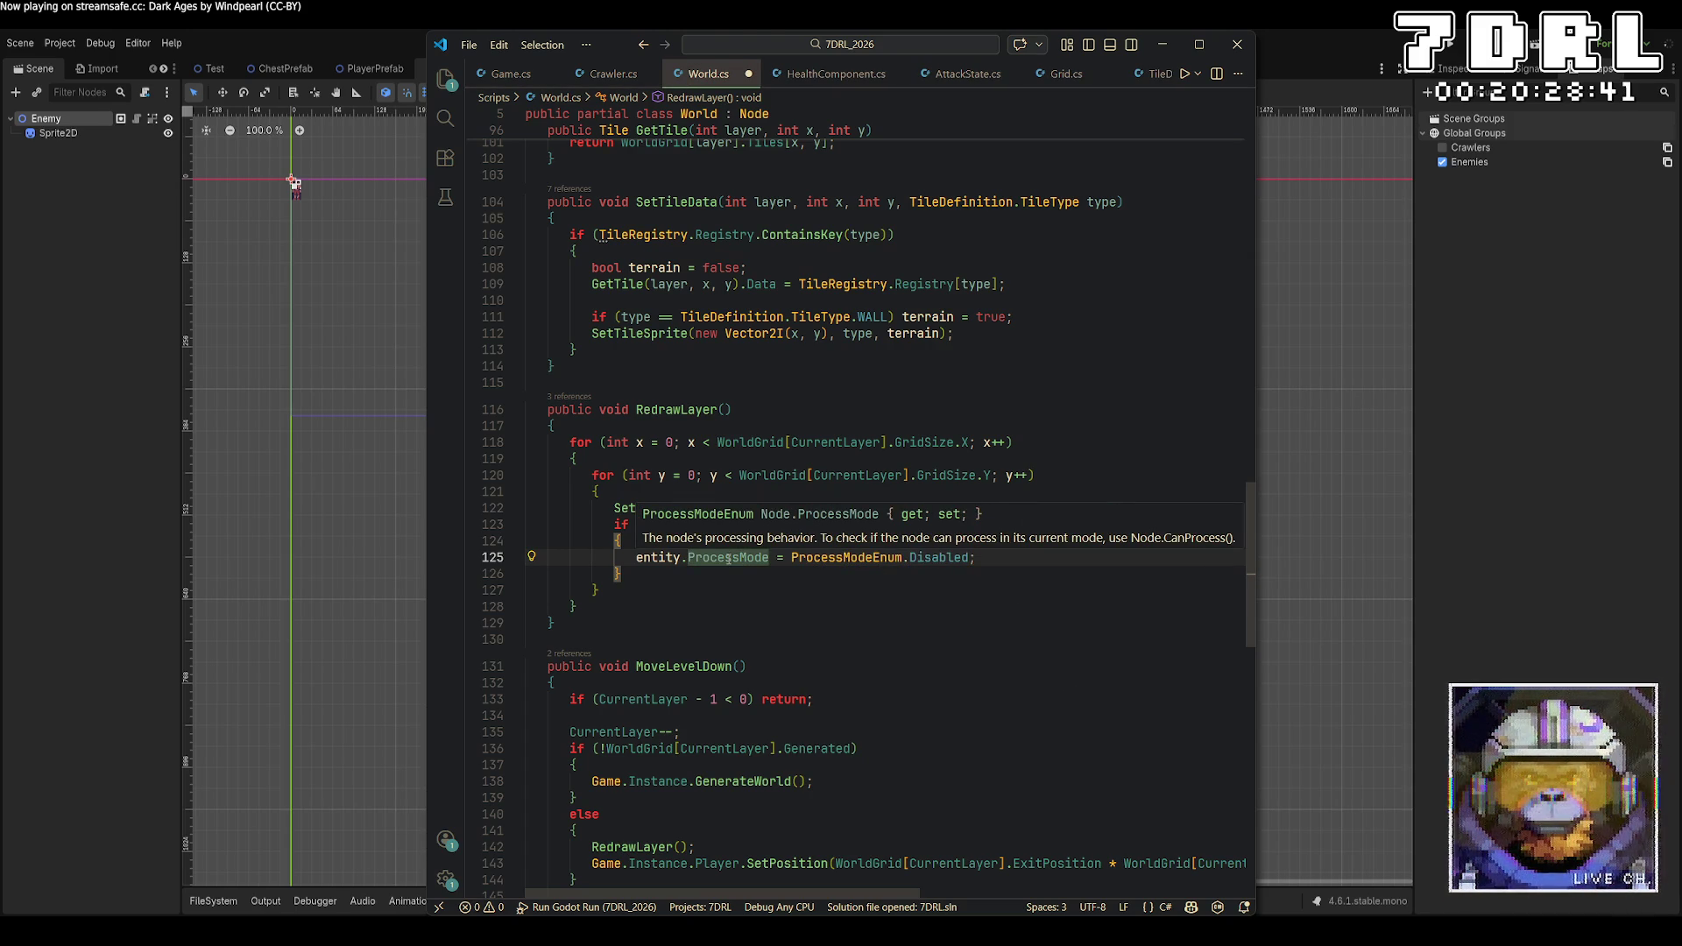
mouse_move(846, 557)
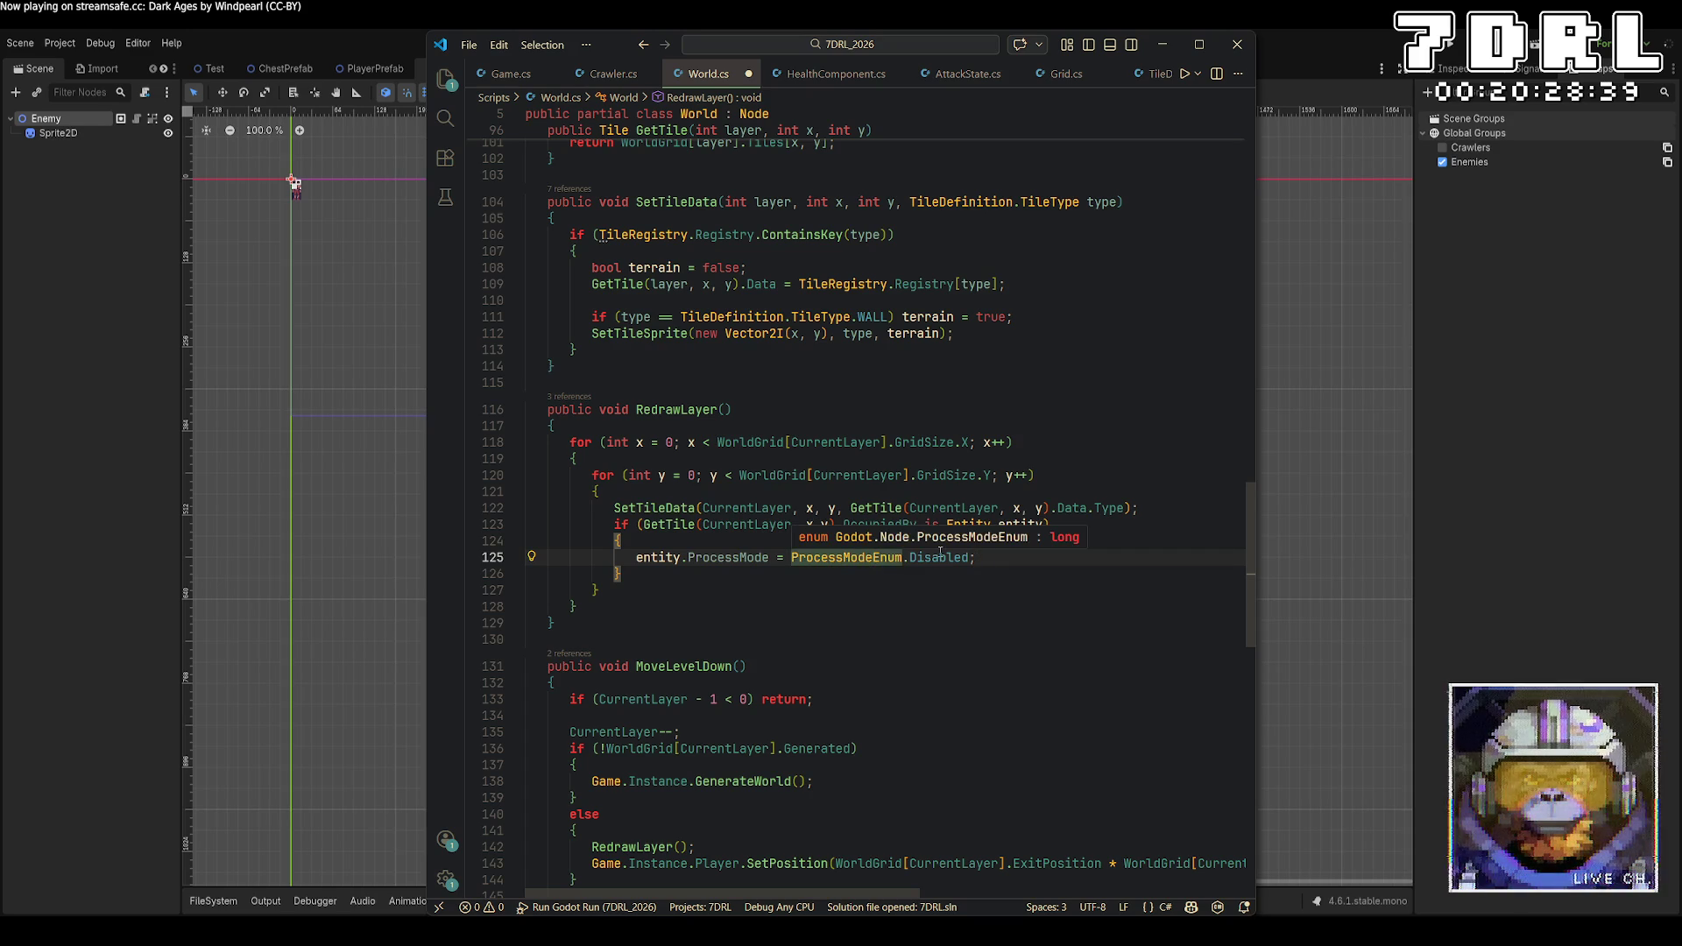
mouse_move(940, 554)
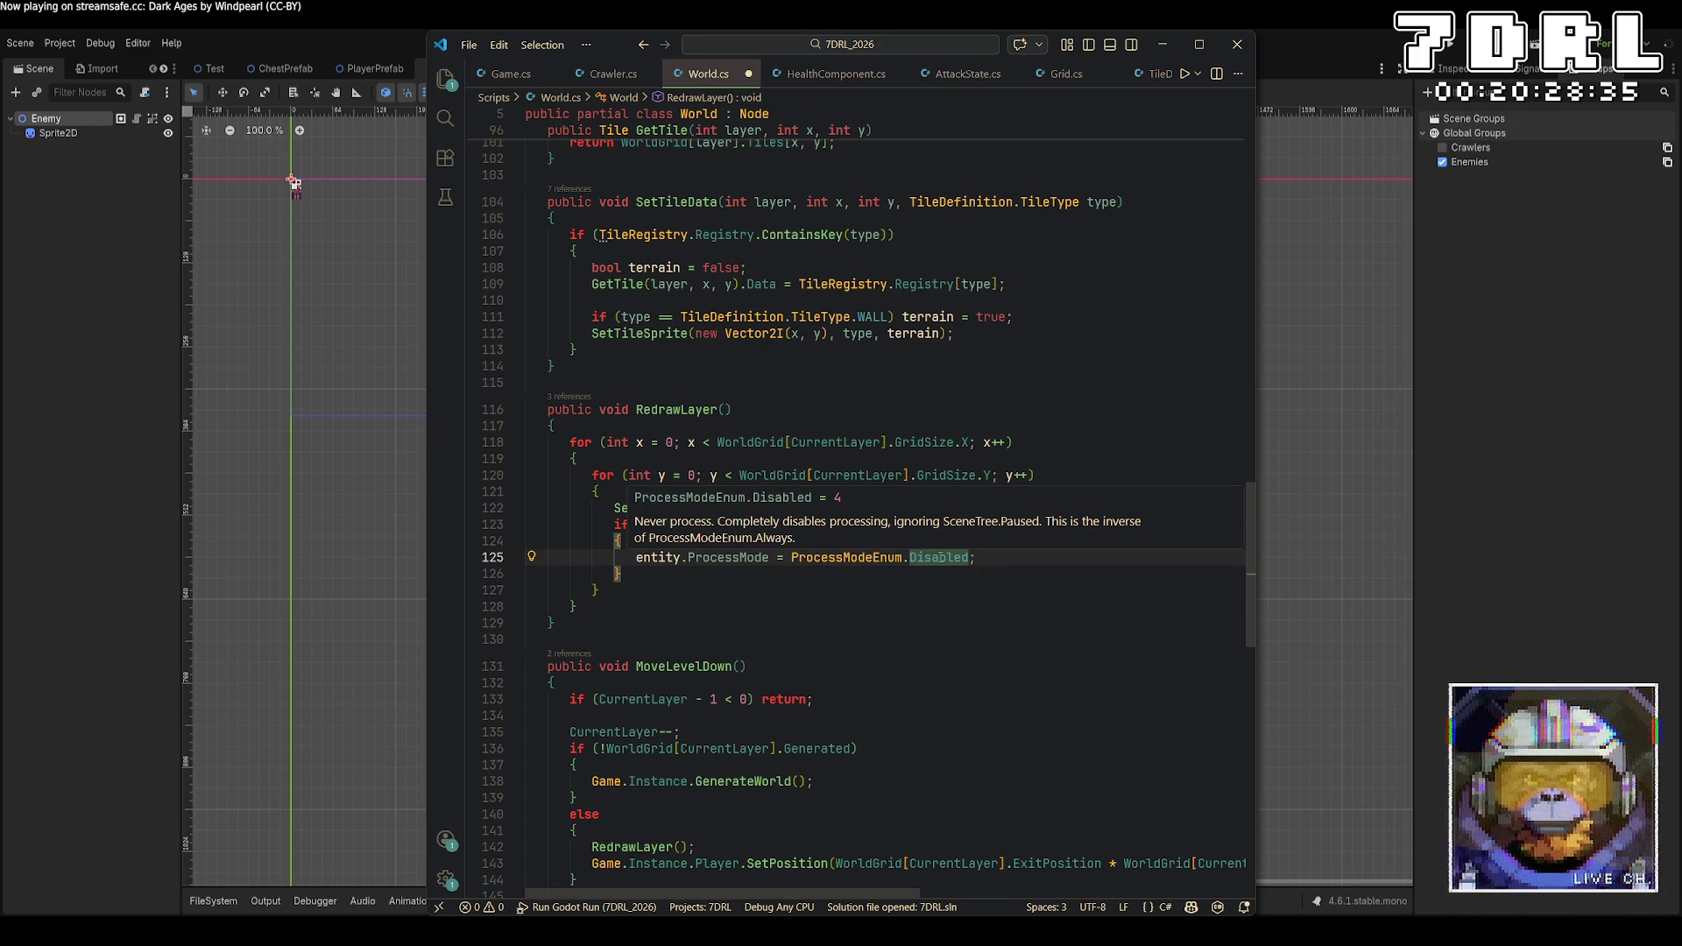
click(939, 620)
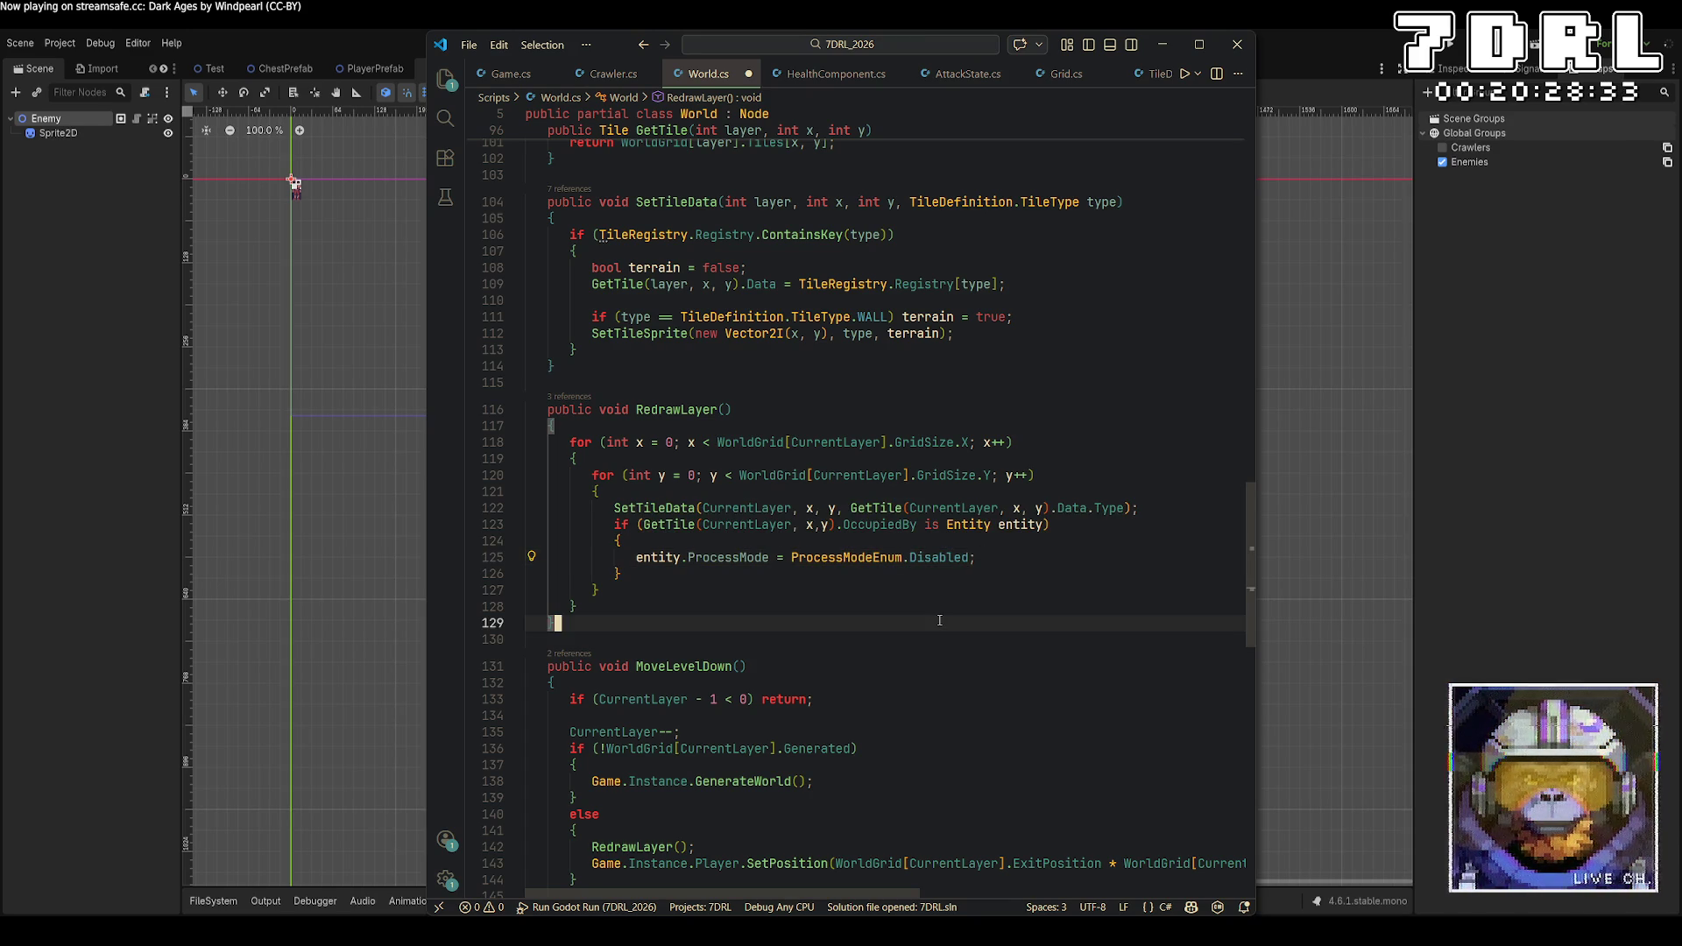
click(990, 557)
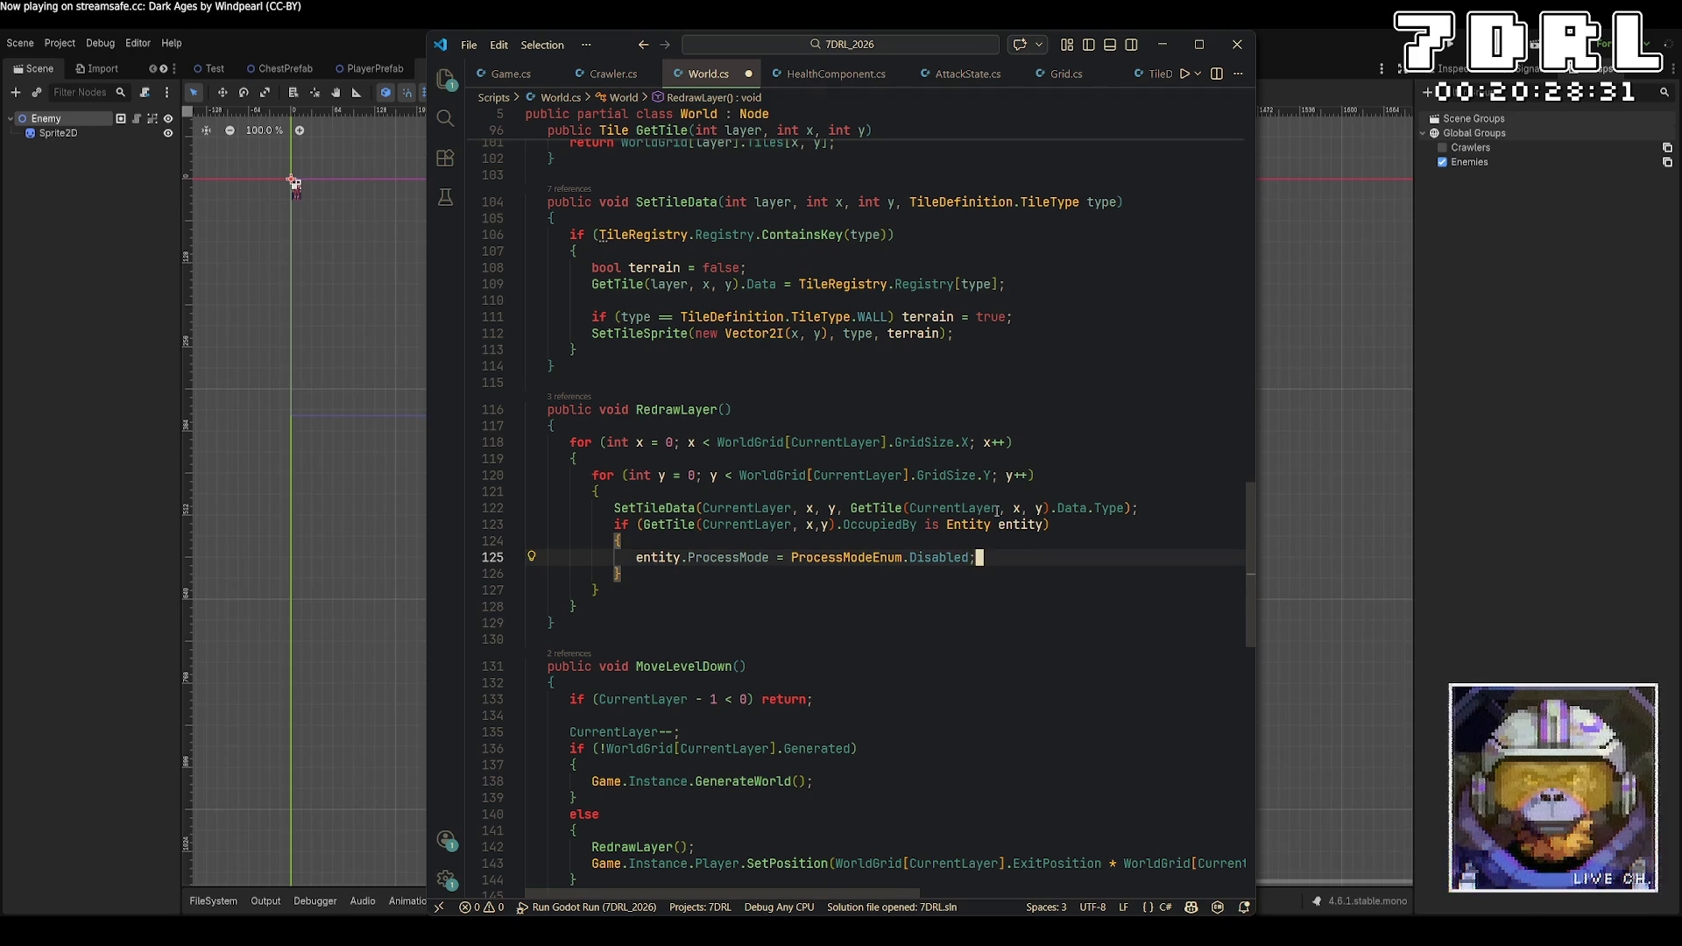
Add 'entity.Visible = false;' on the next line and save World.cs
key(Return)
text(entity.)
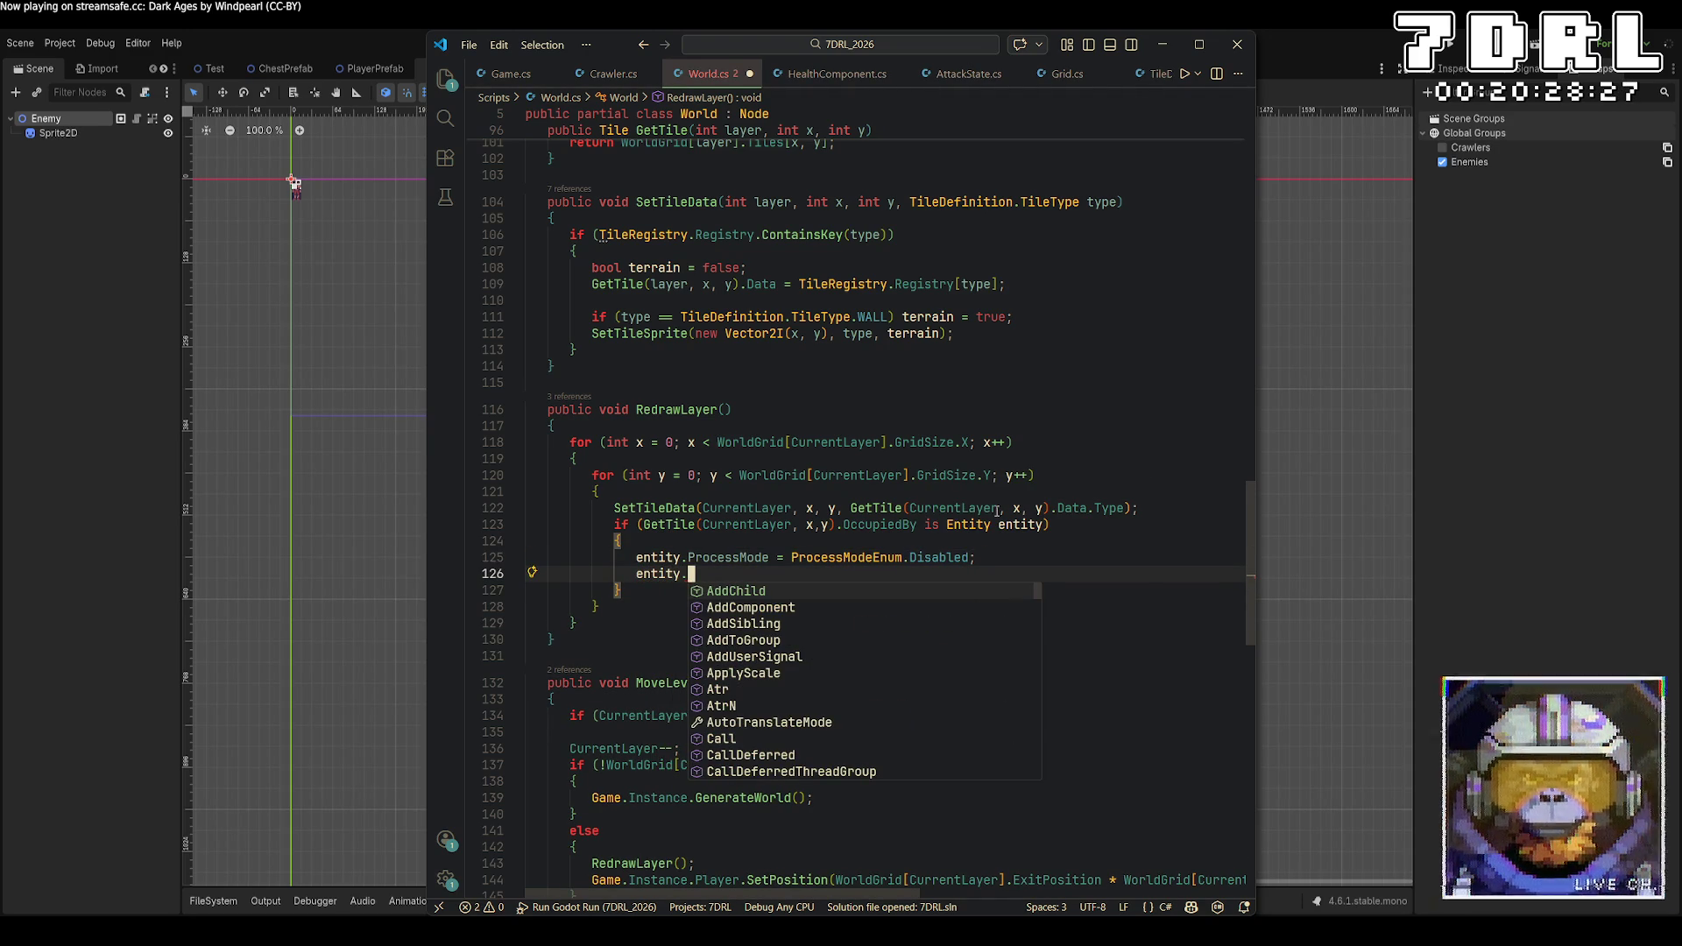
text(Vi)
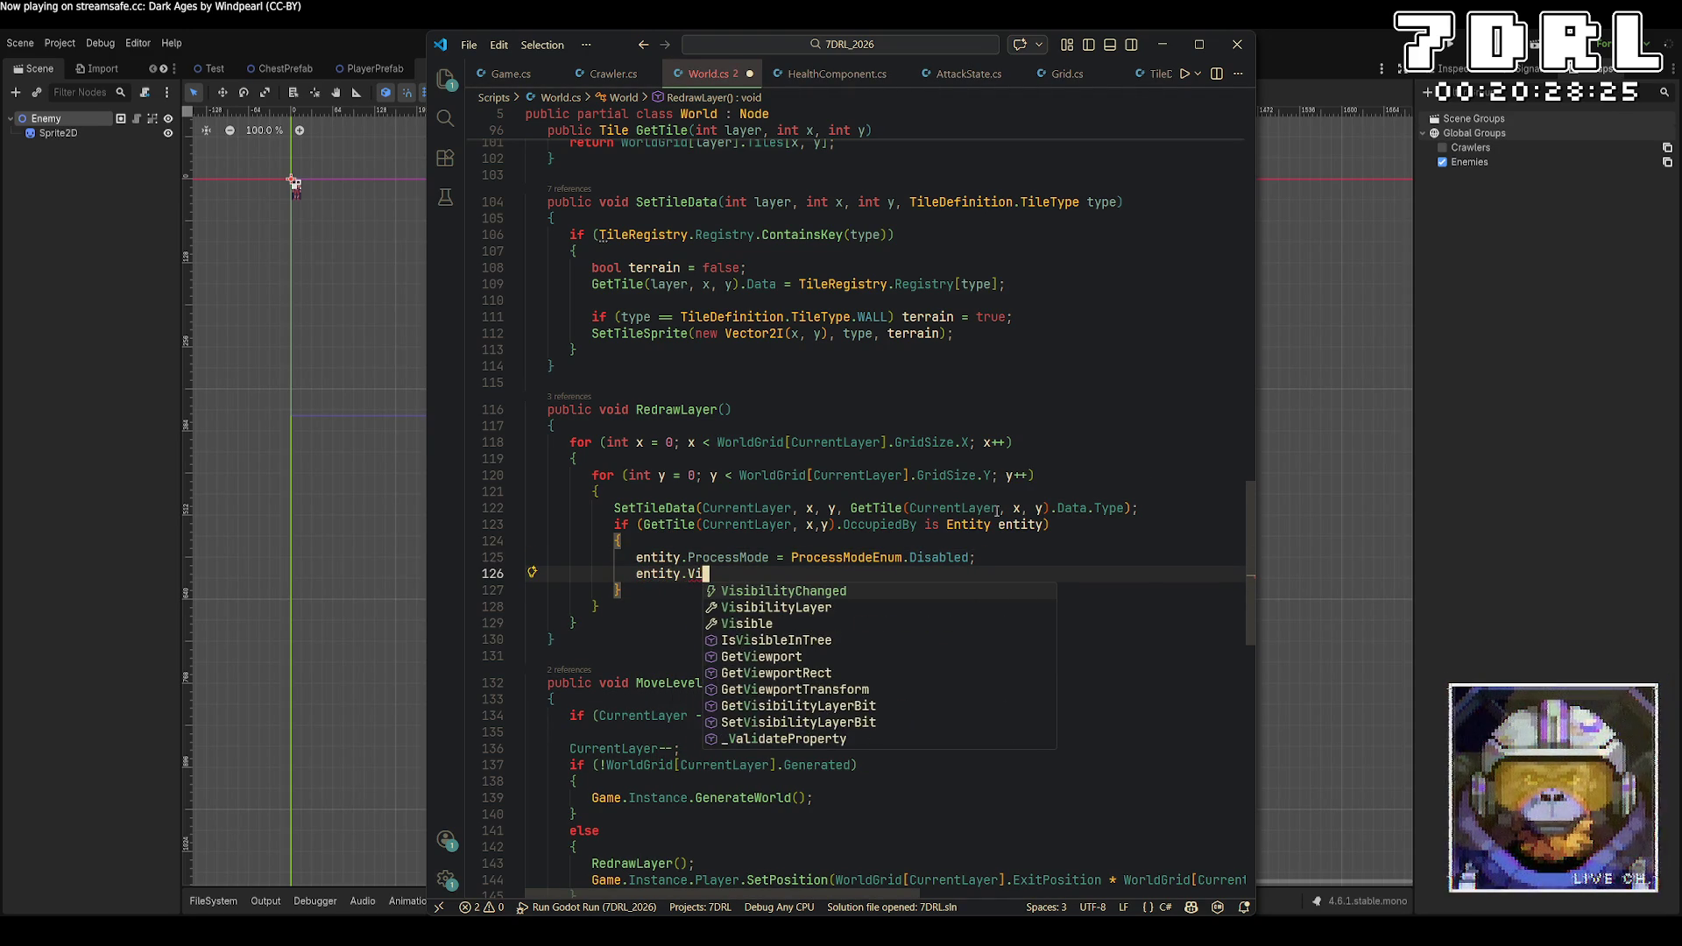
text(sible = )
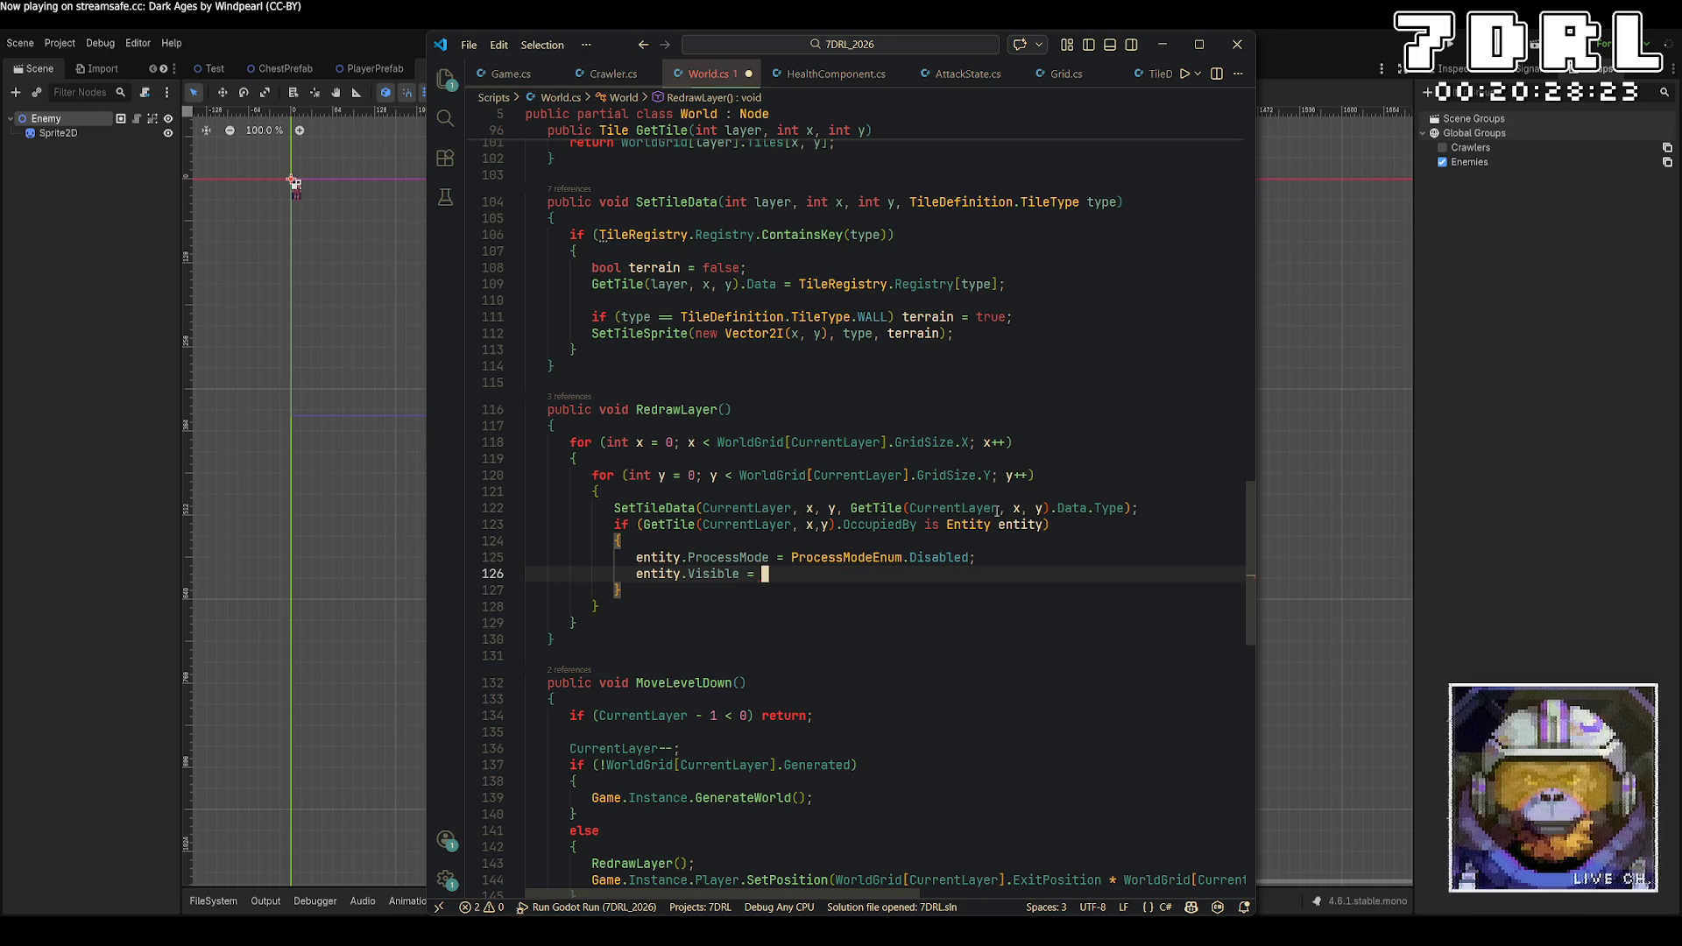
text(false;)
key(ctrl+s)
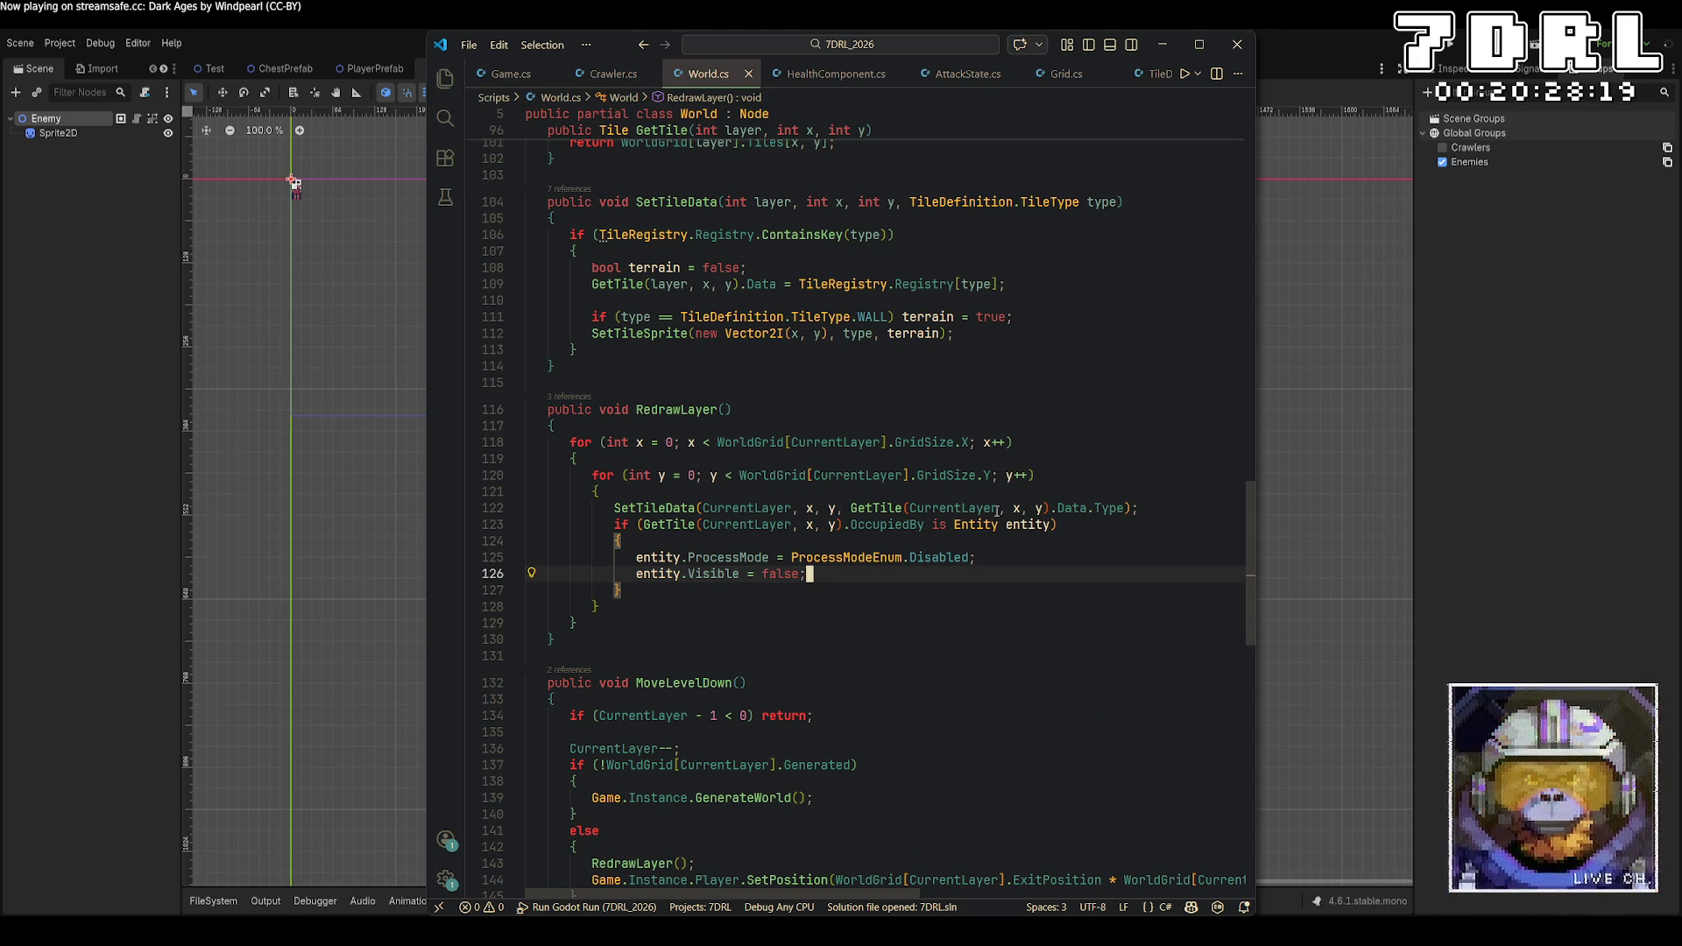
Scroll up through World.cs to bring ResetLayer's tile loop into view
scroll(997, 511, down, 7)
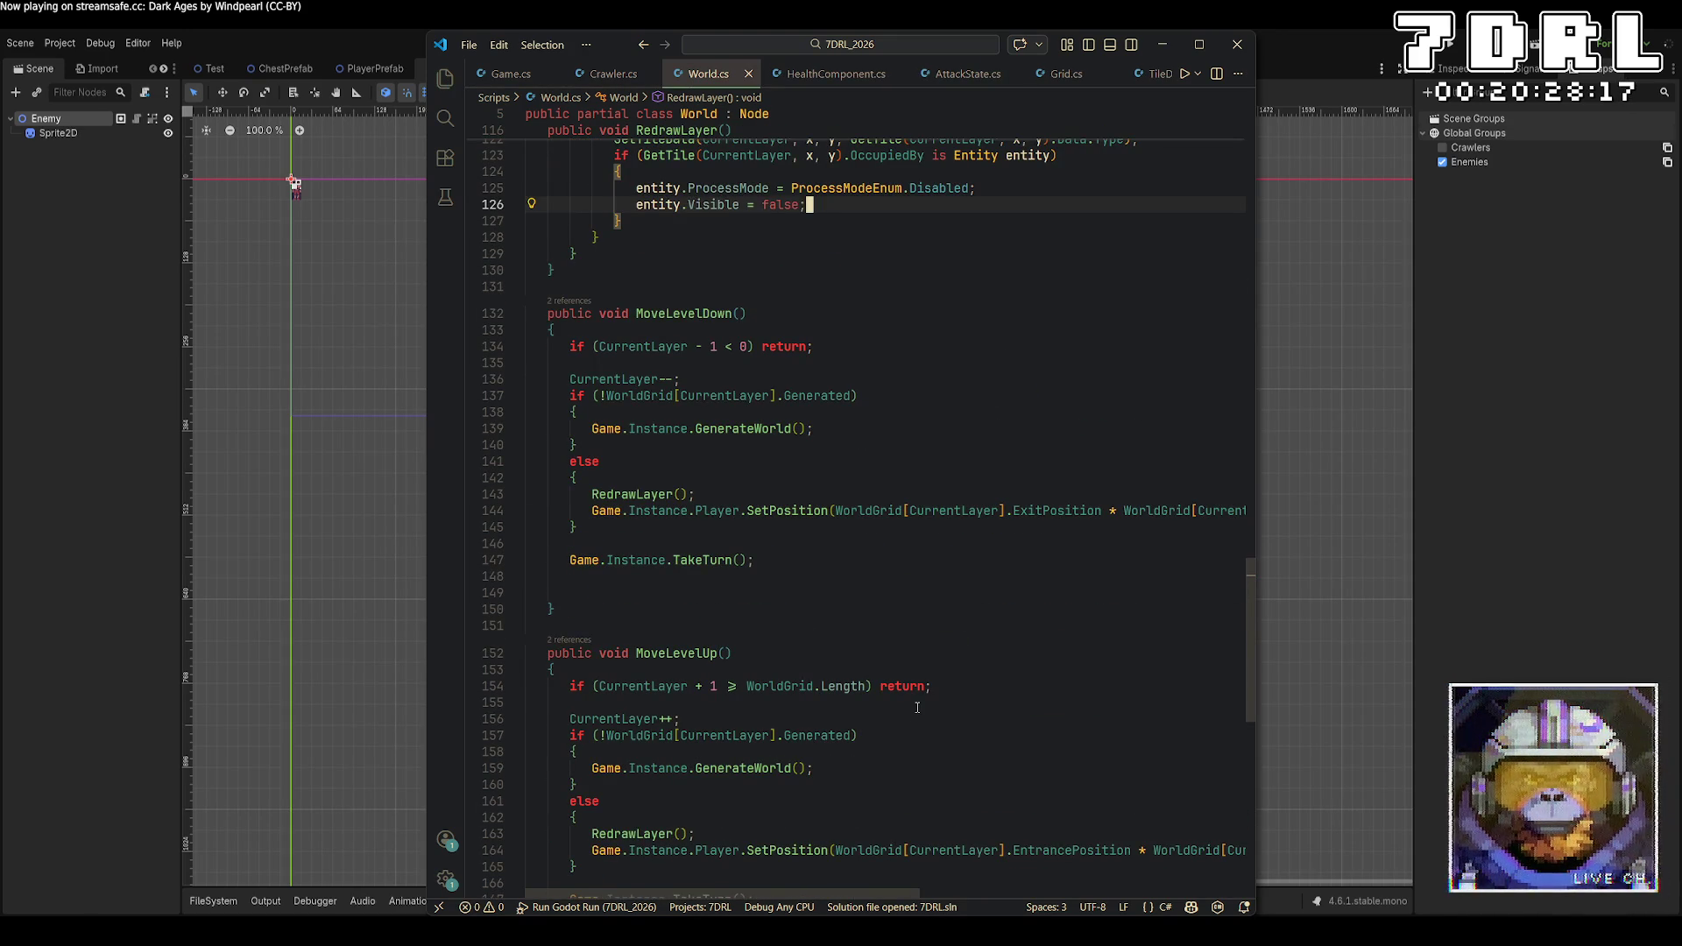
scroll(919, 716, up, 1)
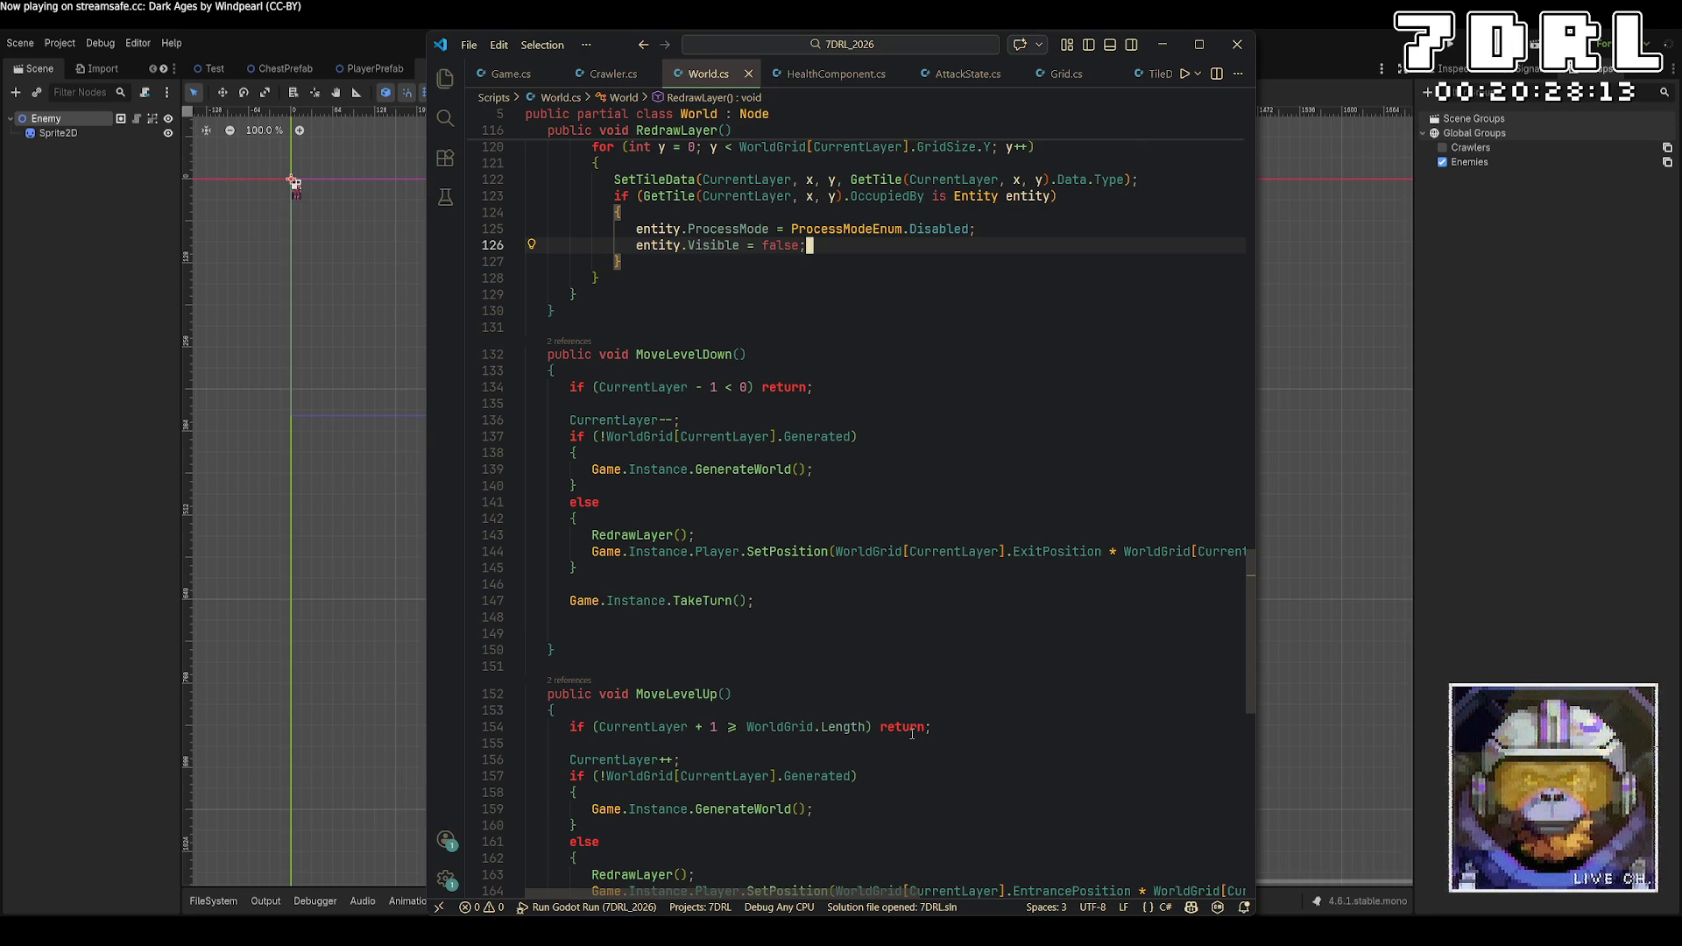
scroll(912, 734, up, 2)
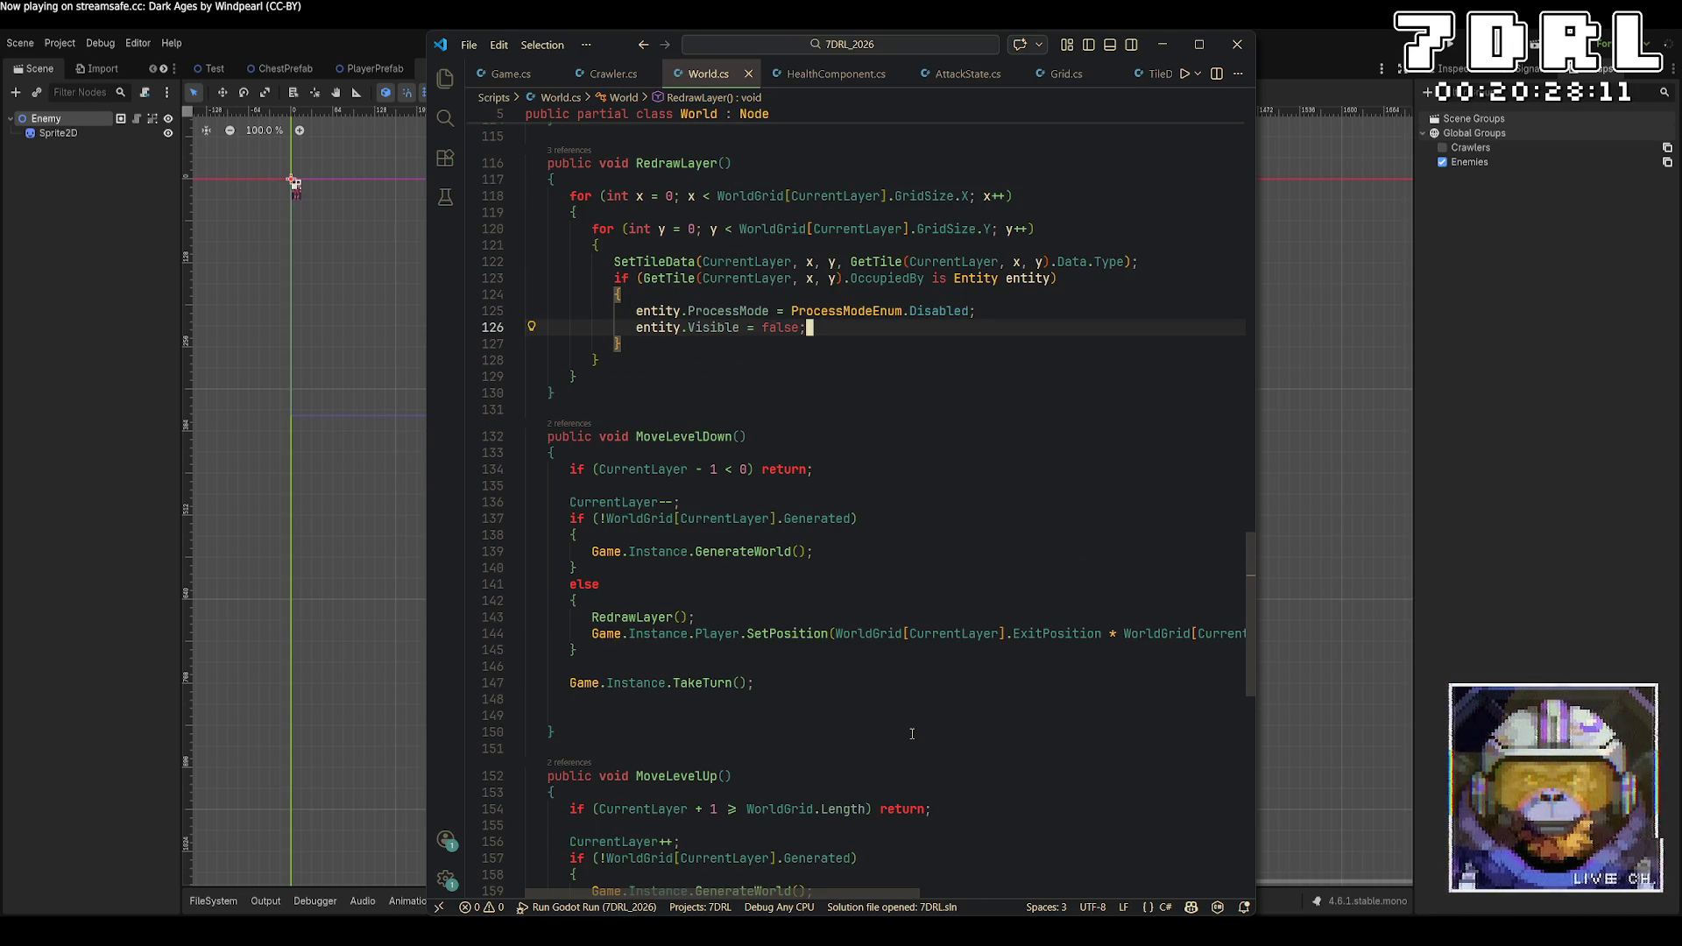
scroll(912, 733, up, 2)
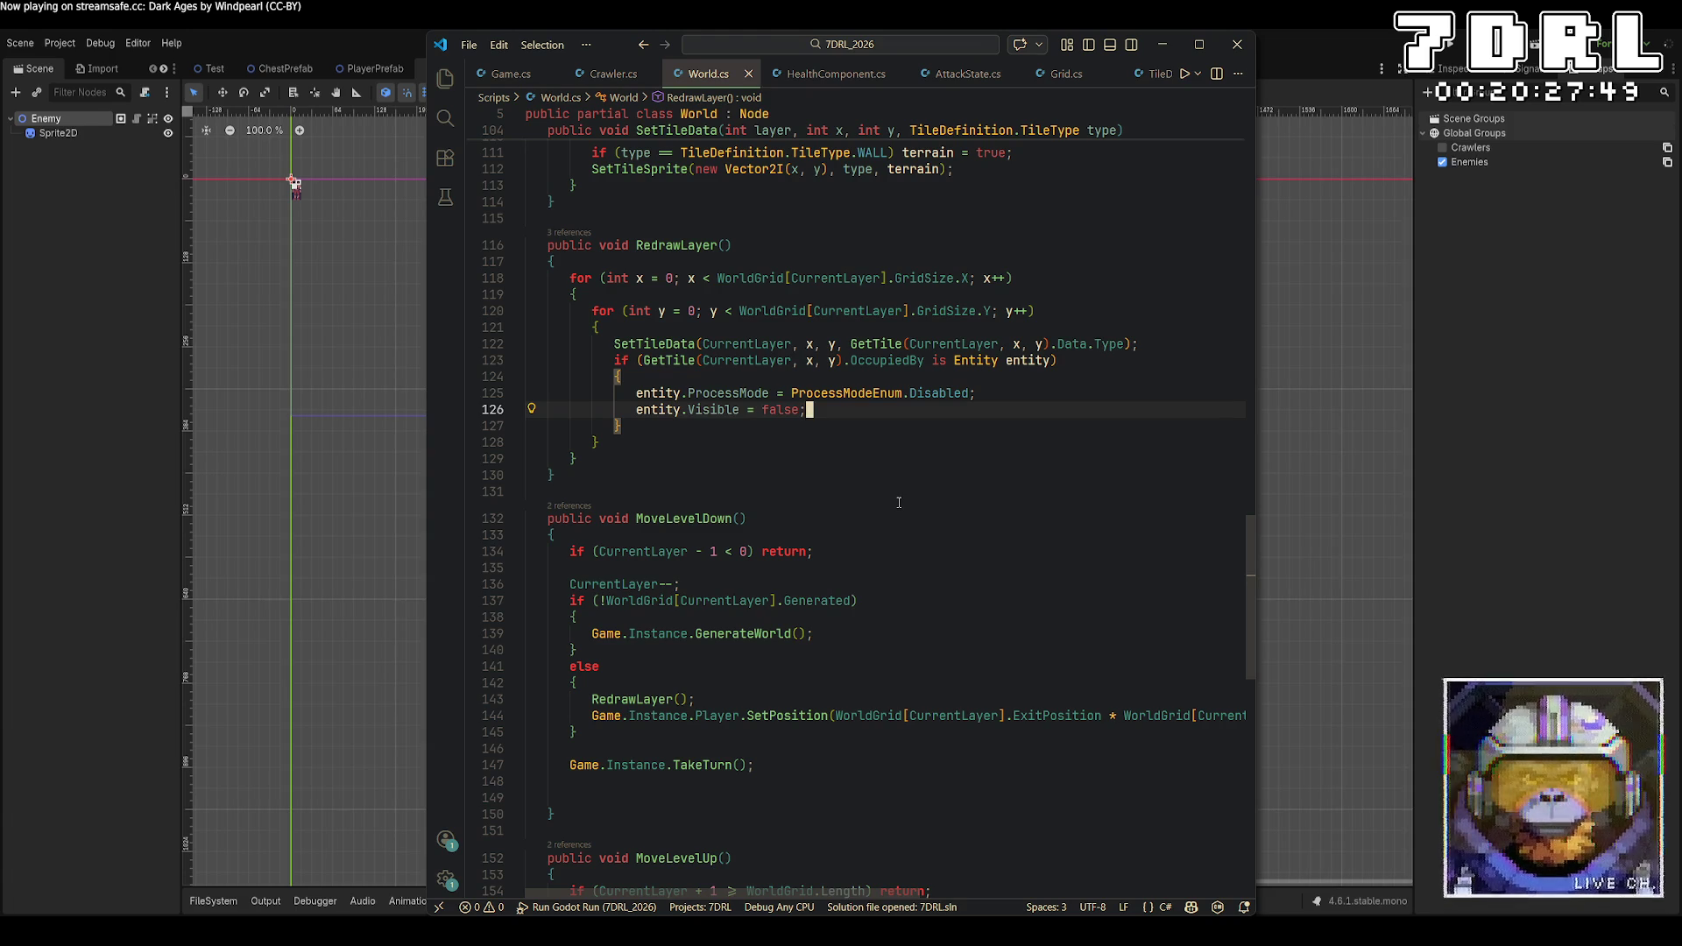
scroll(898, 502, up, 5)
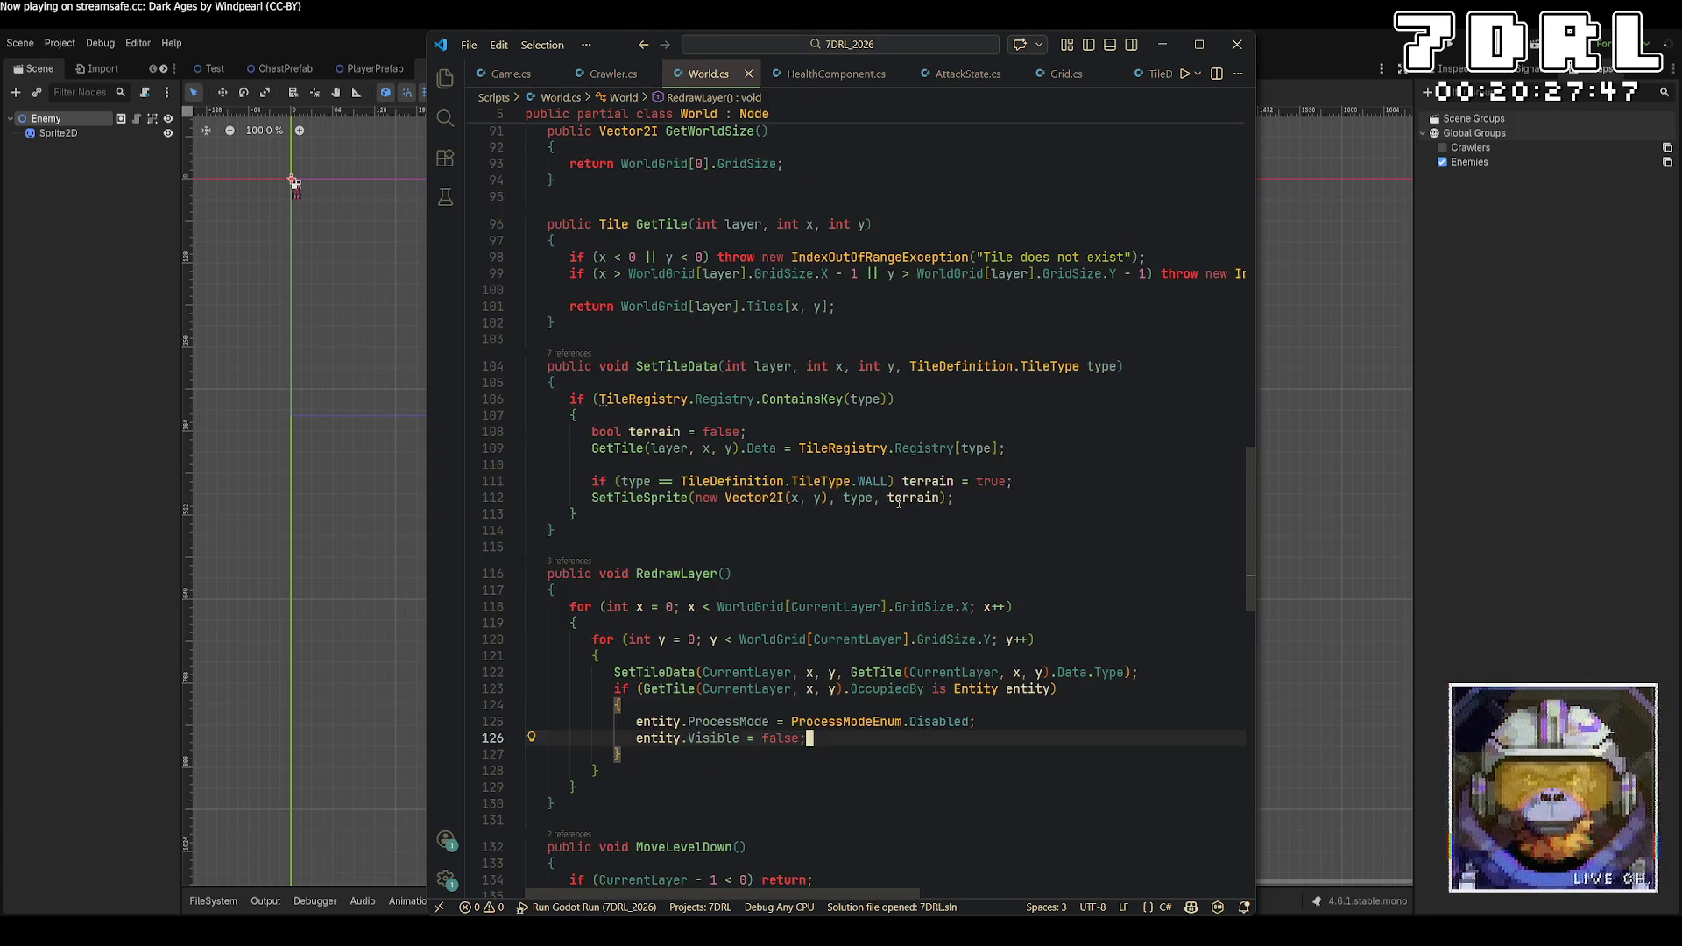
scroll(898, 502, up, 6)
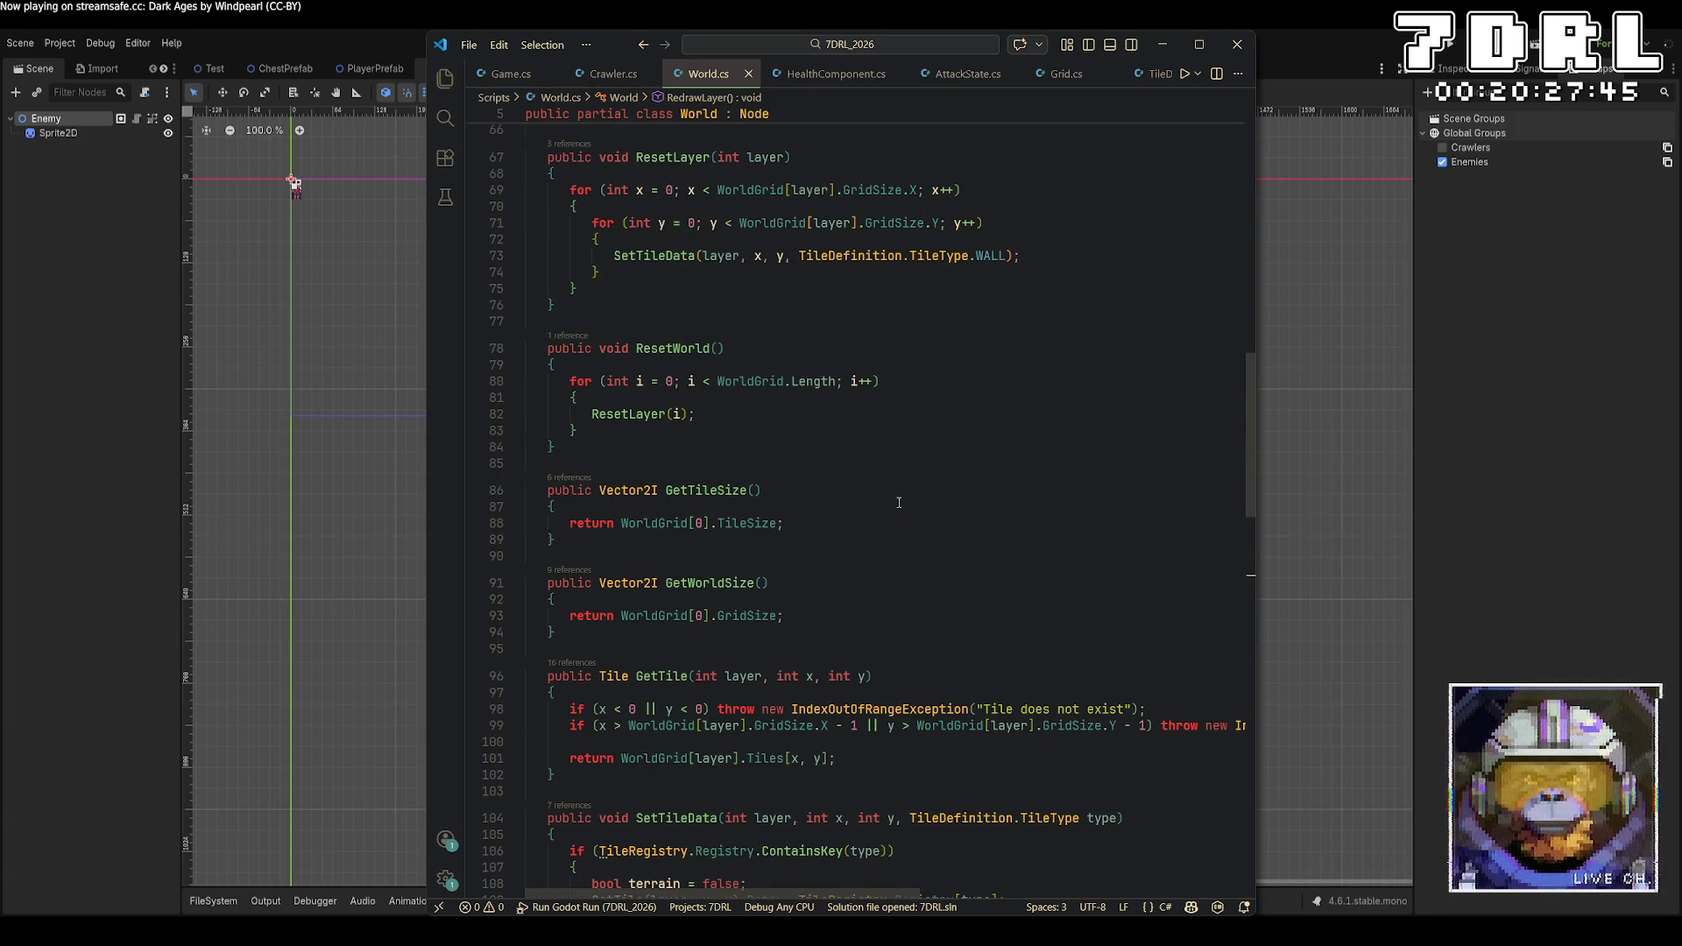
scroll(898, 501, up, 2)
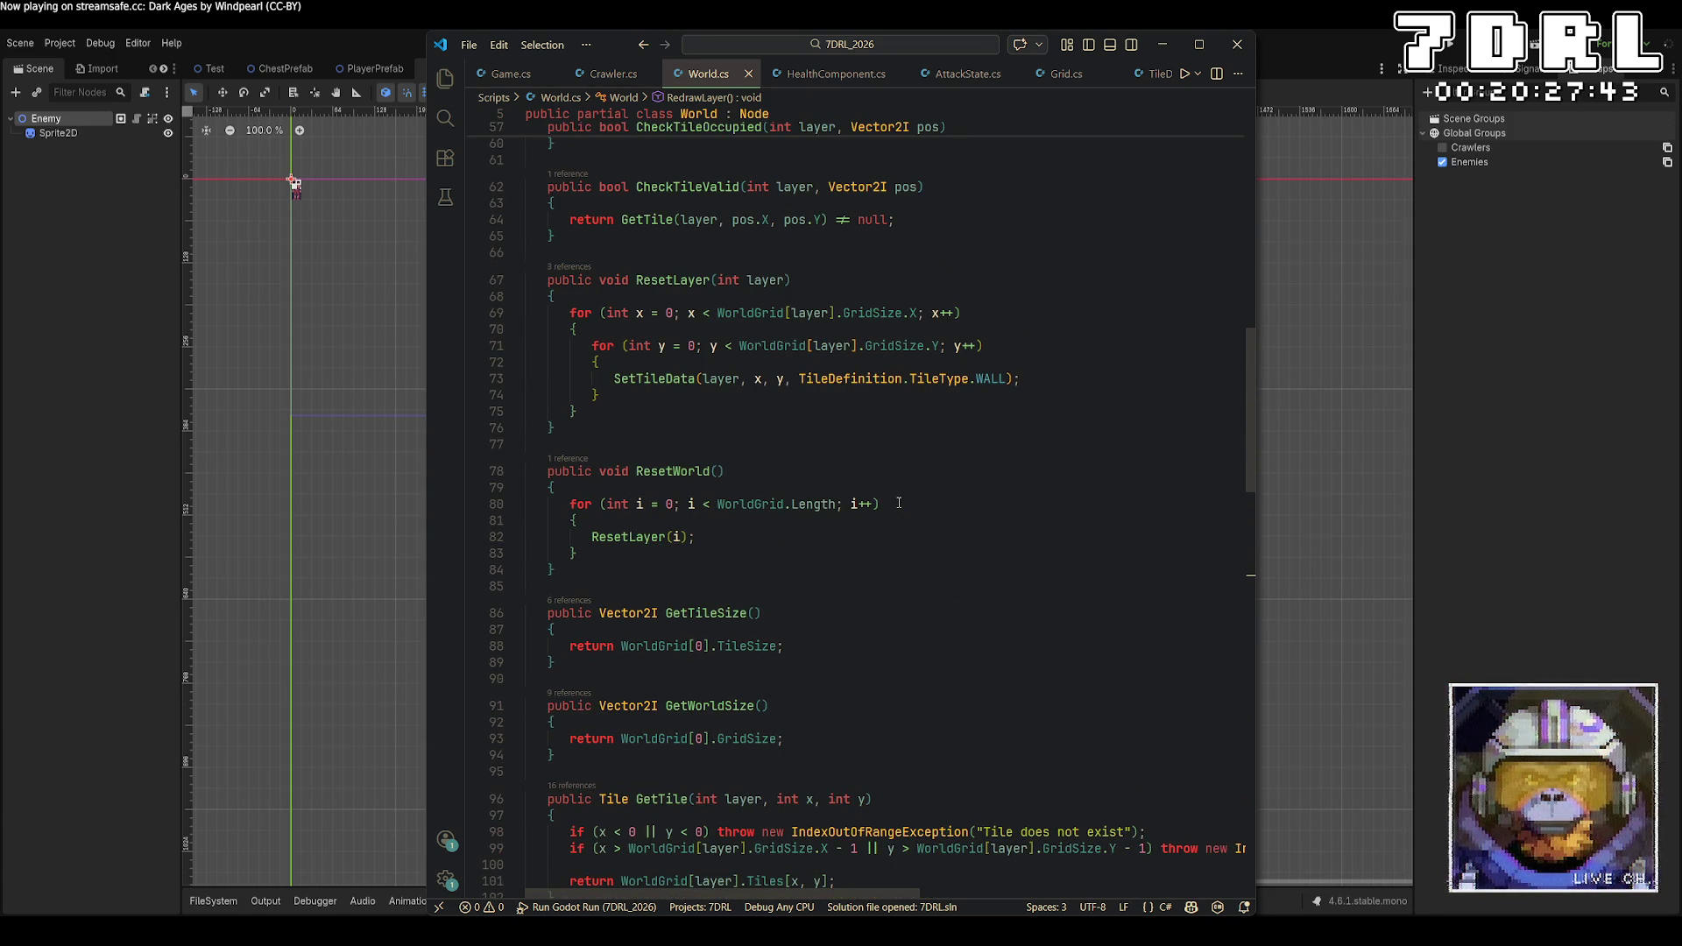
Start a new line after ResetLayer's SetTileData and begin 'if (GetTile(layer, x,y)'
click(1086, 378)
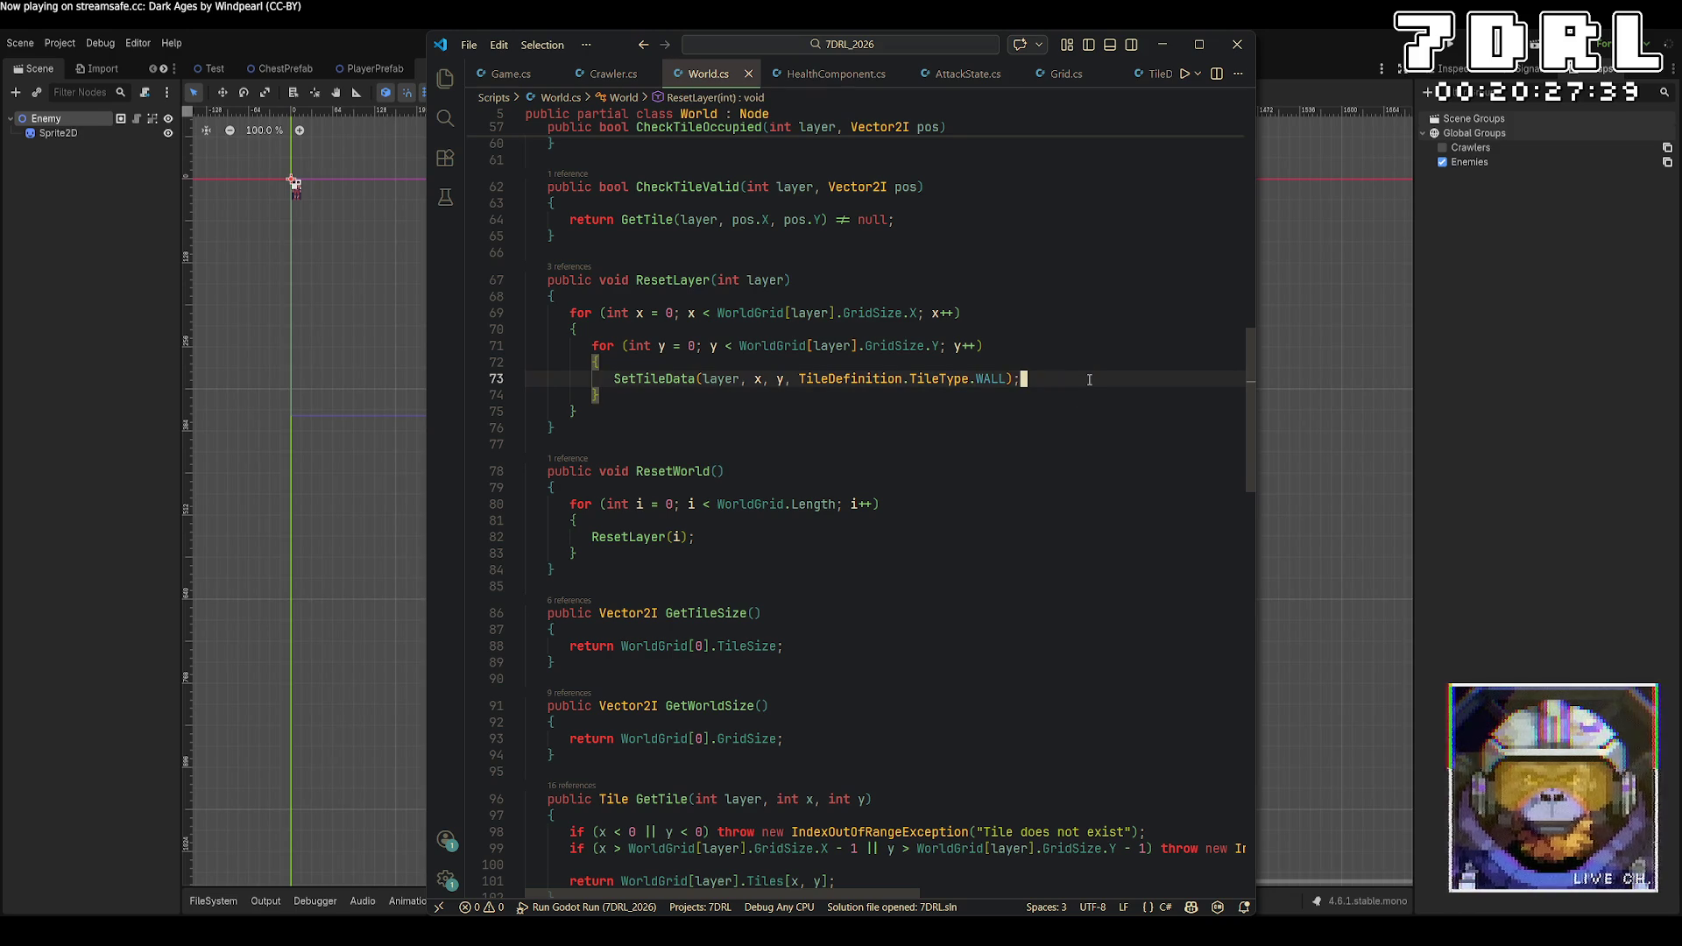
key(Return)
text(Set)
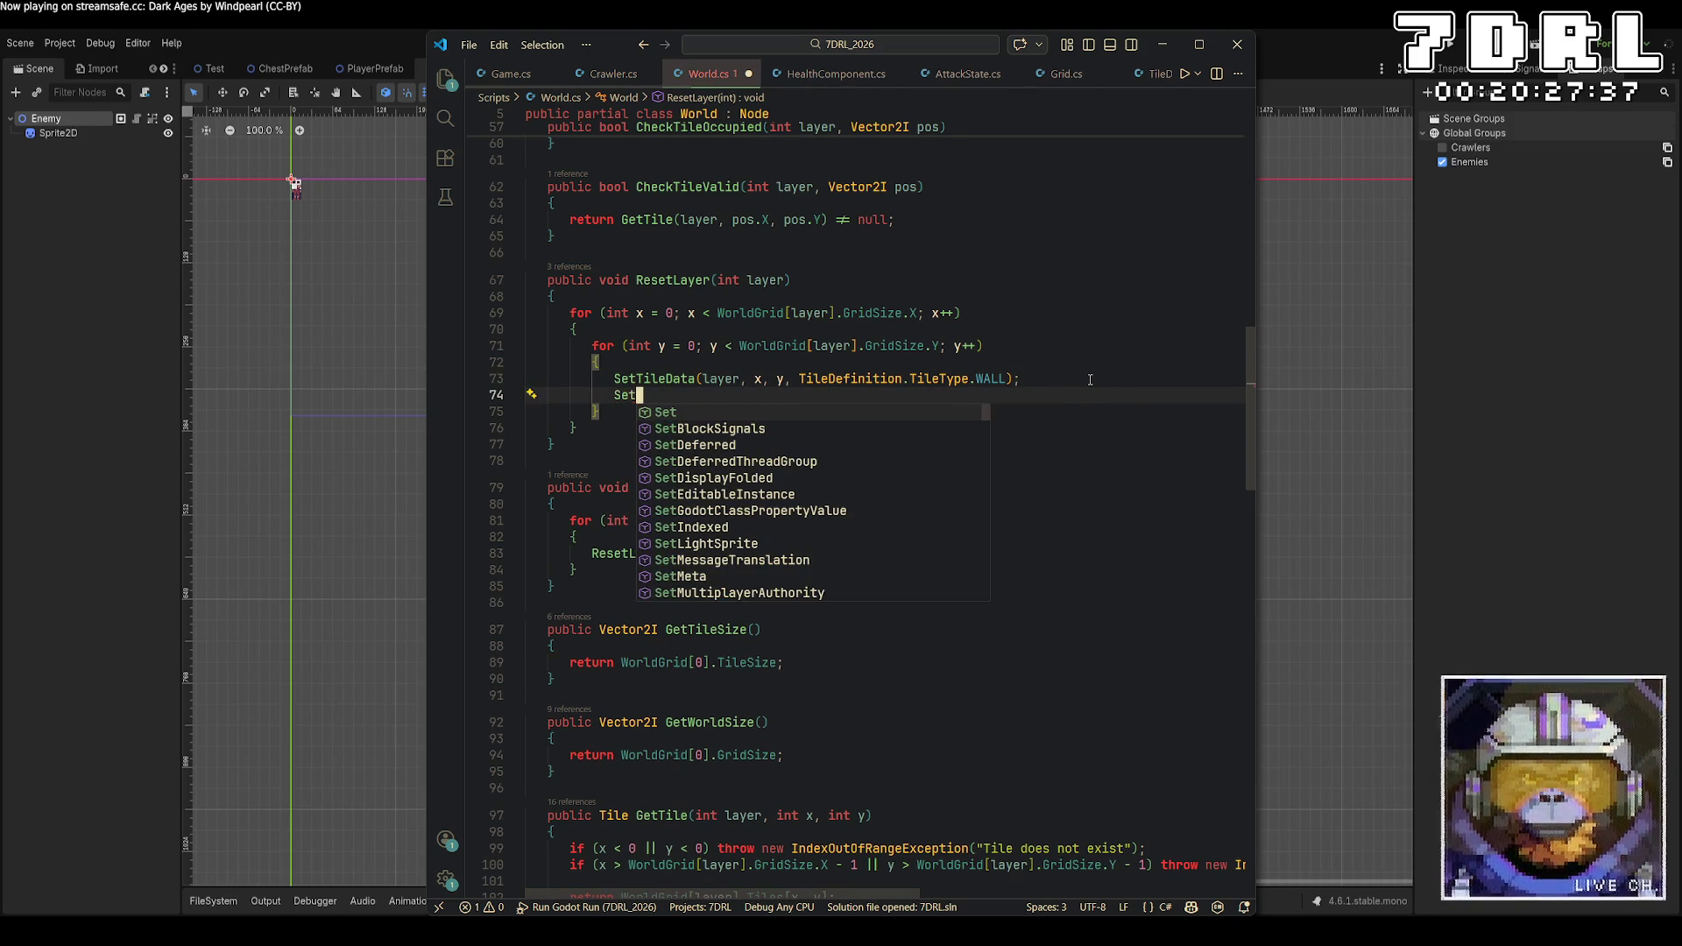
text(Tile)
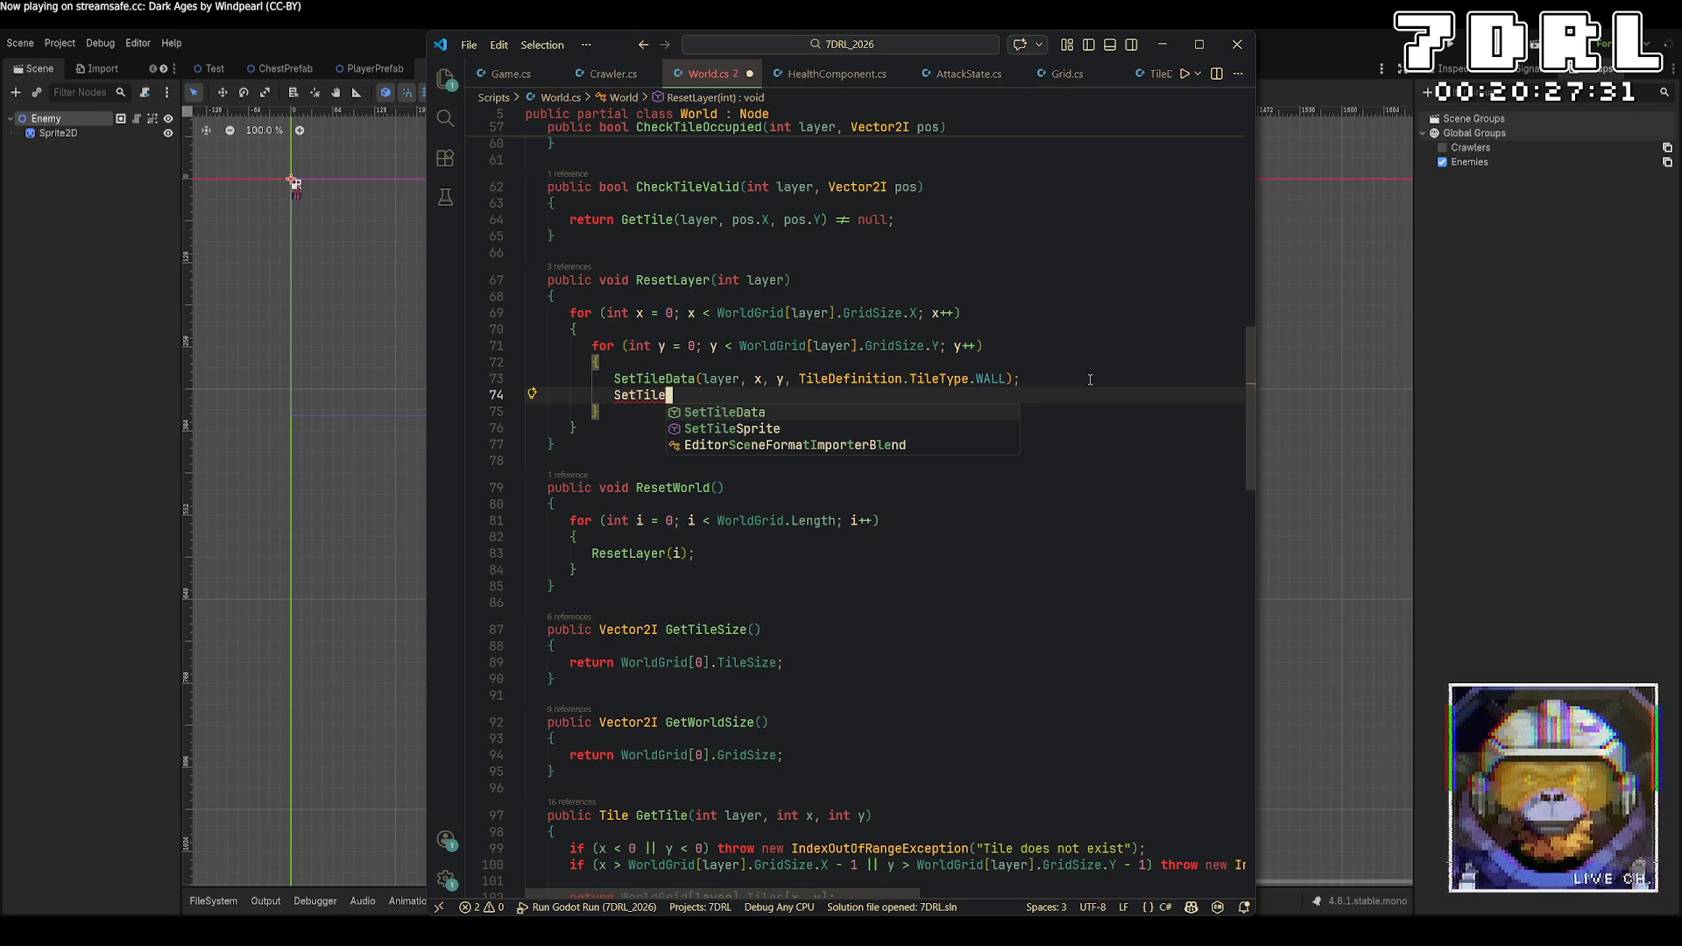
key(BackSpace)
key(BackSpace)
key(BackSpace)
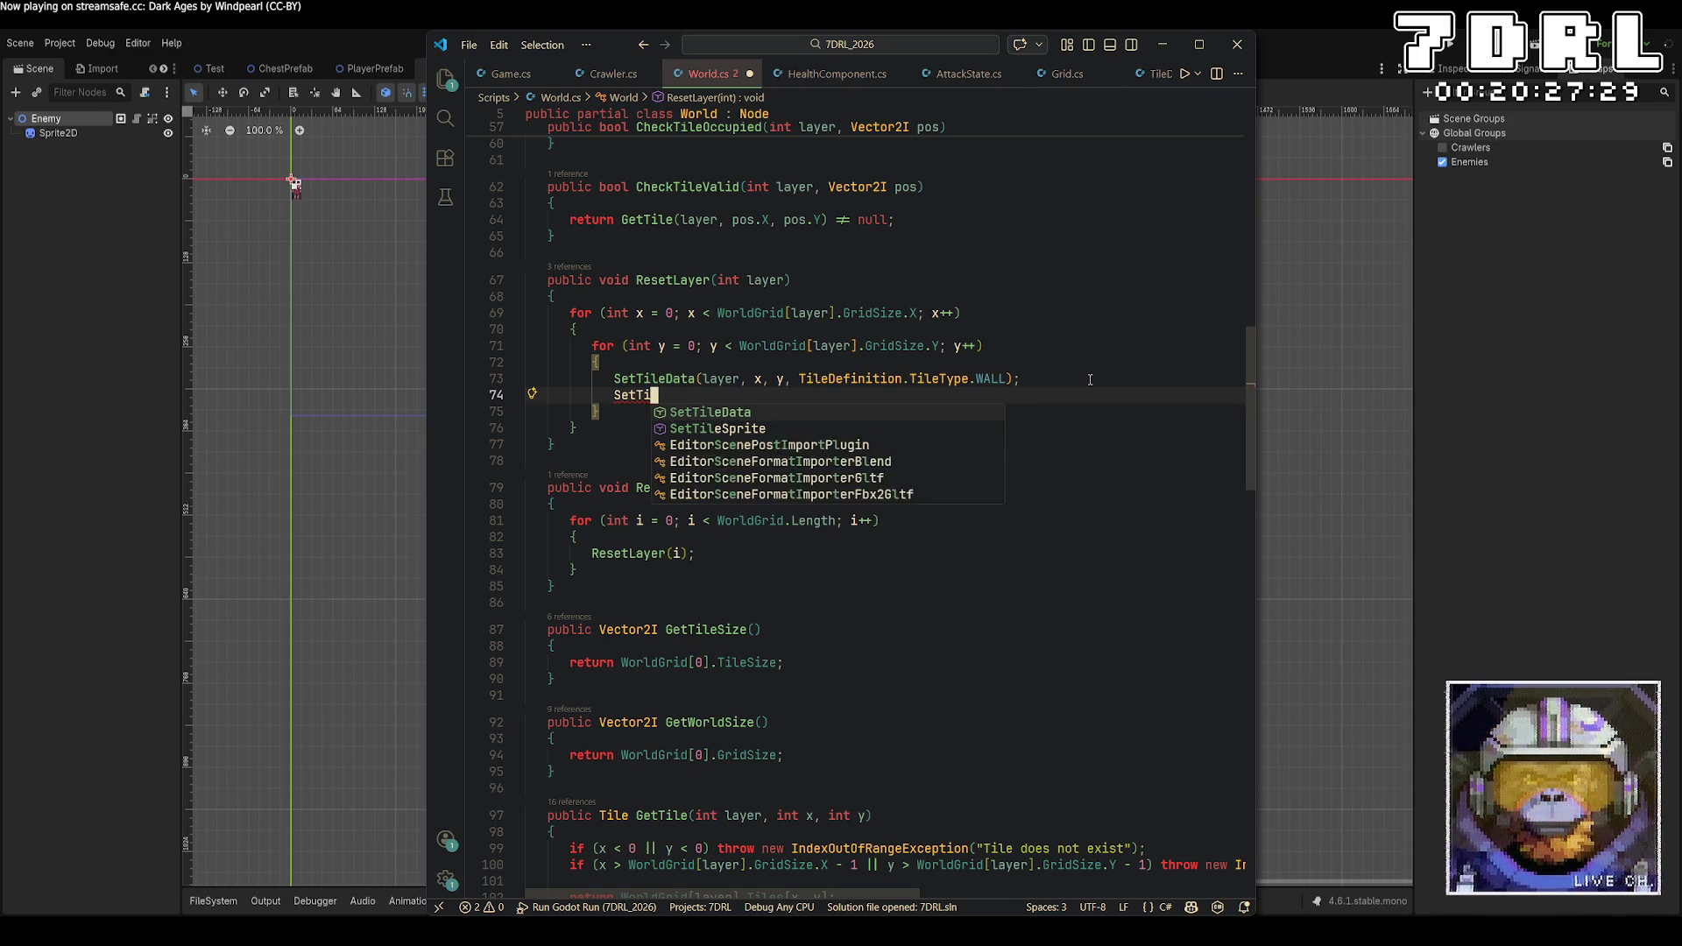
key(BackSpace)
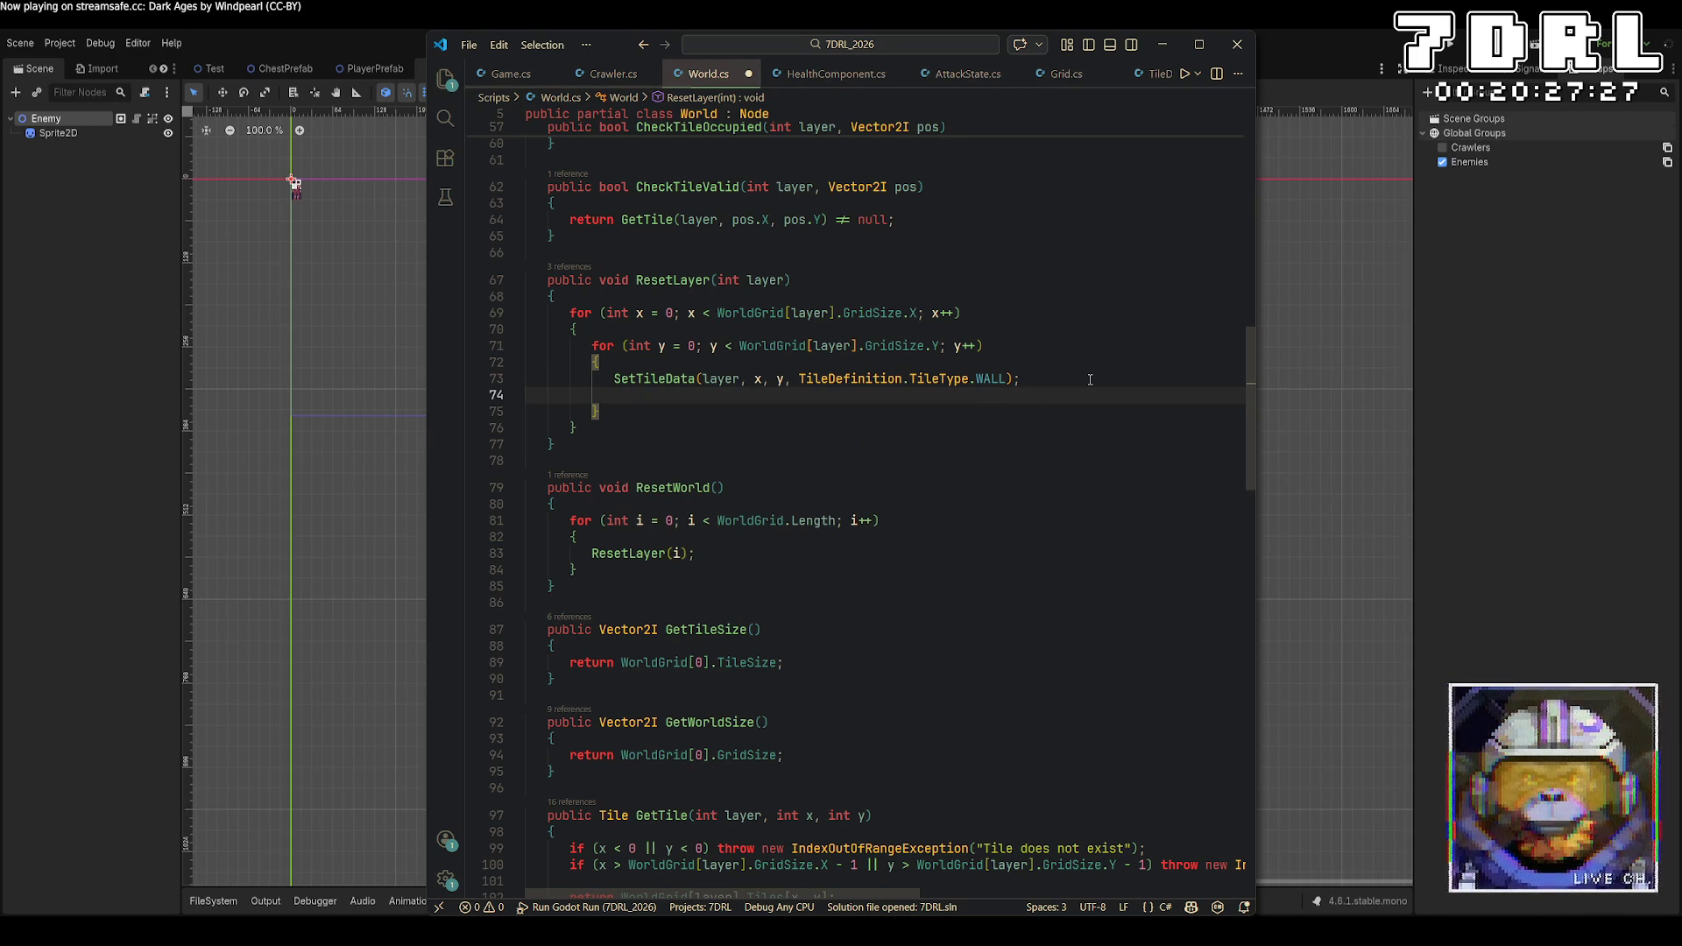
text(if (Wor)
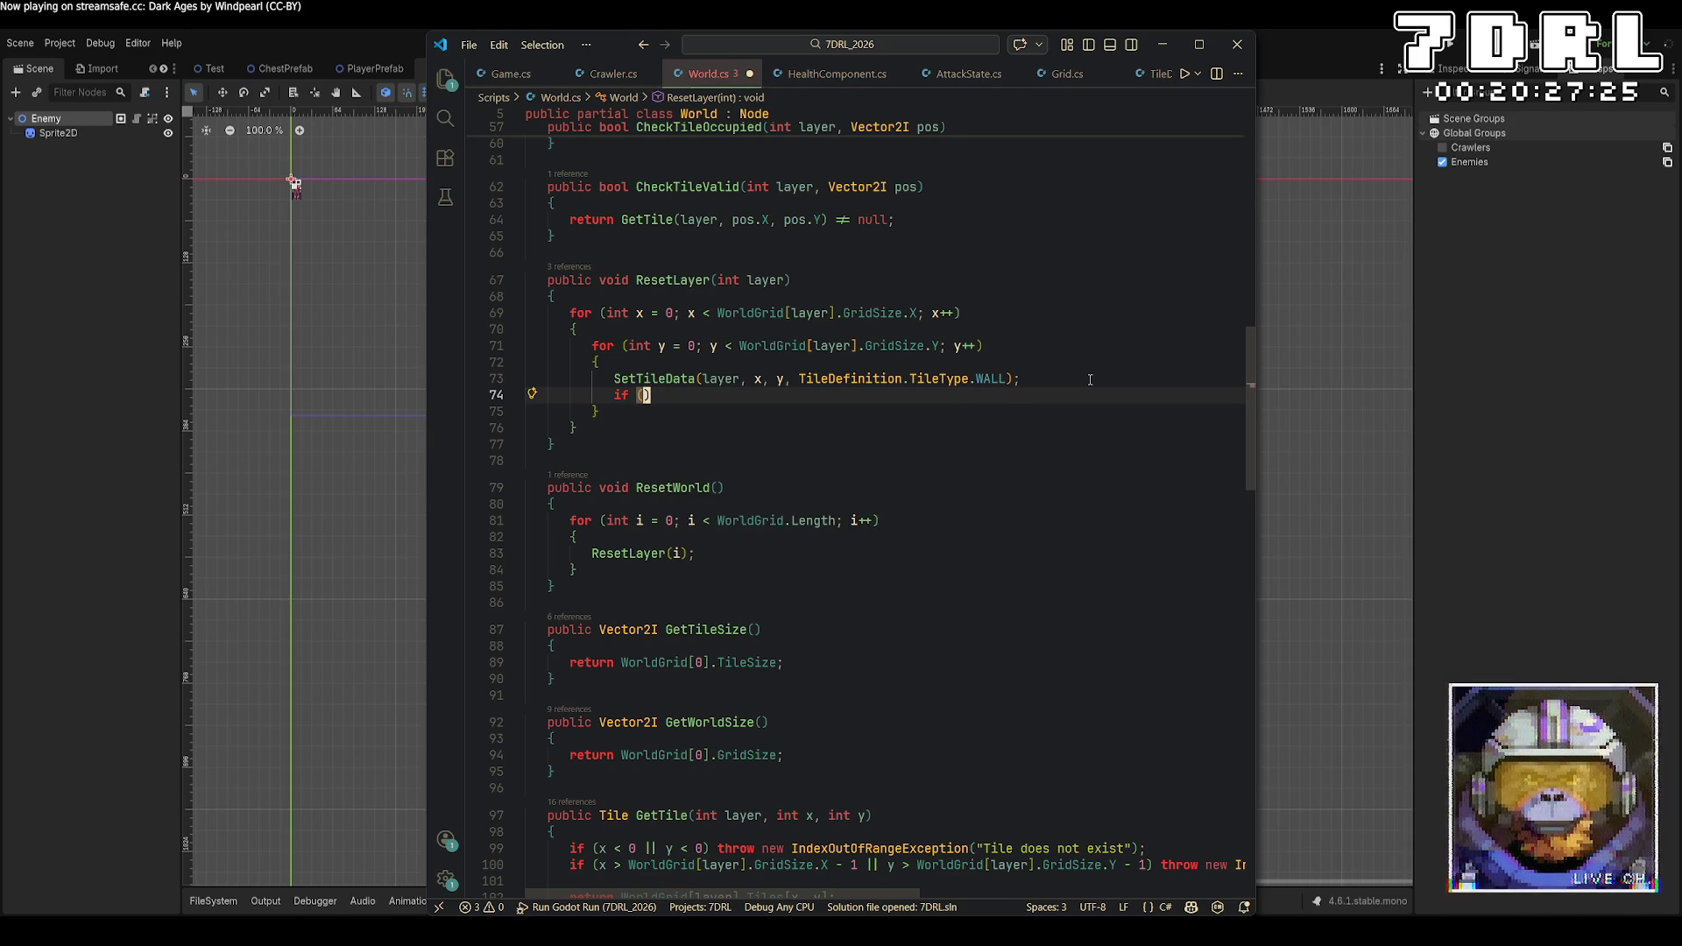
text(ldGrid[layer])
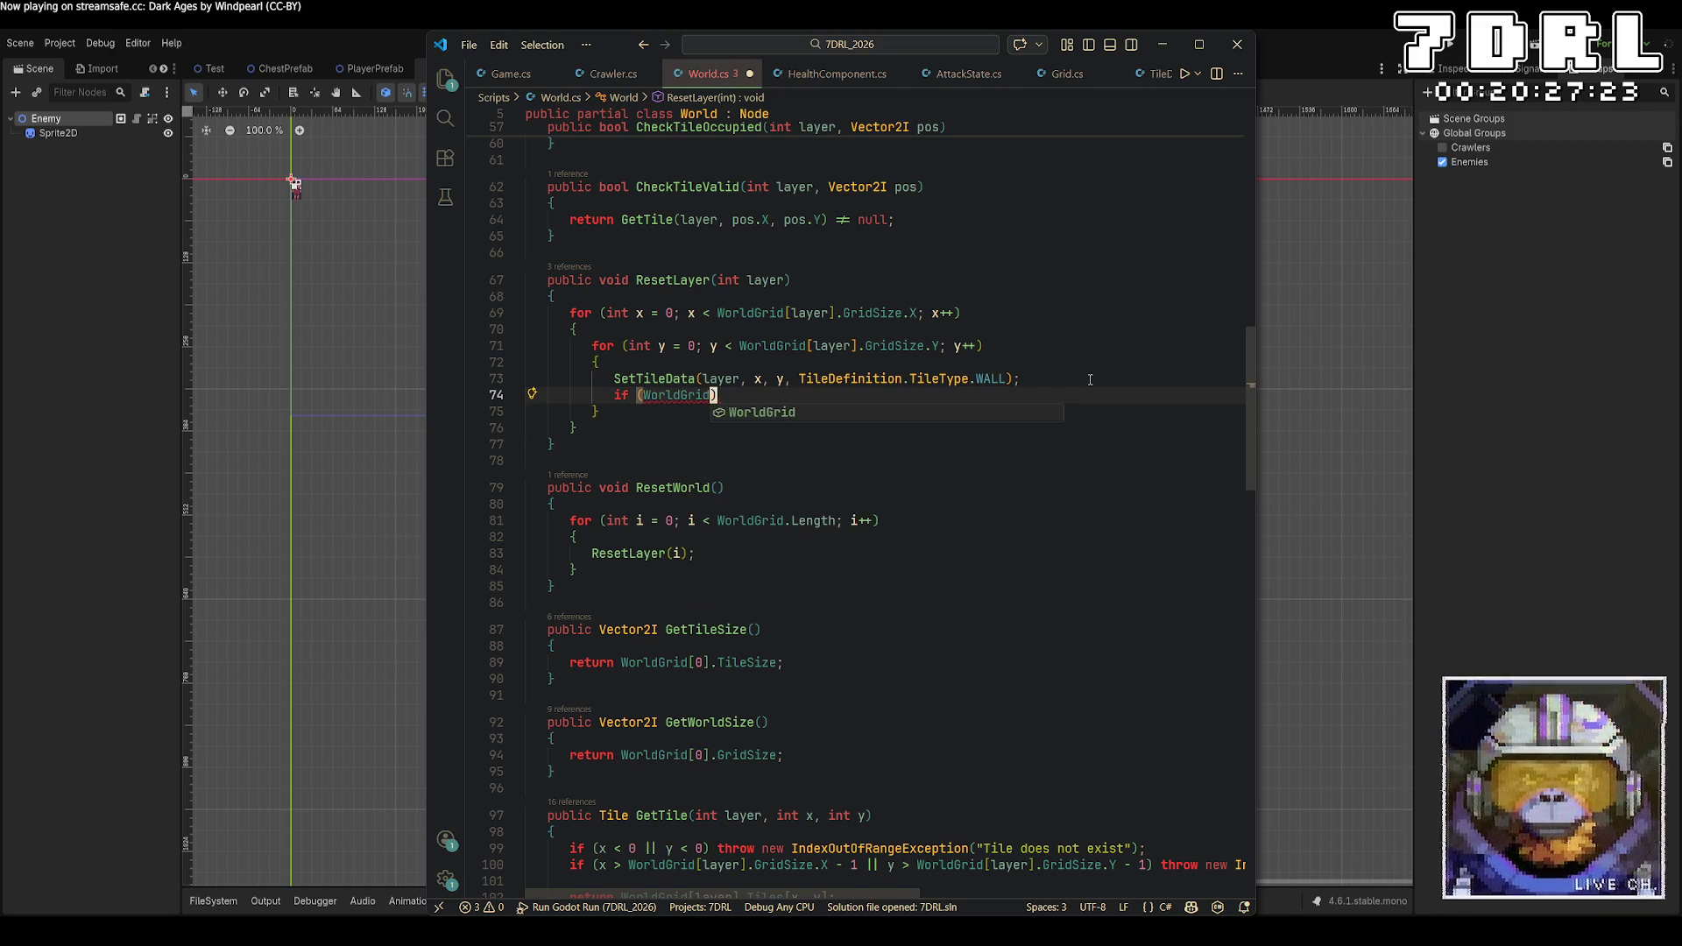
text(.gettile)
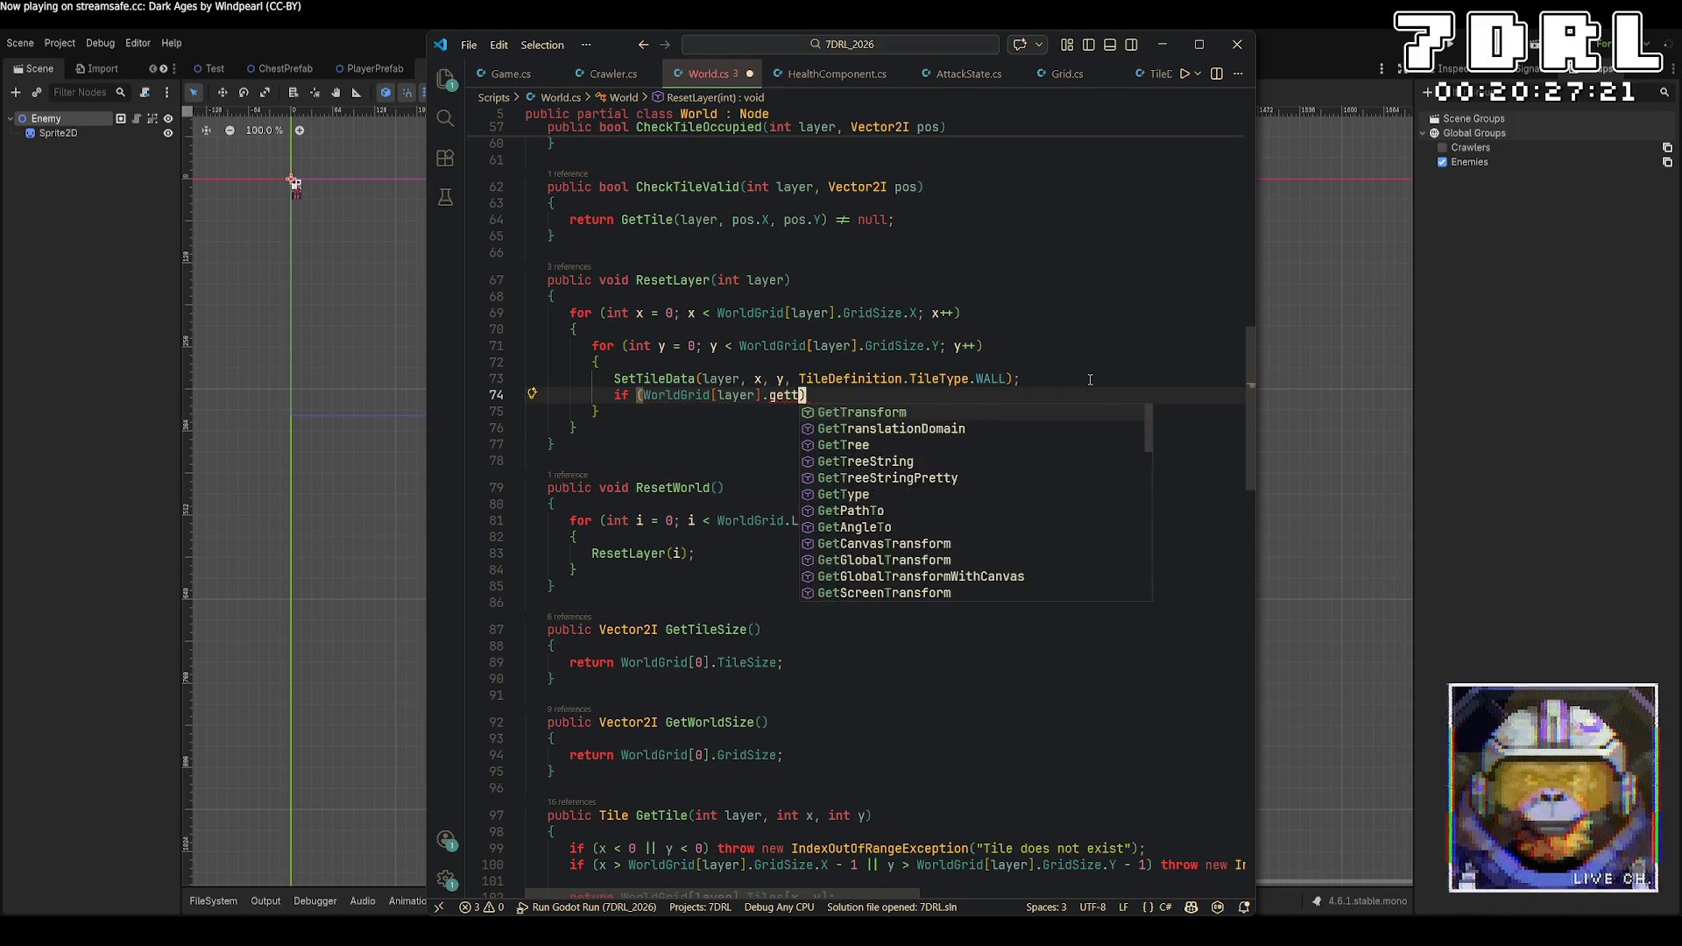
key(BackSpace)
key(BackSpace)
key(BackSpace)
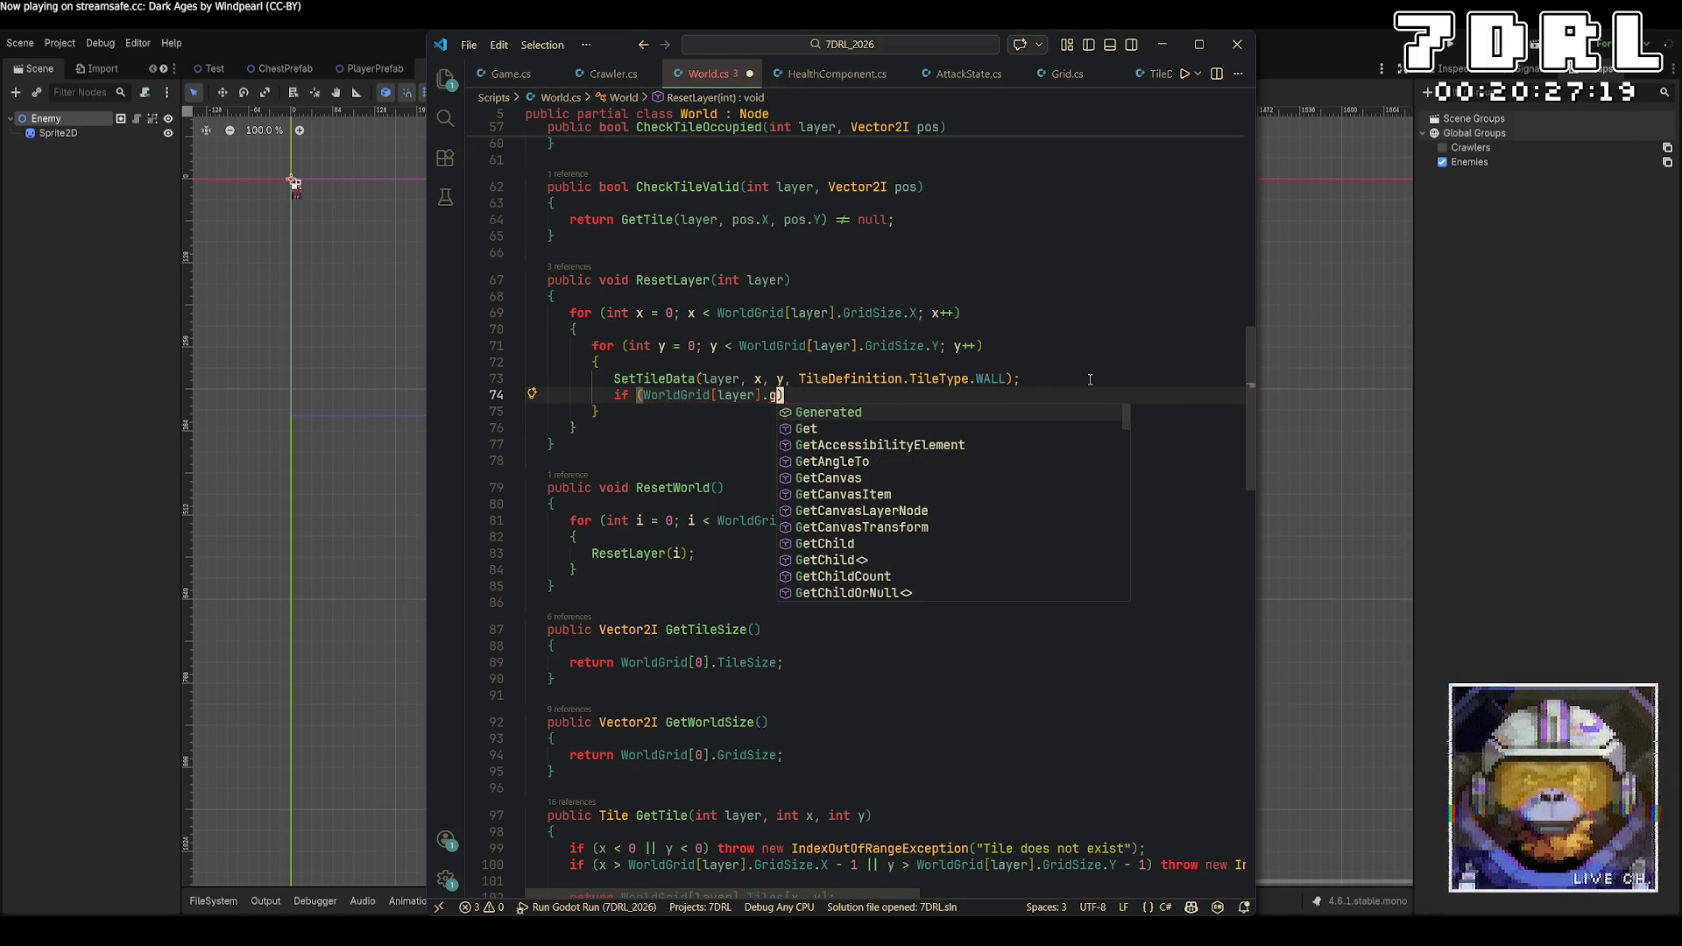
text(get)
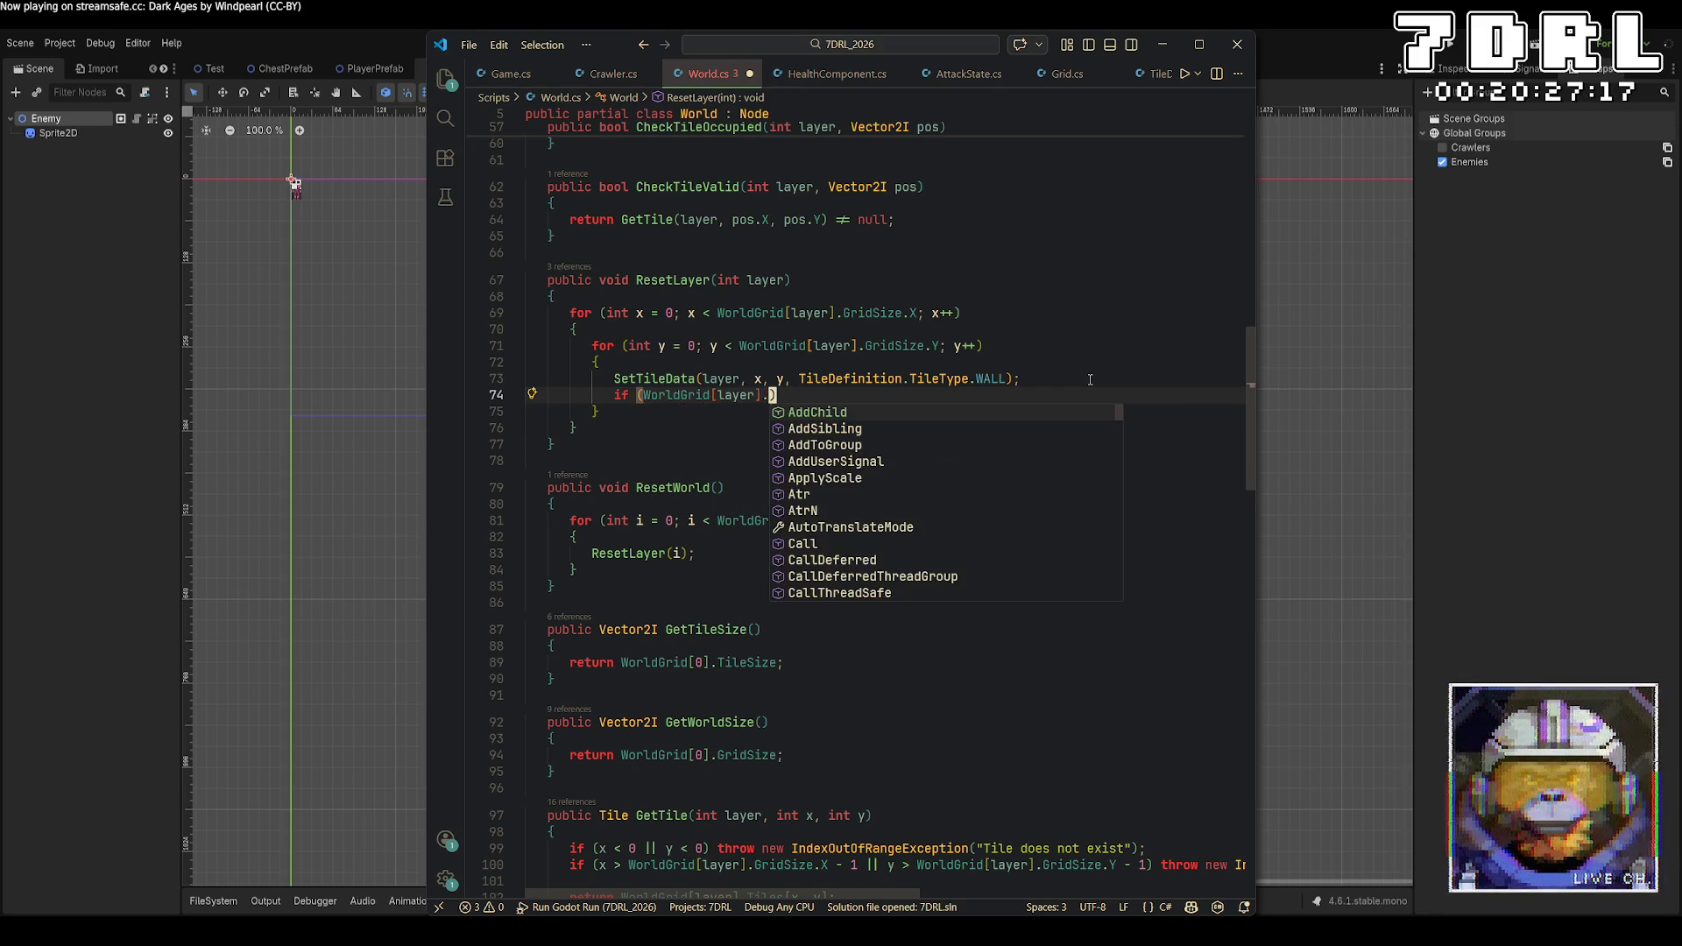
text(t)
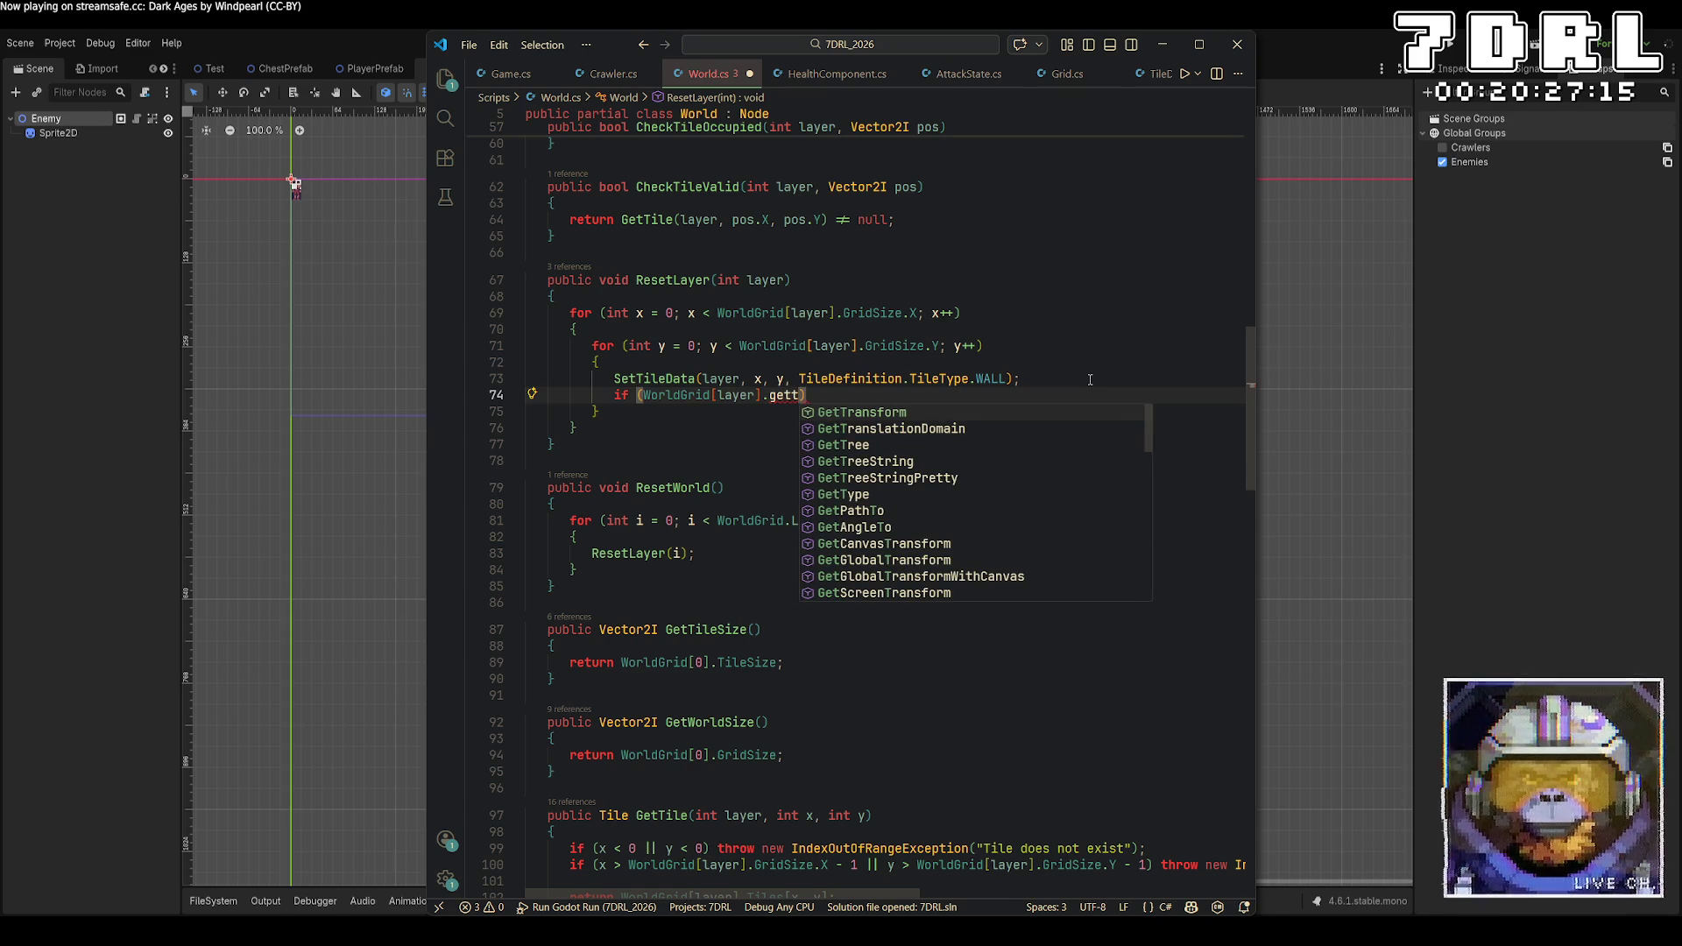
key(BackSpace)
key(BackSpace)
key(BackSpace)
key(BackSpace)
key(BackSpace)
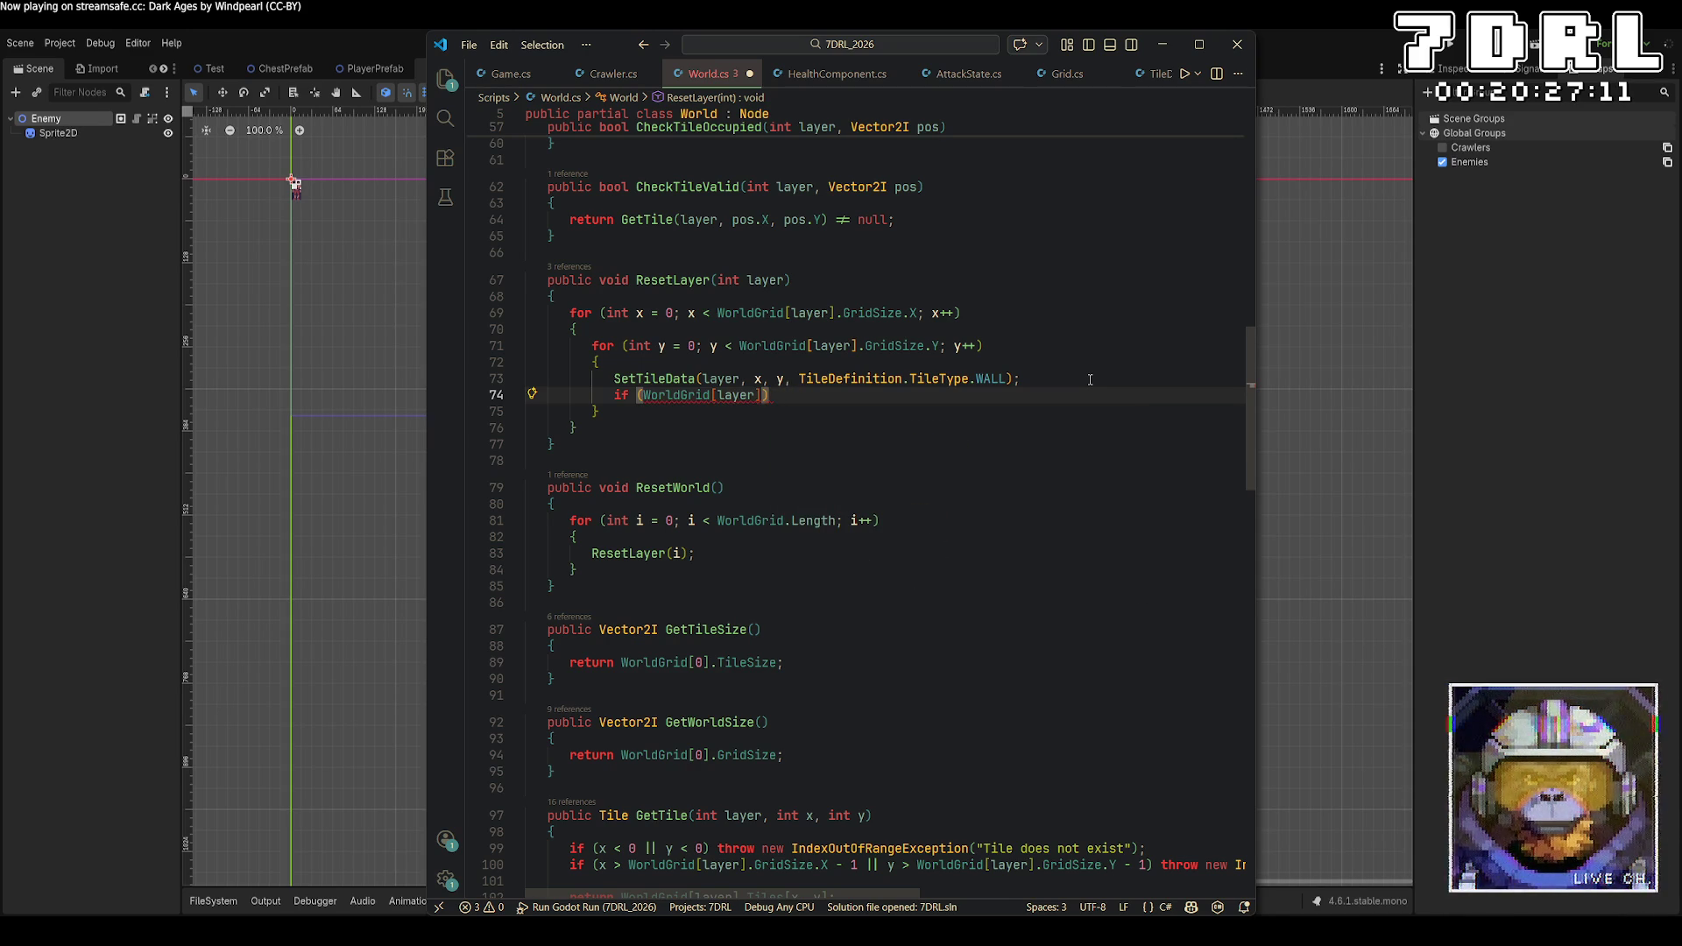
key(BackSpace)
key(BackSpace)
key(BackSpace)
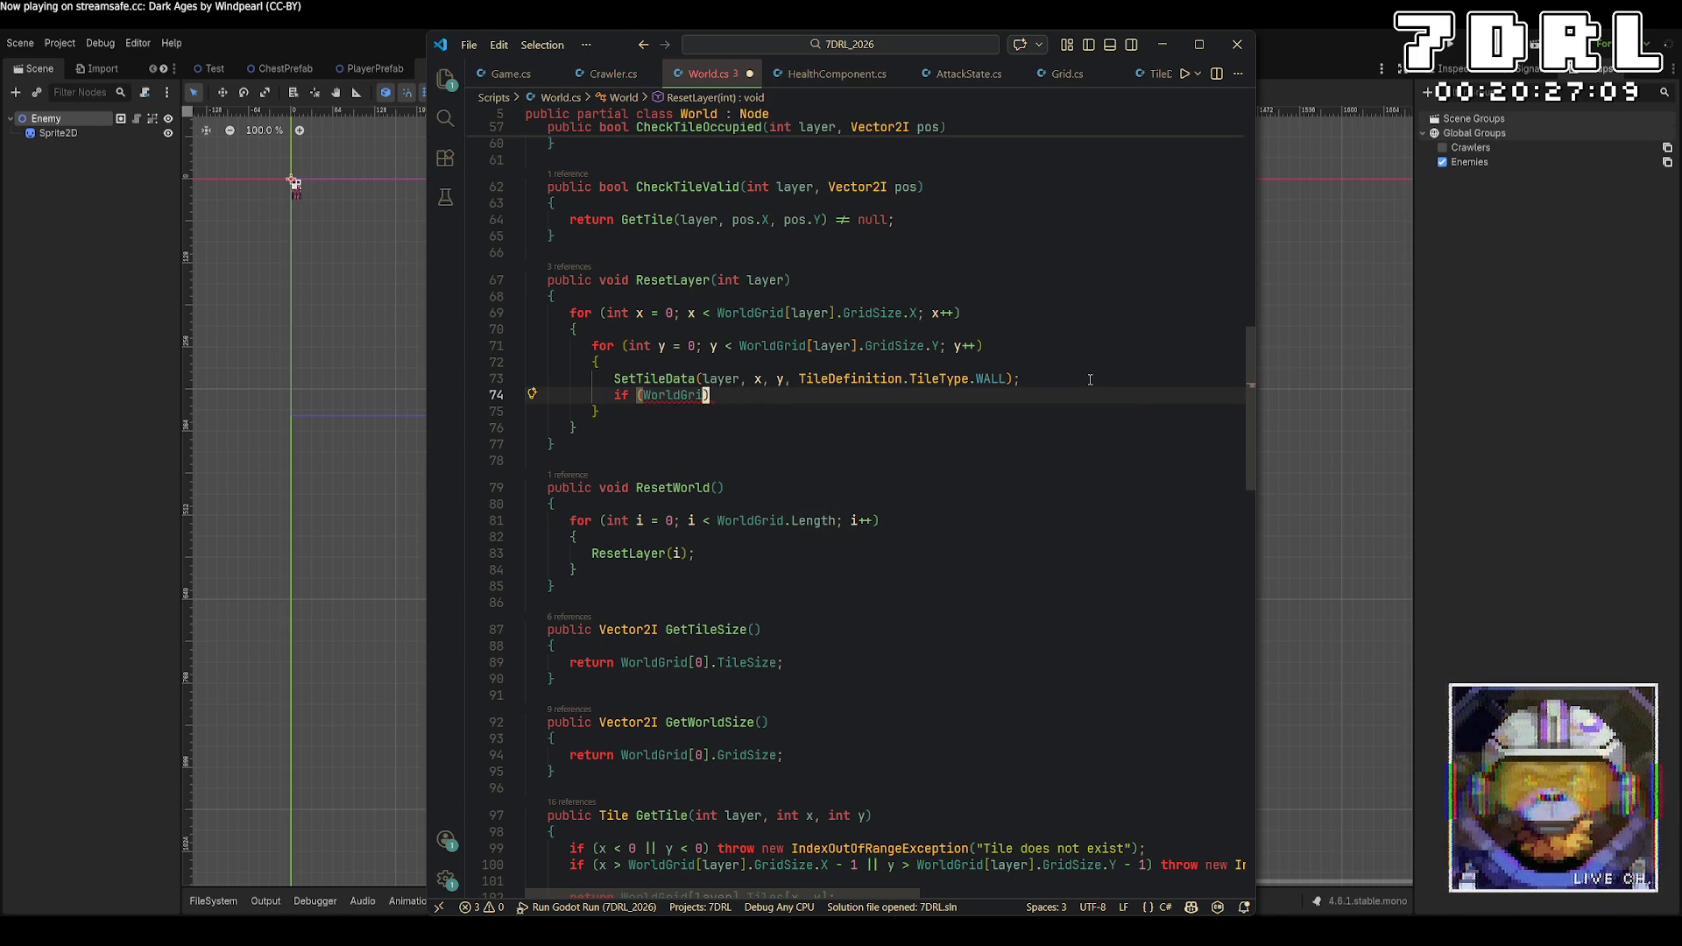
text(GetTile(layer)
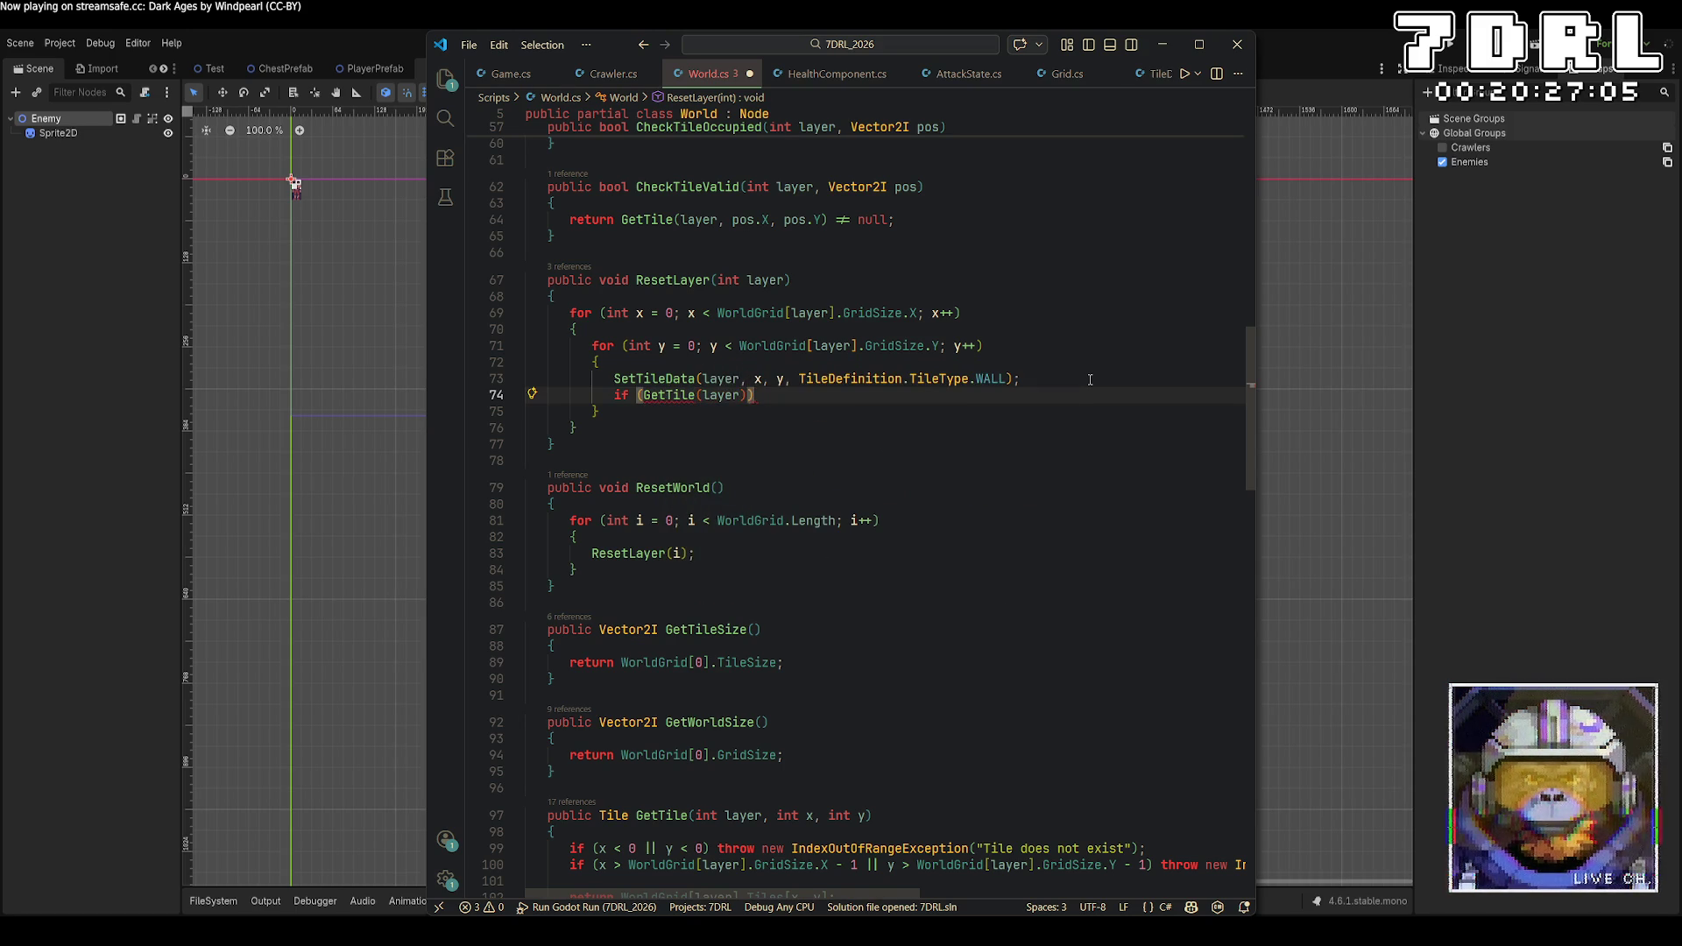
text(, x,y)
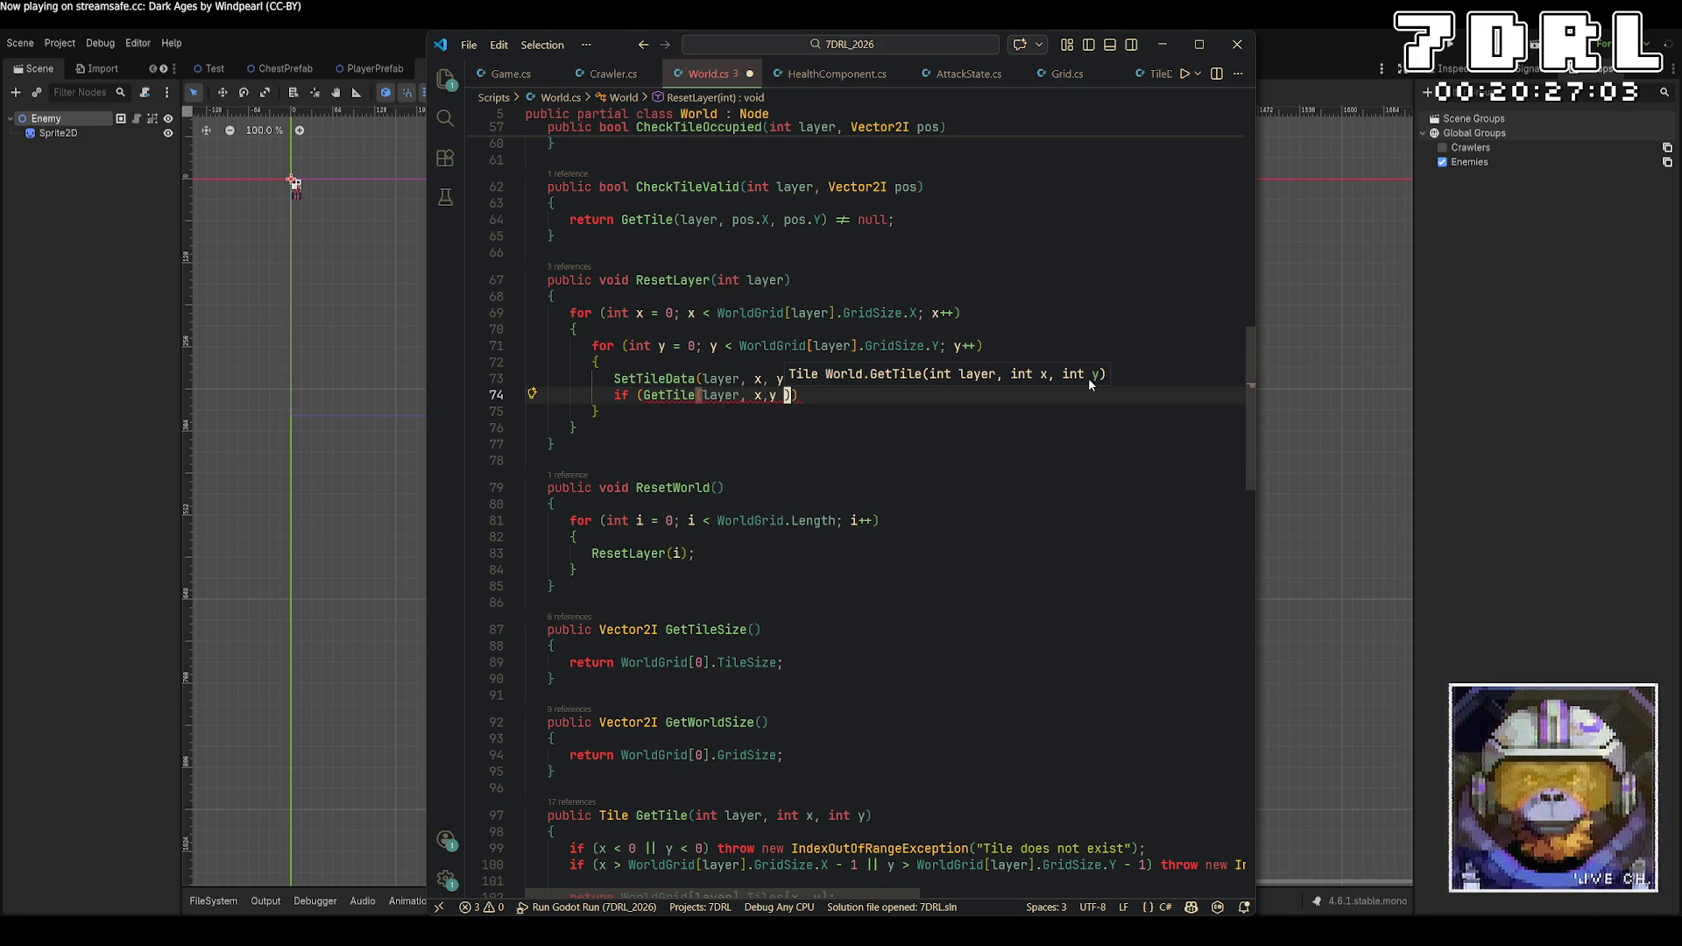
Complete the condition with '.OccupiedBy is Entity entity)' and open an empty braced block
key(BackSpace)
text() is)
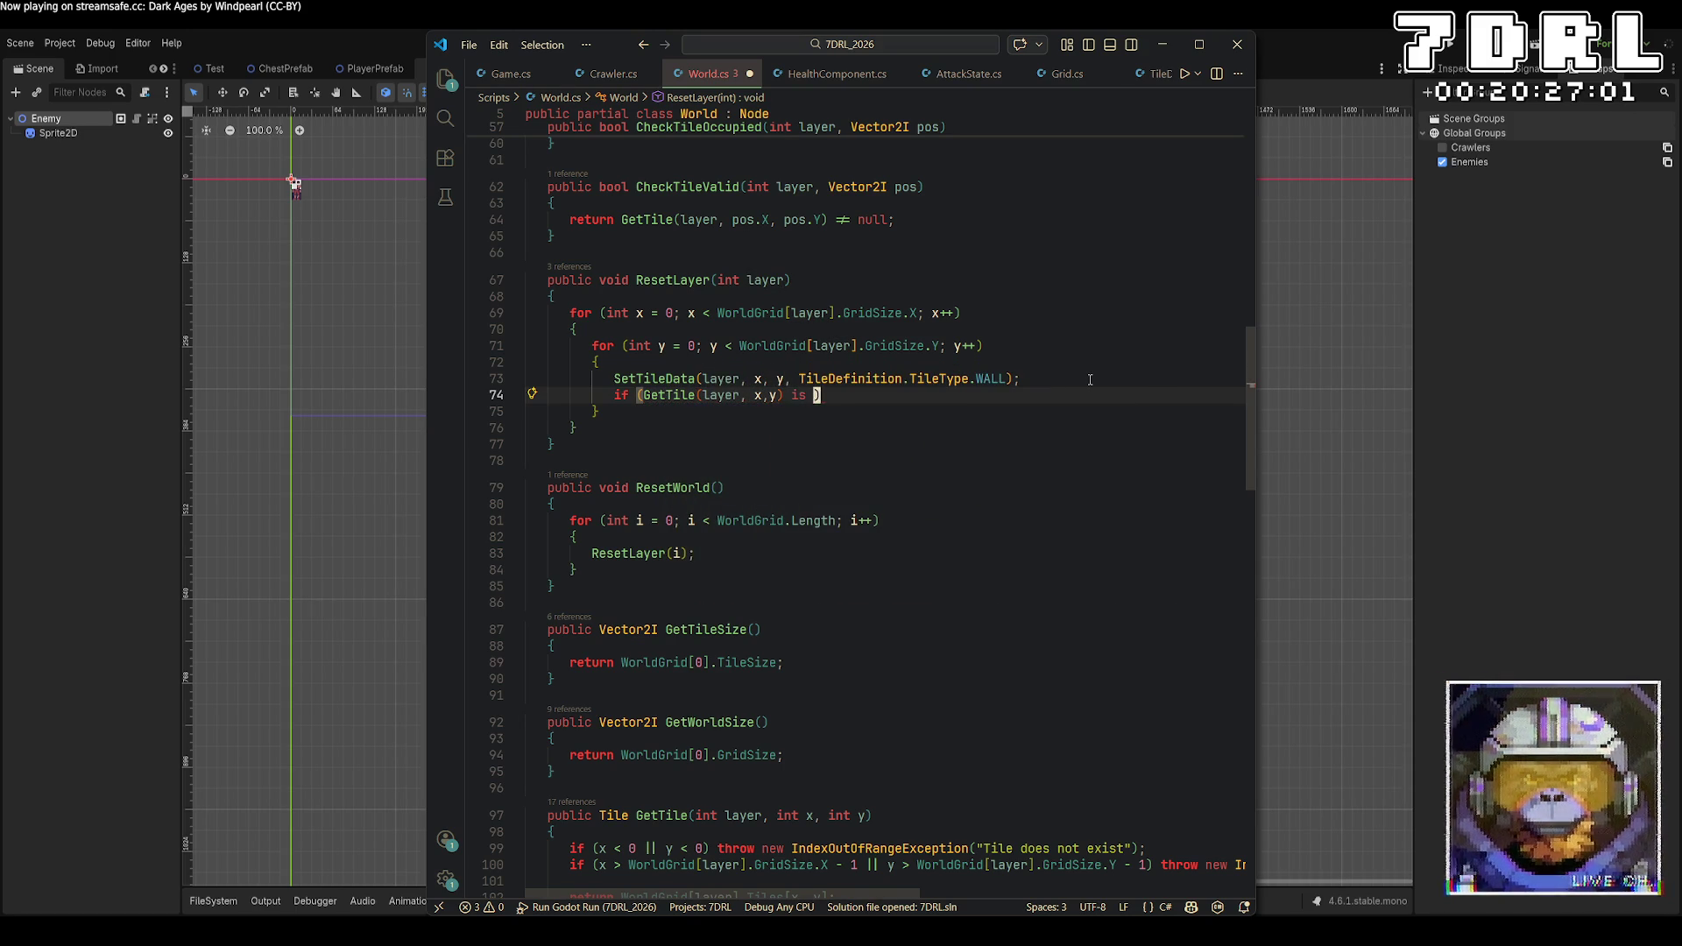
key(BackSpace)
key(BackSpace)
key(BackSpace)
text(.oc)
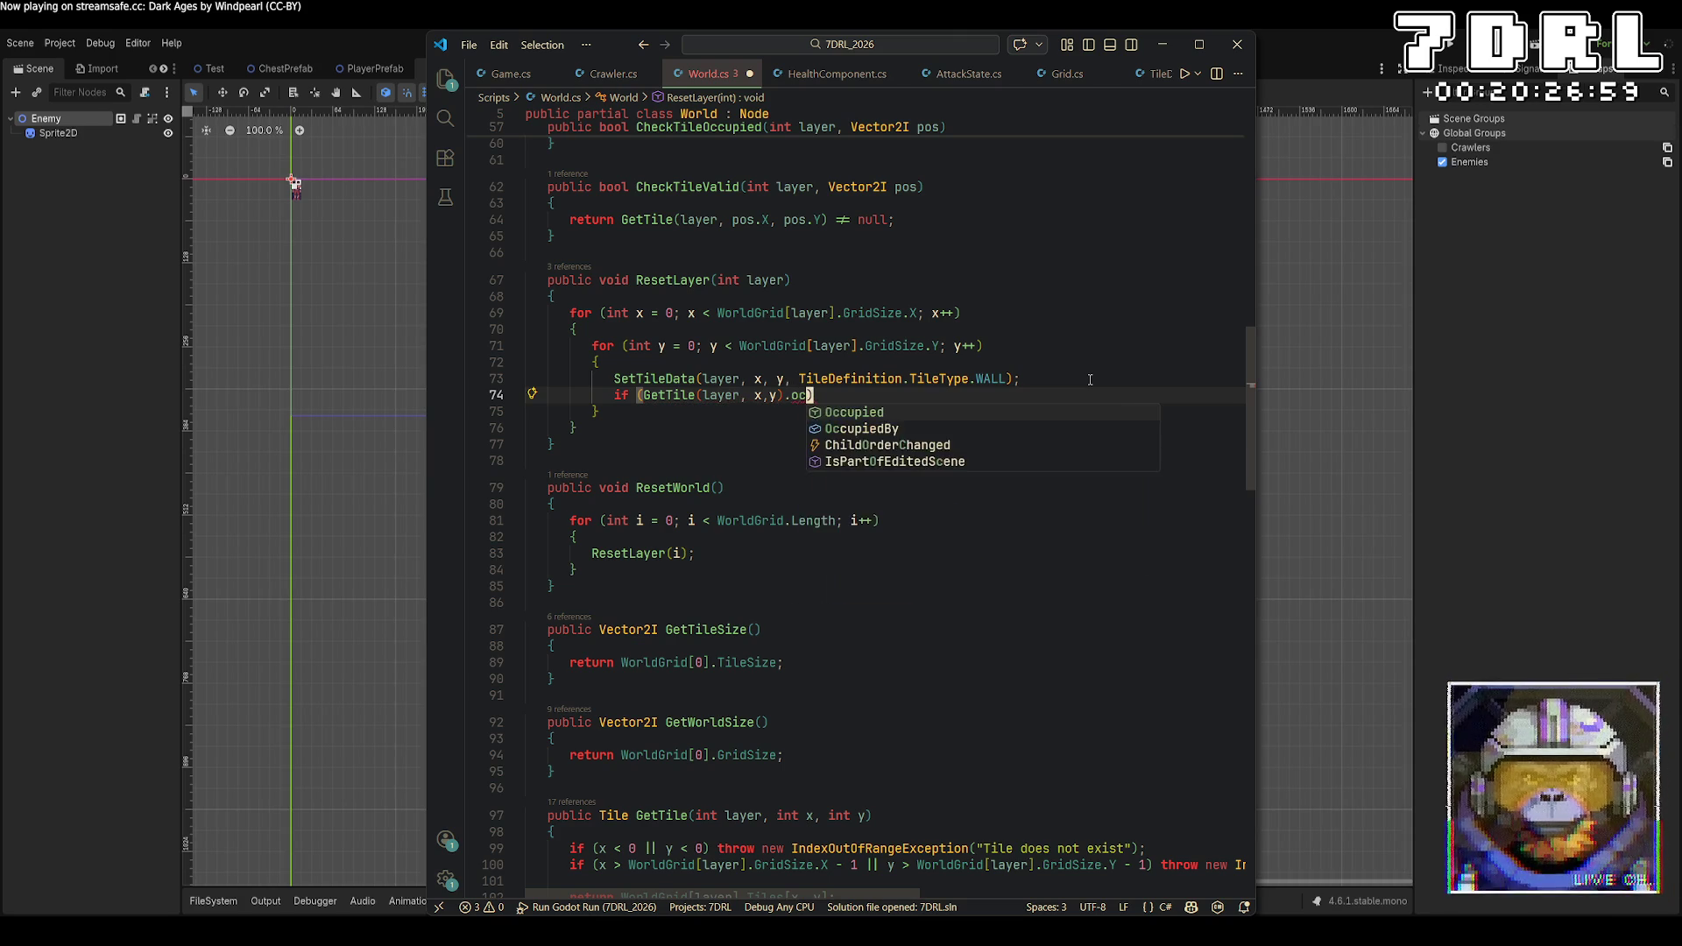
key(Tab)
text(By is Entity e)
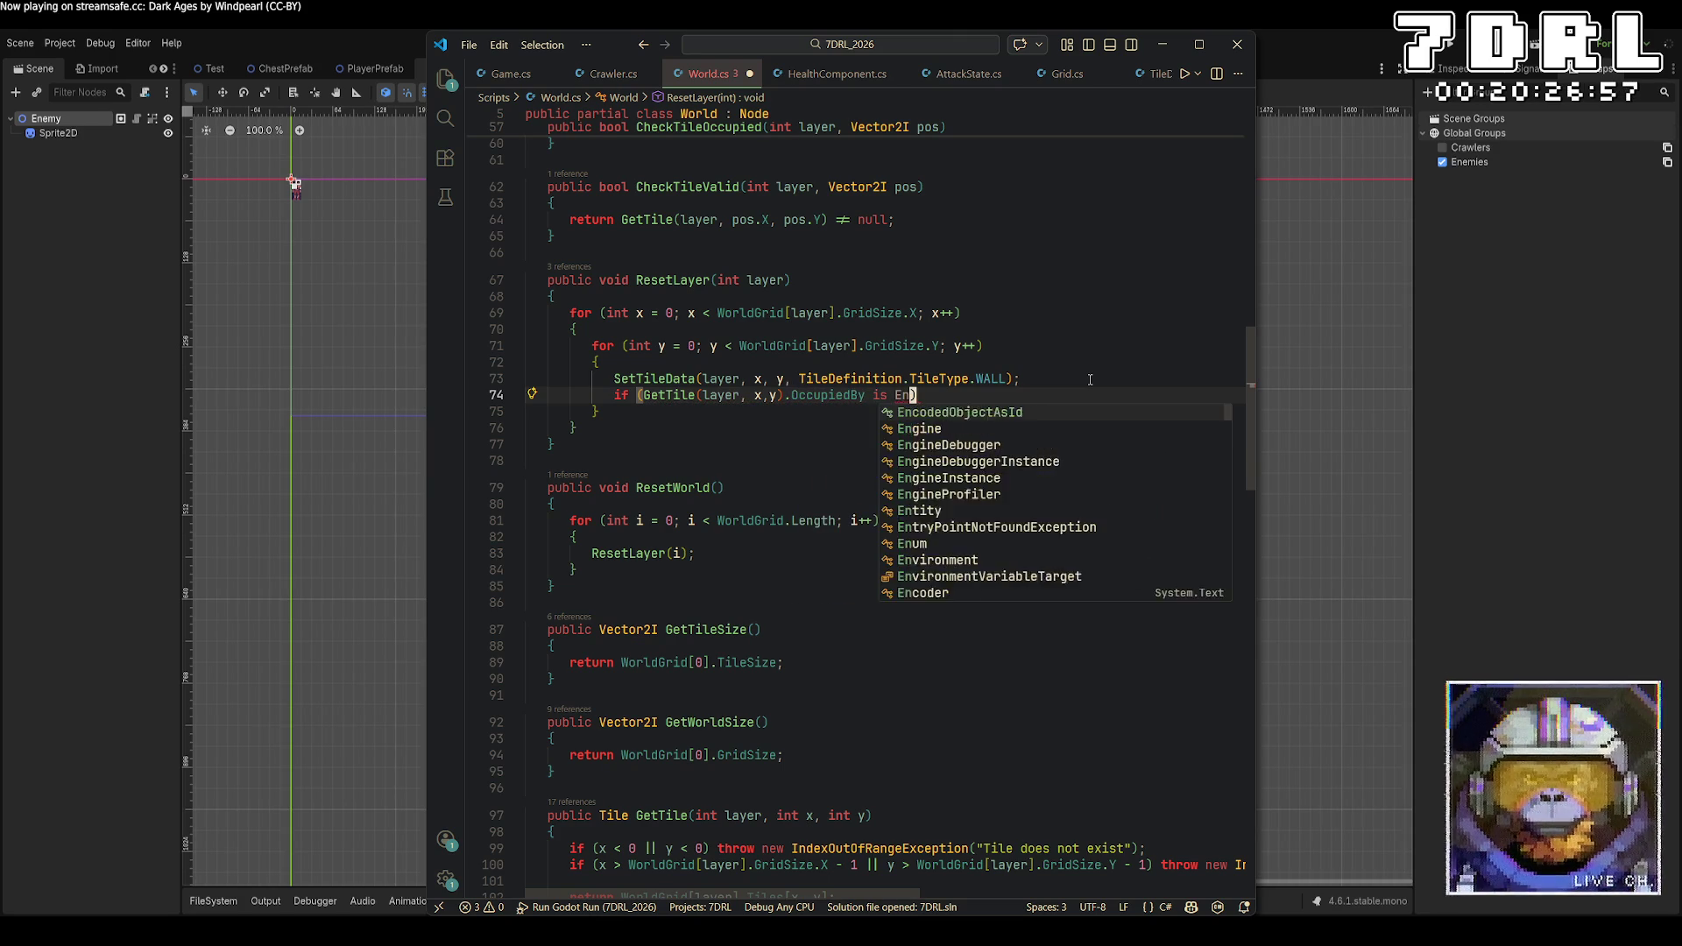
text(ntity))
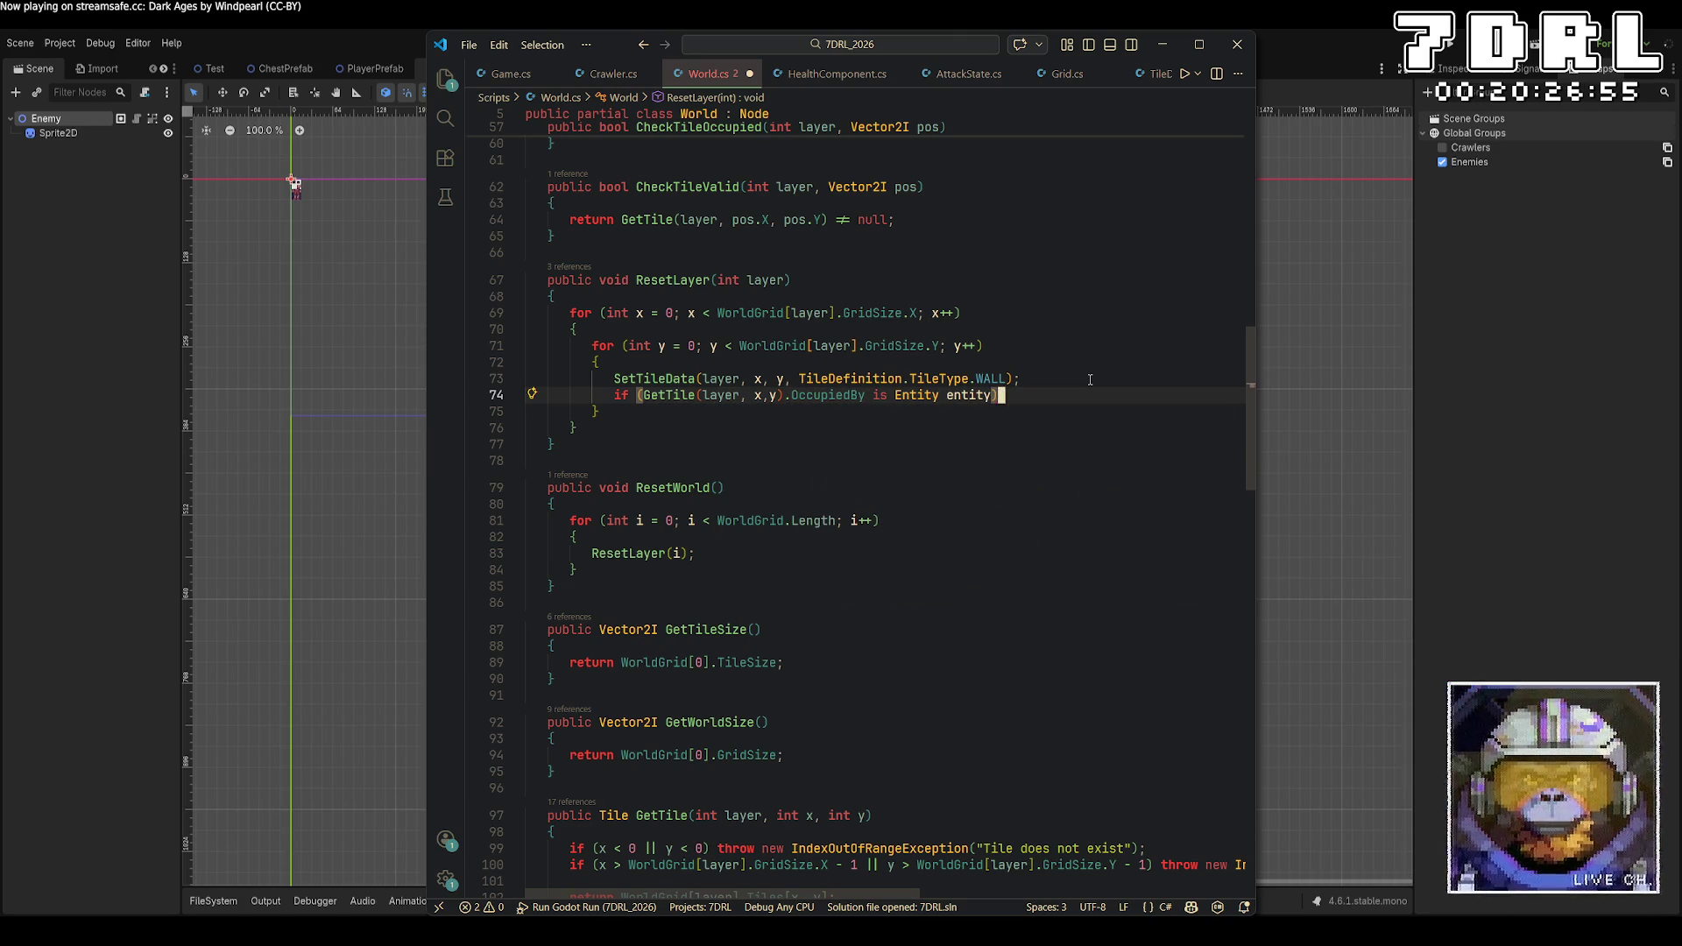
key(Return)
text({)
key(Return)
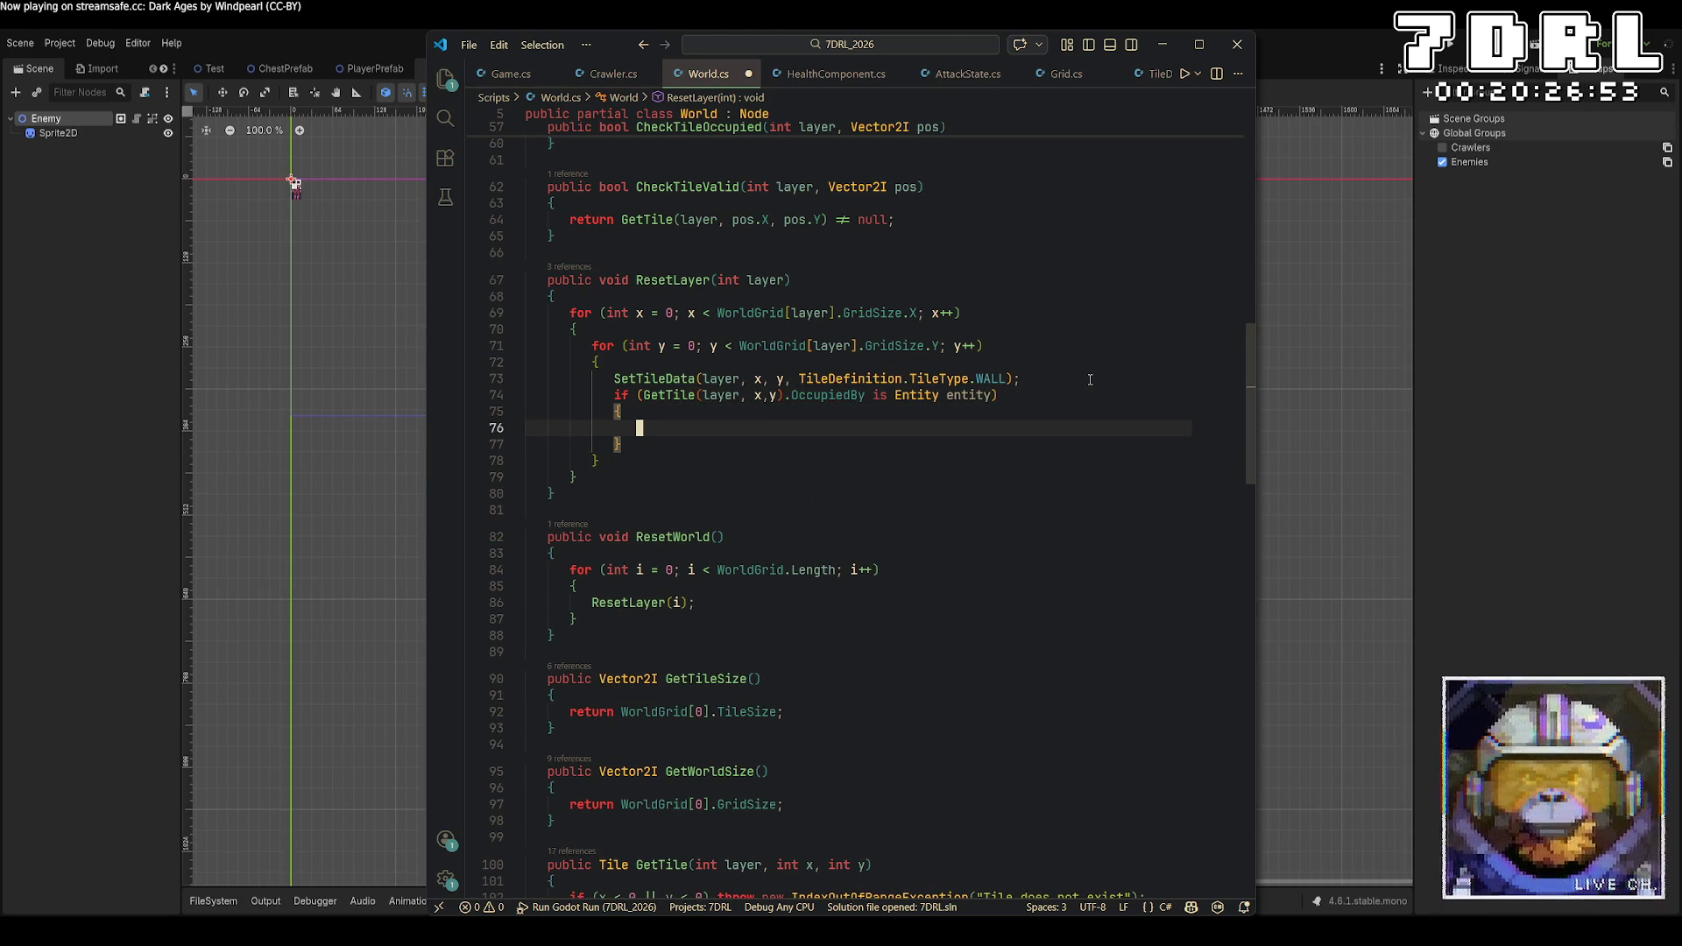
Copy RedrawLayer's entity disable-and-hide lines into ResetLayer's new block and save
text(Crawlers)
scroll(851, 631, down, 7)
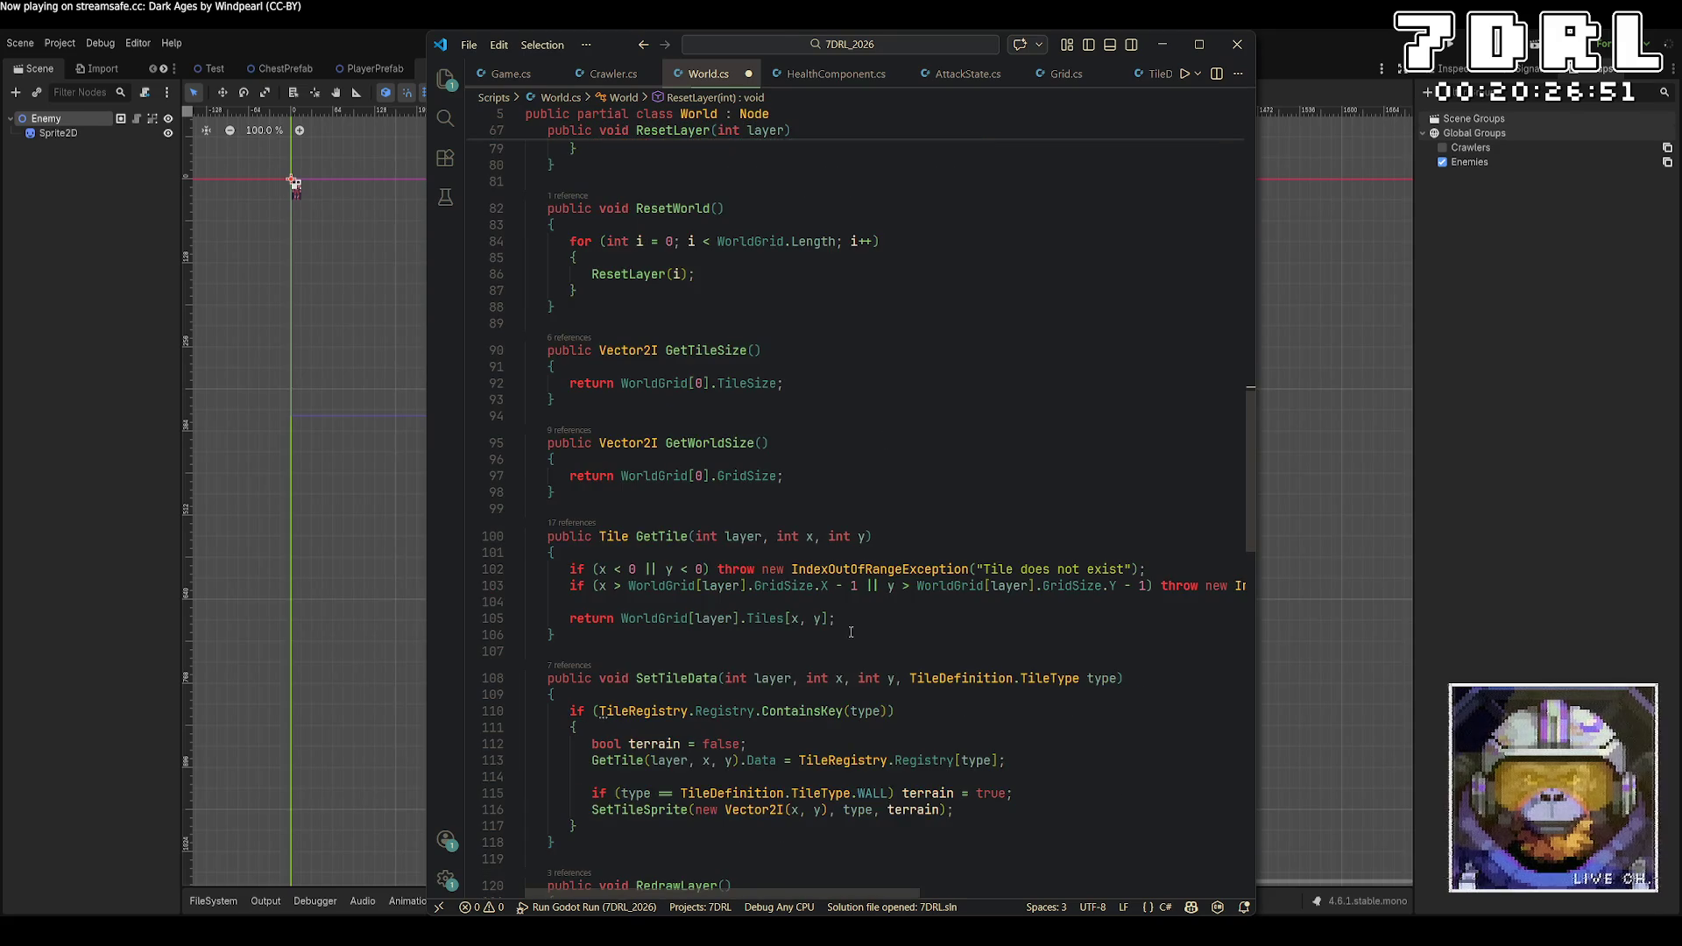
scroll(813, 646, down, 9)
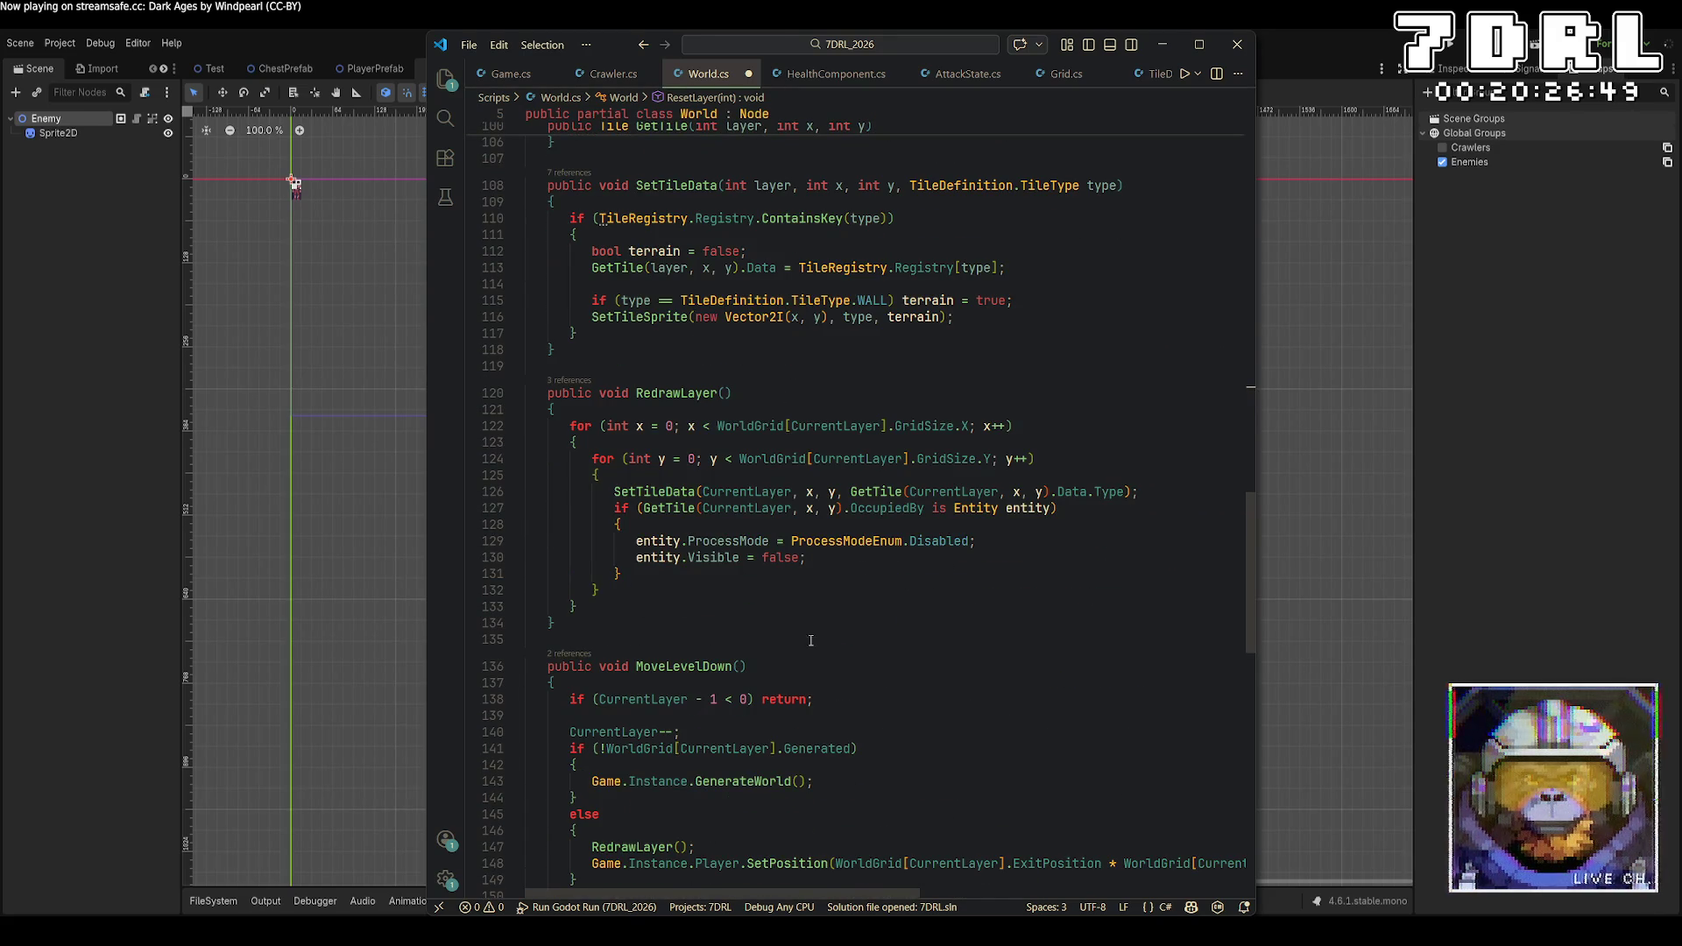
drag(815, 576, 635, 541)
scroll(743, 558, up, 10)
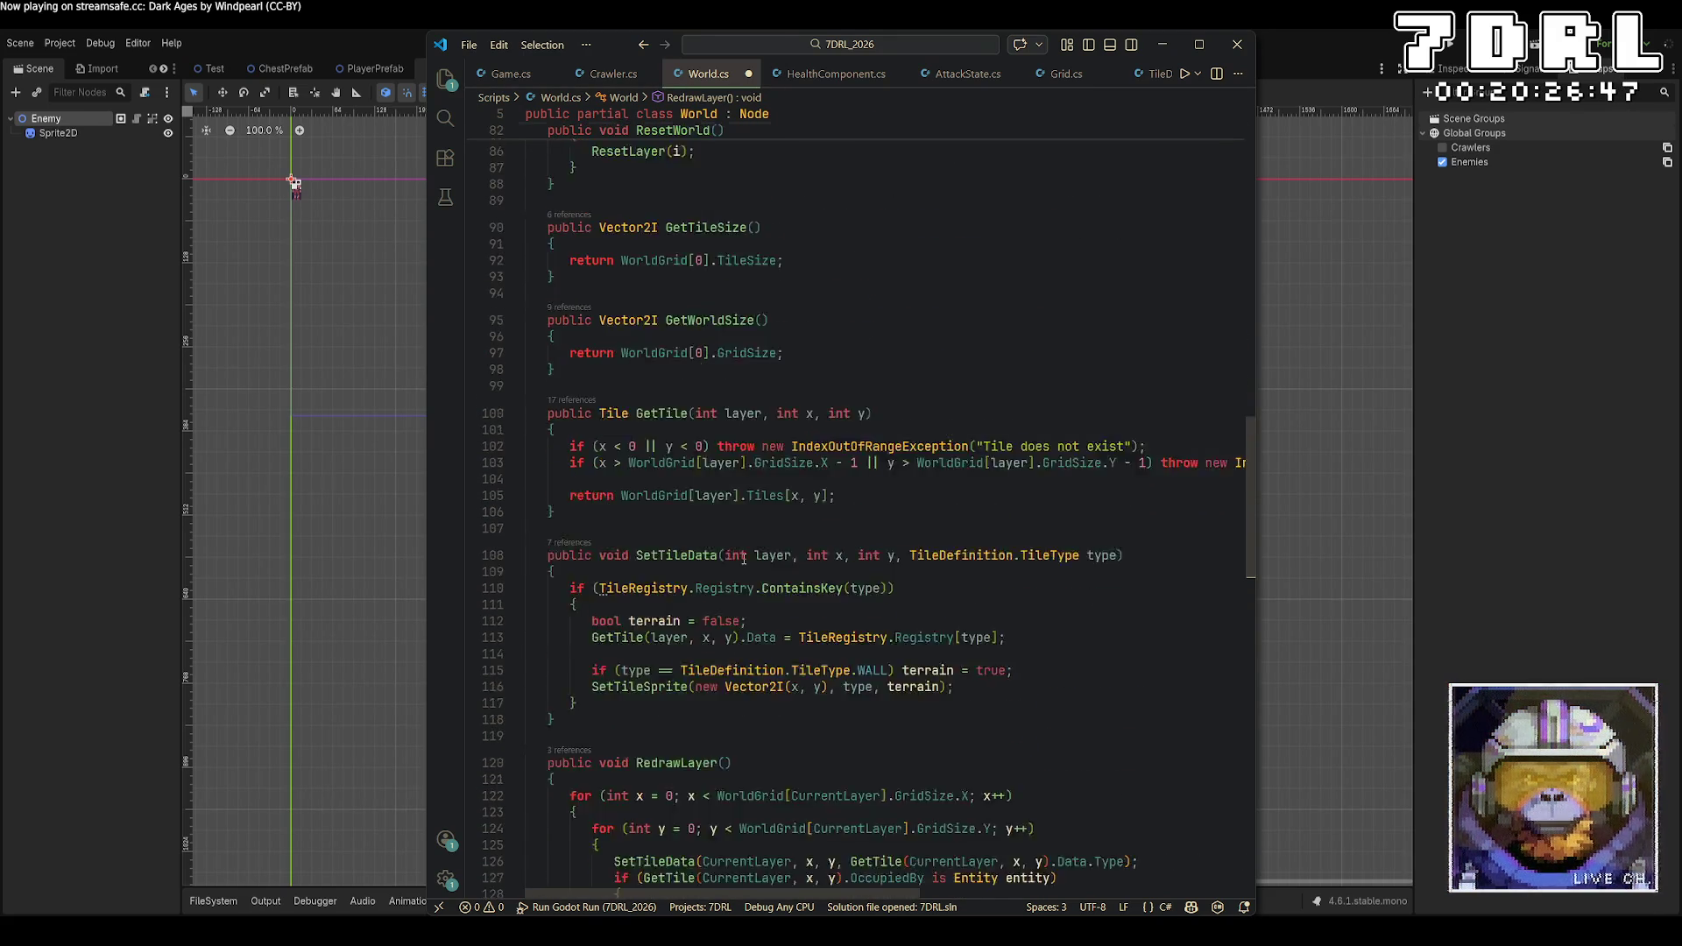
scroll(743, 558, up, 4)
click(667, 387)
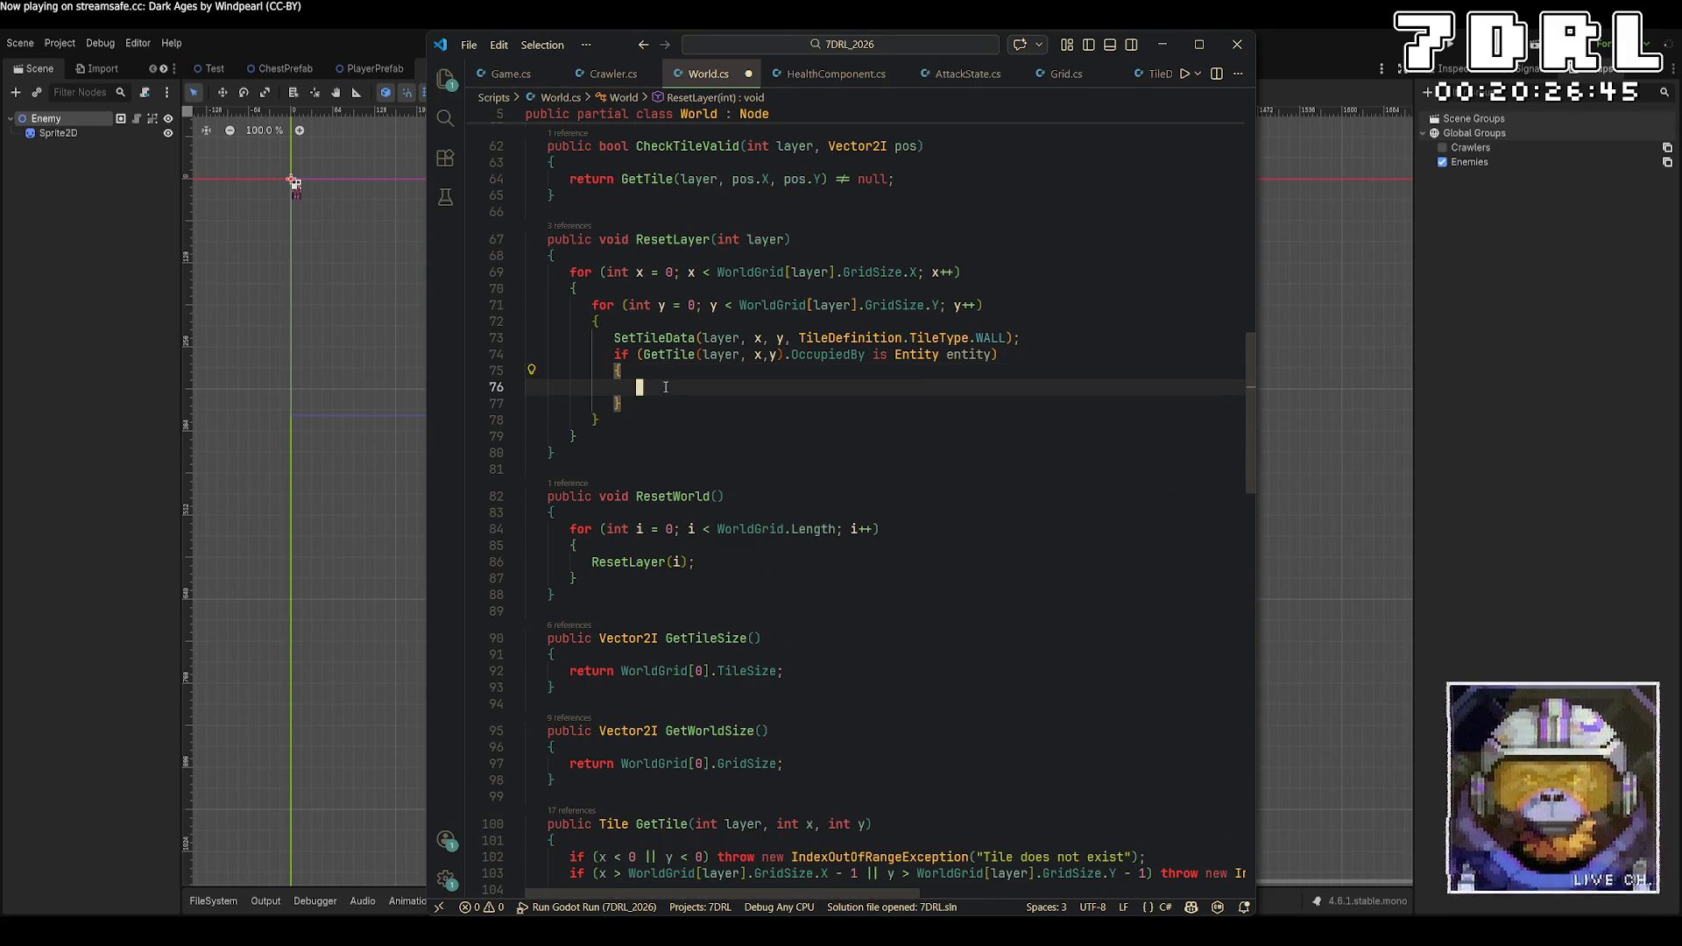
text(entity.ProcessMode = ProcessModeEnum.Disabled;                entity.Visible = false;)
key(ctrl+s)
Change RedrawLayer to set entity Visible = true and ProcessMode to Always, then save
scroll(906, 534, down, 15)
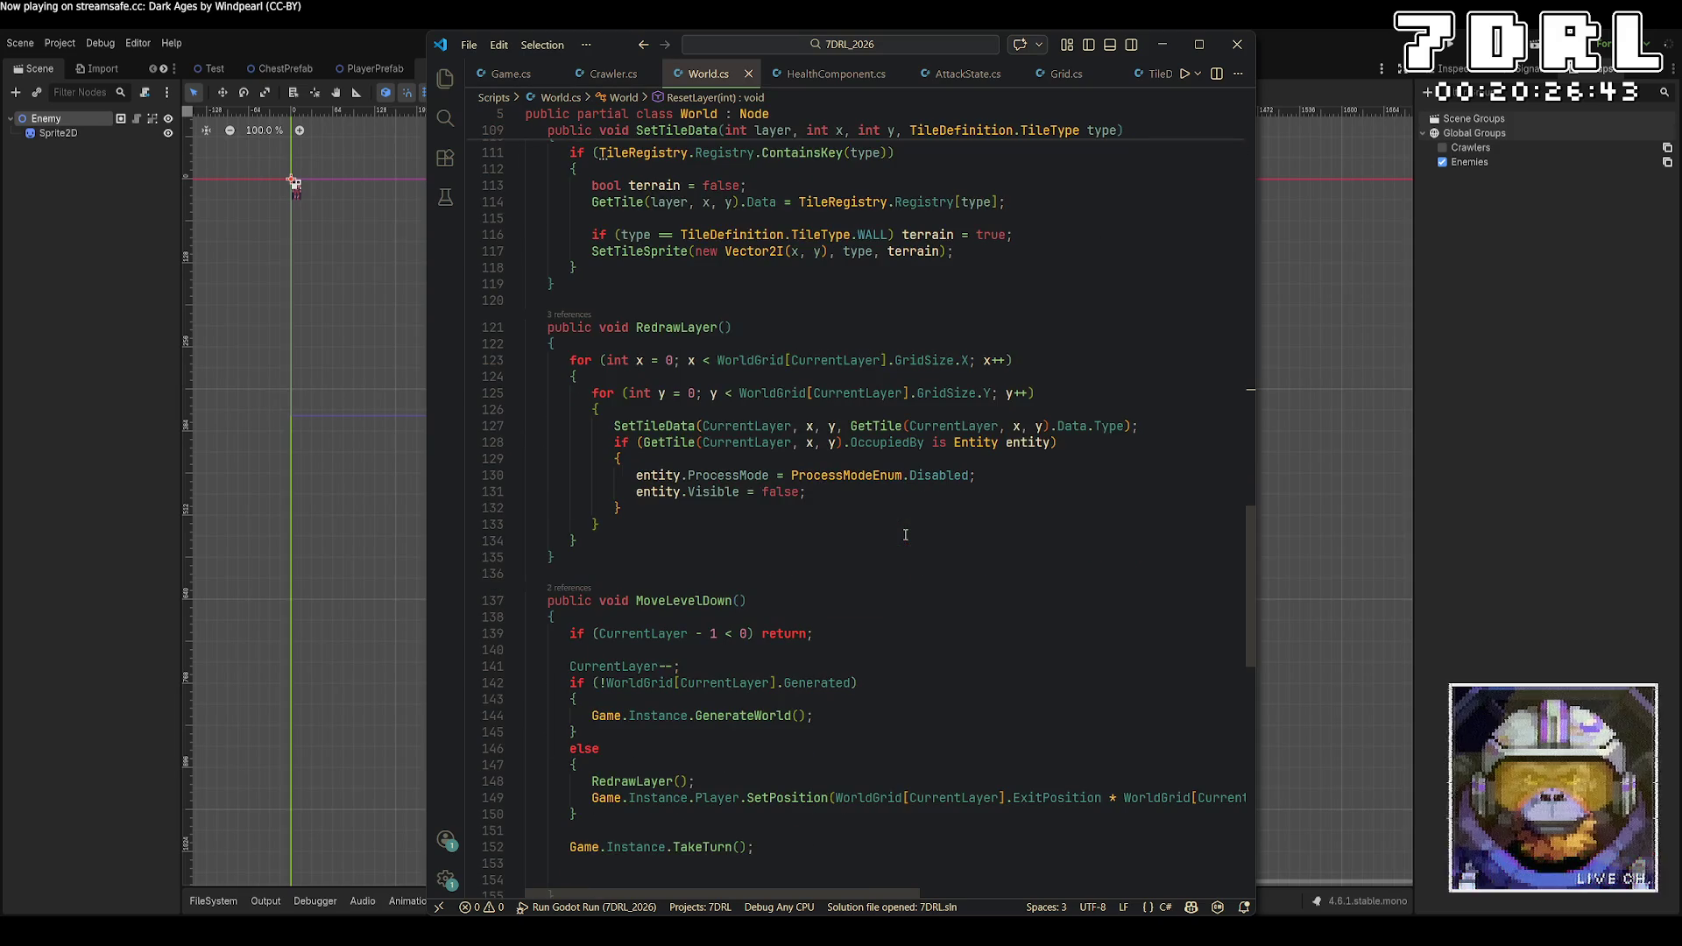
double_click(774, 491)
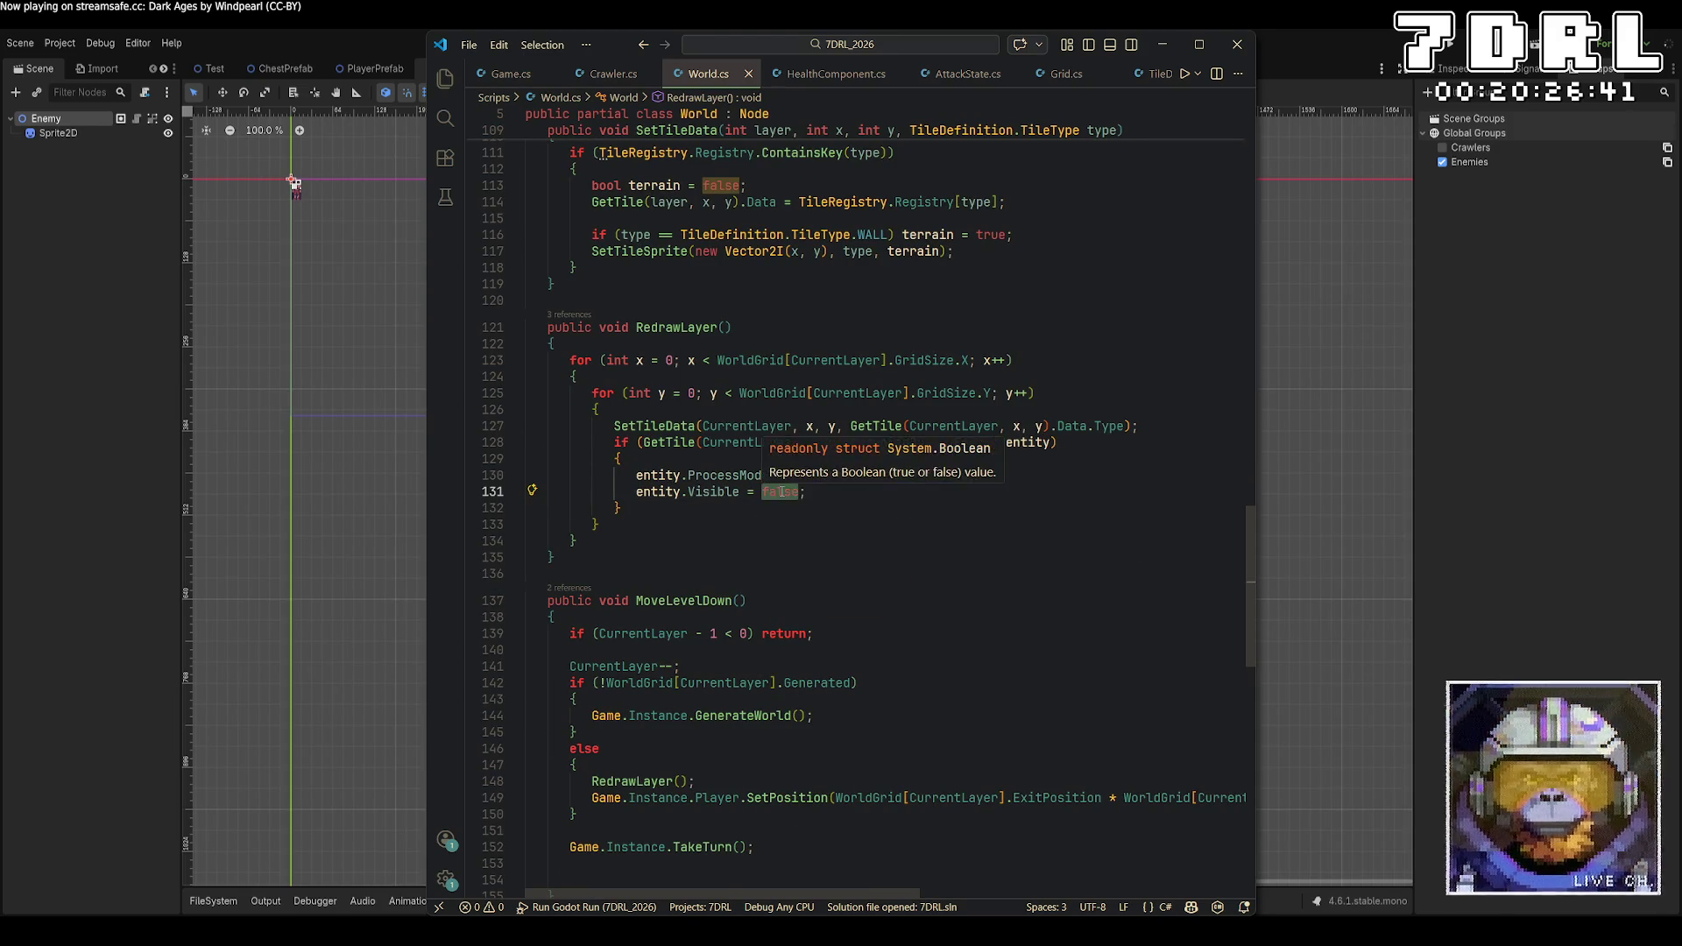
text(true)
double_click(955, 475)
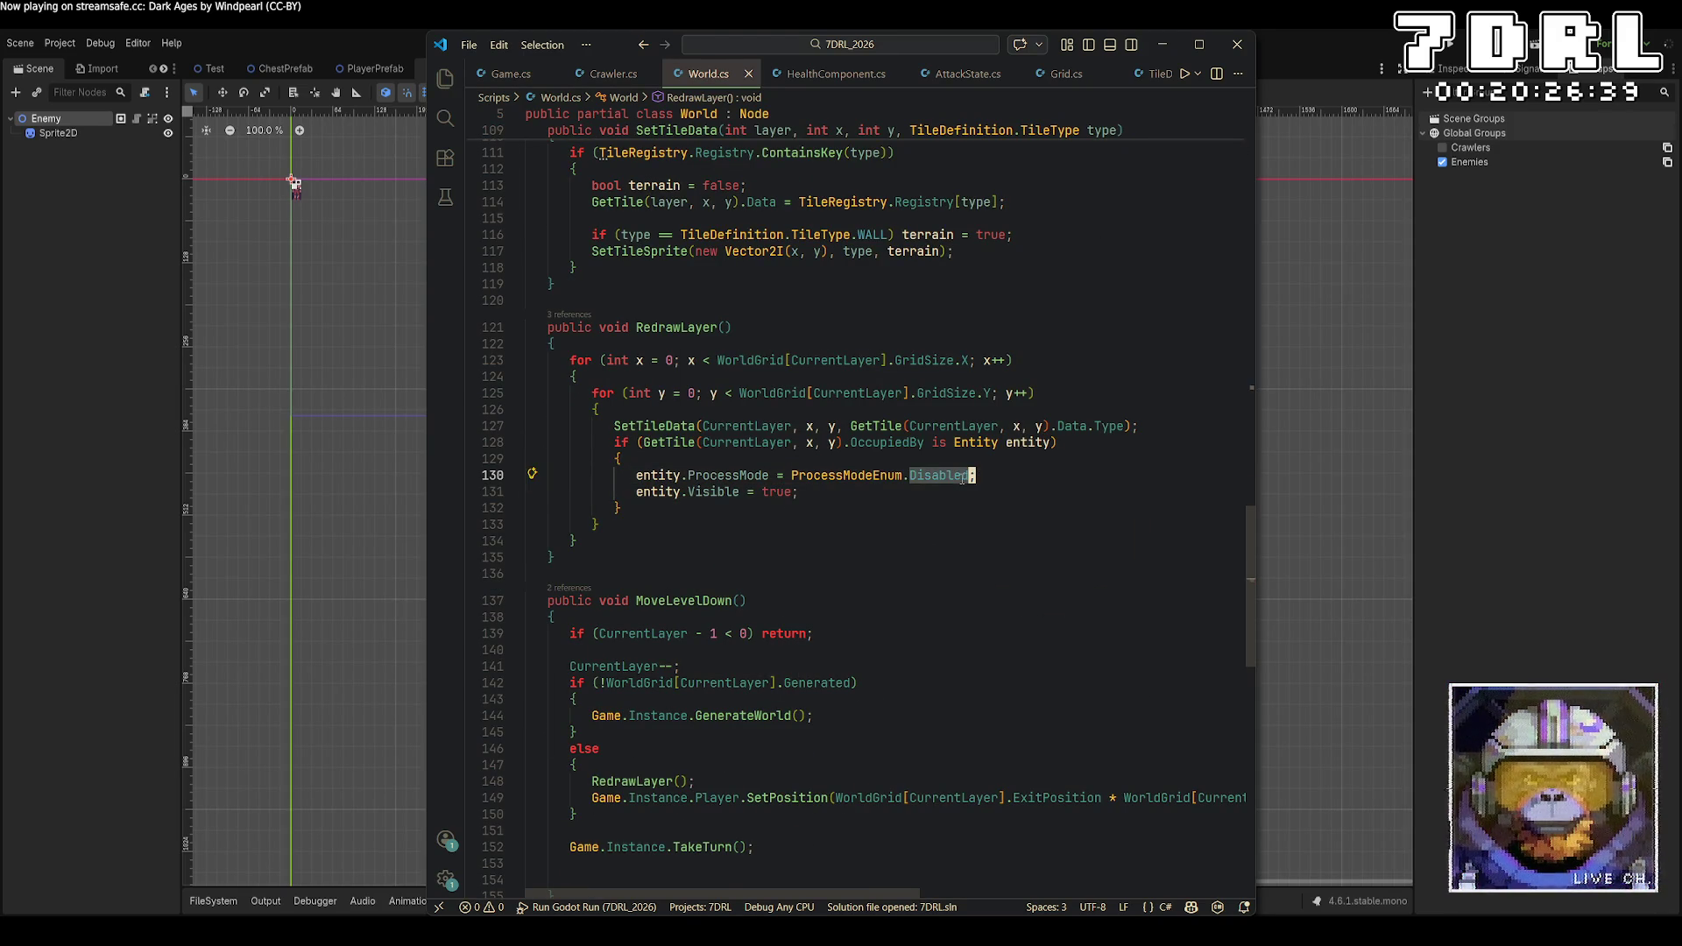
text(Proce)
key(BackSpace)
key(BackSpace)
key(BackSpace)
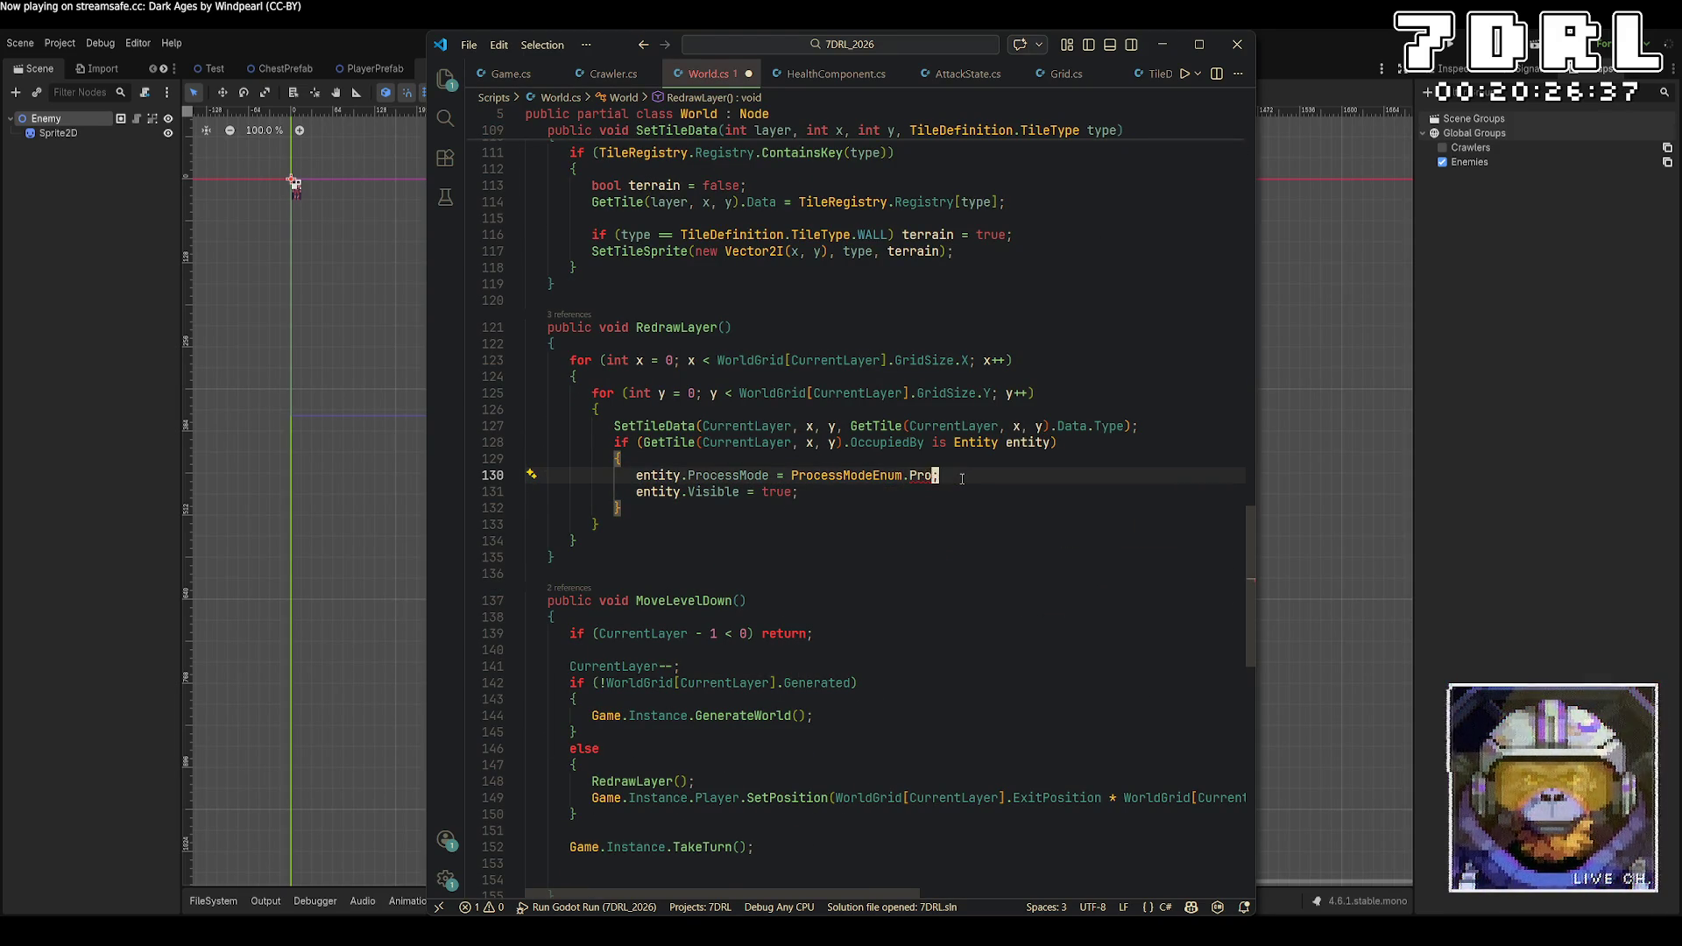
text(A)
key(Tab)
key(ctrl+s)
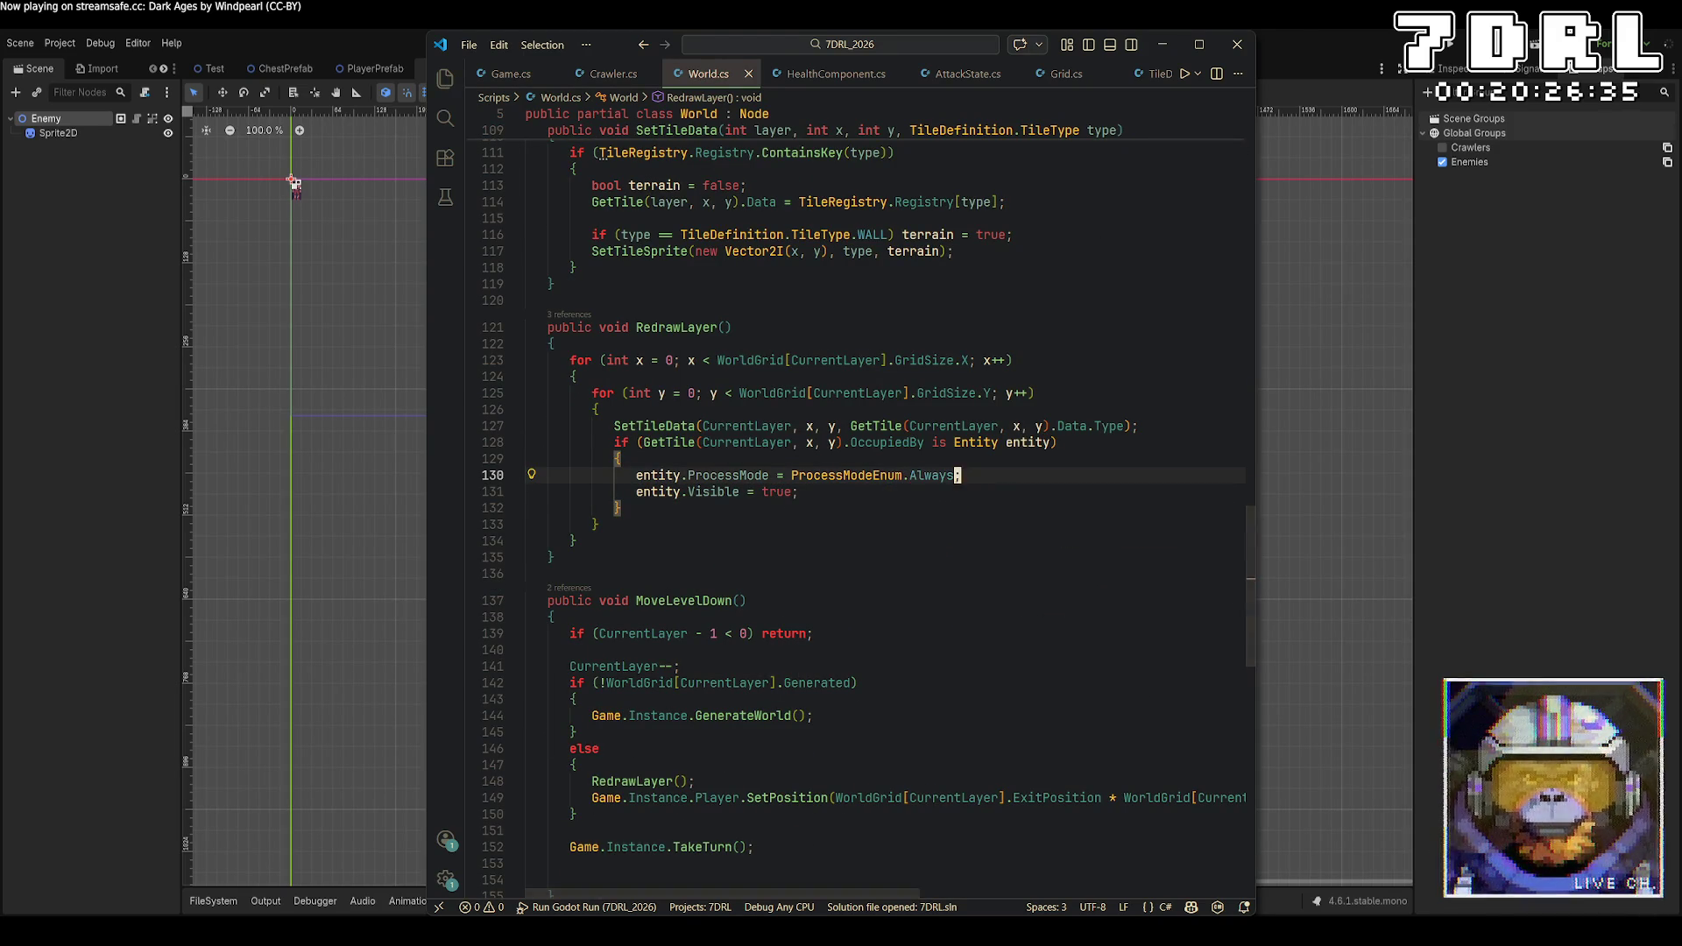
click(248, 158)
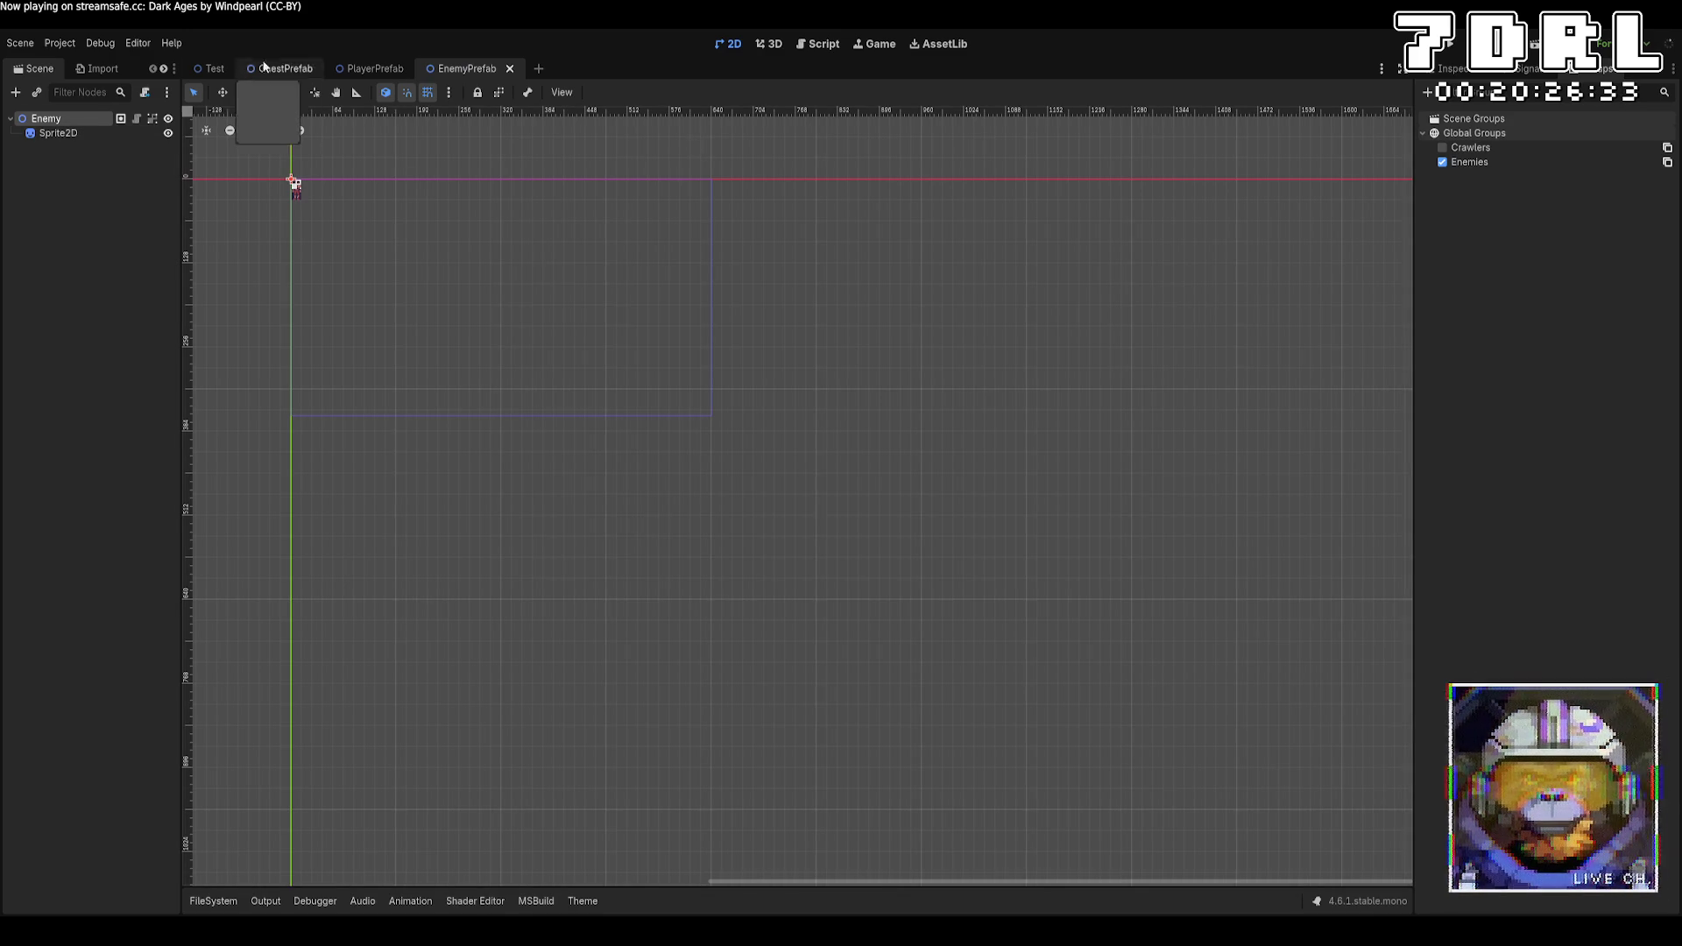
Check World's Process Mode in the Test scene, then change RedrawLayer's Always to Inherit in code
click(215, 68)
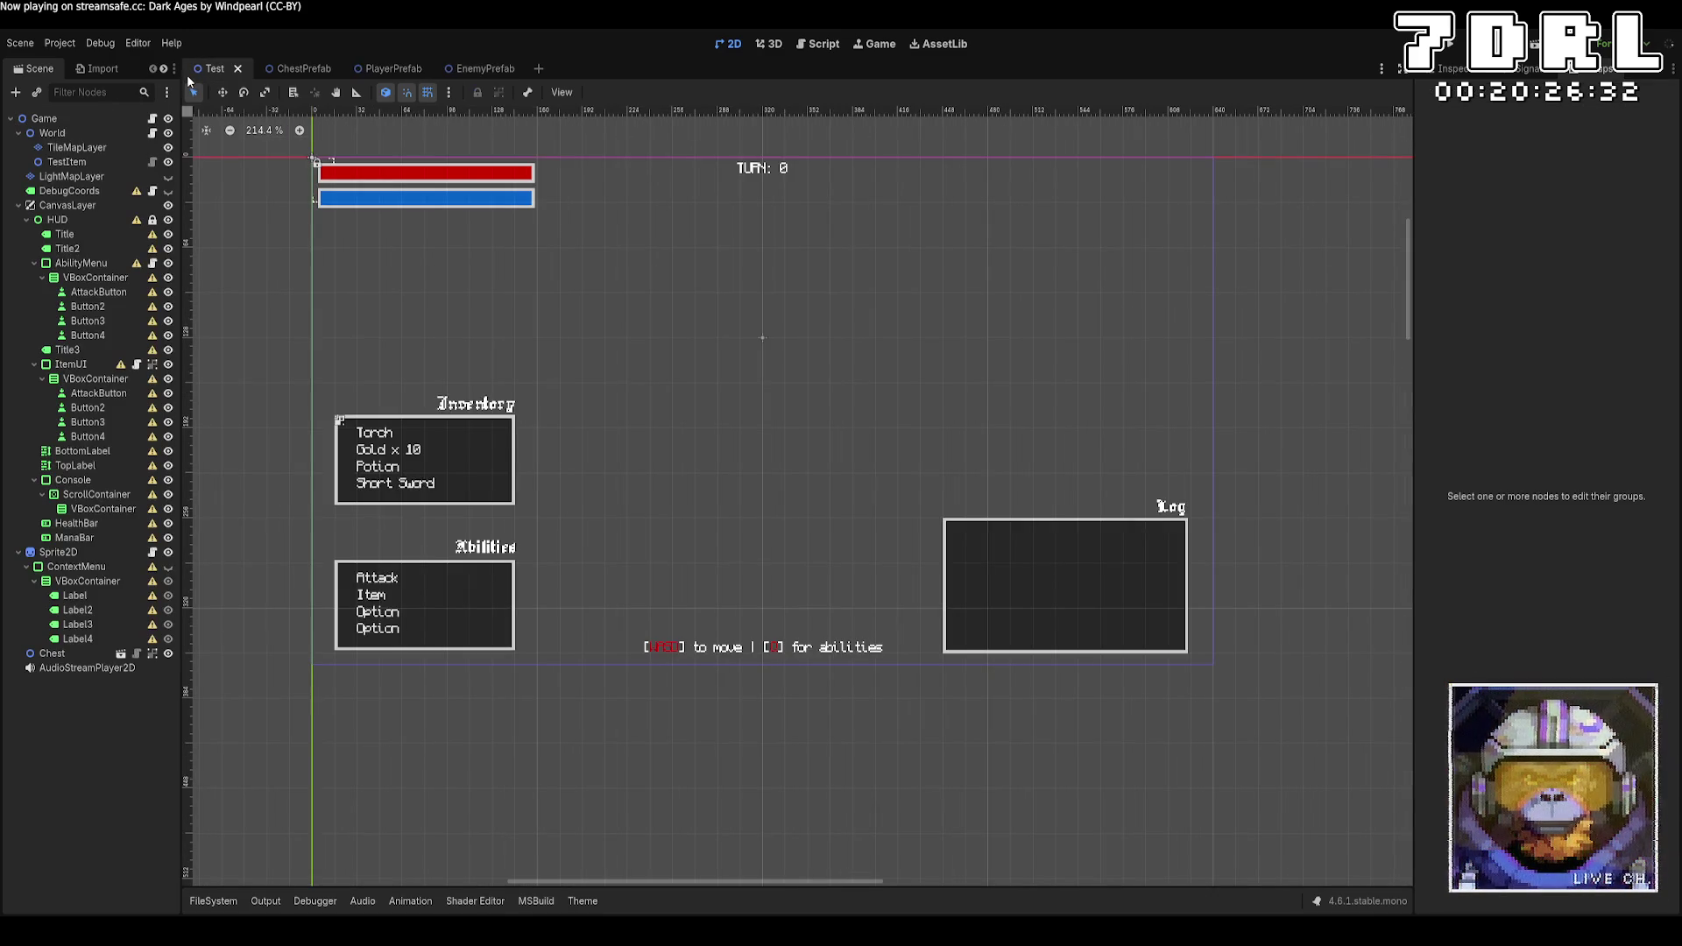
click(62, 133)
click(1451, 68)
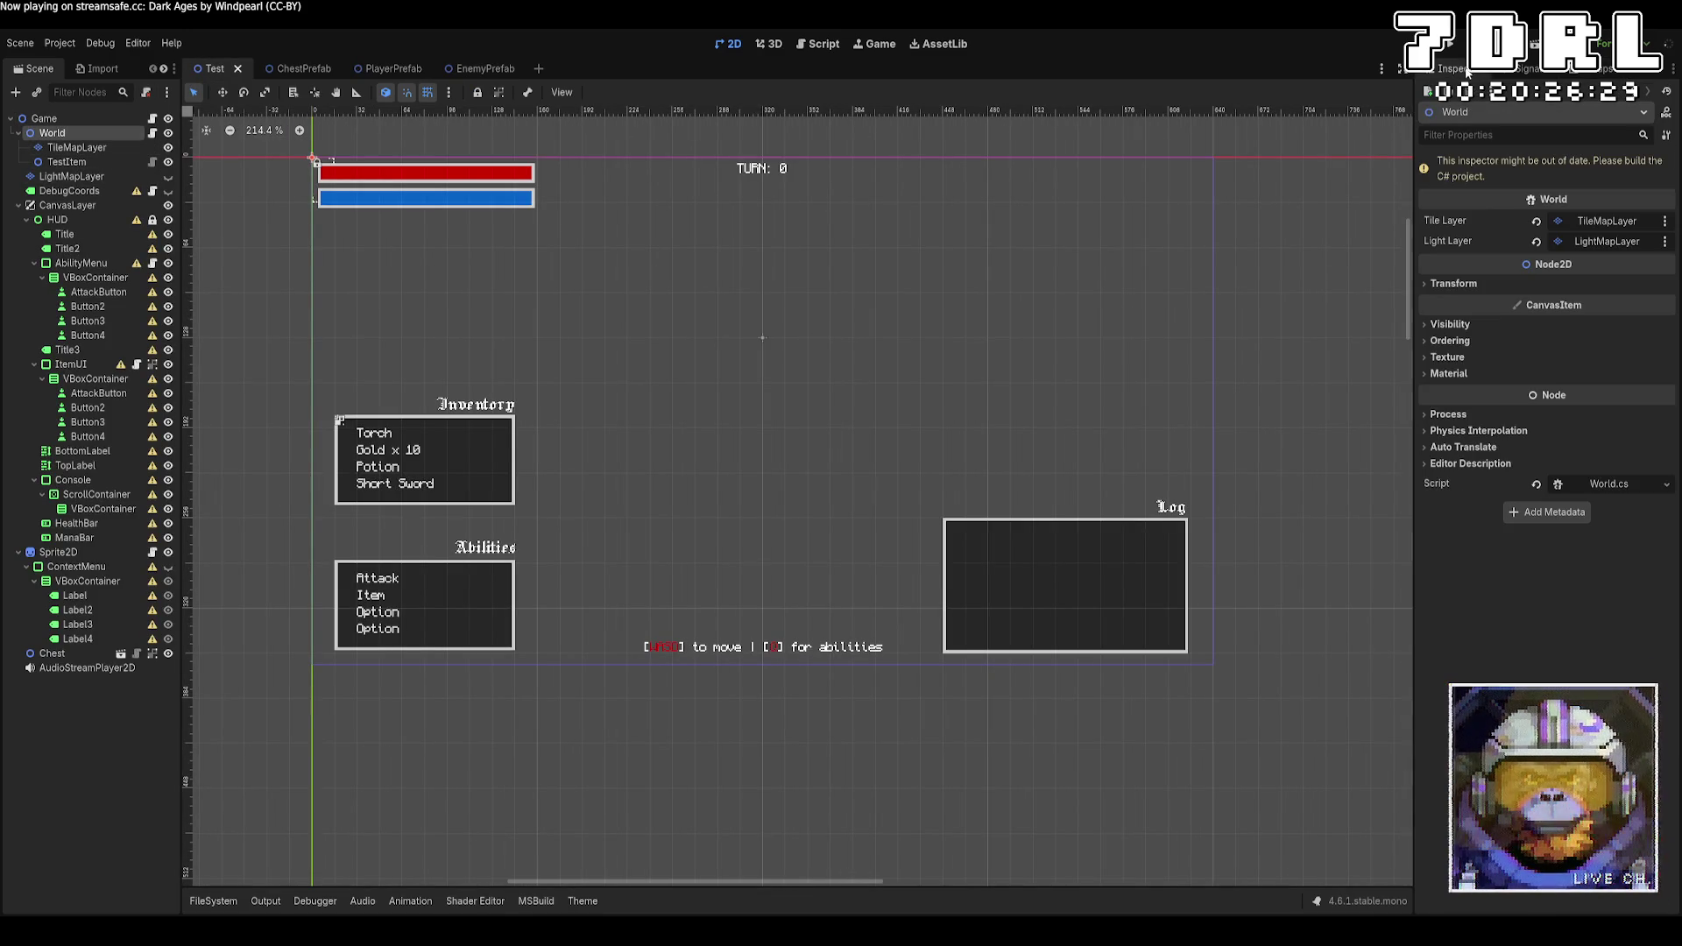
click(1448, 414)
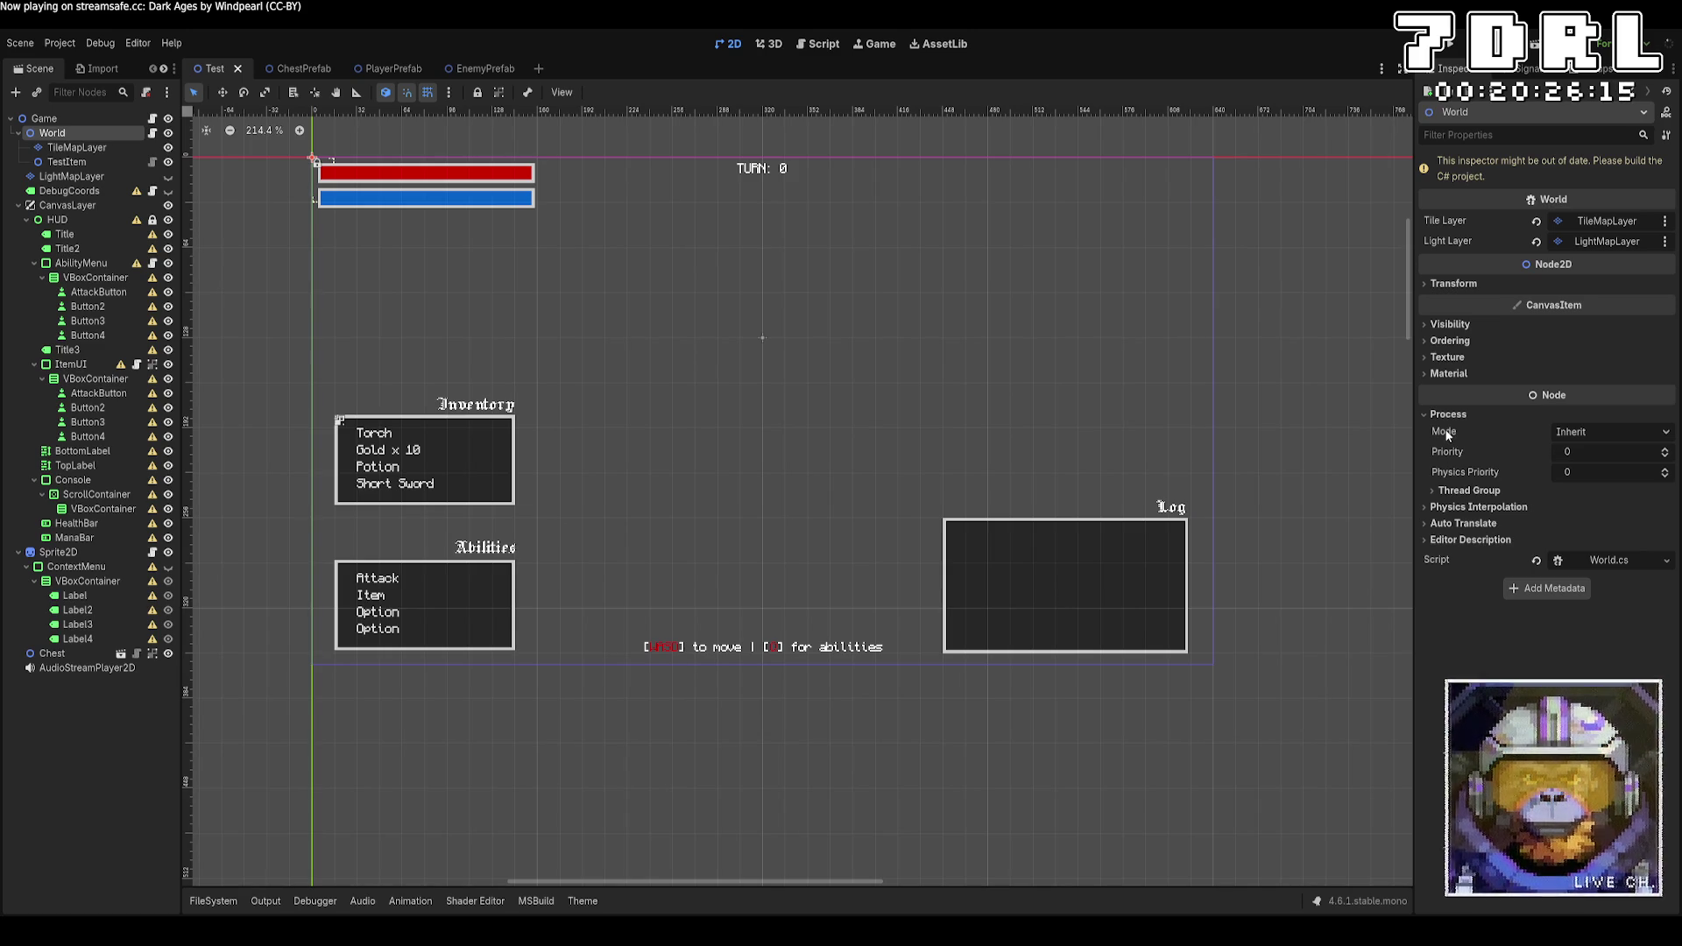
key(alt+Tab)
text(Inherit)
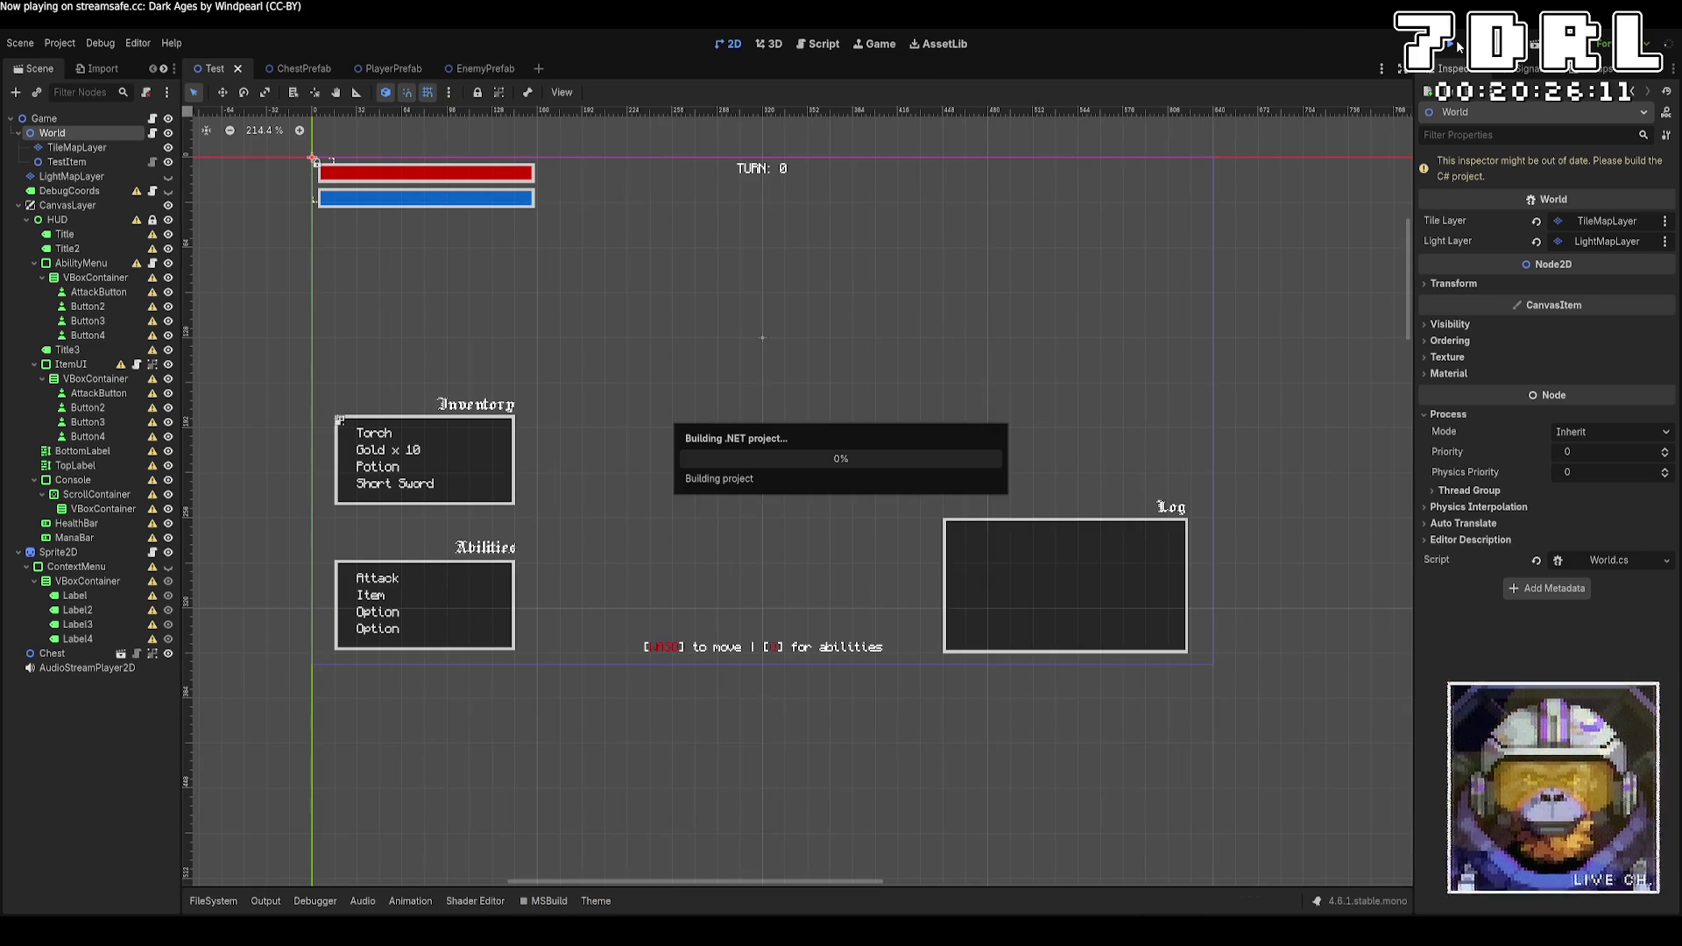
Build and run the game, then walk the player onto the stairs to layer 1
click(1456, 40)
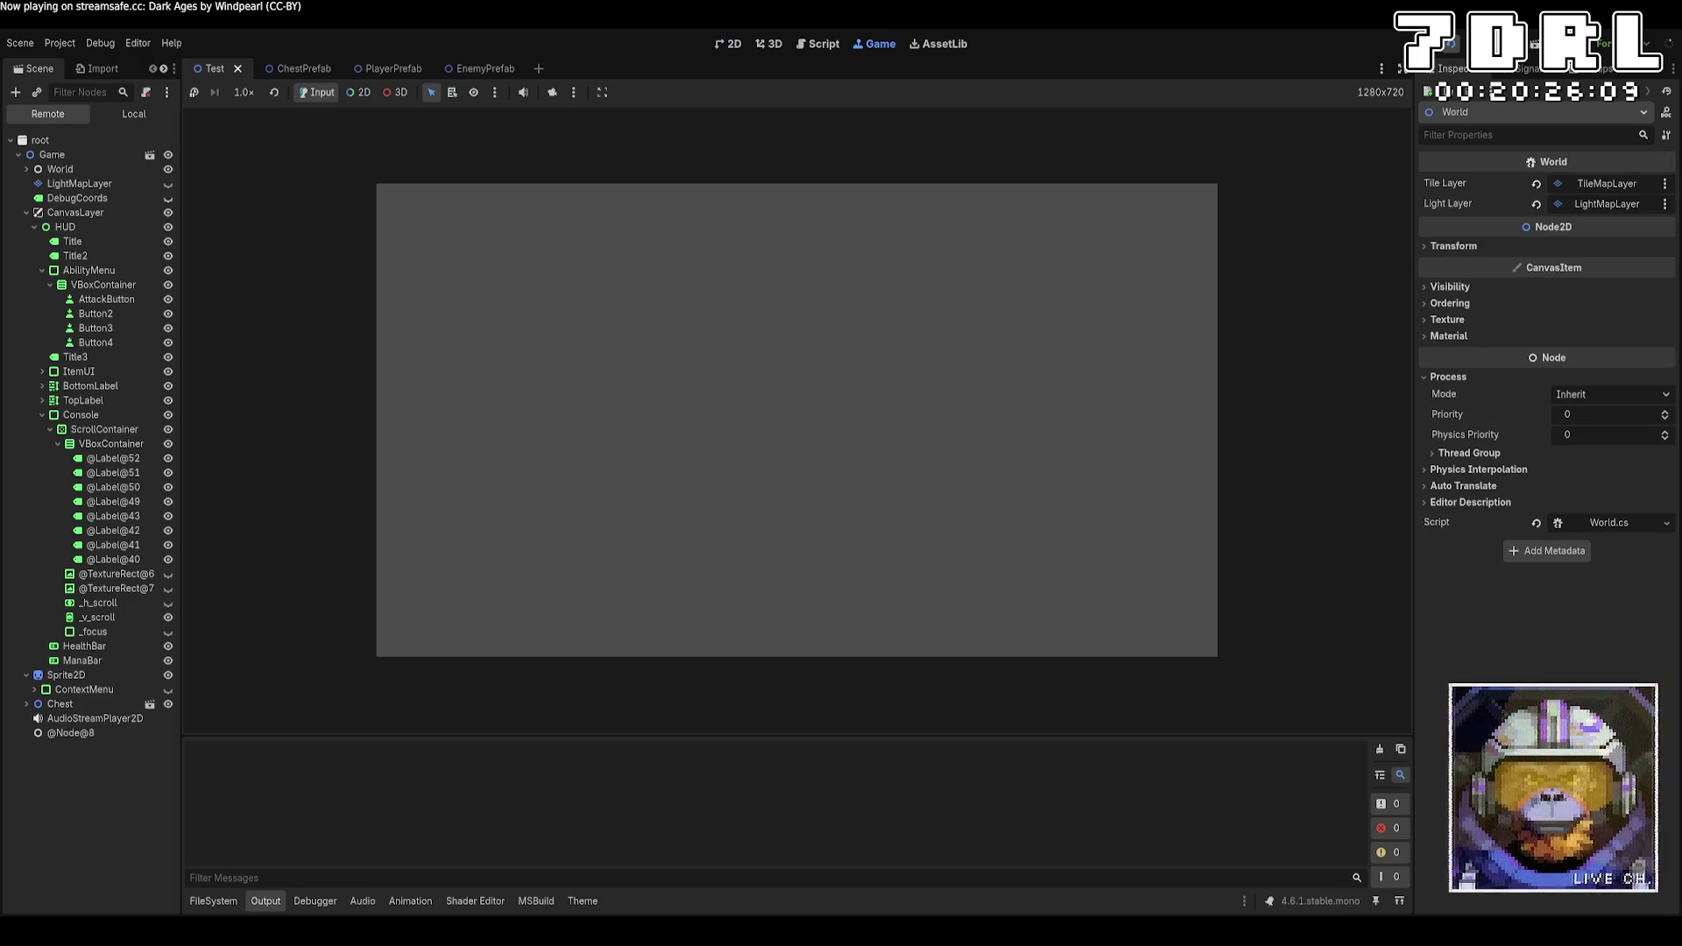
key(w)
key(w)
key(w)
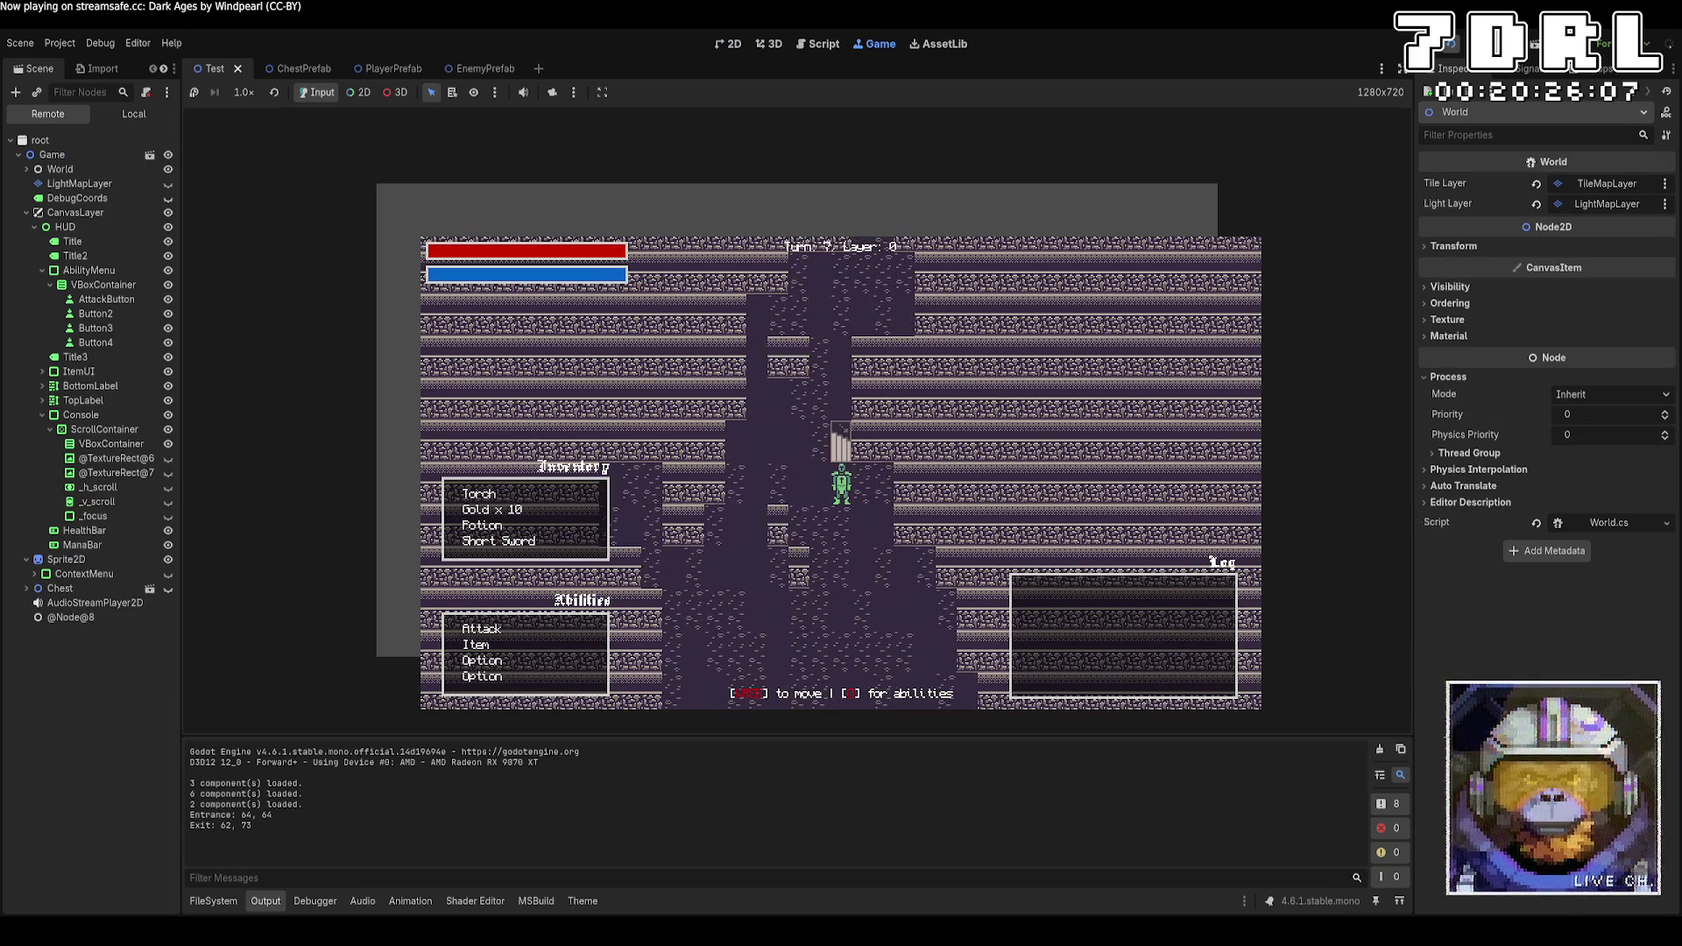
key(s)
key(s)
key(s)
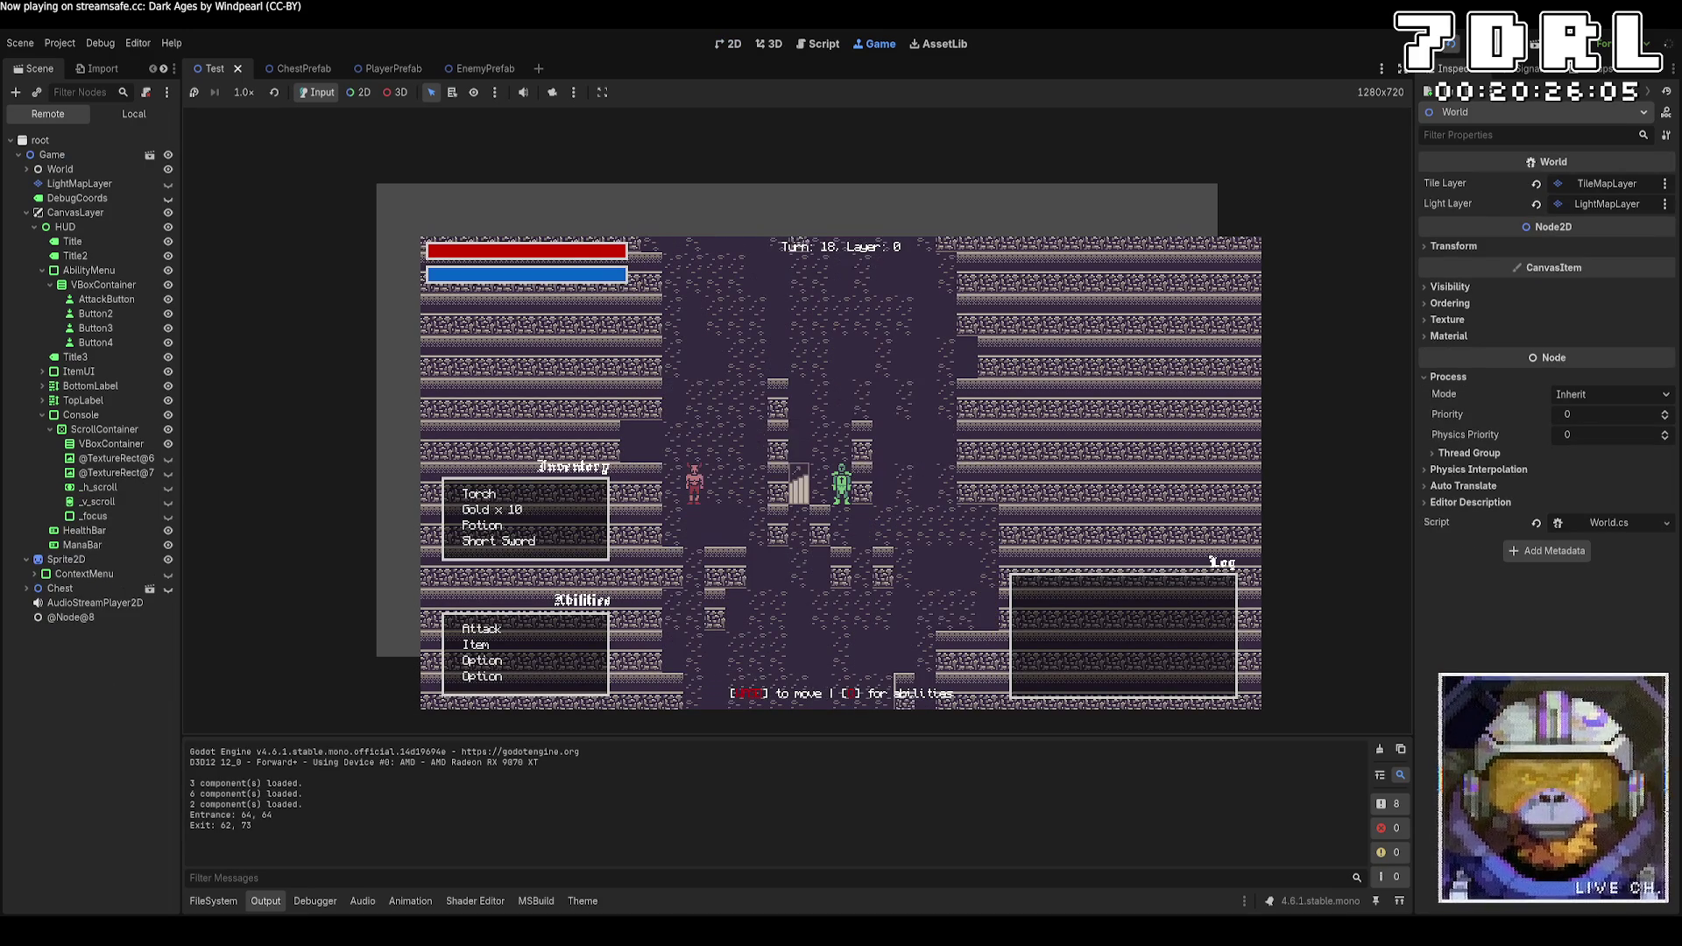
key(a)
key(a)
key(w)
key(w)
key(w)
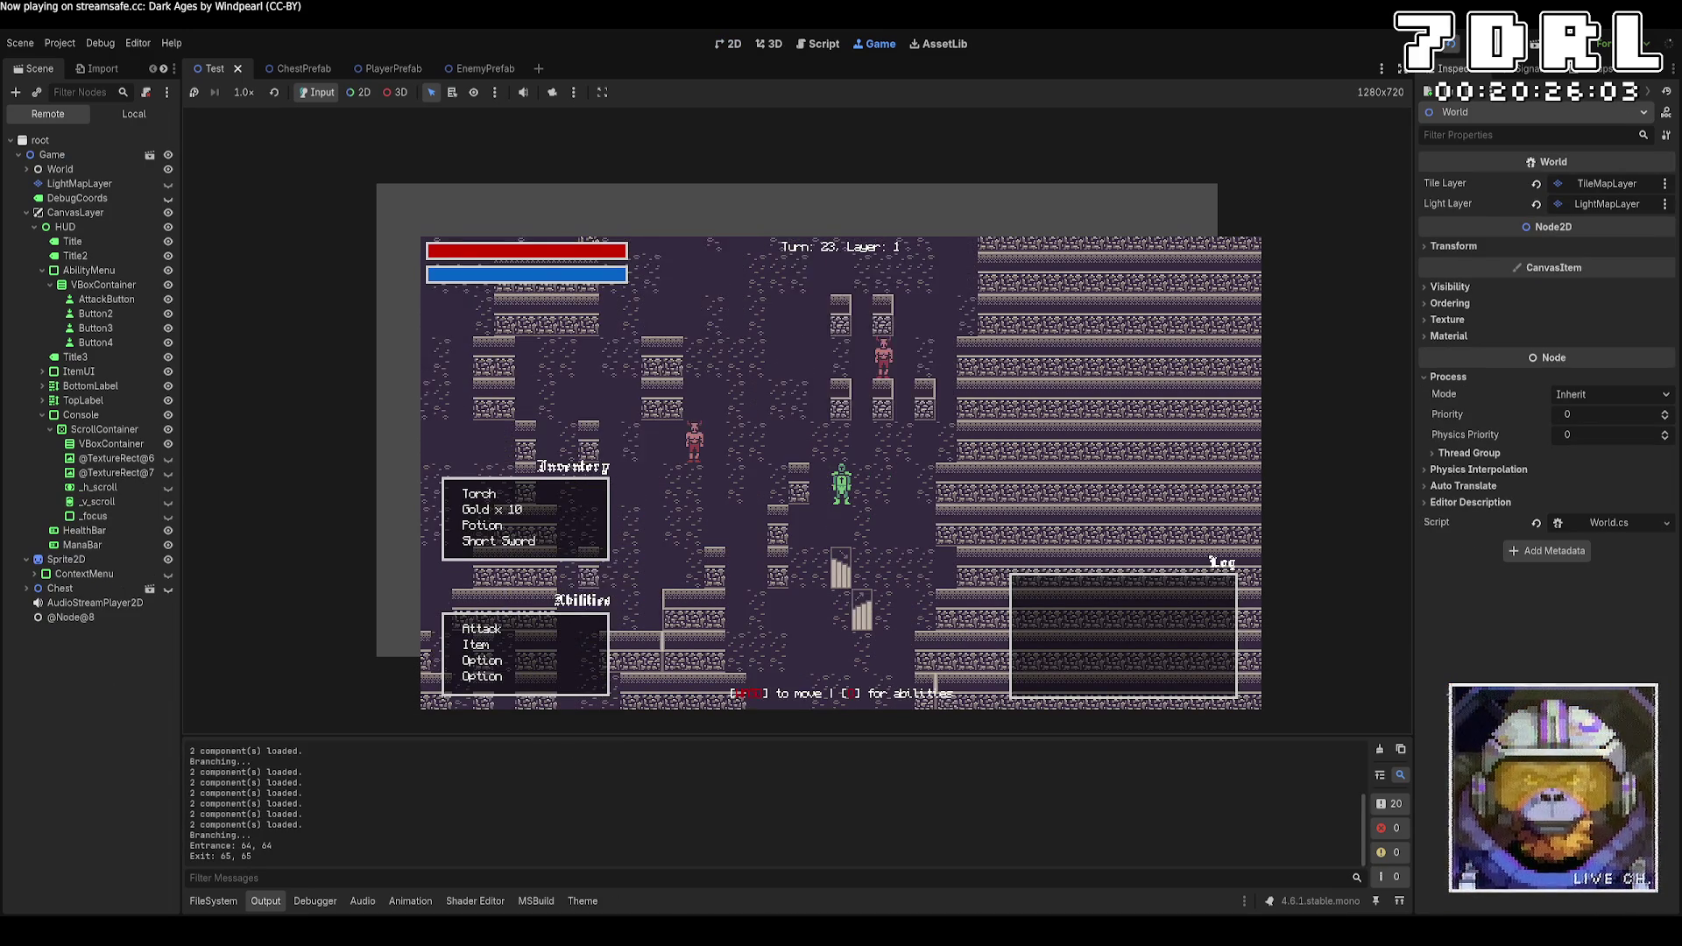
Walk through layer 1 and take the stairs back to layer 0
key(w)
key(w)
key(w)
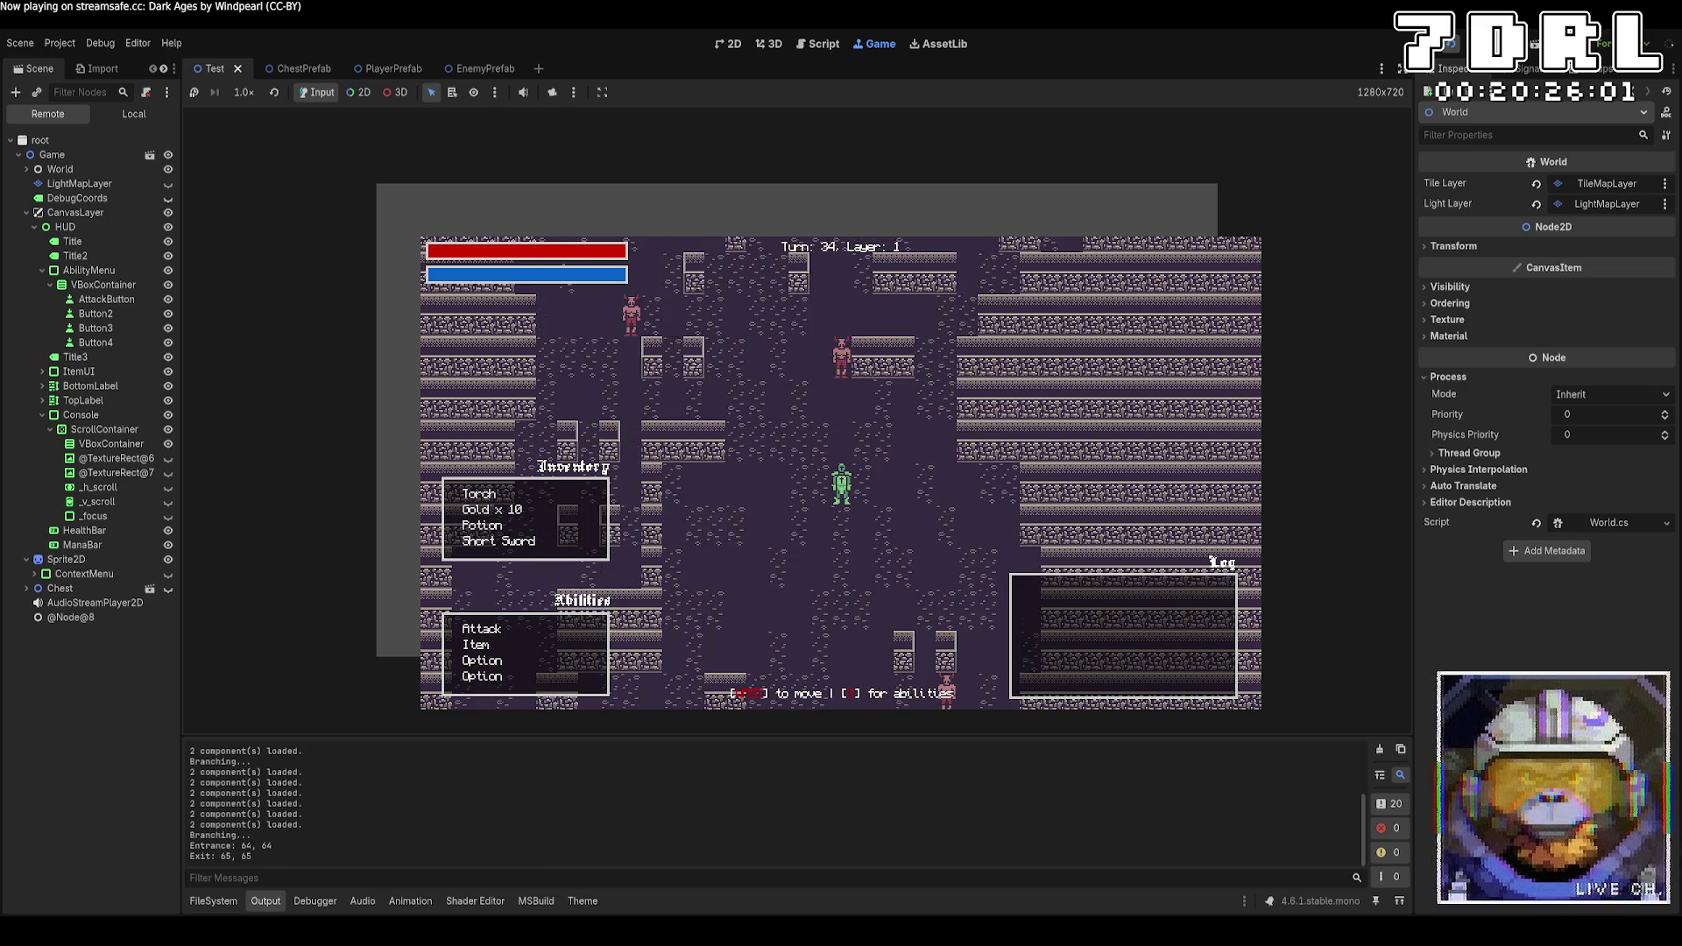
key(a)
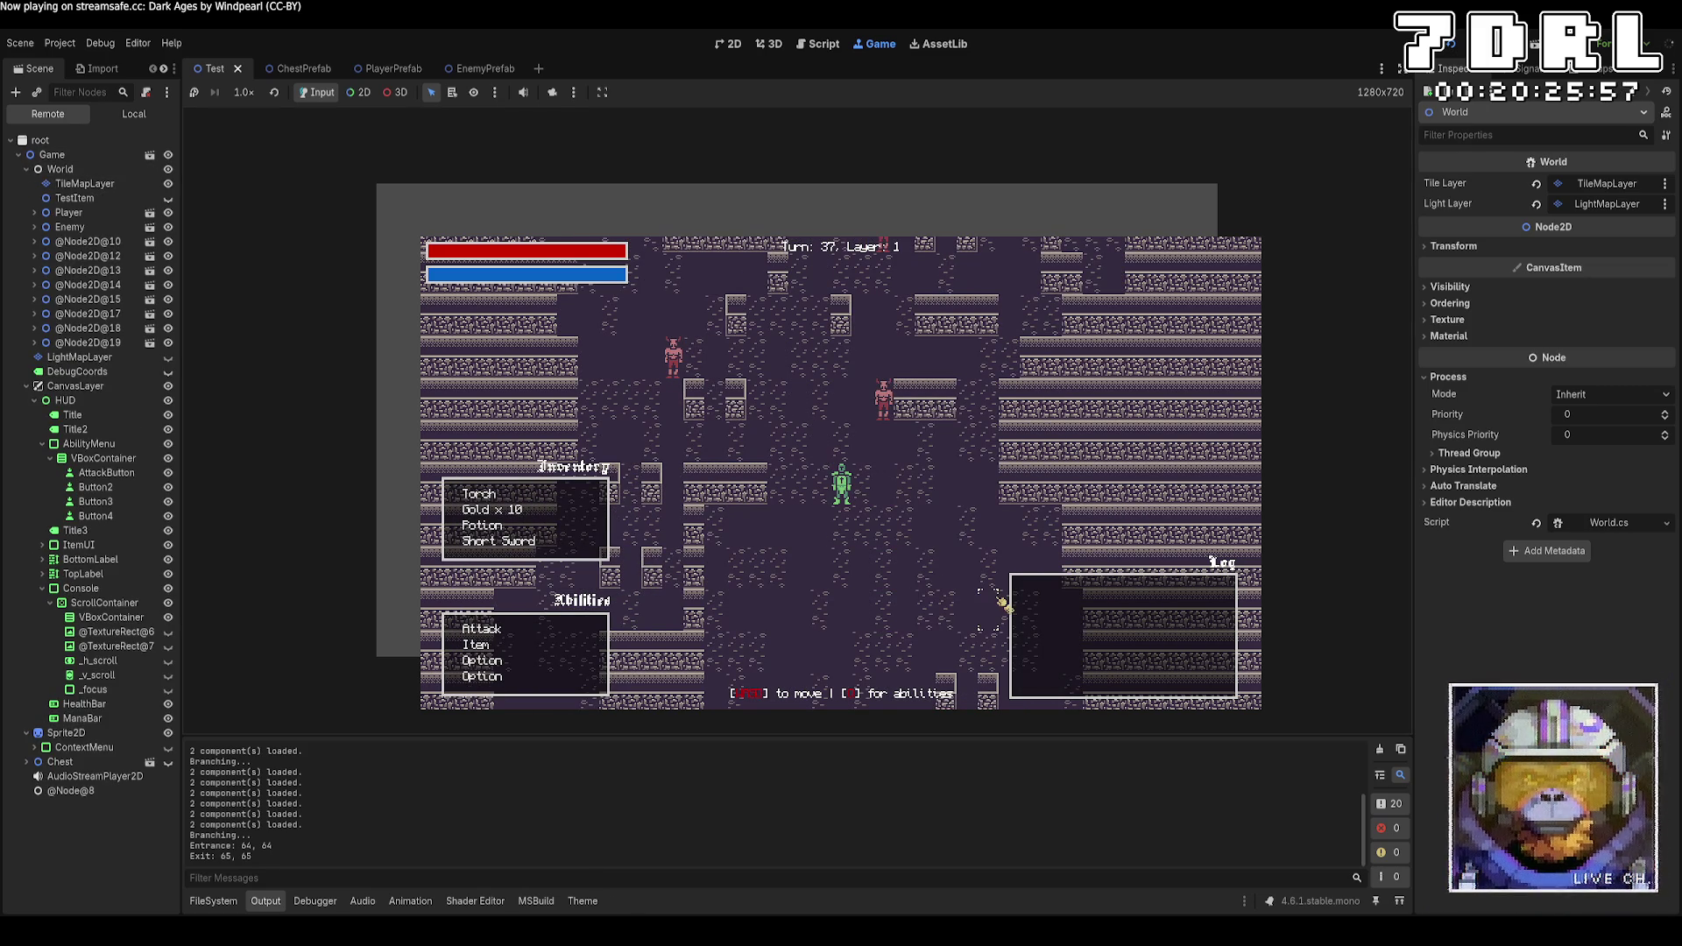
key(s)
key(s)
key(s)
key(a)
key(a)
key(a)
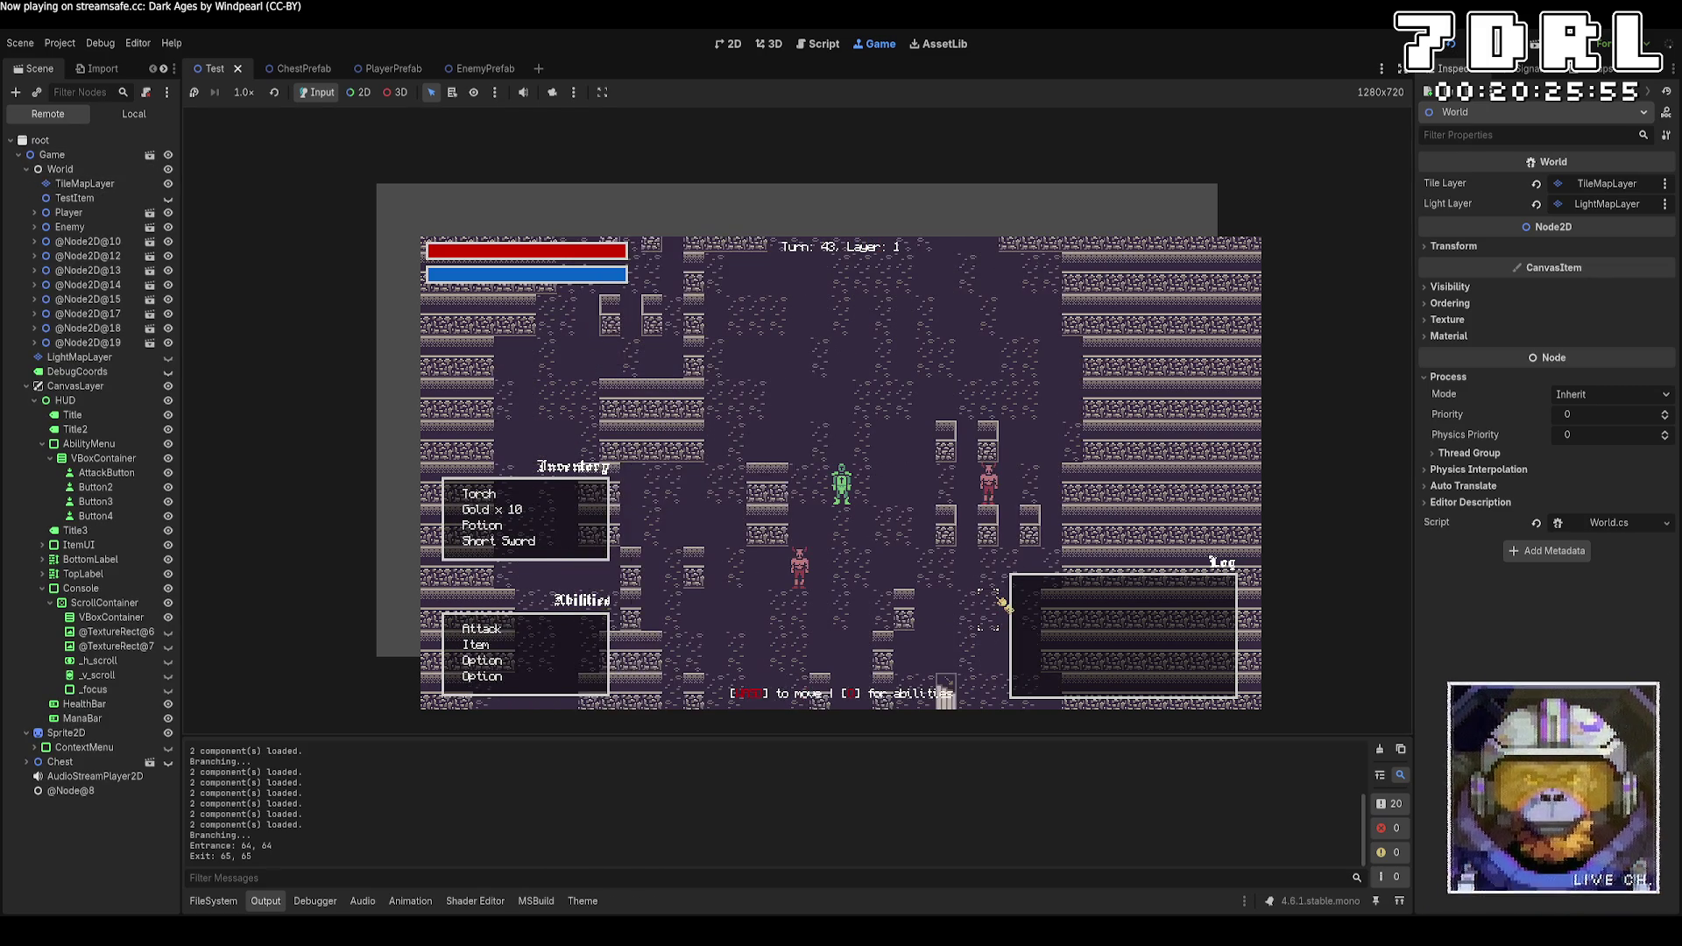
key(s)
key(s)
key(s)
key(d)
key(d)
key(d)
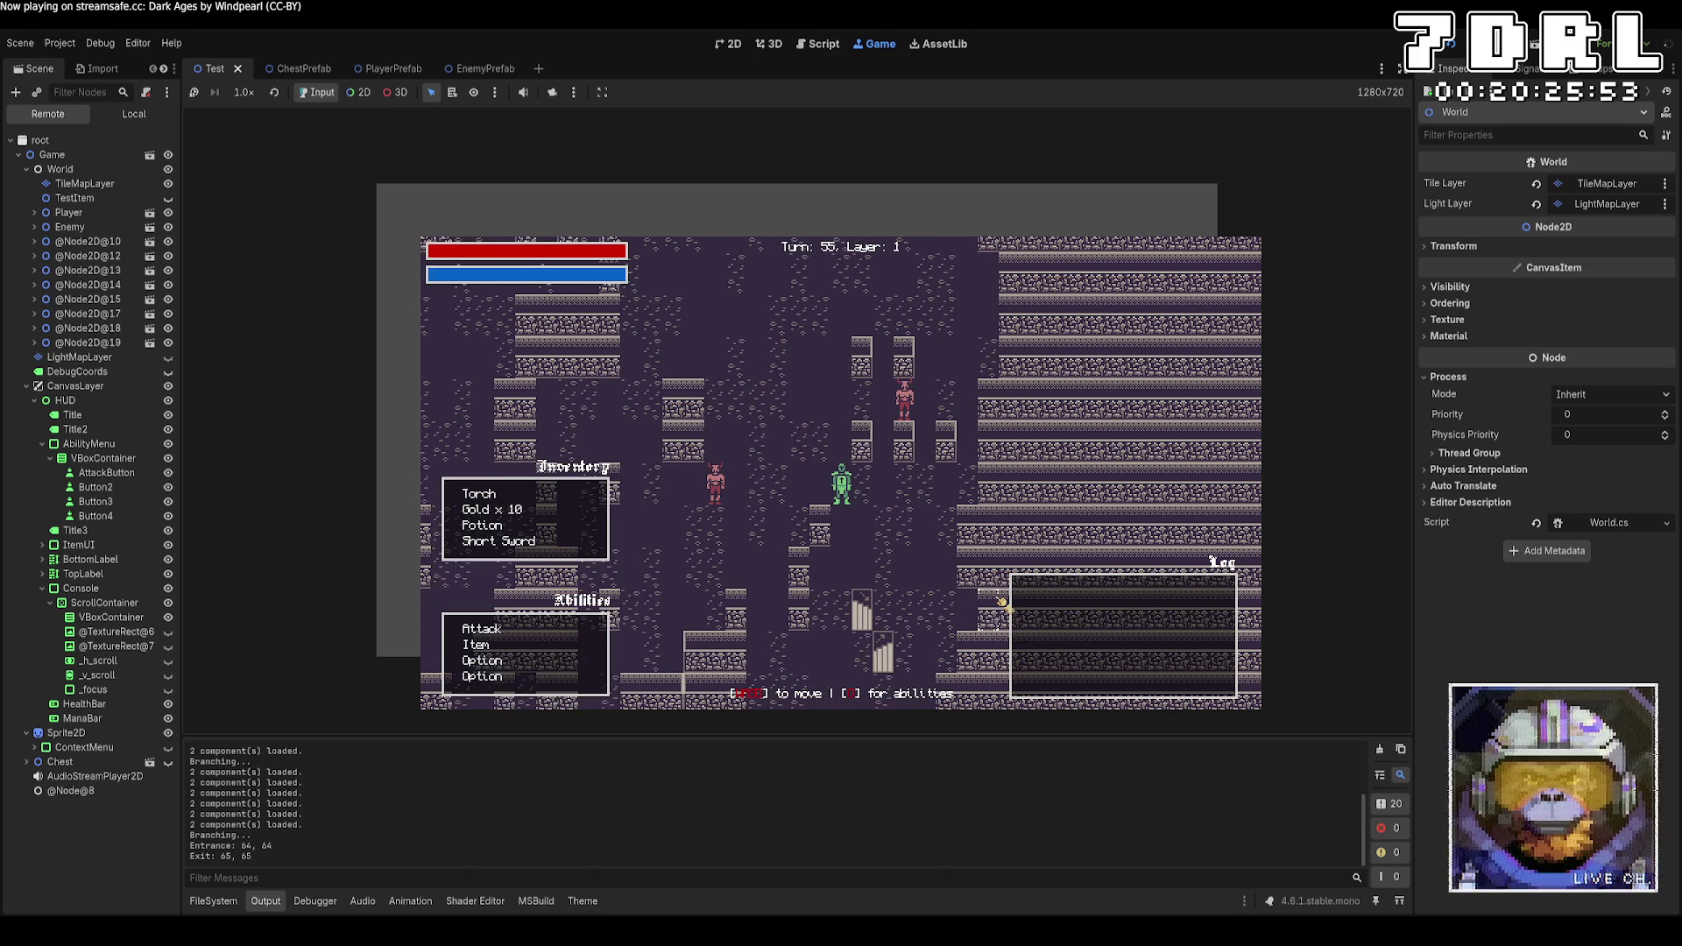
key(d)
key(s)
key(s)
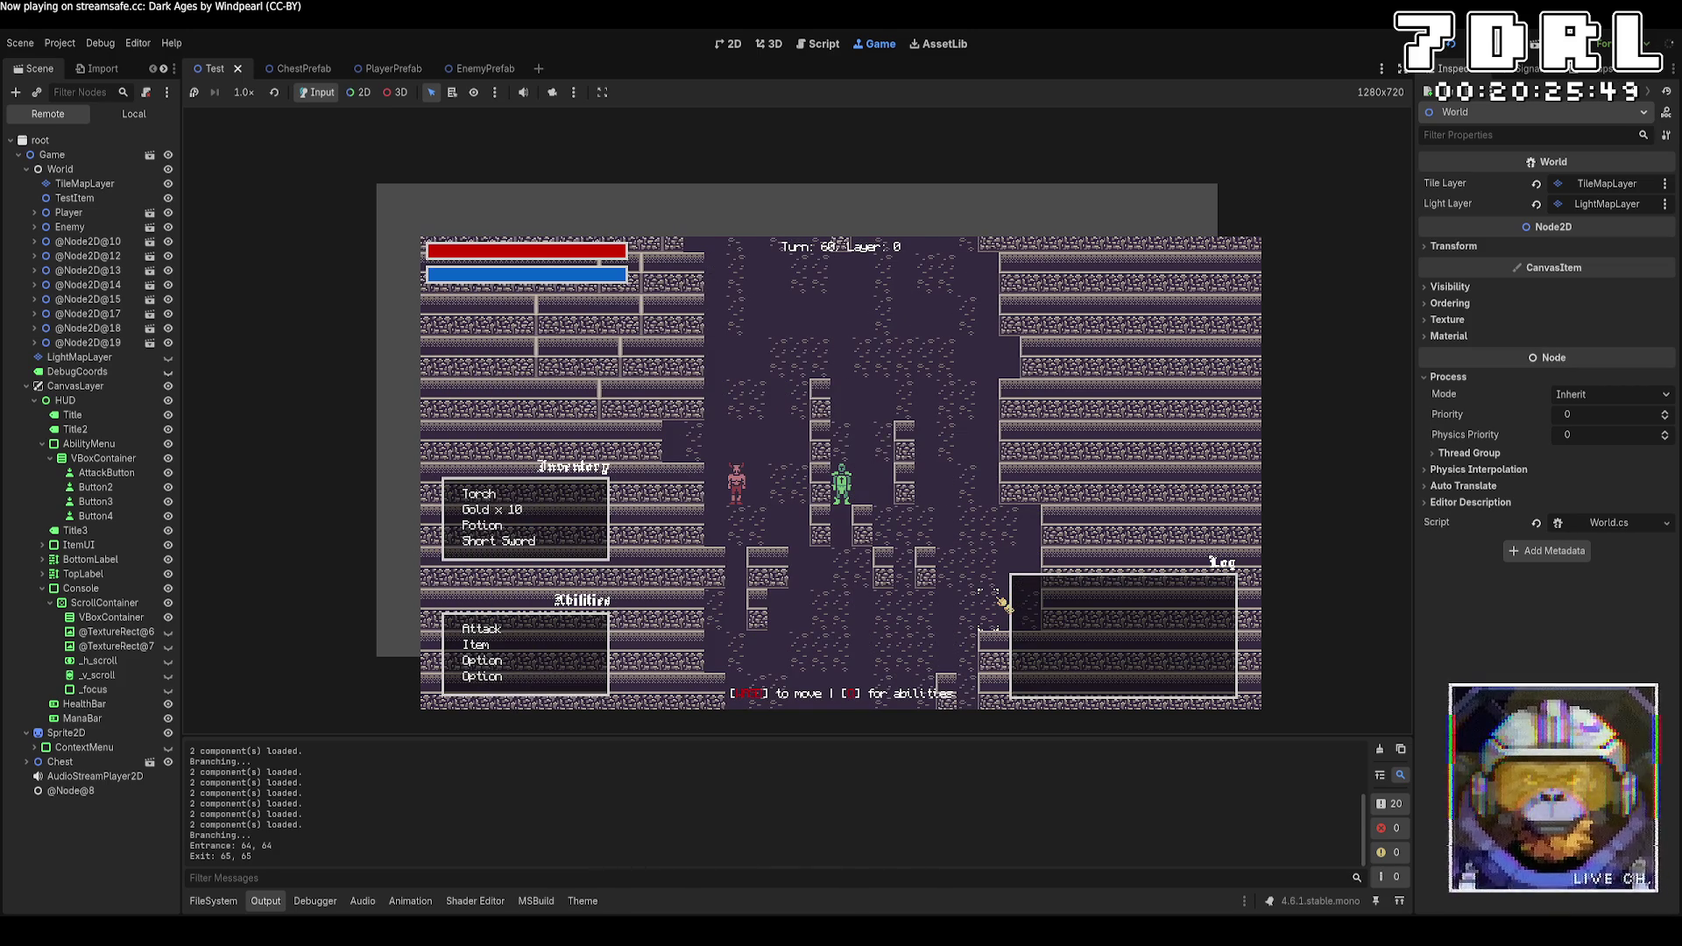
Cross layer 0 to the stairs and take them to layer 1
key(w)
key(w)
key(s)
key(d)
key(s)
key(d)
key(s)
key(d)
key(s)
key(s)
key(d)
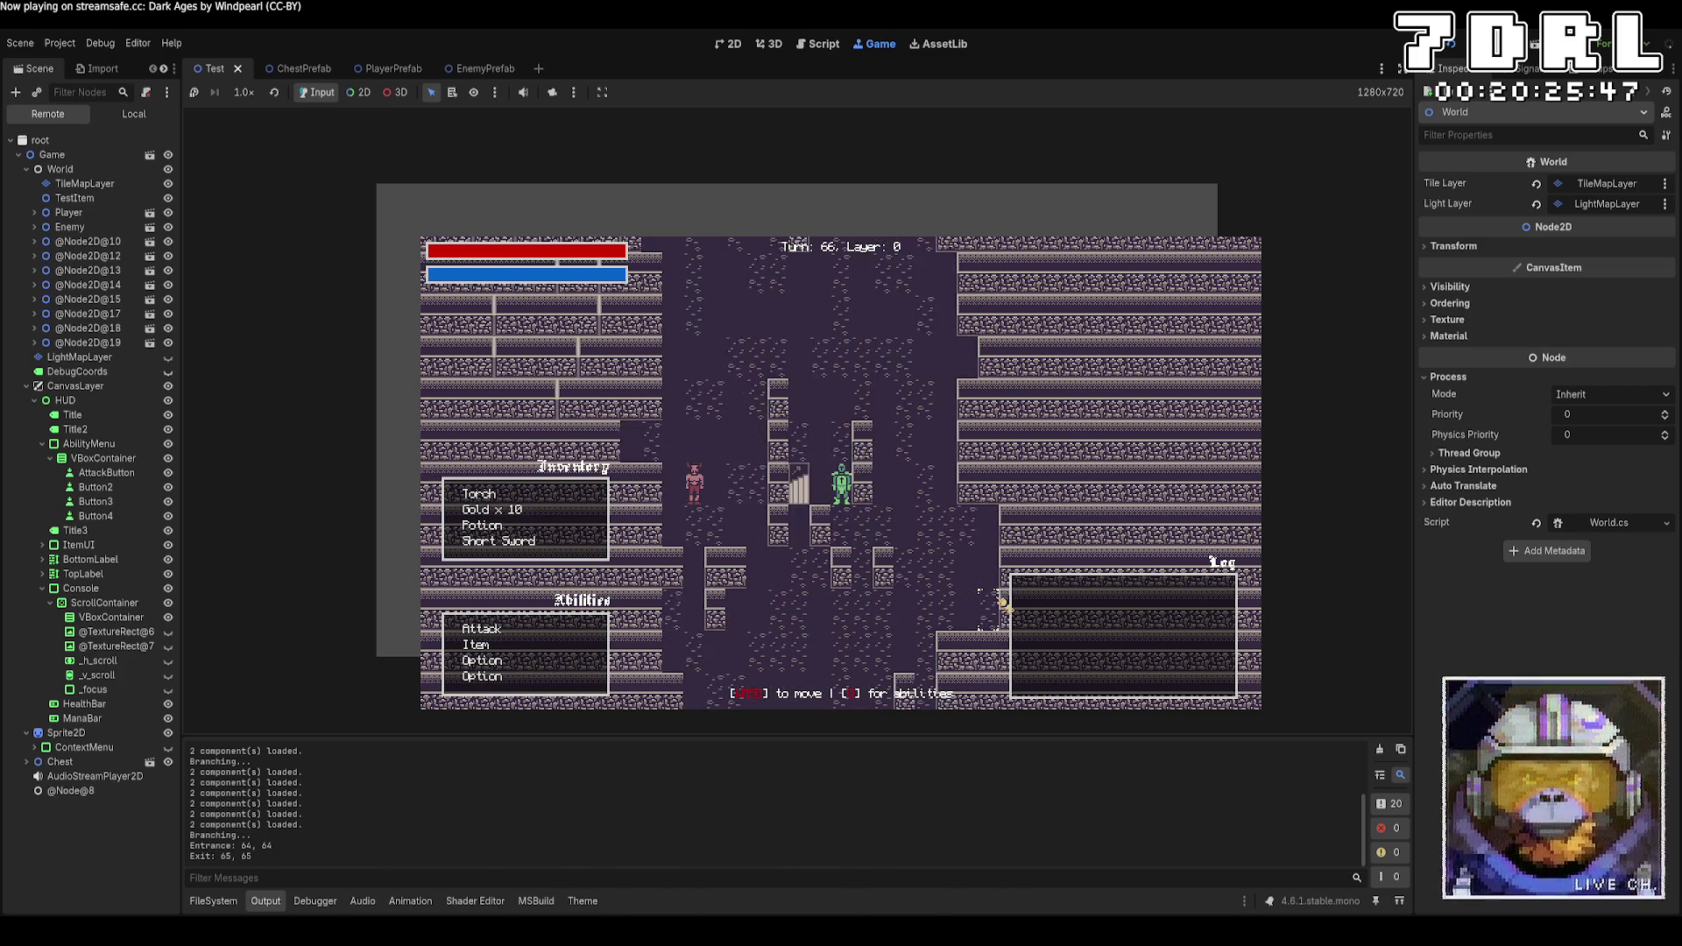
key(s)
key(s)
key(s)
key(a)
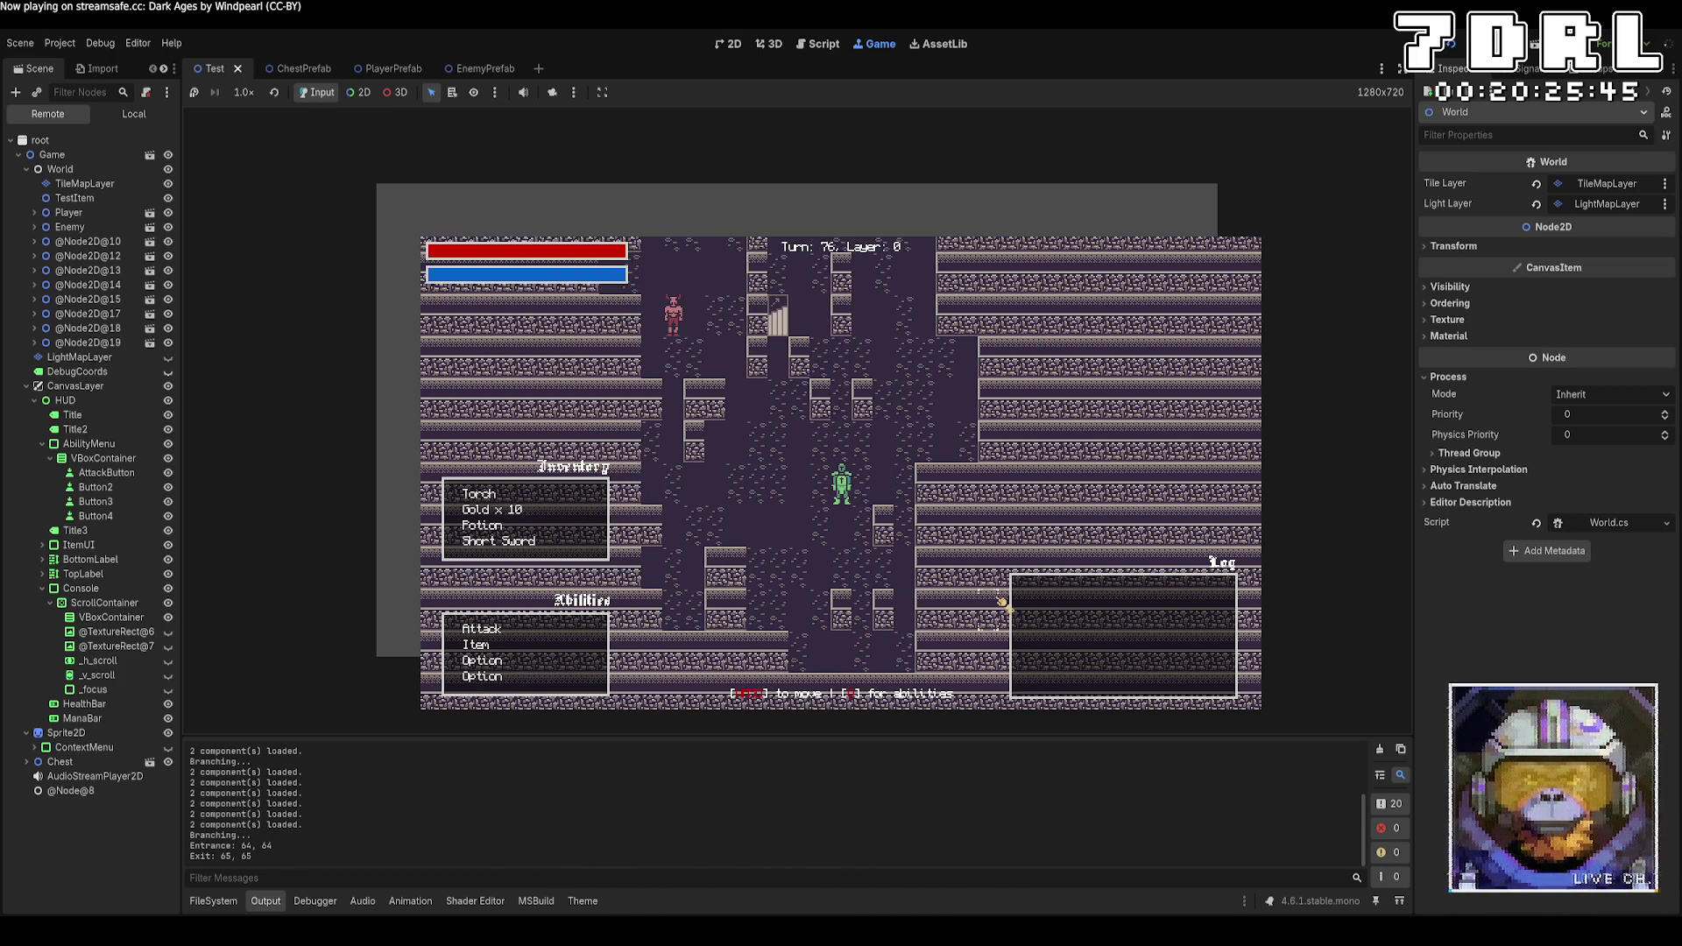
key(w)
key(w)
key(w)
key(a)
key(w)
key(a)
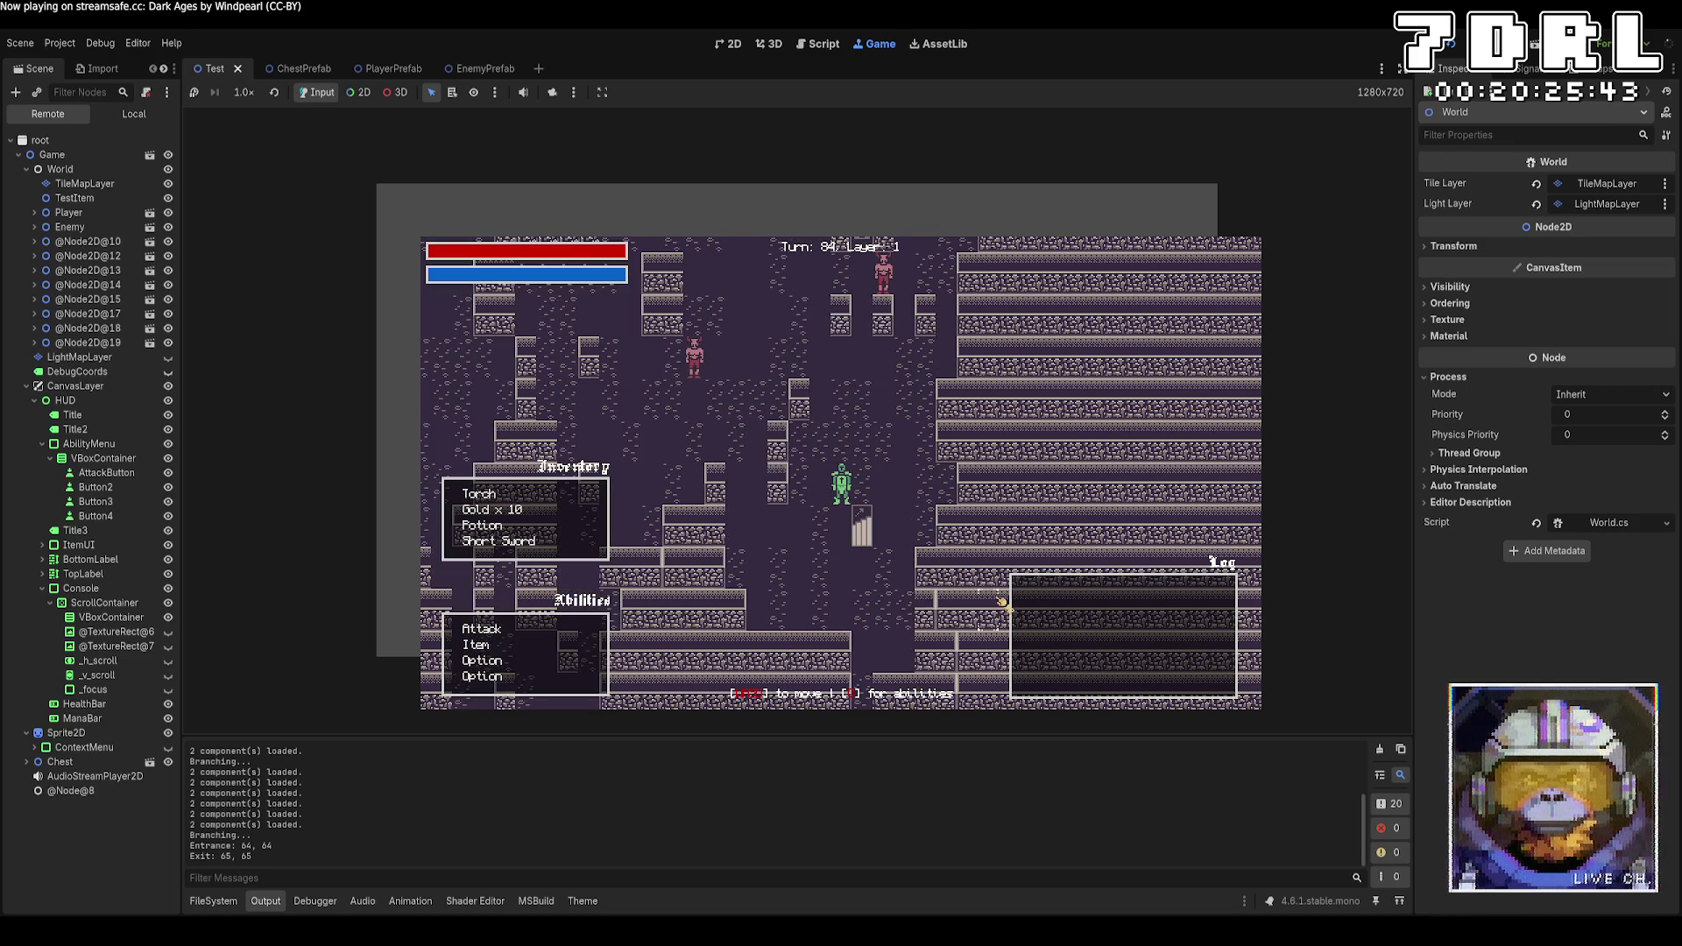
Walk down and right across layer 1 and take the stairs to layer 2
key(w)
key(w)
key(w)
key(a)
key(a)
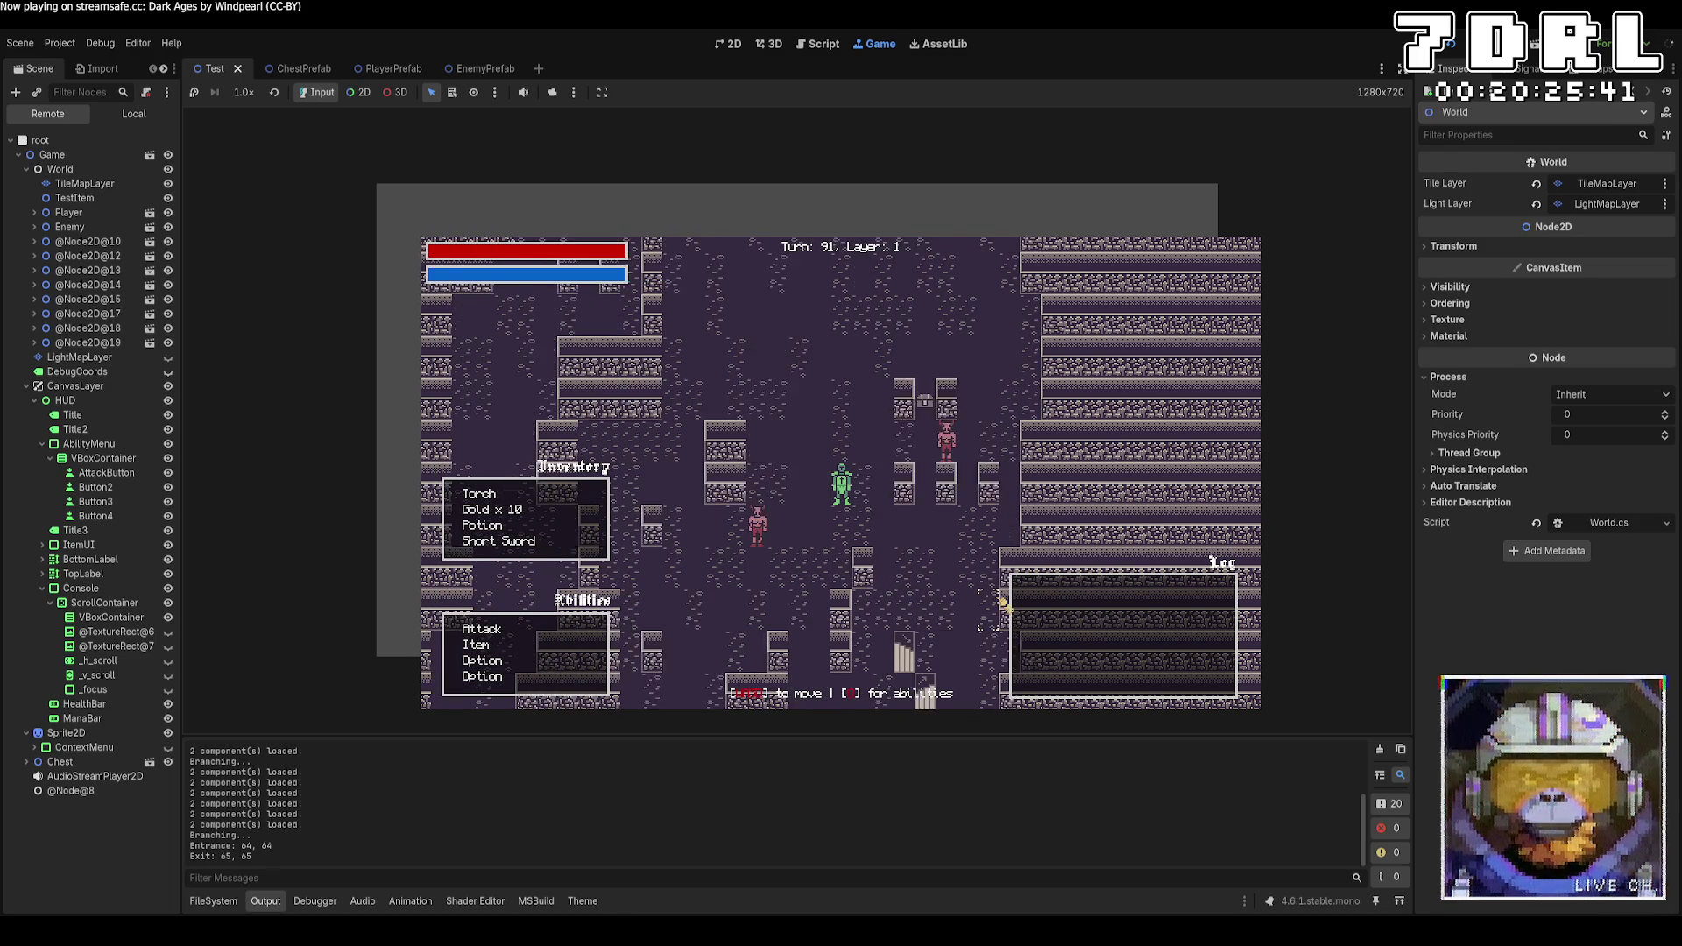
key(s)
key(s)
key(s)
key(s)
key(d)
key(s)
key(s)
key(d)
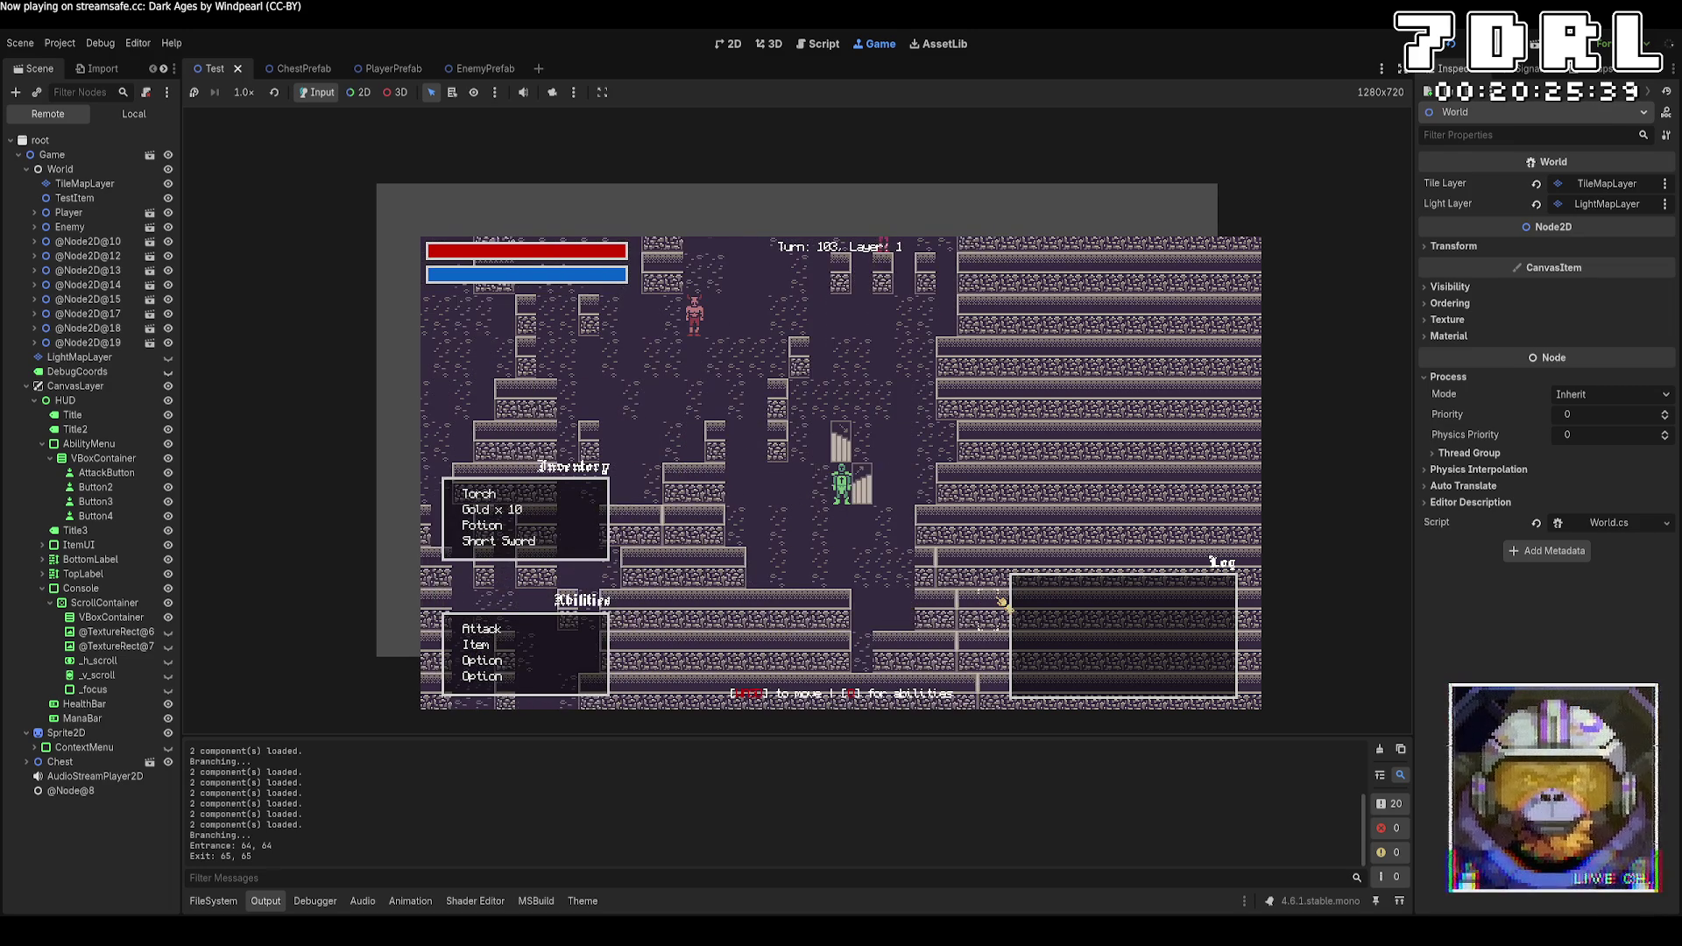
key(s)
key(s)
key(w)
key(w)
key(a)
key(w)
key(s)
key(s)
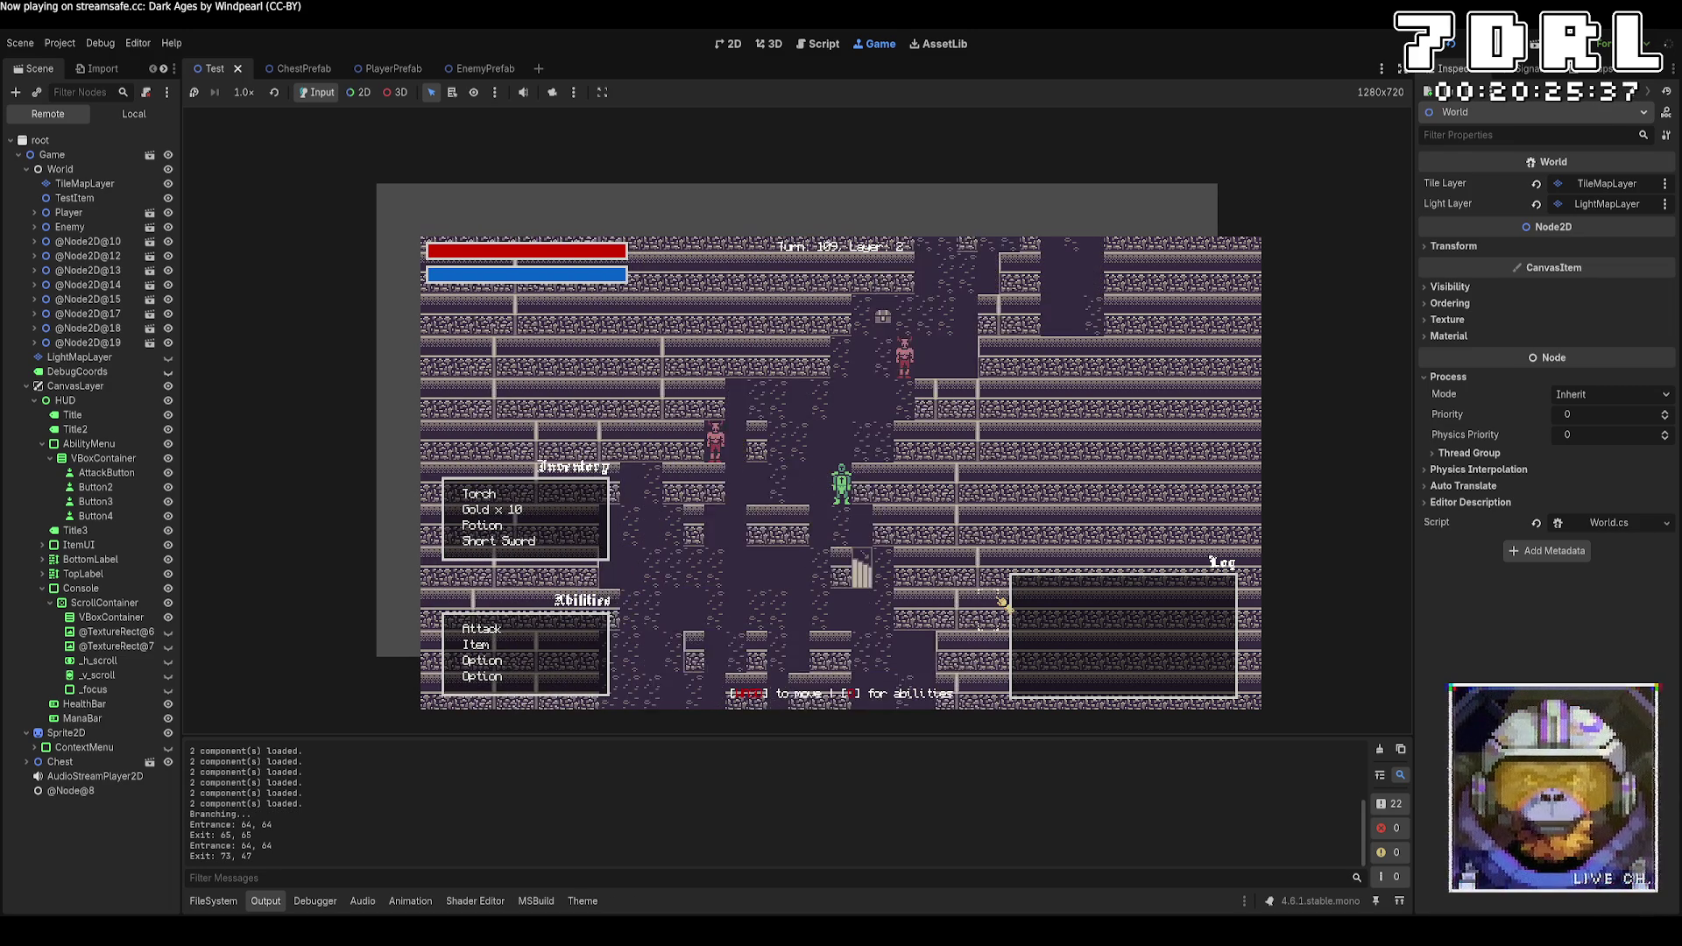
key(s)
Walk the player up through layer 2 toward the next stairs
key(w)
key(w)
key(a)
key(a)
key(a)
key(w)
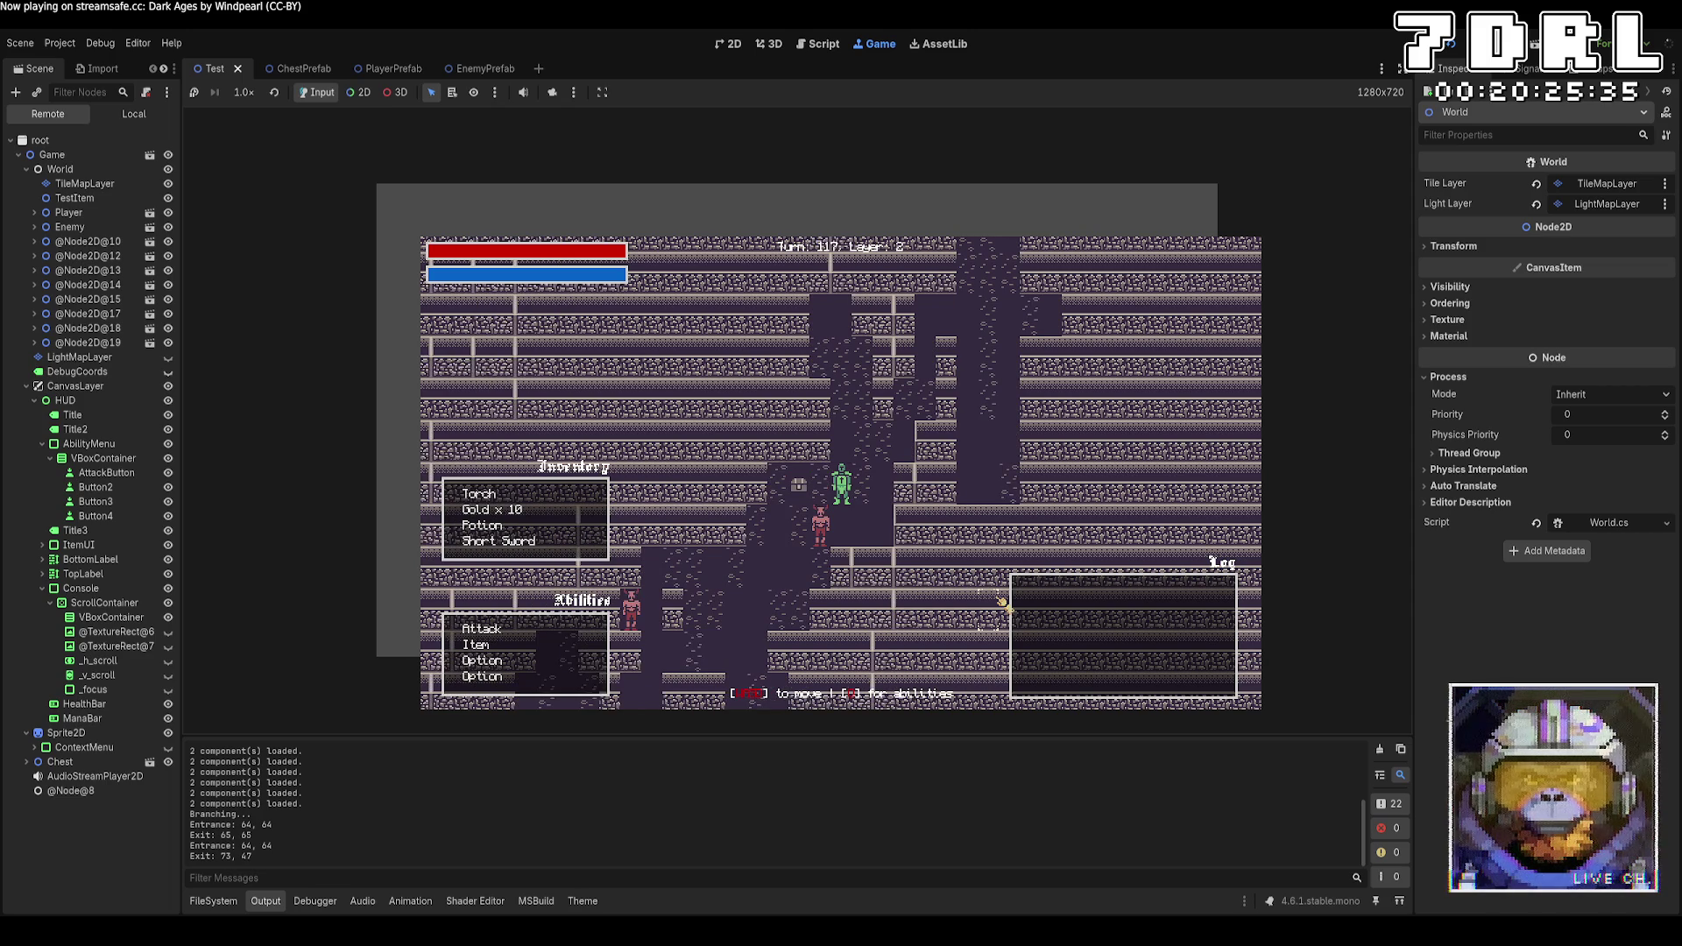
key(w)
key(s)
key(w)
key(w)
key(w)
key(d)
key(d)
key(w)
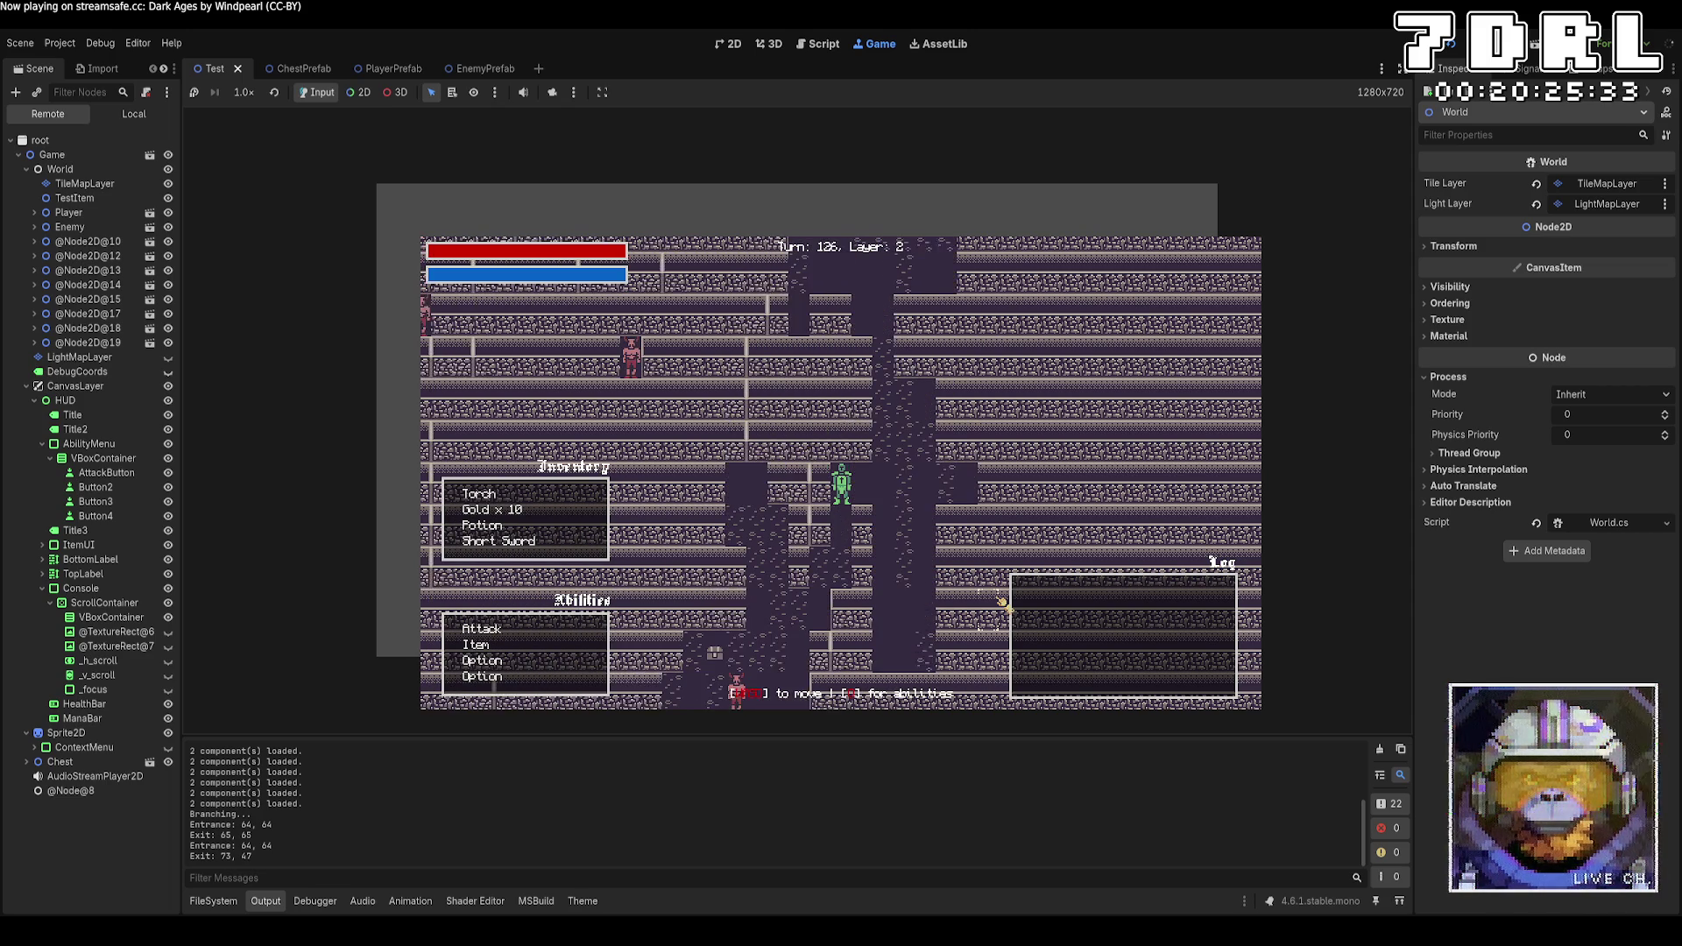
key(w)
key(w)
key(w)
key(a)
key(w)
key(w)
key(a)
key(w)
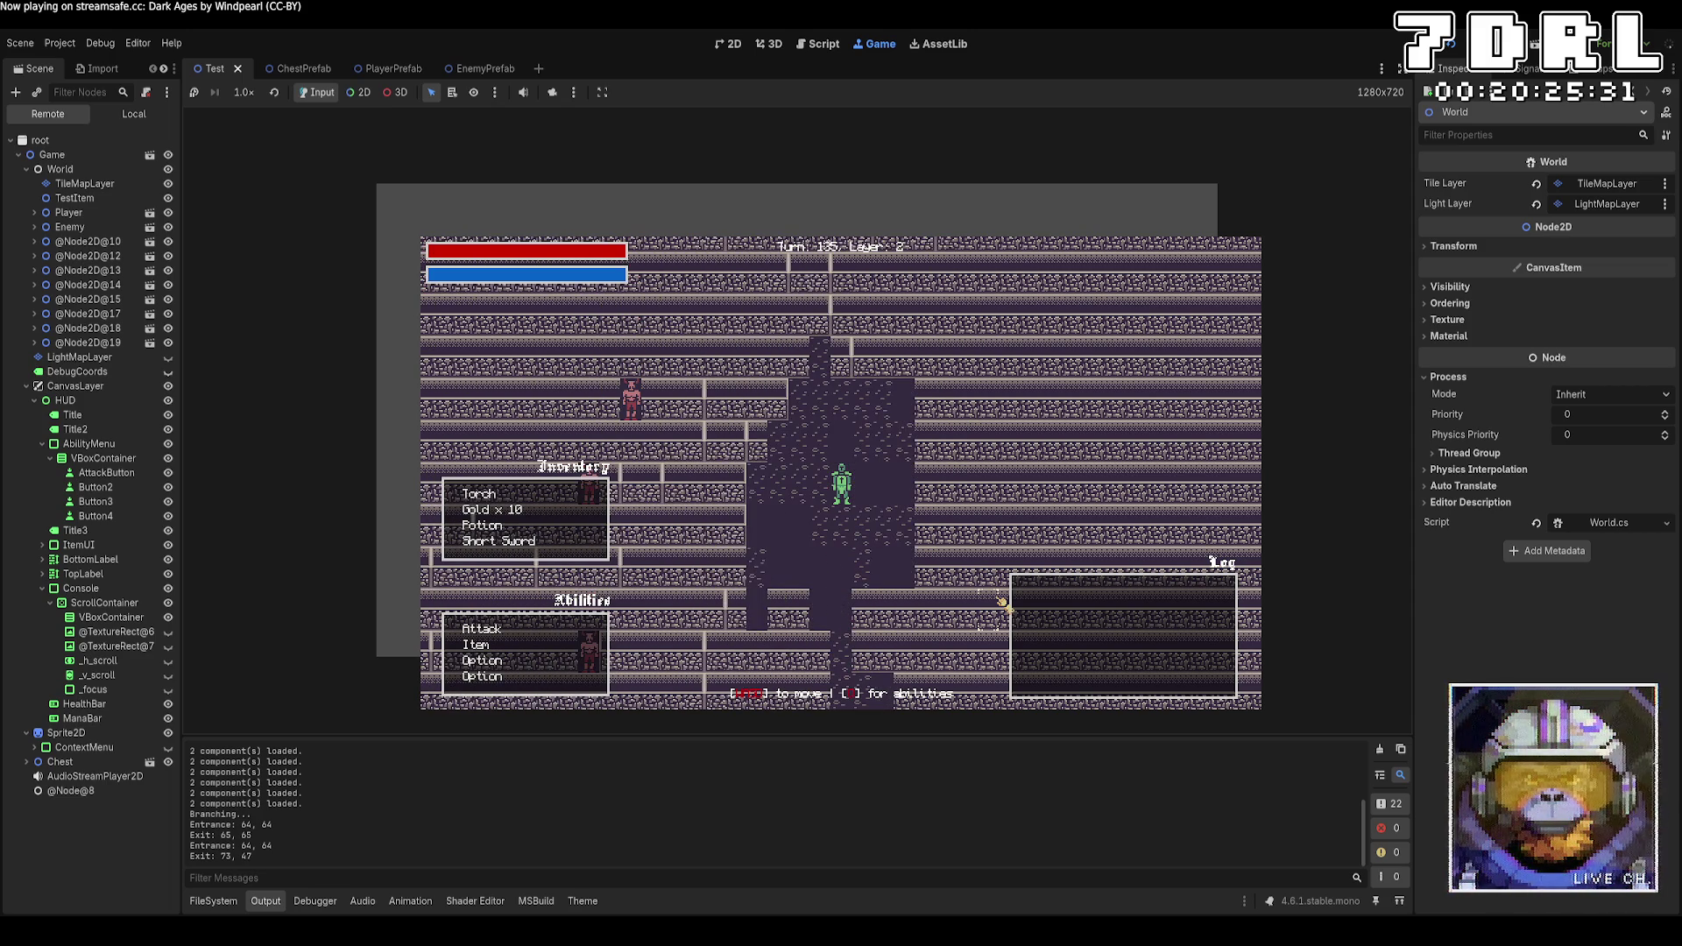
Take the stairs to layer 3 and walk a few tiles down and right
key(w)
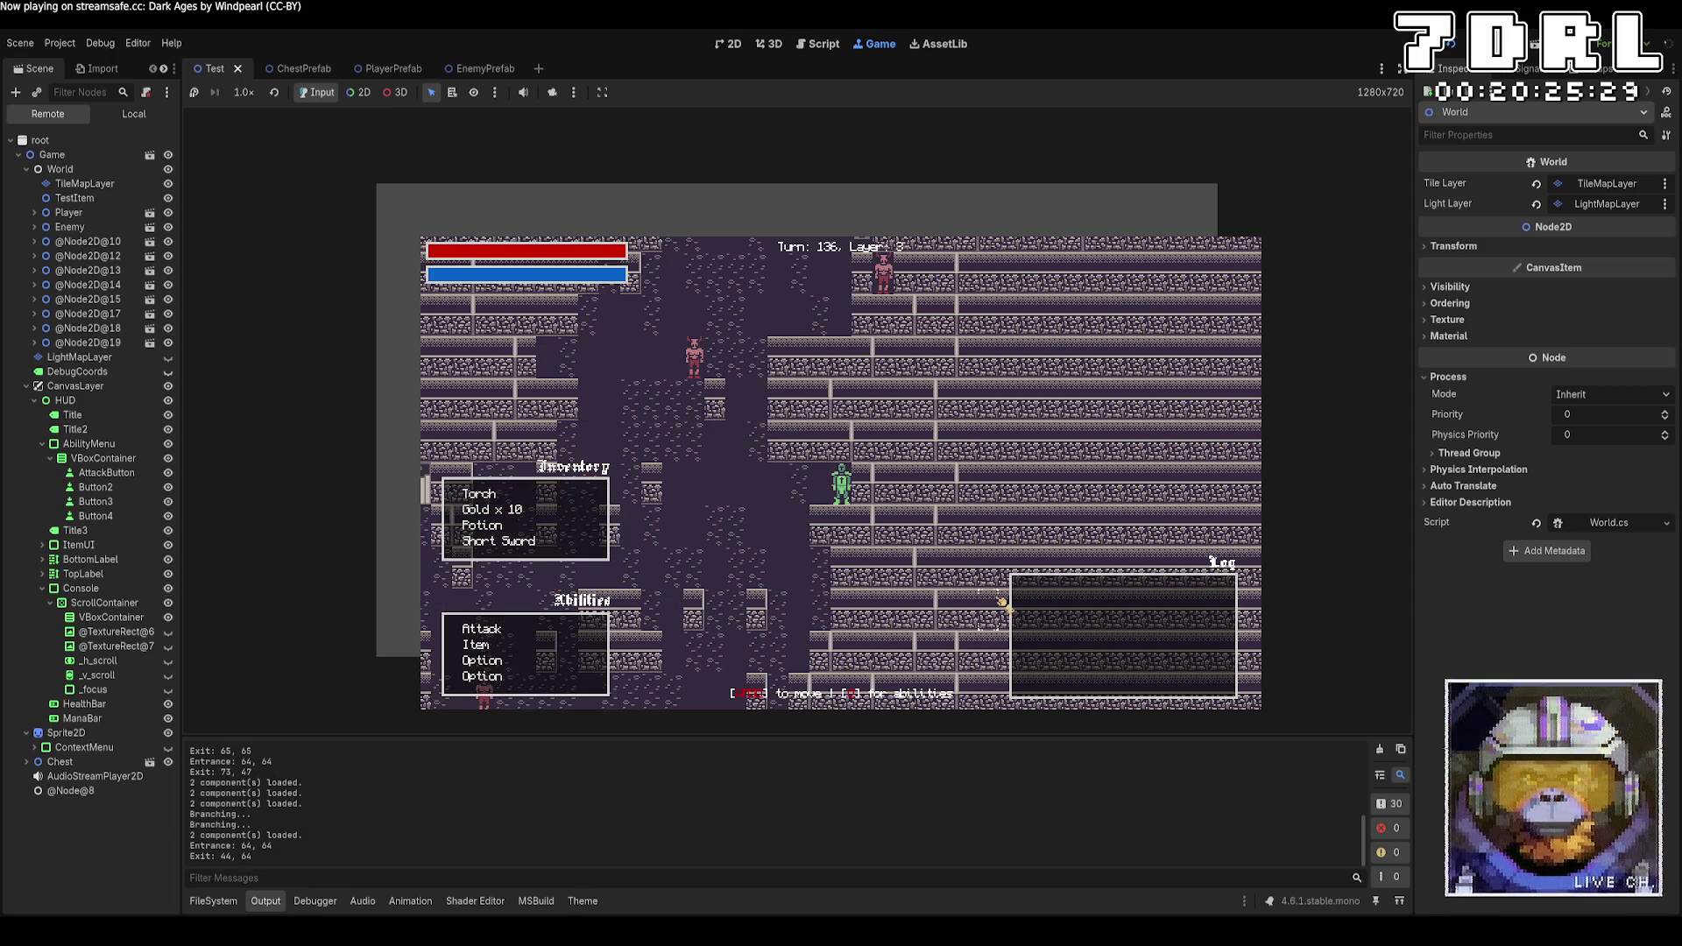
key(w)
key(a)
key(w)
key(a)
key(w)
key(w)
key(w)
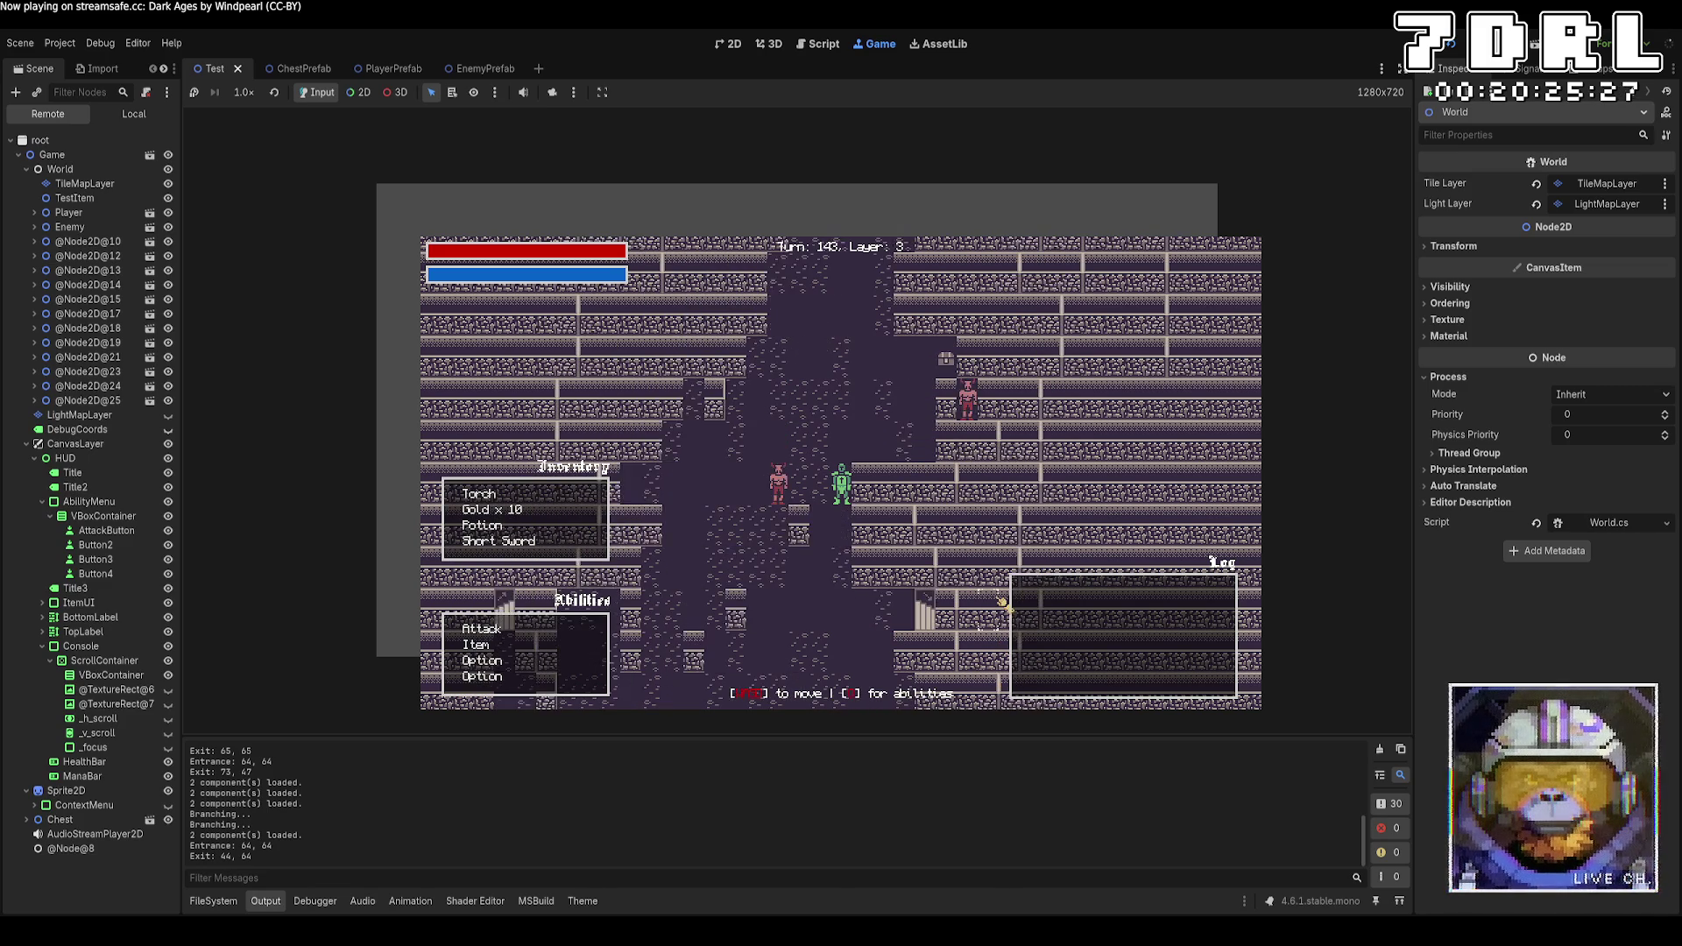
key(w)
key(w)
key(w)
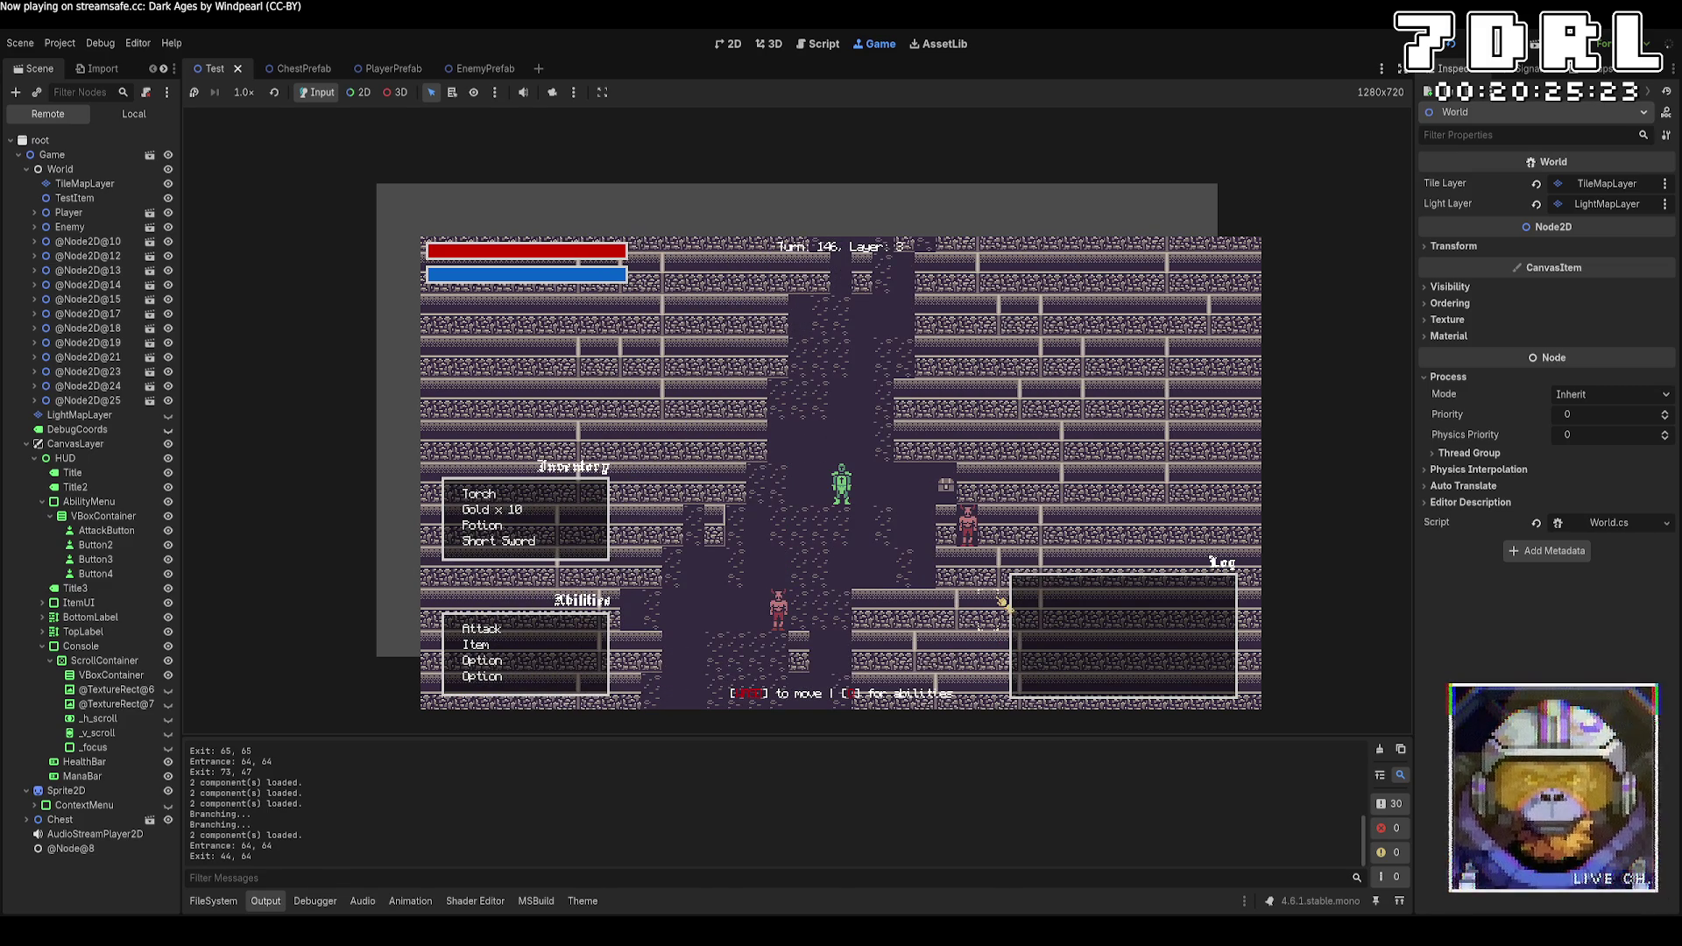
key(s)
key(s)
key(s)
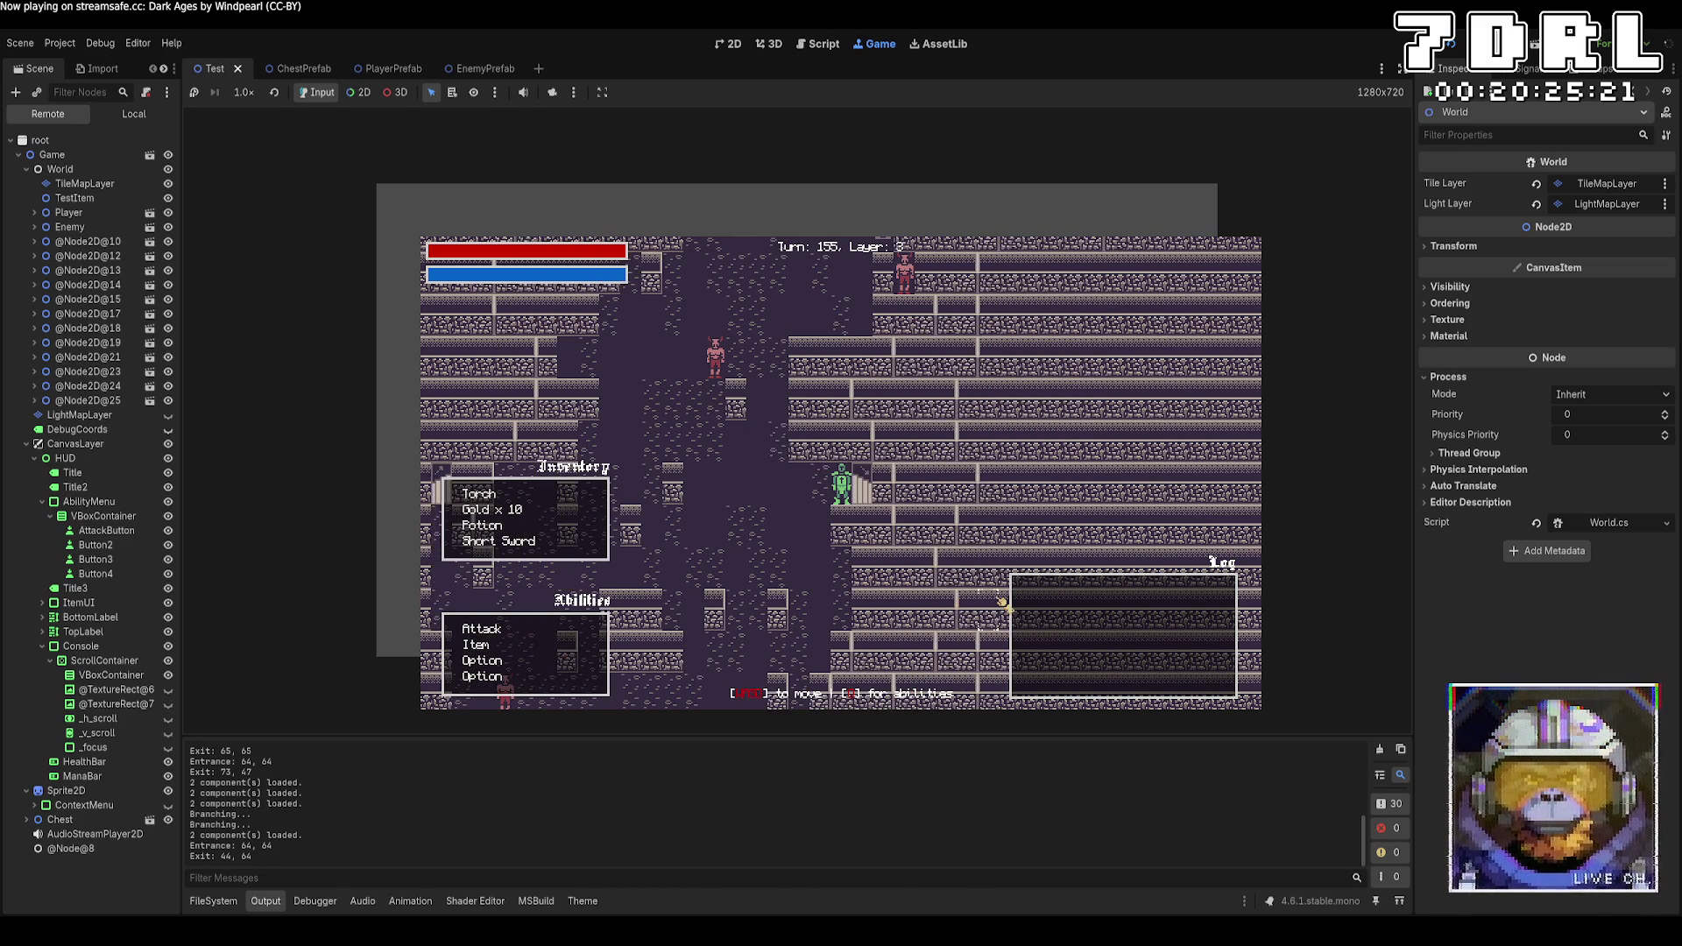
key(d)
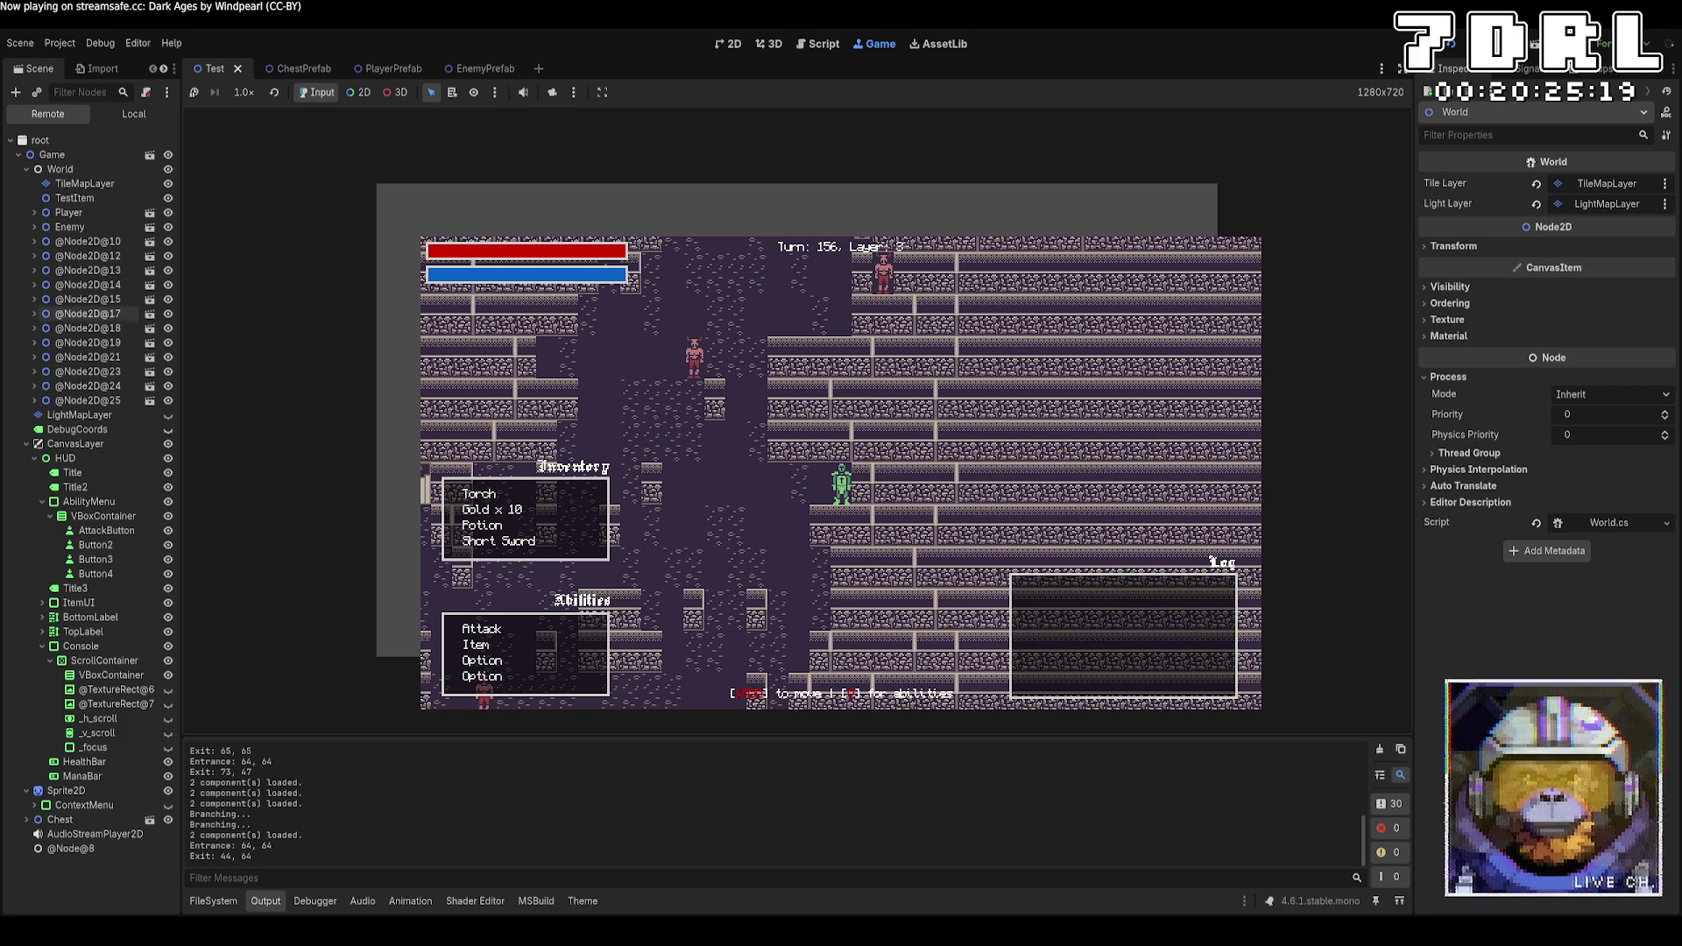
click(120, 244)
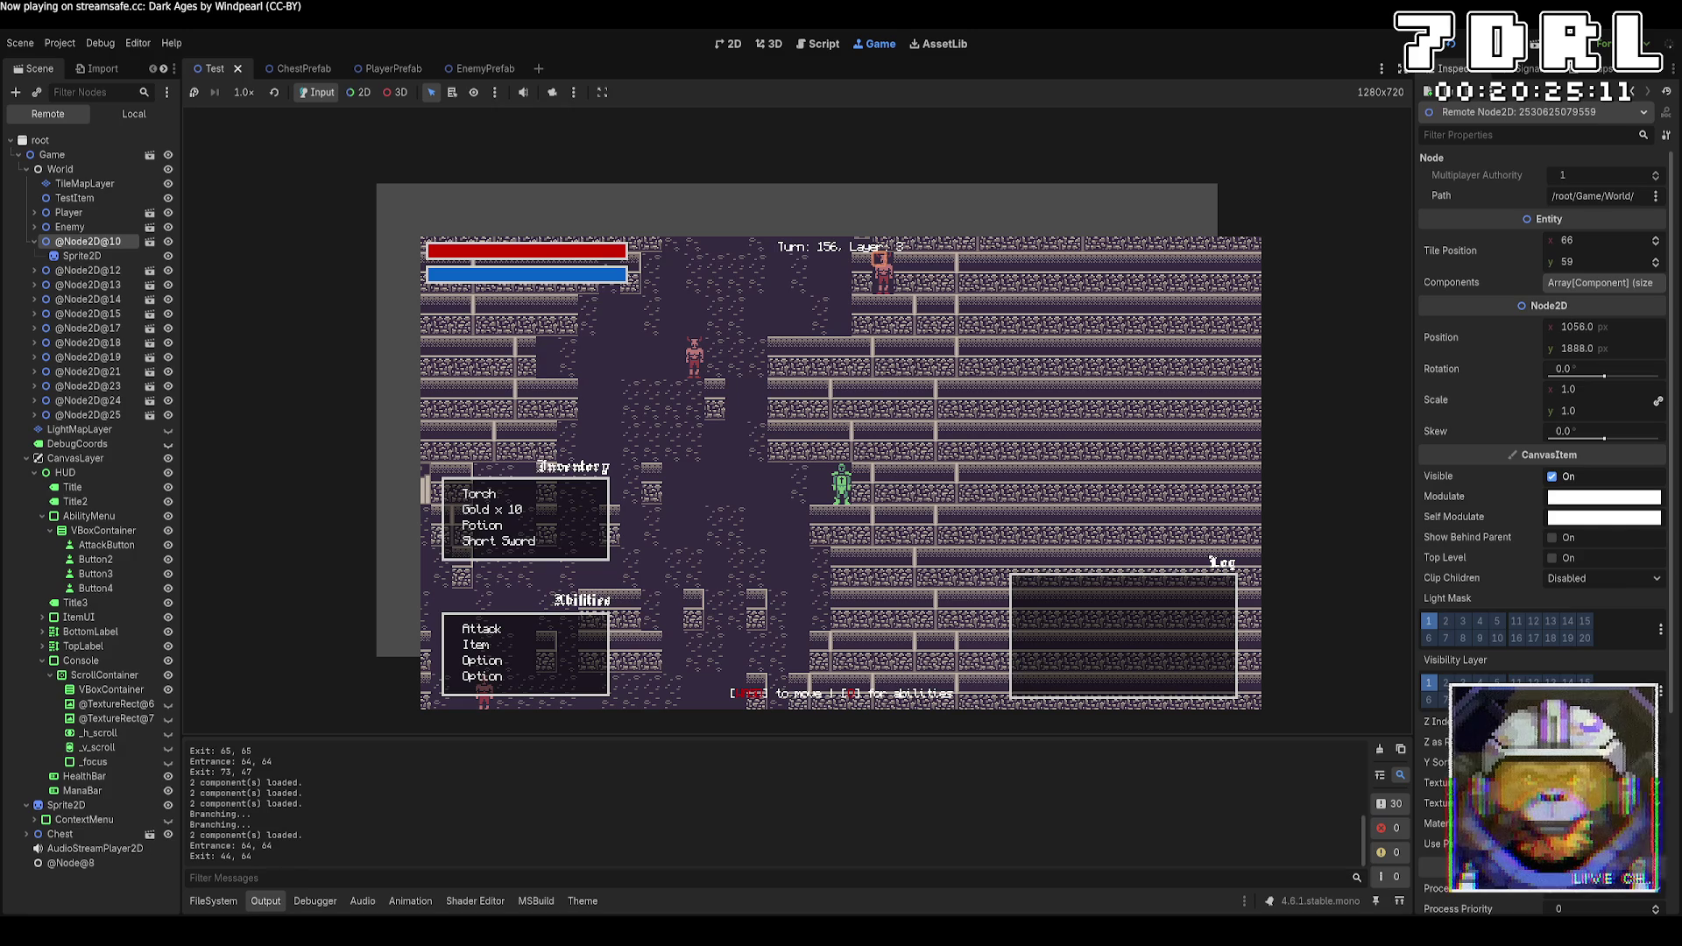
click(1551, 477)
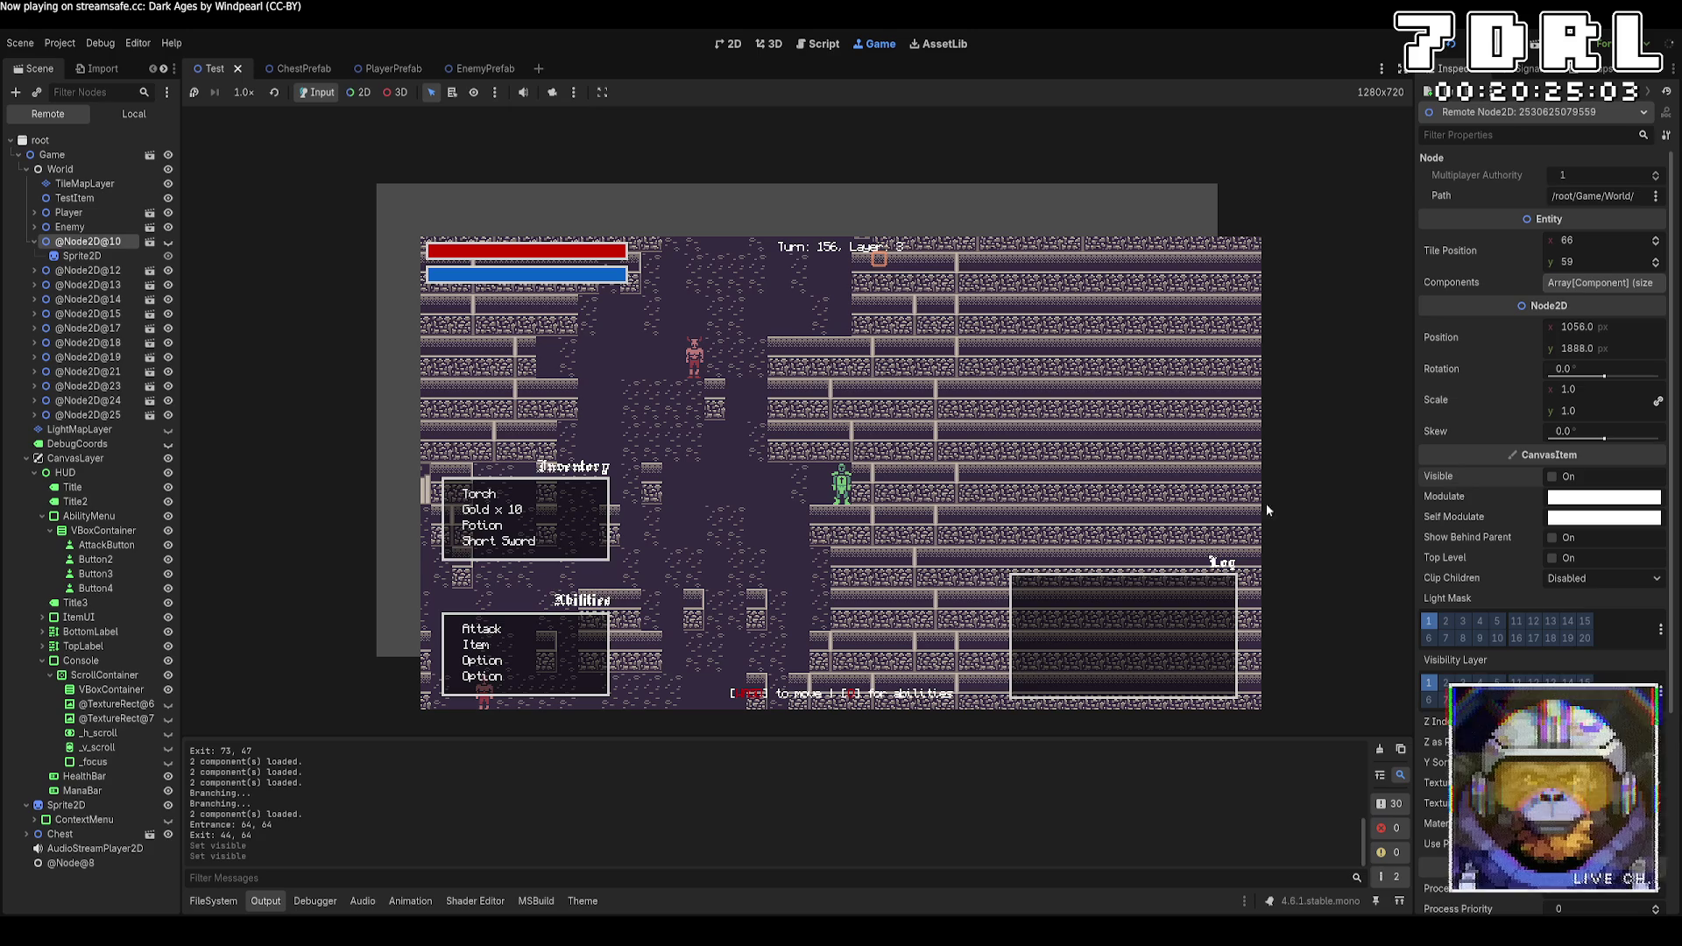
Stop the game, scroll World.cs up to ResetLayer, and relaunch the game with F5
key(F8)
key(alt+Tab)
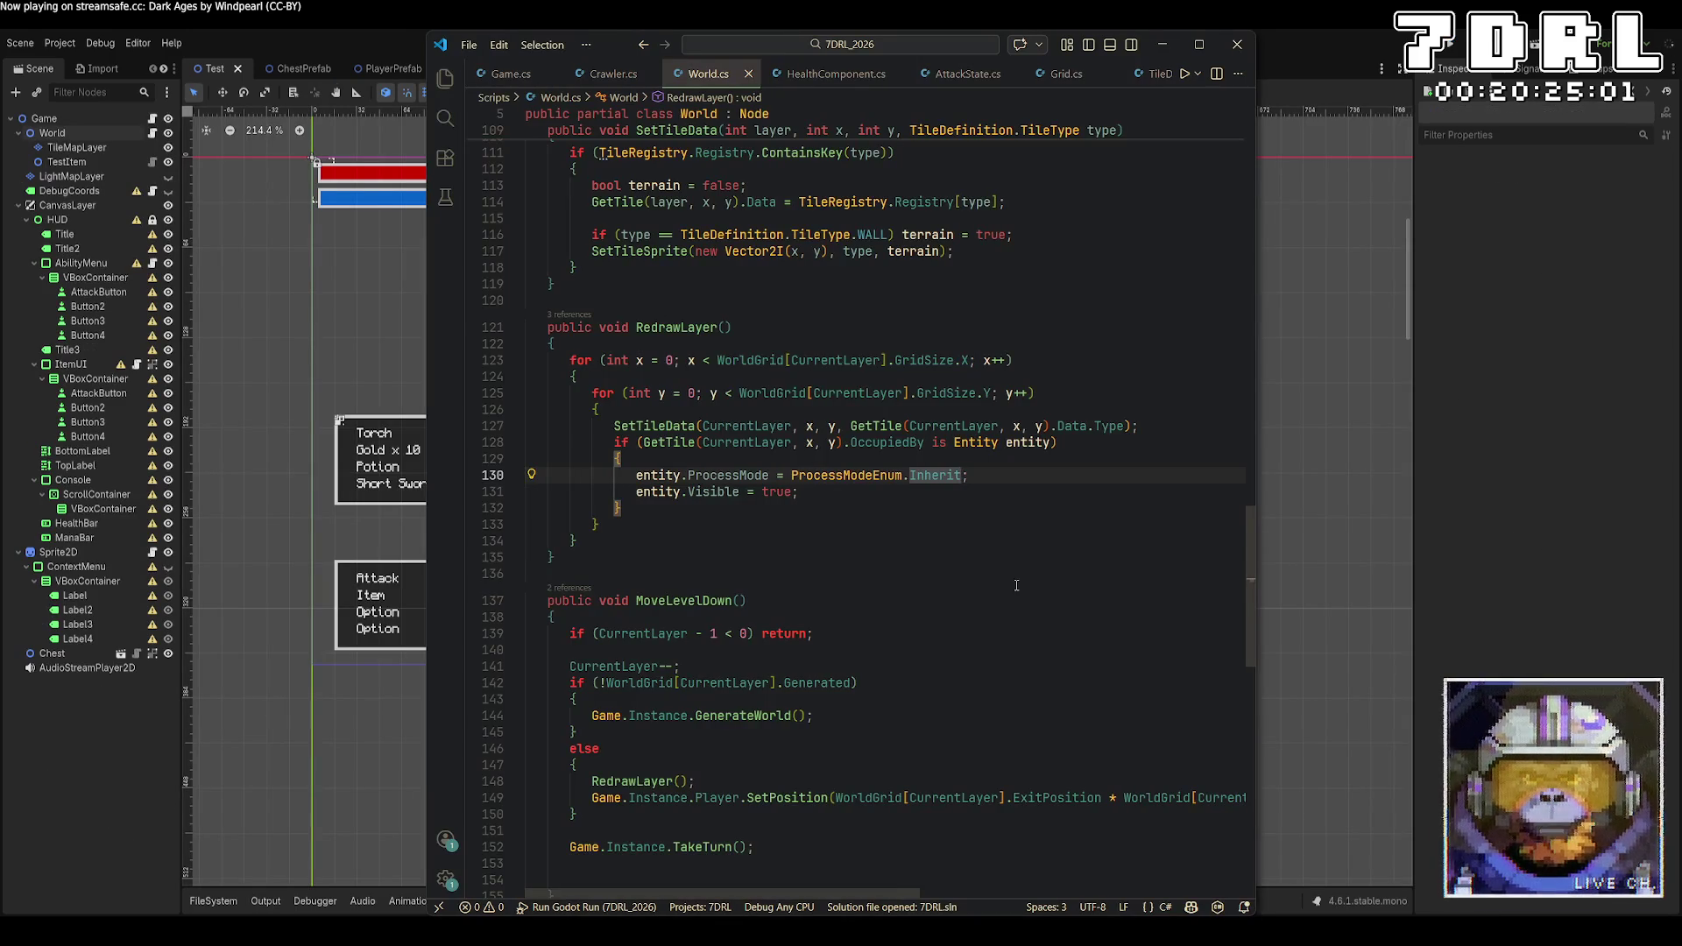
scroll(1010, 567, up, 10)
scroll(1010, 567, up, 4)
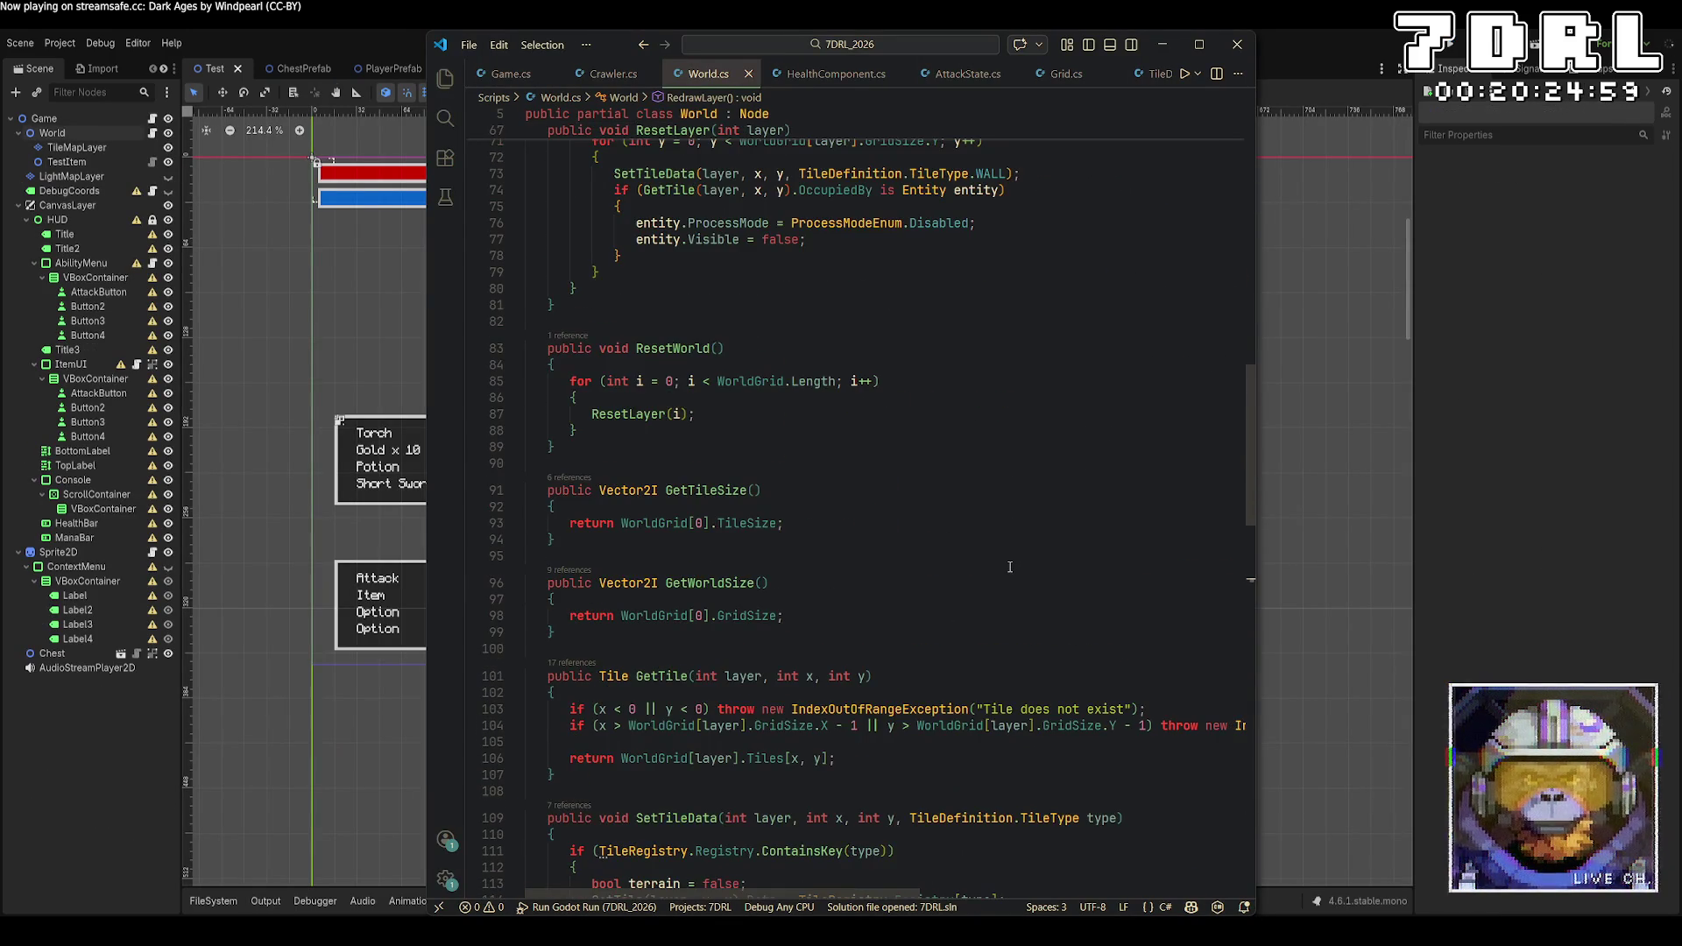
scroll(1009, 566, up, 3)
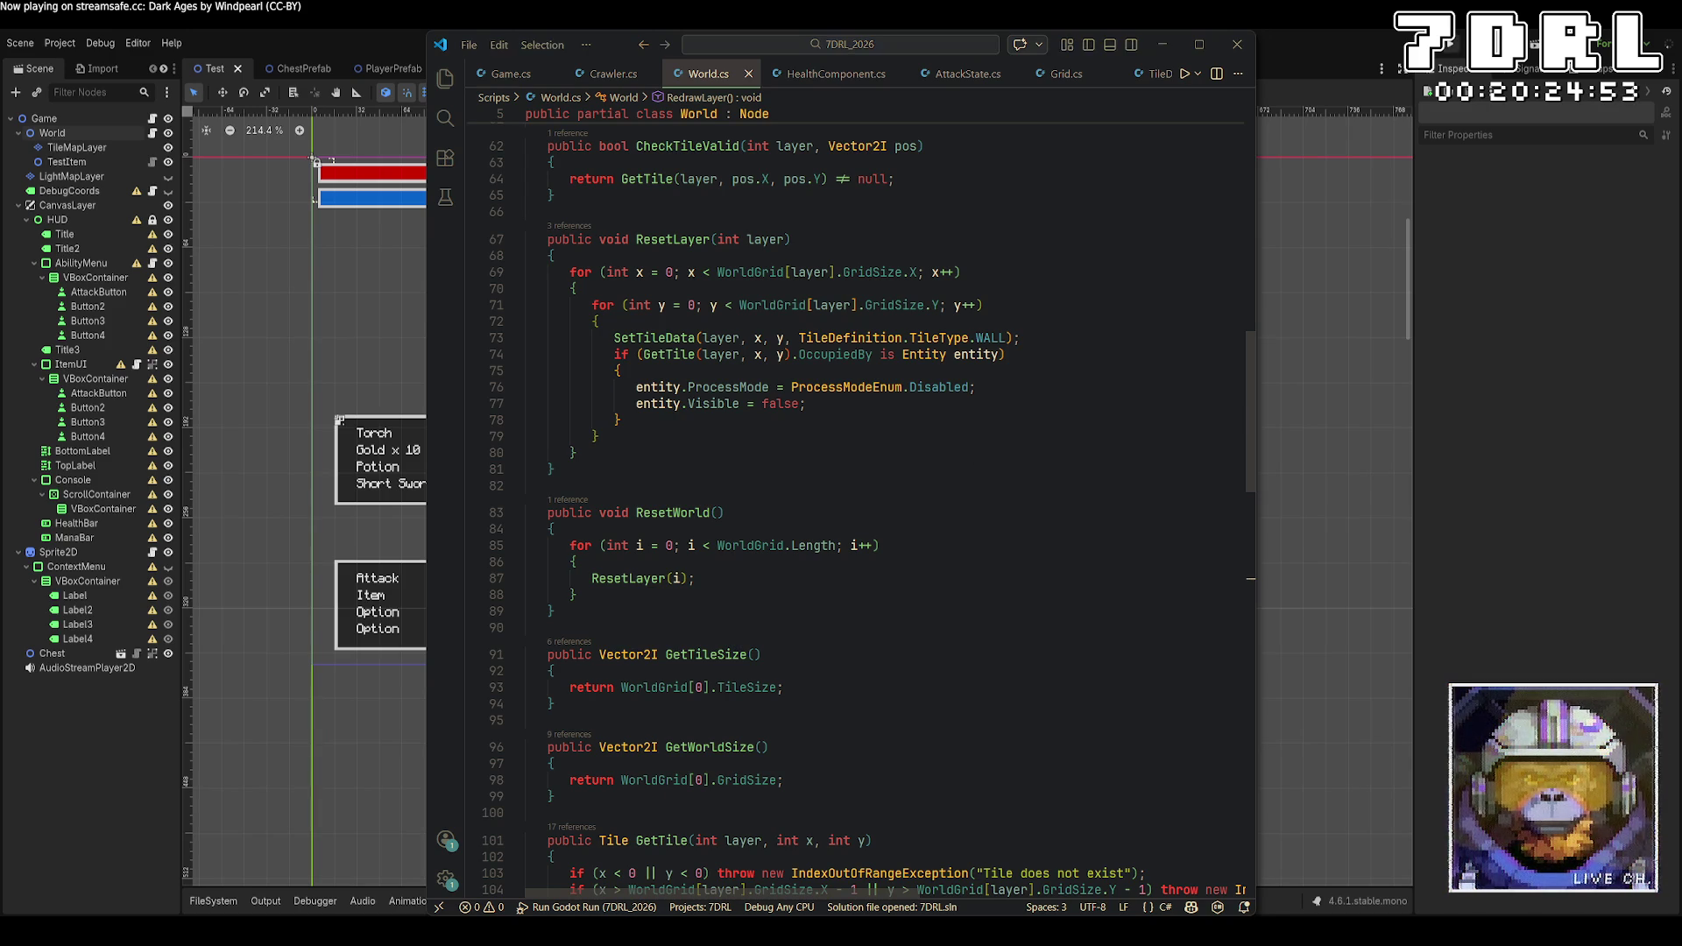
key(alt+Tab)
key(F5)
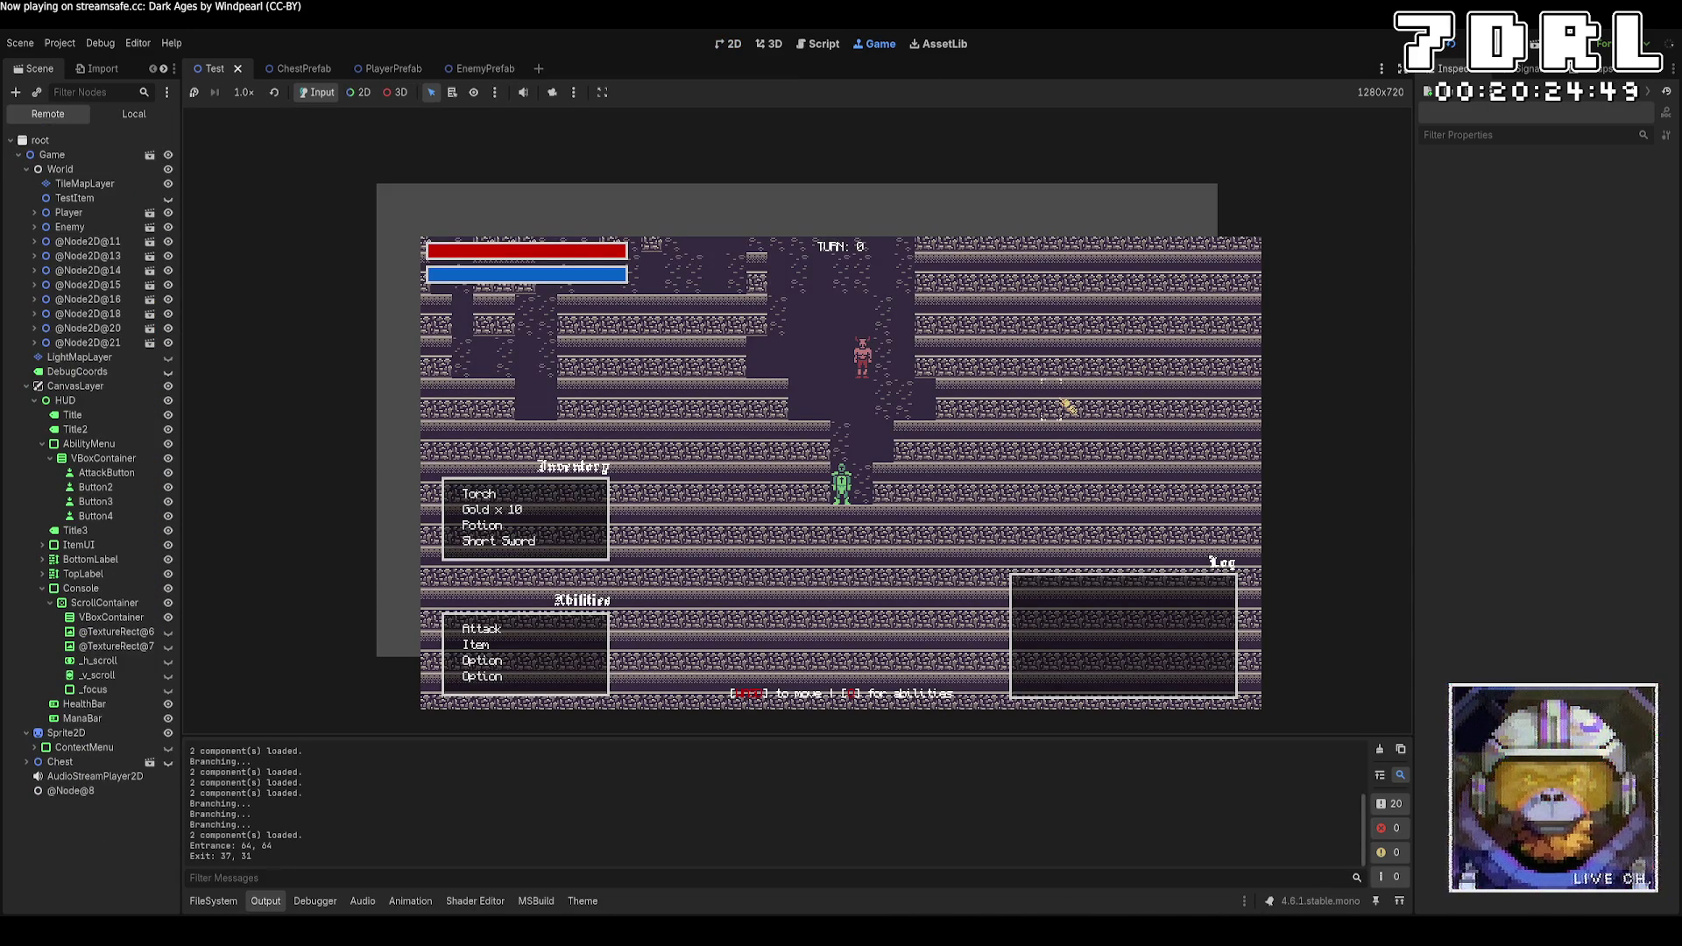
Walk the player around layer 0 with the arrow keys for several turns
key(Down)
key(Down)
key(Down)
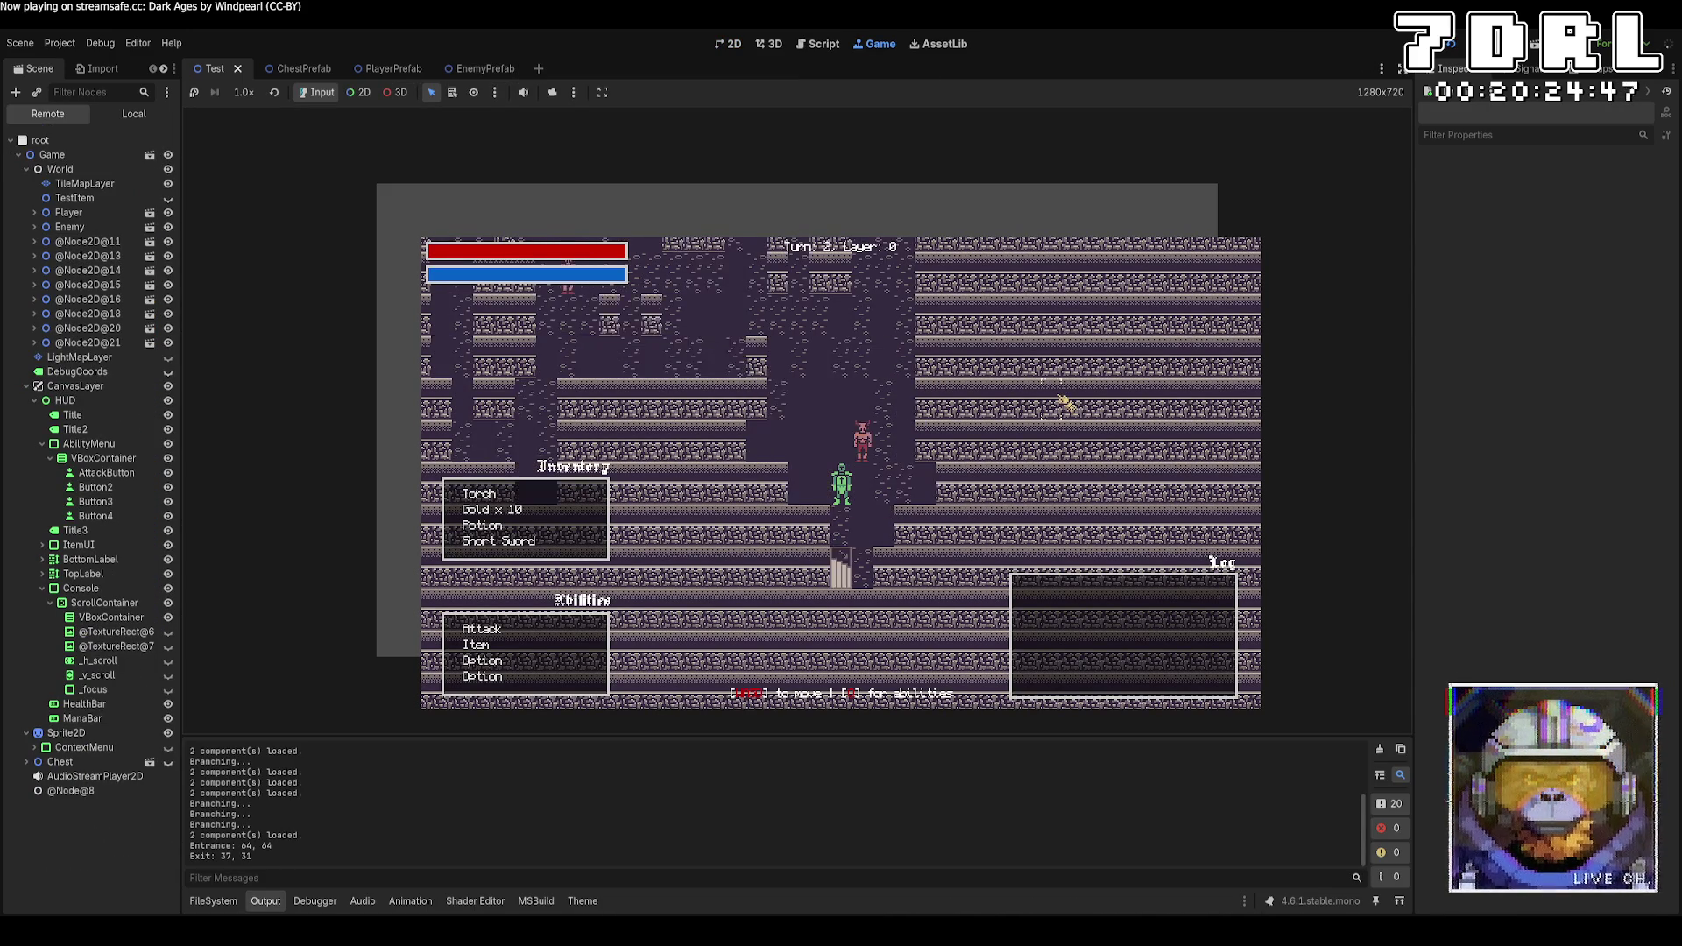
key(Up)
key(Up)
key(Up)
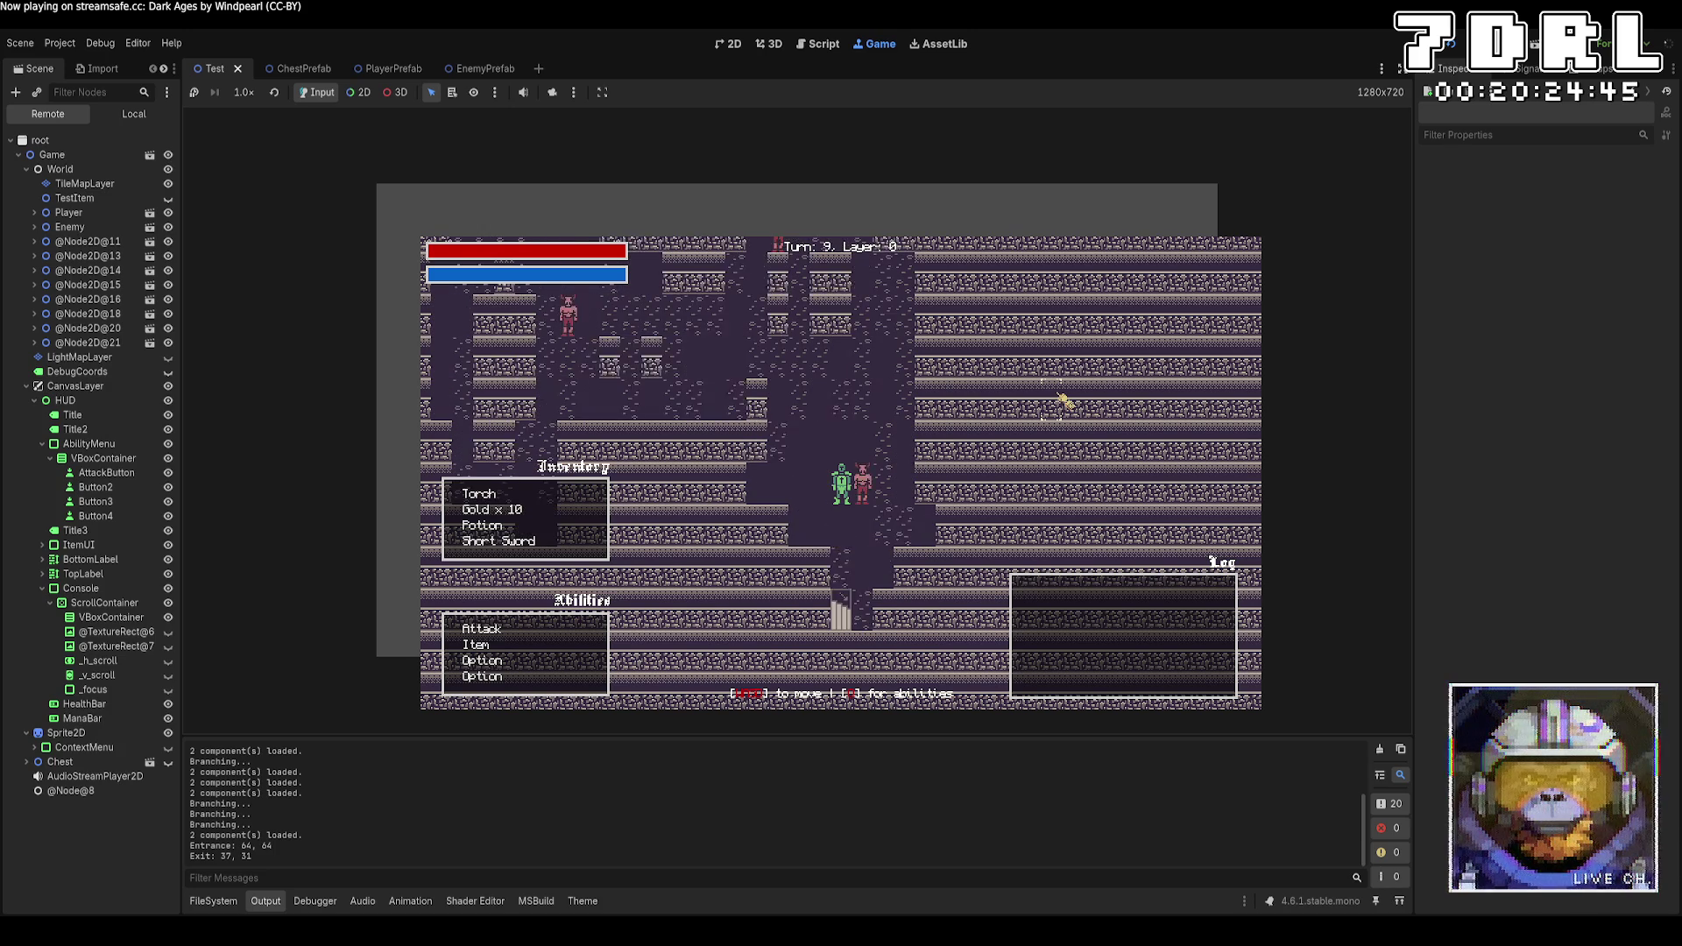
key(Up)
key(Up)
key(Up)
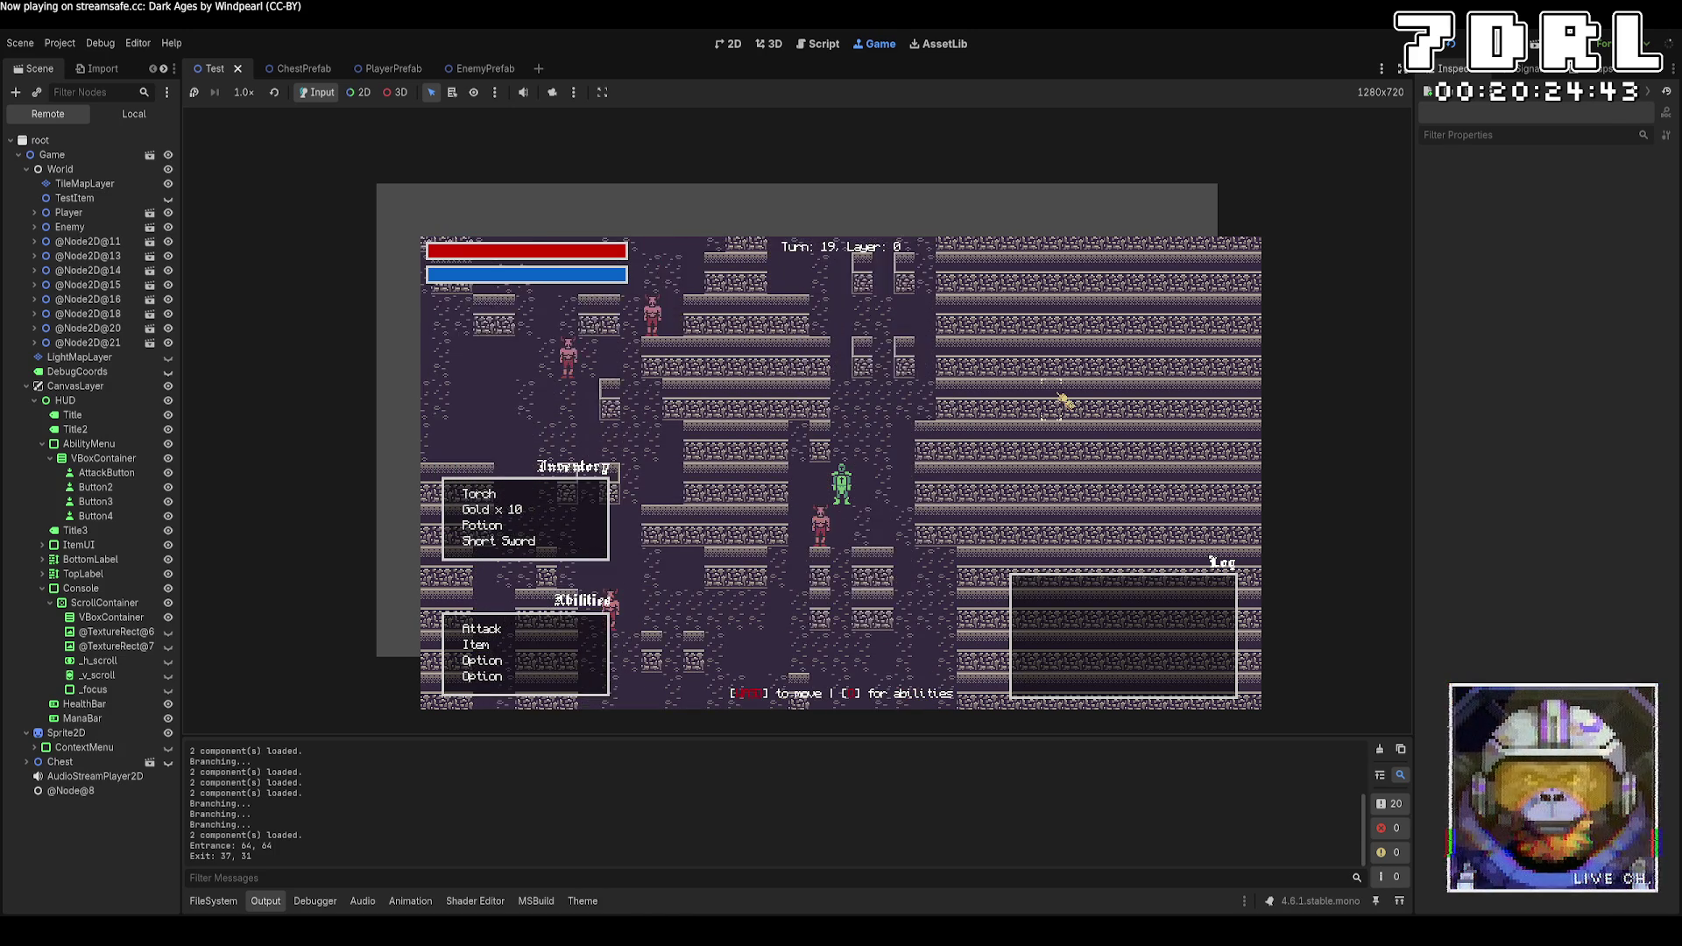
key(Left)
key(Left)
key(Left)
key(Down)
key(Down)
key(Down)
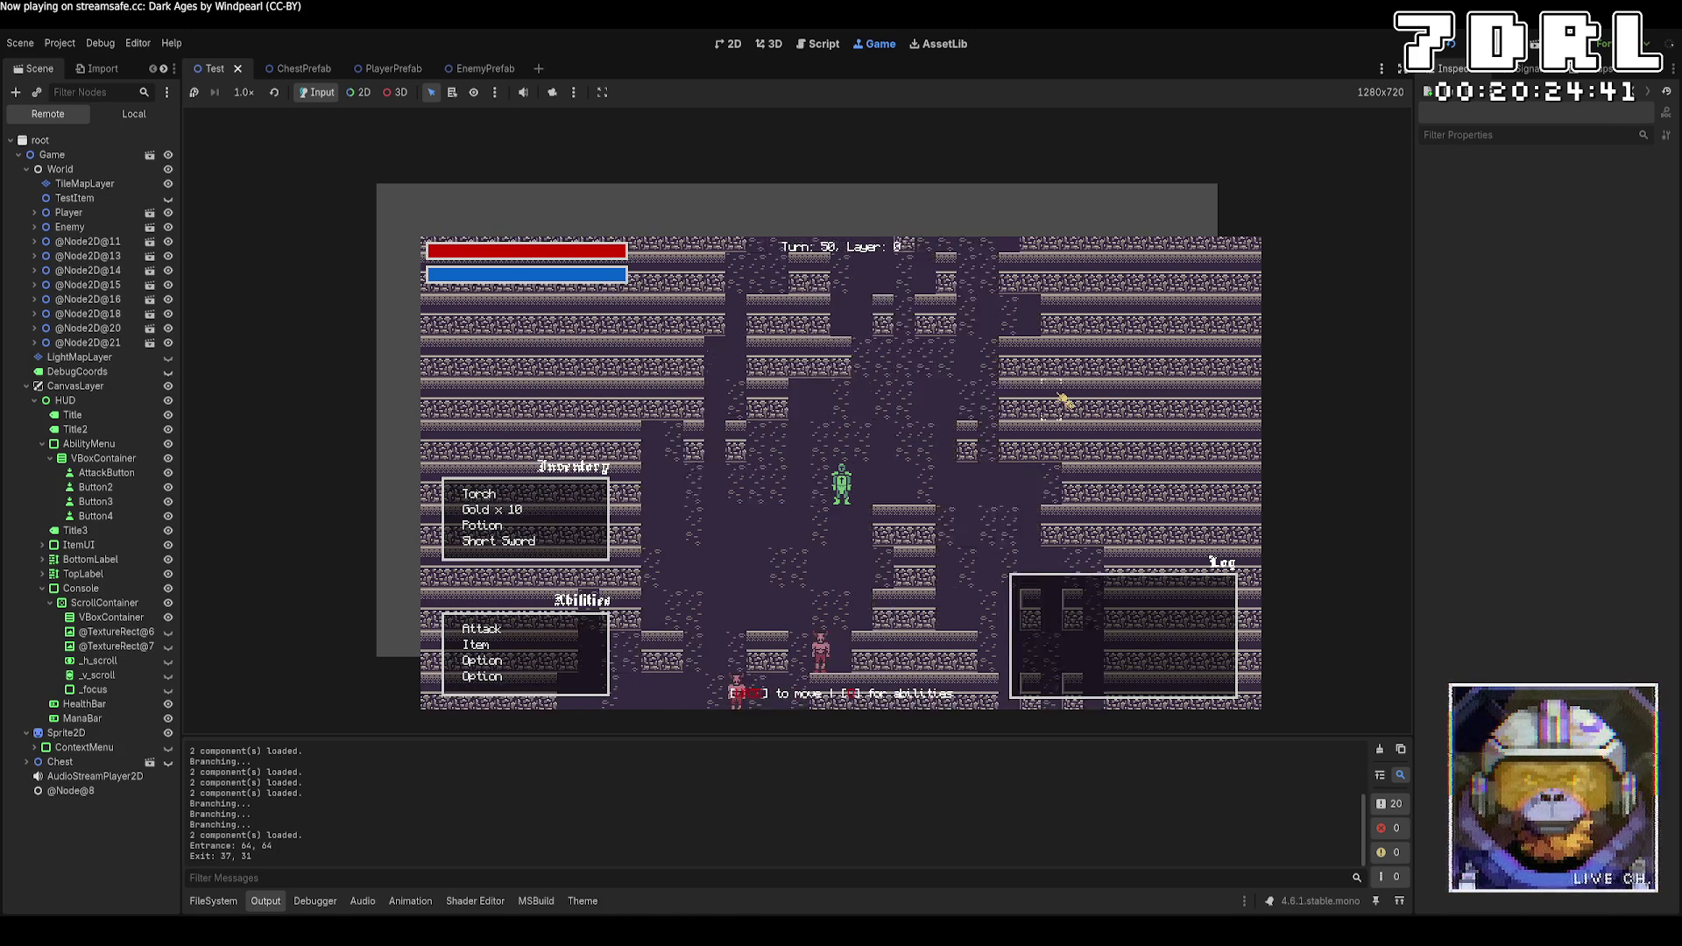
key(Down)
key(Down)
key(Down)
key(Left)
key(Left)
key(Left)
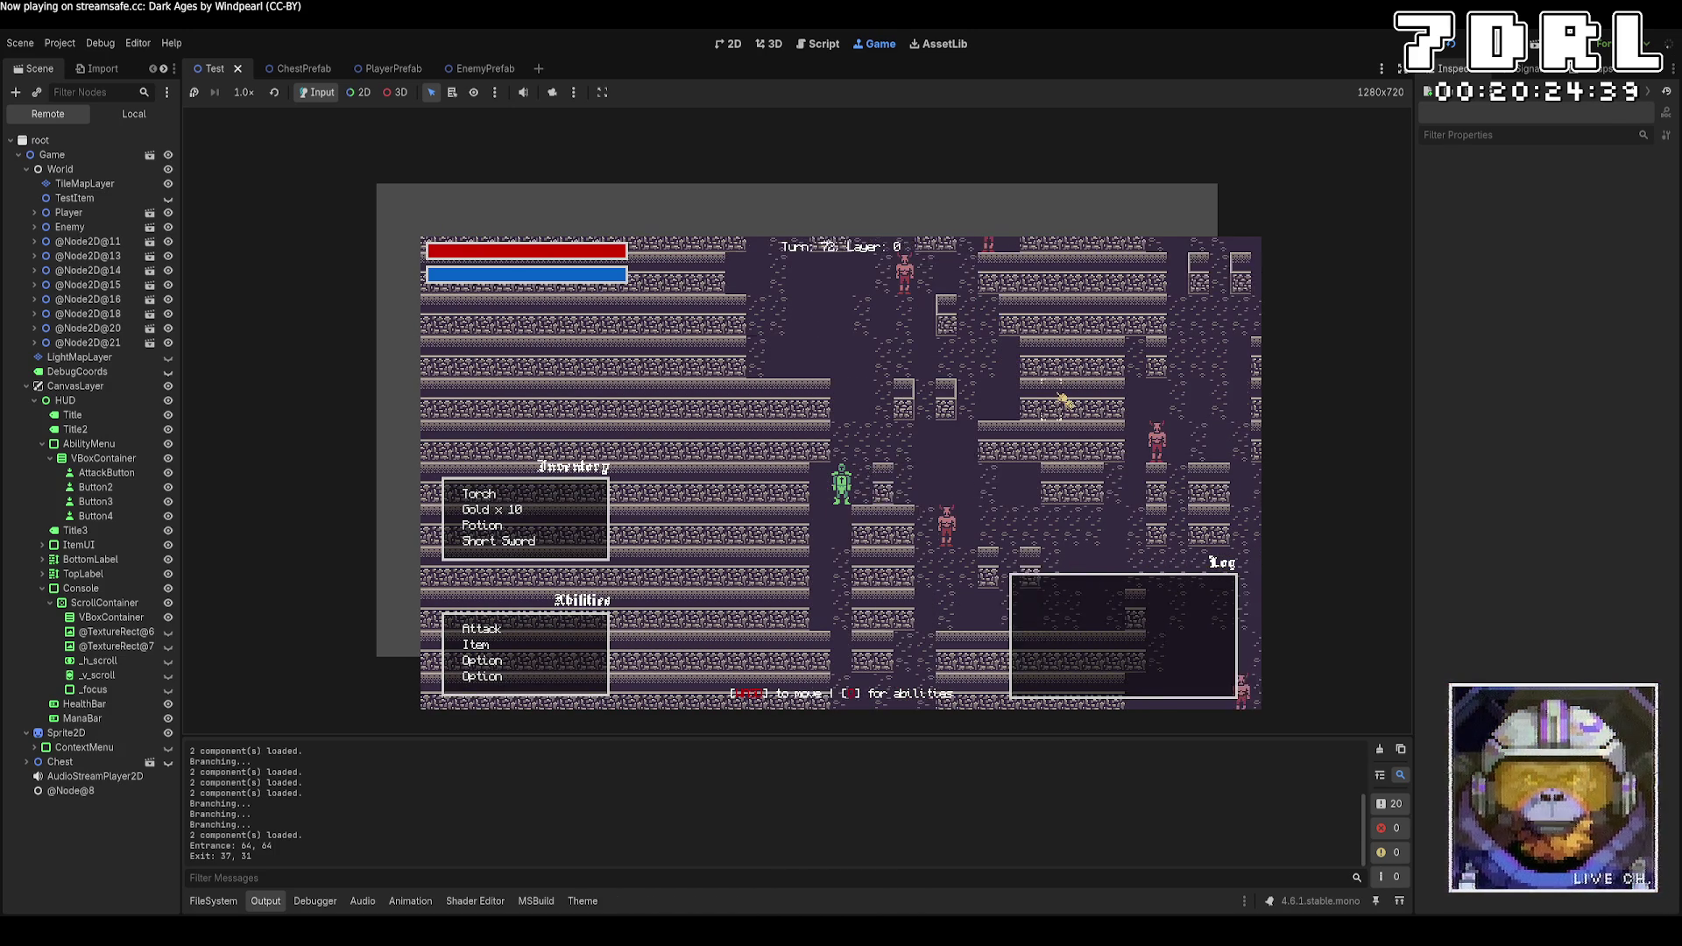
key(Right)
key(Right)
key(Right)
key(Up)
key(Up)
key(Up)
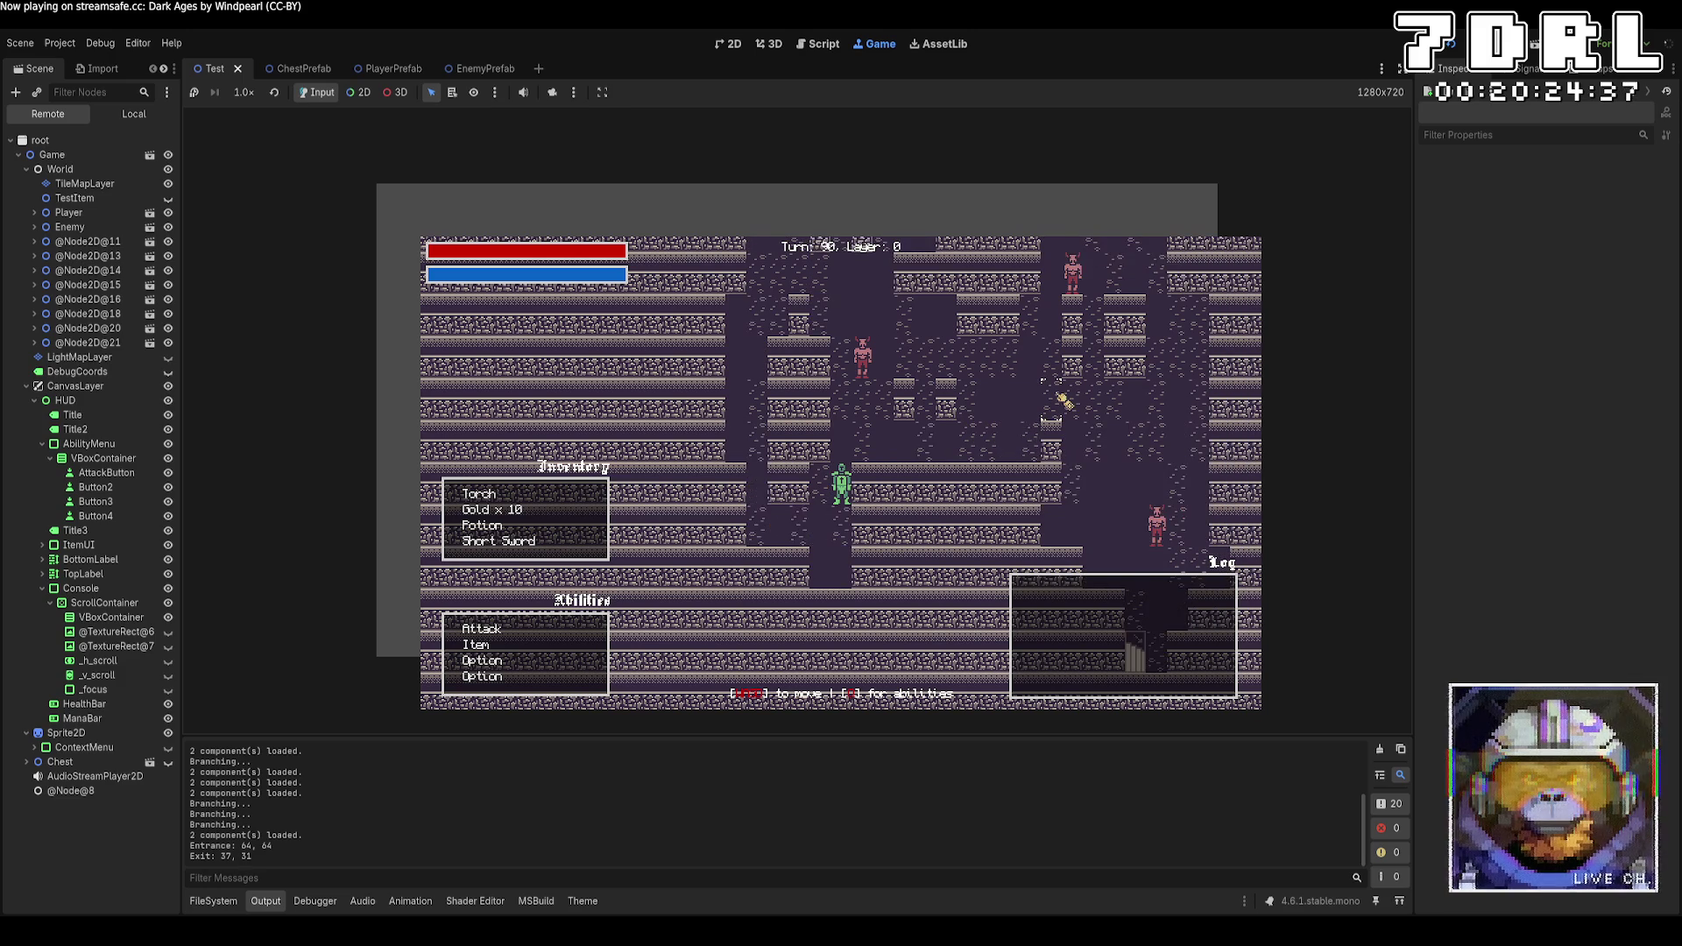
key(Right)
key(Right)
key(Right)
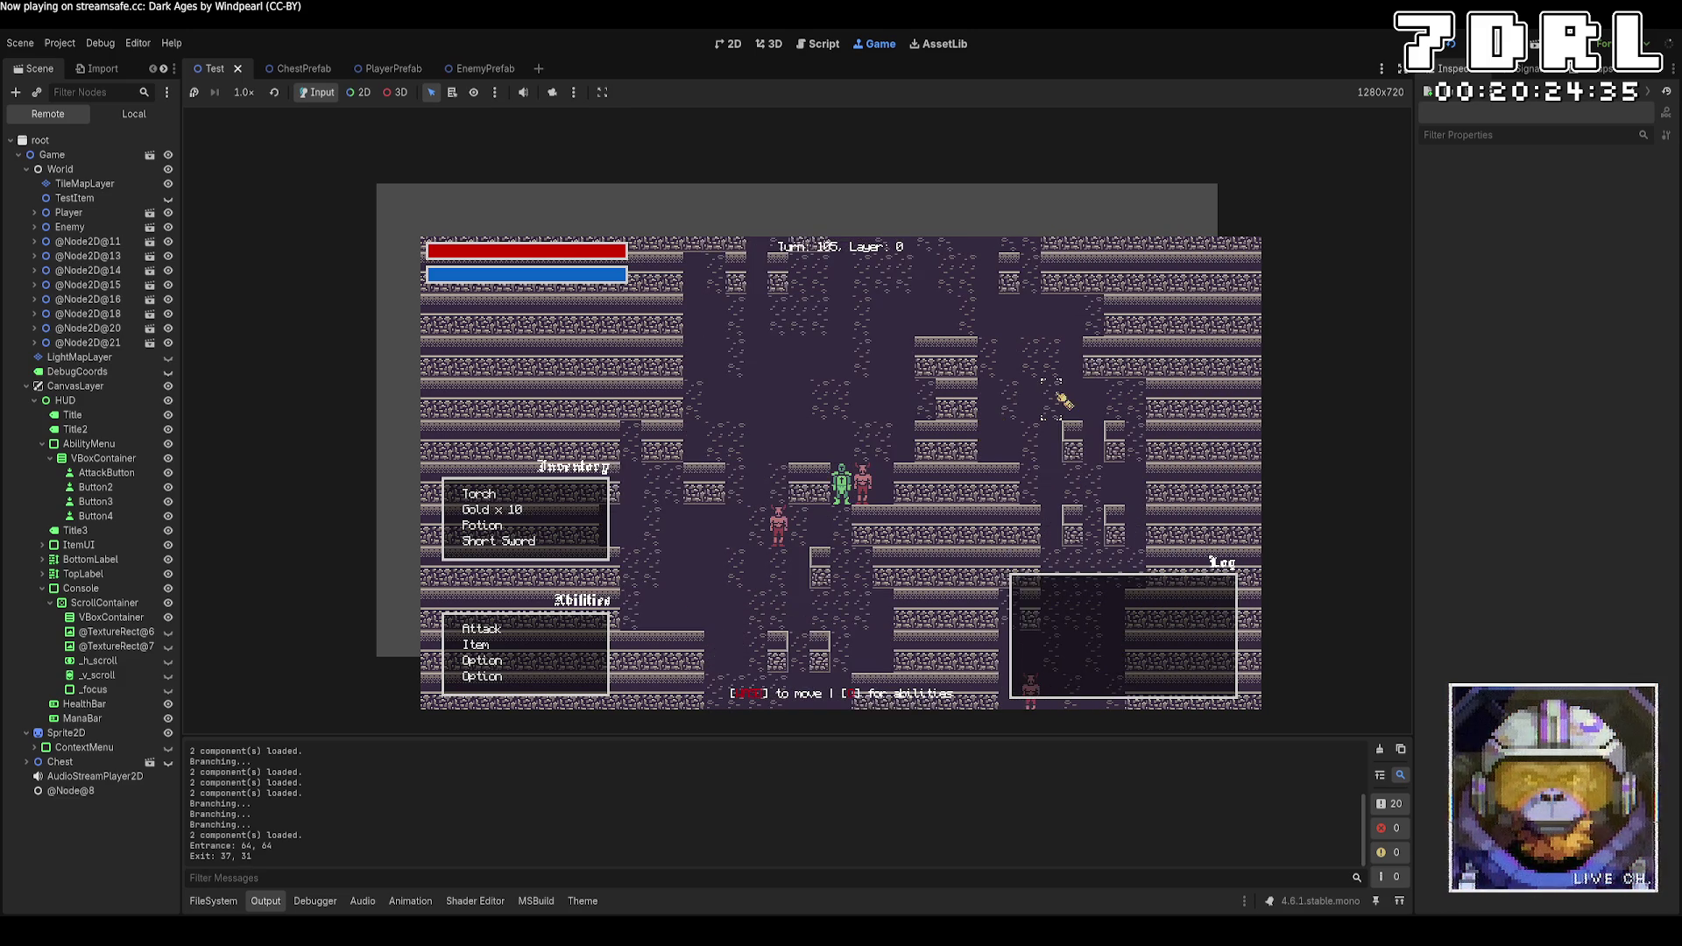
key(Up)
key(Up)
key(Up)
key(Up)
key(Up)
key(Up)
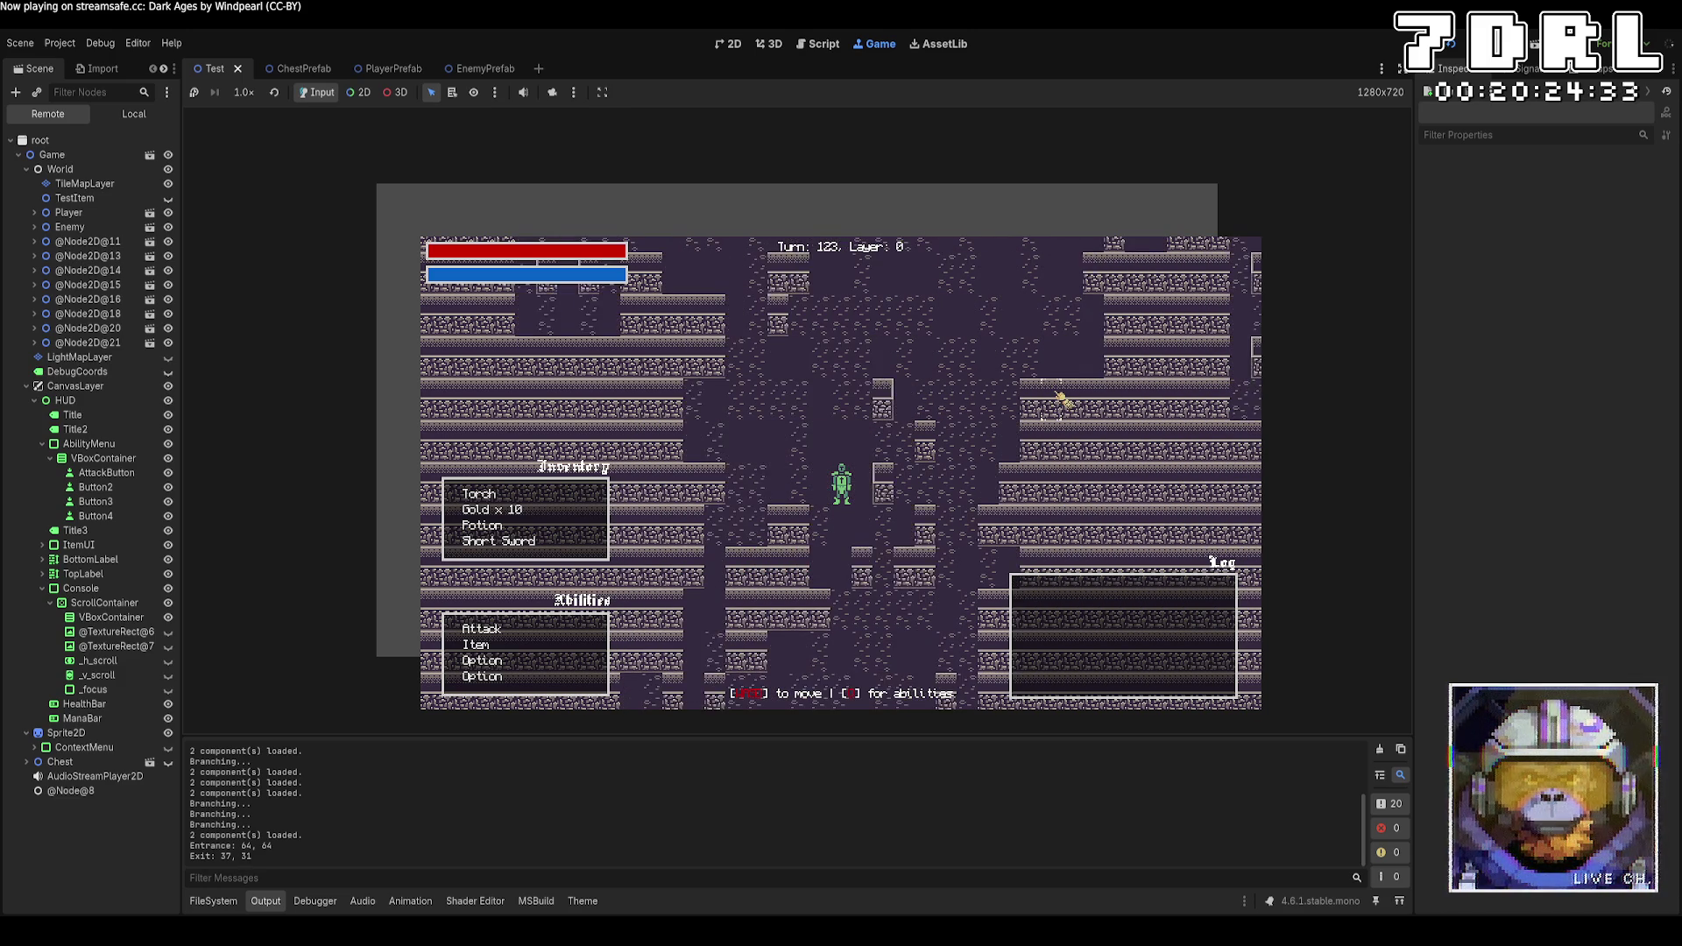
key(Up)
key(Up)
key(Up)
Take the stairs to Layer 1, then stop the game and return to World.cs
key(Right)
key(Right)
key(Right)
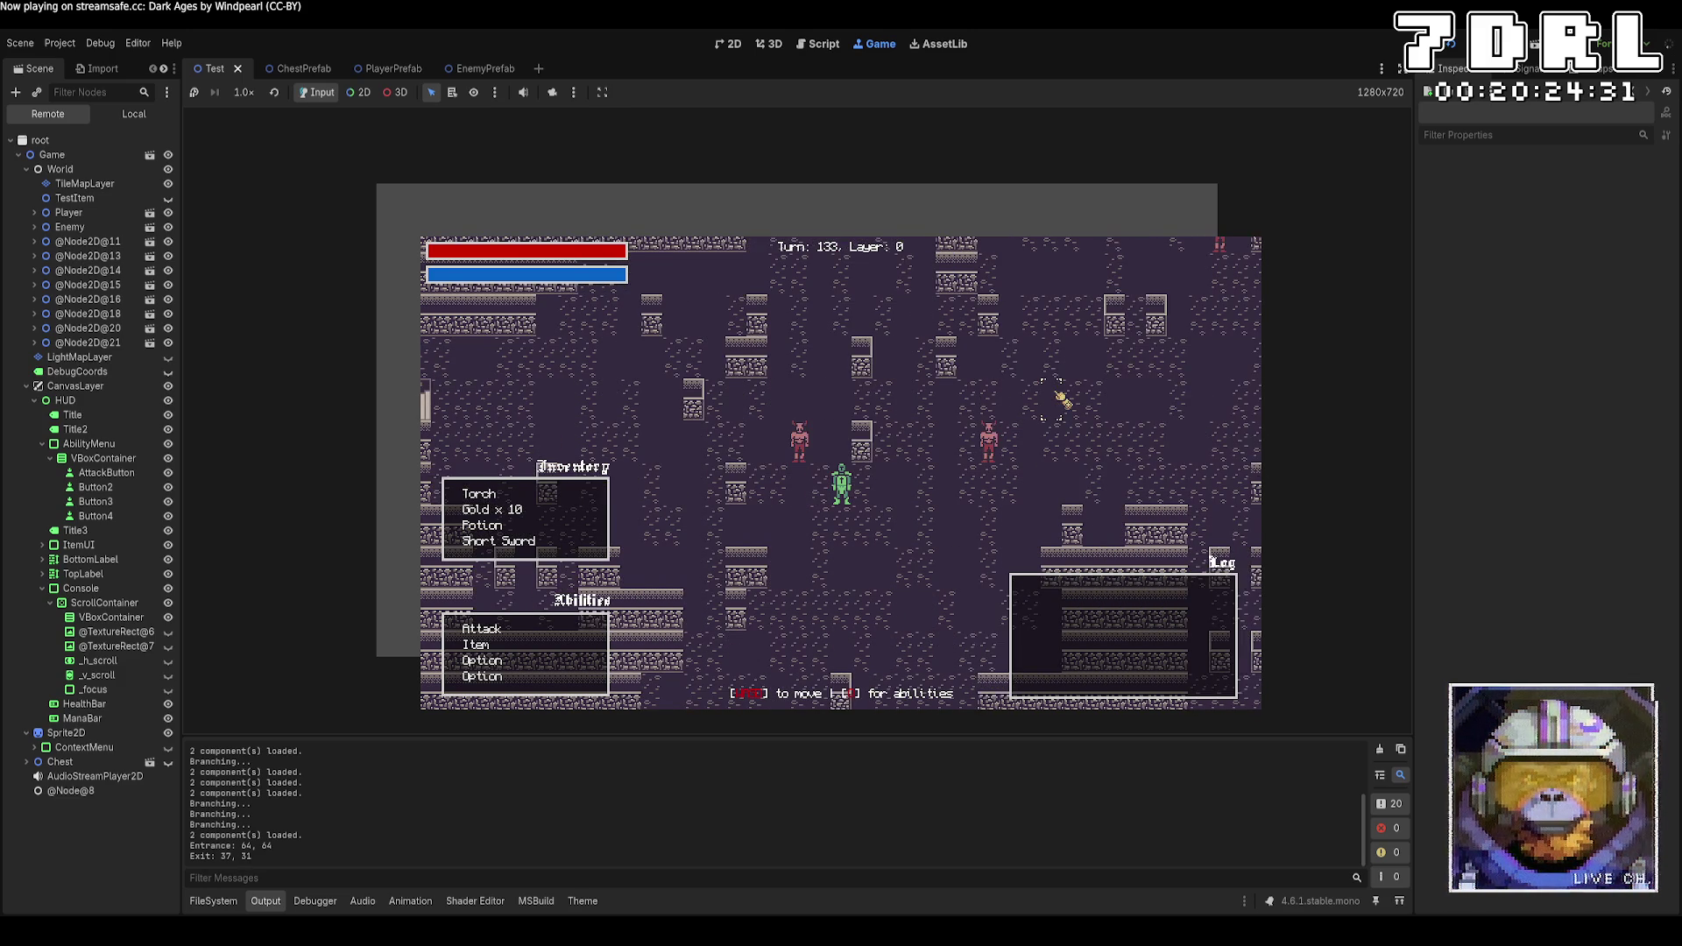
key(Left)
key(Left)
key(Left)
key(Down)
key(Down)
key(Down)
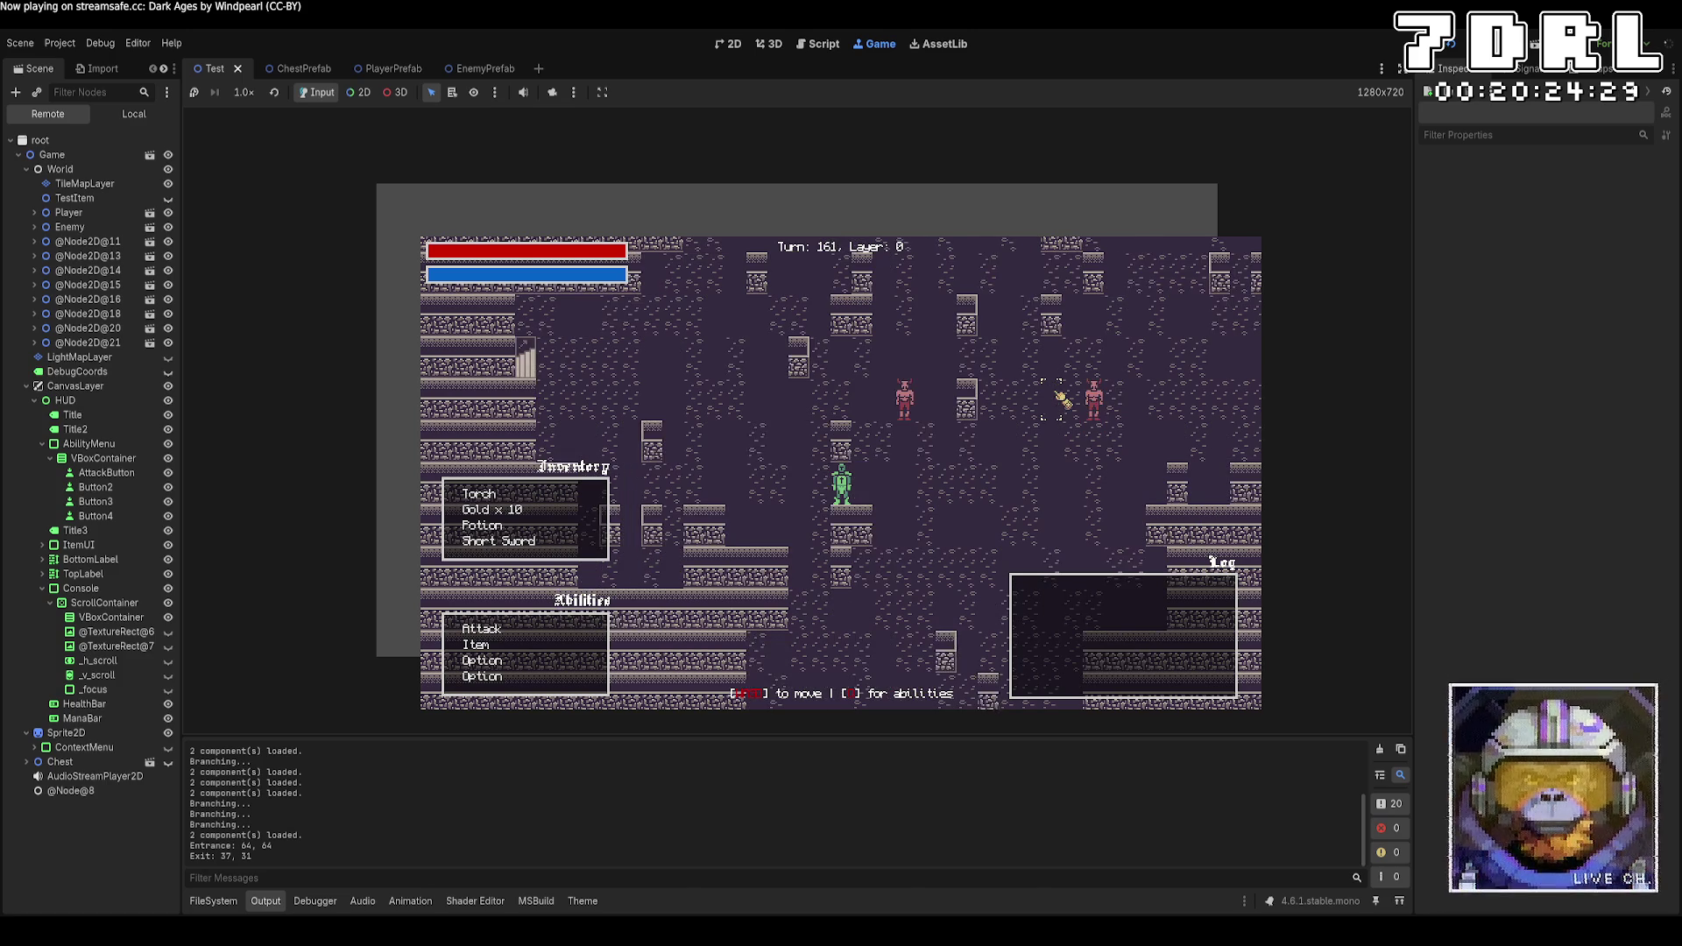
key(Left)
key(Left)
key(Left)
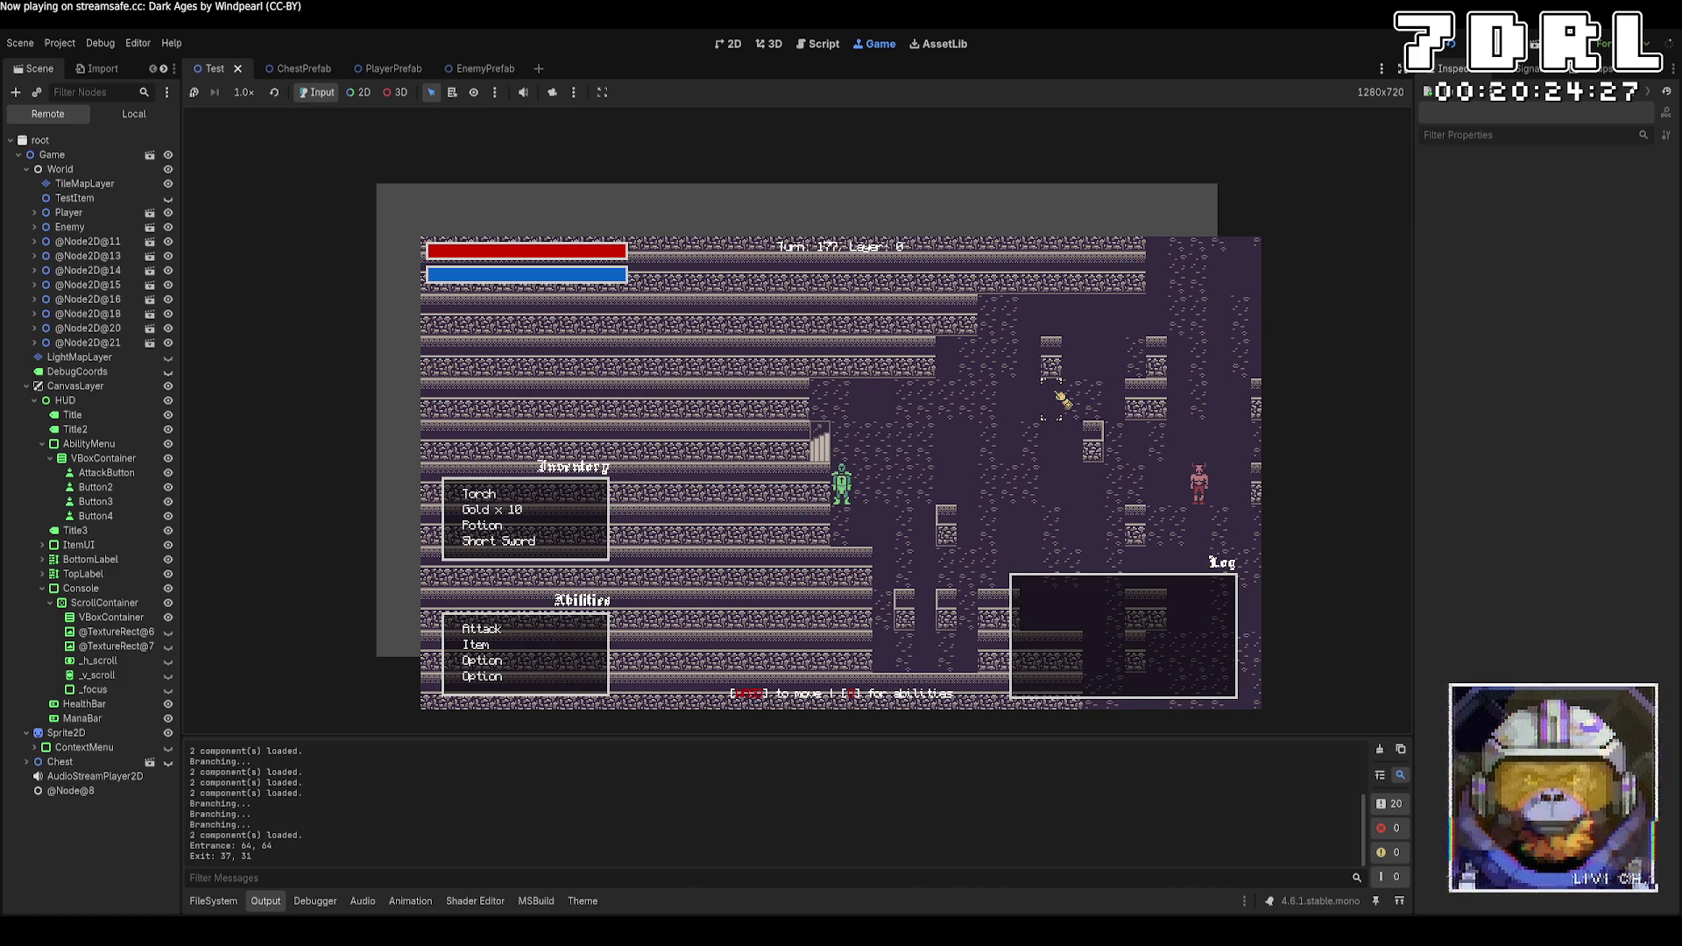
key(Up)
key(Up)
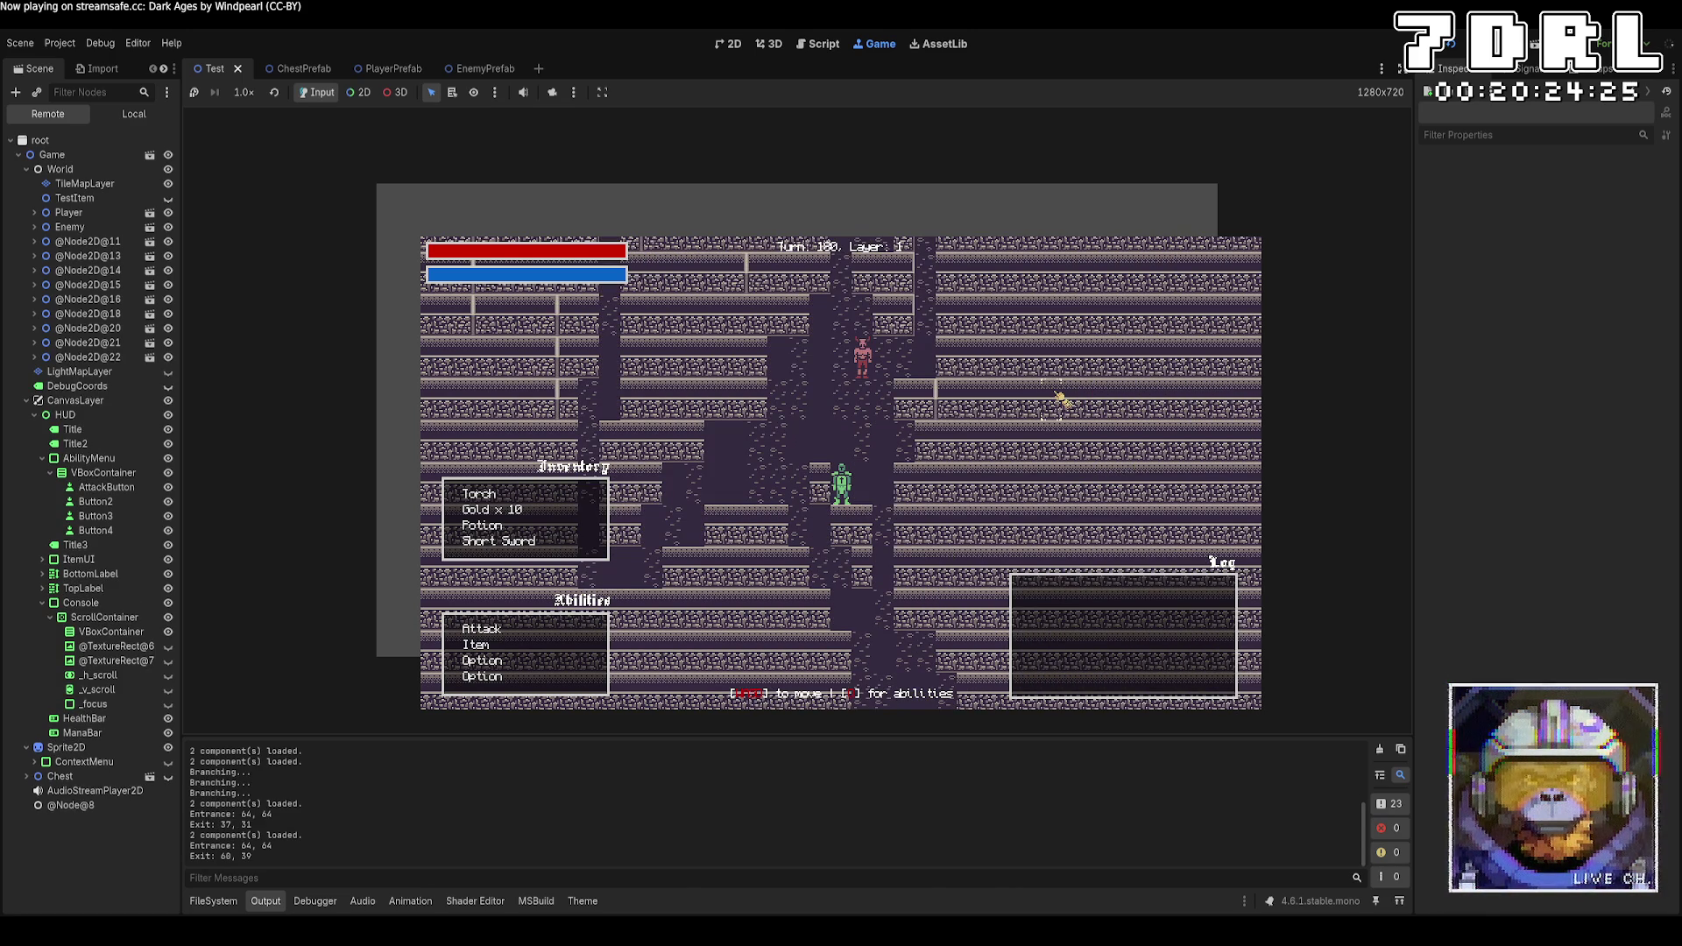
key(Up)
key(Up)
key(Up)
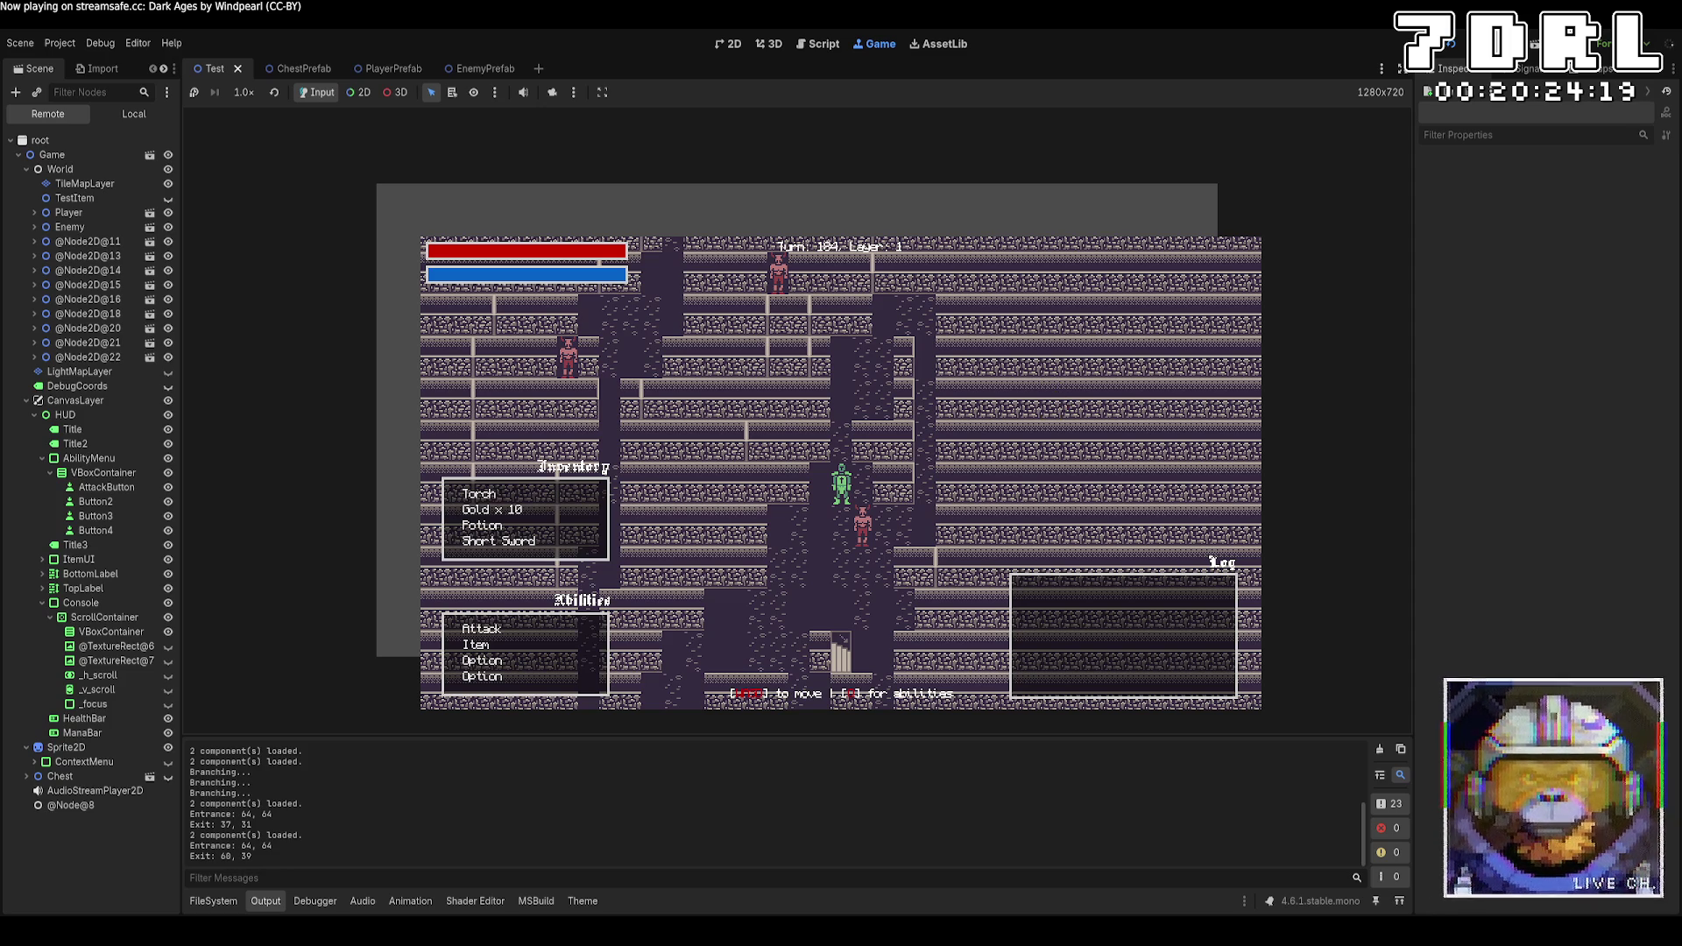
key(F8)
key(alt+Tab)
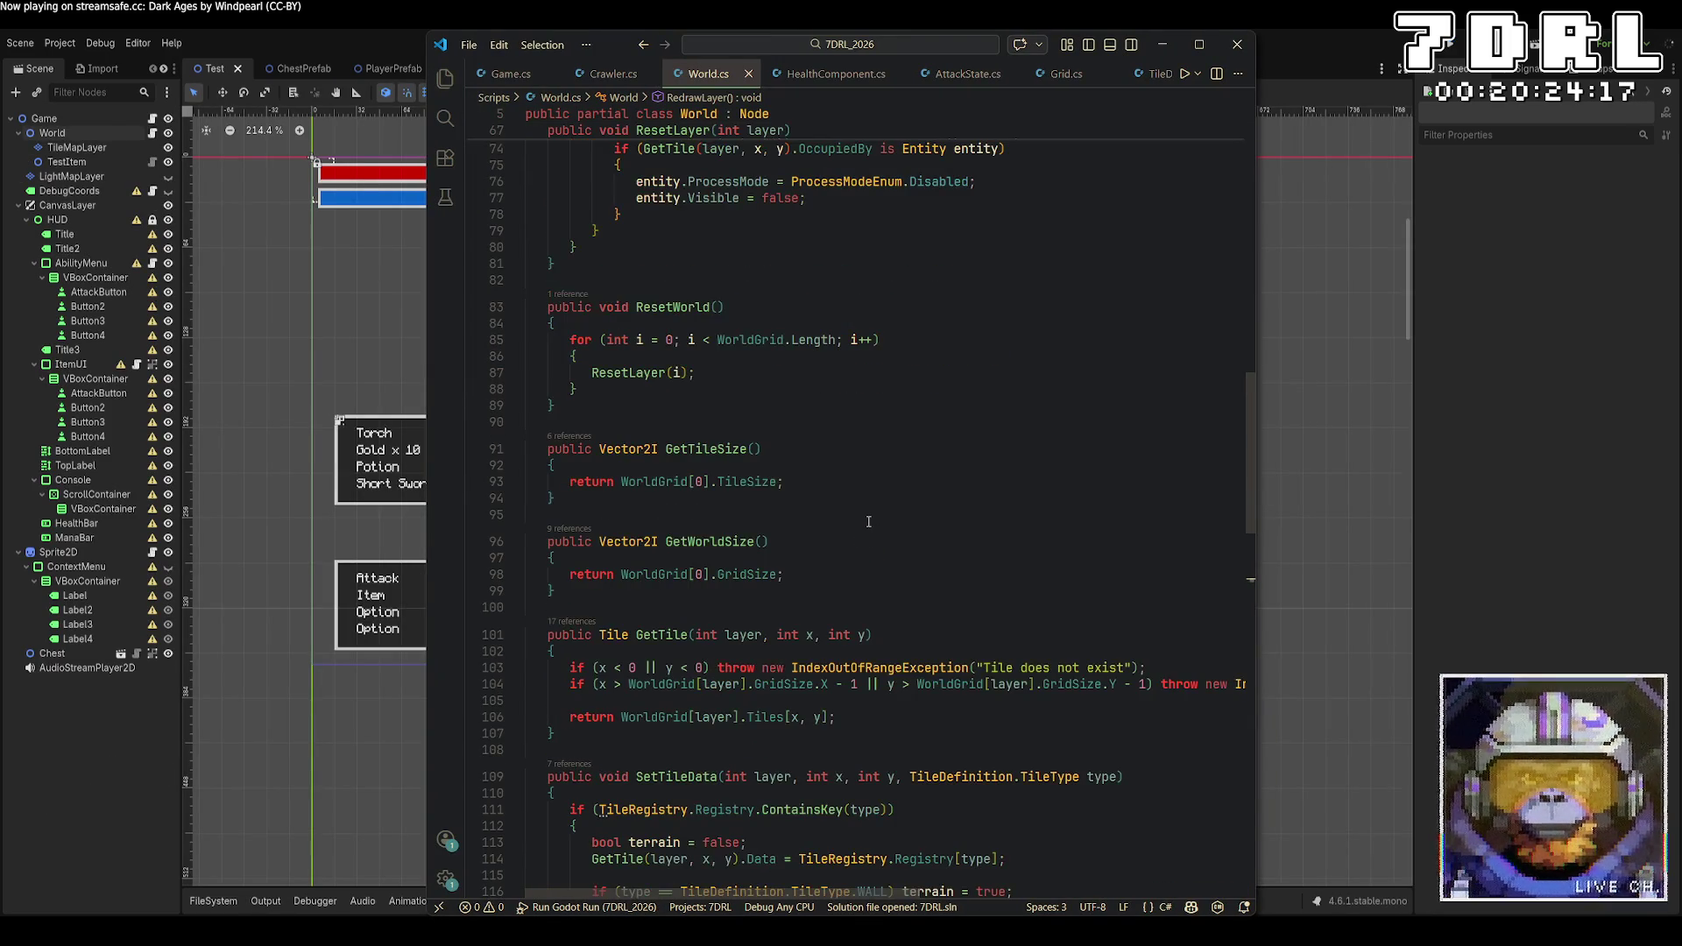
scroll(868, 521, up, 4)
scroll(868, 486, down, 9)
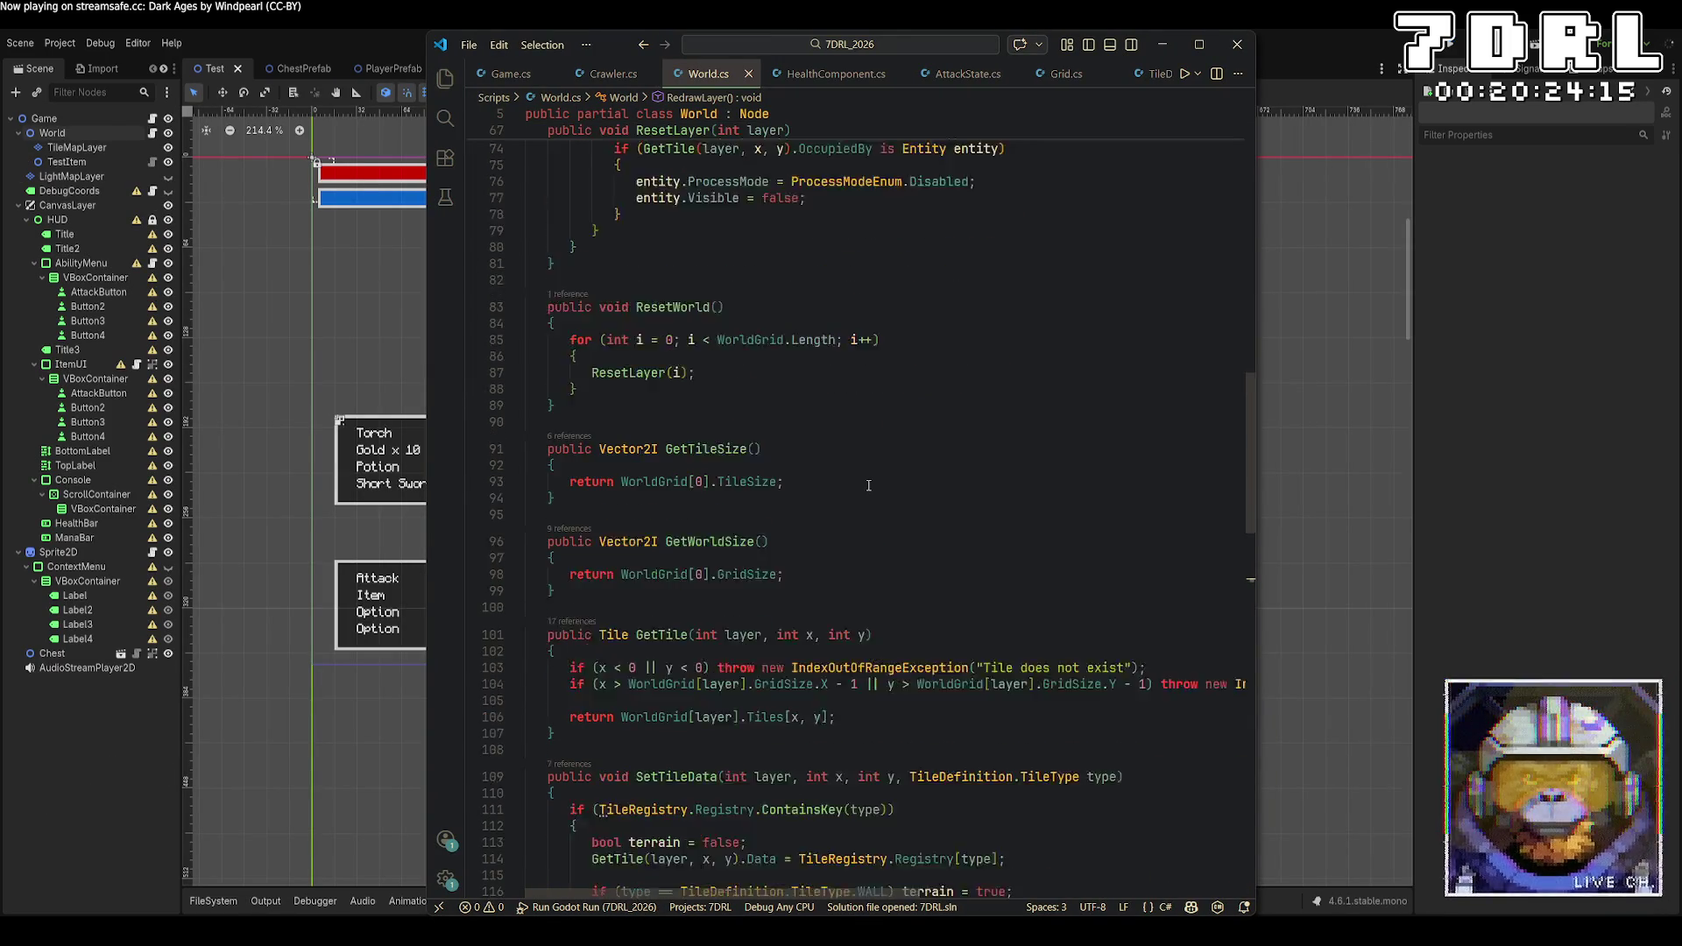
scroll(868, 481, down, 5)
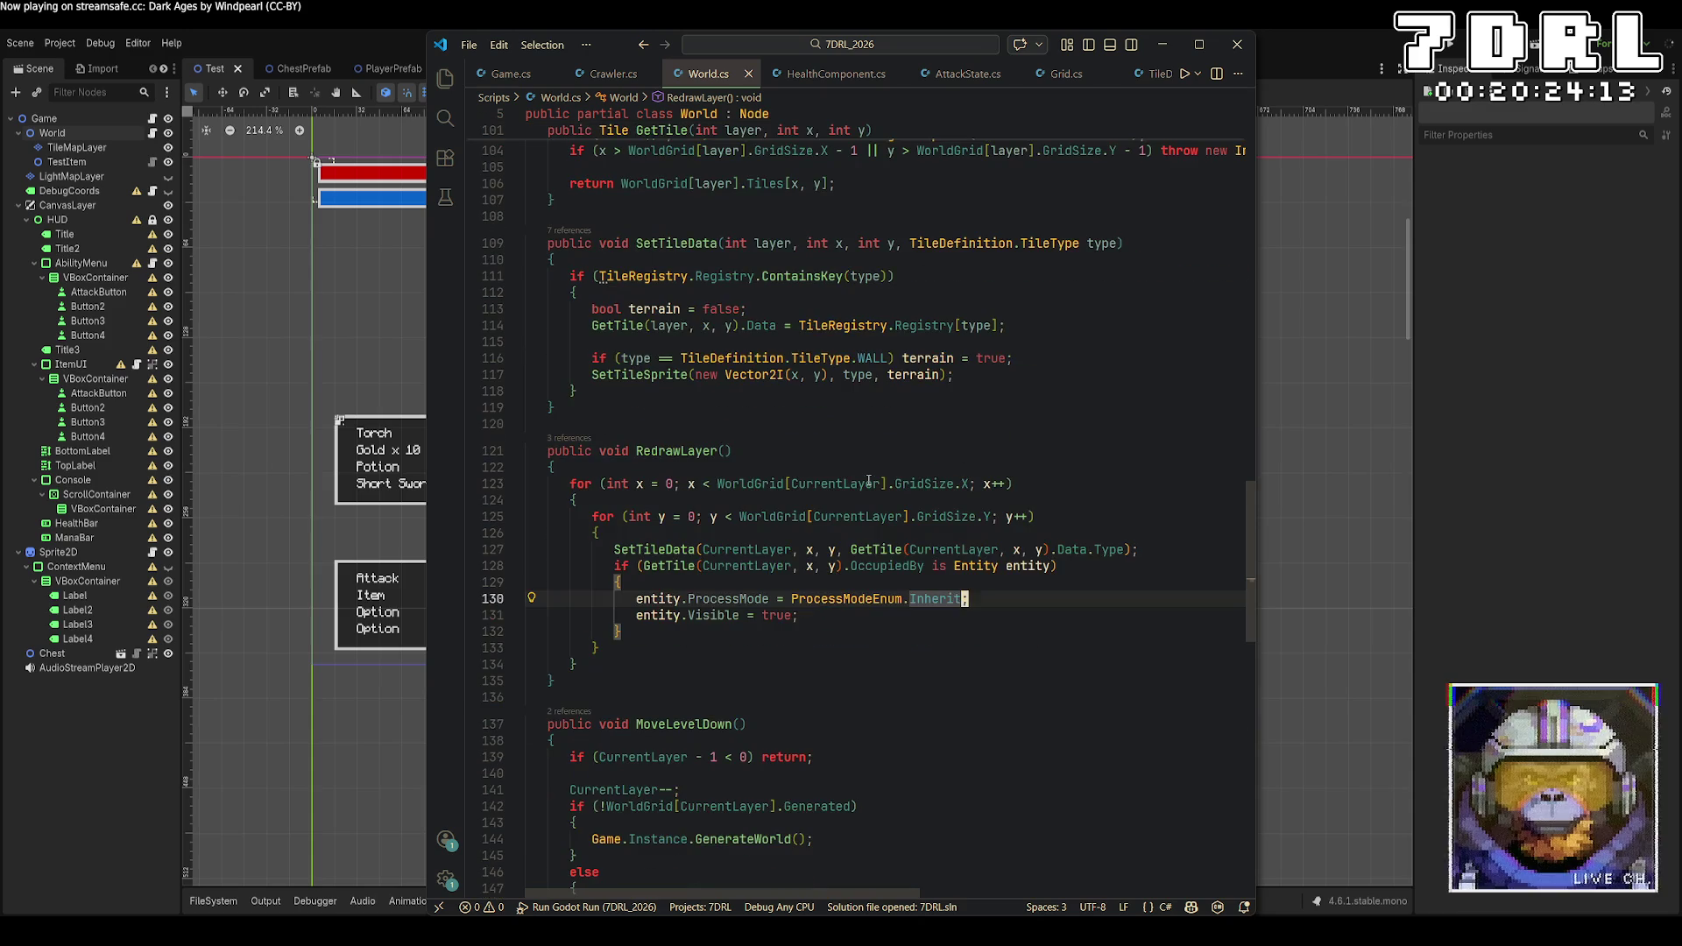
click(871, 451)
key(Down)
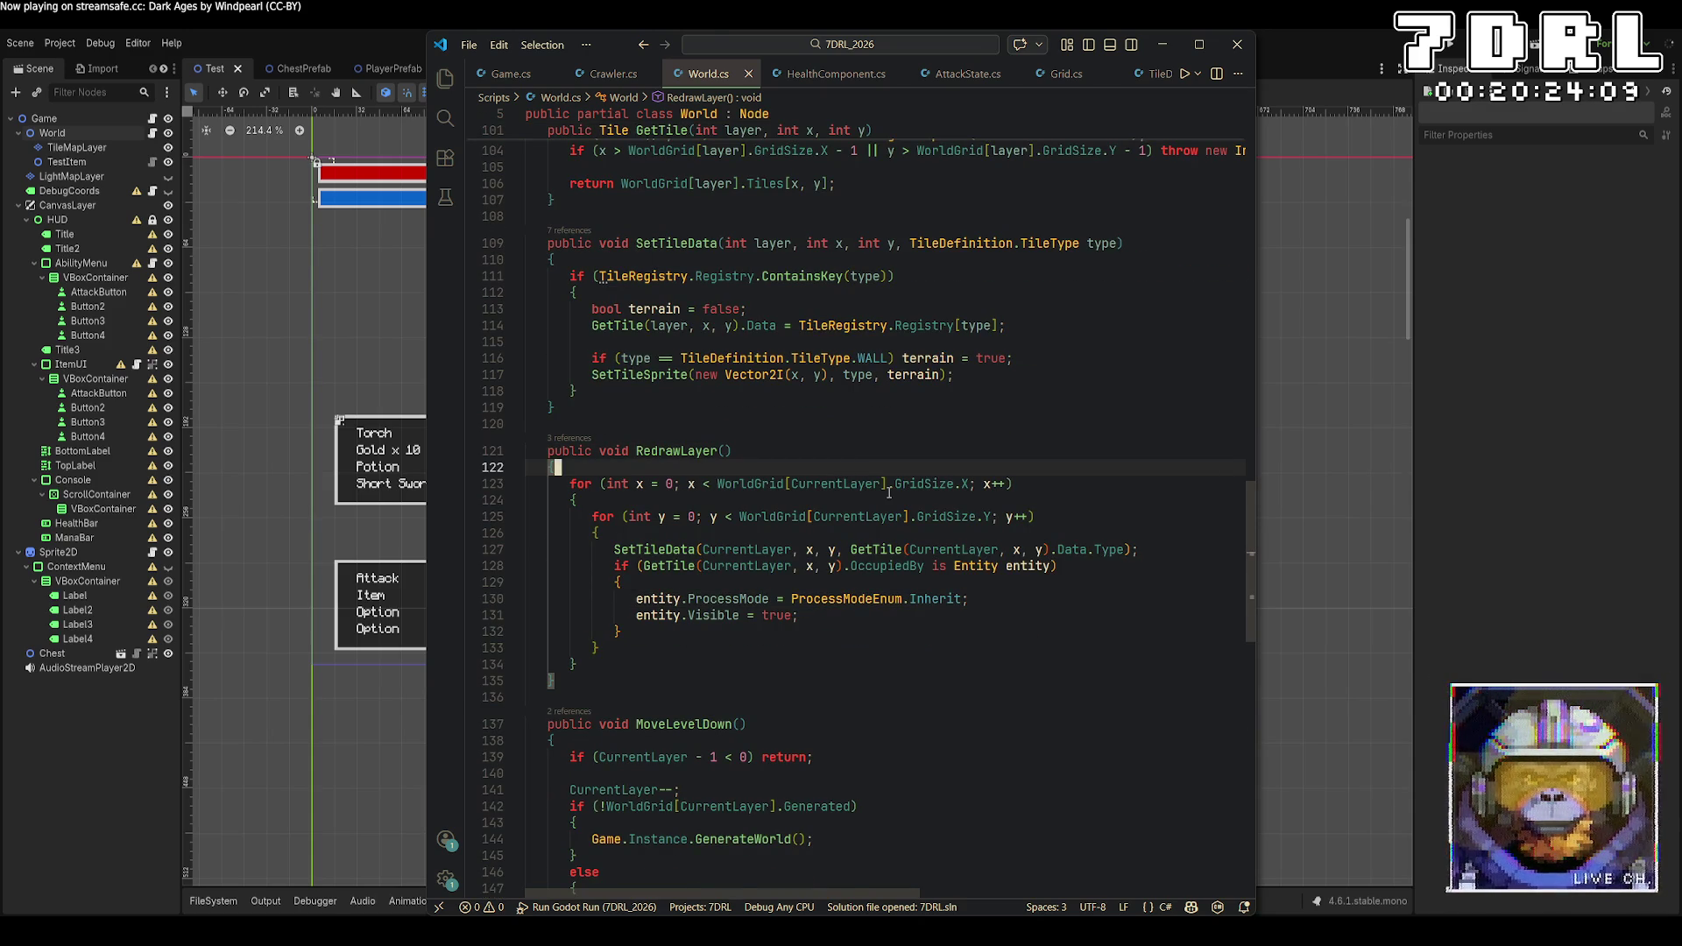
scroll(889, 492, up, 10)
scroll(883, 482, down, 7)
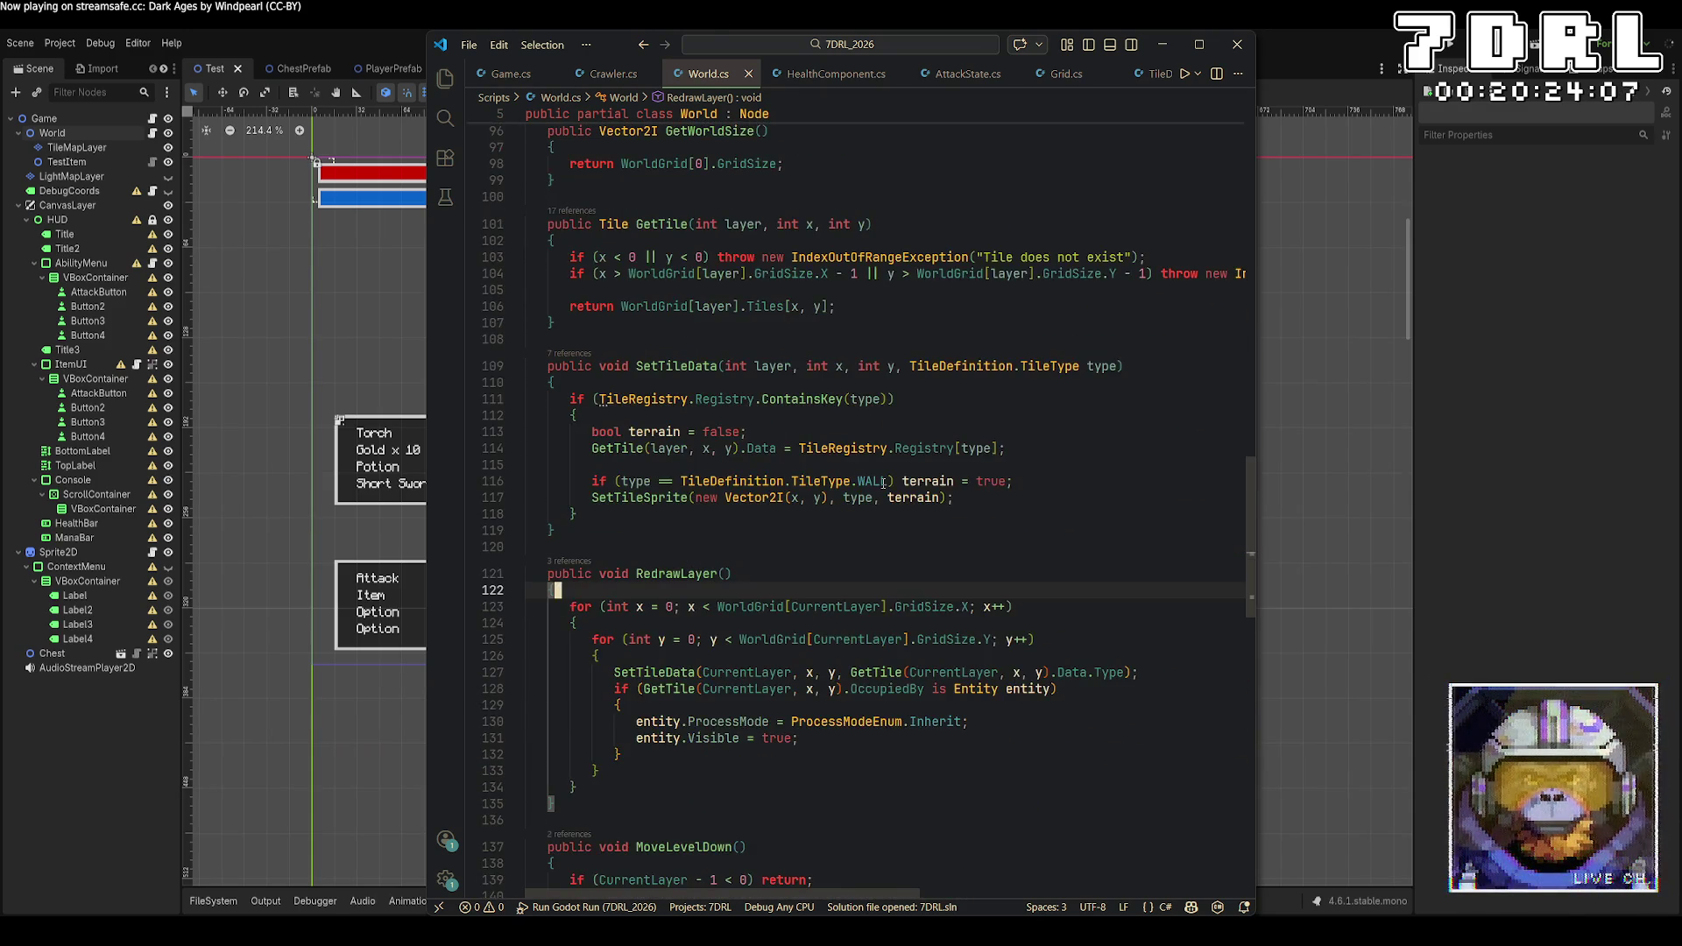
mouse_move(882, 480)
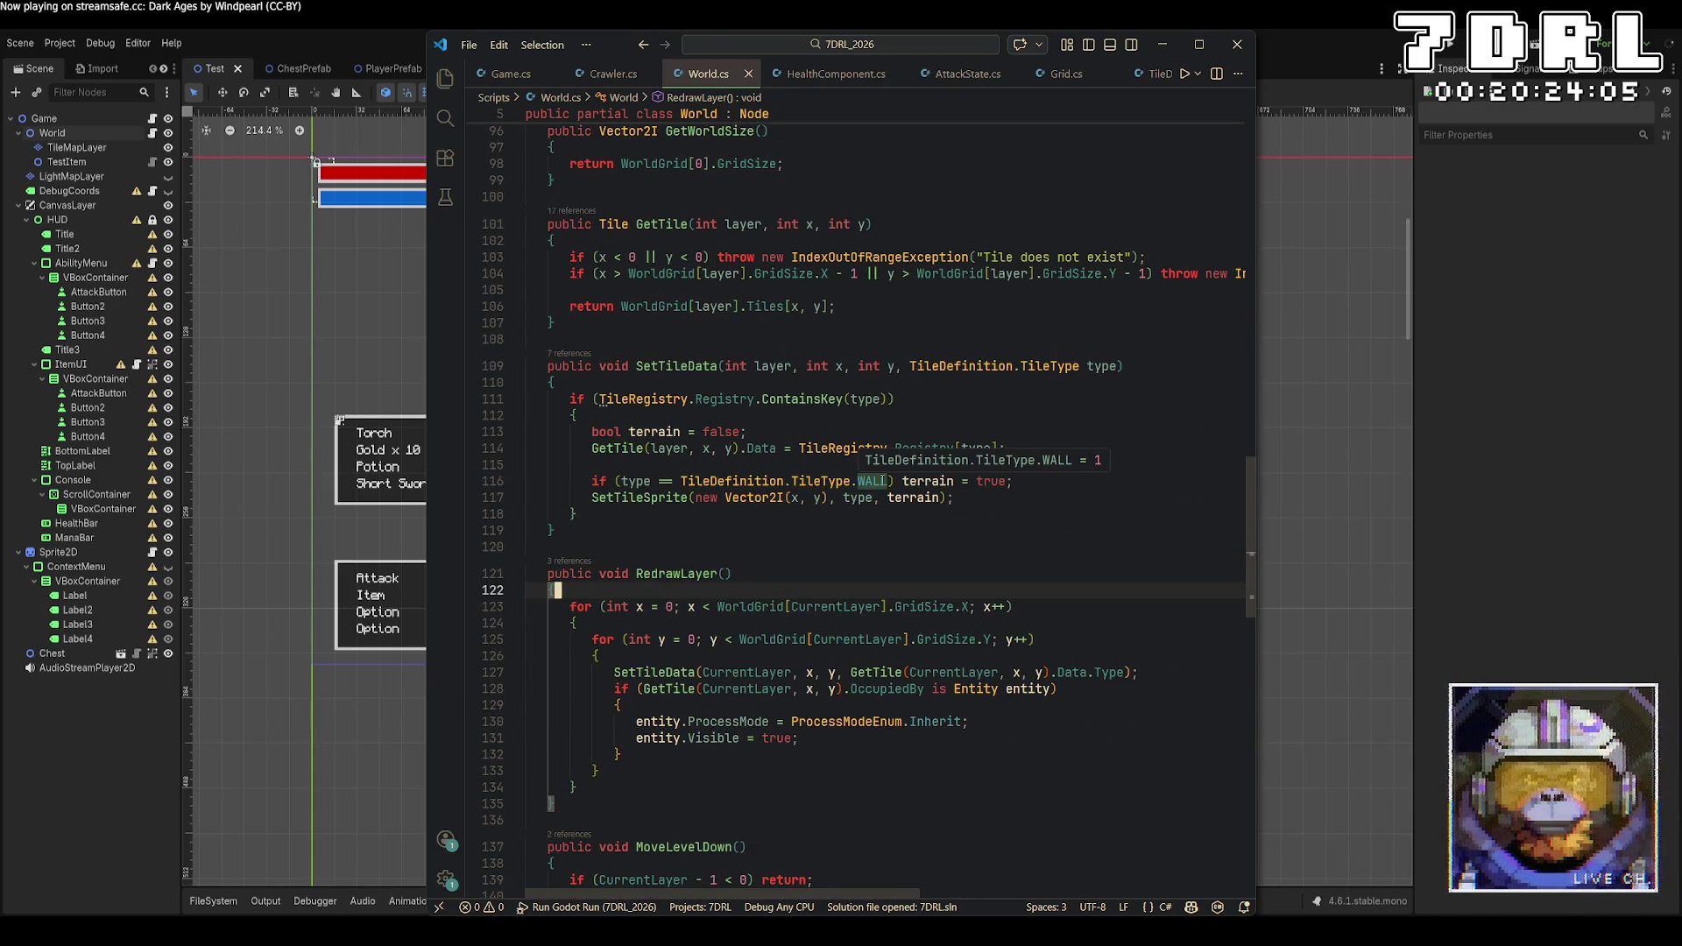
scroll(878, 470, up, 10)
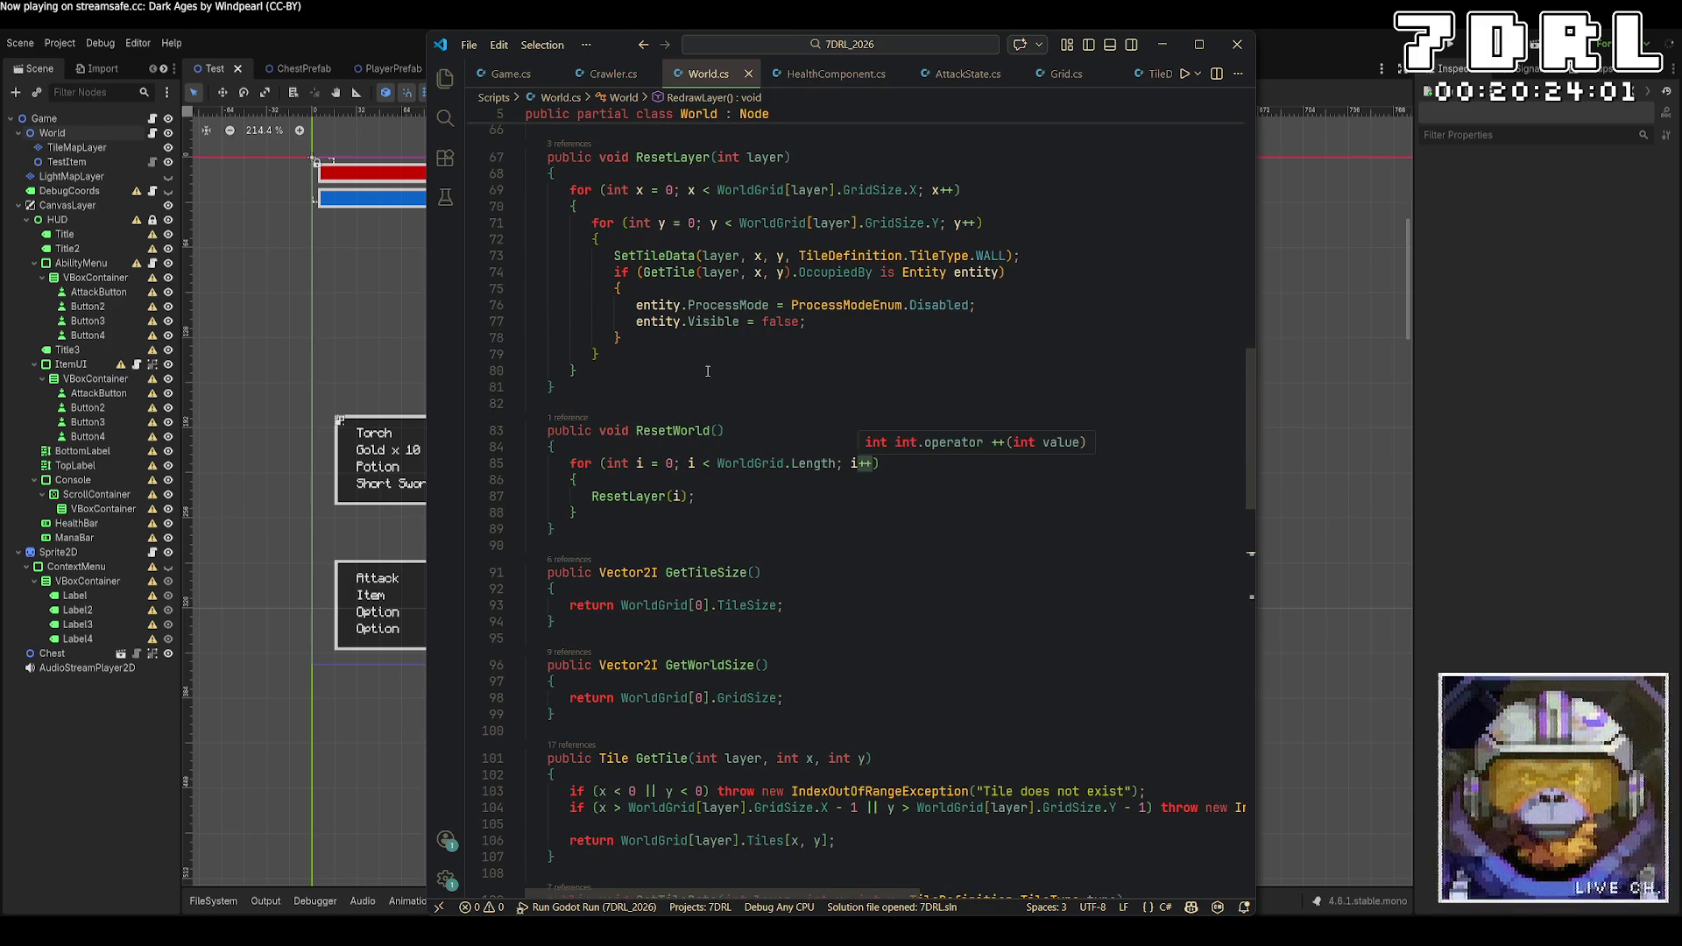
click(653, 340)
drag(653, 340, 615, 255)
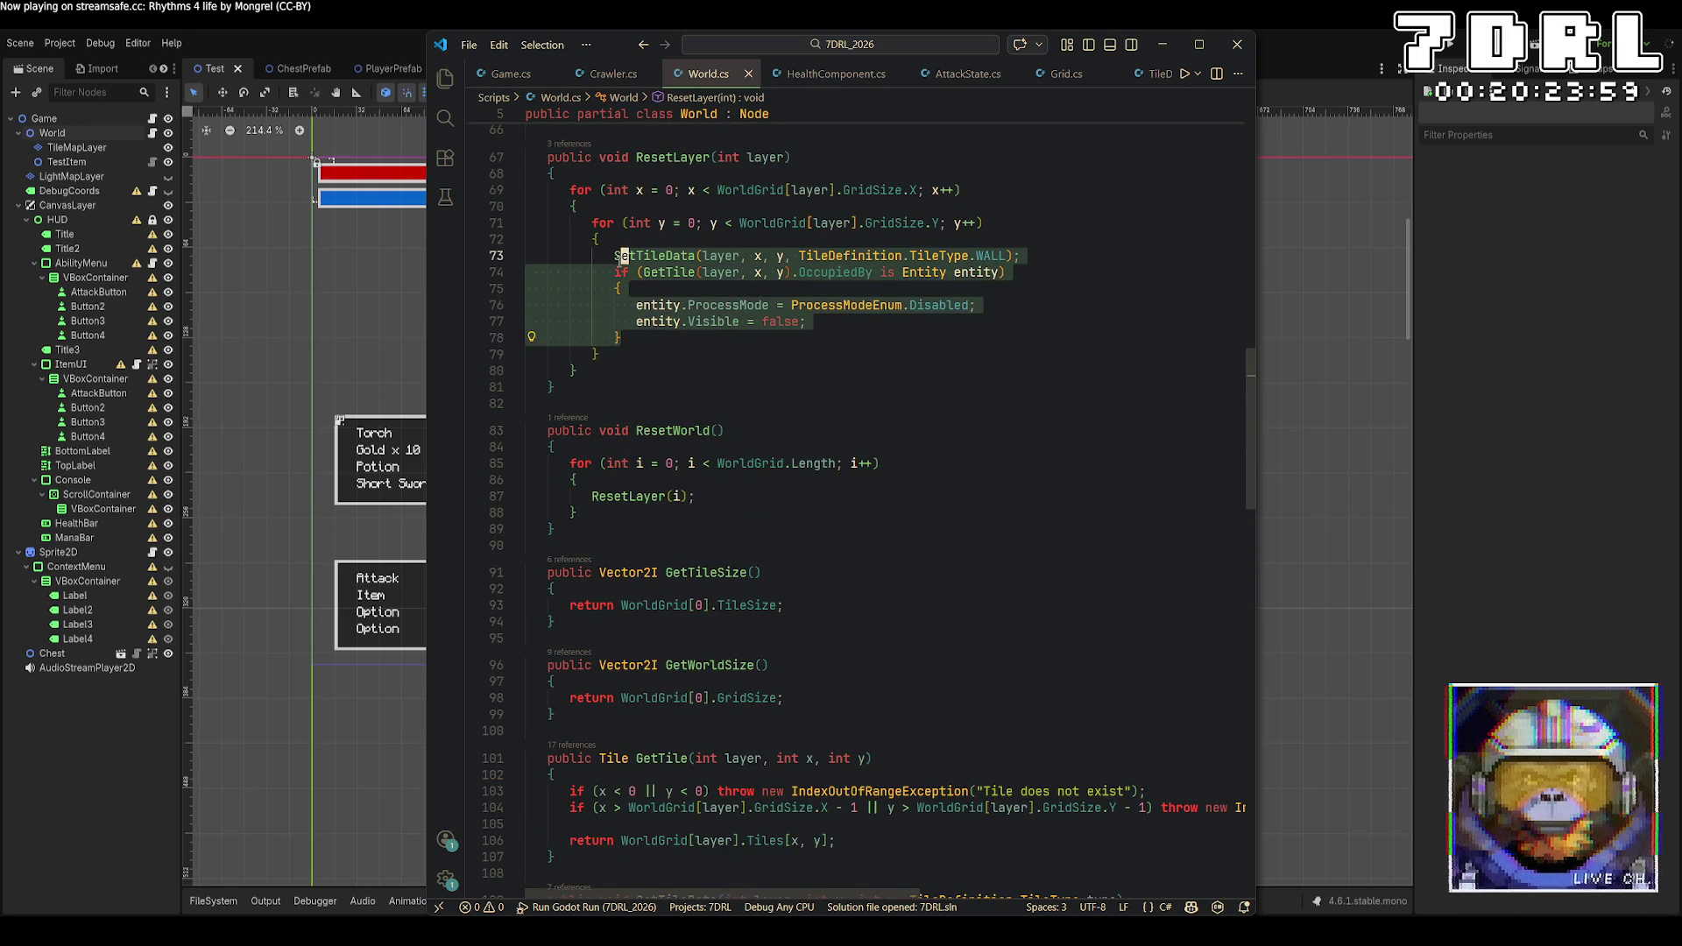
scroll(838, 385, down, 13)
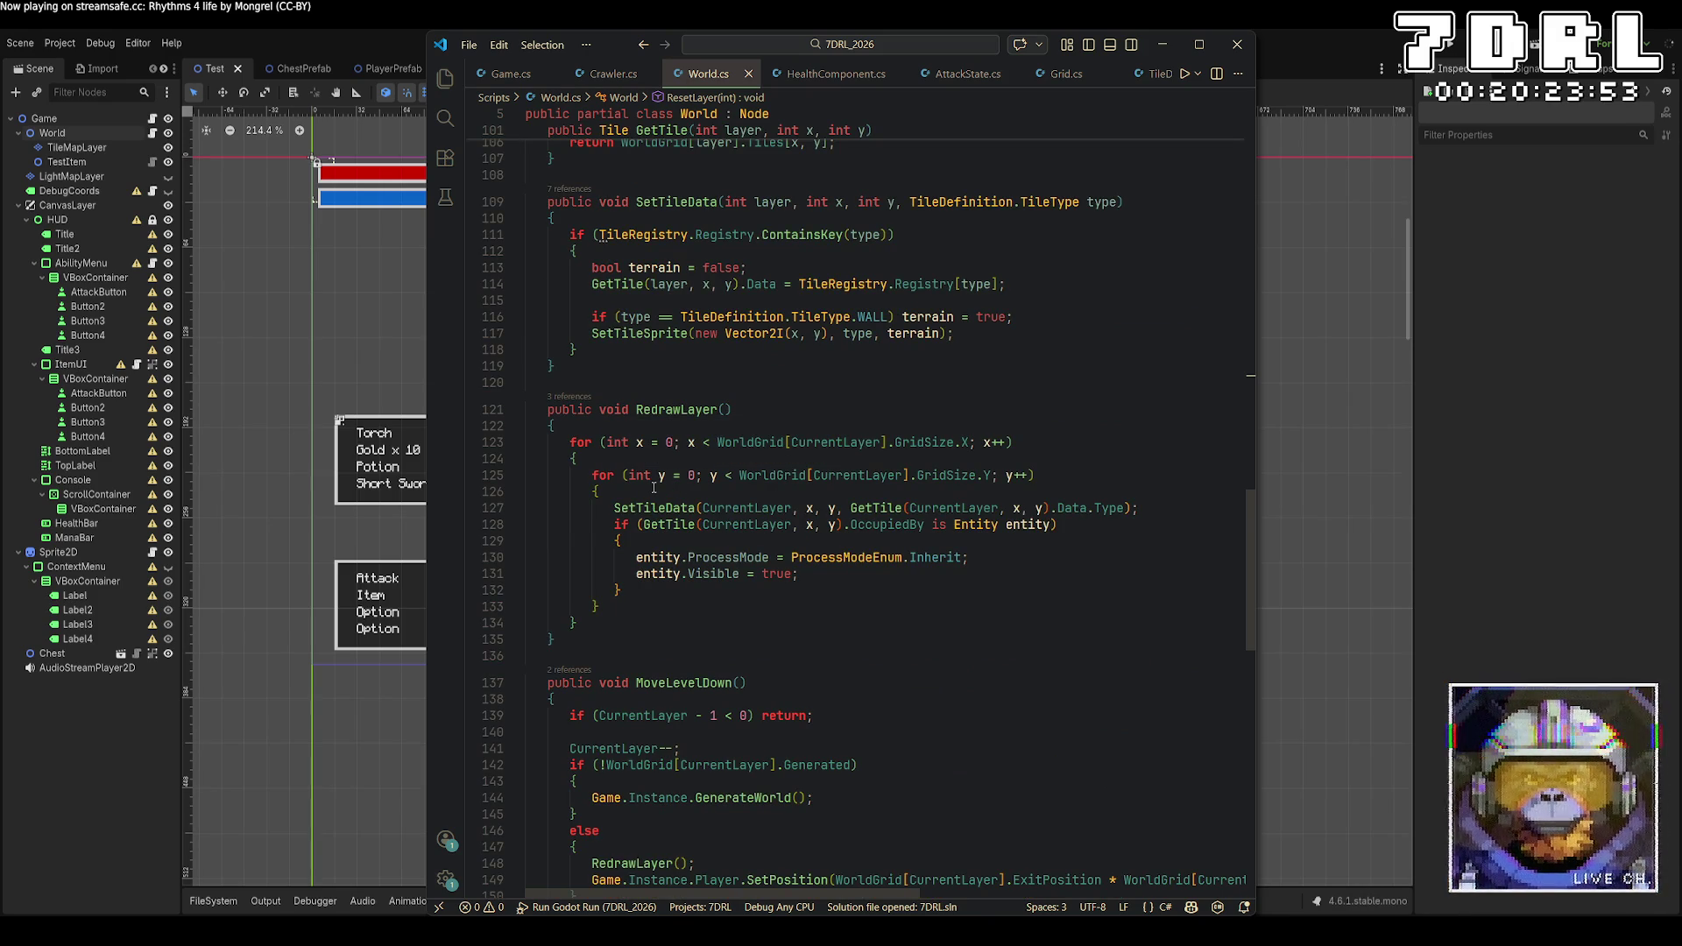
scroll(653, 488, up, 8)
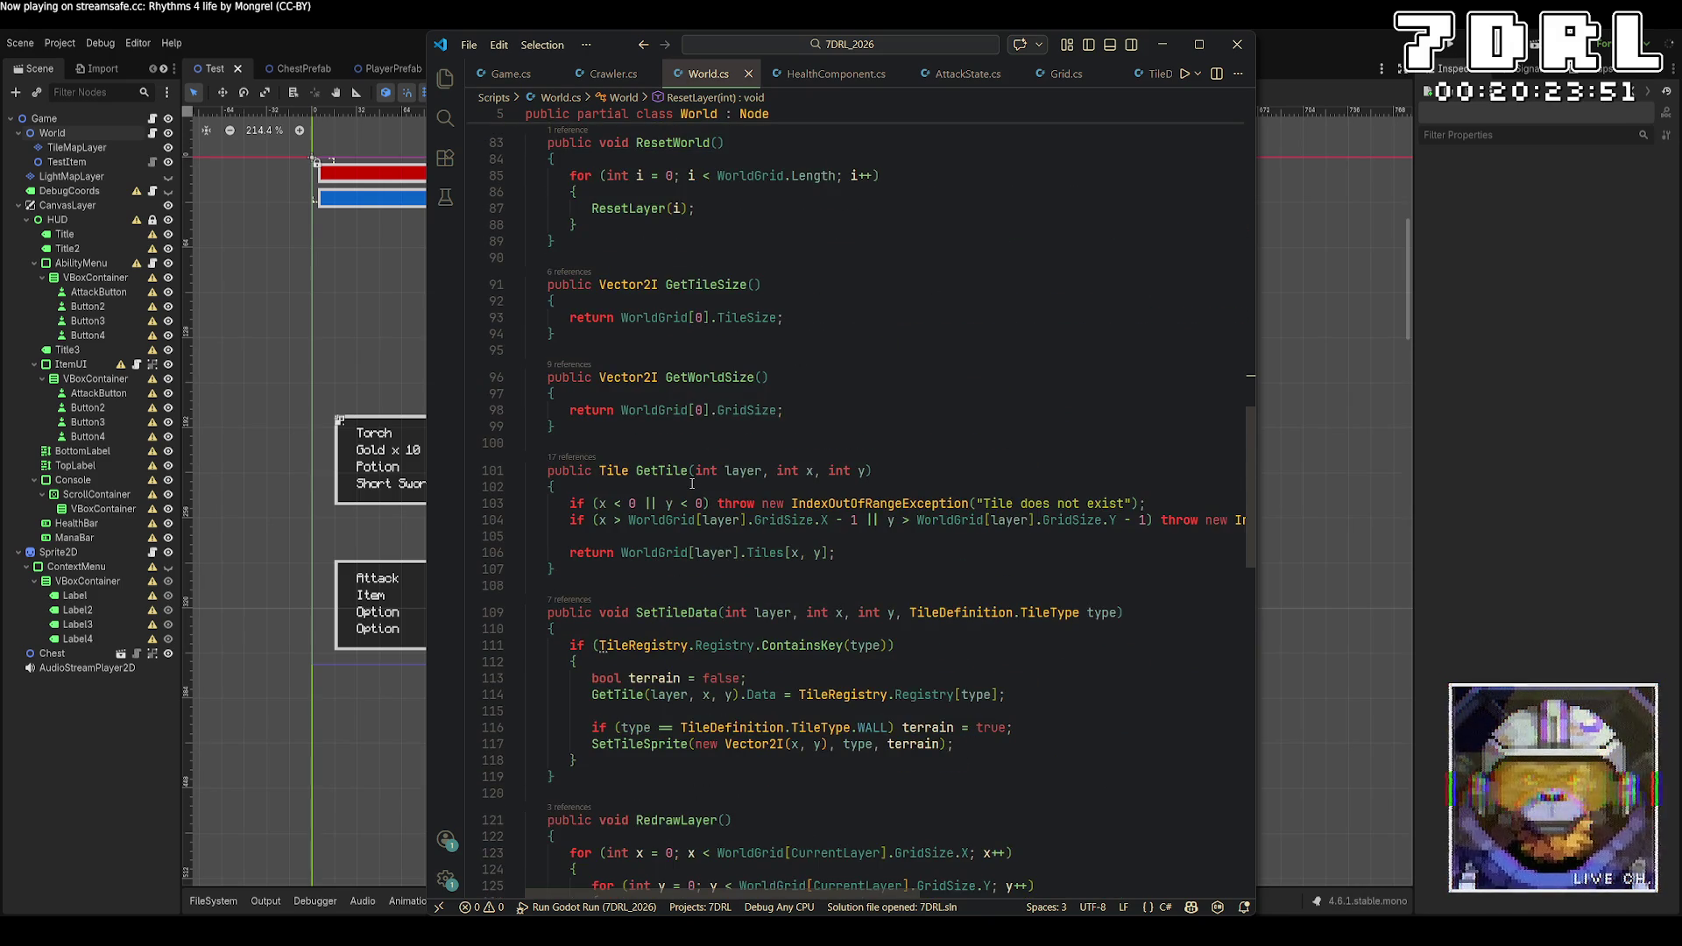
scroll(691, 483, down, 12)
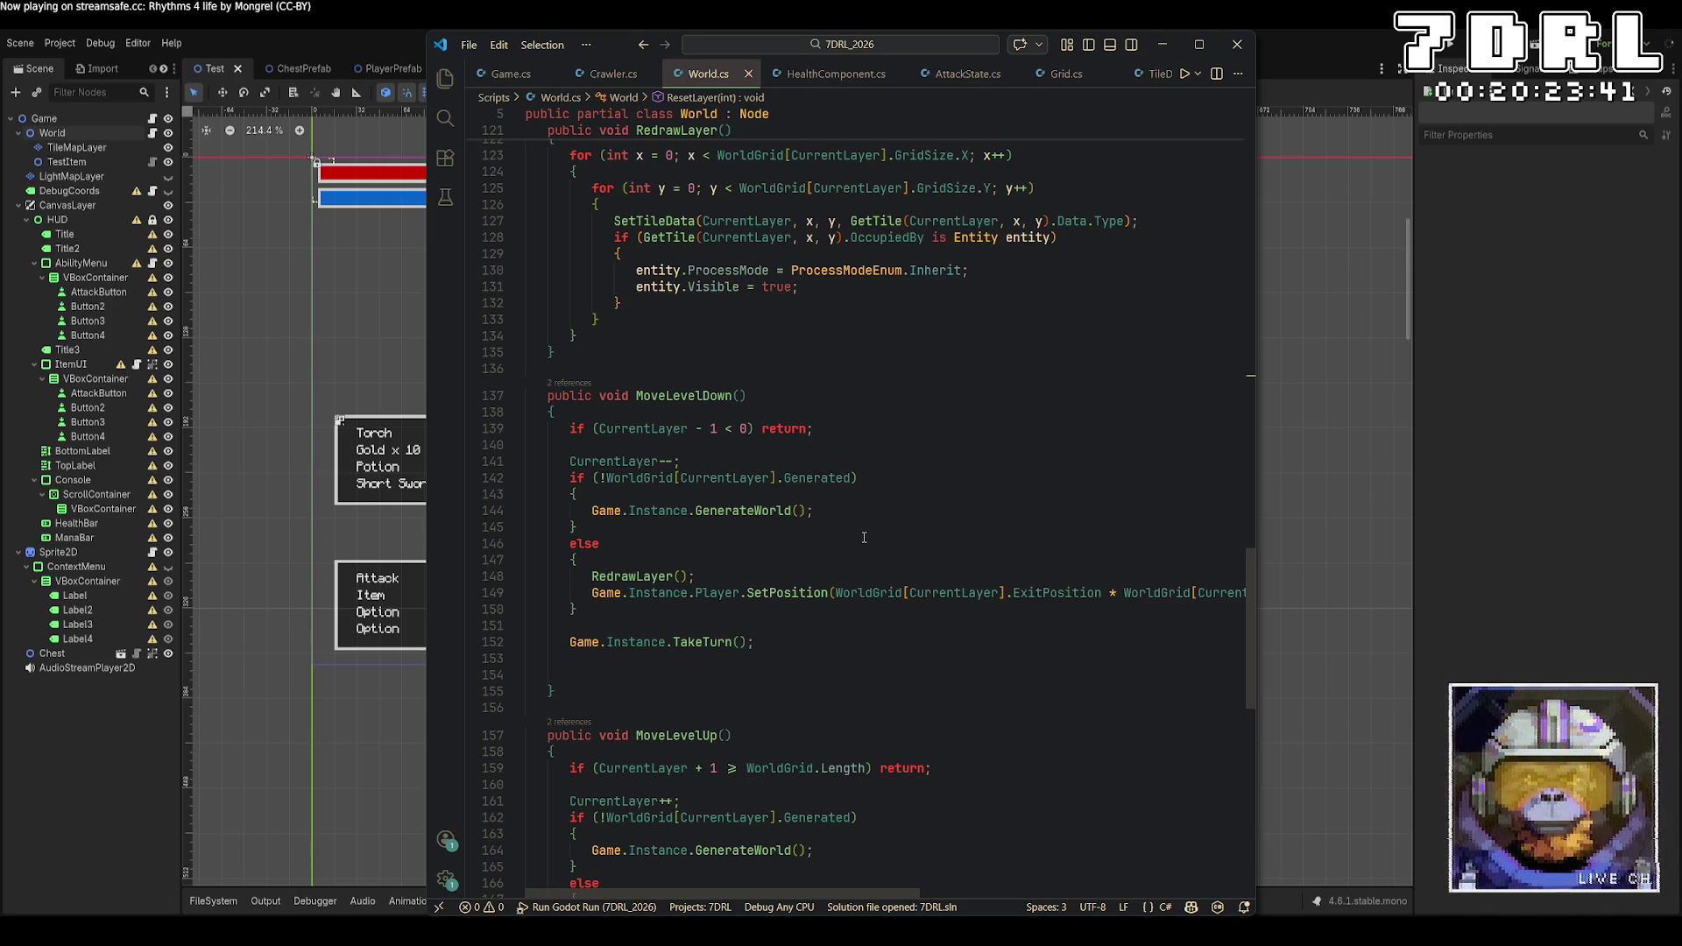
Add ResetLayer(CurrentLayer + 1); to MoveLevelDown's else branch and save World.cs
click(808, 560)
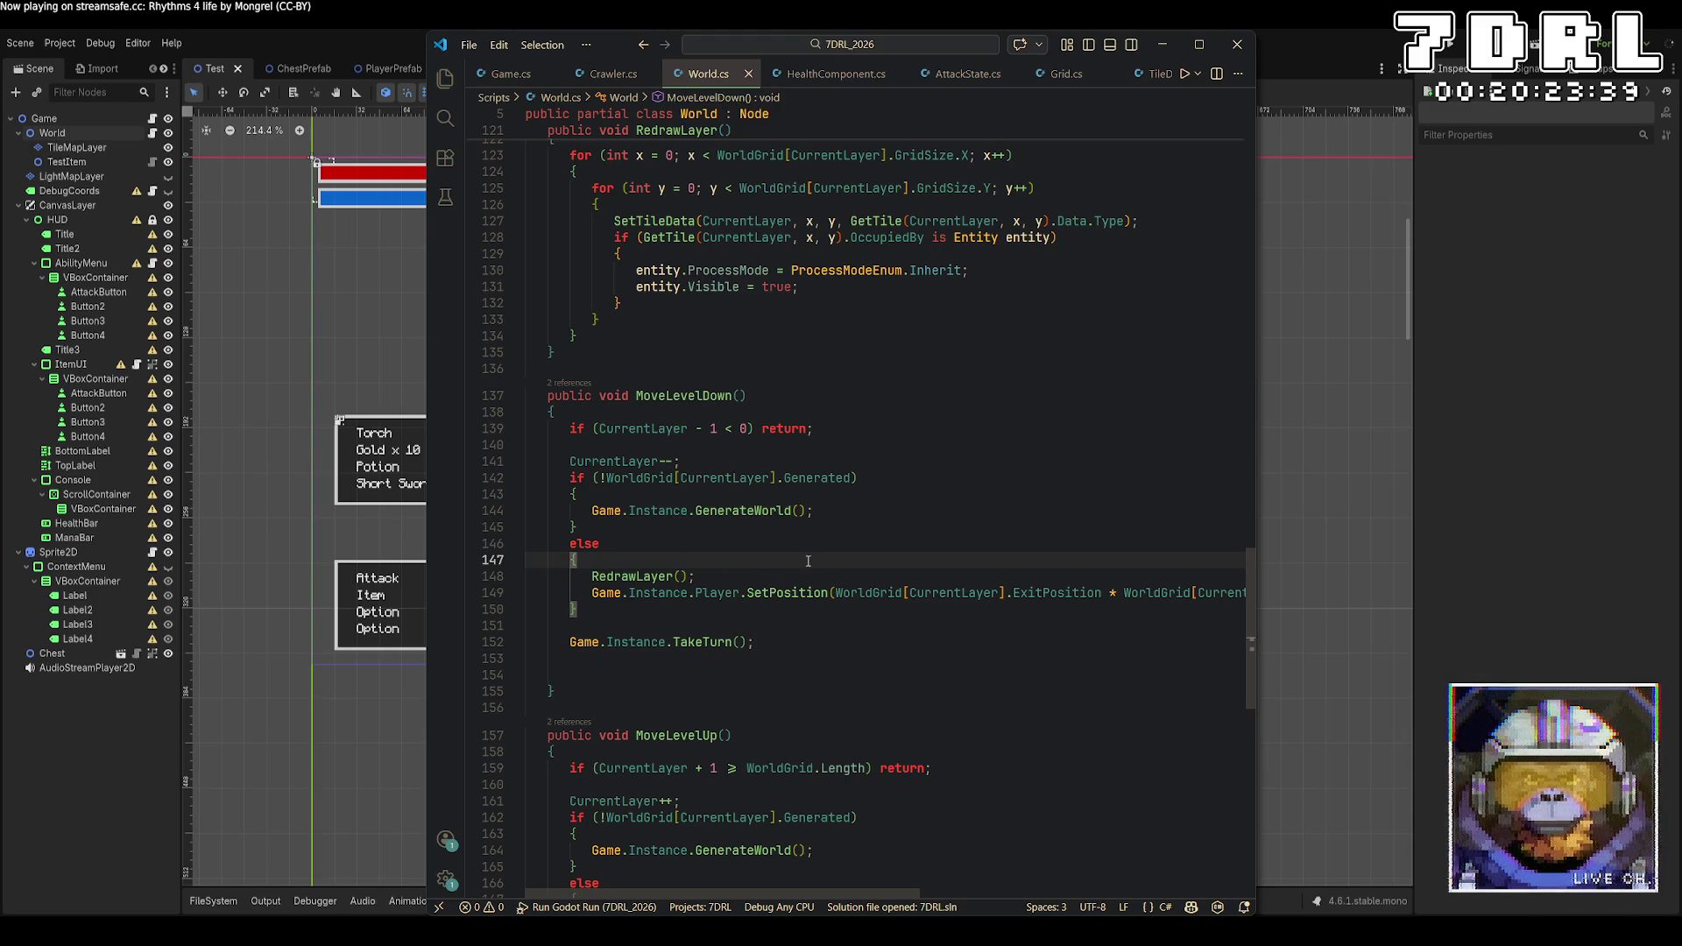
key(Return)
text(Rese)
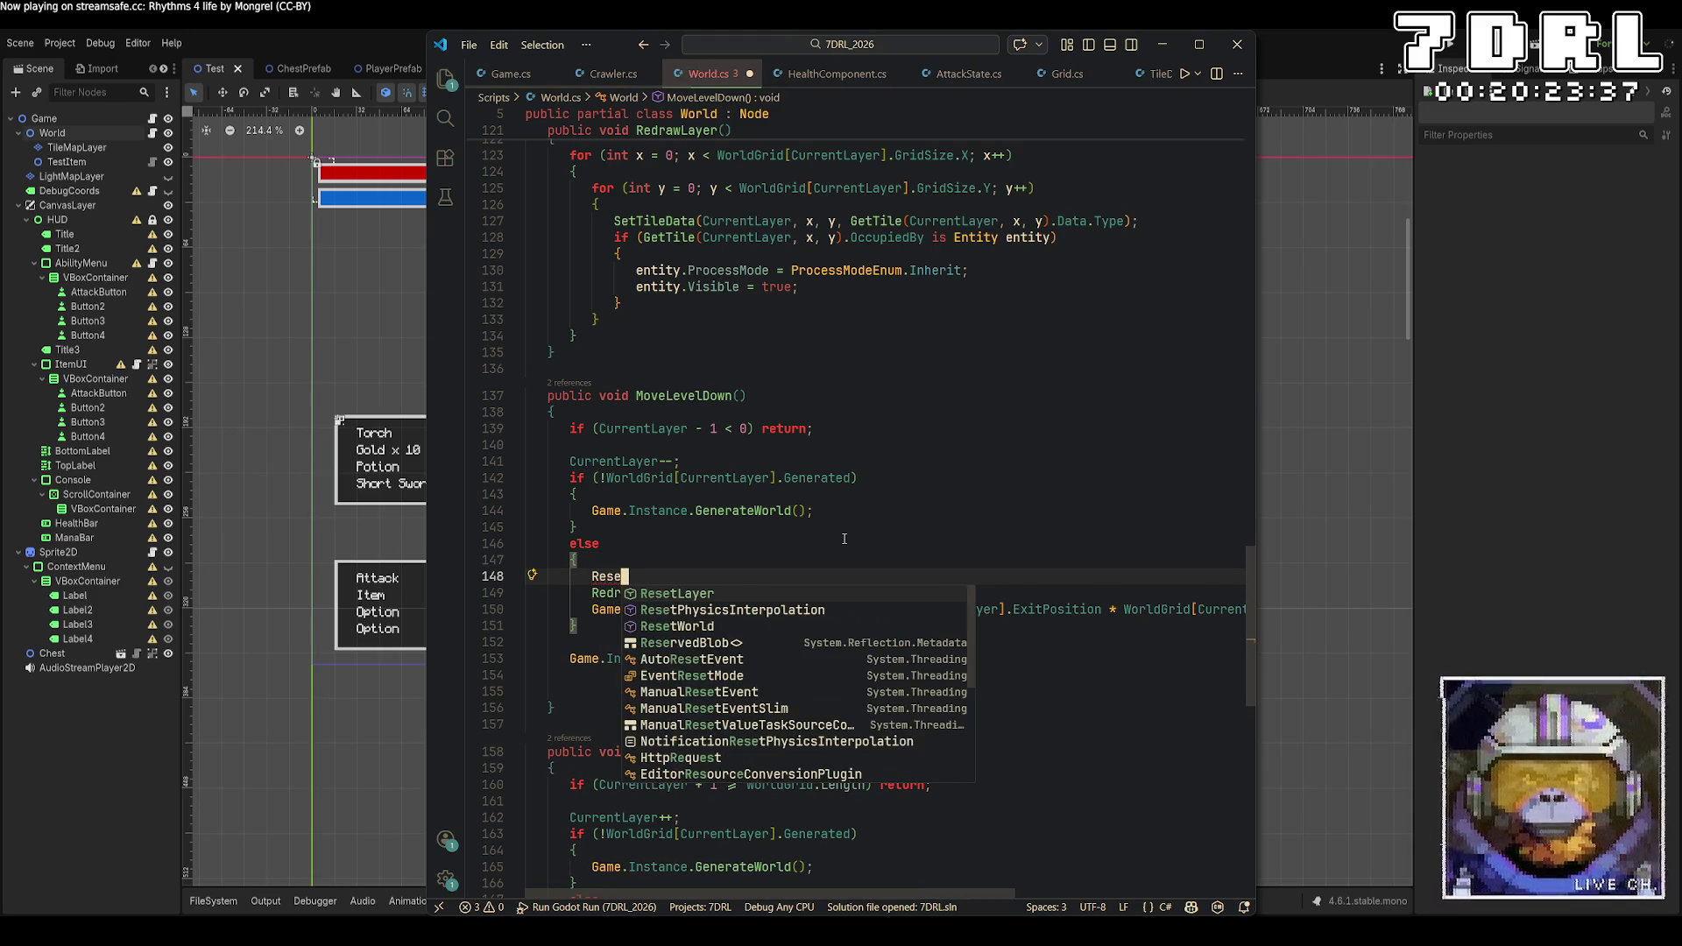
text(tLayer(CurrentL)
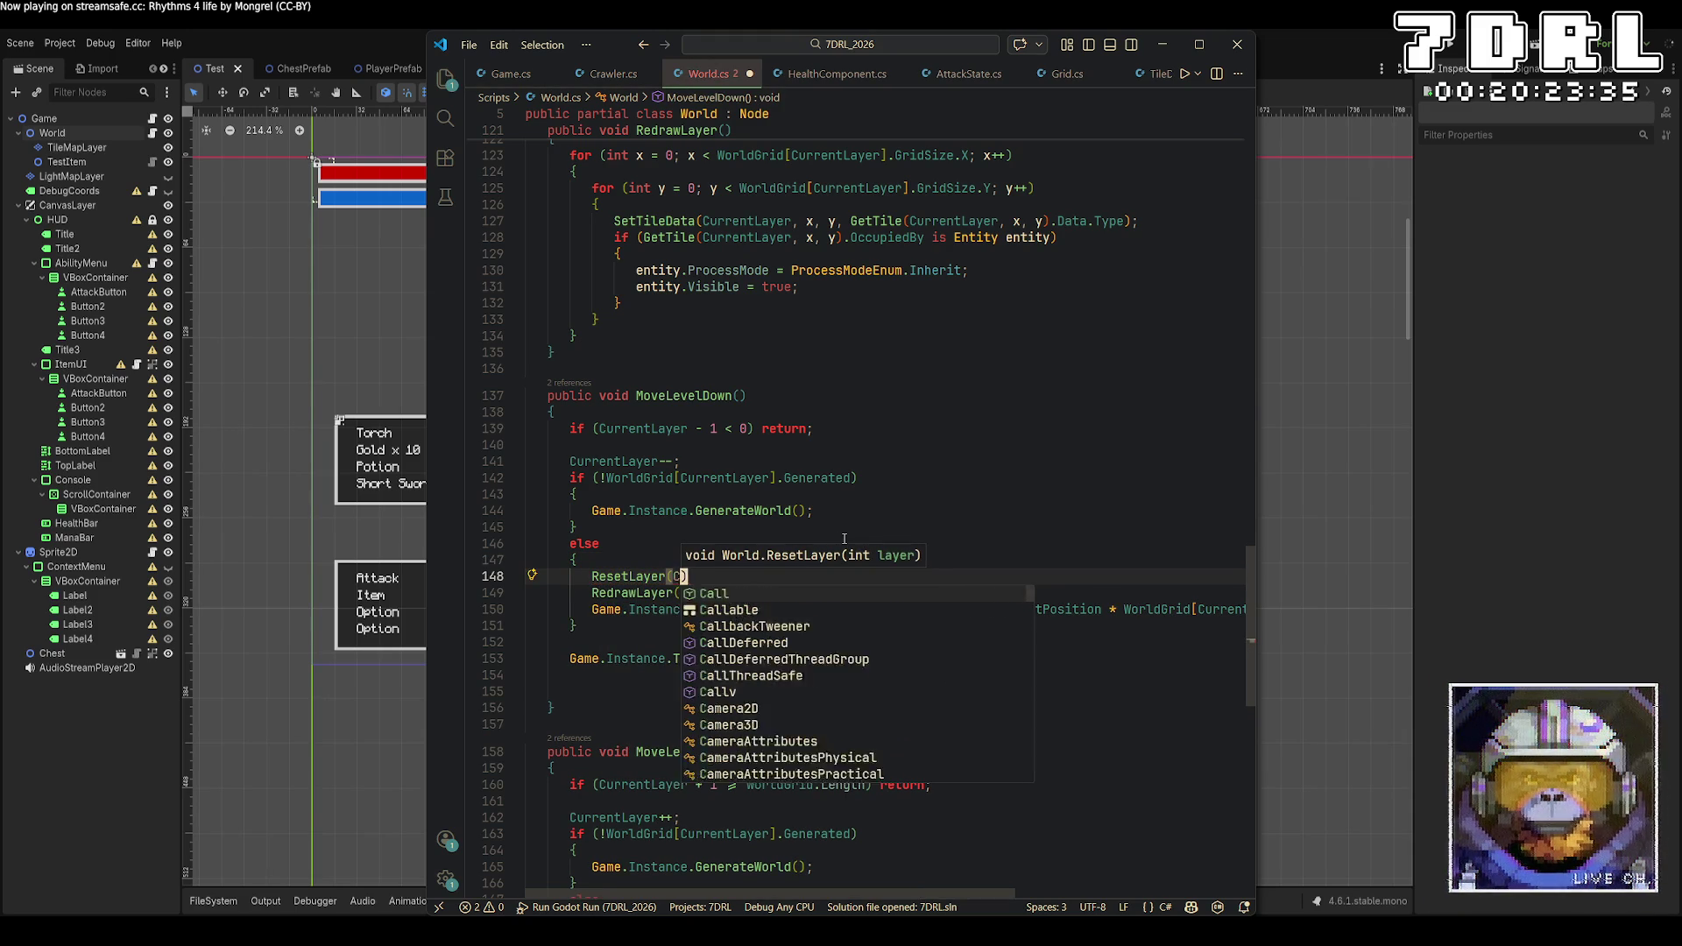
key(Tab)
text(+ 1);)
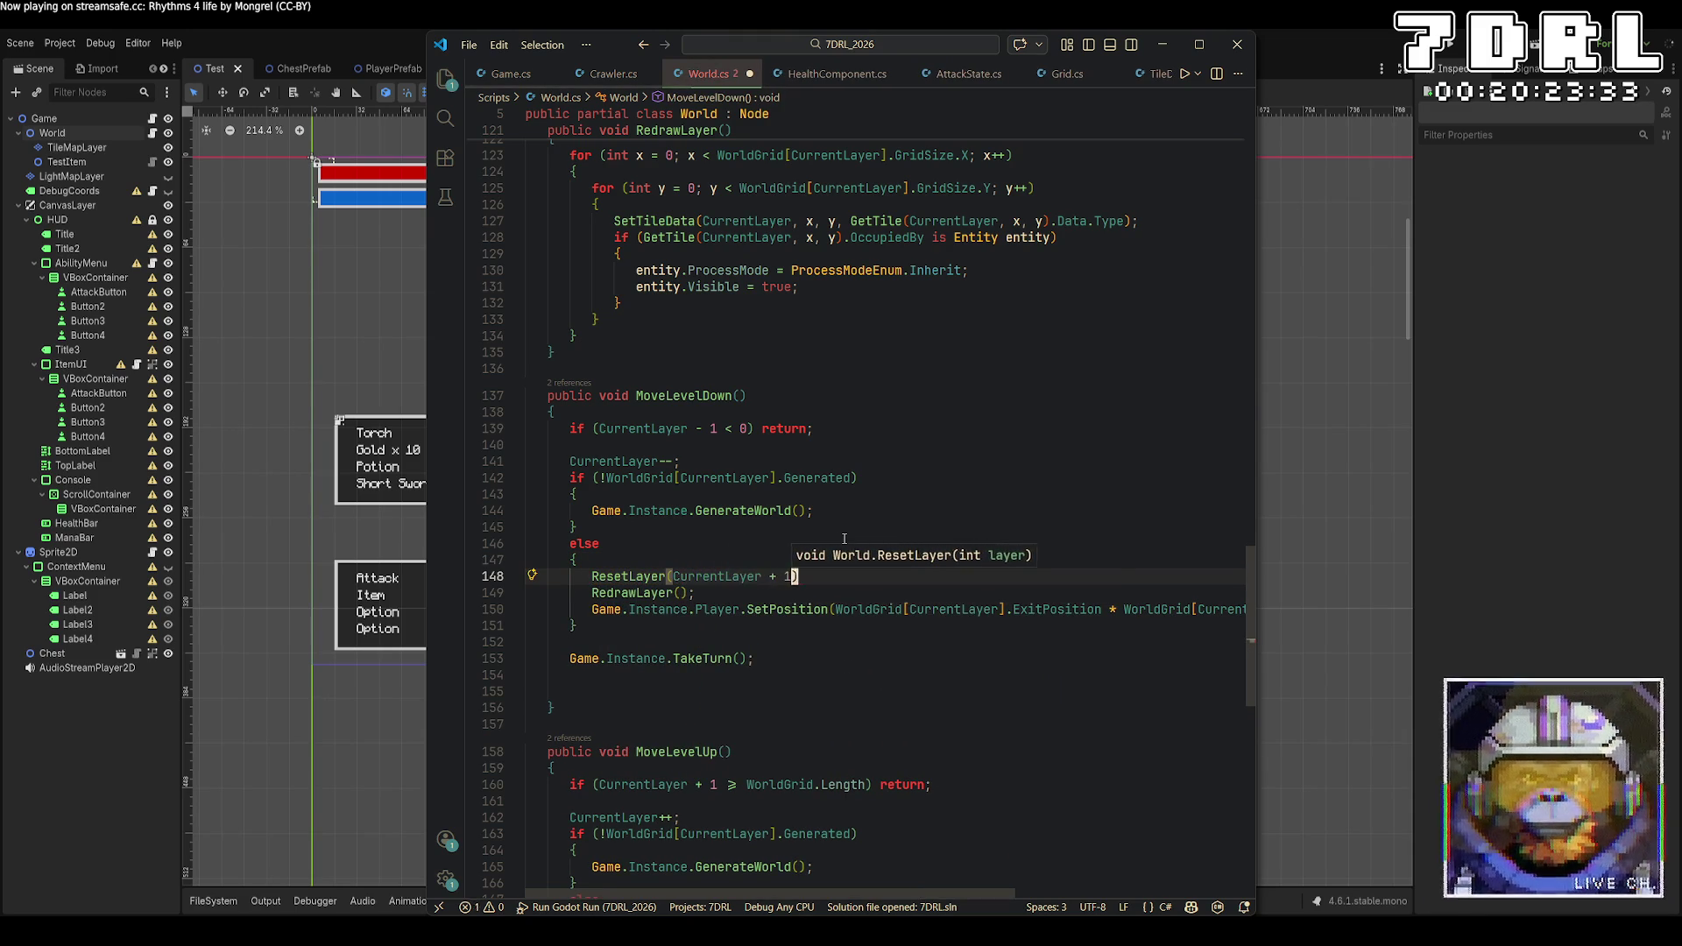
key(ctrl+s)
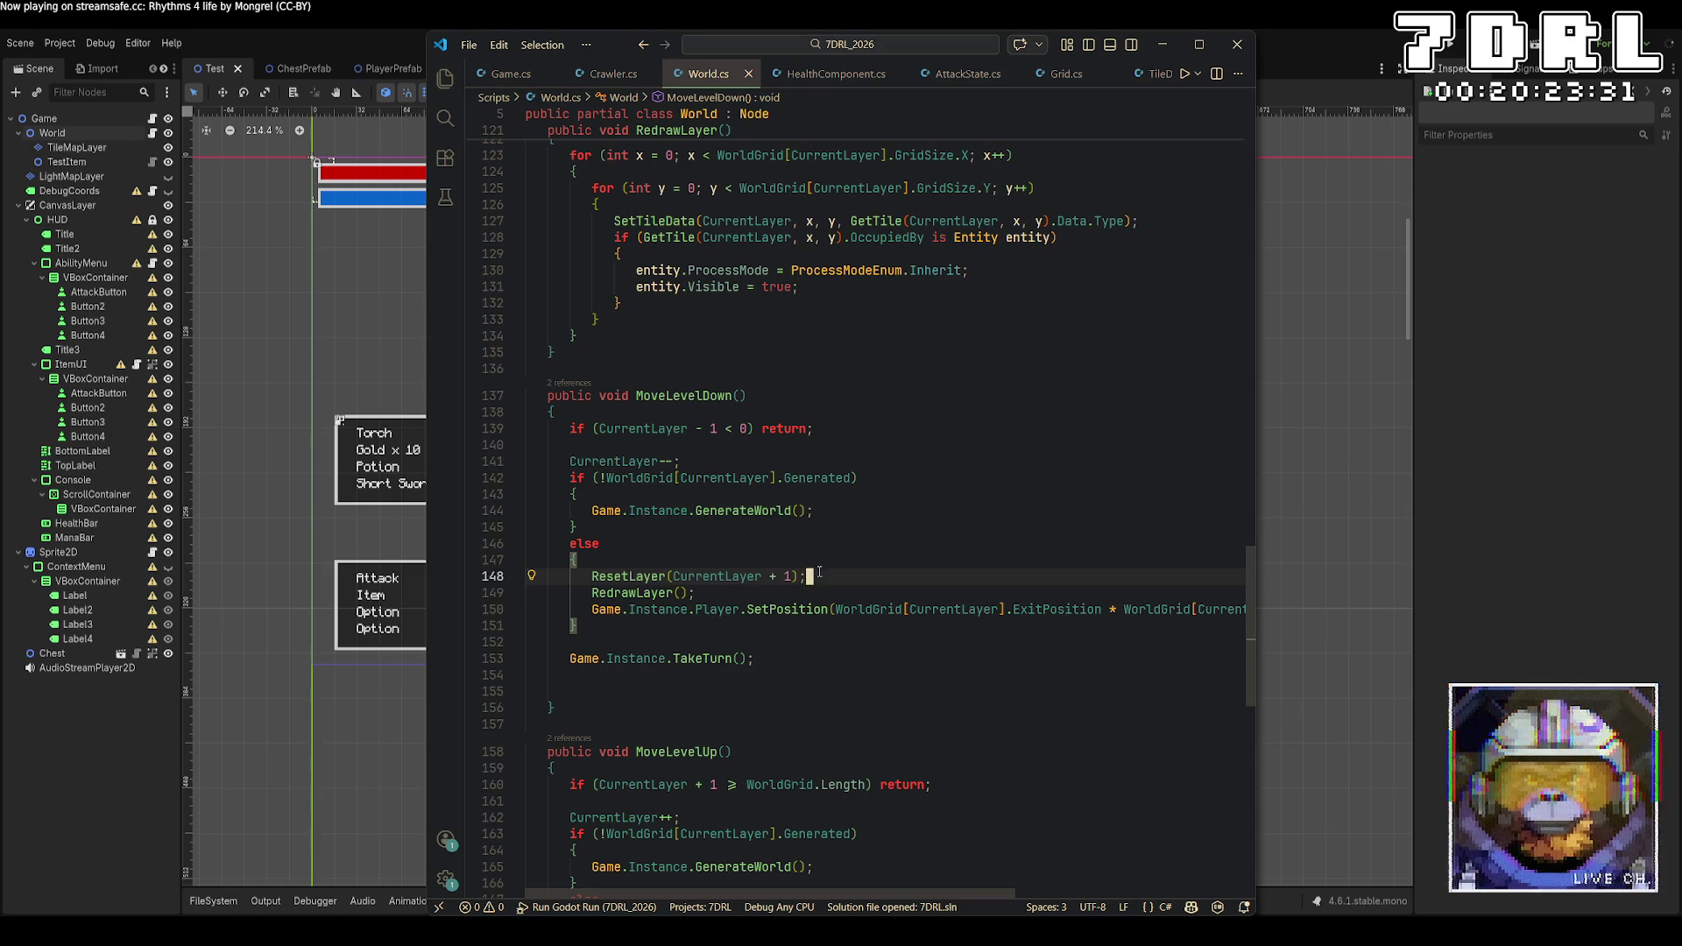
Paste the ResetLayer call into MoveLevelUp's else branch and remove the plus sign
scroll(932, 734, down, 4)
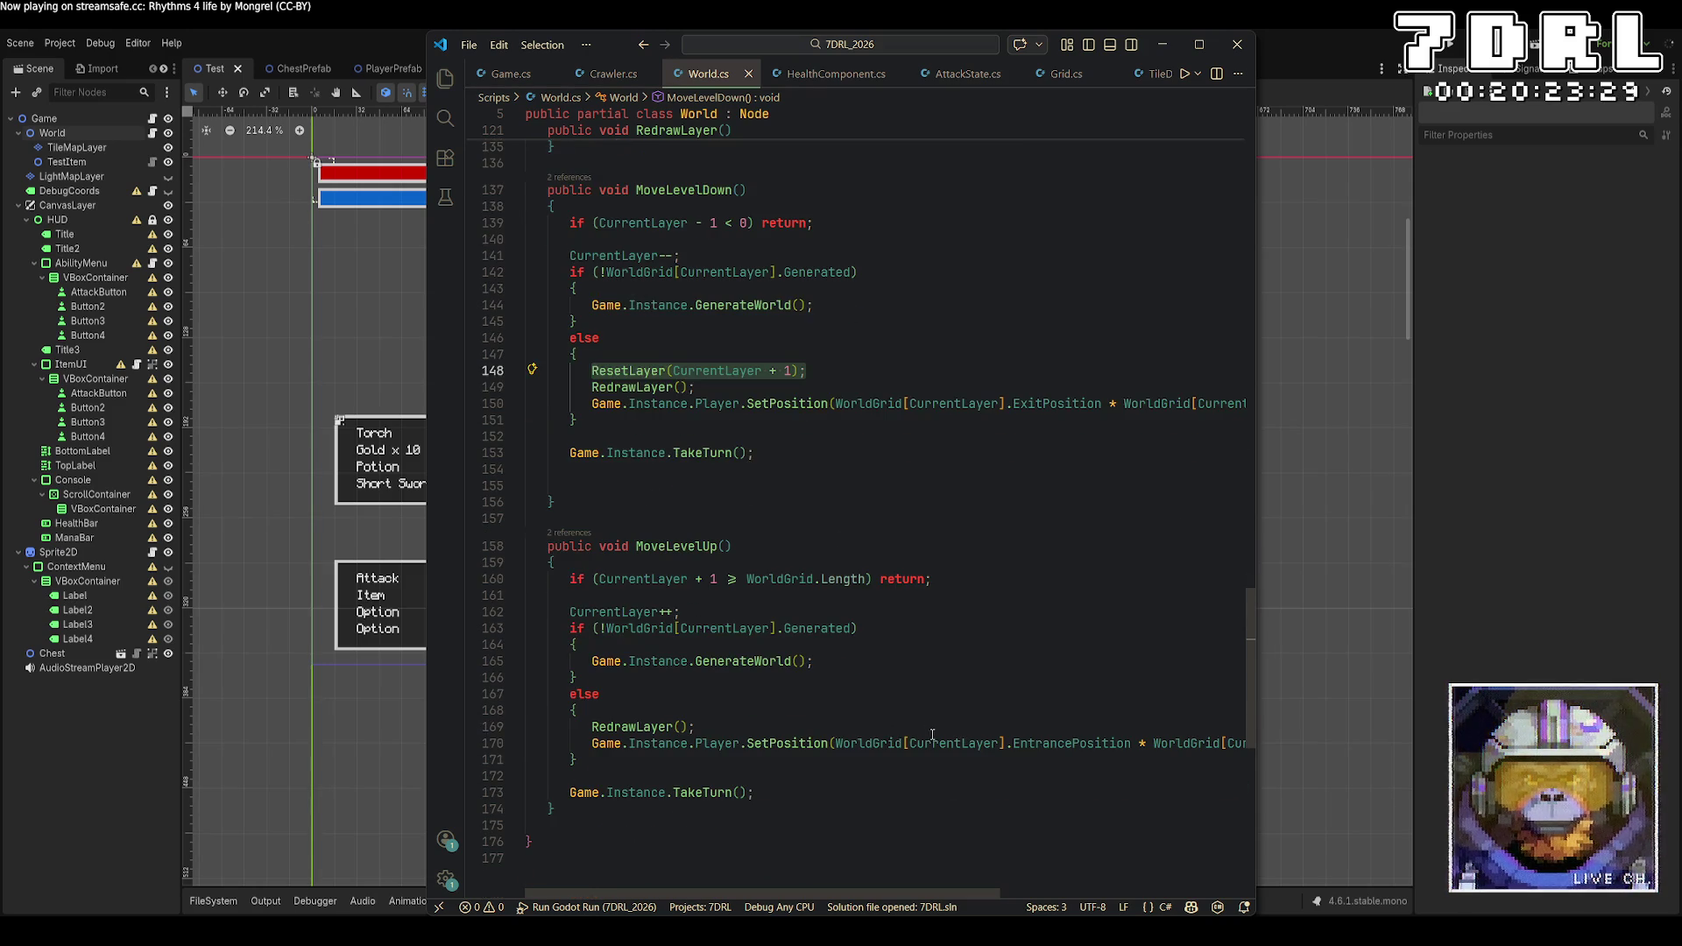
click(773, 711)
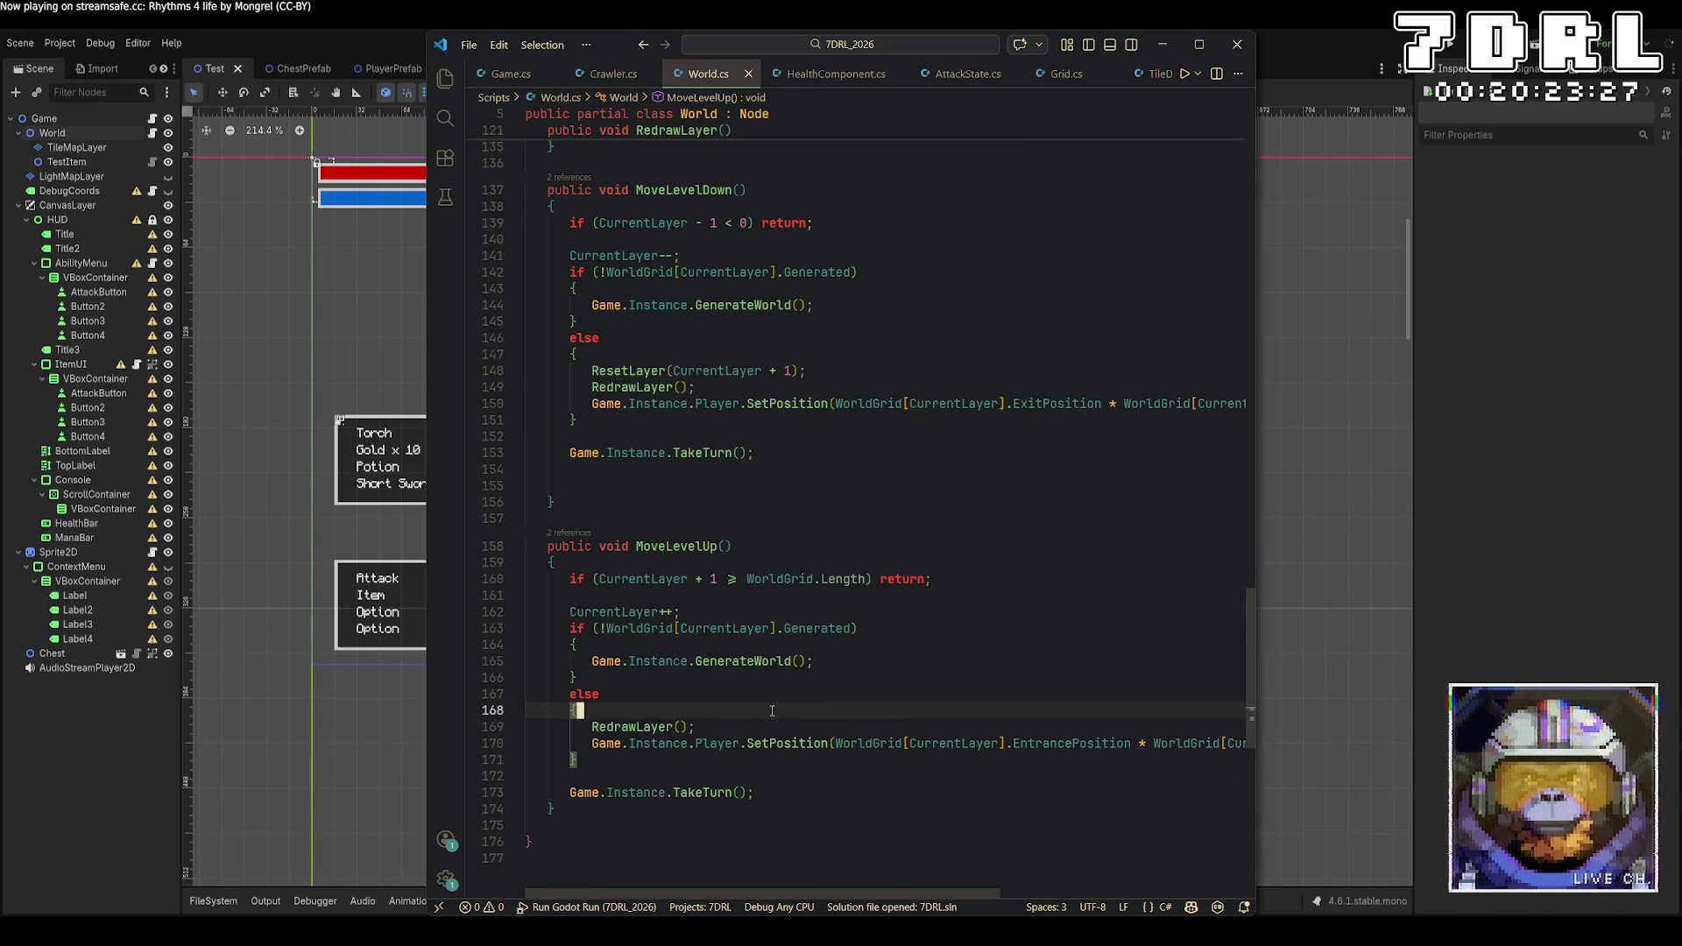
key(Return)
text(ResetLayer(CurrentLayer + 1);)
key(Left)
key(Left)
key(Left)
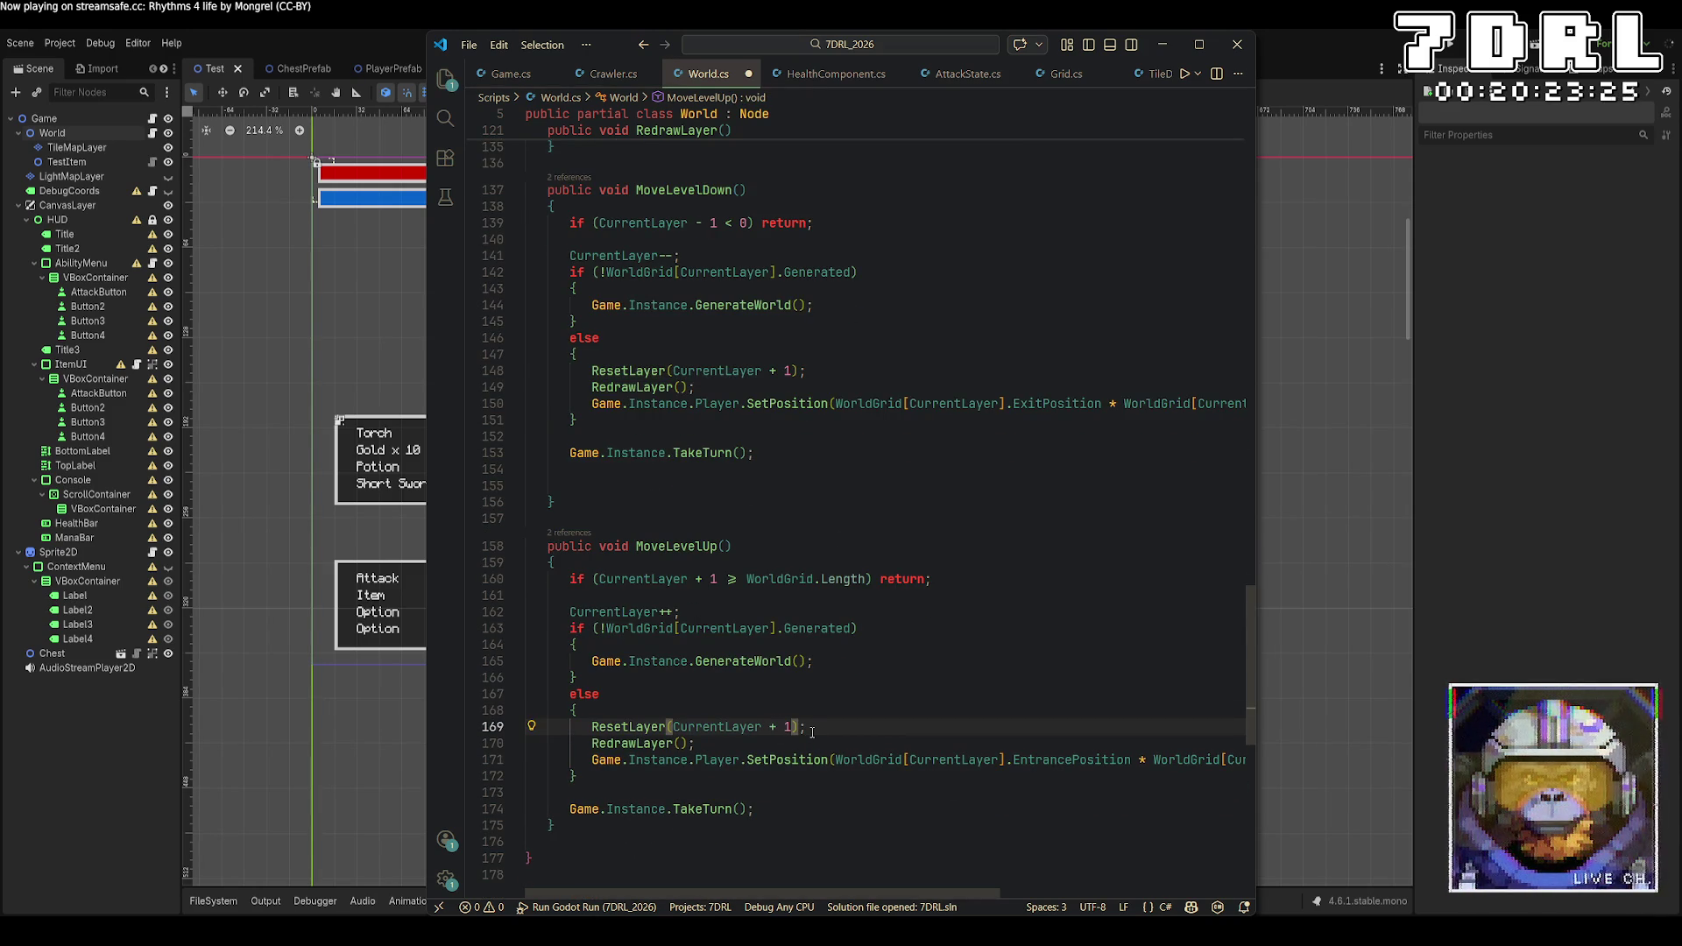
key(BackSpace)
key(BackSpace)
Make the MoveLevelUp offset CurrentLayer - 1, relaunch the game, and walk down and up
text(-)
click(1448, 42)
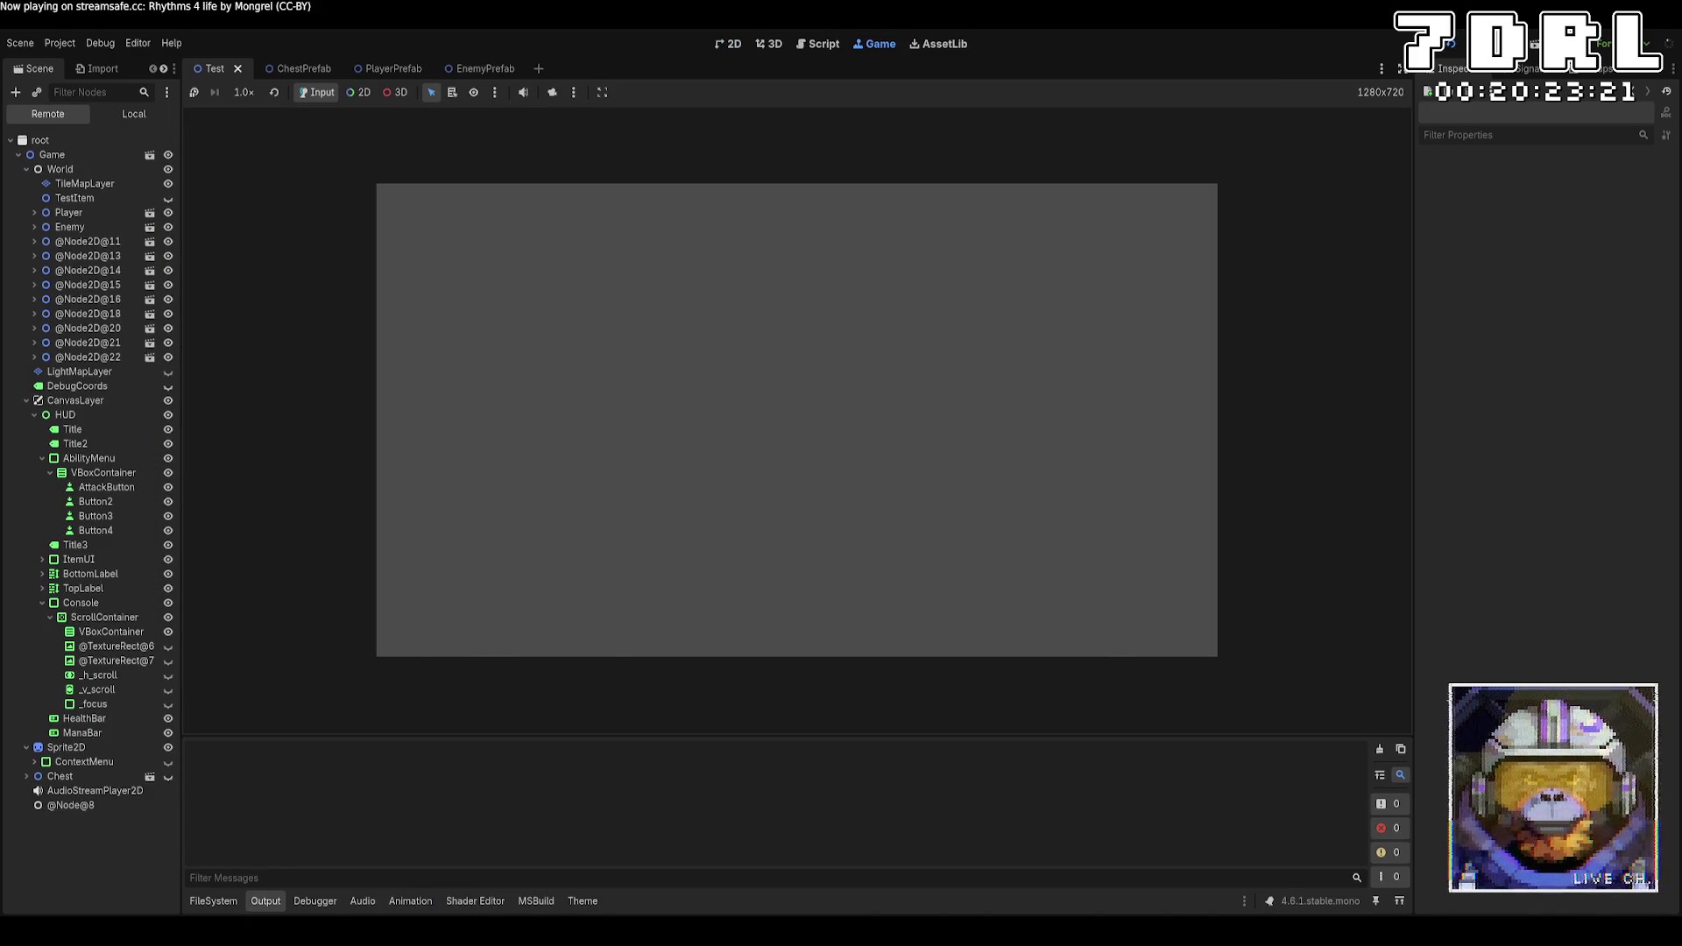
key(Down)
key(Down)
key(Down)
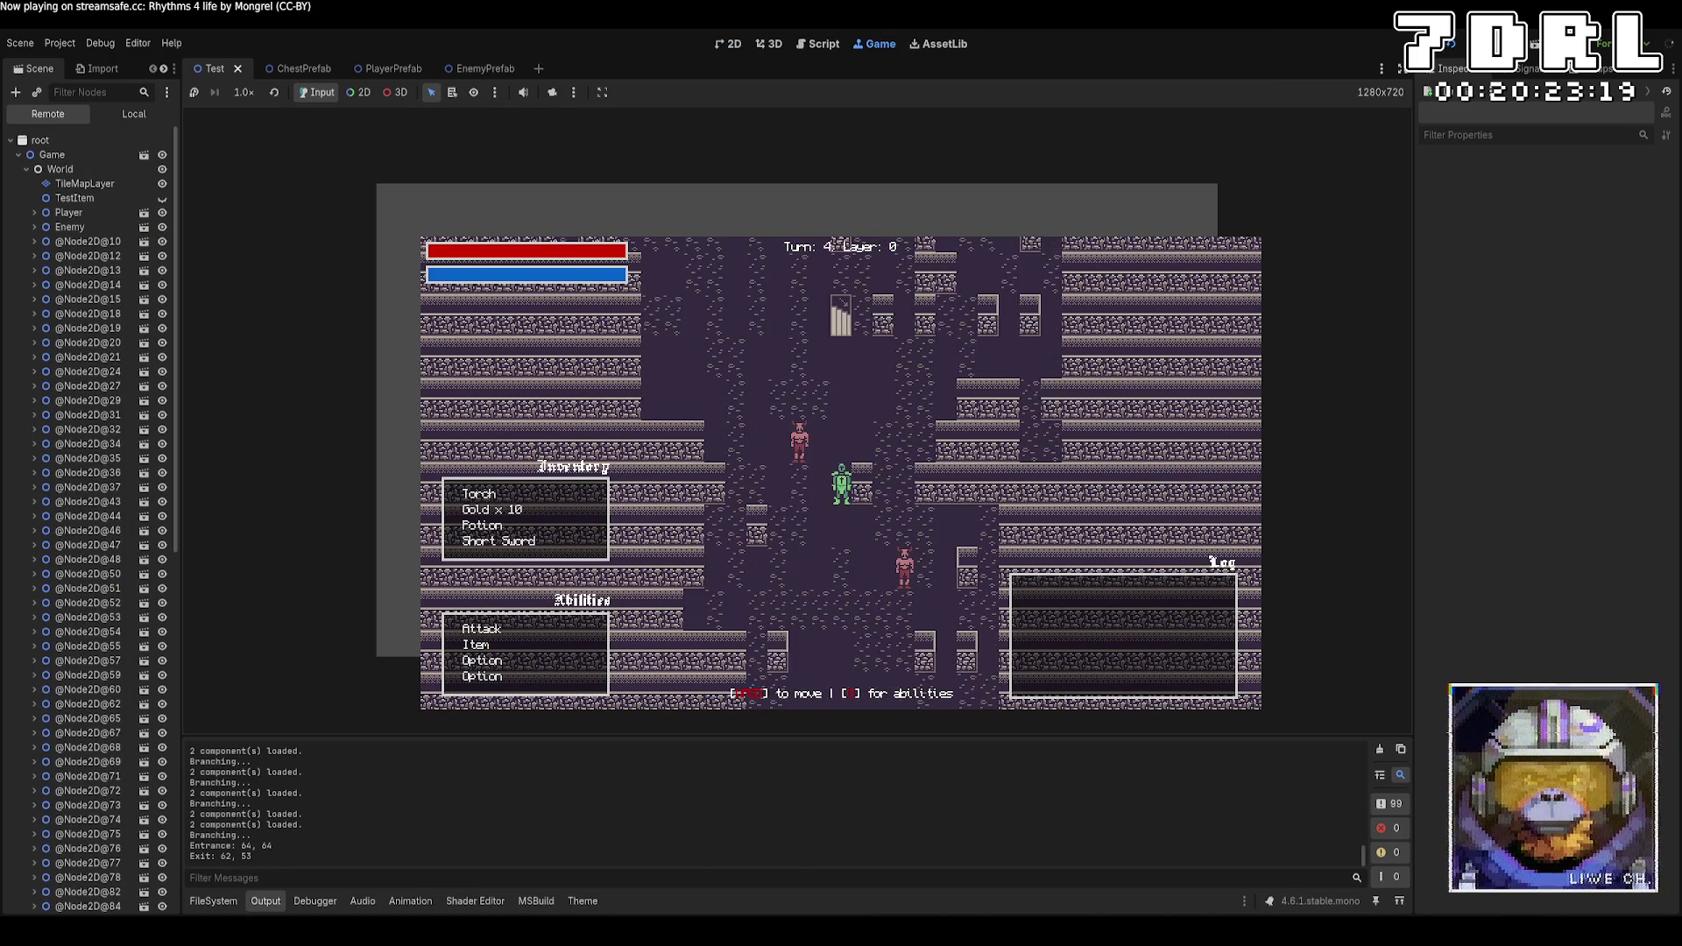
key(Up)
key(Up)
key(Up)
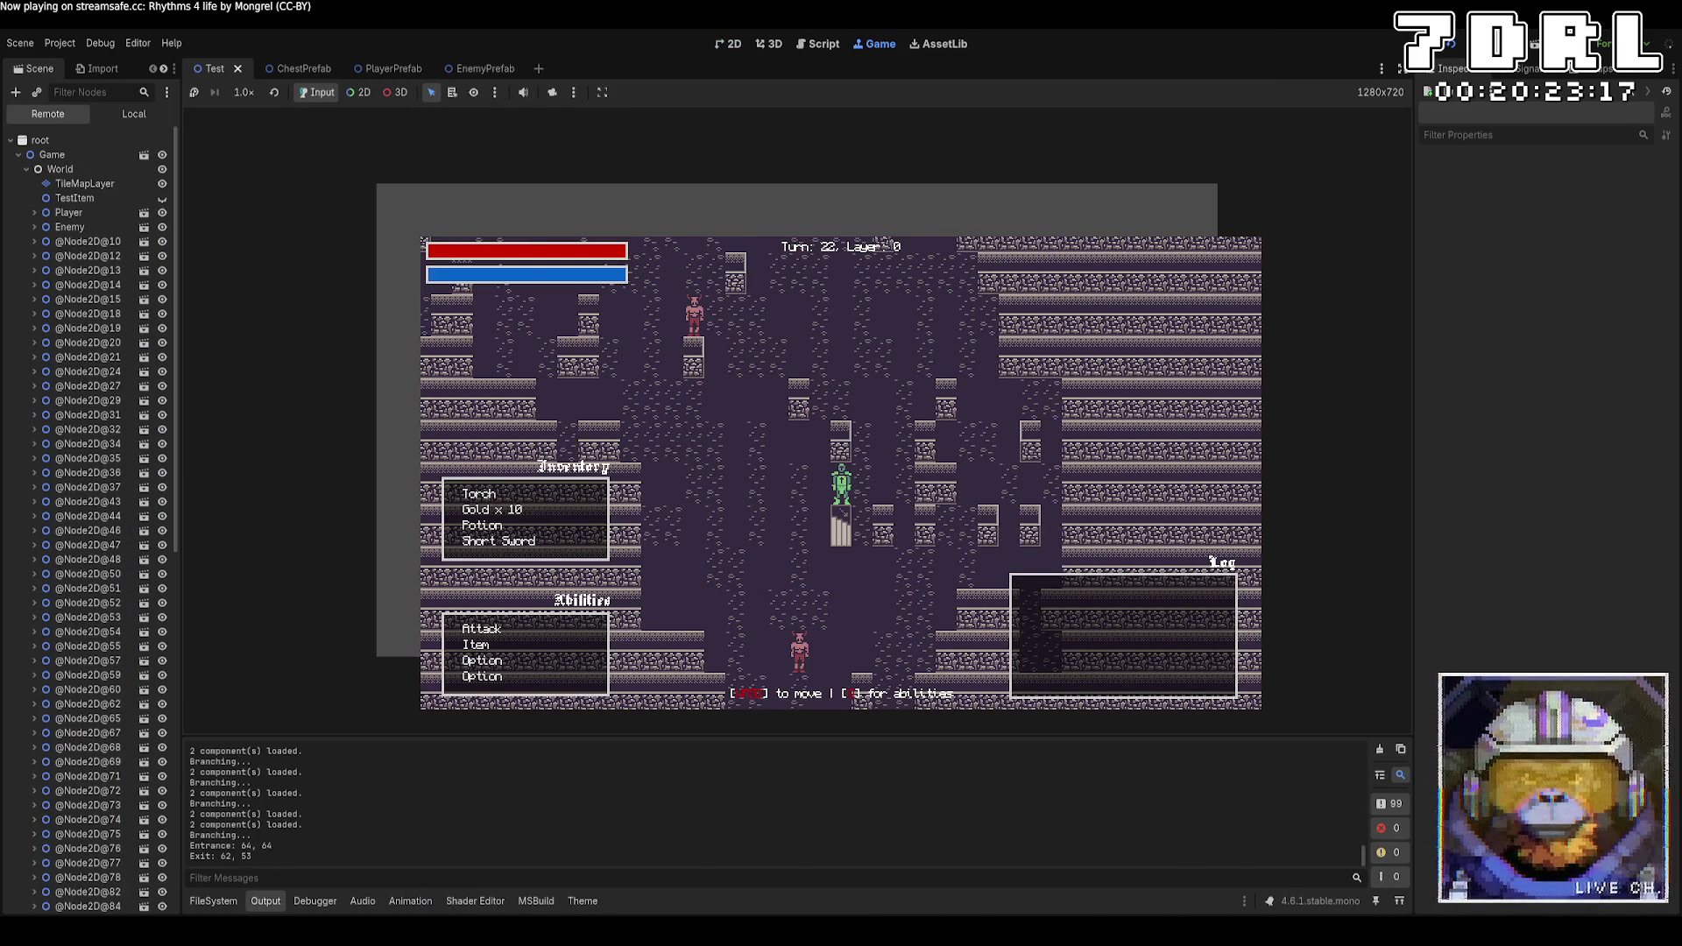
scroll(88, 394, down, 15)
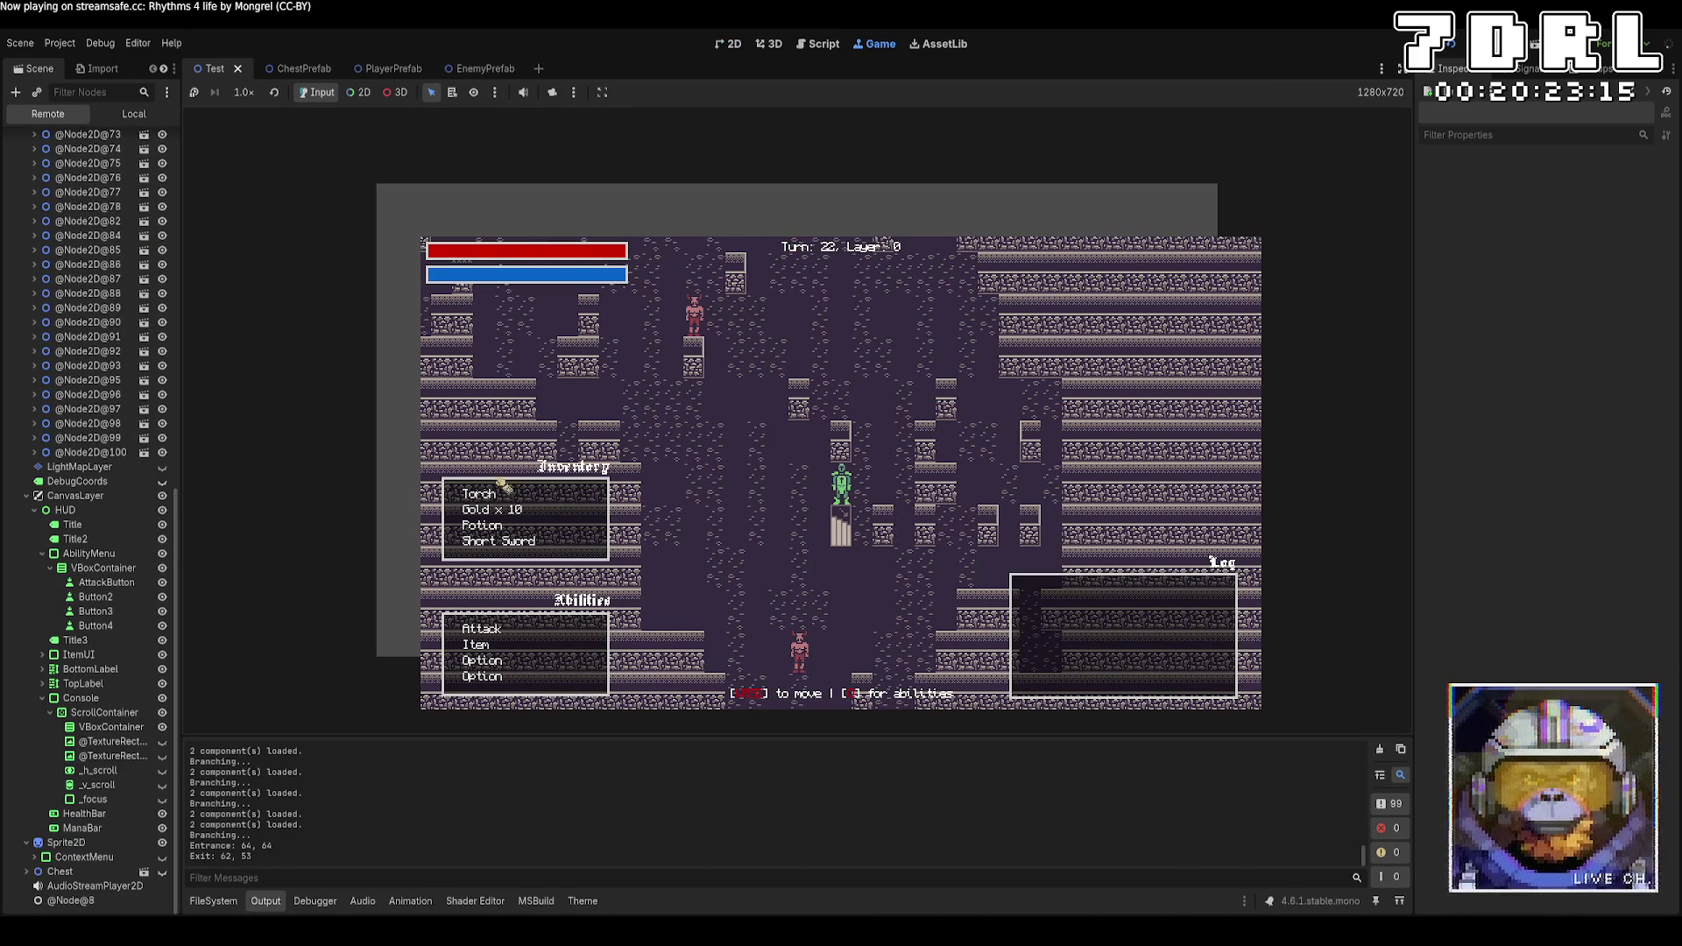
Walk left and up on layer 0, then turn on the editor camera override
key(Left)
key(Left)
key(Left)
key(Up)
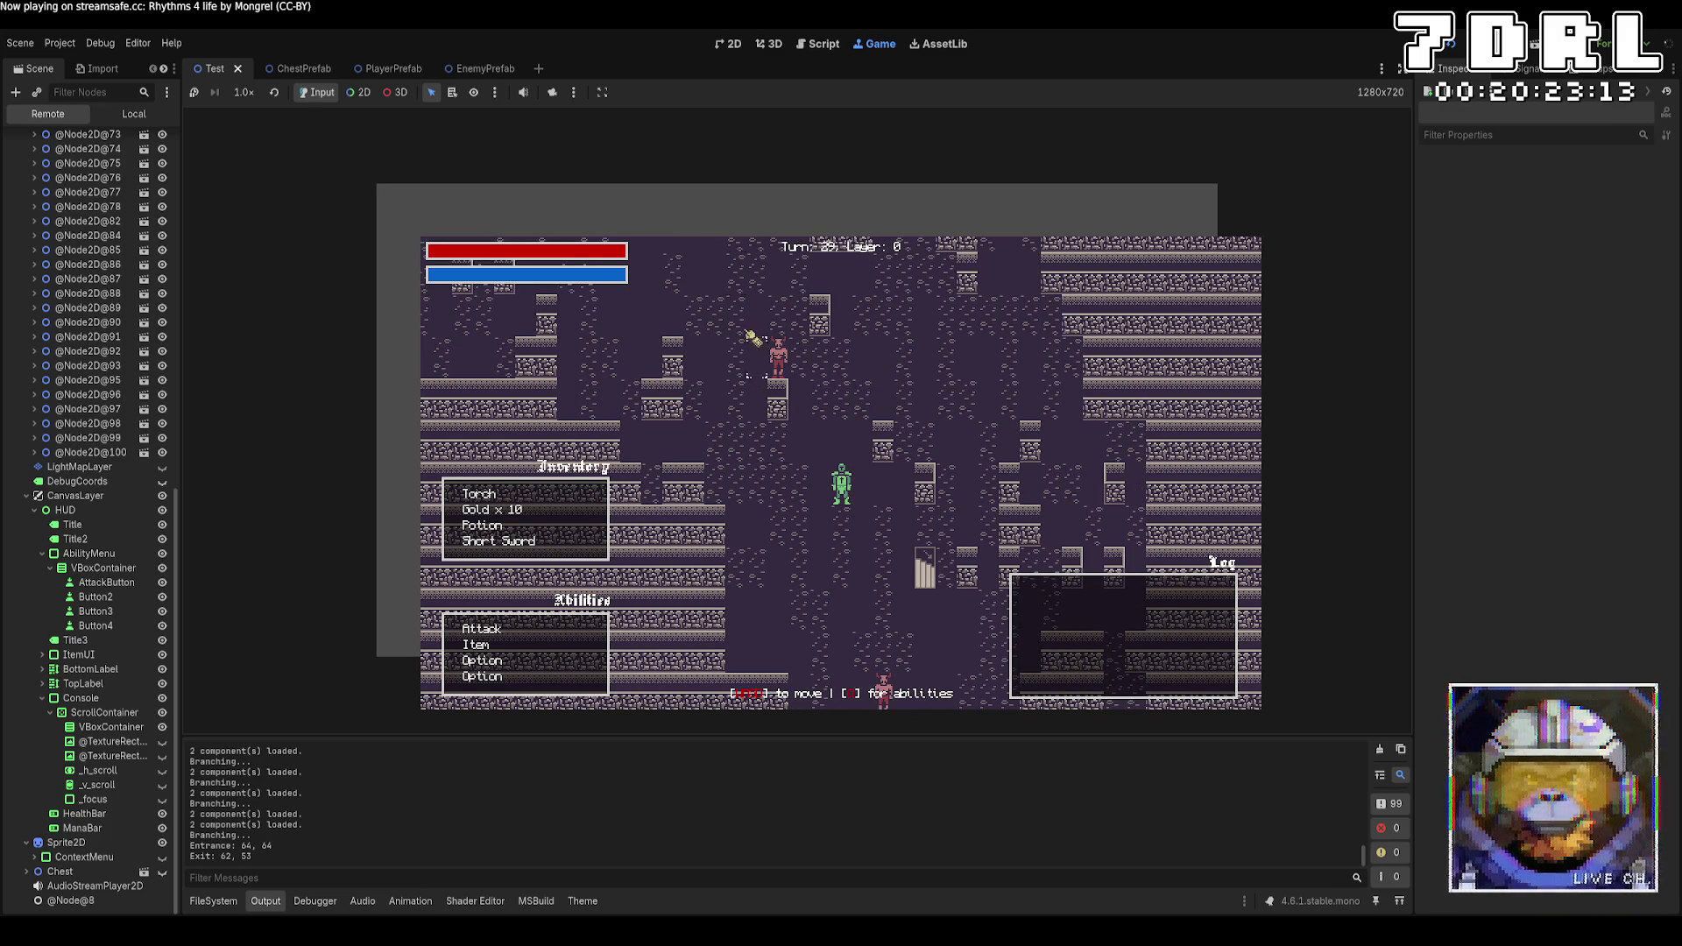
click(551, 94)
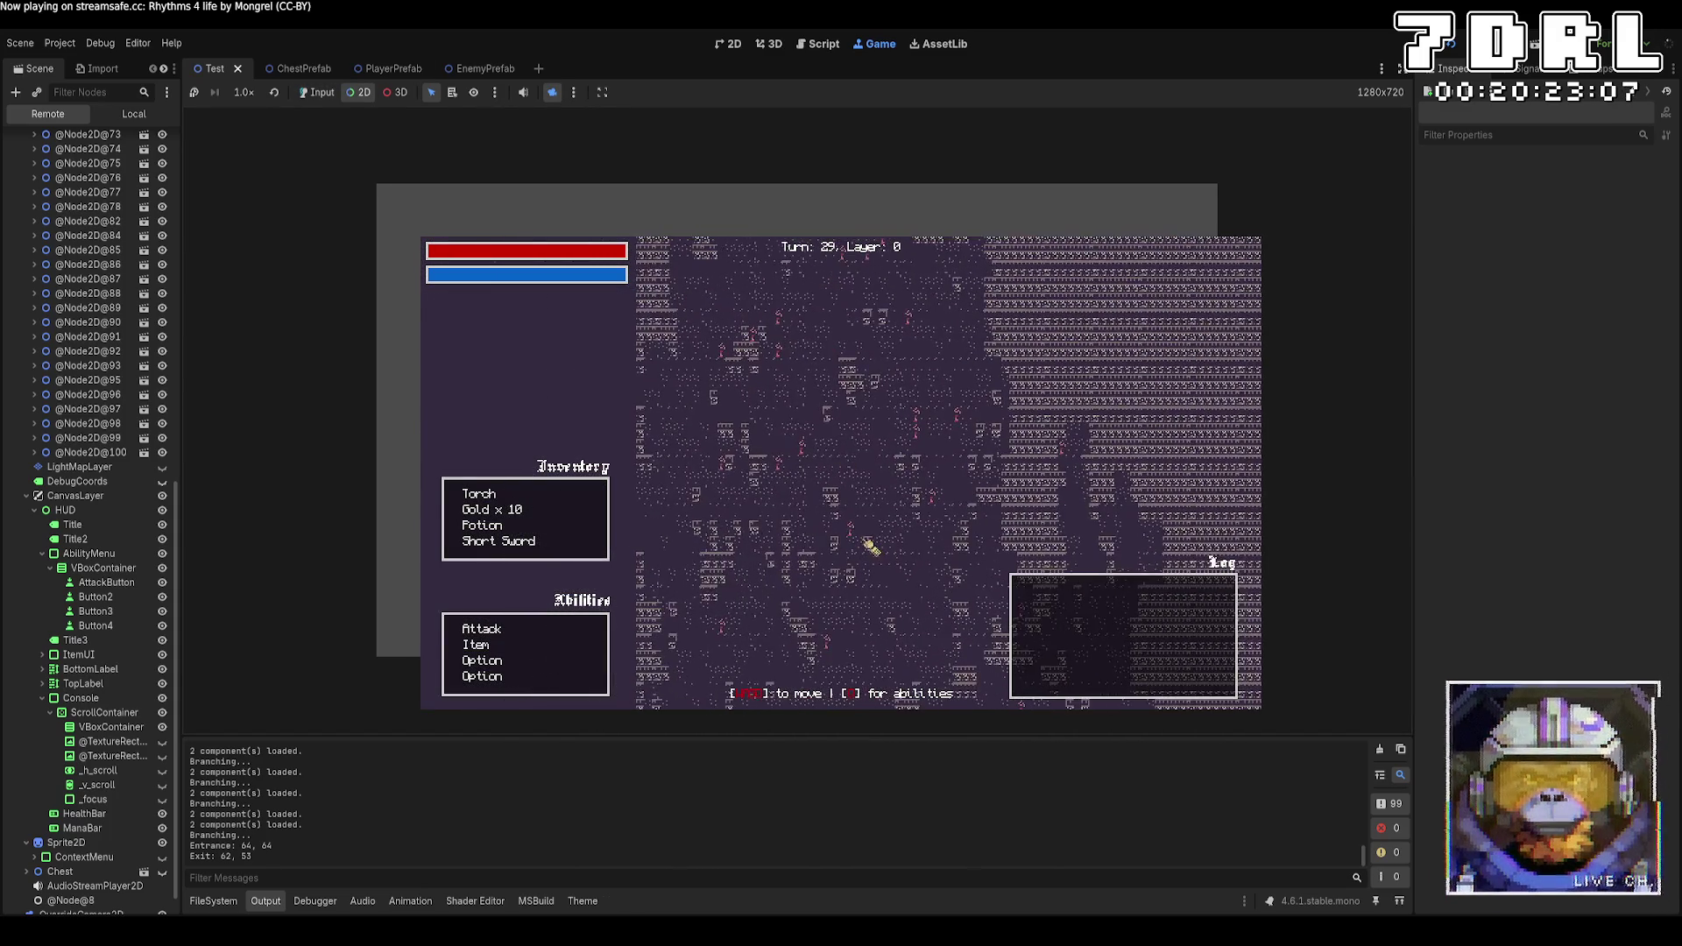
Restart the game with a fresh build, inspect the HUD node, and walk the hero down the corridors
click(1458, 49)
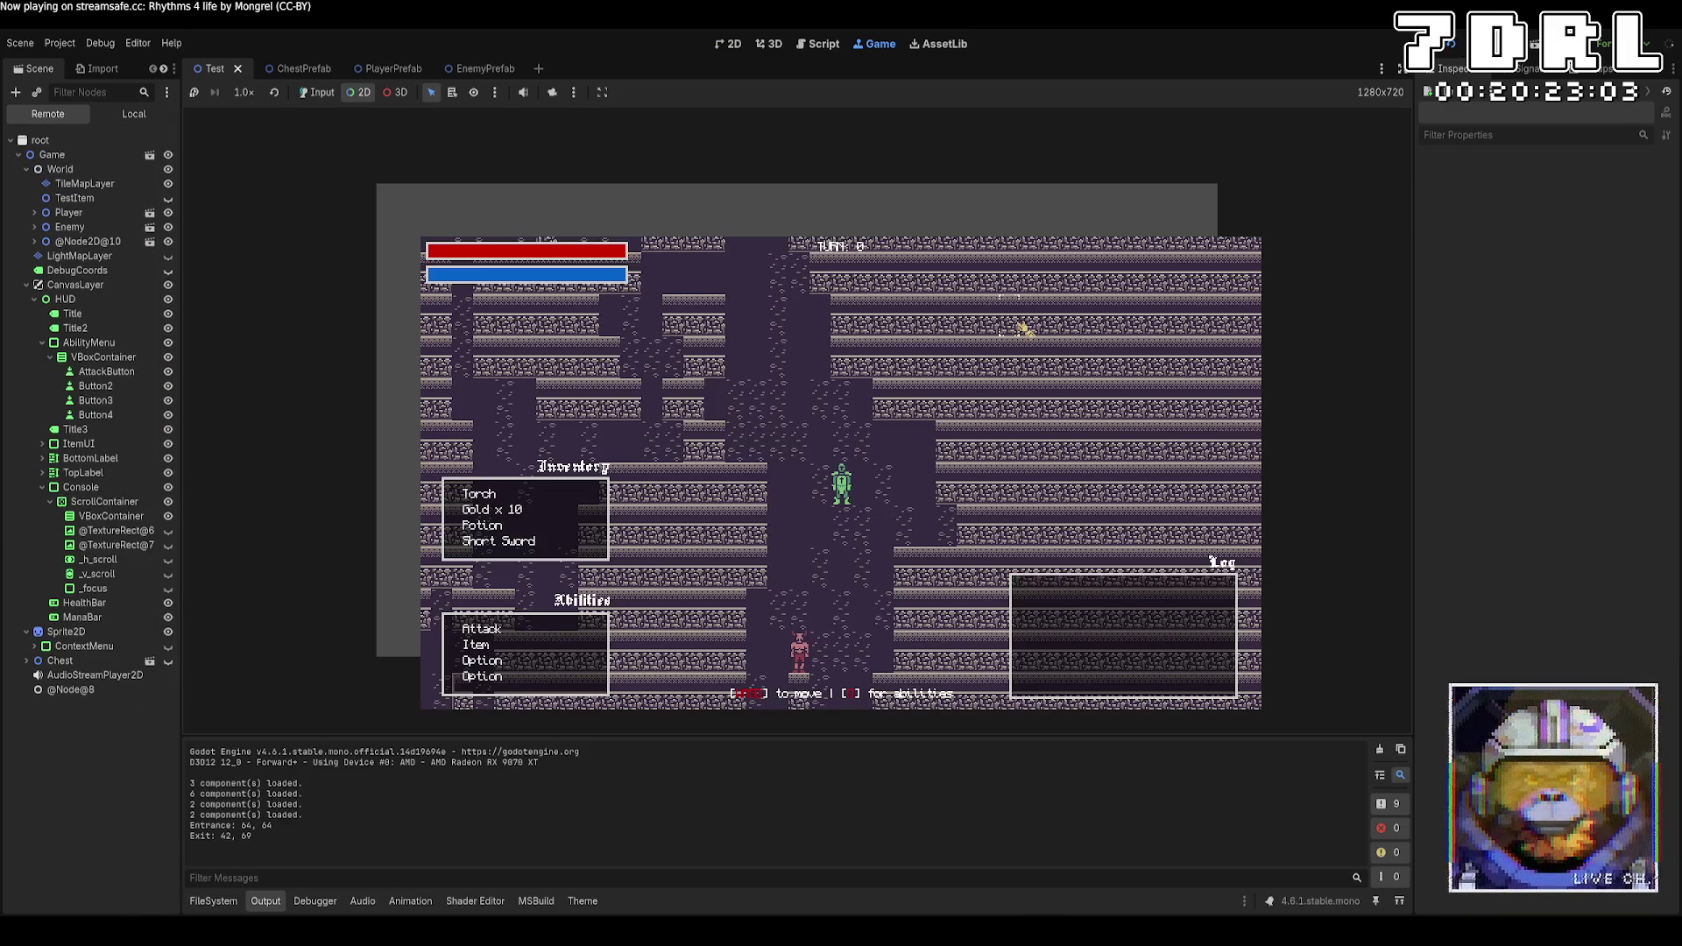
click(1155, 405)
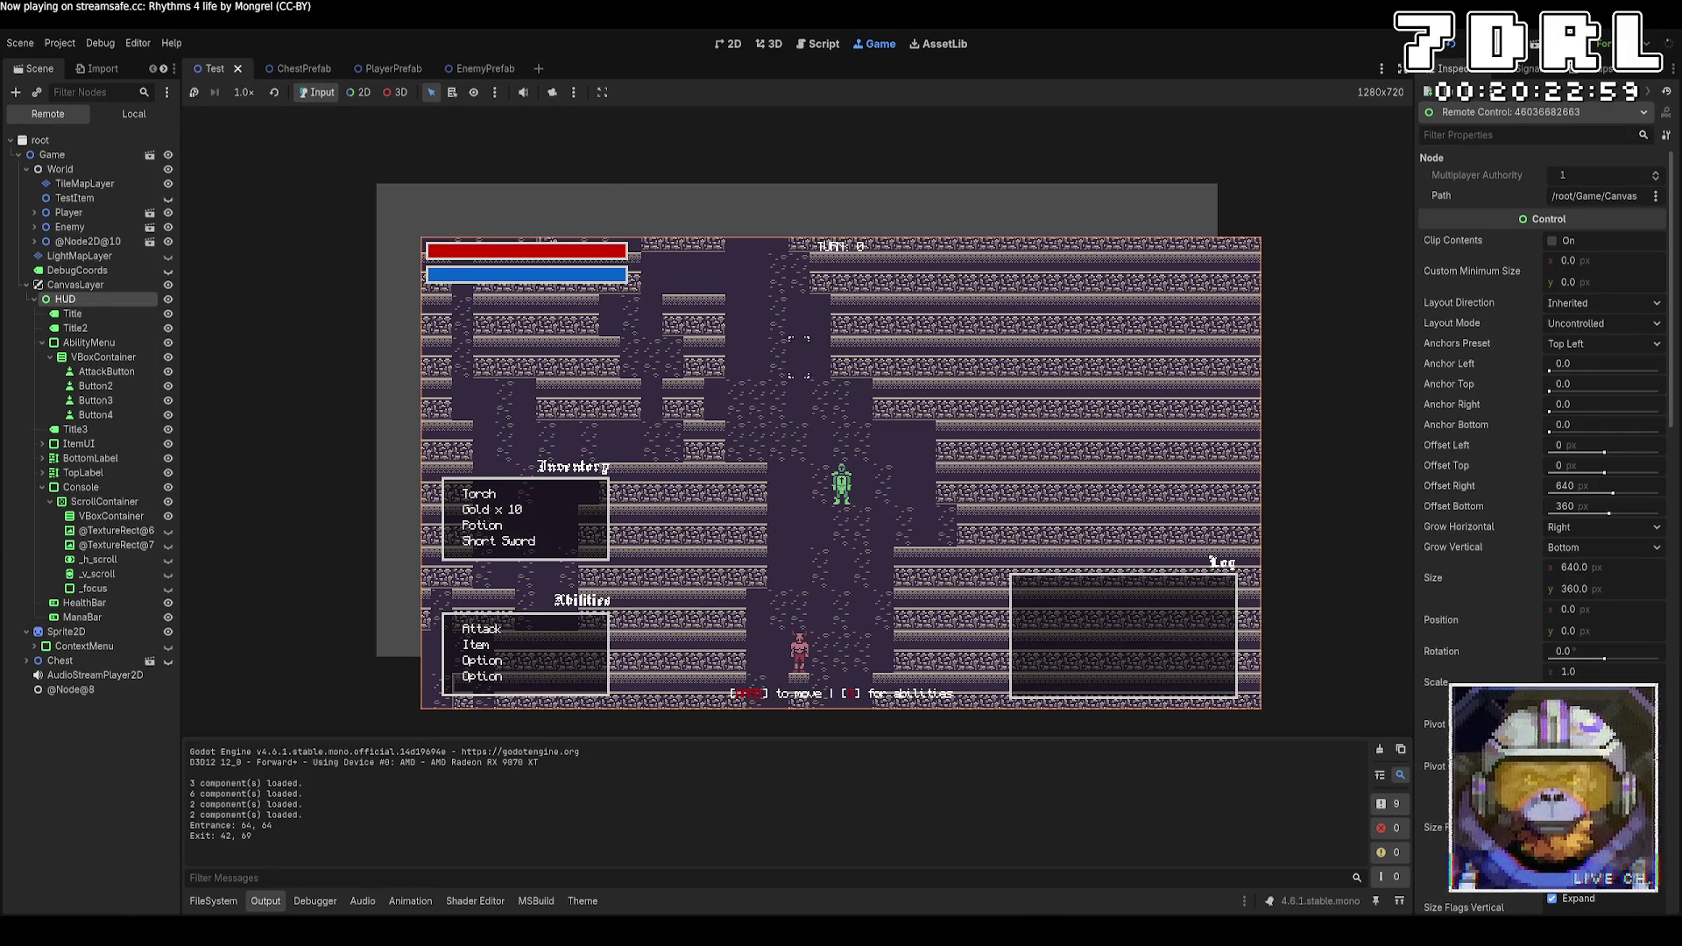
key(s)
key(s)
key(s)
key(a)
key(w)
key(w)
key(w)
key(a)
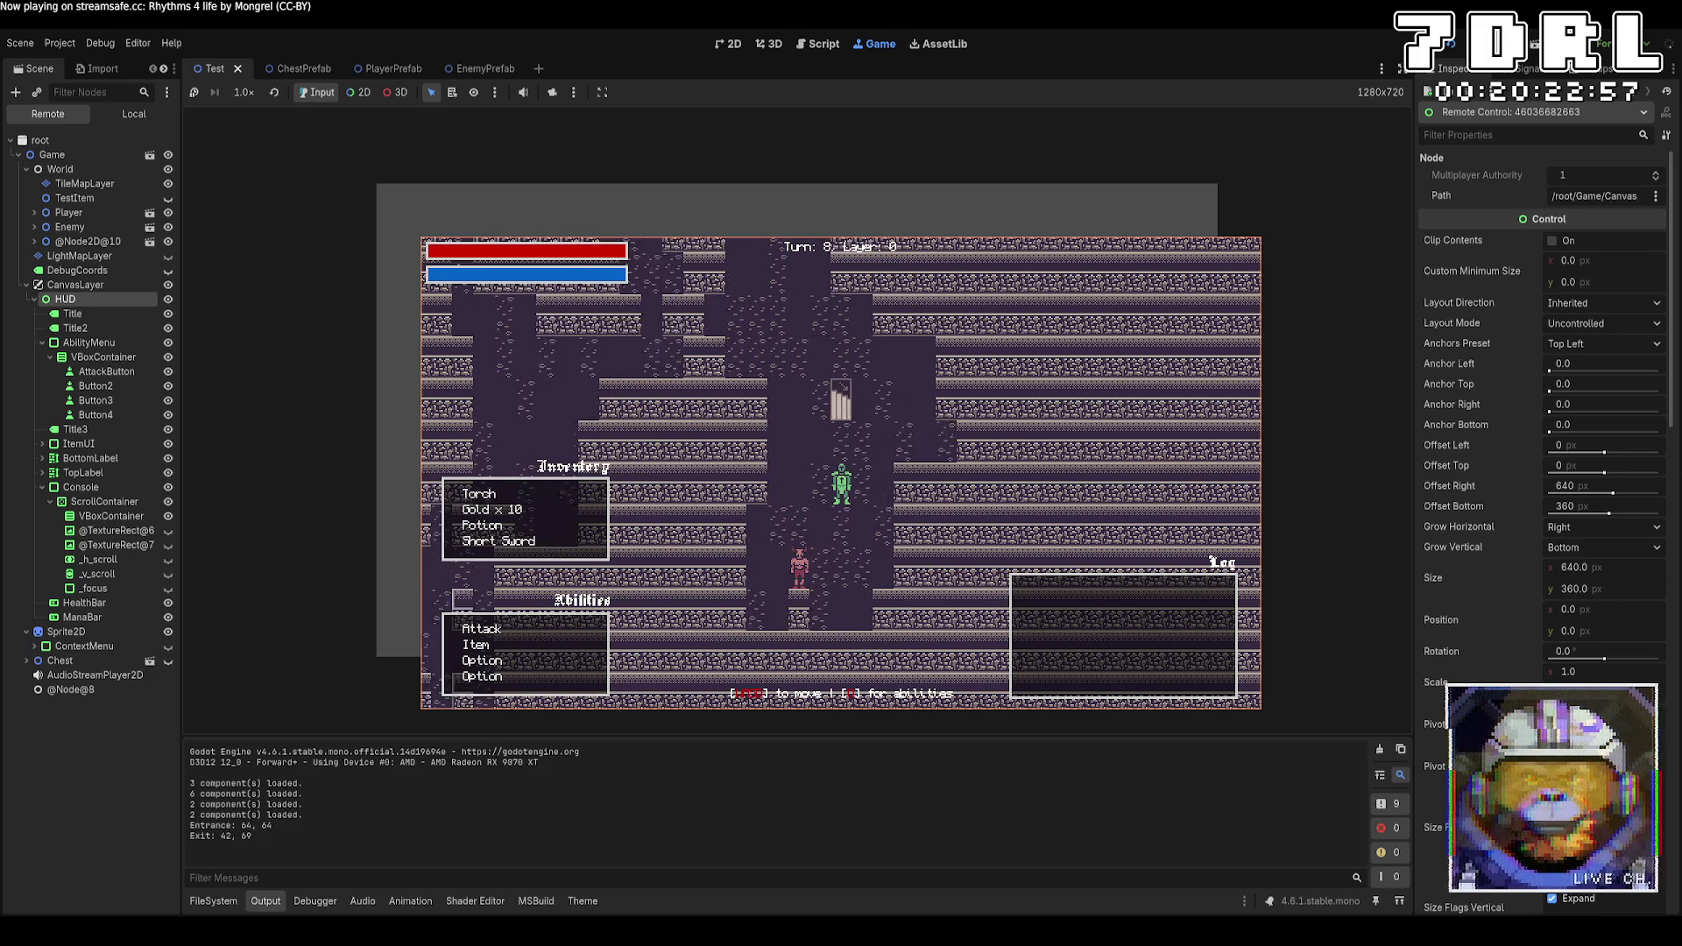
key(w)
key(w)
key(w)
key(s)
key(s)
key(s)
key(w)
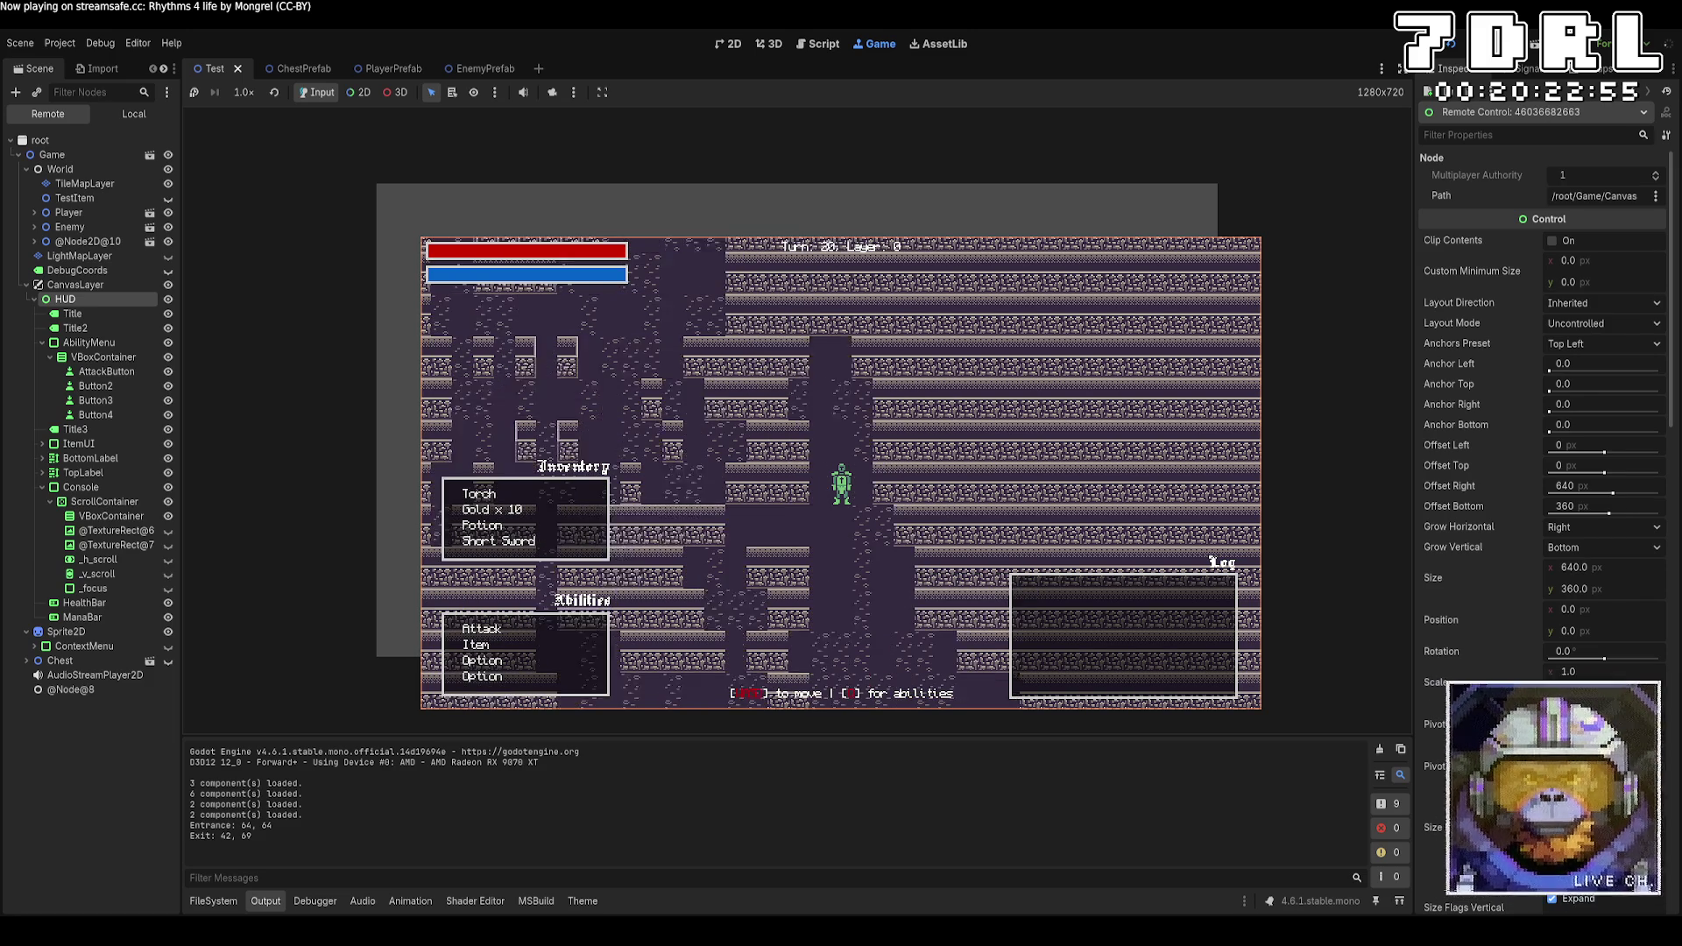
key(s)
key(s)
key(a)
key(a)
key(a)
key(w)
key(w)
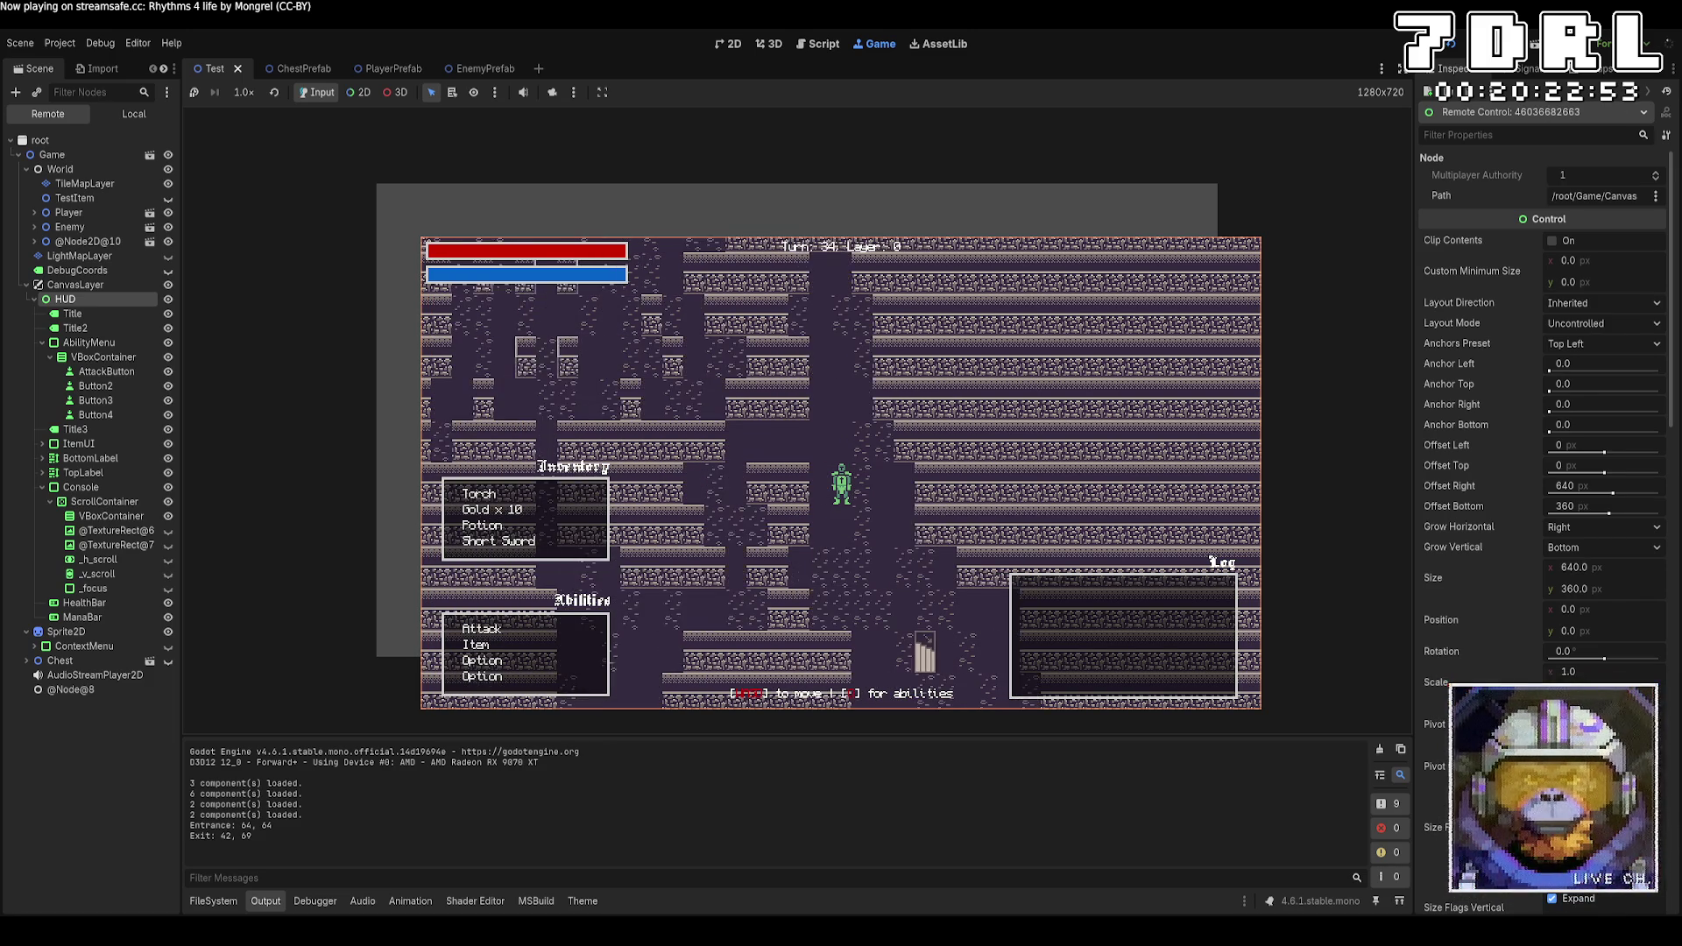
key(a)
key(a)
key(a)
key(s)
key(s)
key(s)
key(a)
key(a)
key(a)
key(s)
key(s)
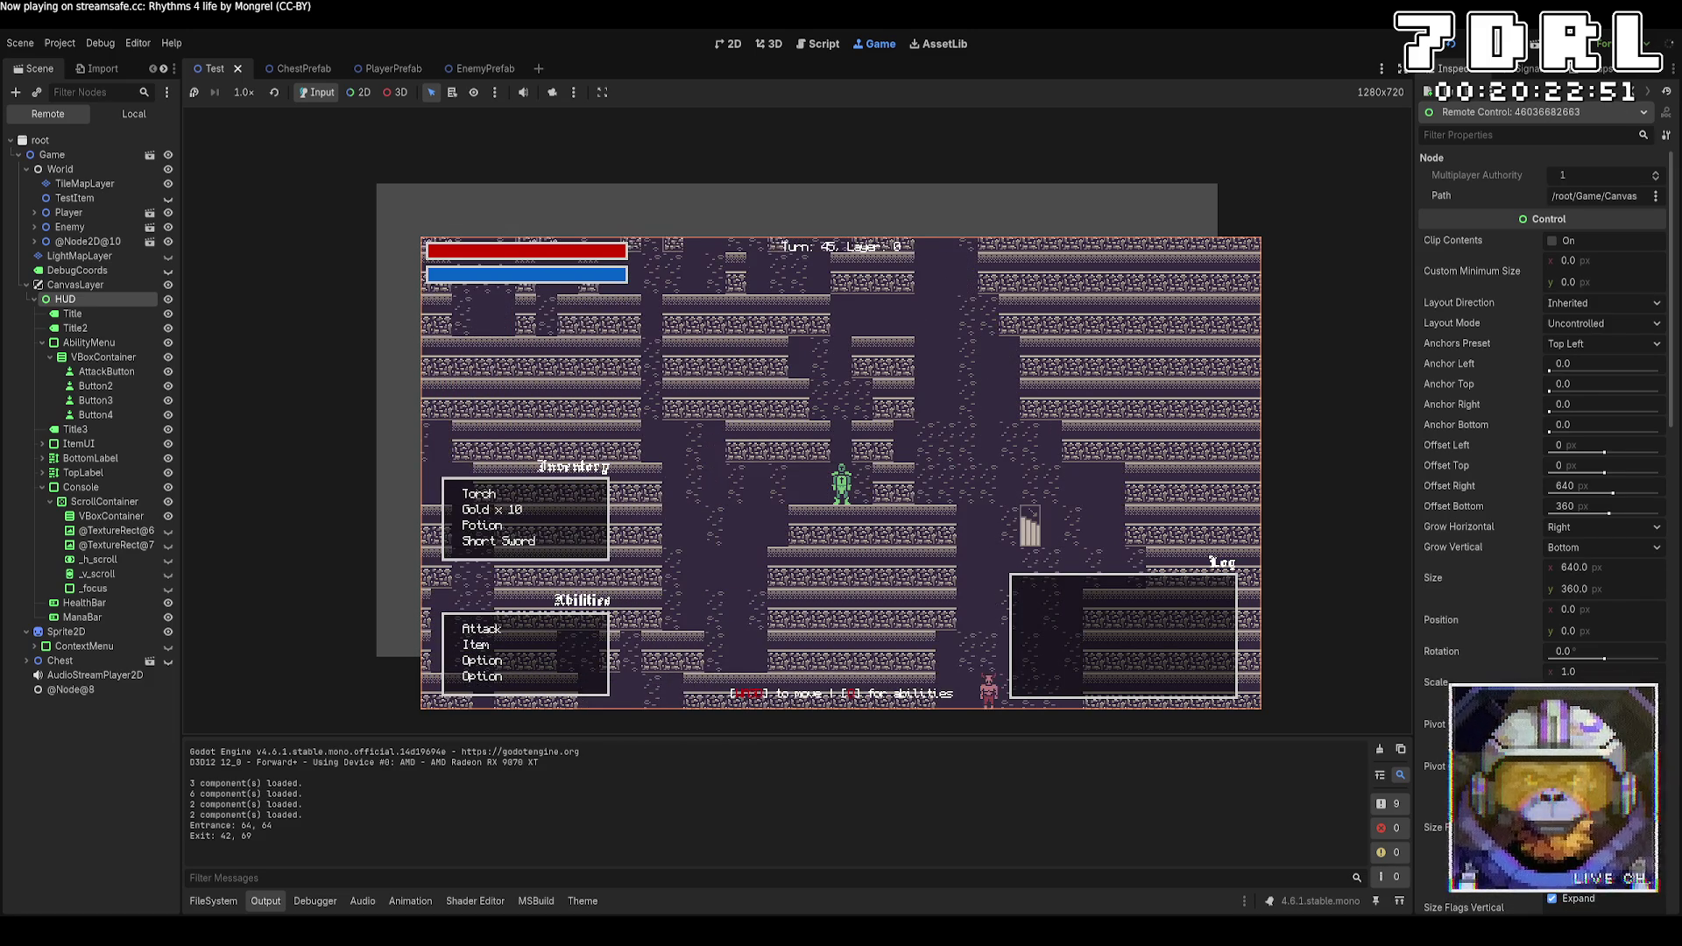
Keep walking the hero past turn 100, then restart onto a fresh turn-0 map
key(w)
key(w)
key(w)
key(d)
key(d)
key(d)
key(w)
key(w)
key(w)
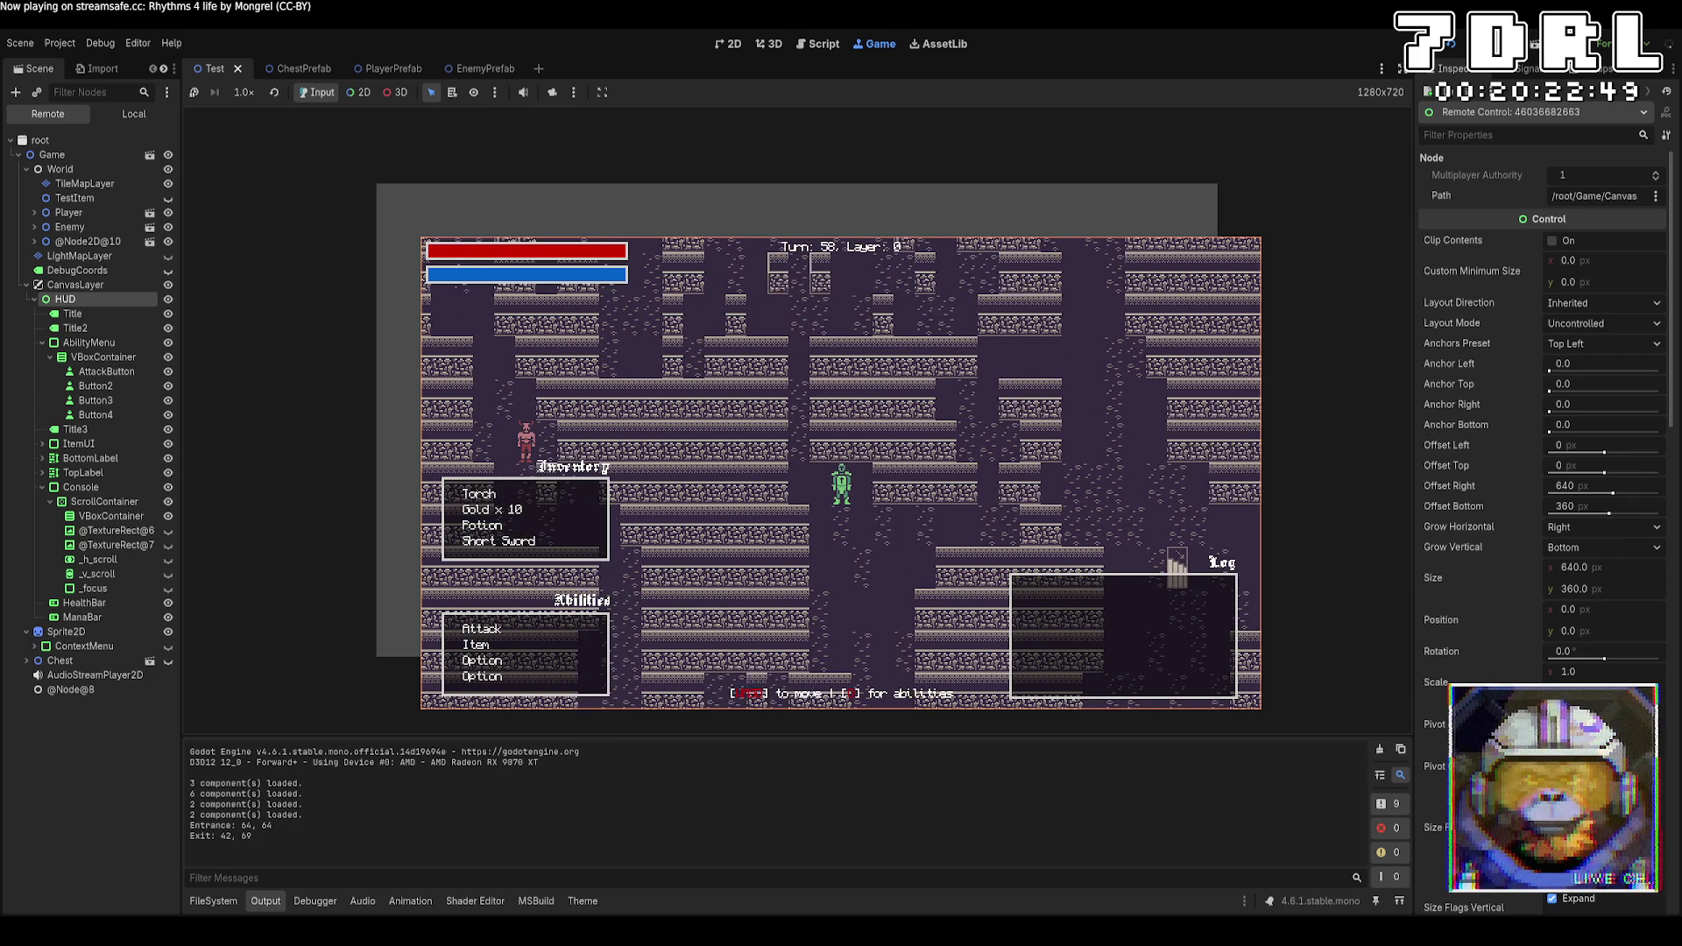
key(a)
key(a)
key(a)
key(w)
key(w)
key(w)
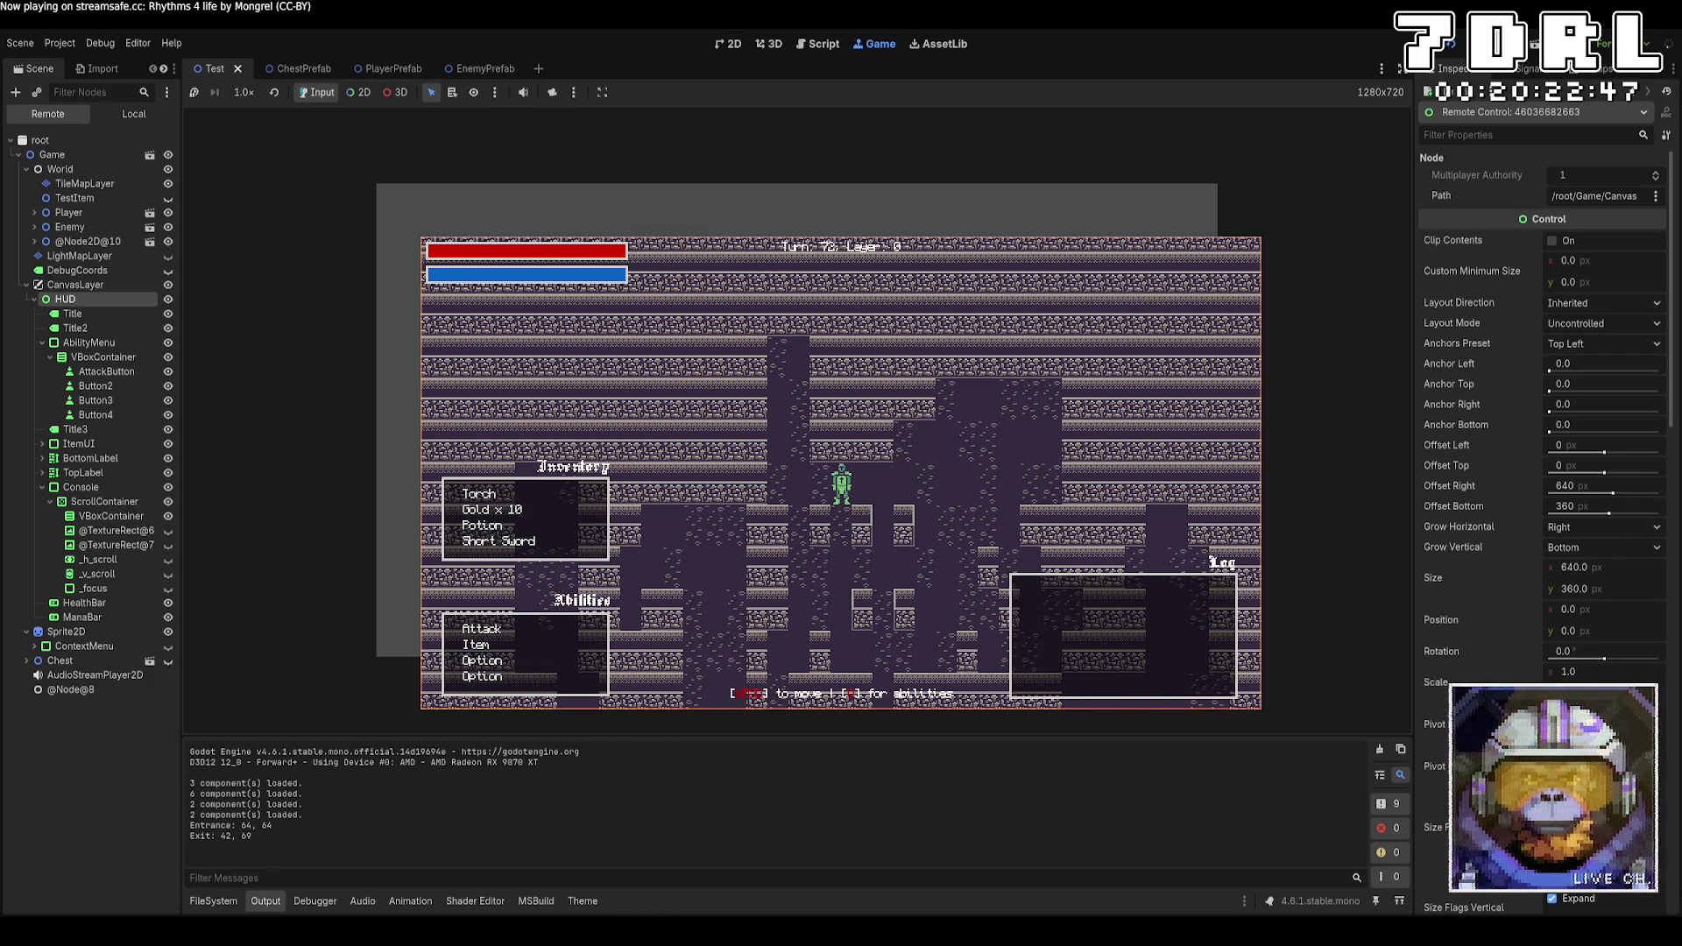
key(w)
key(w)
key(w)
key(d)
key(d)
key(d)
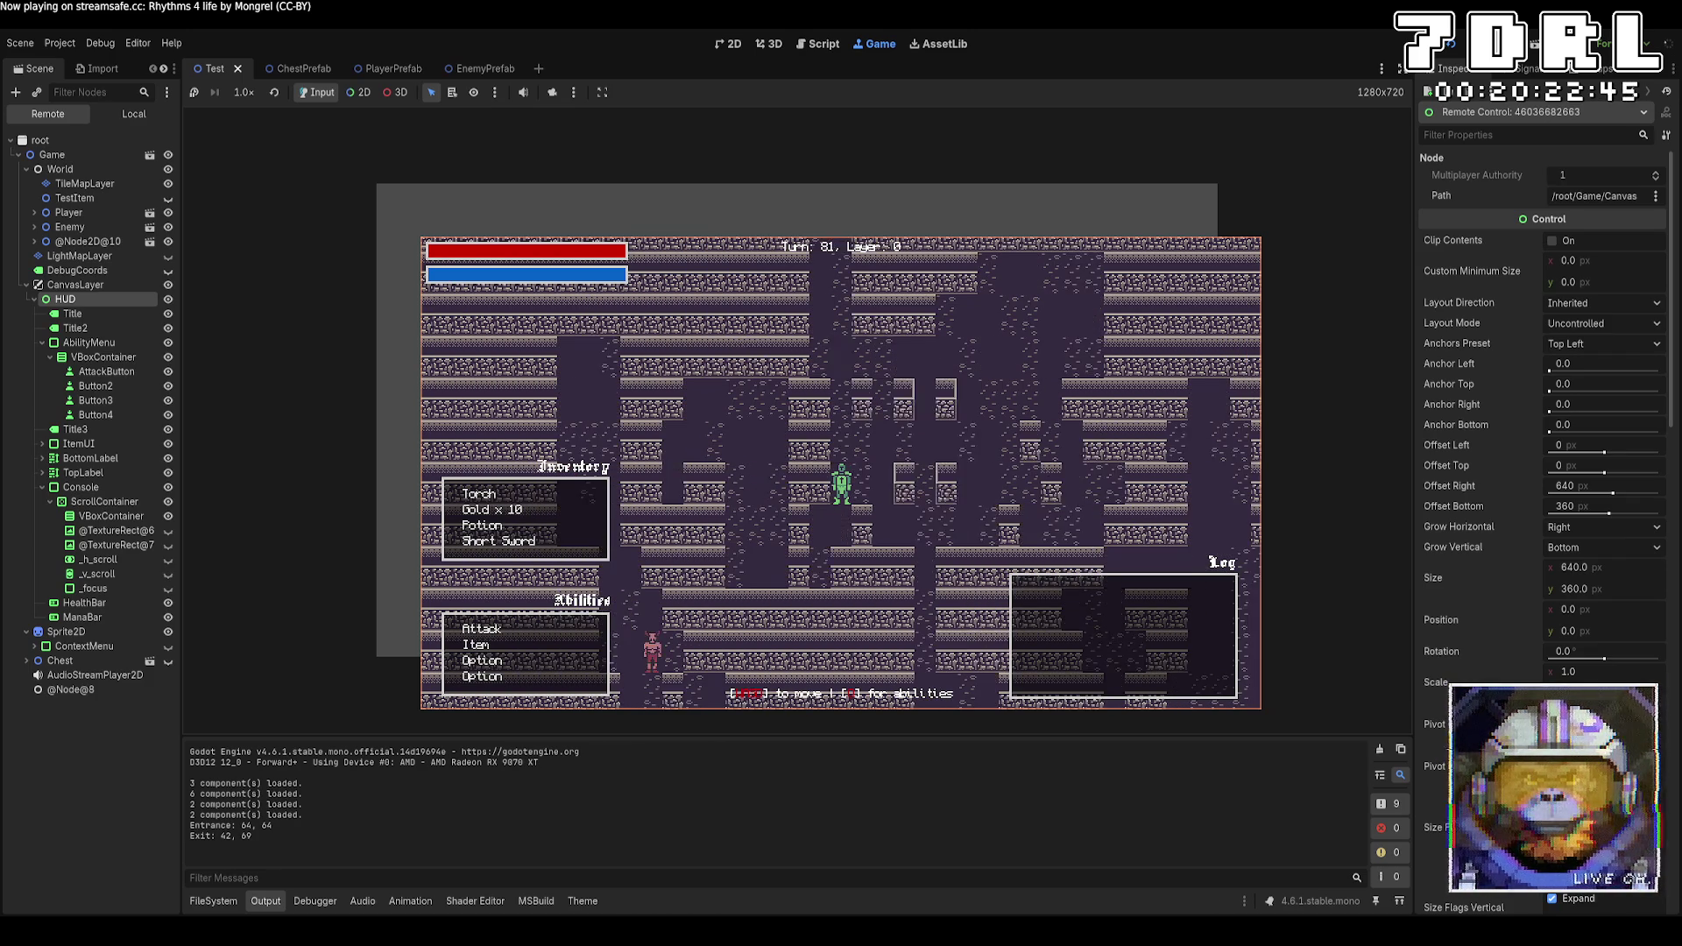
key(s)
key(s)
key(s)
key(d)
key(d)
key(w)
key(d)
key(a)
key(a)
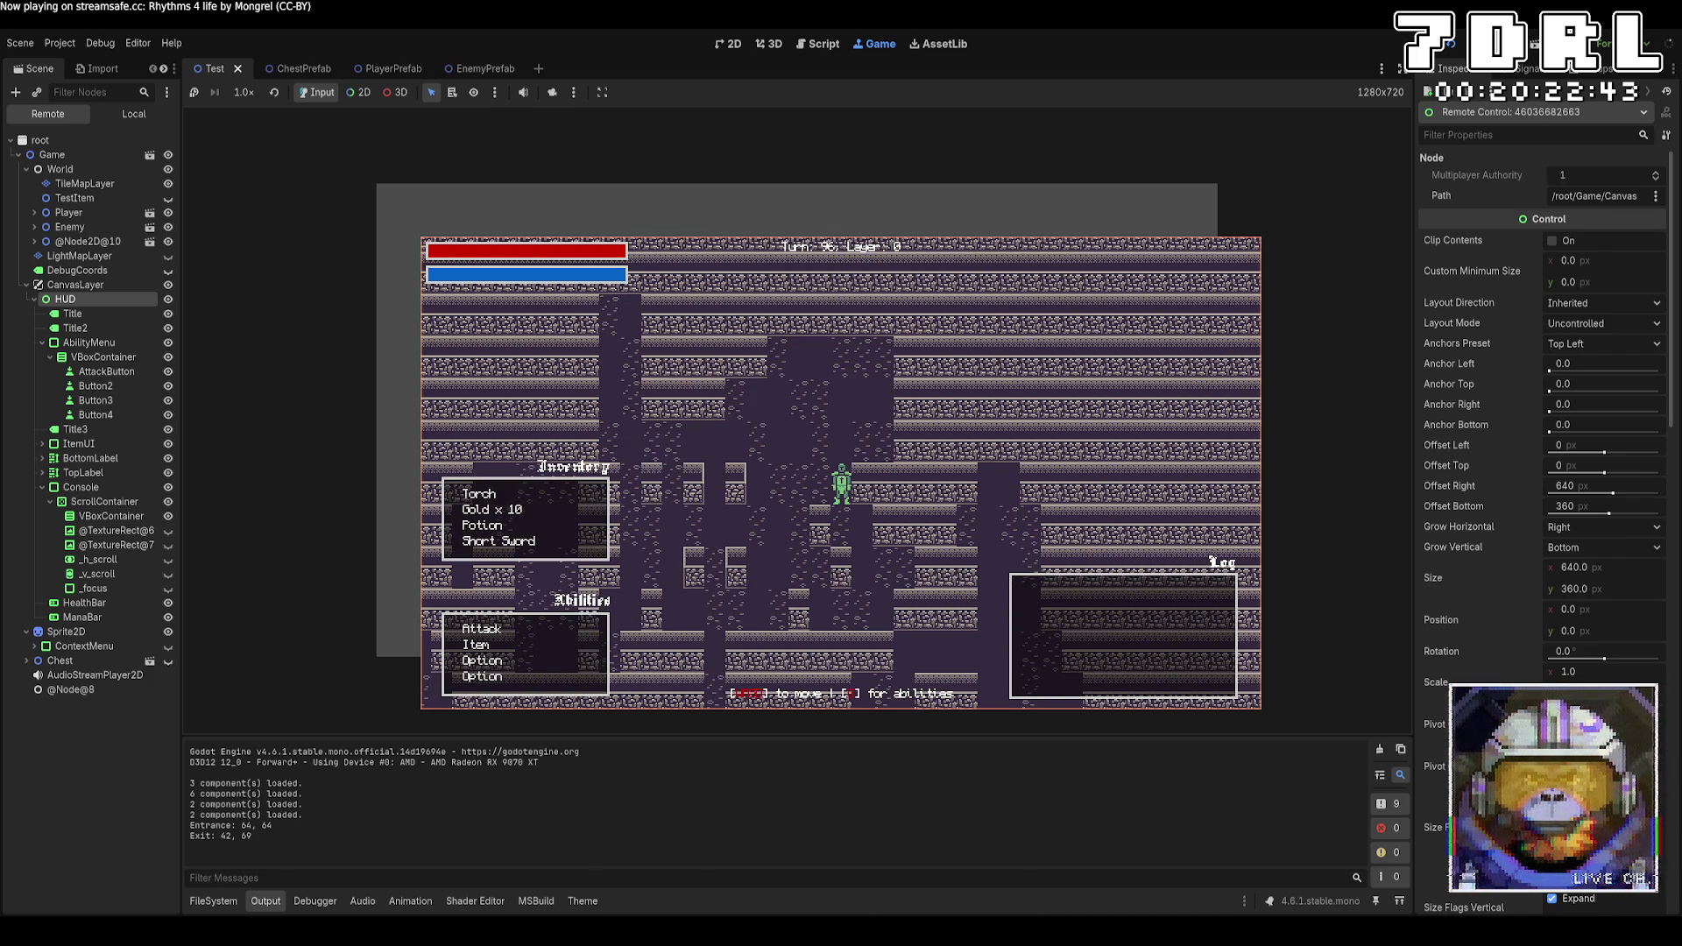
key(s)
key(s)
key(s)
key(a)
key(a)
key(a)
key(s)
key(s)
key(s)
key(a)
key(a)
key(a)
key(s)
key(s)
key(a)
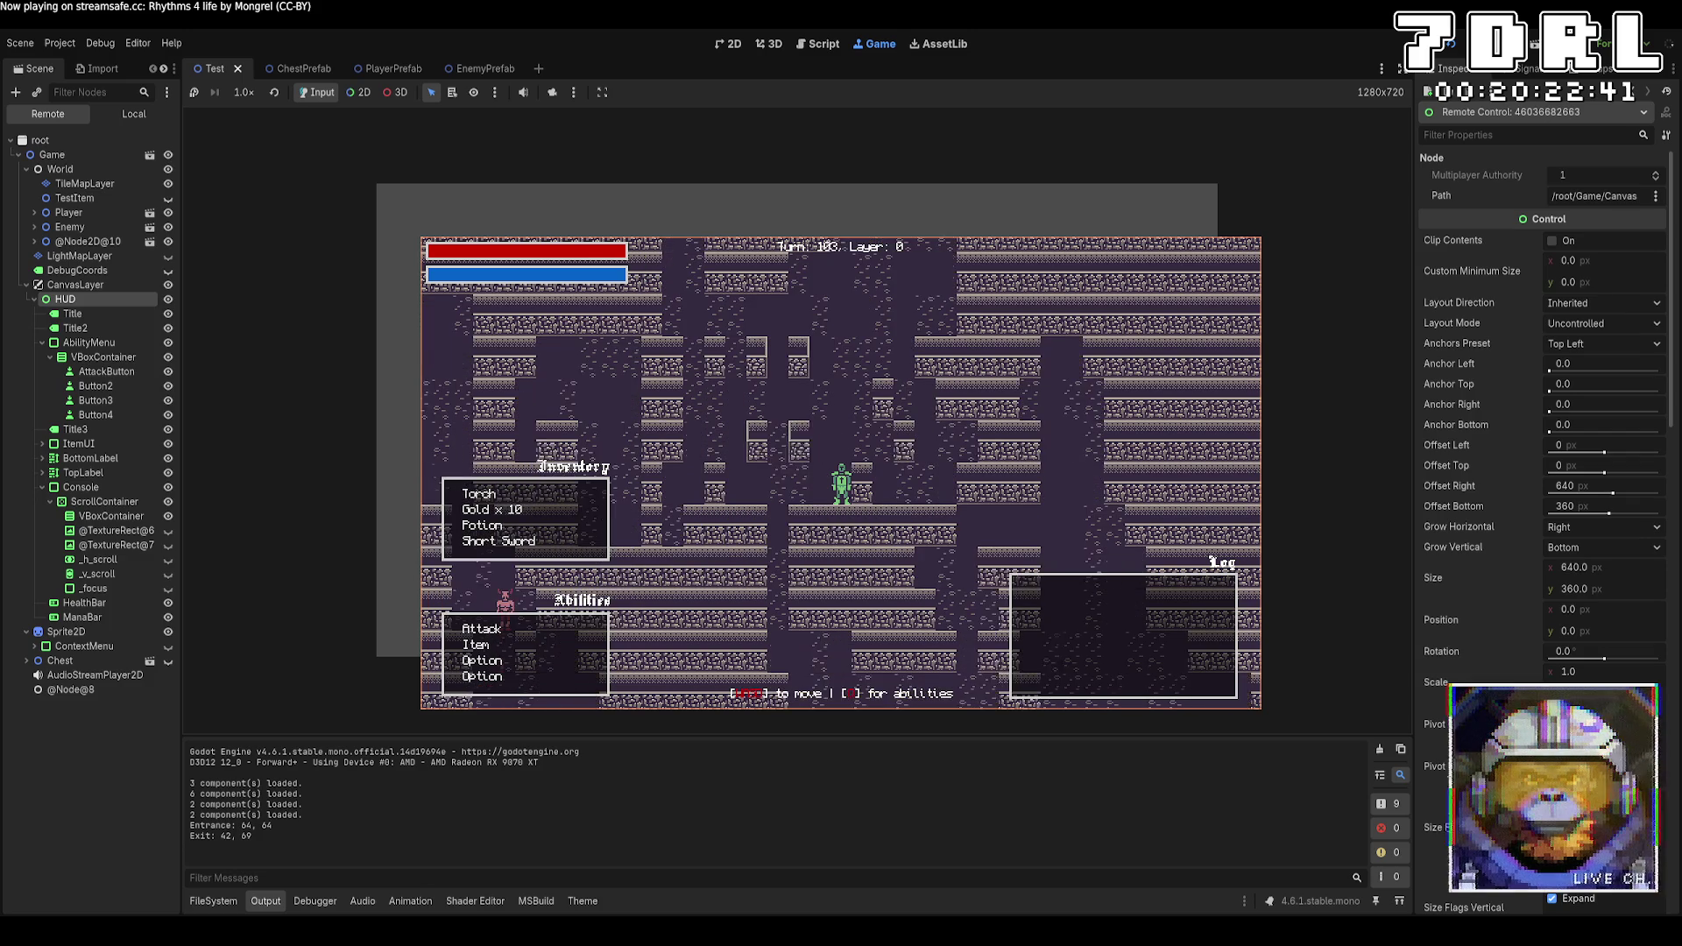
key(s)
key(s)
key(s)
key(d)
key(d)
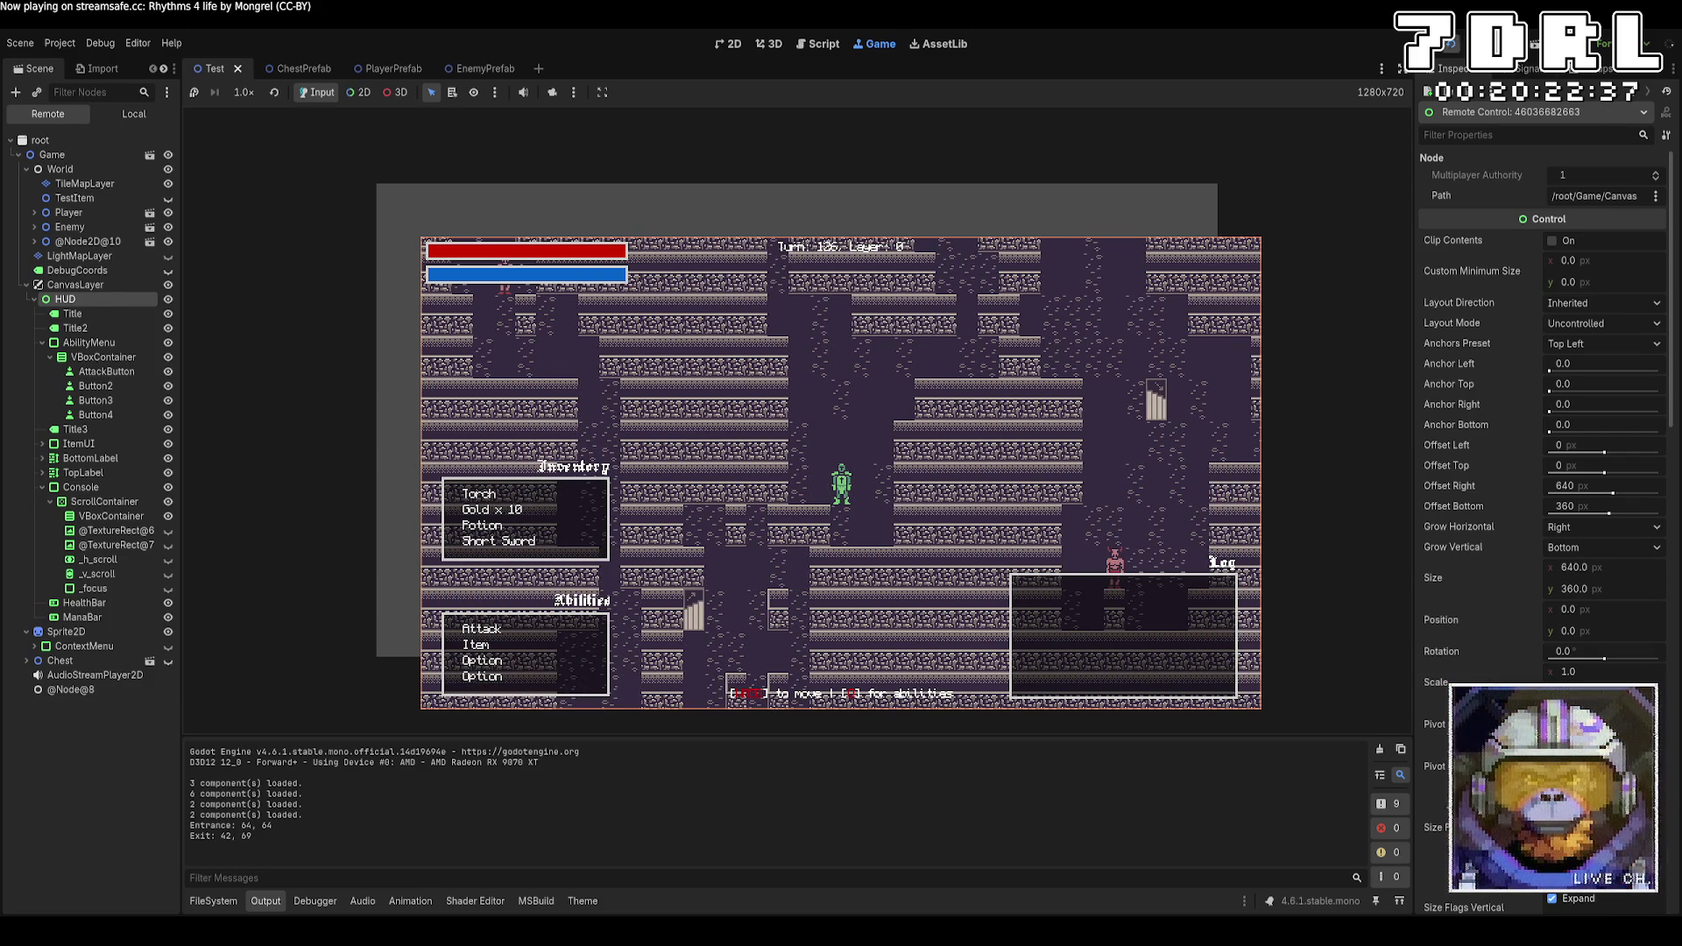
click(1448, 45)
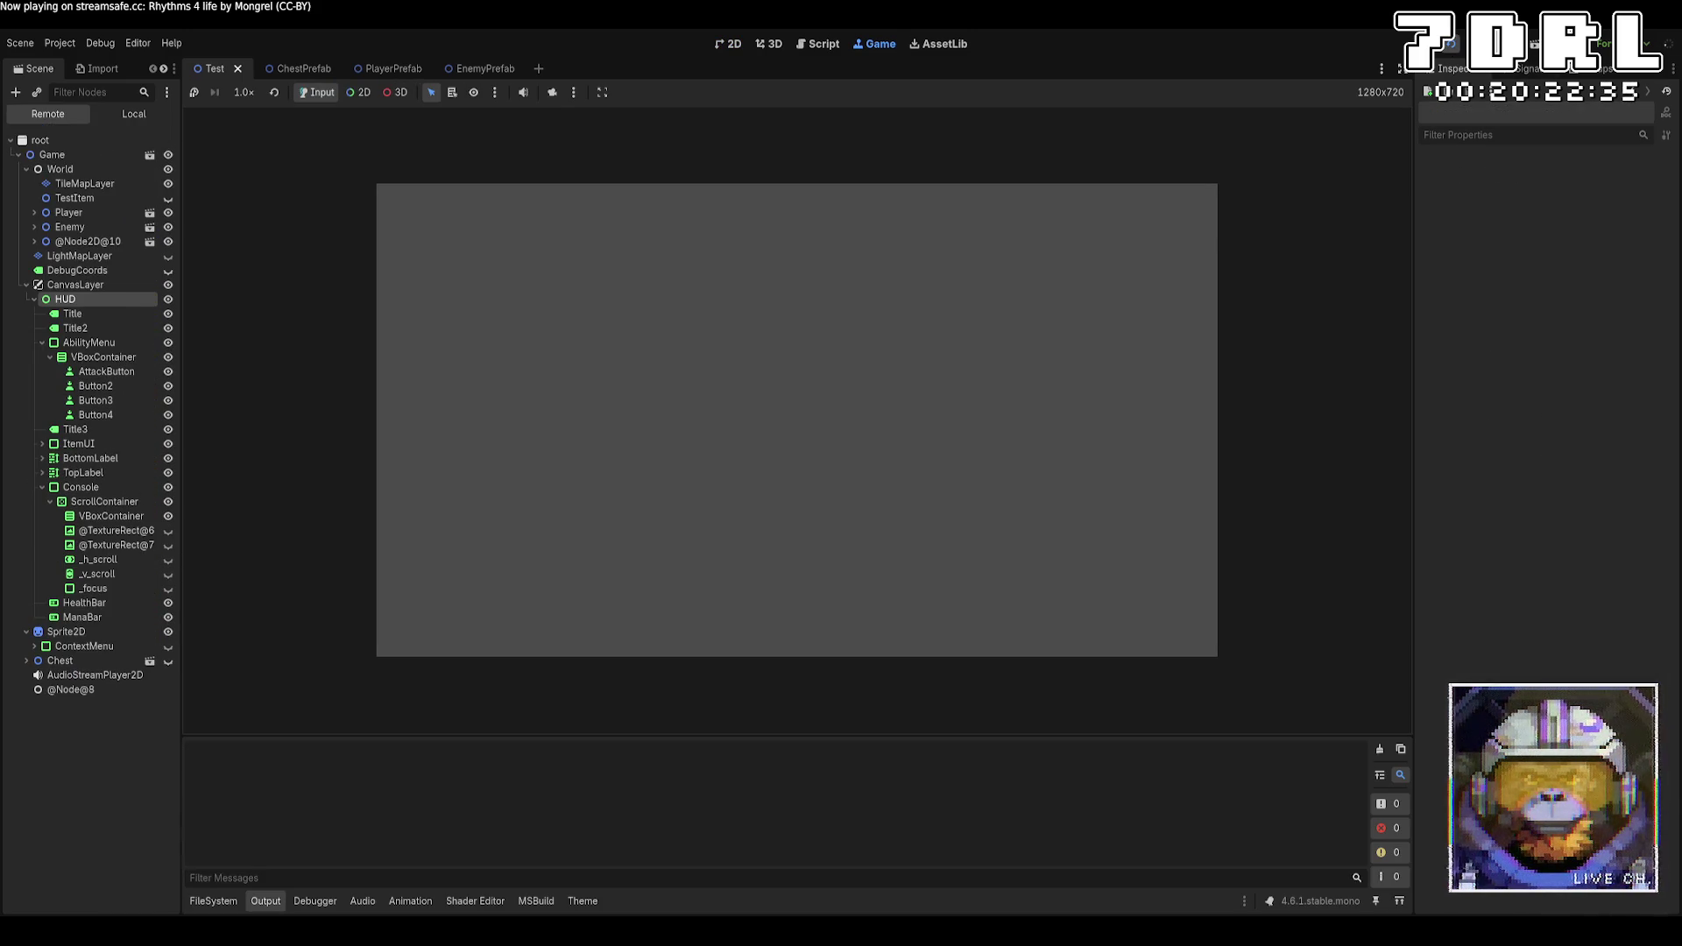
Inspect the root window, then walk the hero left and down through the new dungeon
click(40, 140)
key(Left)
key(Left)
key(Left)
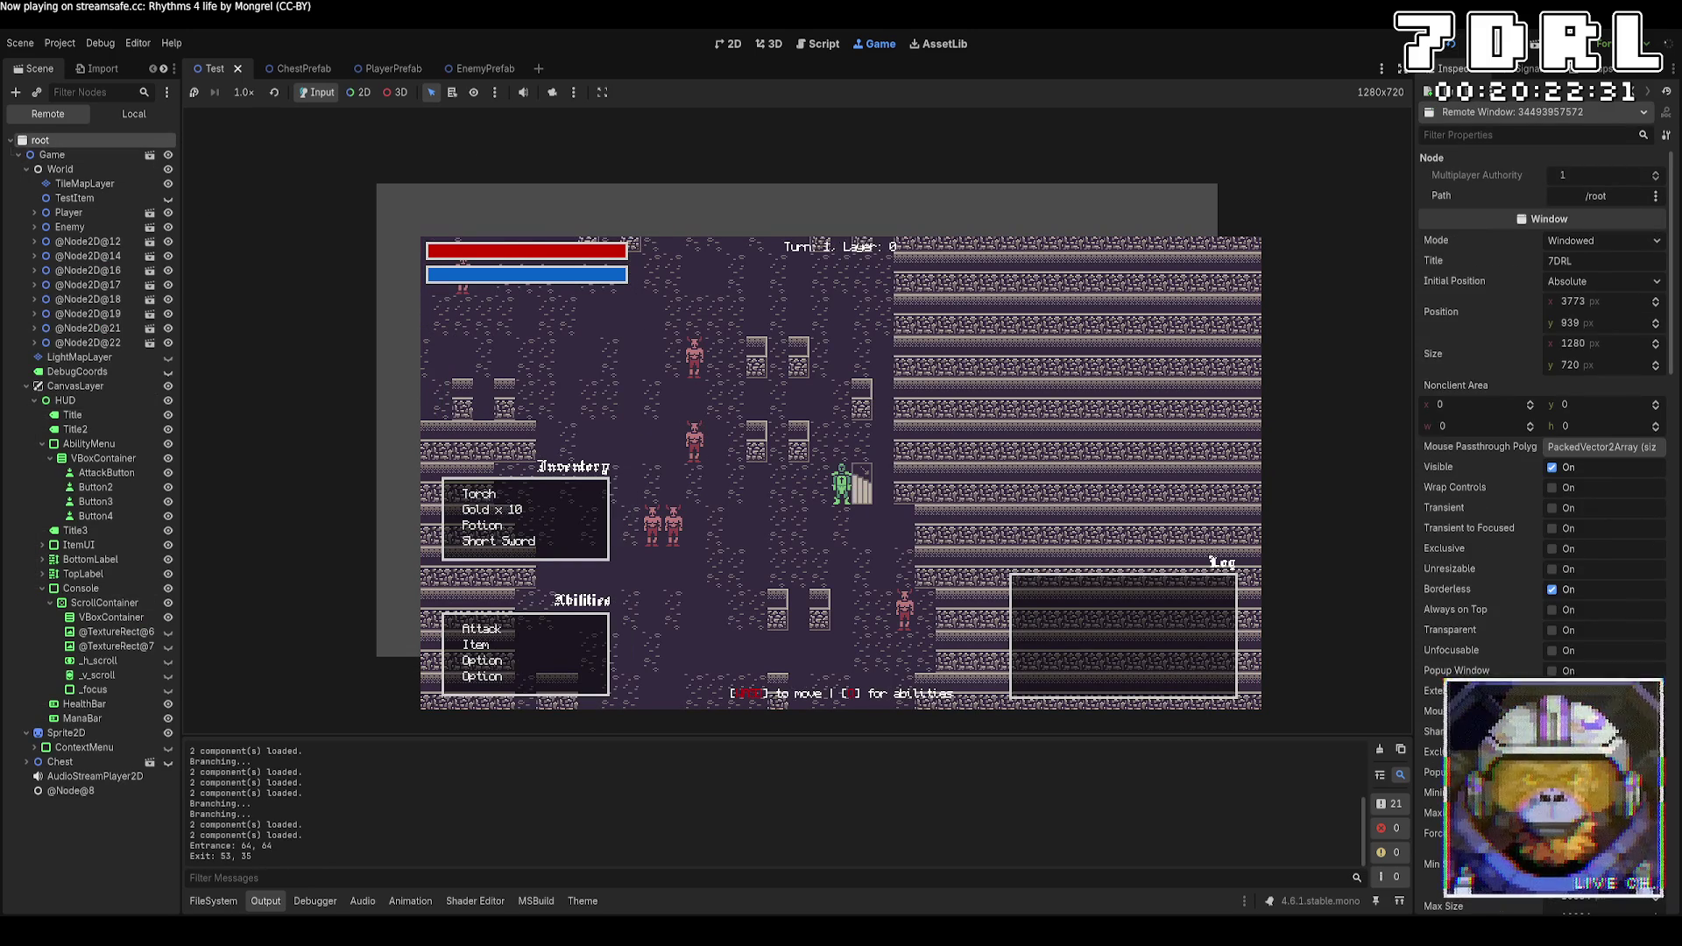
key(Up)
key(Up)
key(Left)
key(Left)
key(Left)
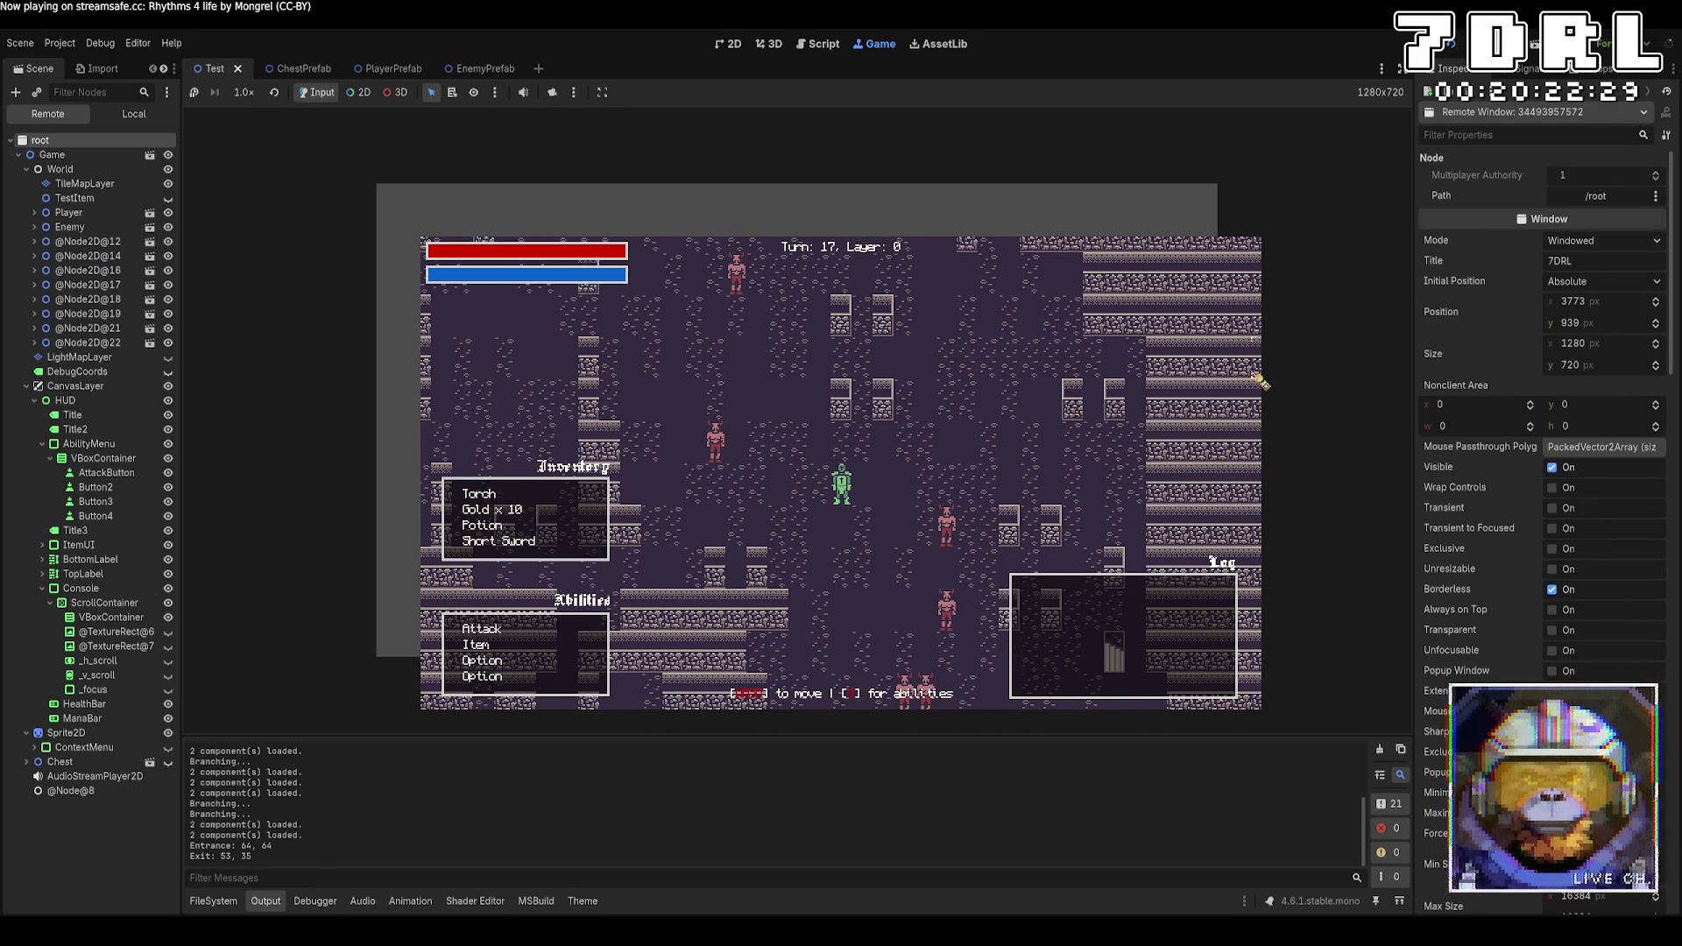
key(Down)
key(Down)
key(Down)
key(Left)
key(Left)
key(Left)
key(Left)
key(Left)
key(Left)
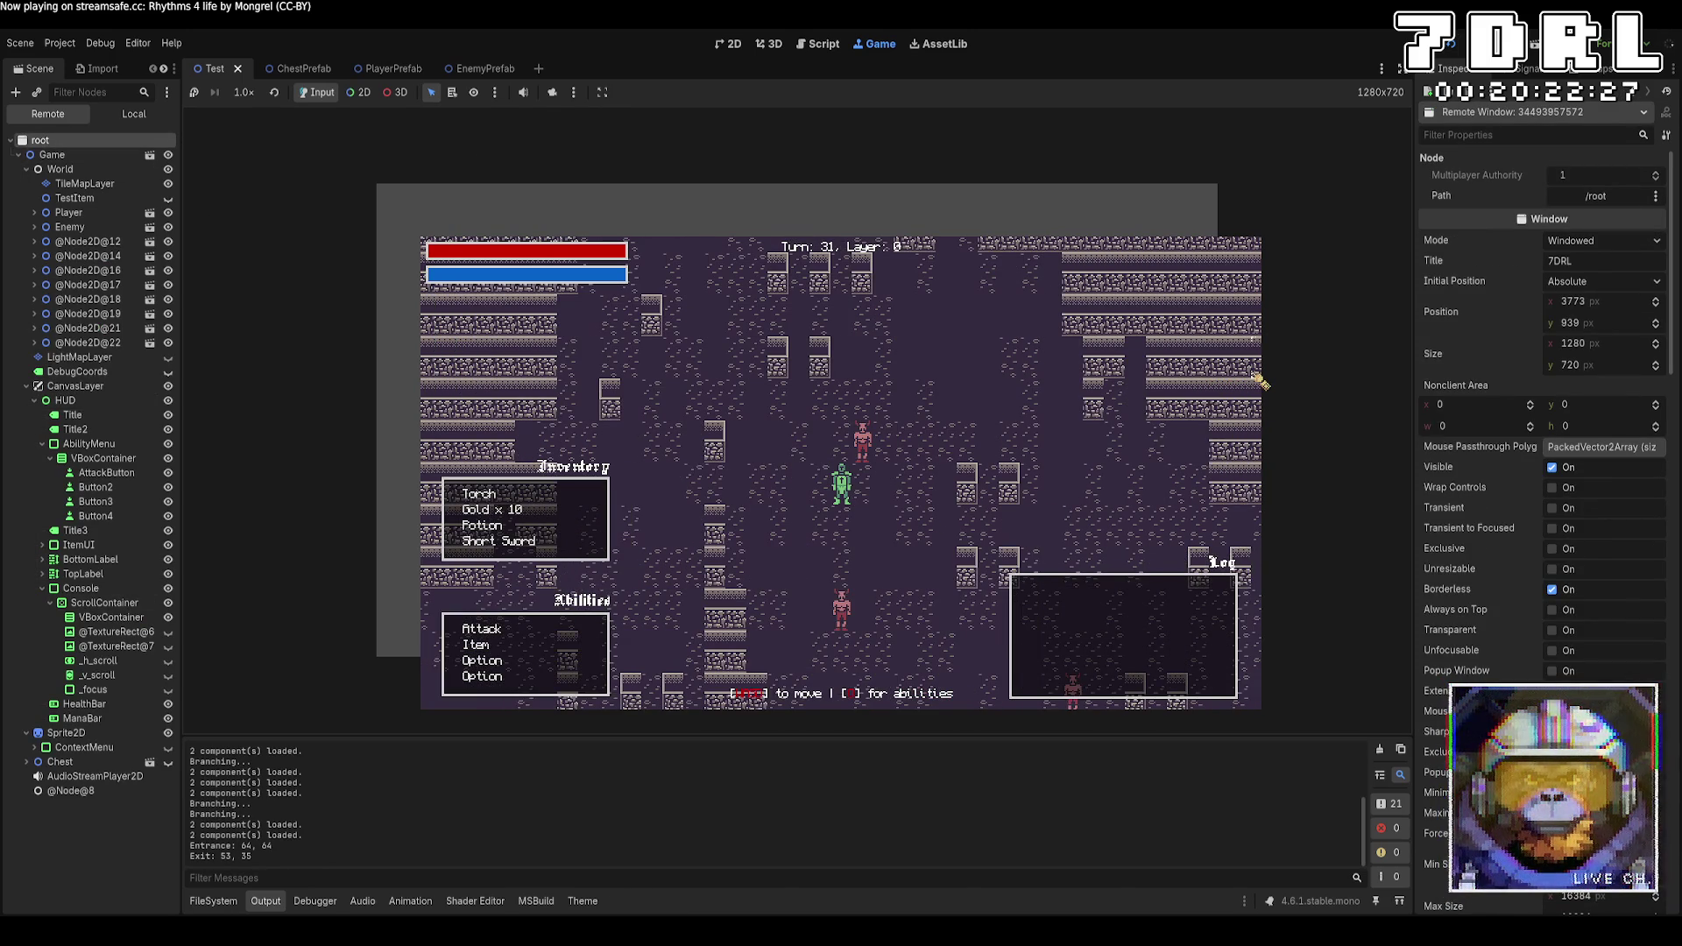
key(Down)
key(Down)
key(Down)
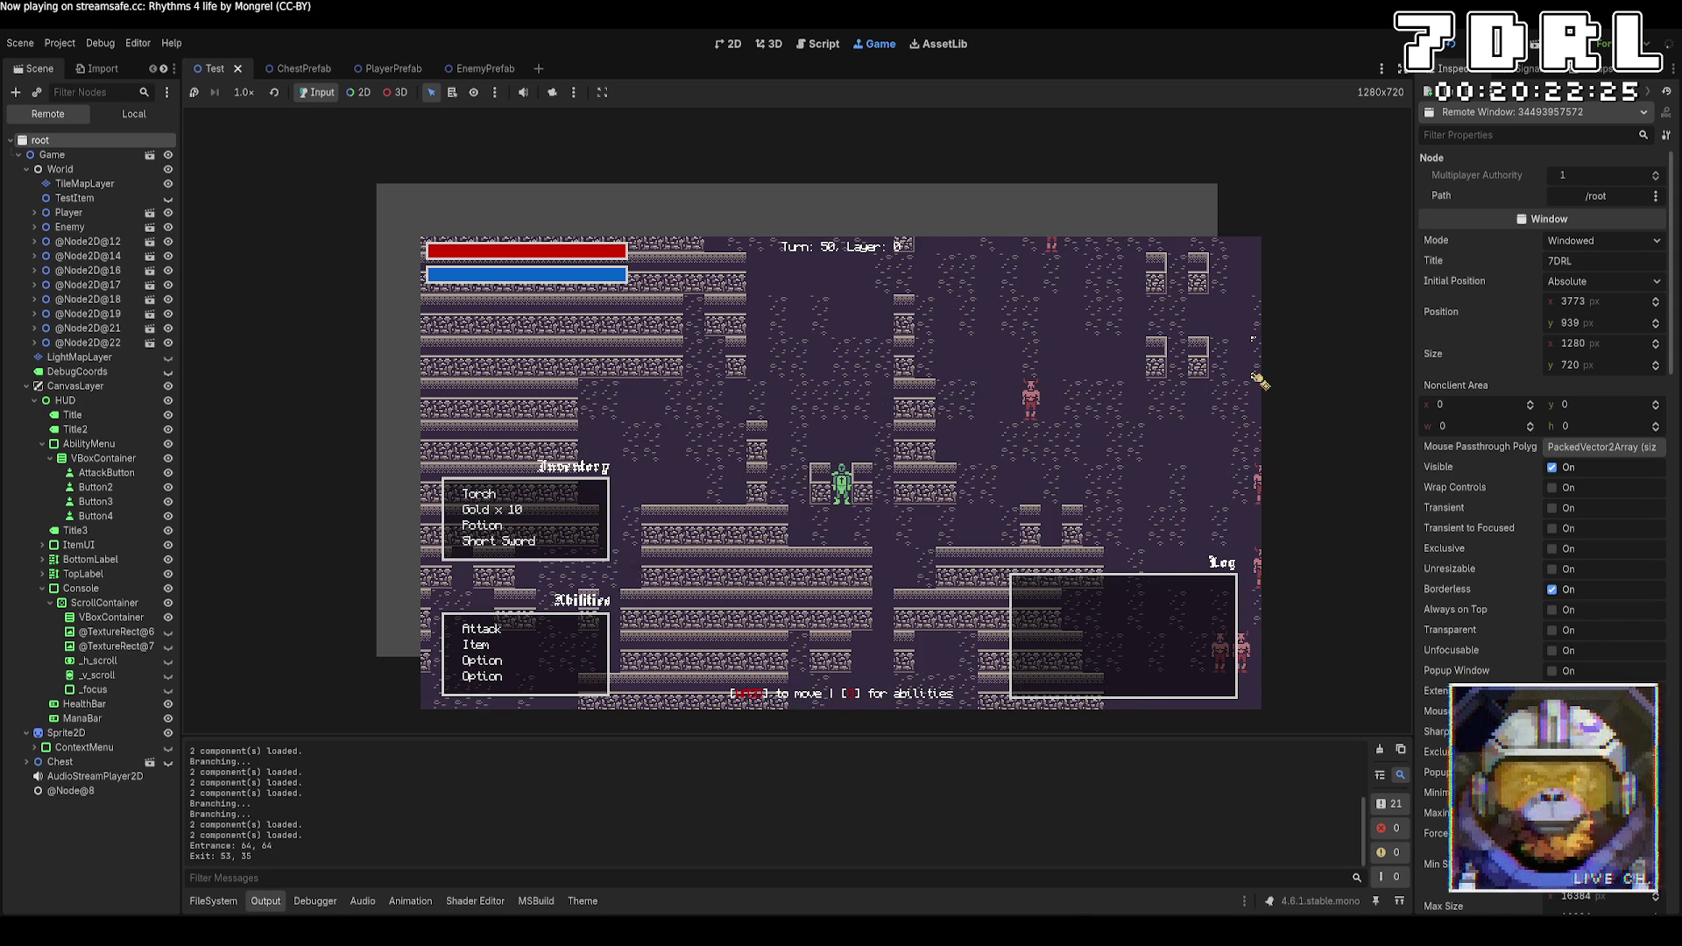
key(Right)
key(Down)
key(Down)
key(Up)
key(Up)
key(Up)
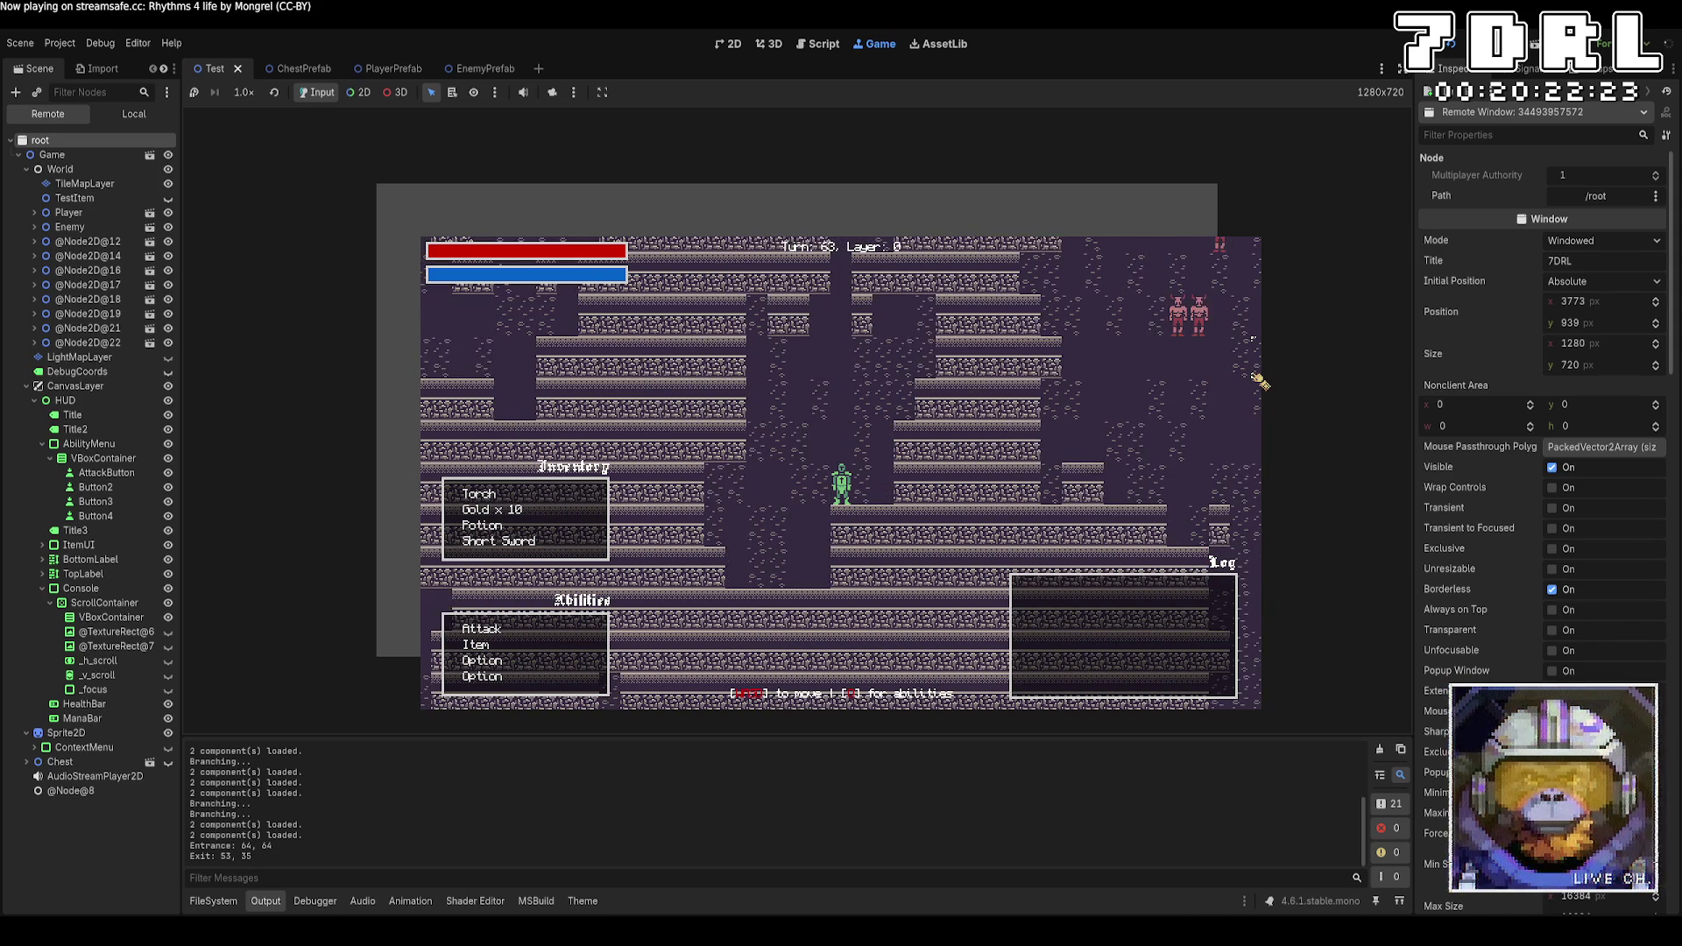
key(Left)
key(Left)
key(Left)
key(Left)
key(Down)
key(Down)
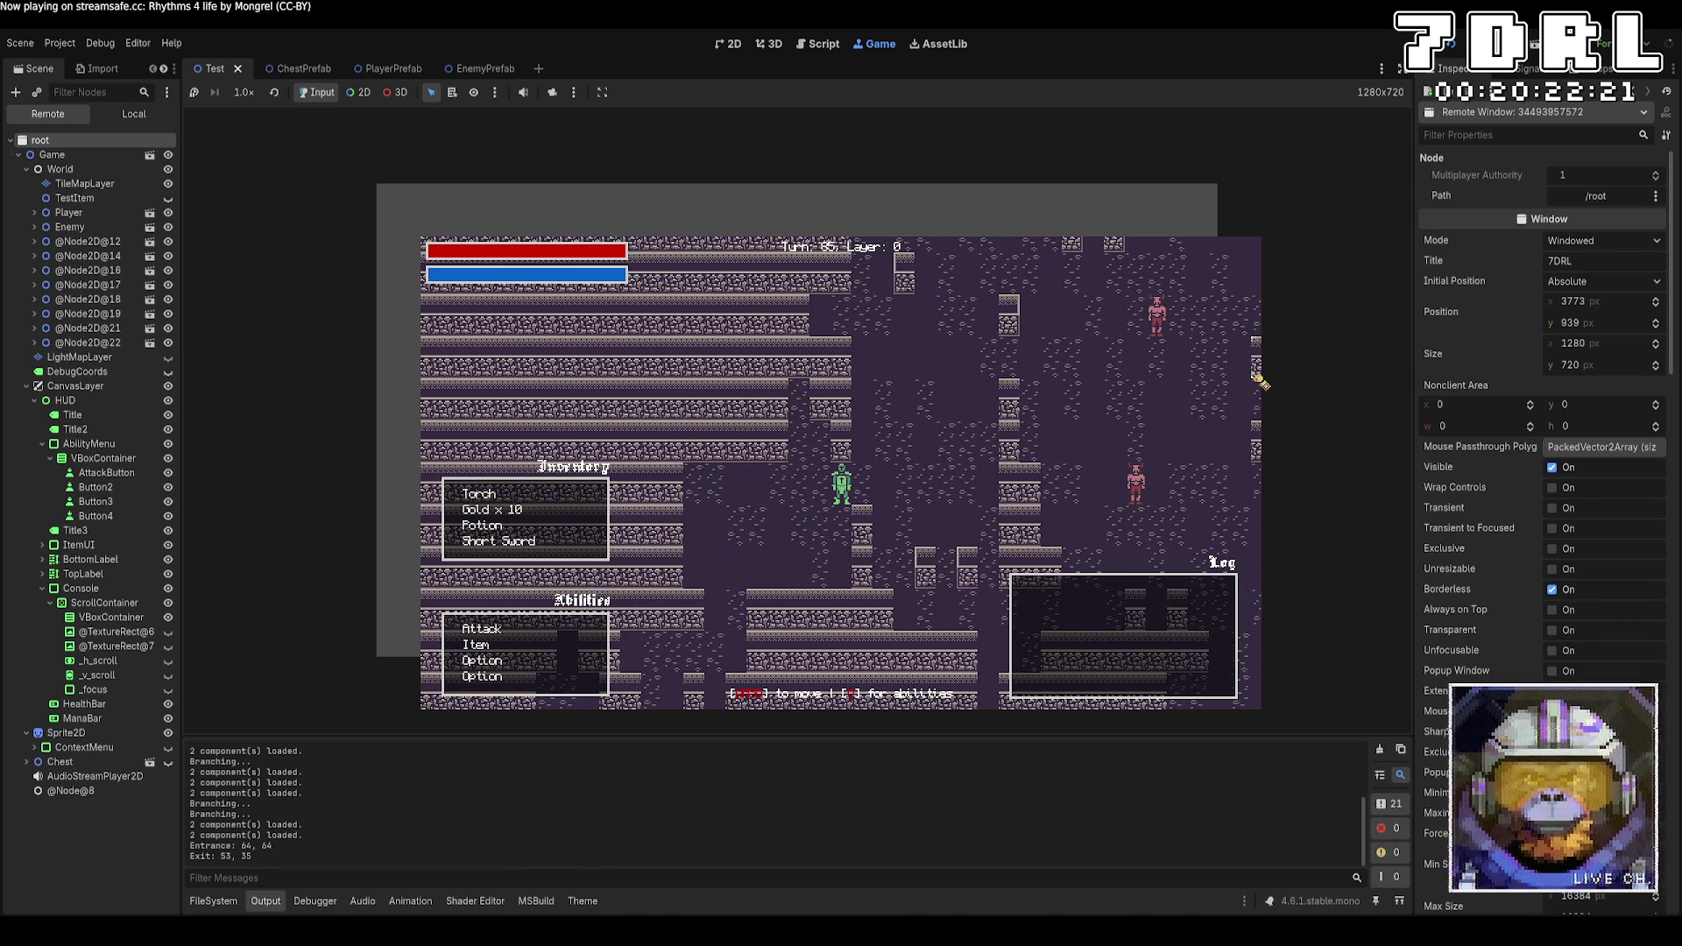
key(Down)
key(Down)
key(Down)
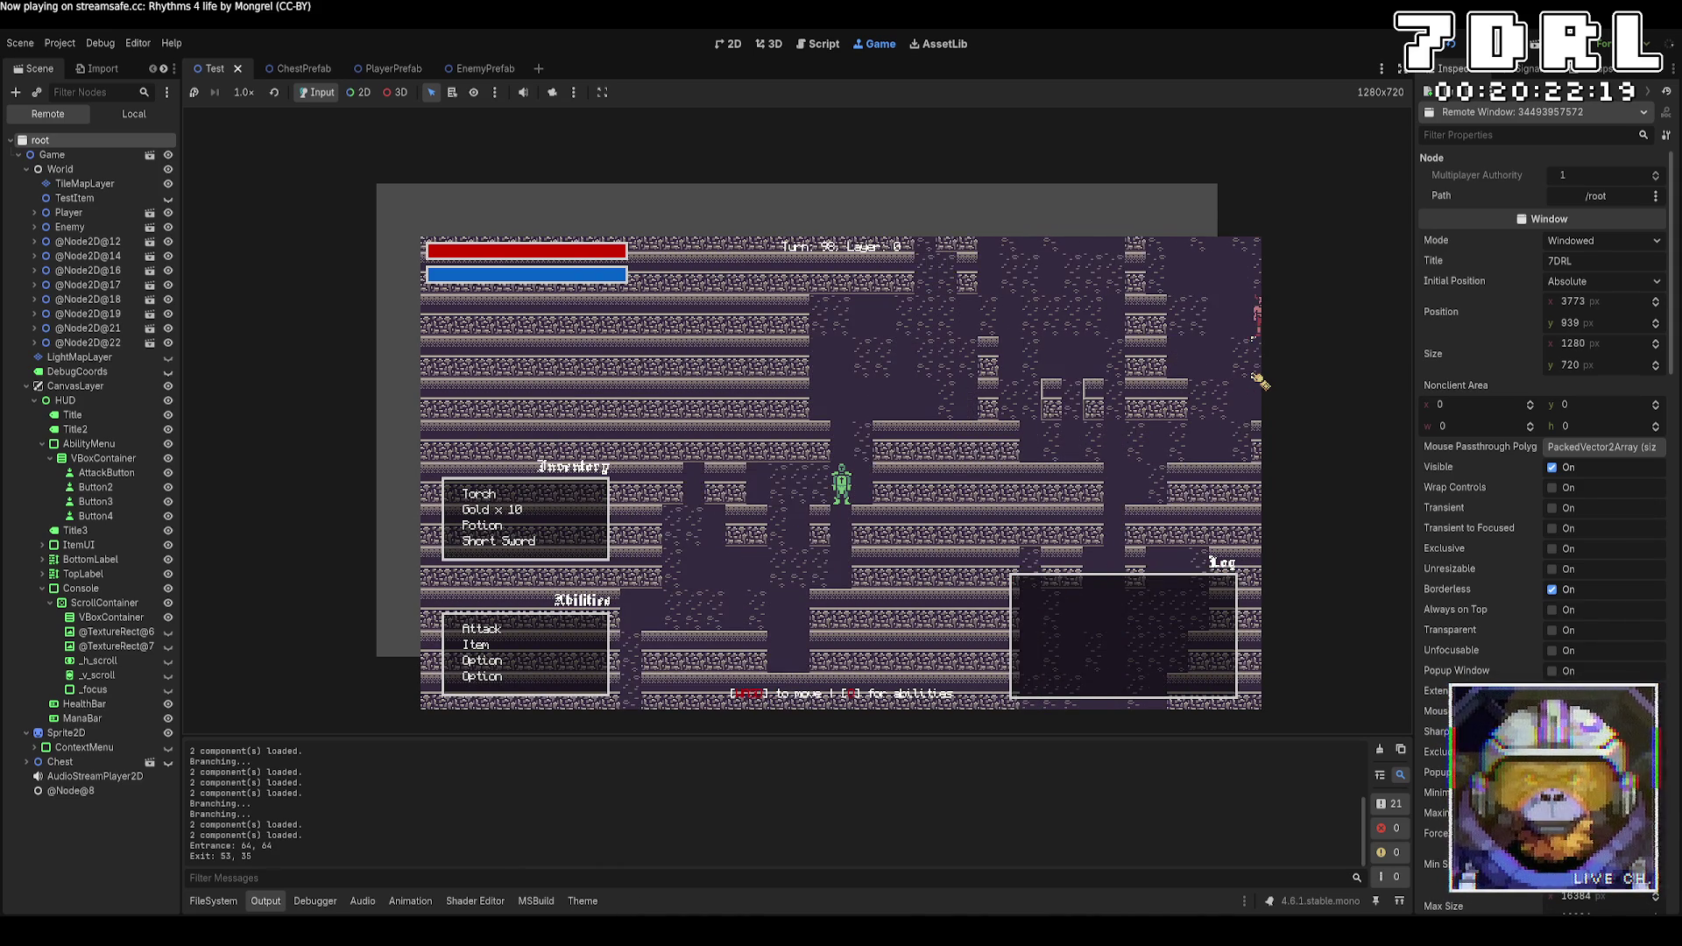
key(Left)
key(Left)
key(Left)
key(Left)
key(Left)
key(Down)
key(Down)
key(Down)
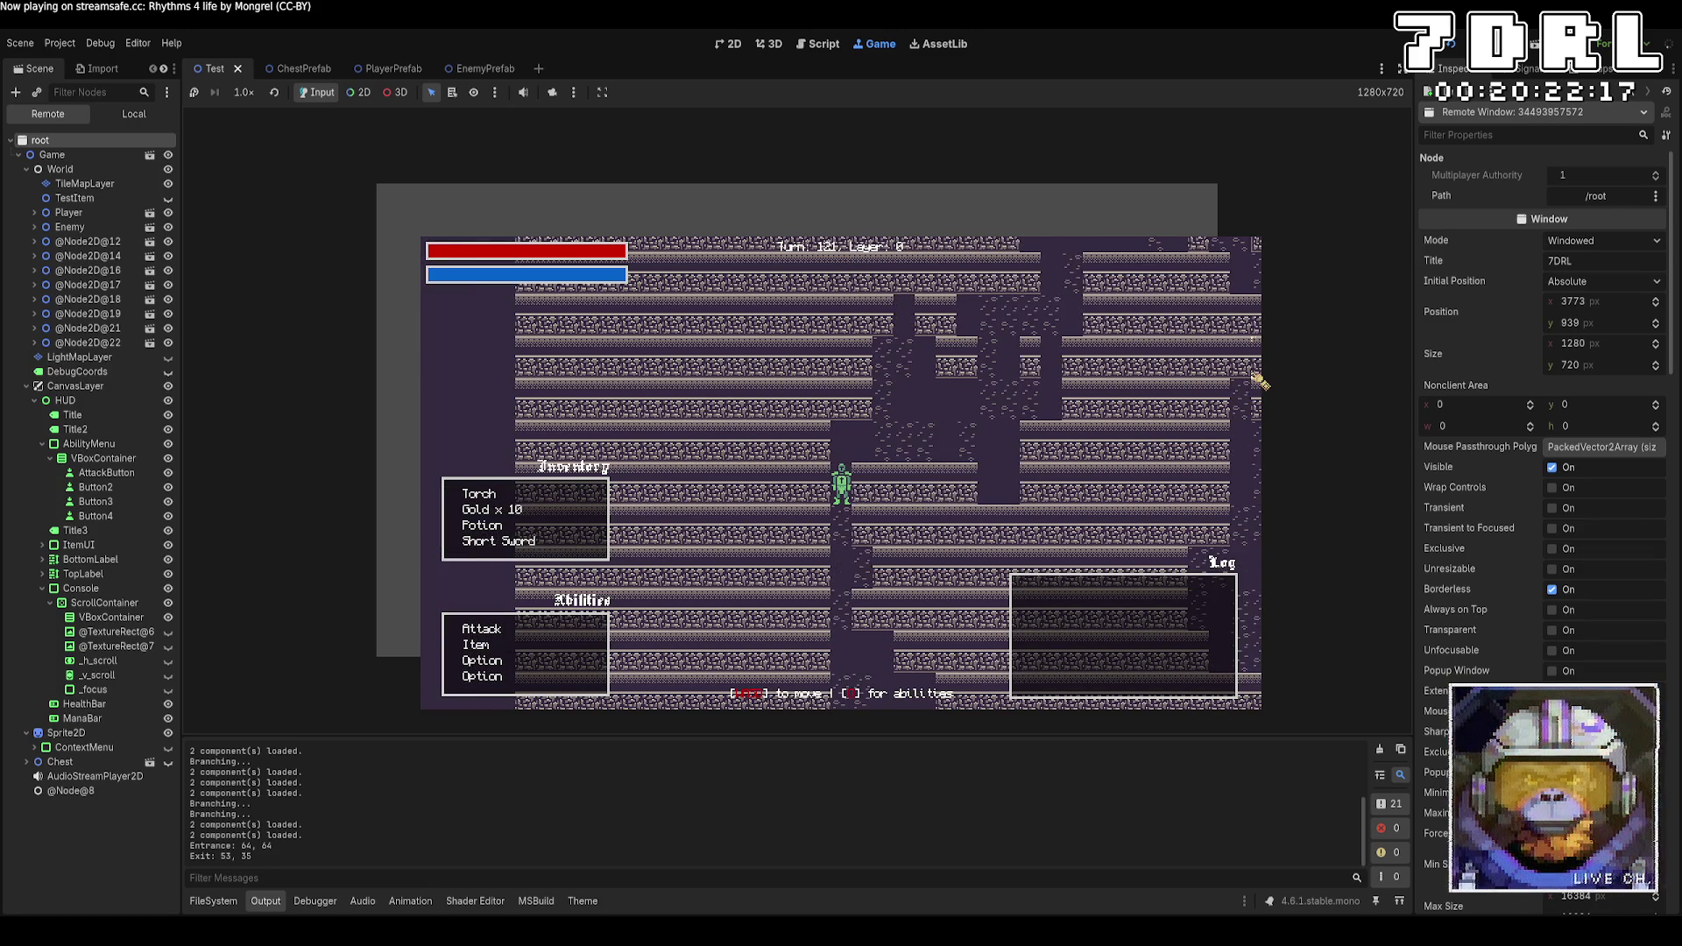
key(Right)
key(Right)
key(Right)
key(Down)
key(Down)
key(Down)
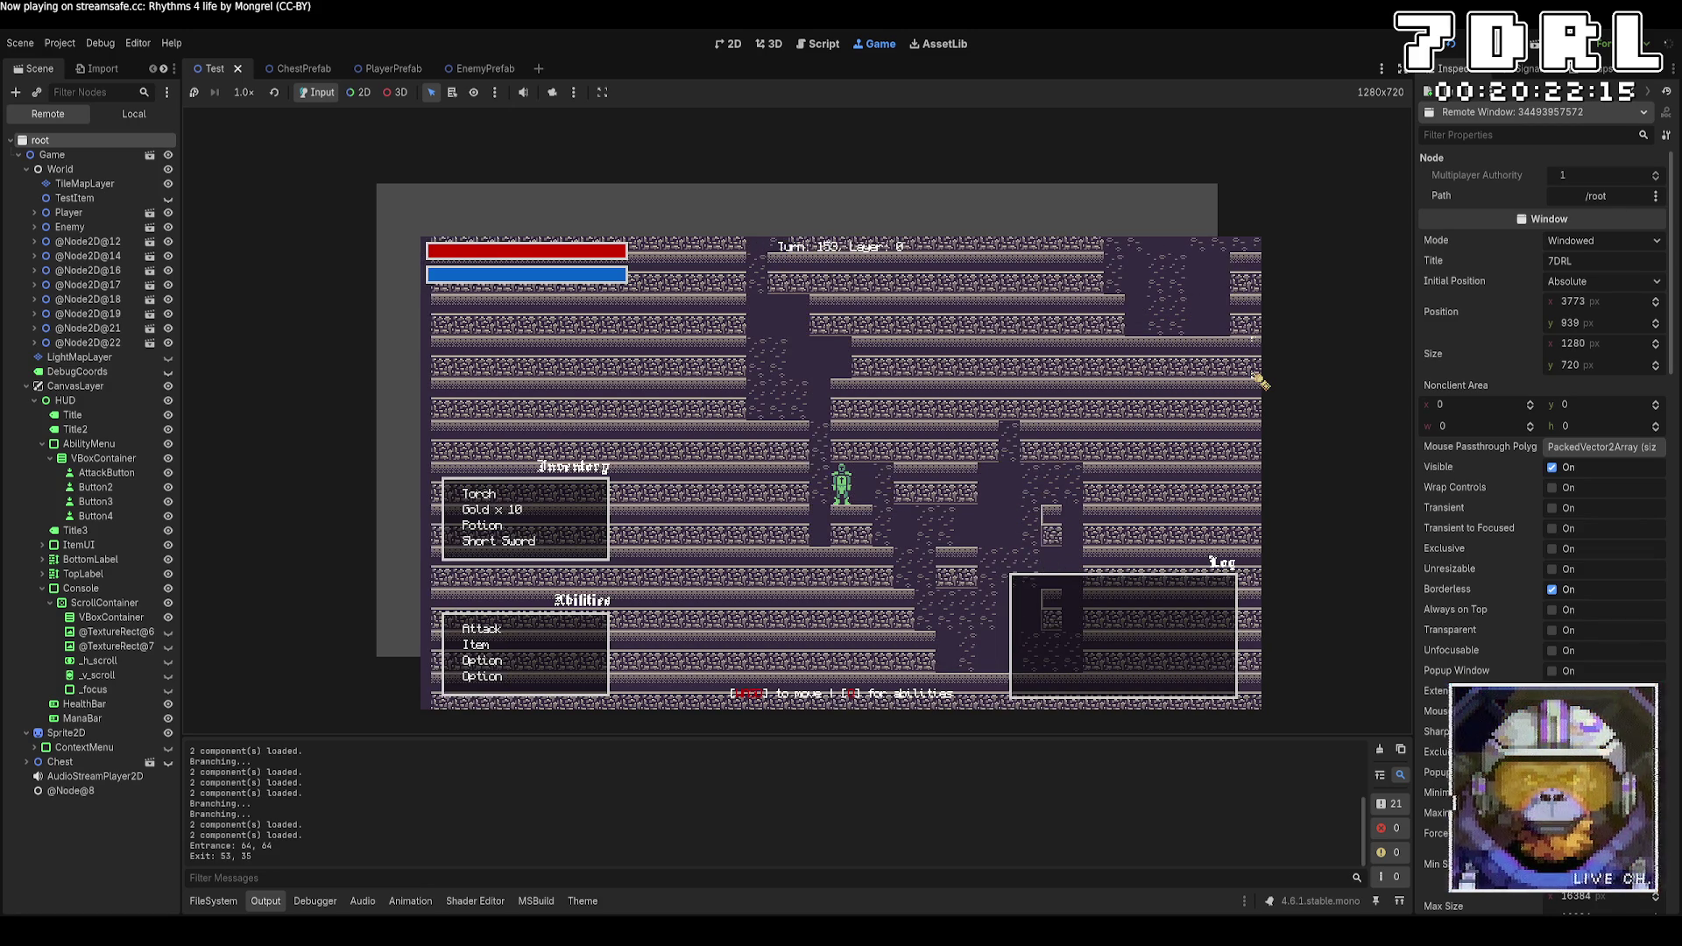
Explore from the map's left edge into the open area among the enemies
key(Left)
key(Left)
key(Left)
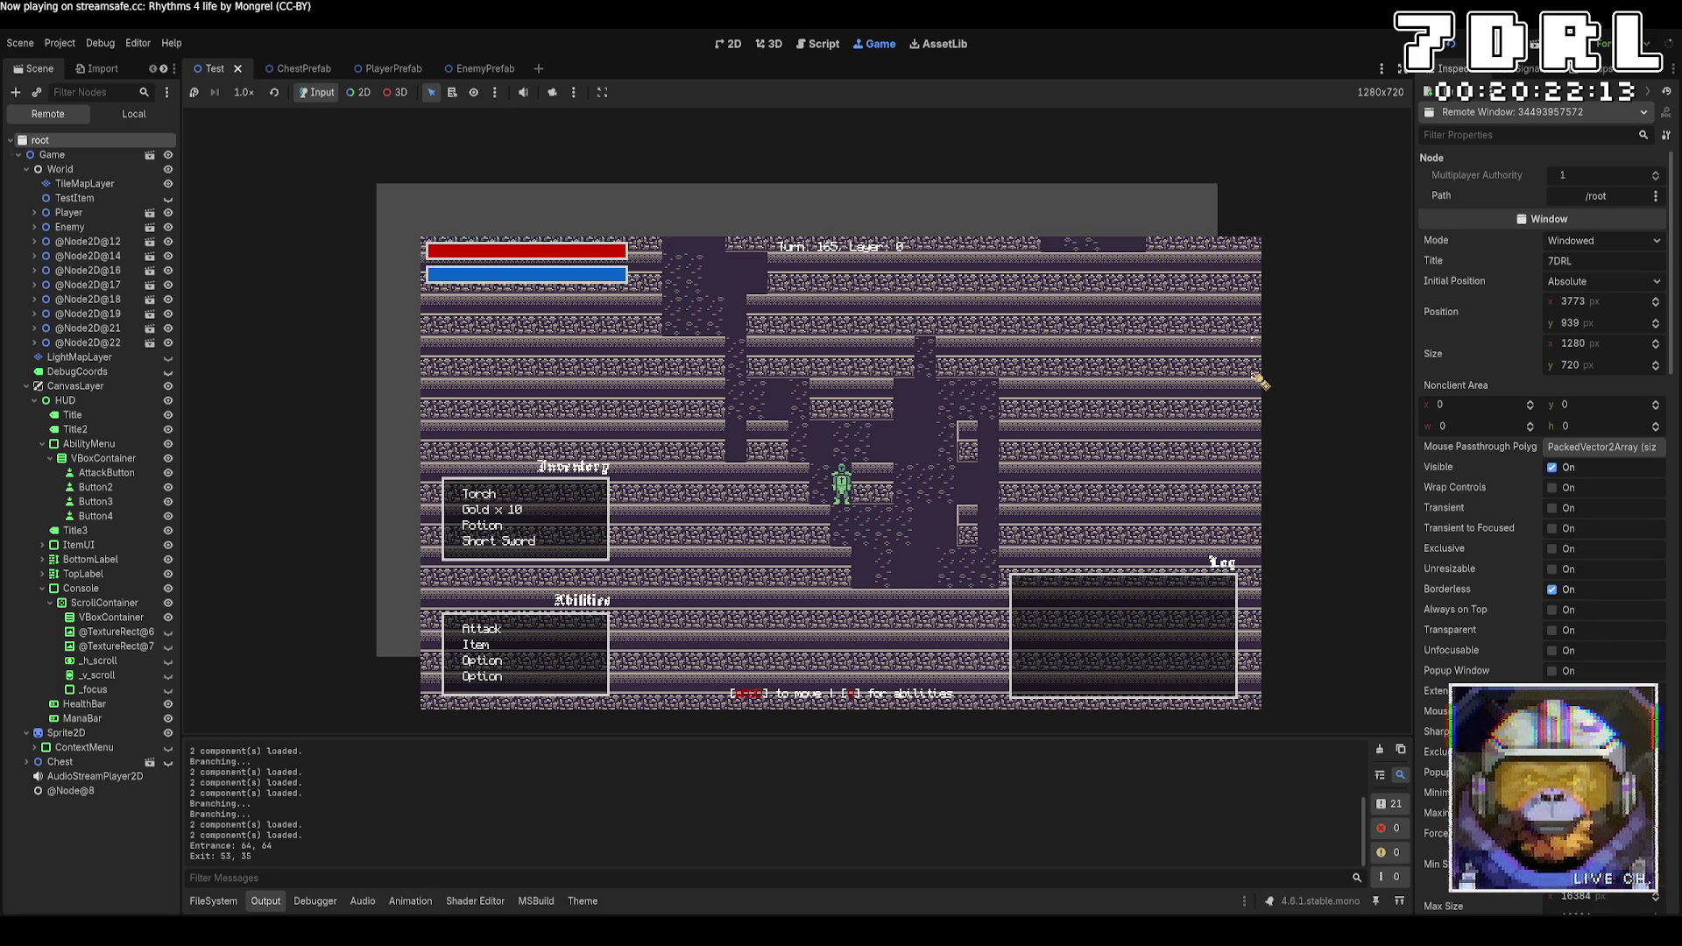
key(Left)
key(Left)
key(Left)
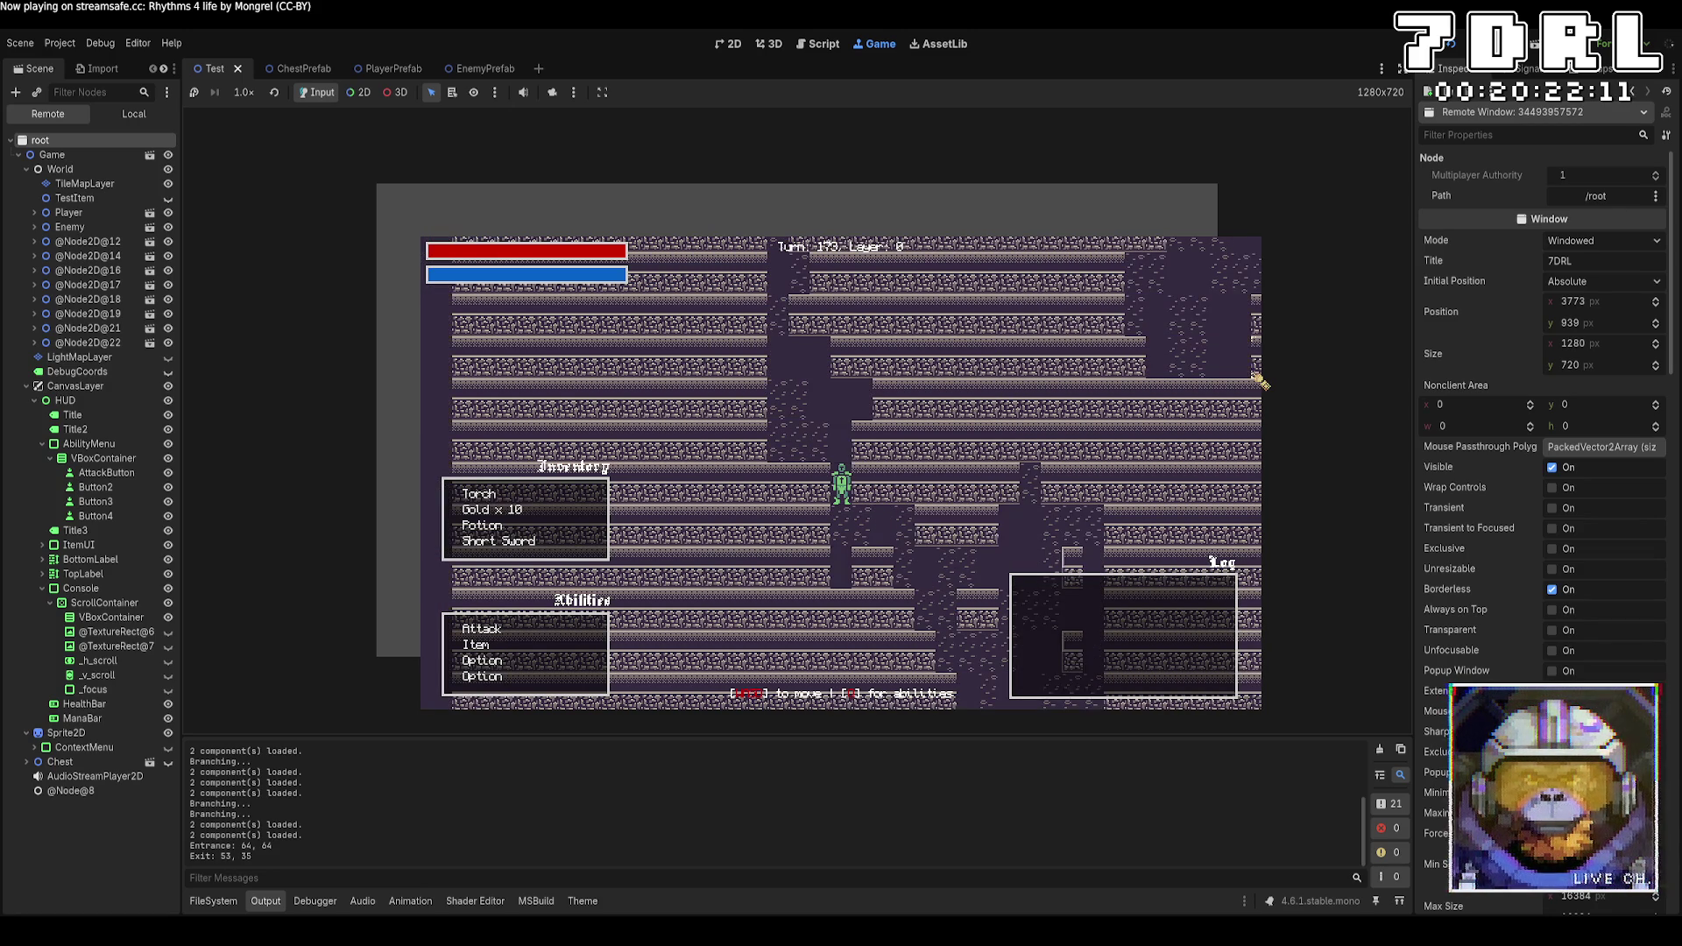
key(Right)
key(Right)
key(Right)
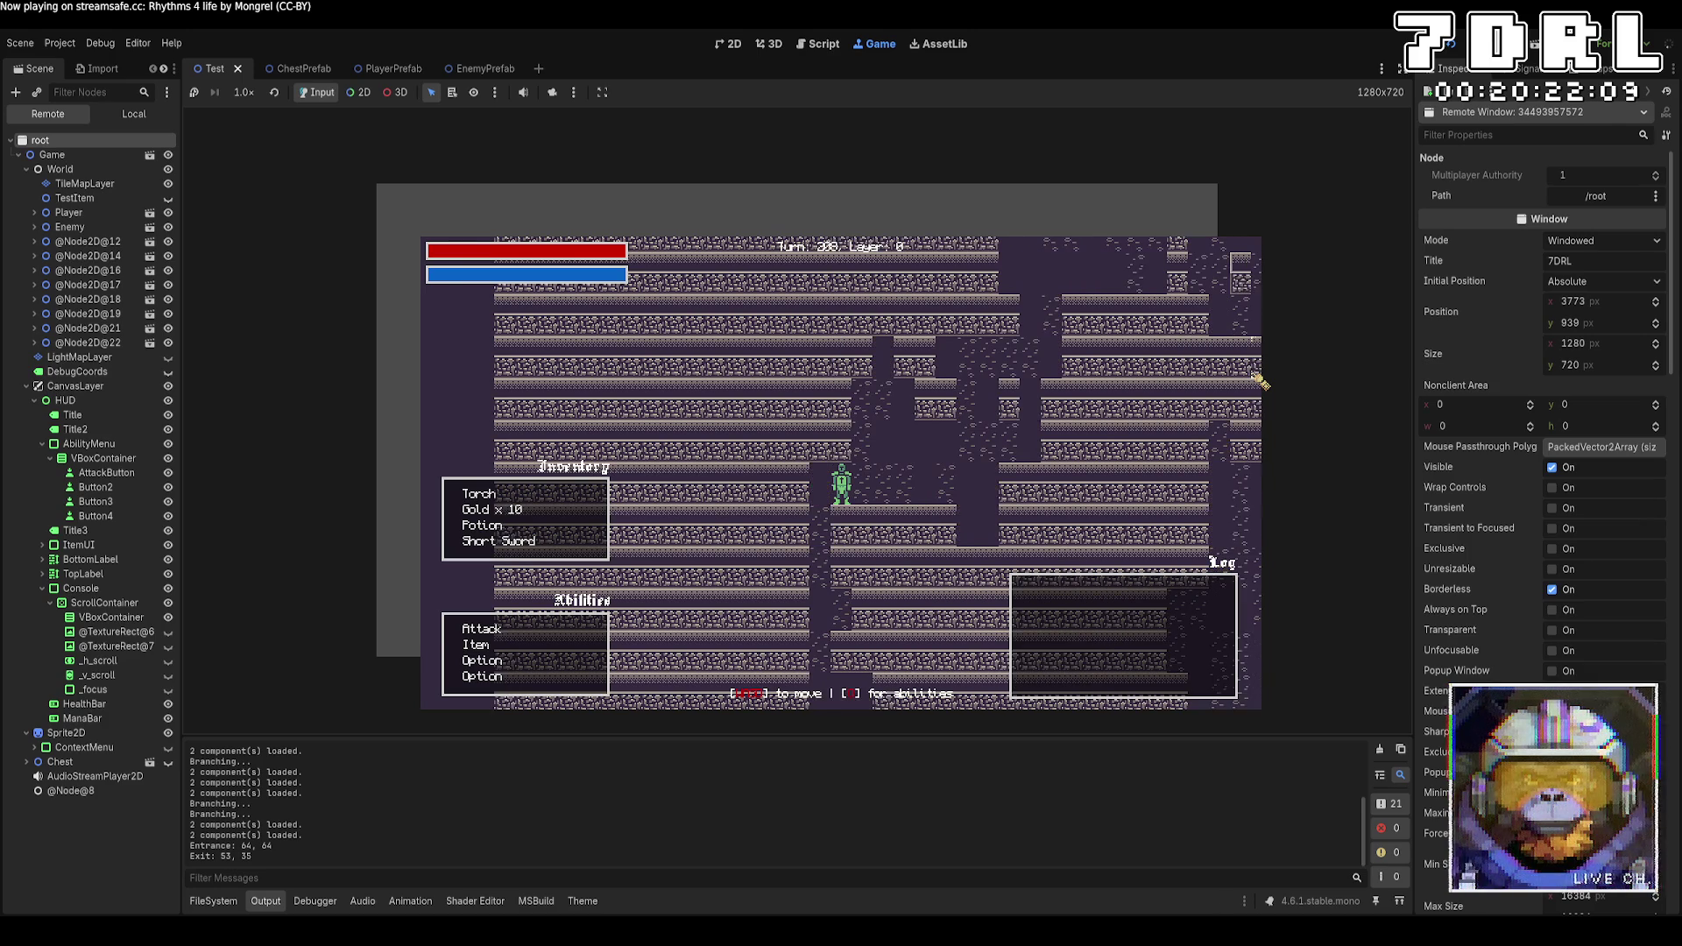
key(Up)
key(Up)
key(Up)
key(Up)
key(Up)
key(Right)
key(Right)
key(Right)
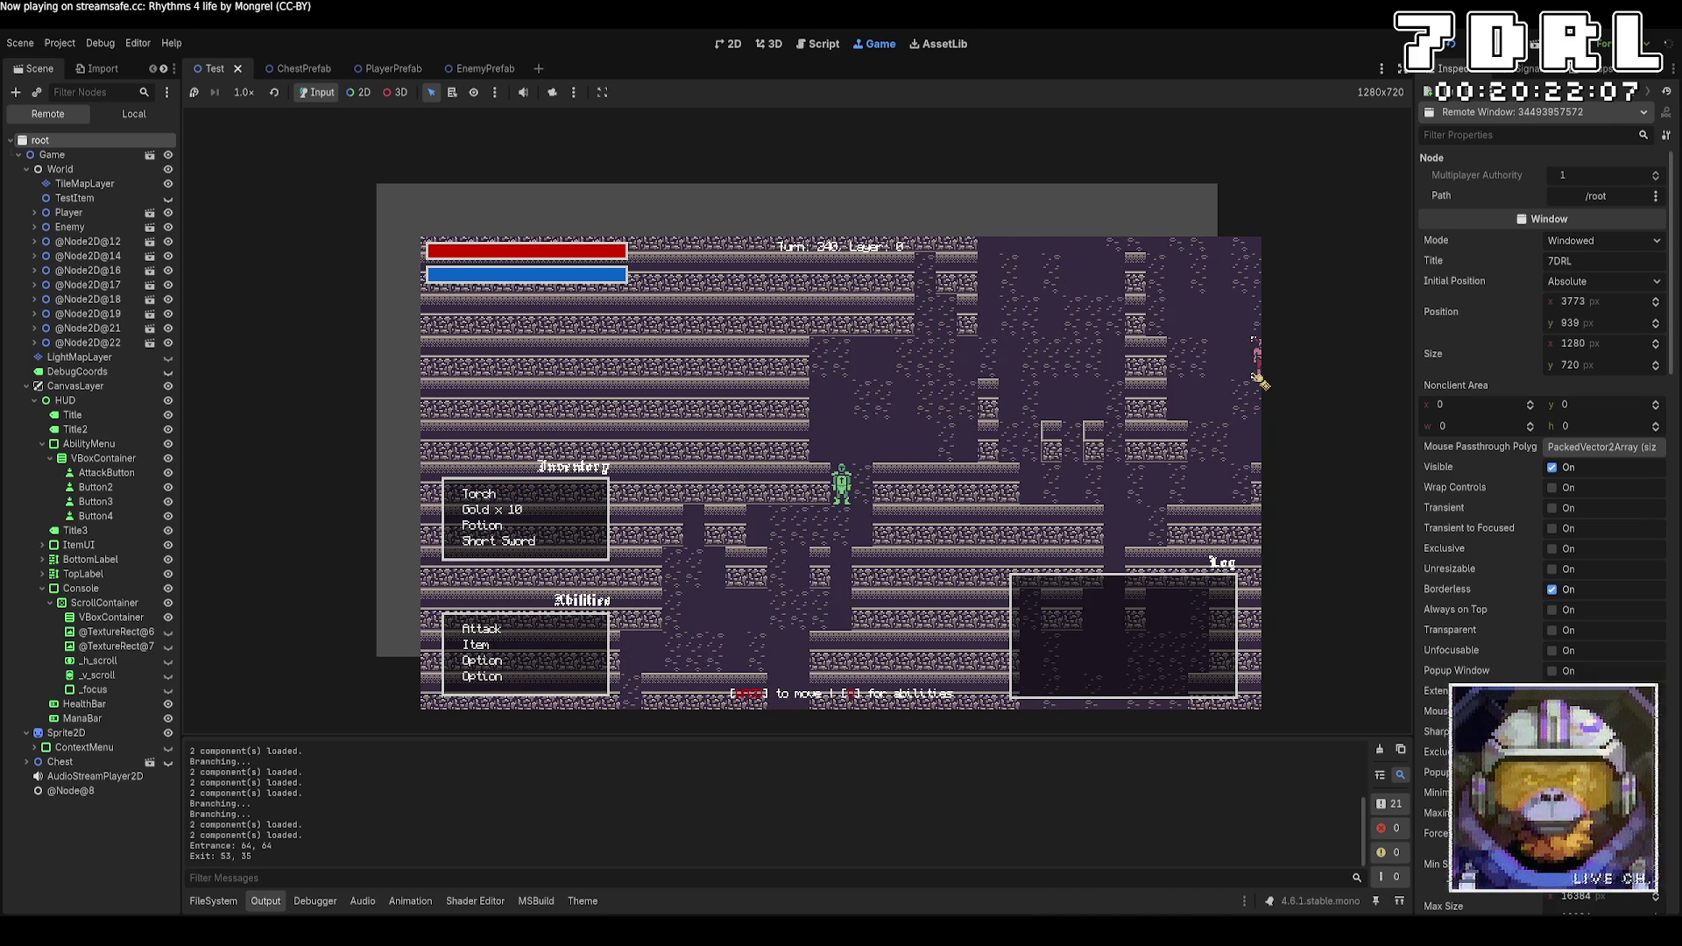
key(Up)
key(Up)
key(Up)
key(Left)
key(Left)
key(Left)
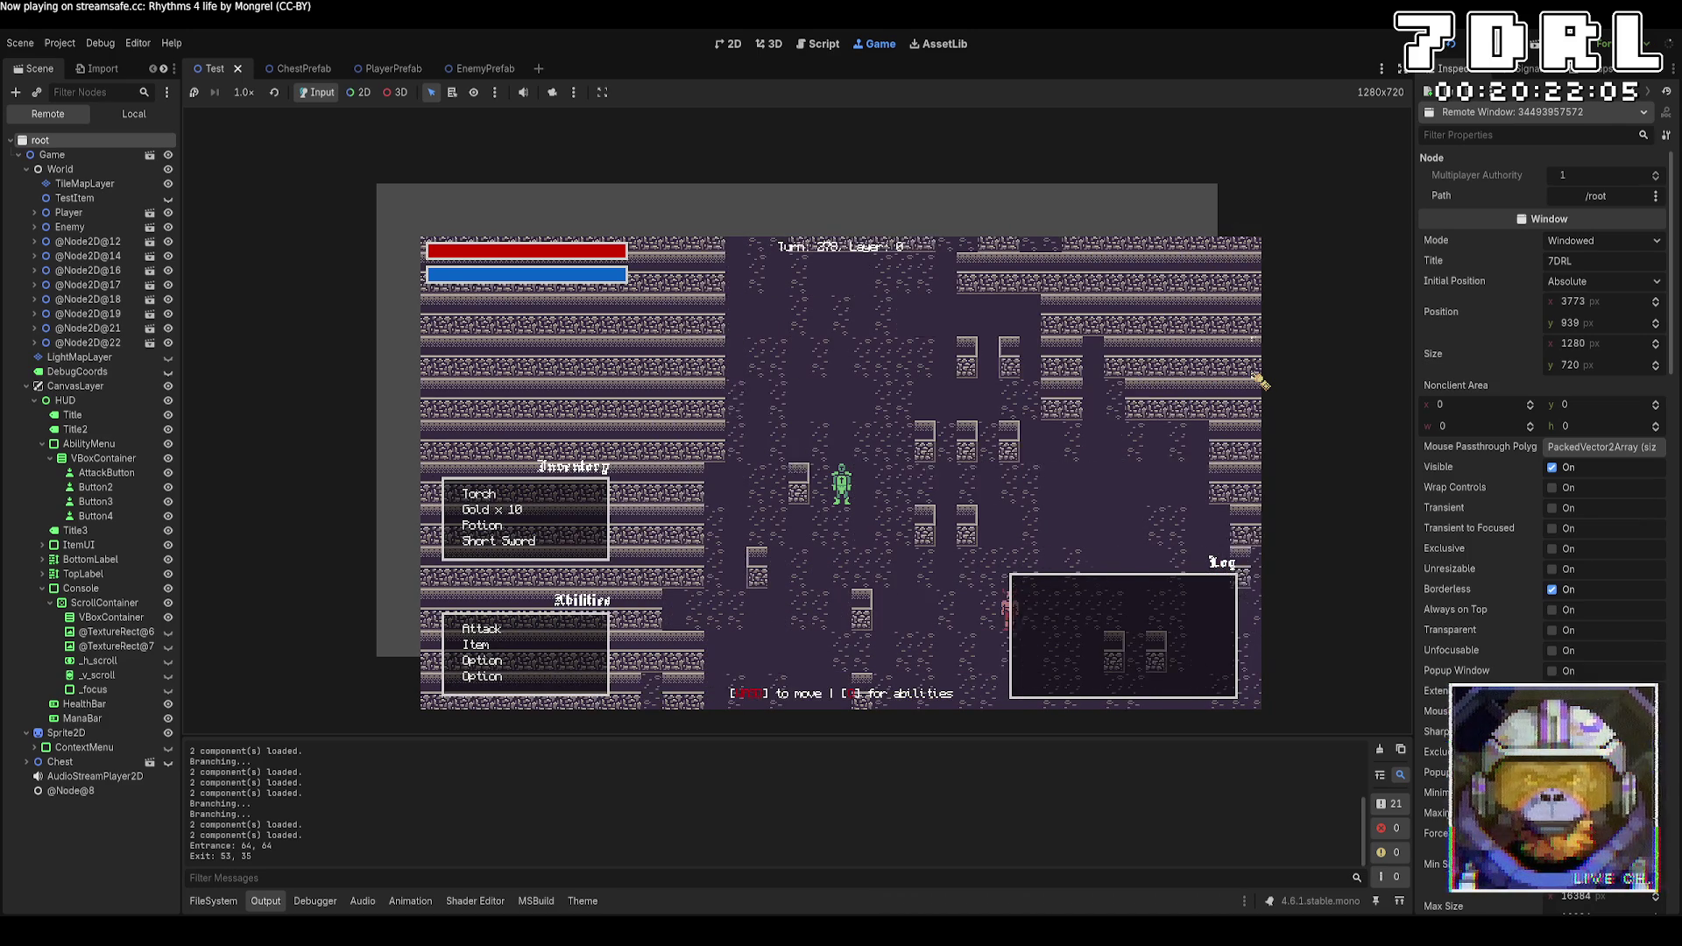
key(Down)
key(Down)
key(Down)
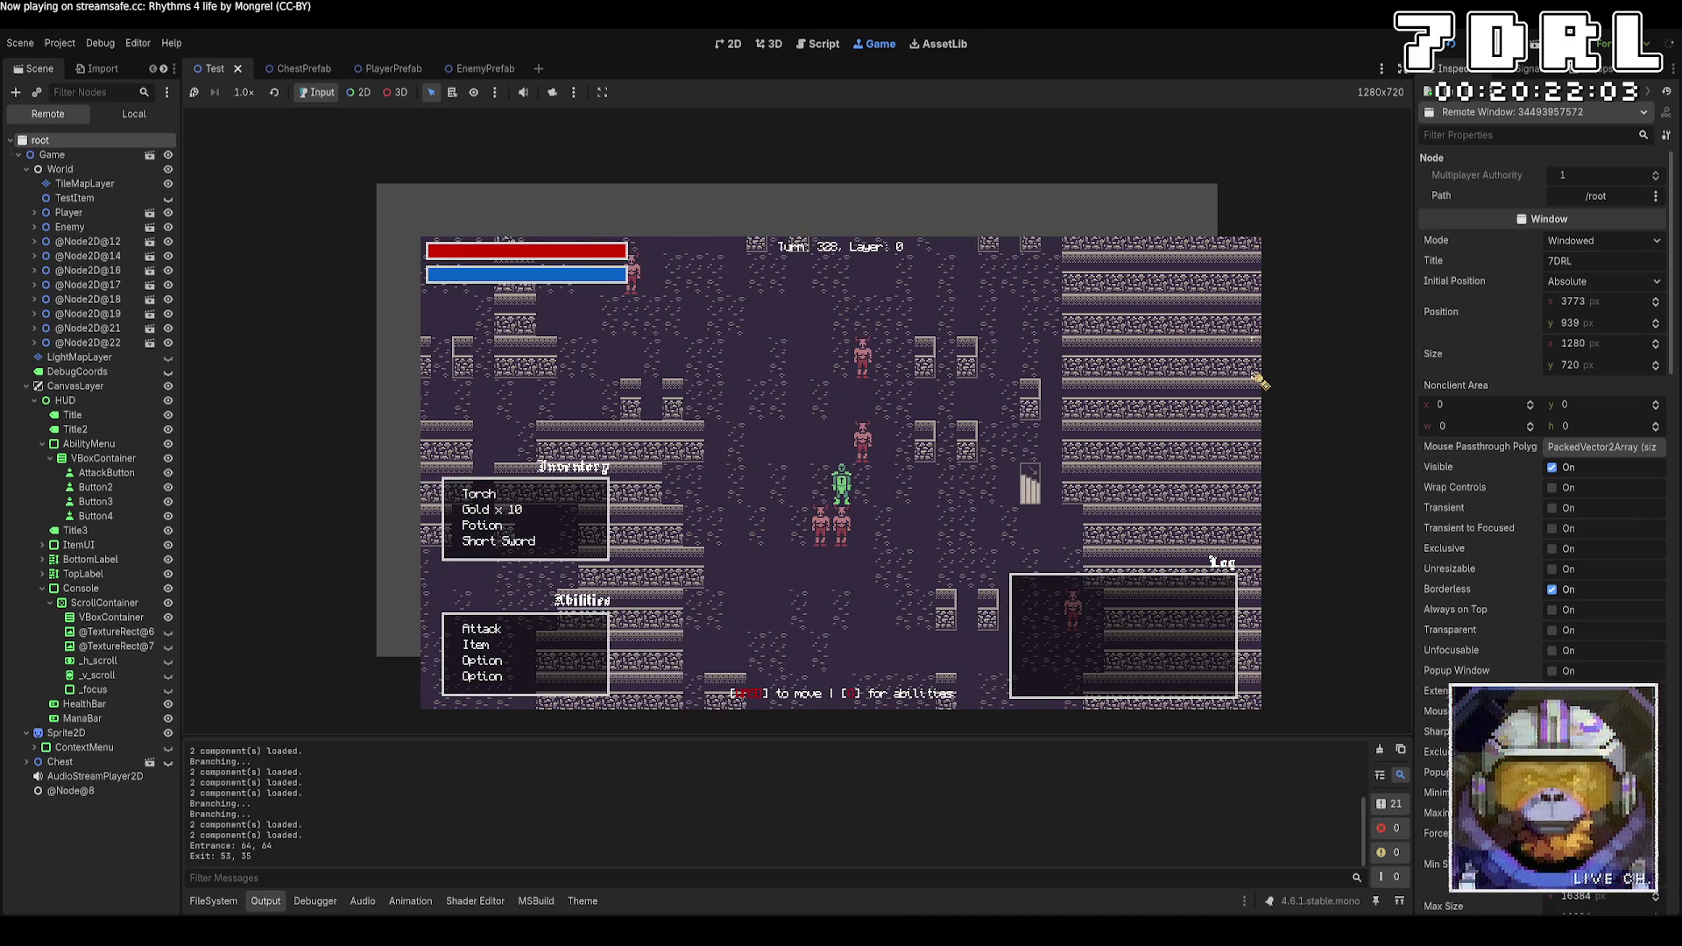
key(Up)
key(Up)
key(Up)
key(Right)
key(Right)
key(Right)
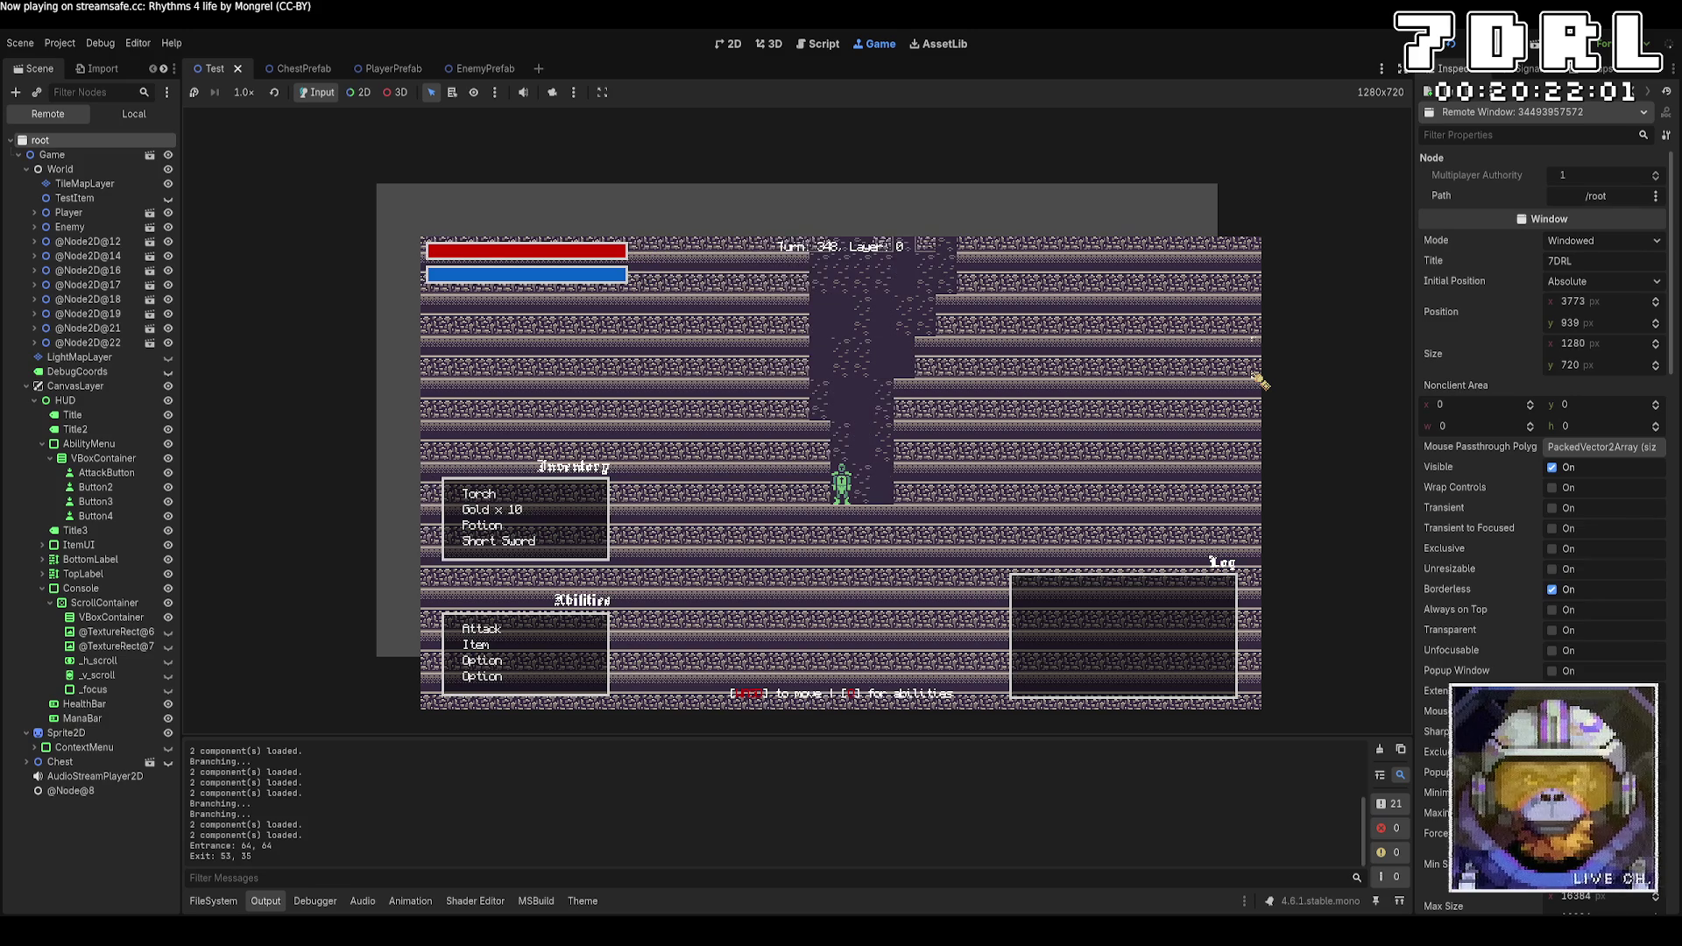
key(Right)
key(Right)
key(Right)
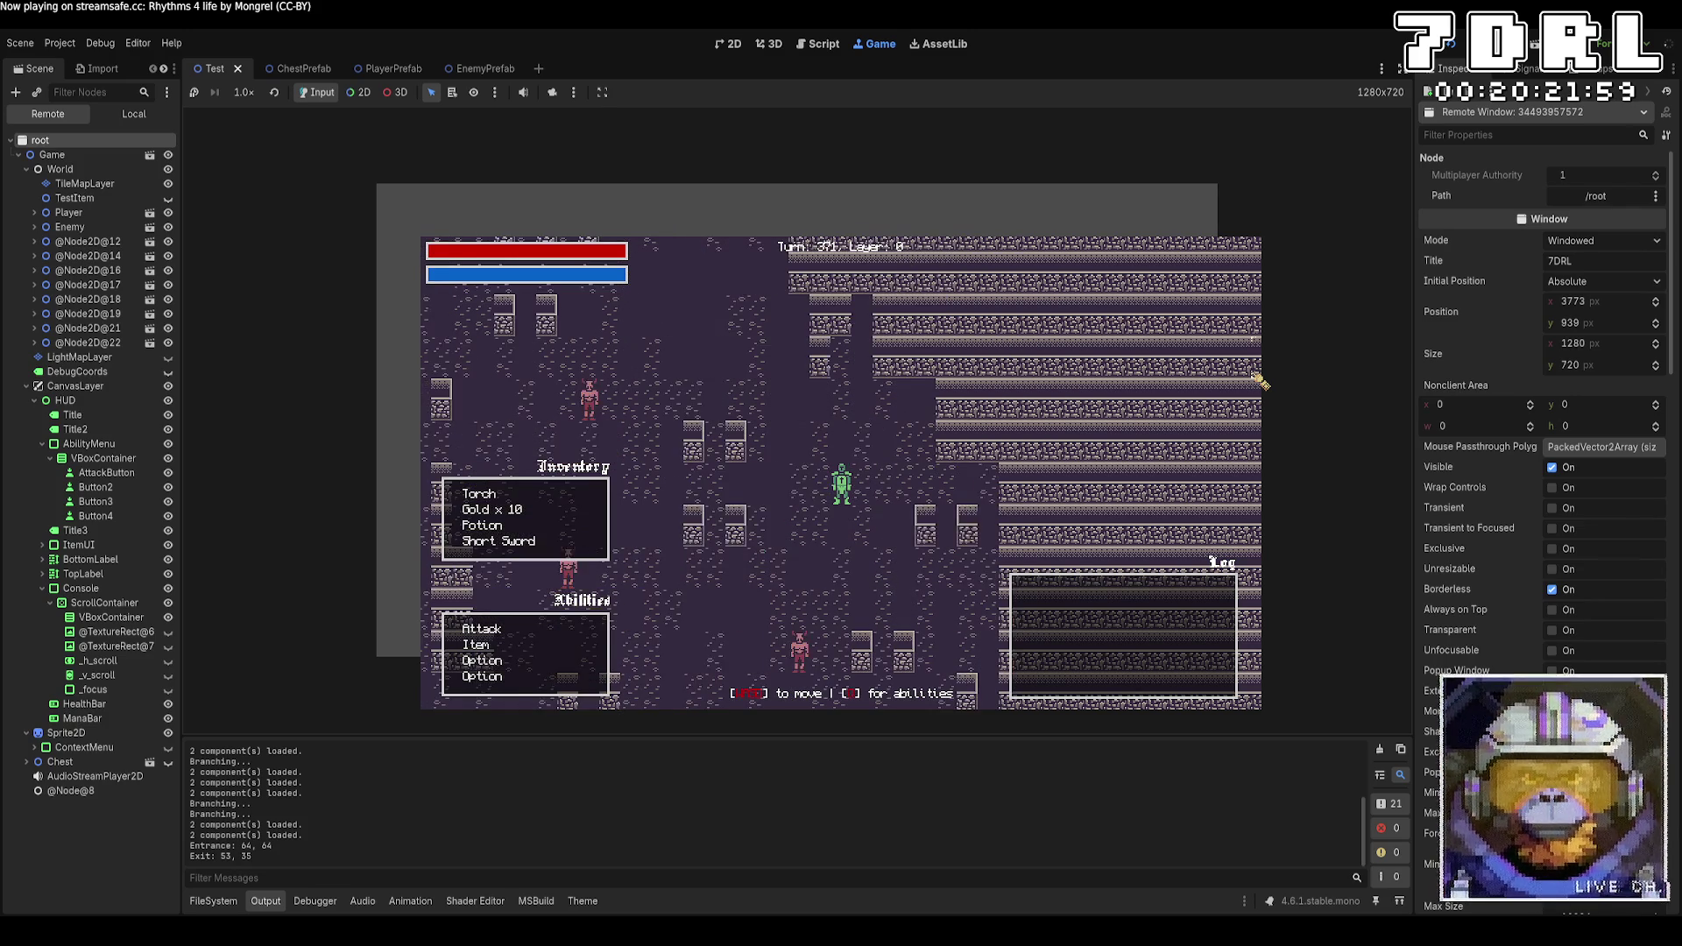
key(Up)
key(Up)
key(Up)
key(Up)
key(Up)
key(Up)
key(Left)
key(Left)
key(Left)
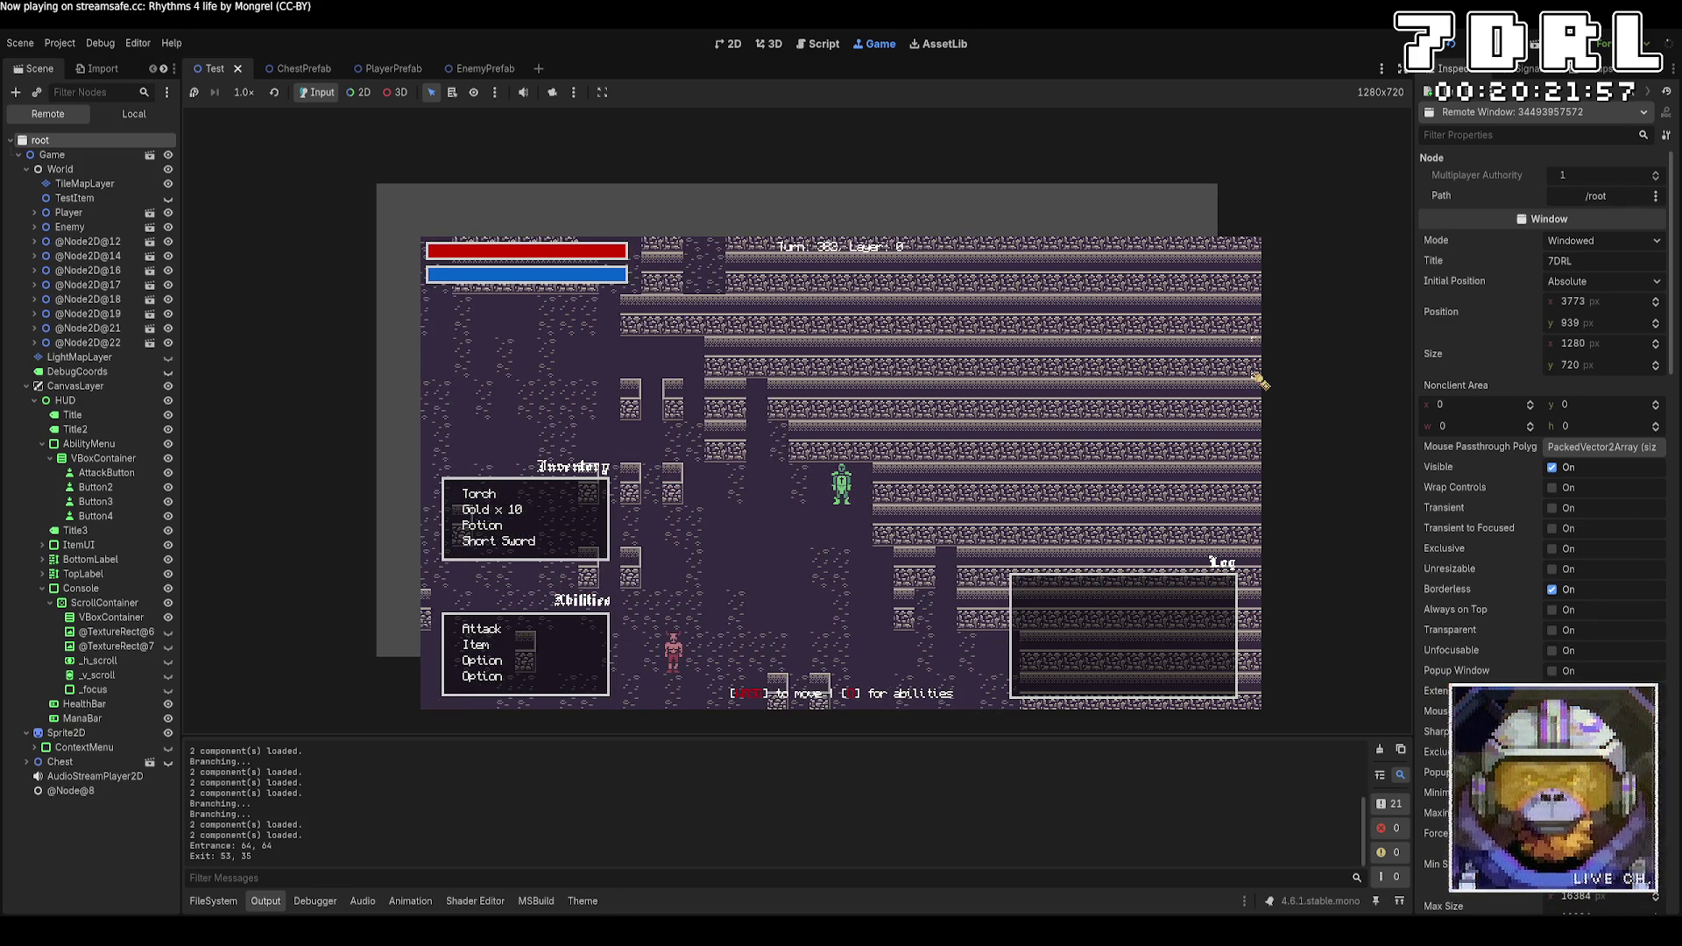
key(Left)
key(Left)
key(Left)
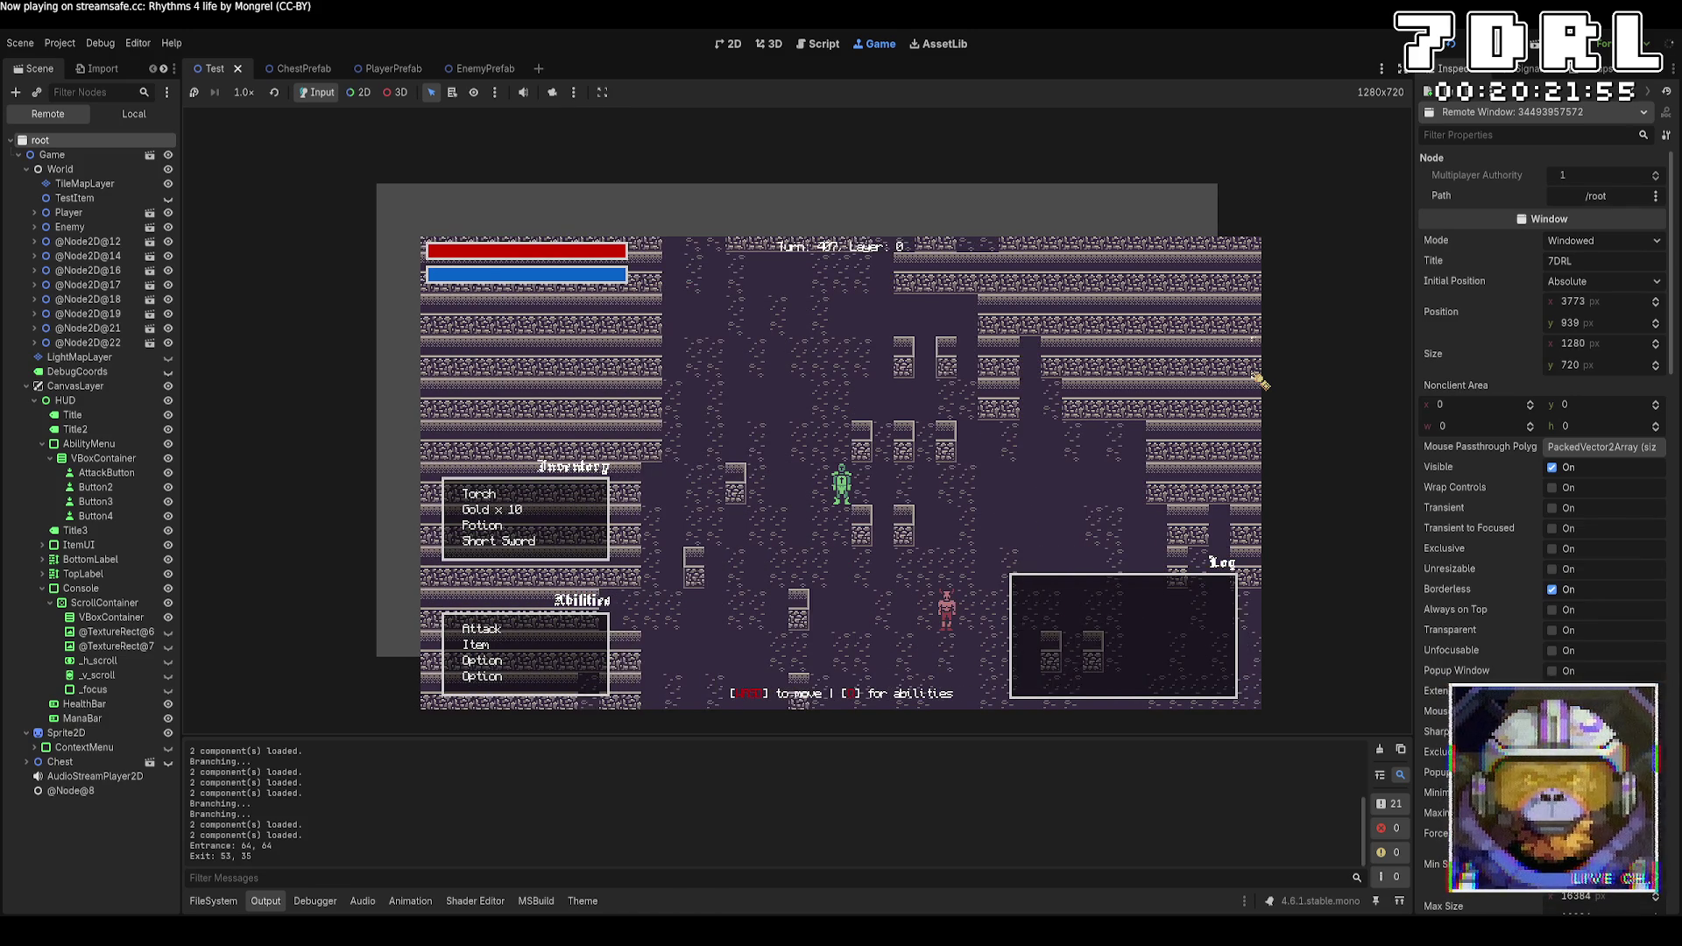
key(Up)
key(Up)
key(Up)
key(Up)
key(Up)
key(Up)
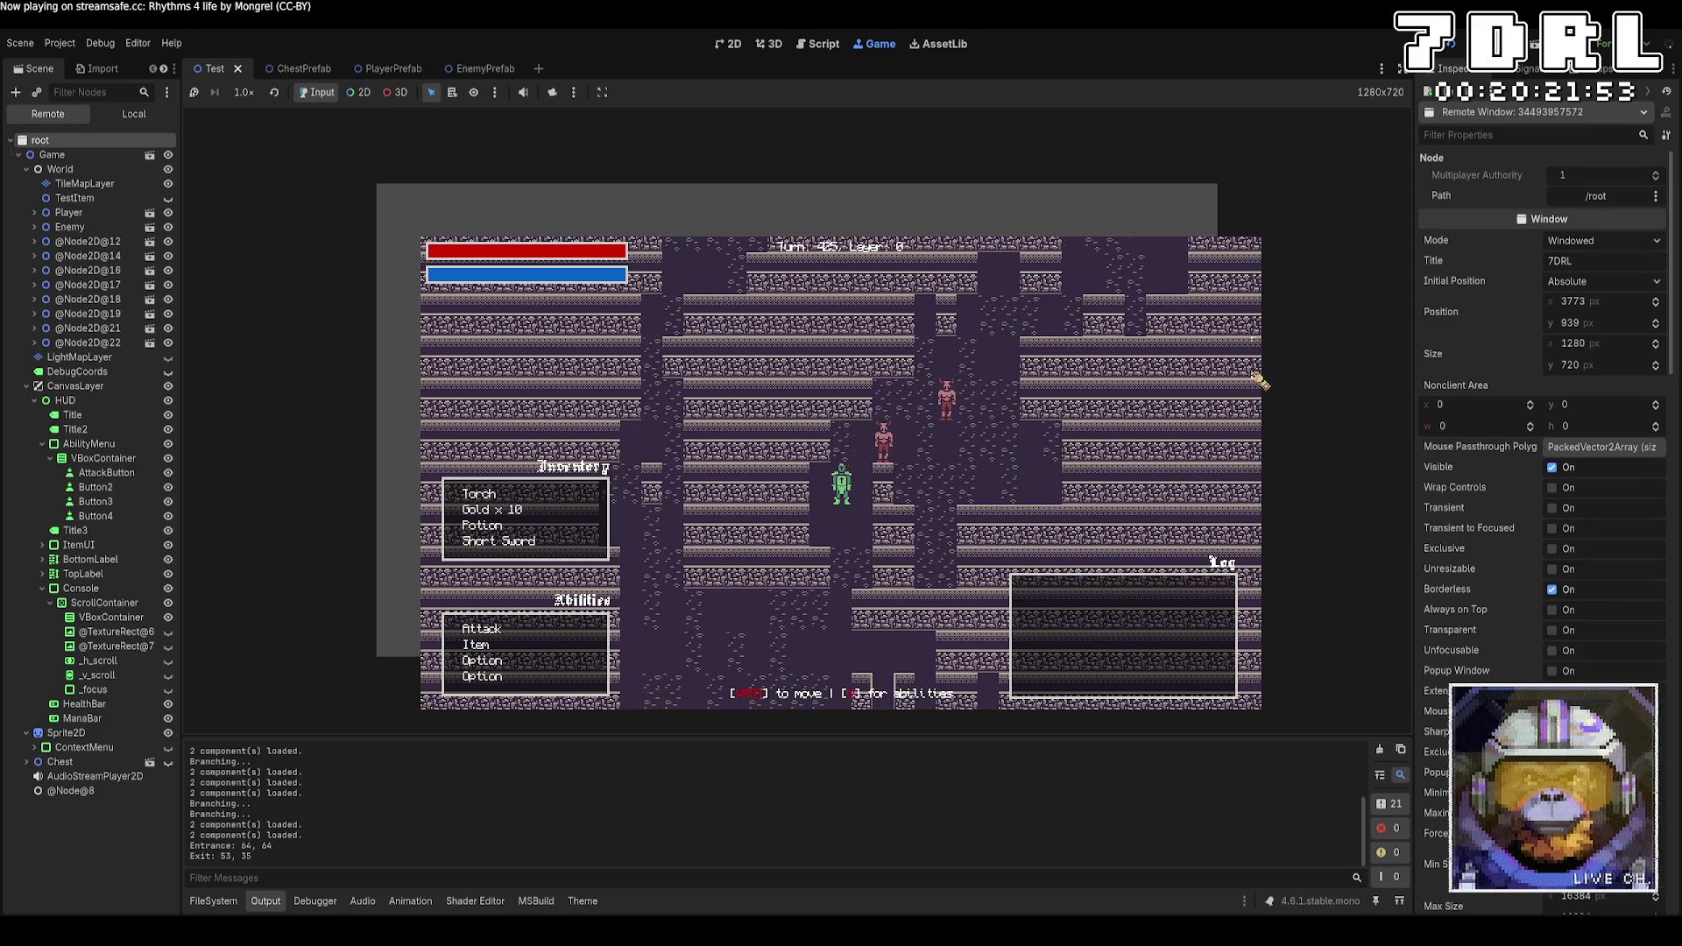
key(Right)
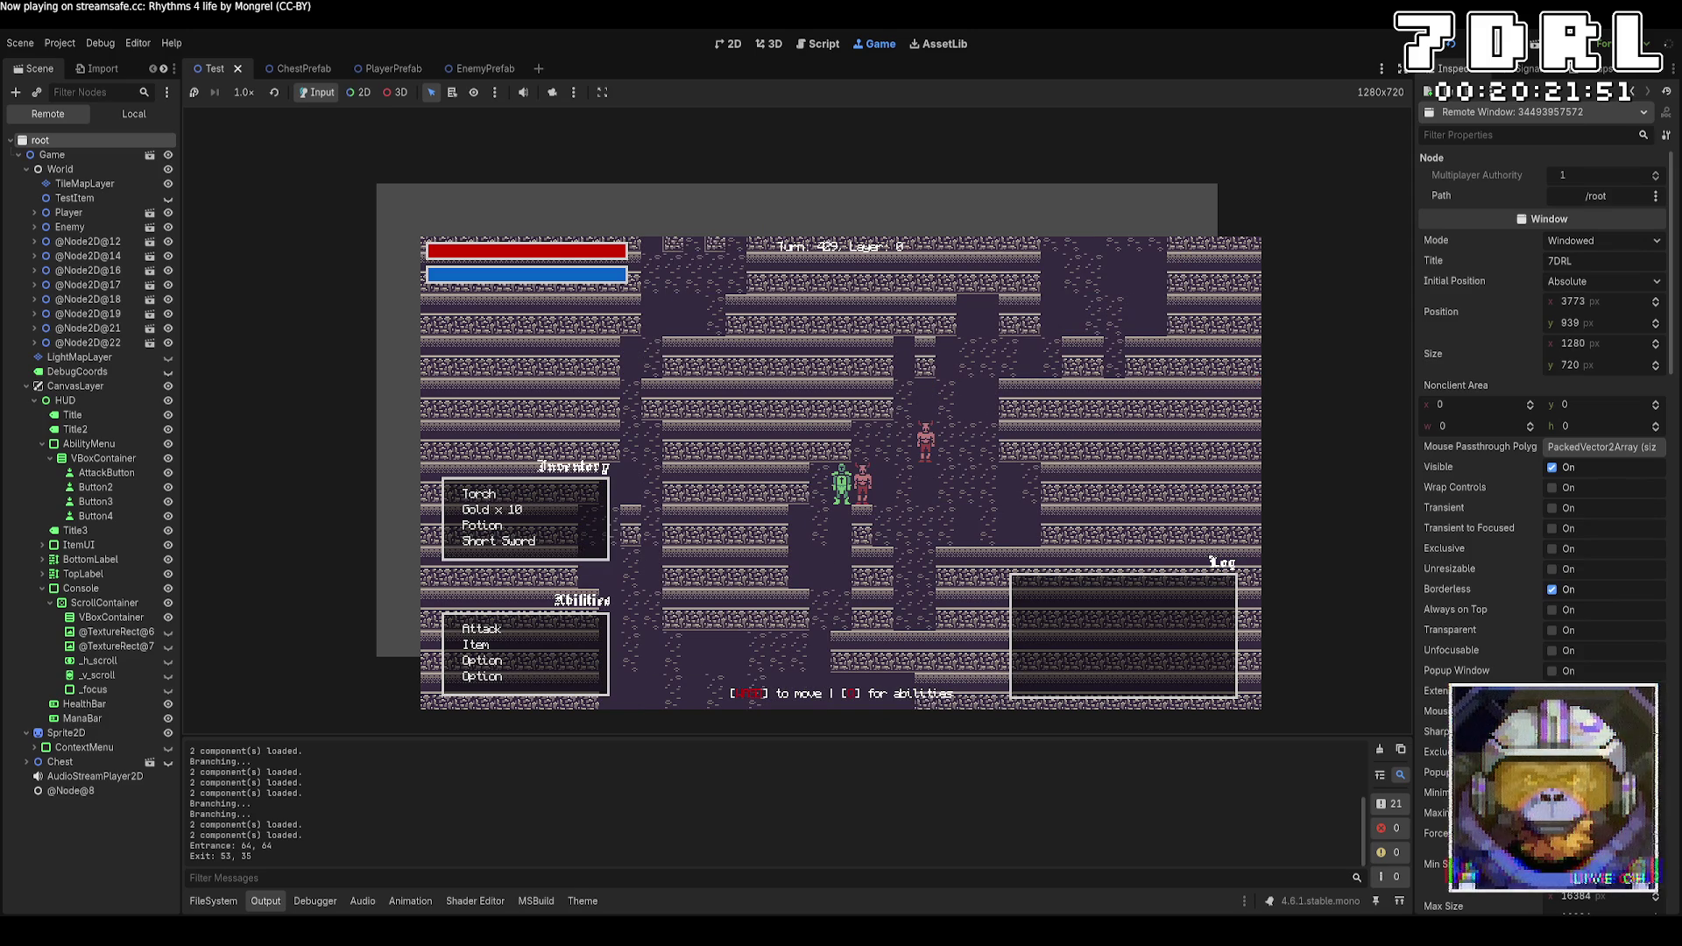
Use the Attack ability repeatedly on the adjacent Minotaur until it dies
click(482, 631)
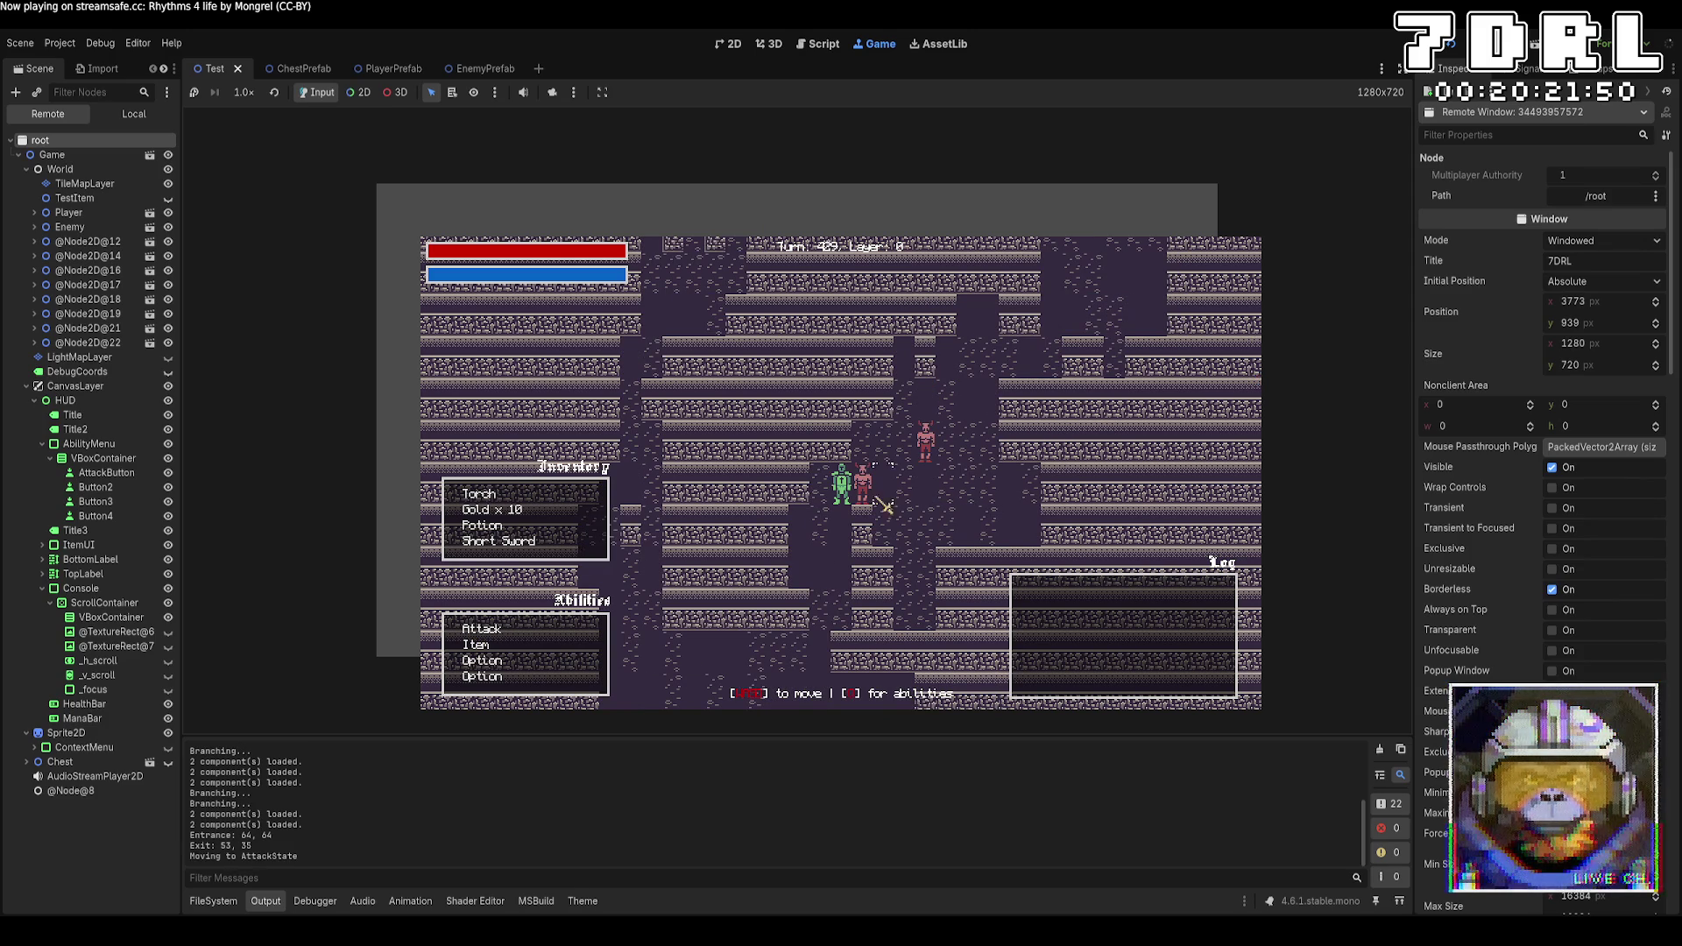
click(524, 631)
click(863, 499)
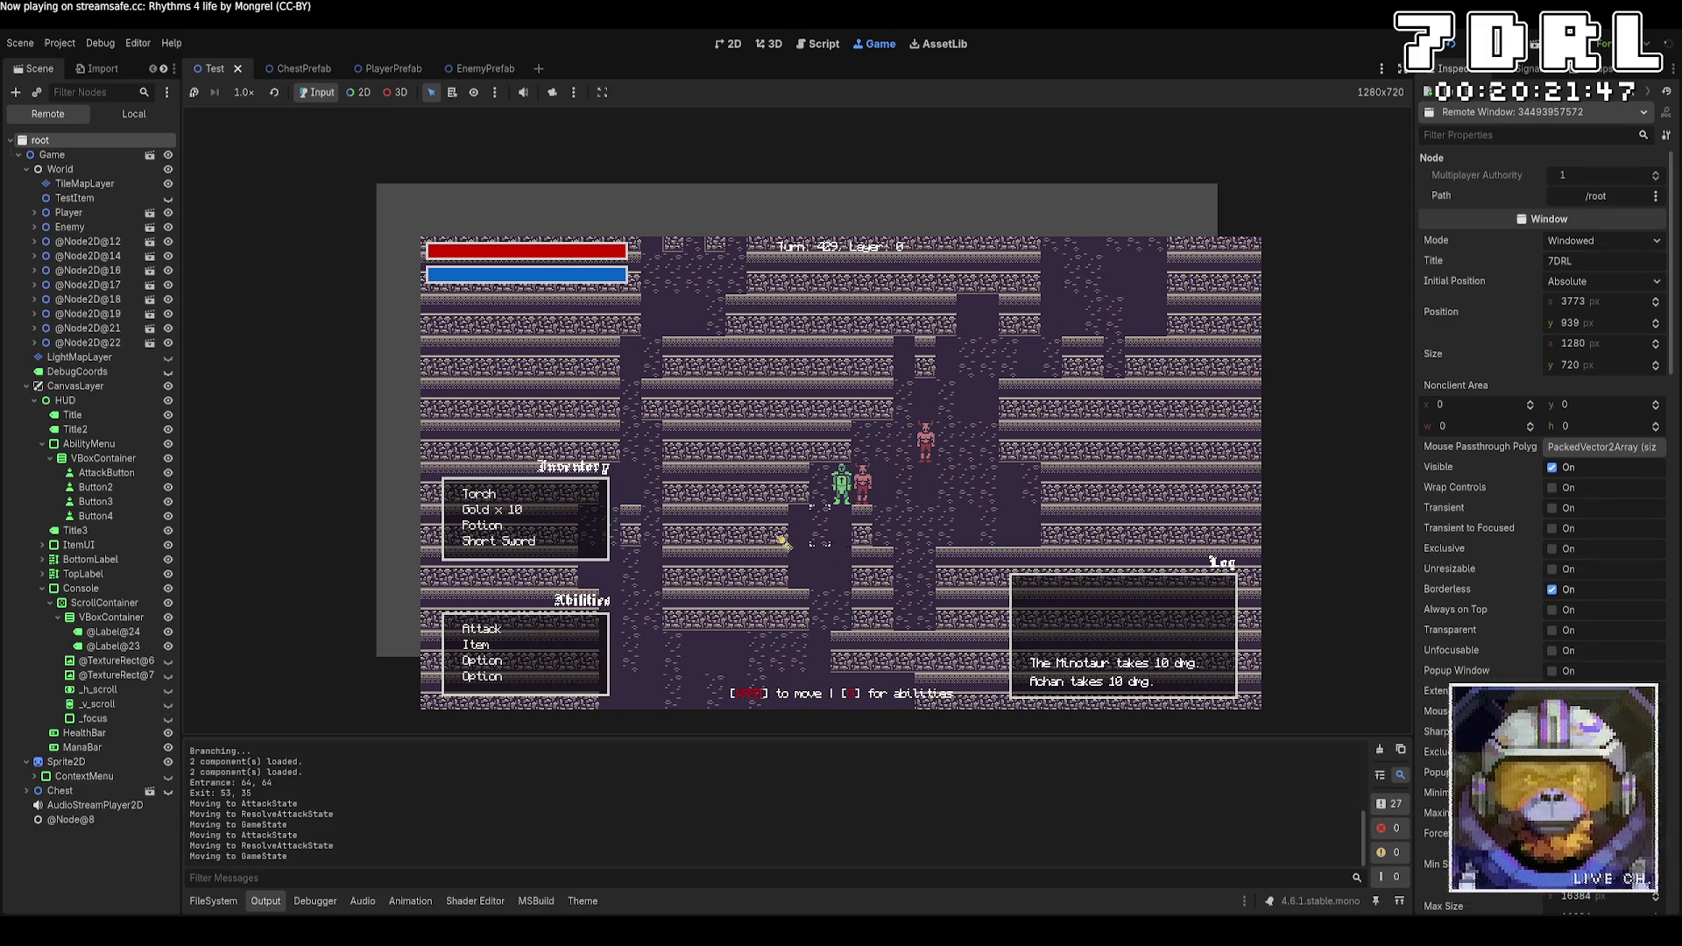
click(548, 633)
click(876, 500)
click(526, 629)
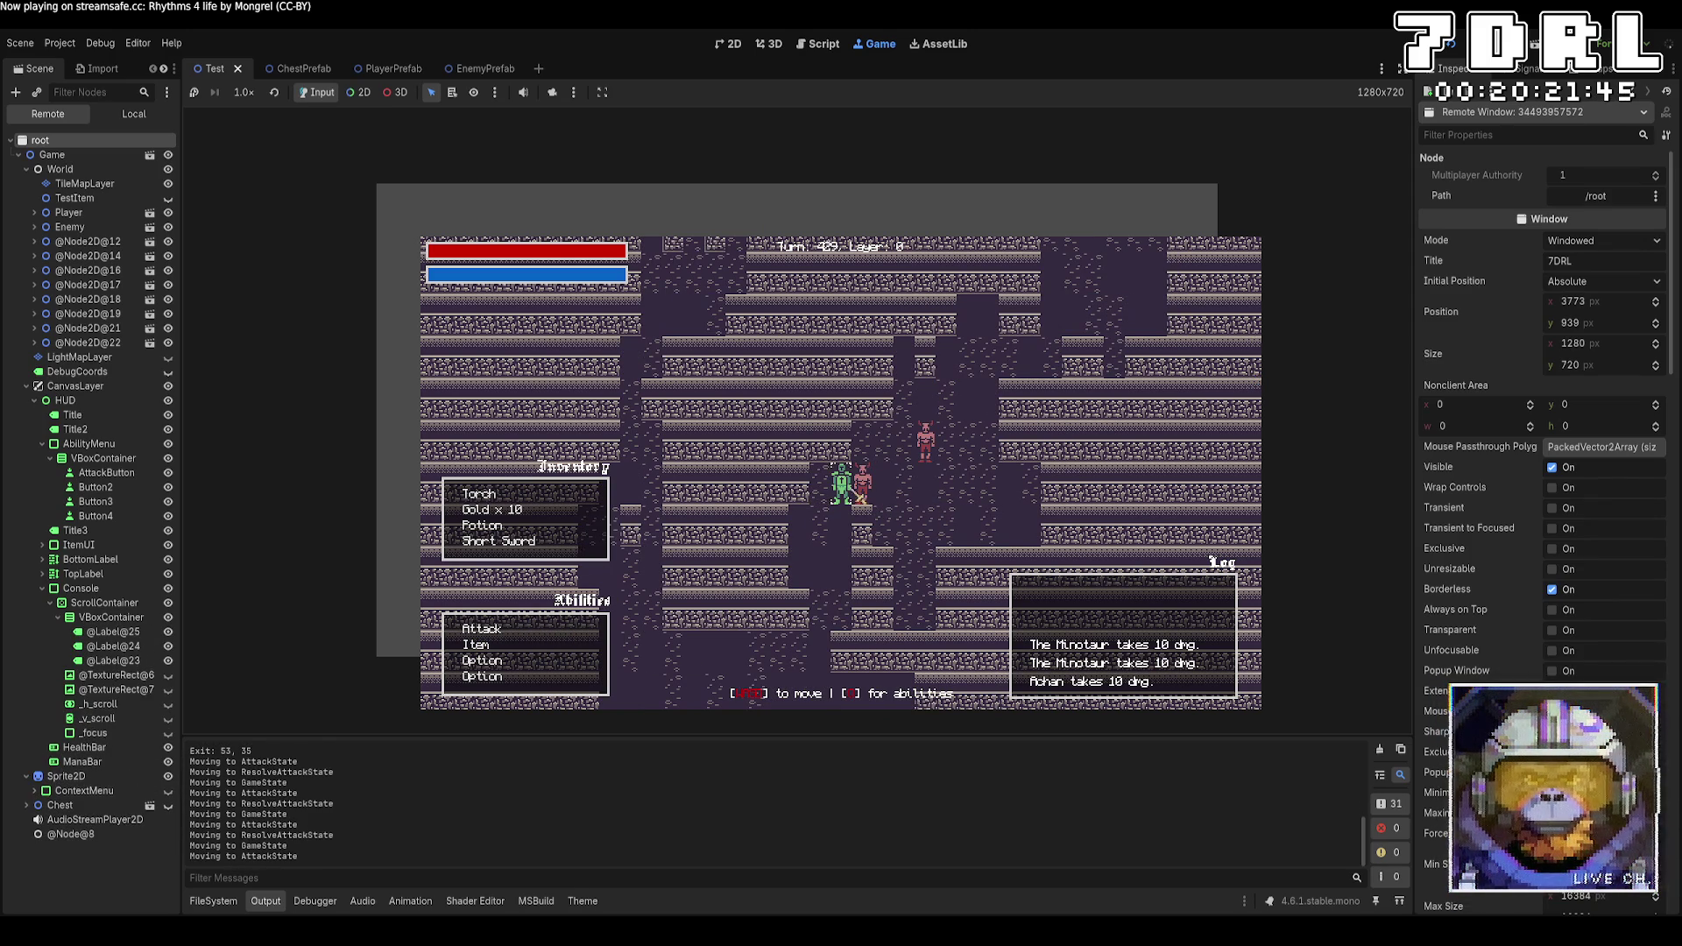
click(868, 490)
Walk the hero to the stairs and descend to layer 1
key(w)
key(w)
key(d)
key(d)
key(d)
key(s)
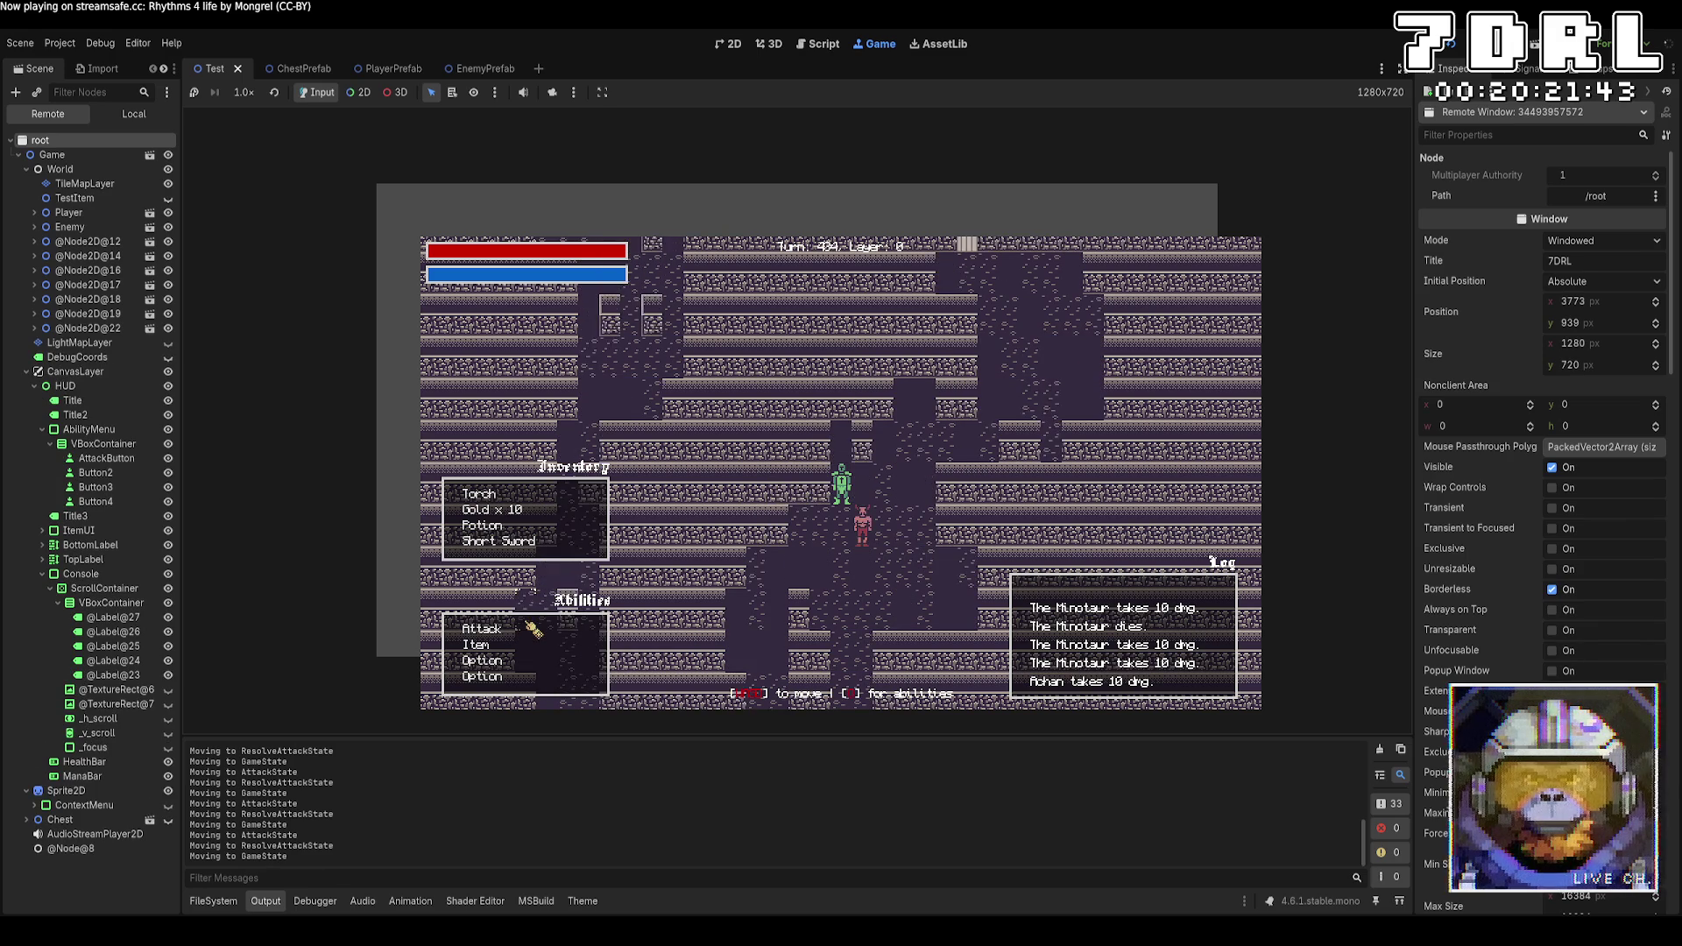
key(d)
key(w)
key(d)
key(d)
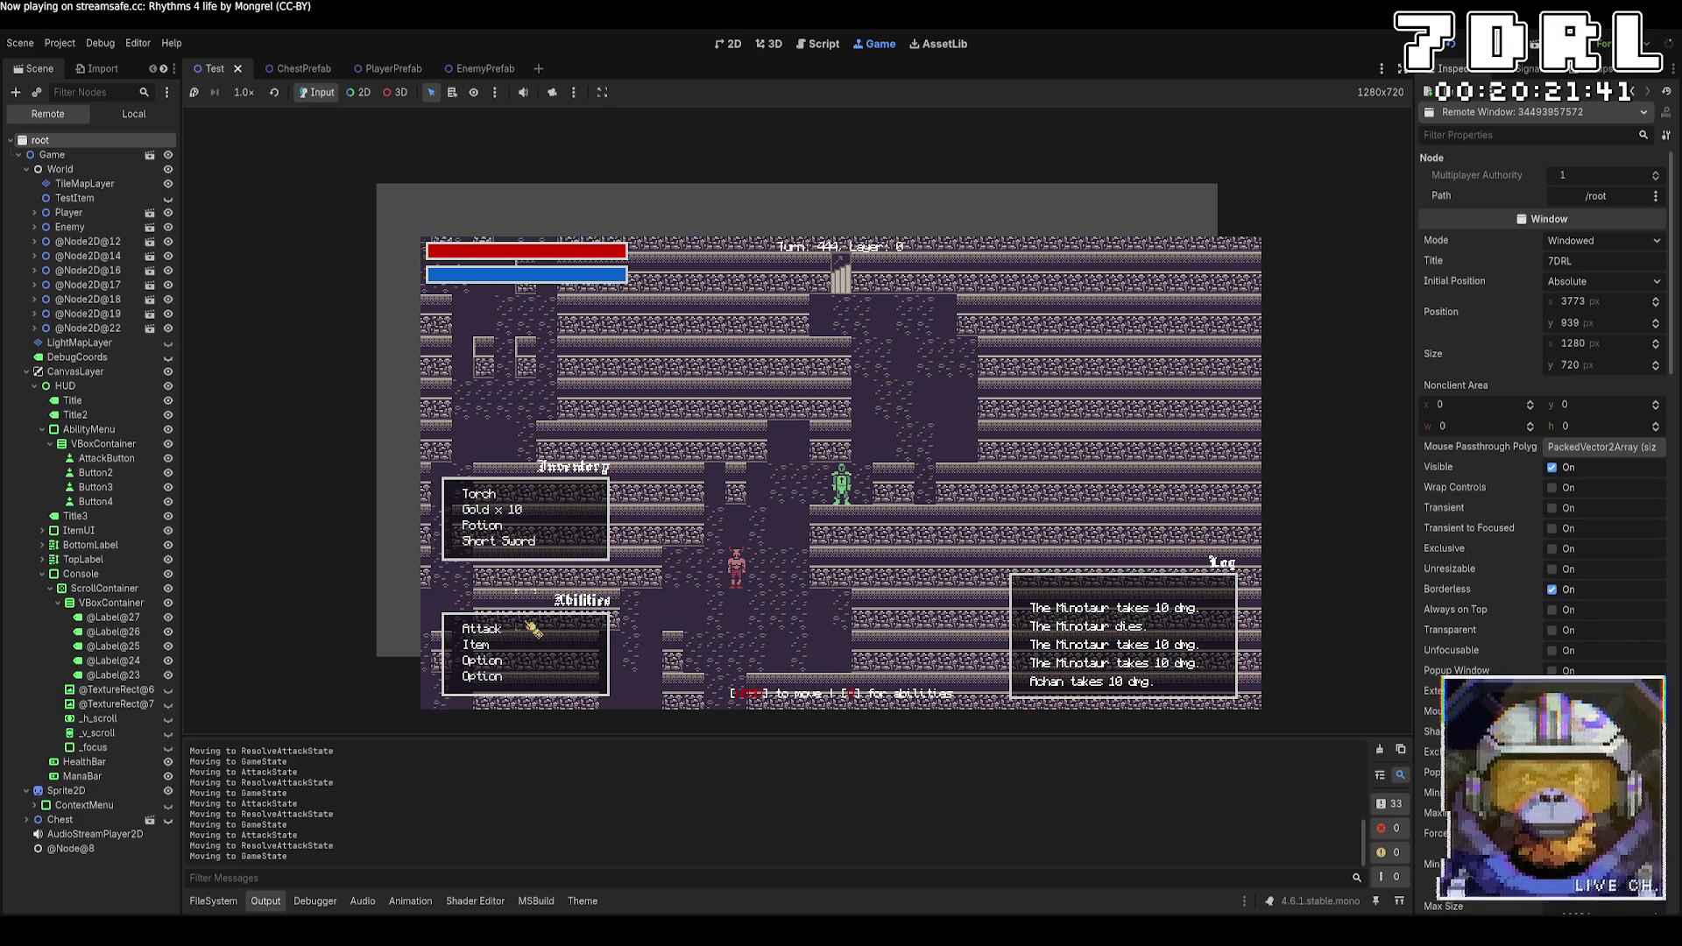
key(a)
key(w)
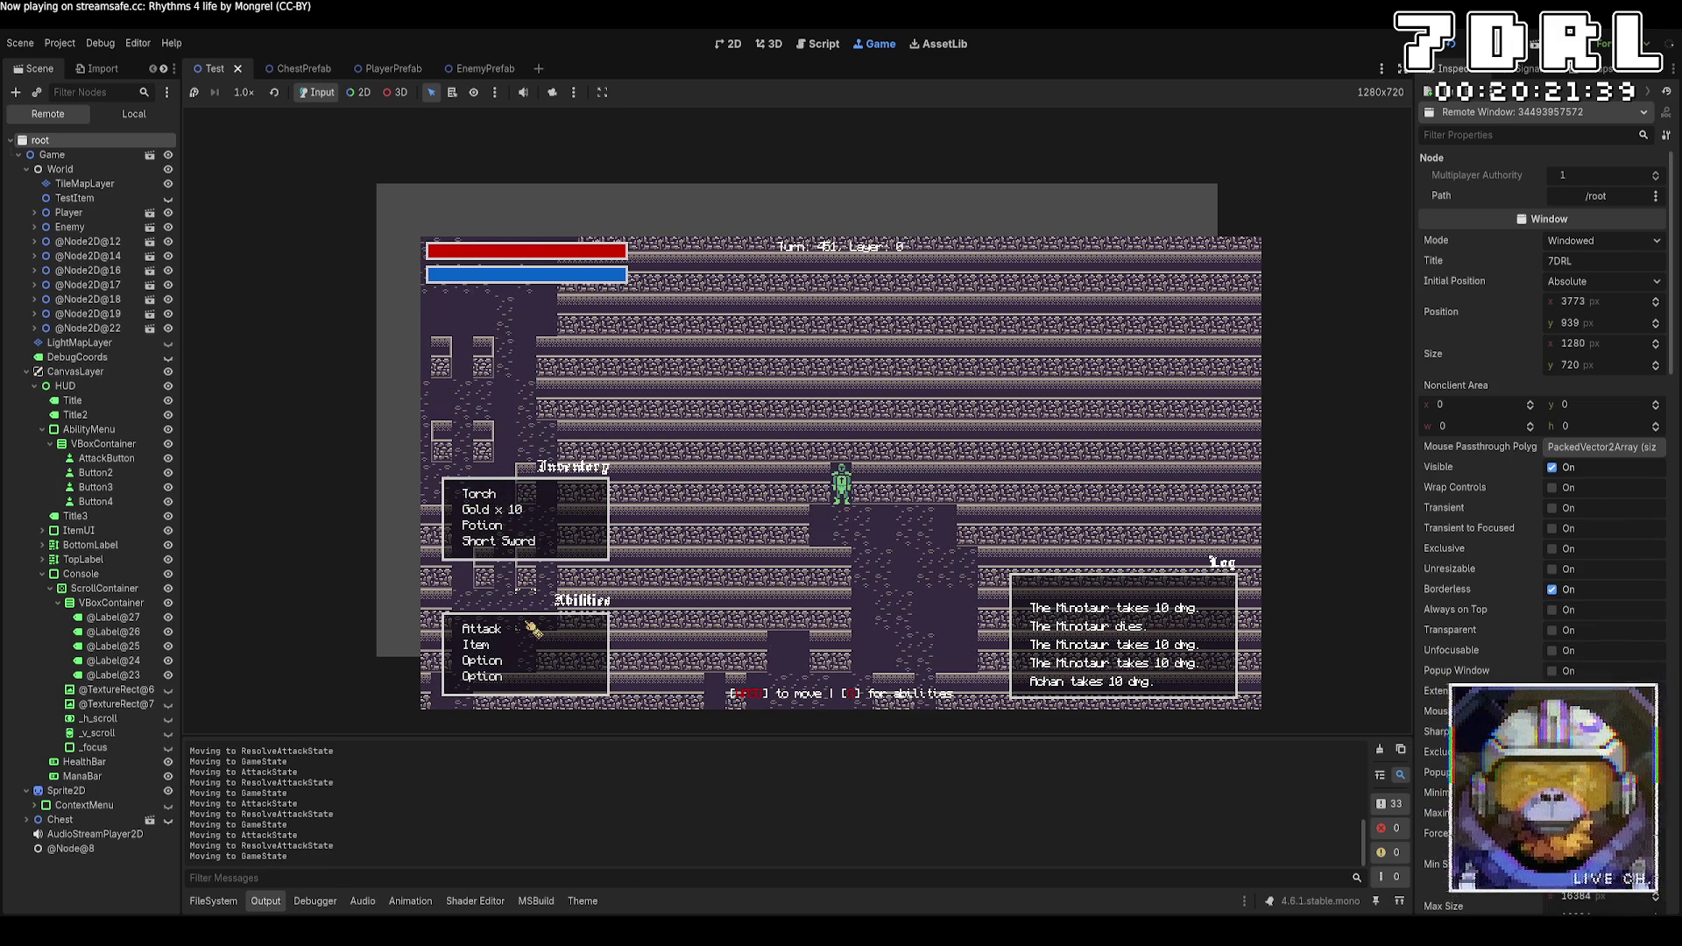
key(s)
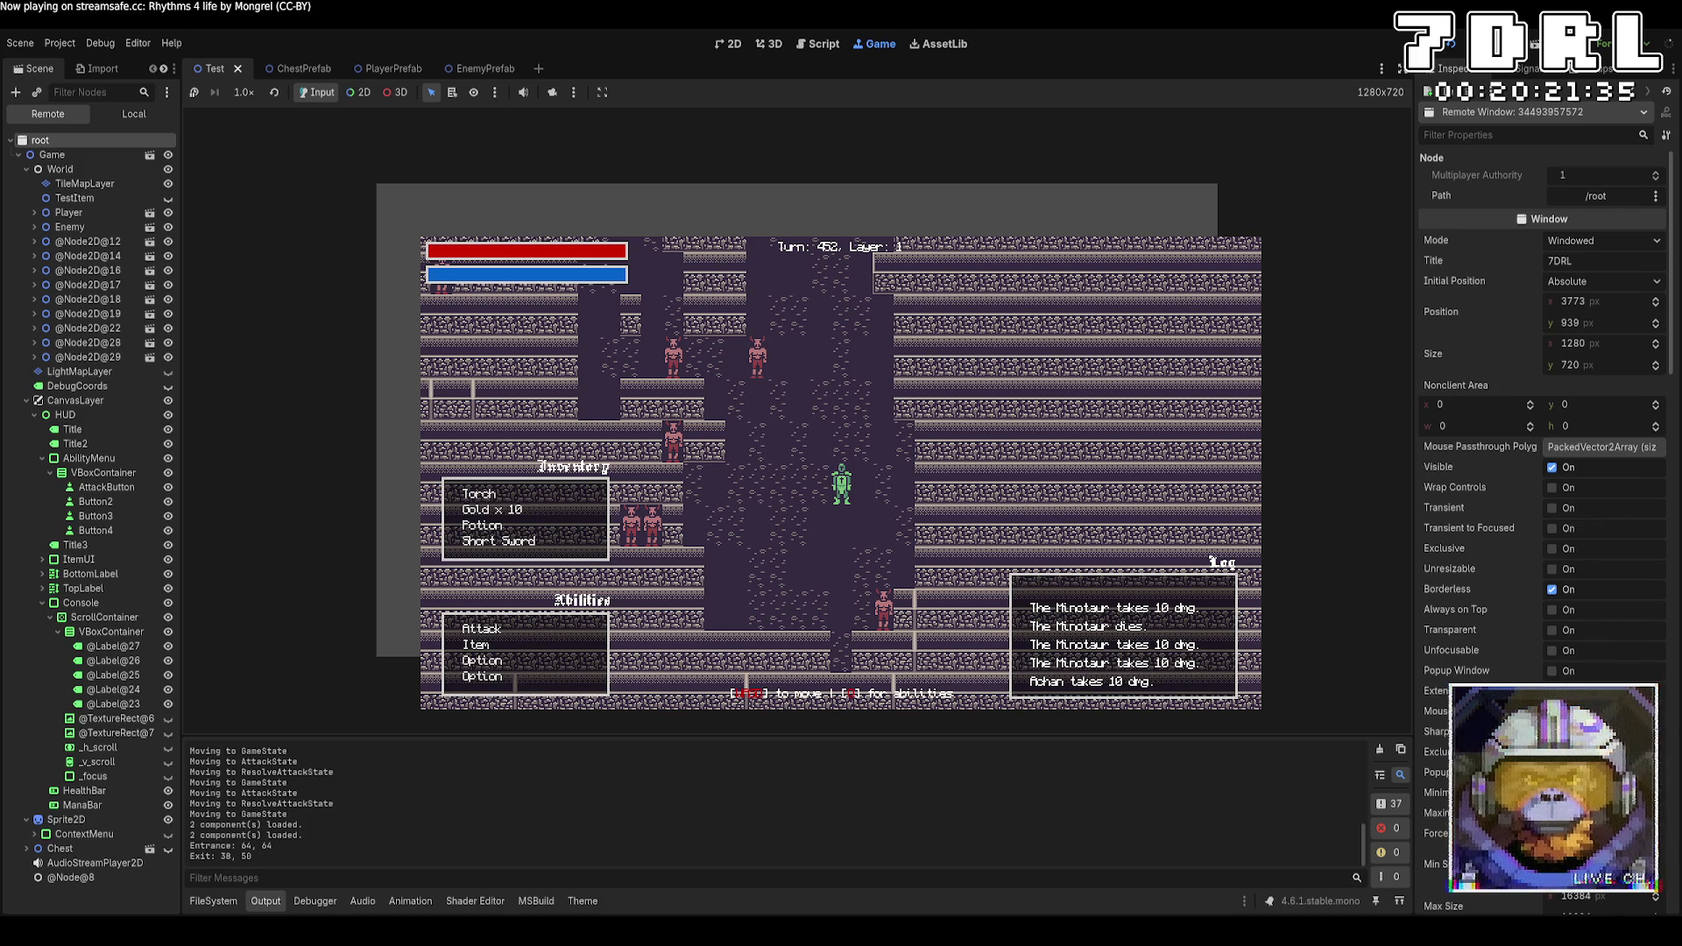
Take the stairs from layer 1 to 0 and back, wait a turn, then relaunch with F5
key(s)
key(w)
key(s)
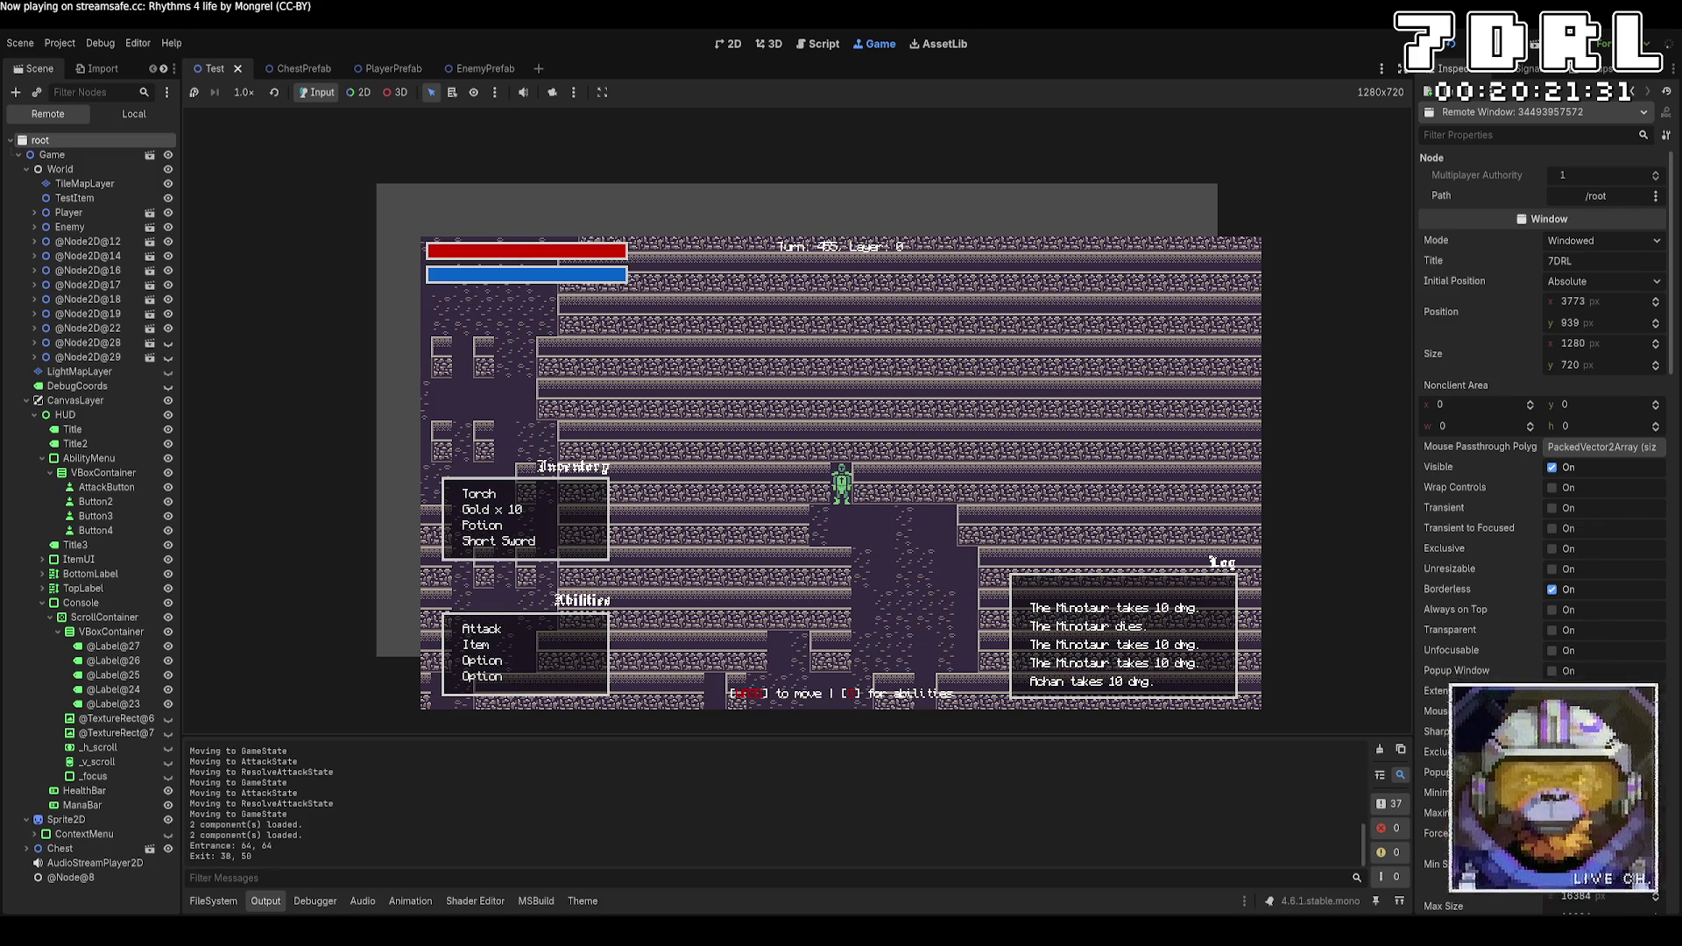
key(w)
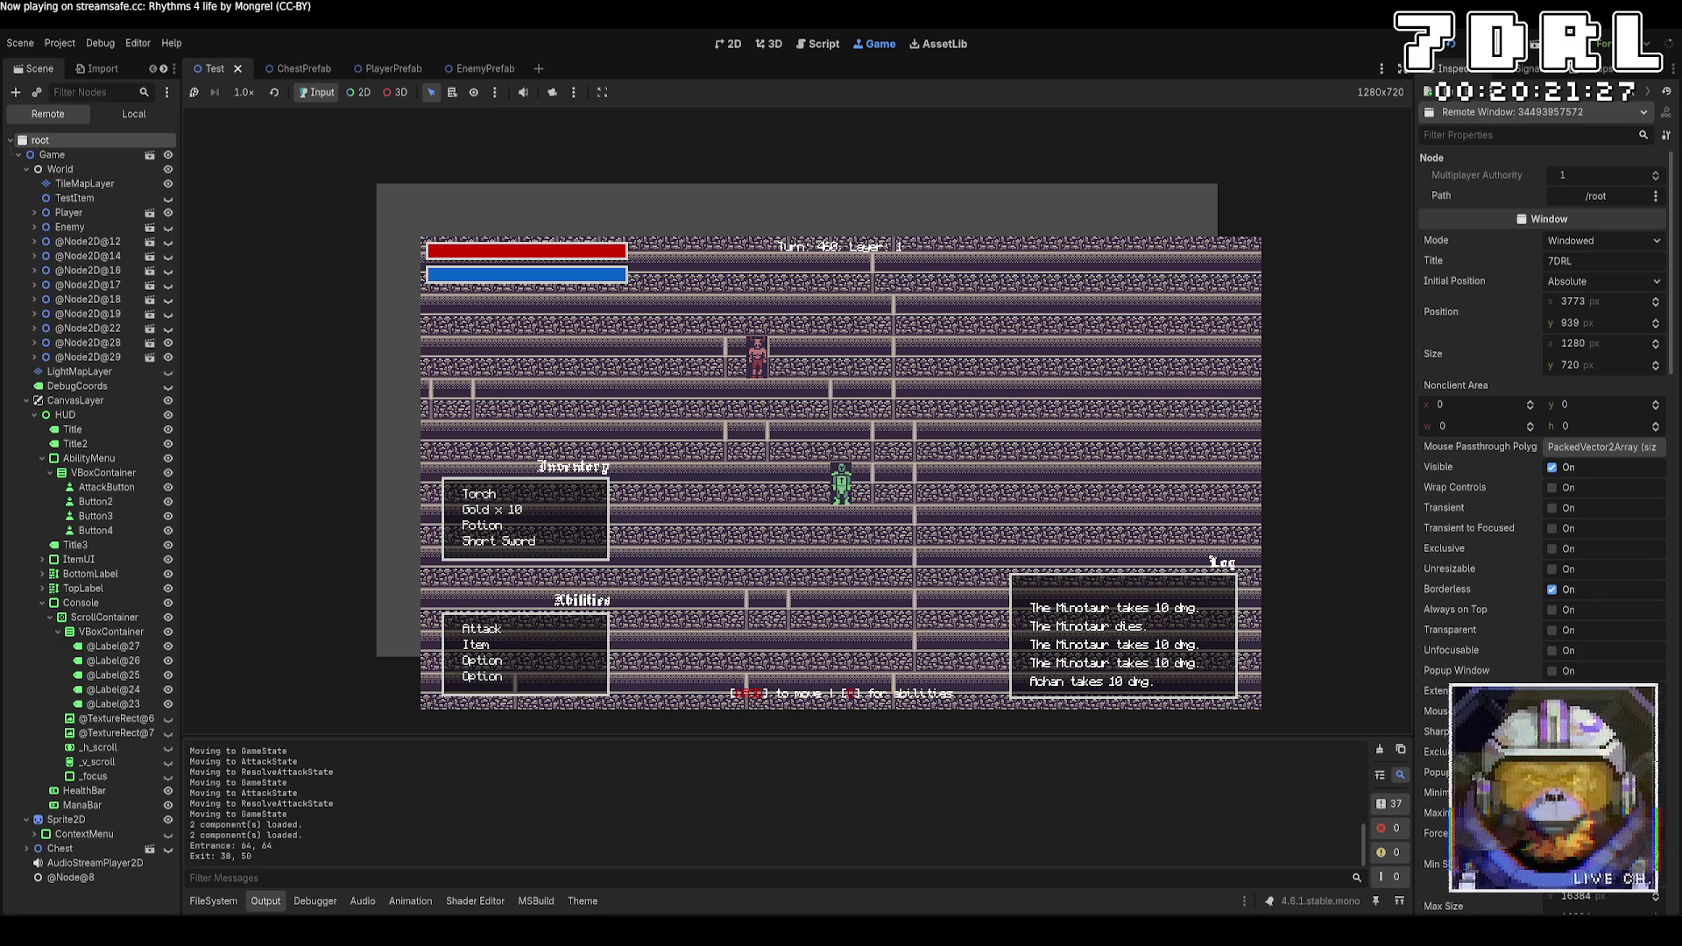
key(w)
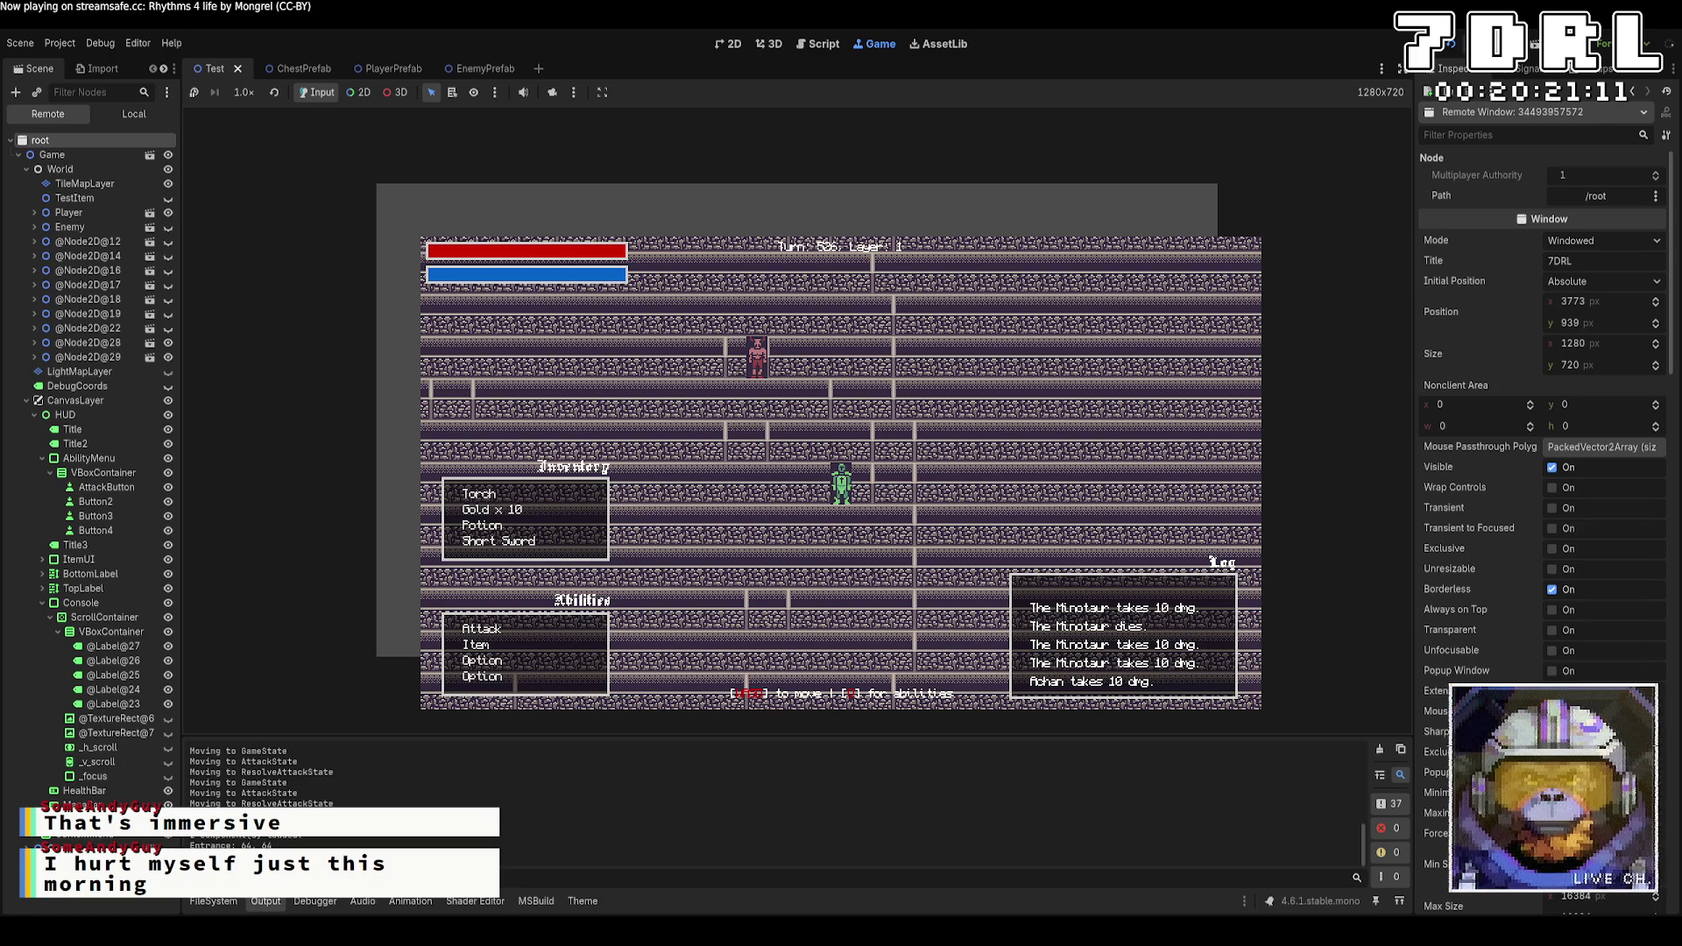
key(F5)
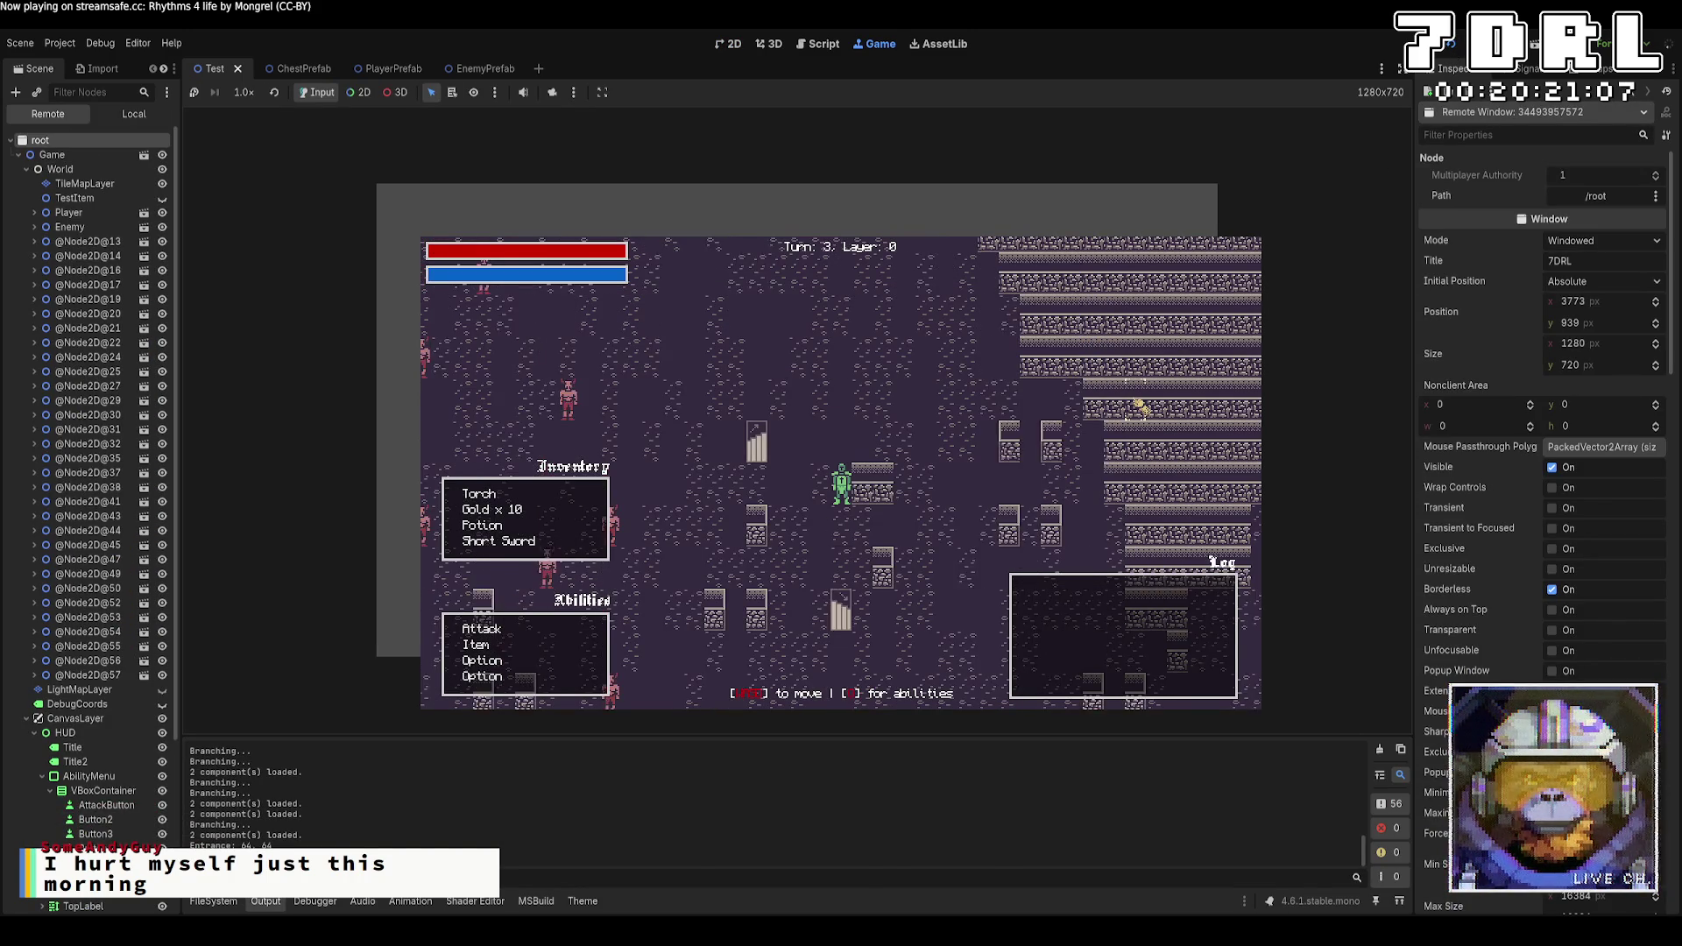
Cross the stairs between layers 1 and 0 twice, then rebuild the game with F5
key(w)
key(a)
key(a)
key(w)
key(w)
key(w)
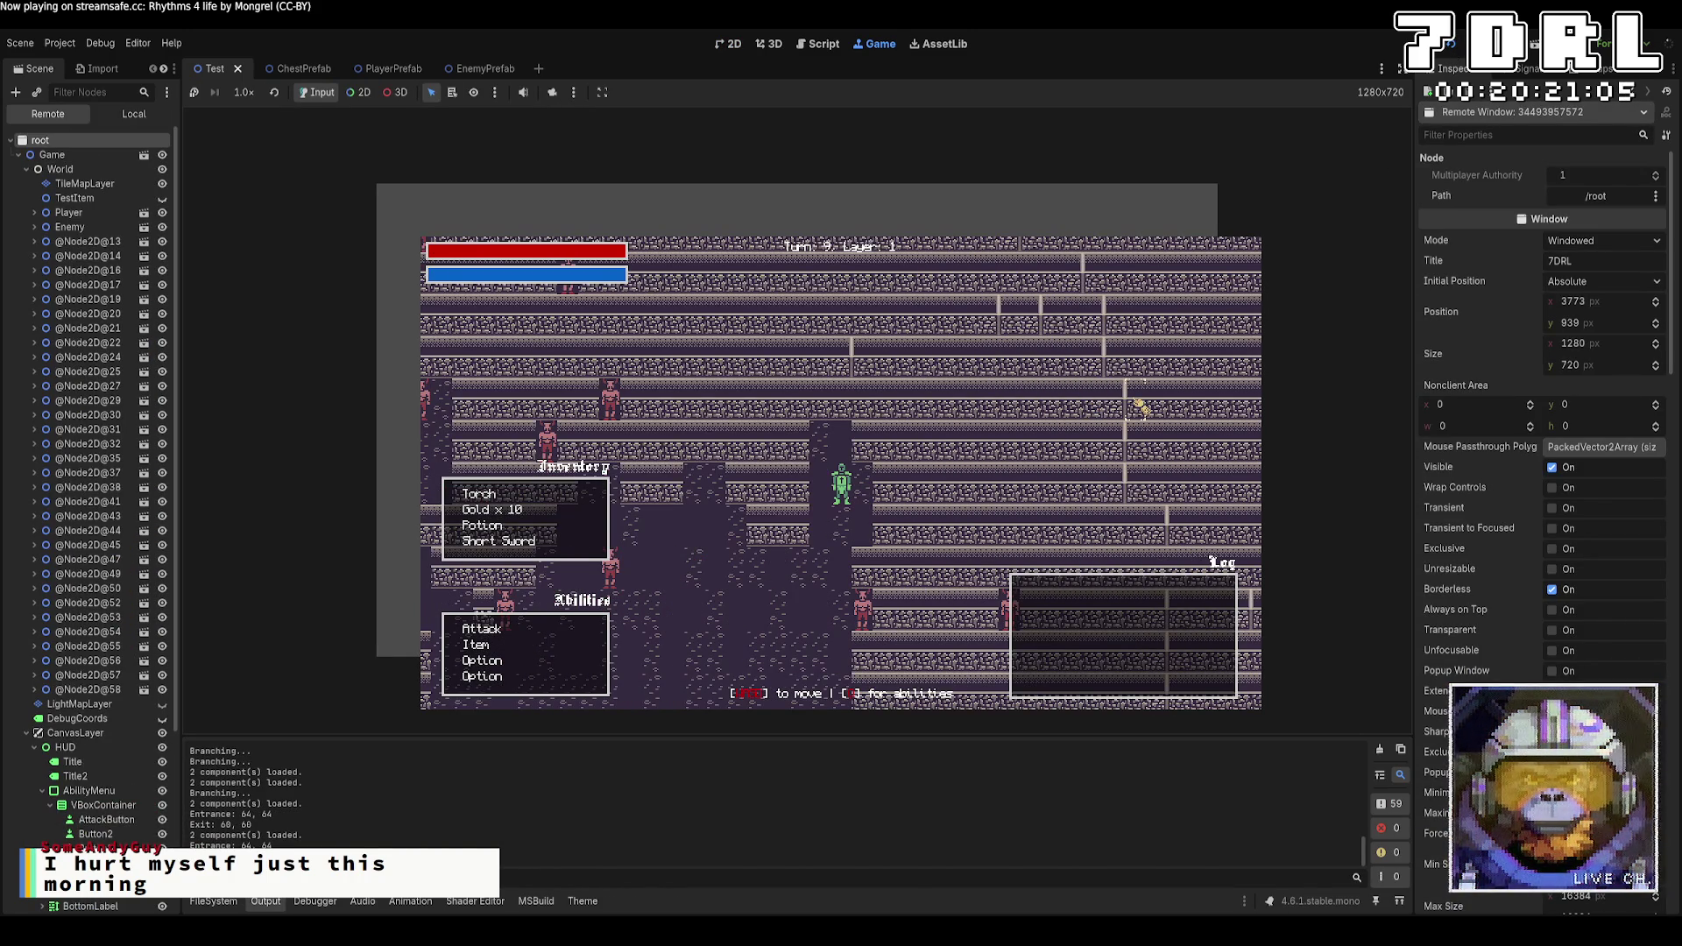
key(s)
key(s)
key(s)
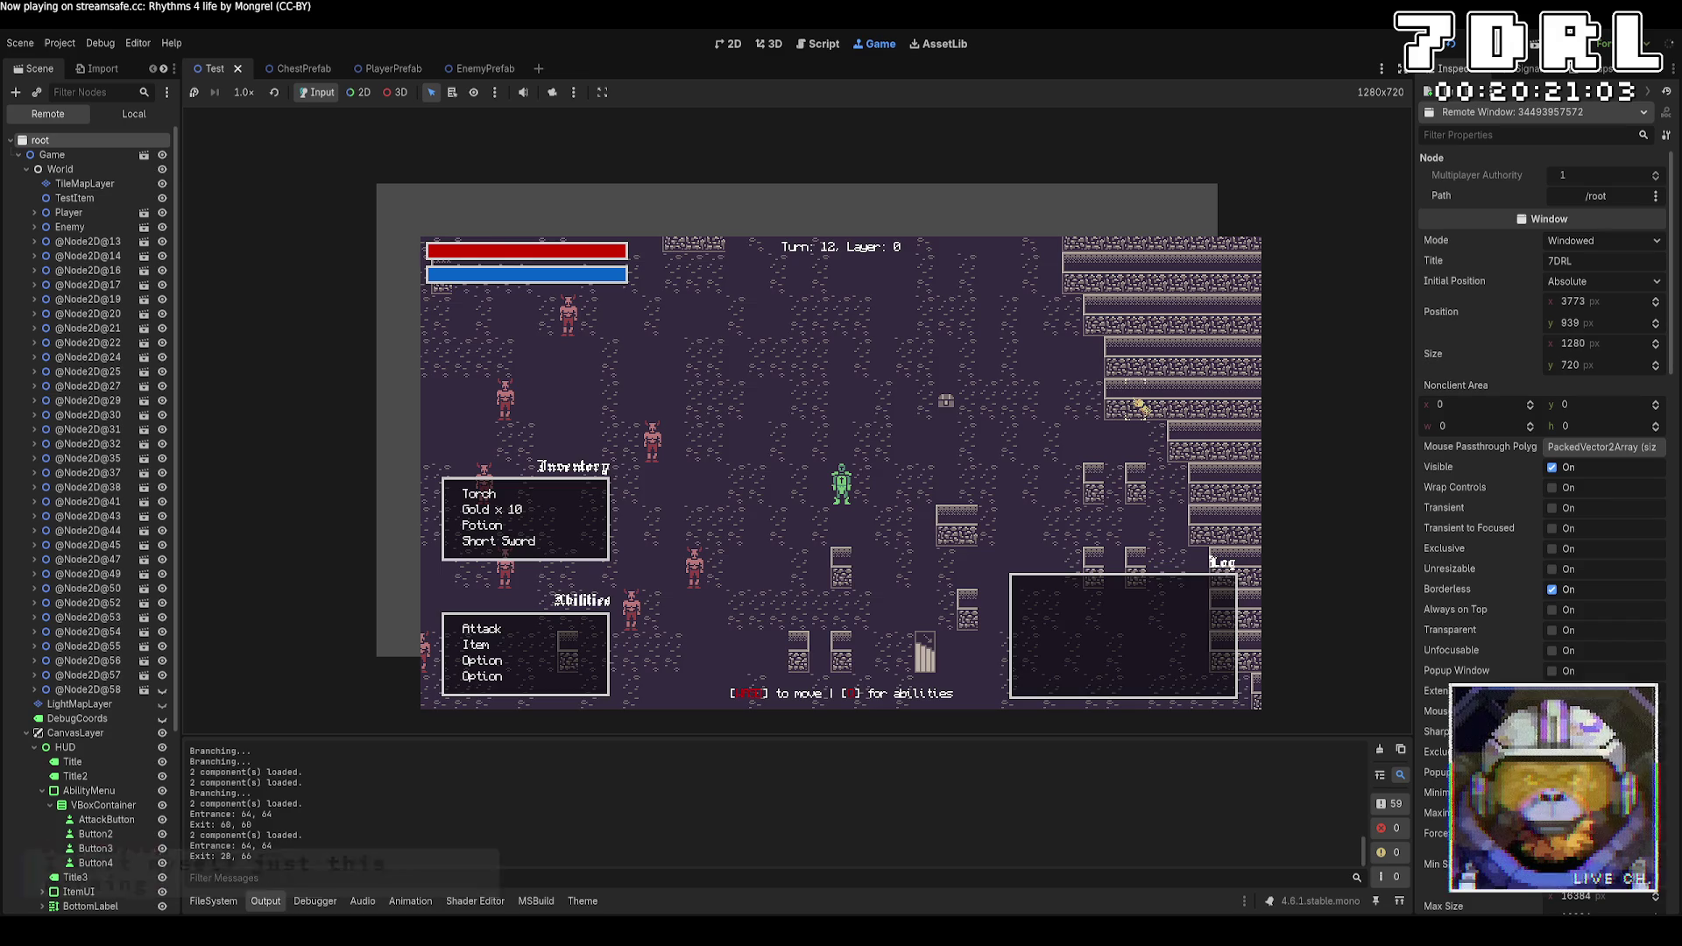
key(s)
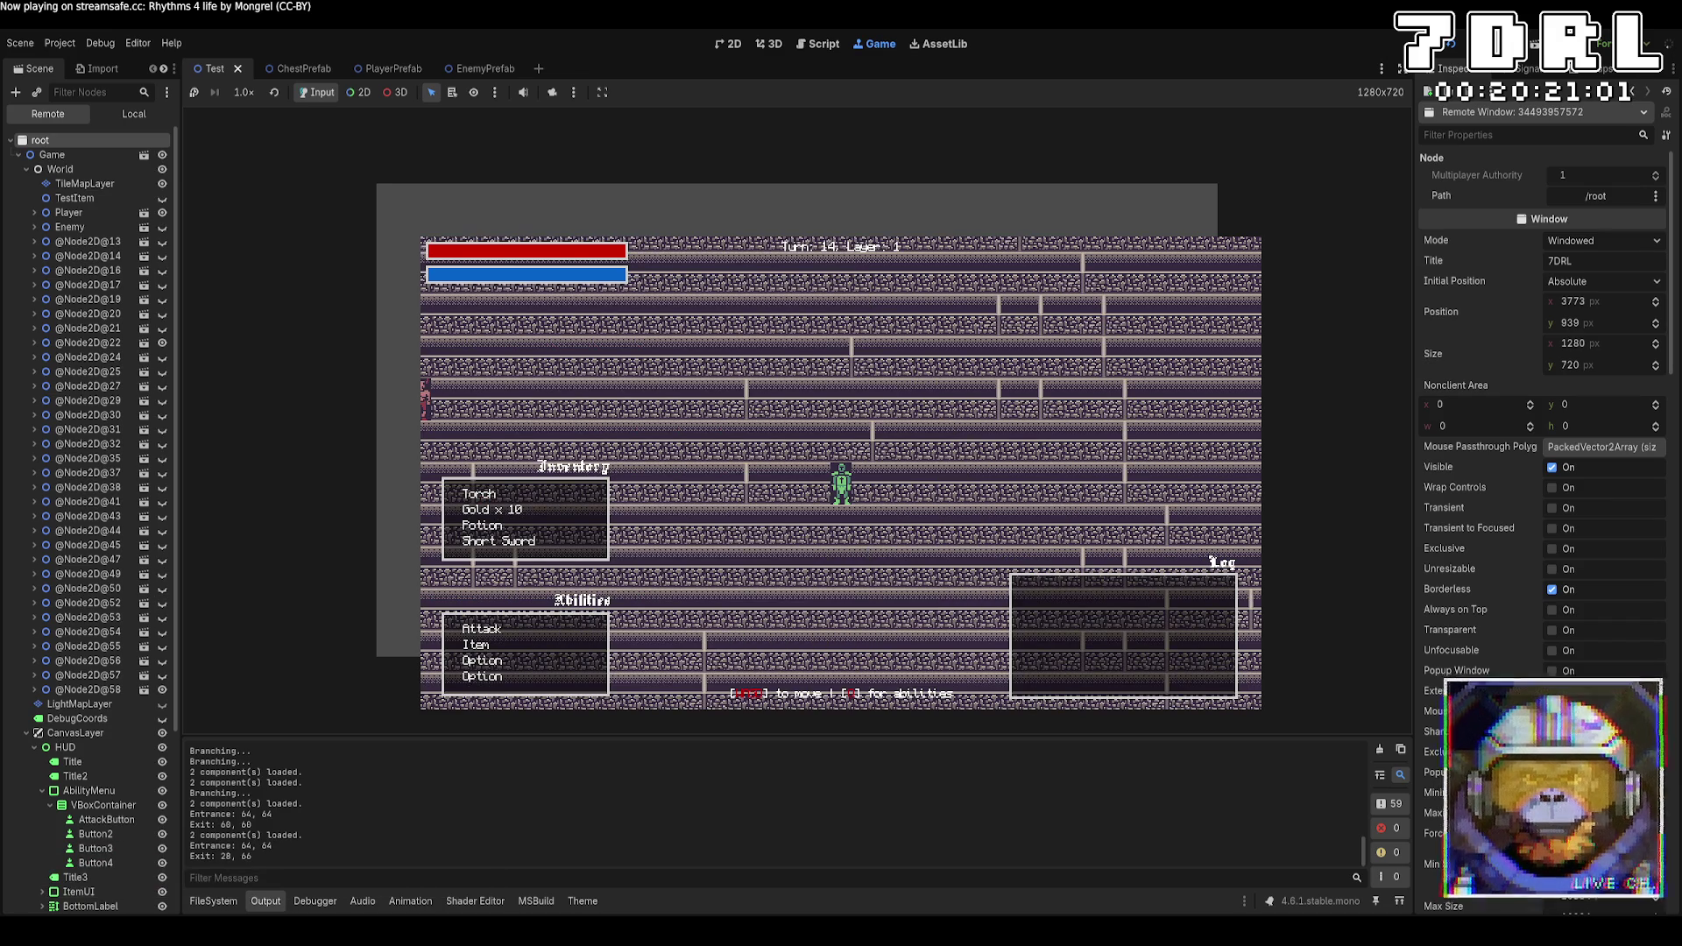
key(F5)
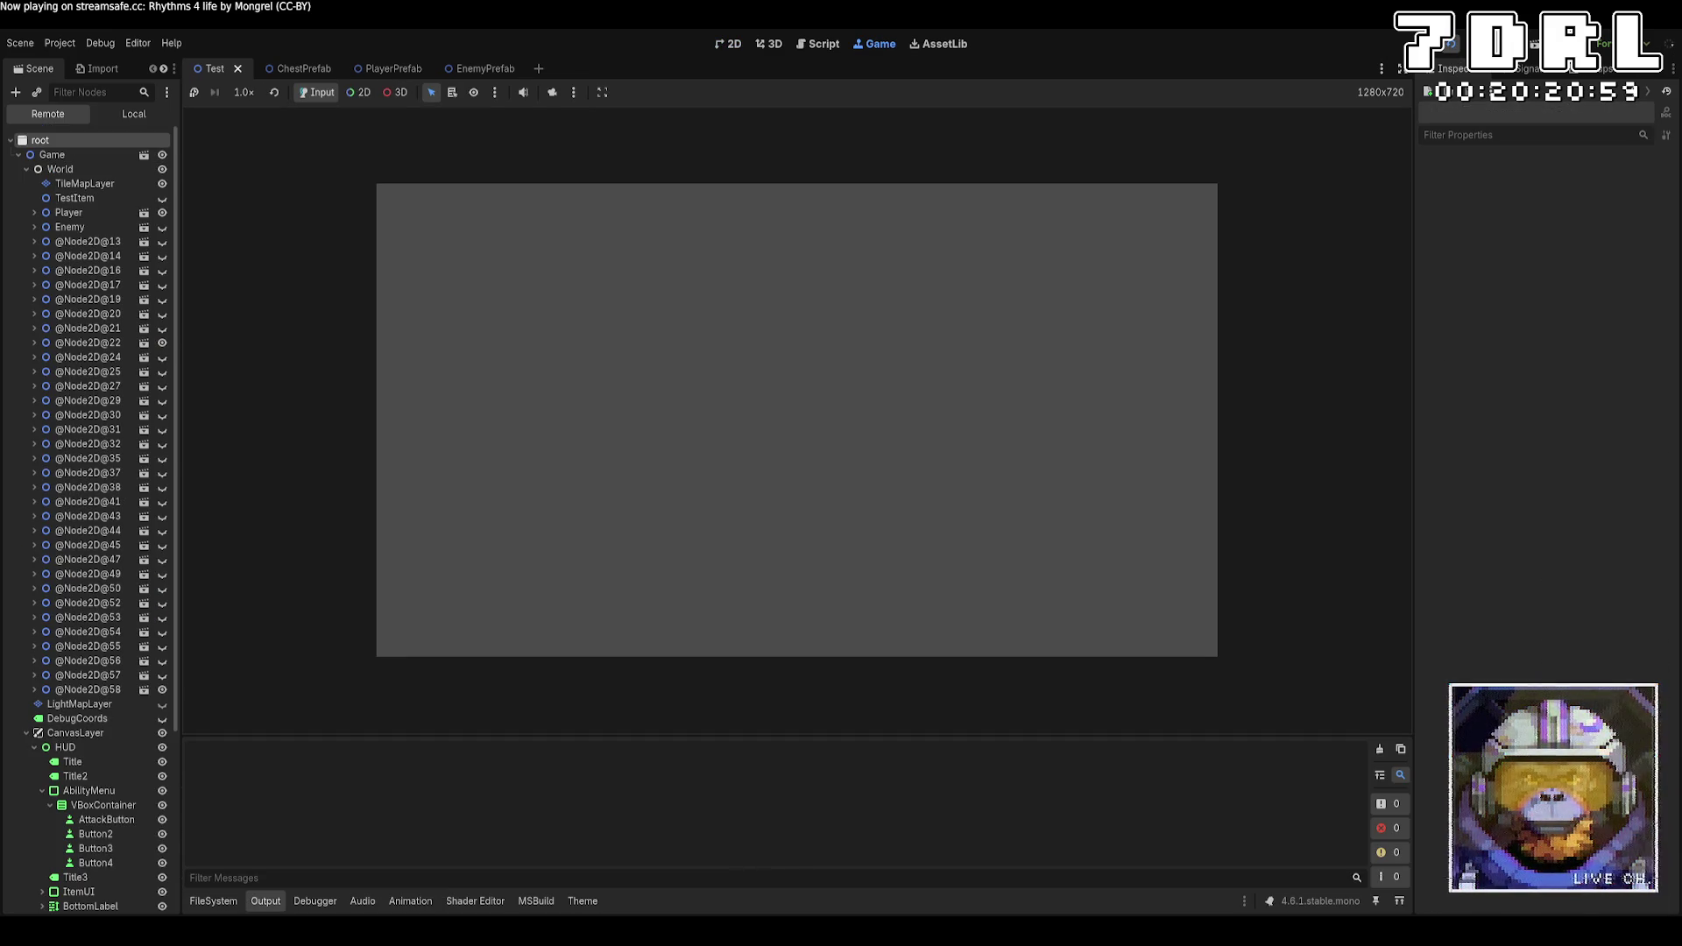
Walk the hero up the corridor from the entrance stairs, then rerun the project
key(w)
key(w)
key(w)
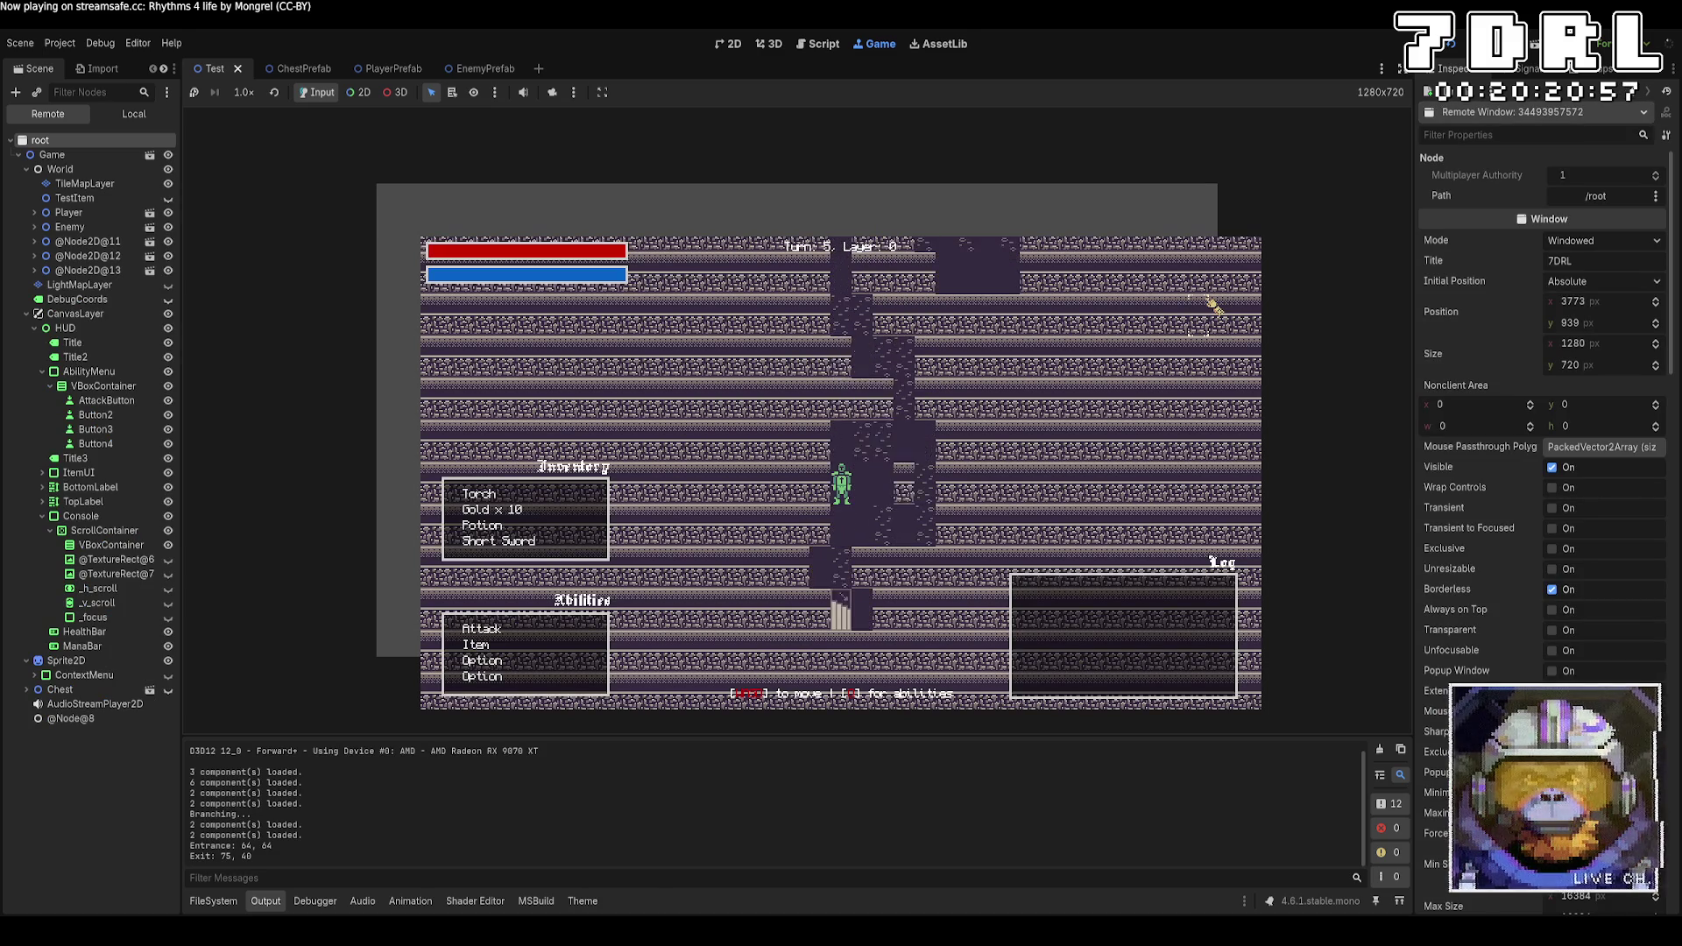
key(w)
key(w)
key(d)
key(d)
key(w)
key(w)
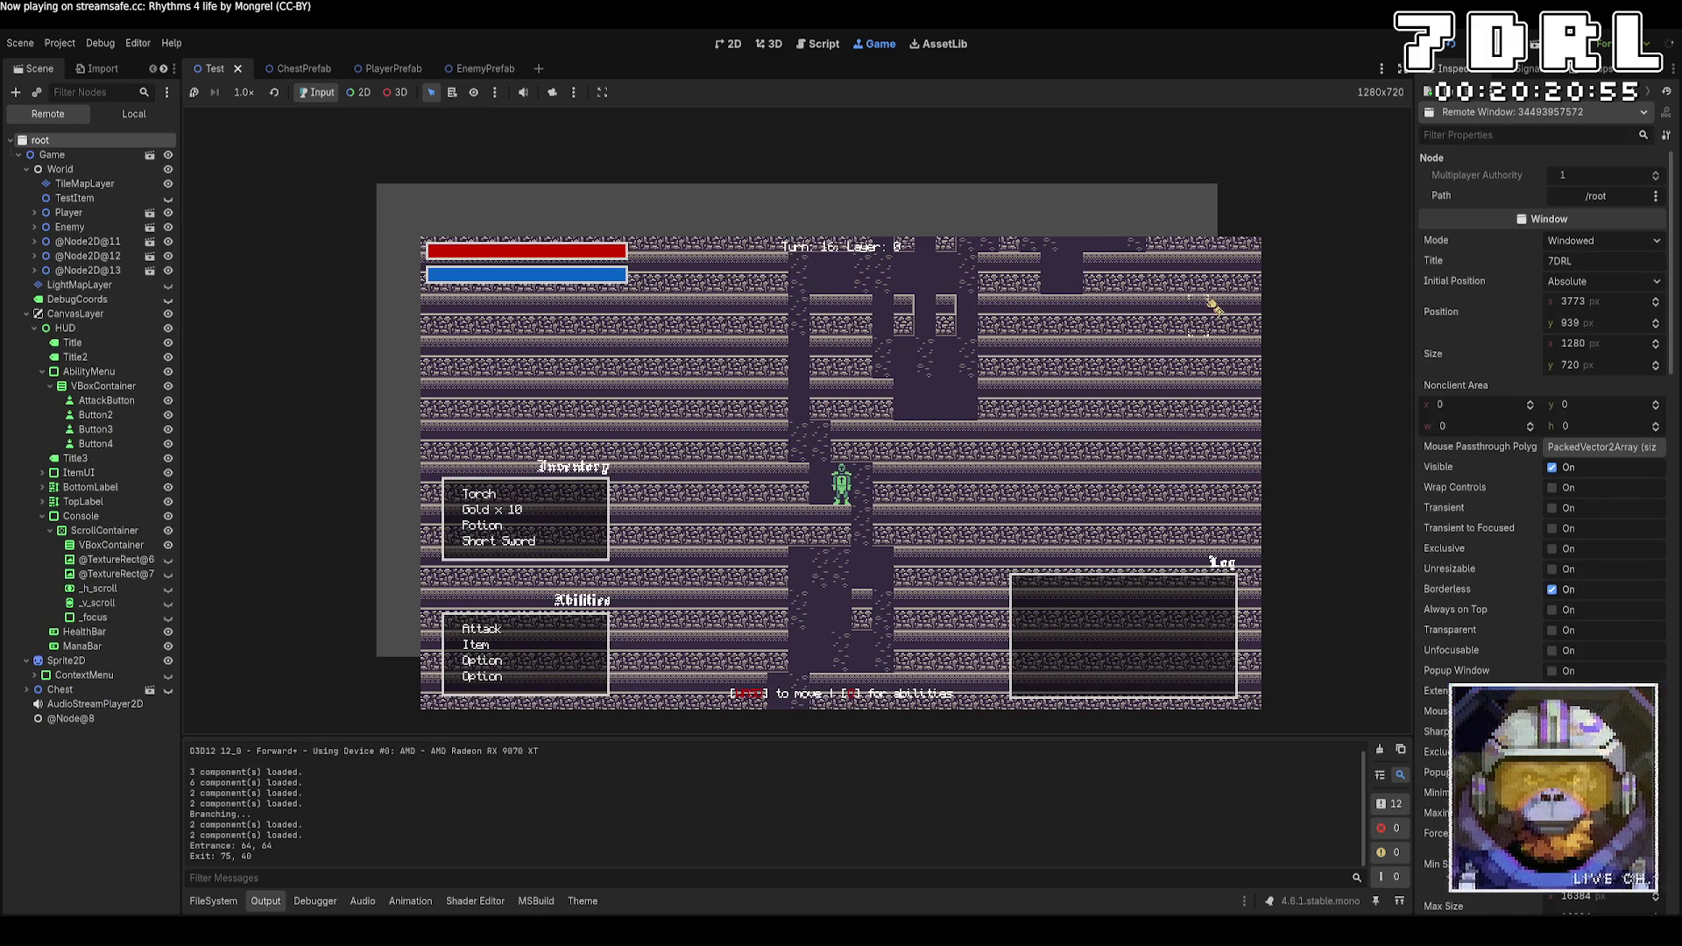
key(w)
key(w)
key(w)
key(s)
key(s)
key(s)
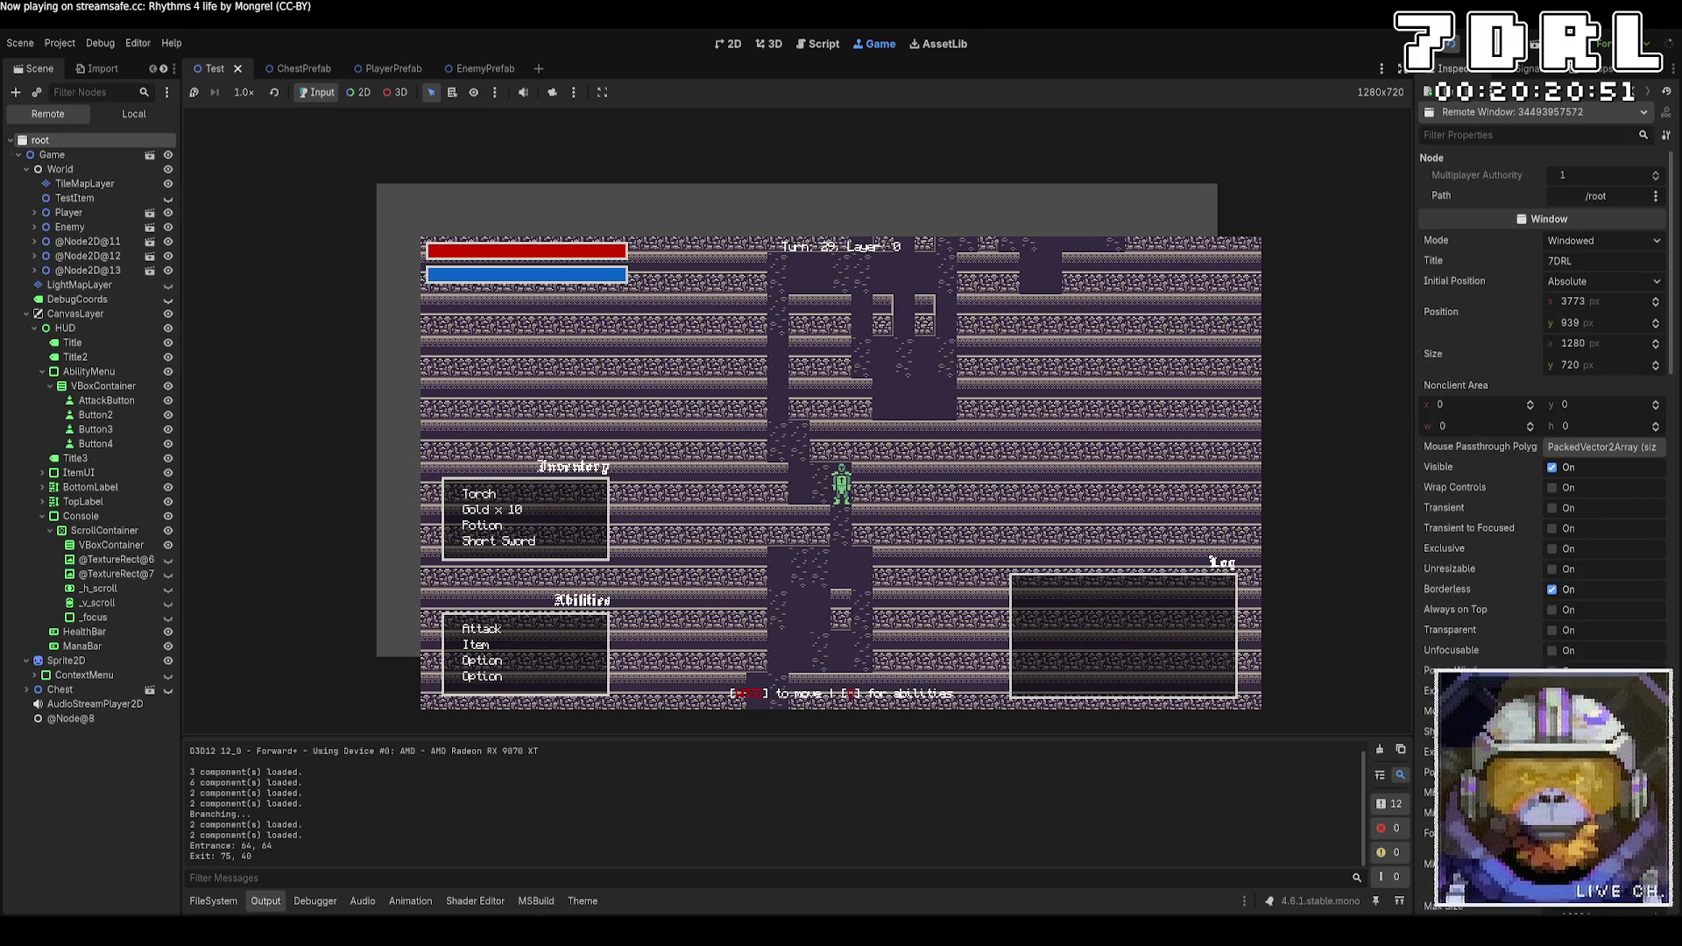
click(1456, 48)
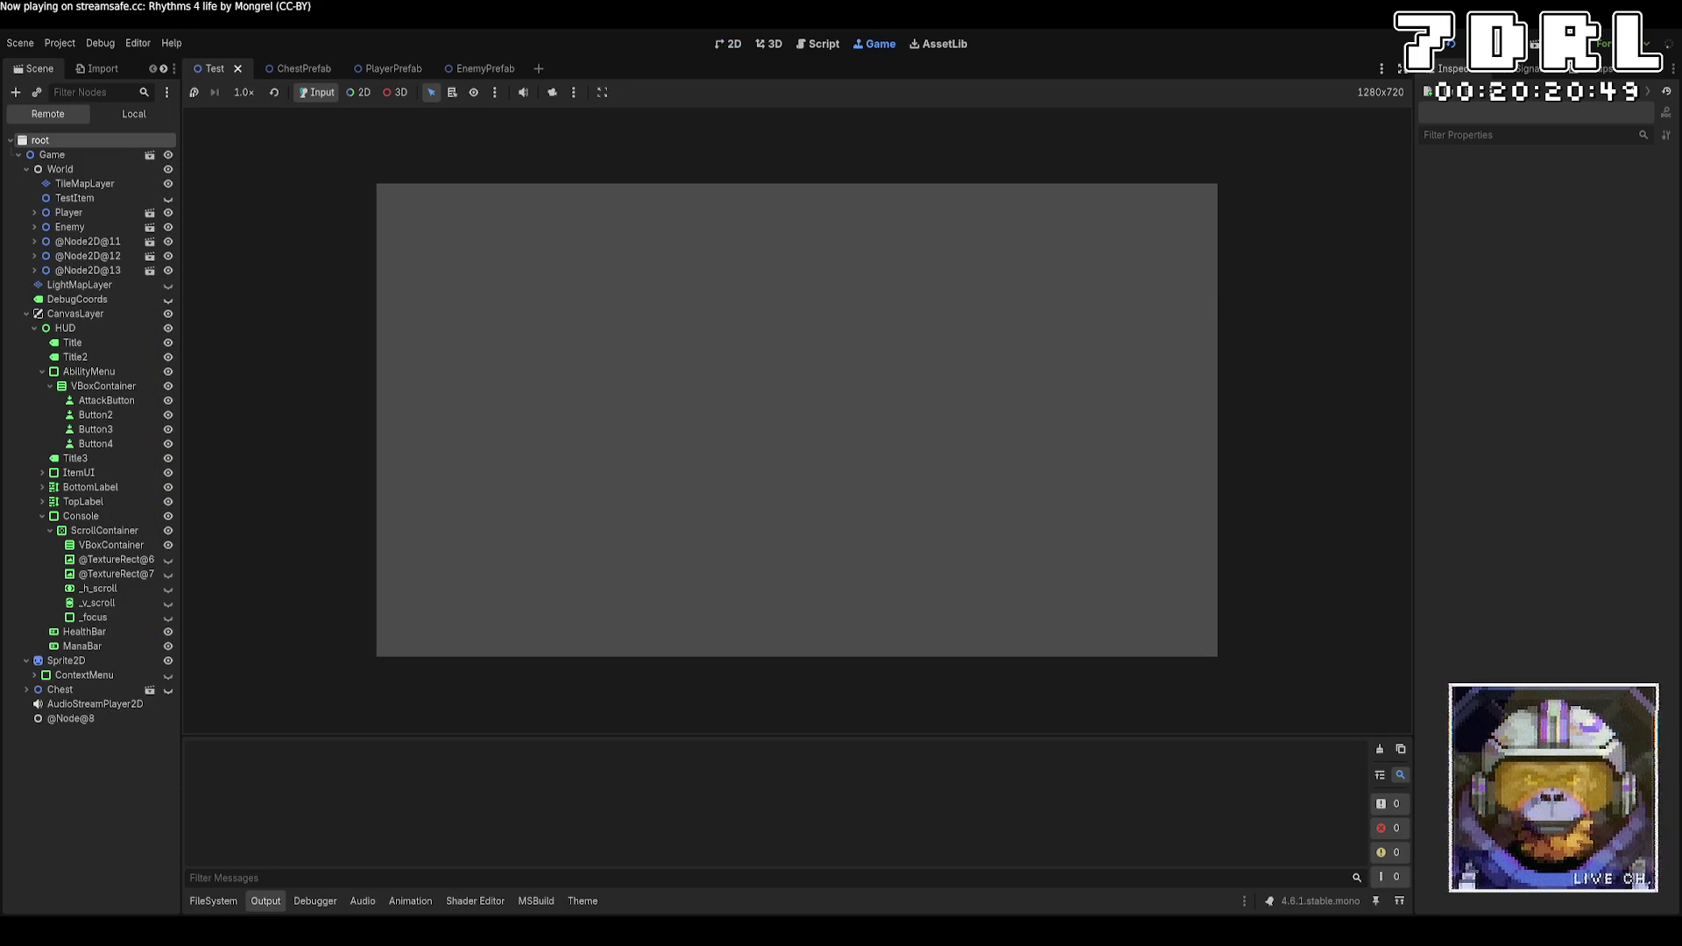
Walk the hero left and up to the stairs and descend to layer 1
key(Left)
key(Left)
key(Left)
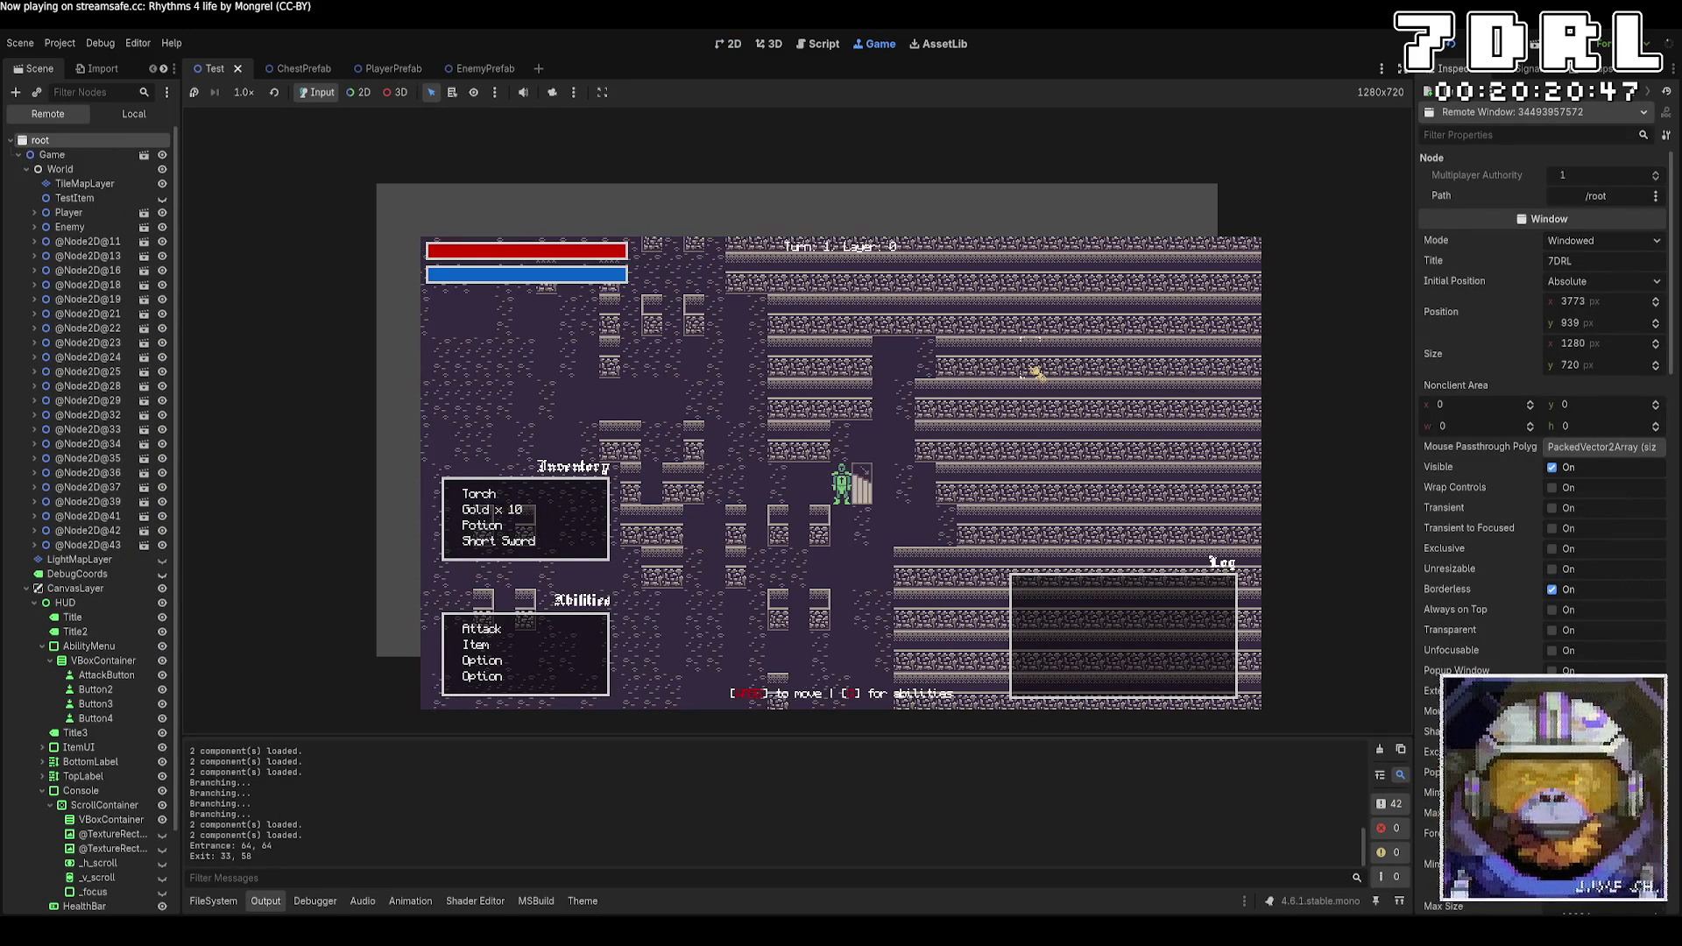
key(Up)
key(Up)
key(Left)
key(Left)
key(Left)
key(Up)
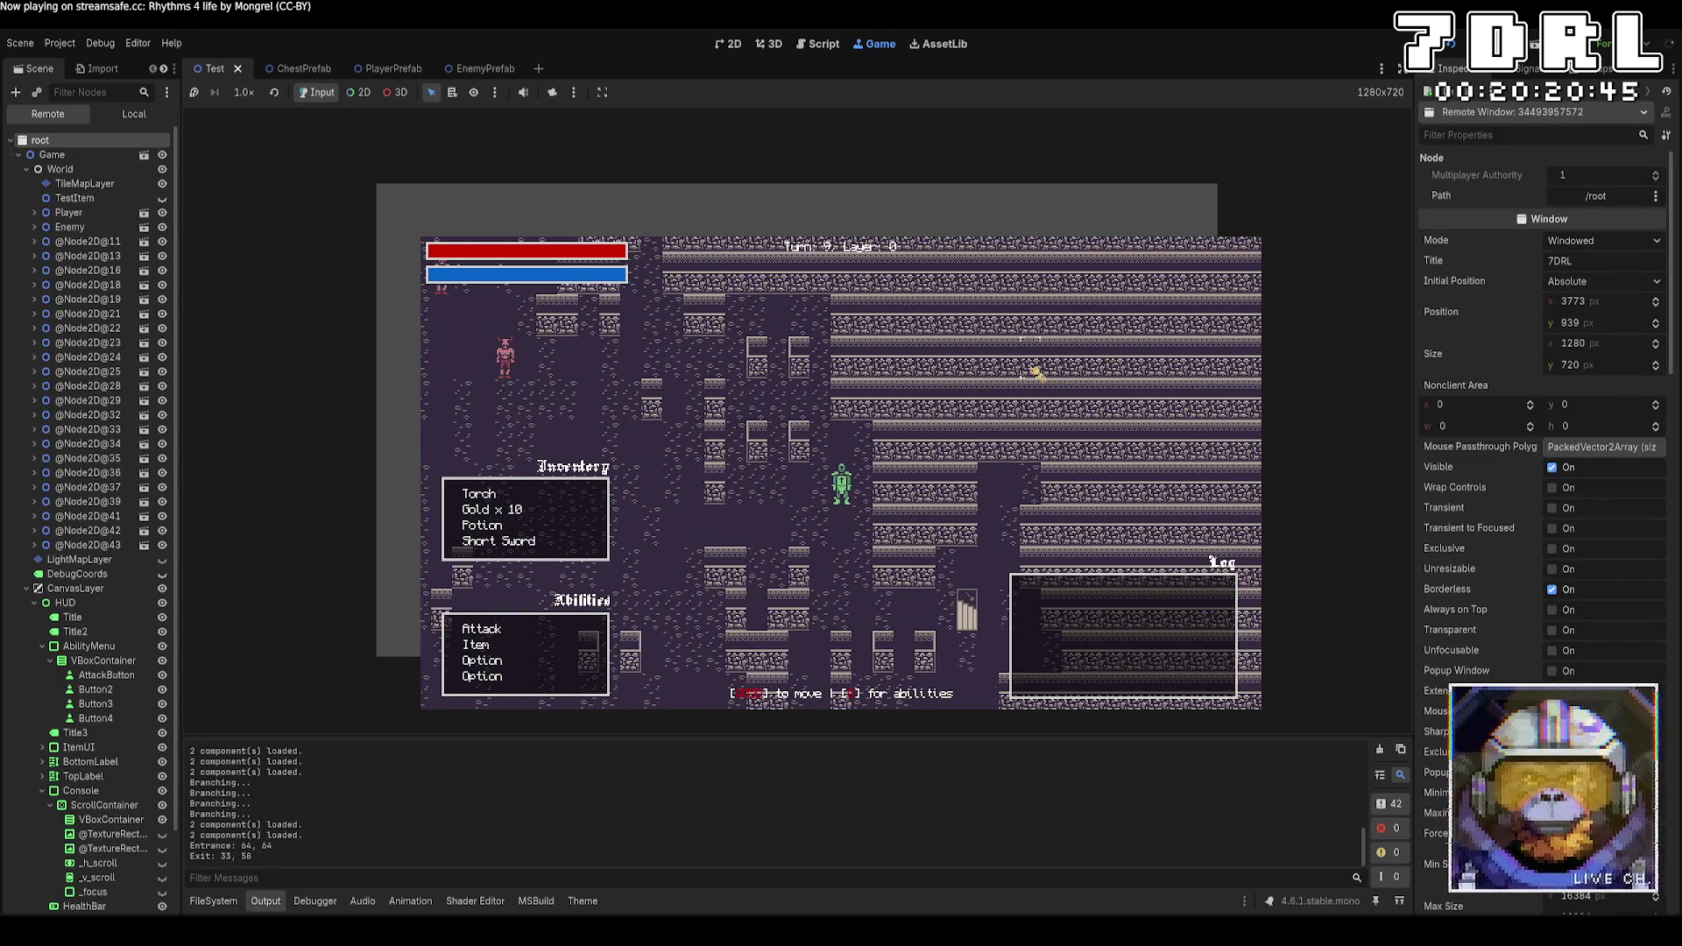
key(Left)
key(Left)
key(Left)
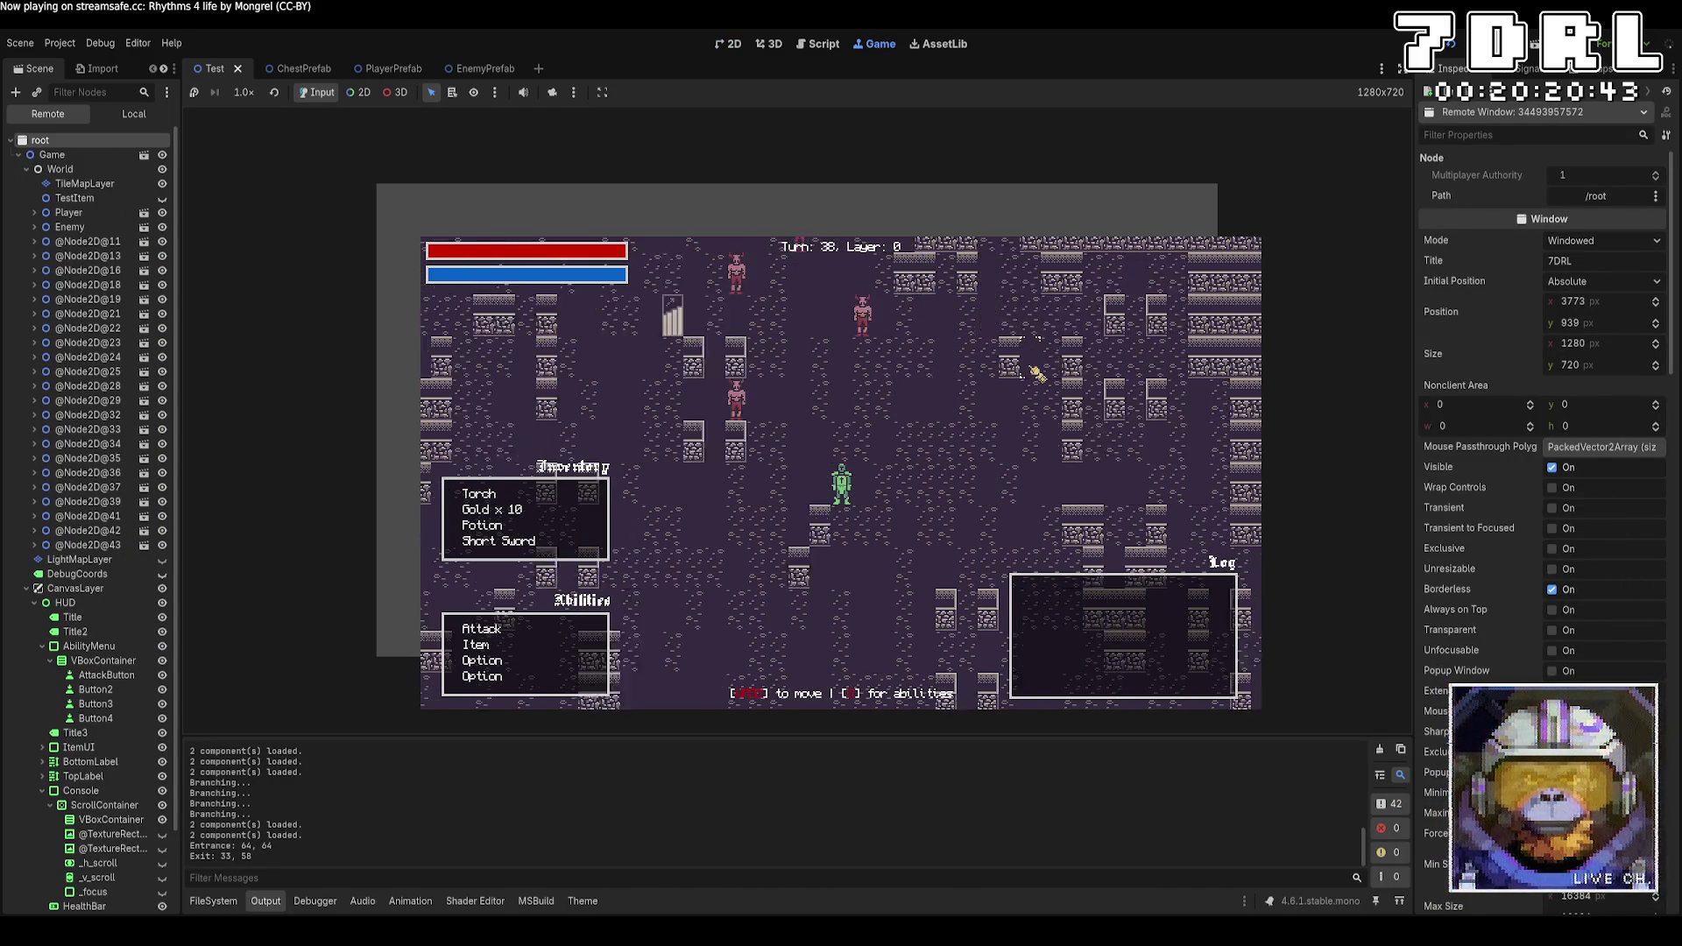
key(Up)
key(Up)
key(Up)
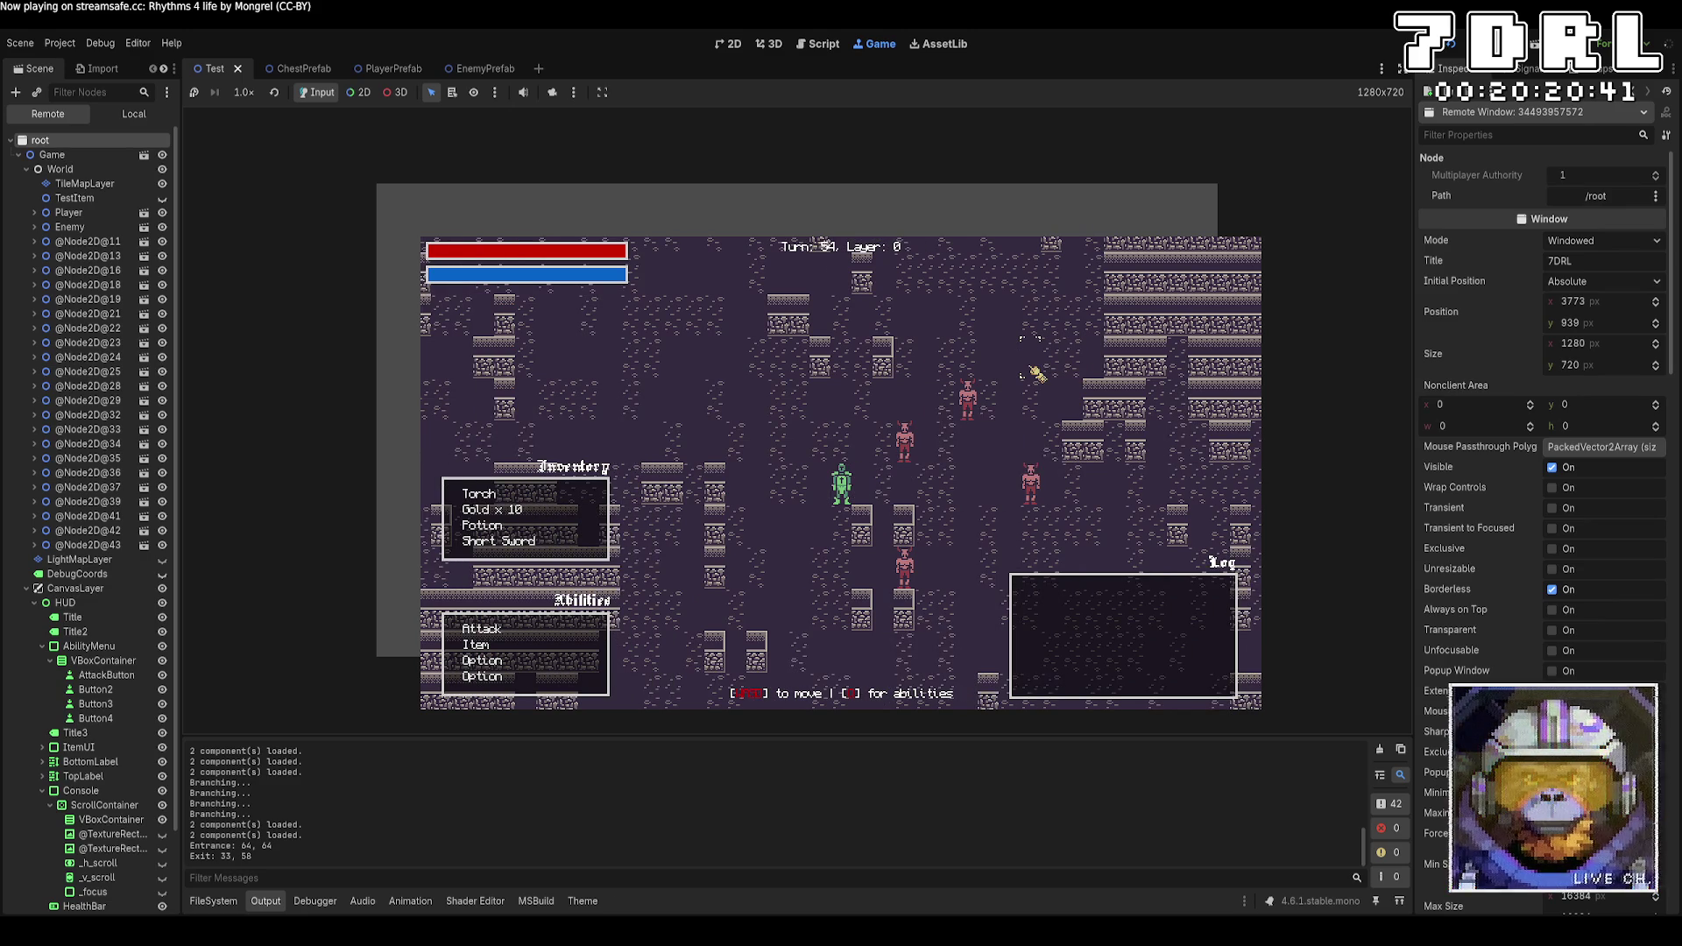
key(Left)
key(Left)
key(Left)
key(Left)
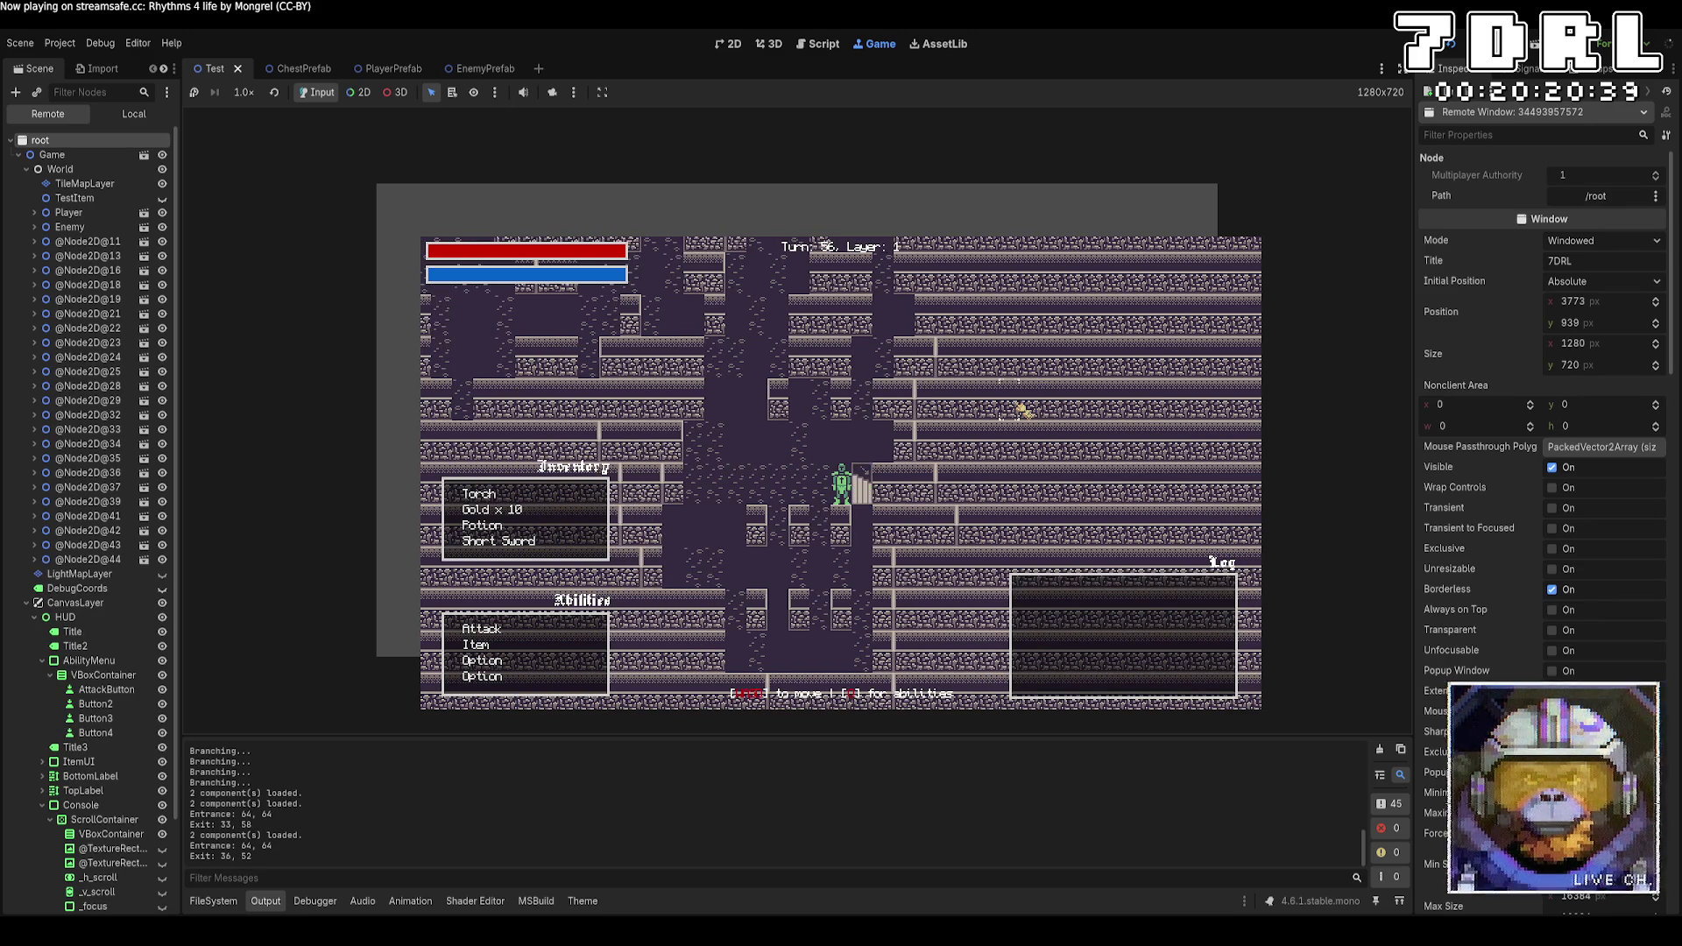
Approach the enemies and attack the nearby one with the Attack ability via E and Enter
key(Left)
key(Left)
key(Left)
key(Up)
key(Up)
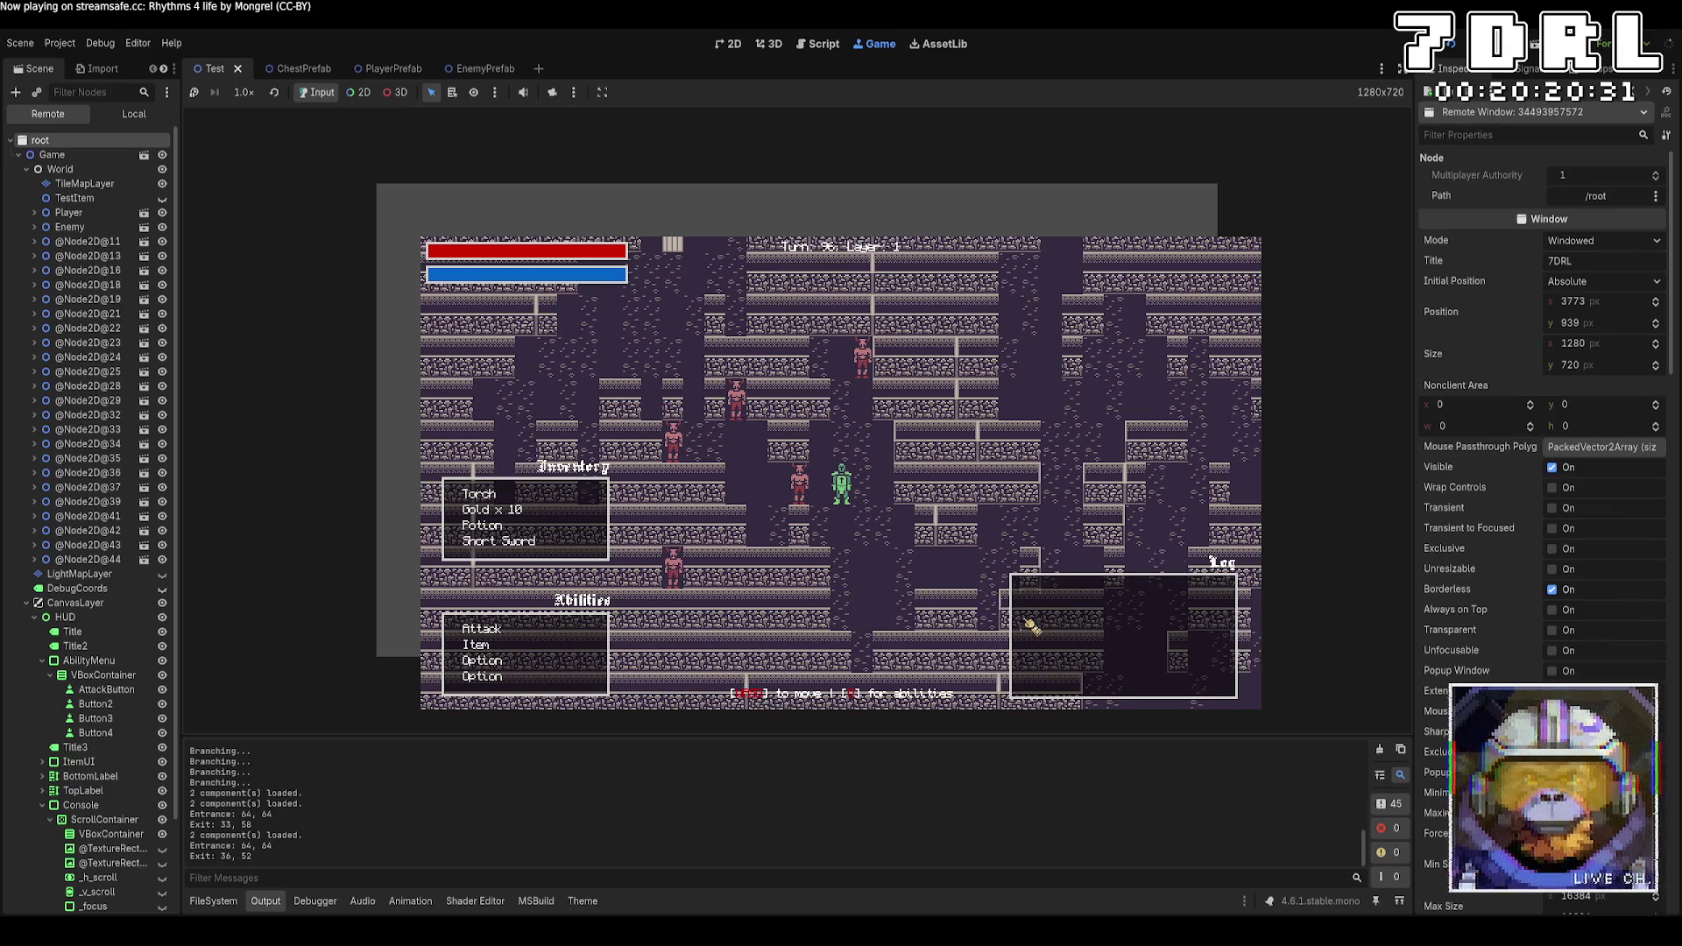
key(e)
key(Return)
key(Left)
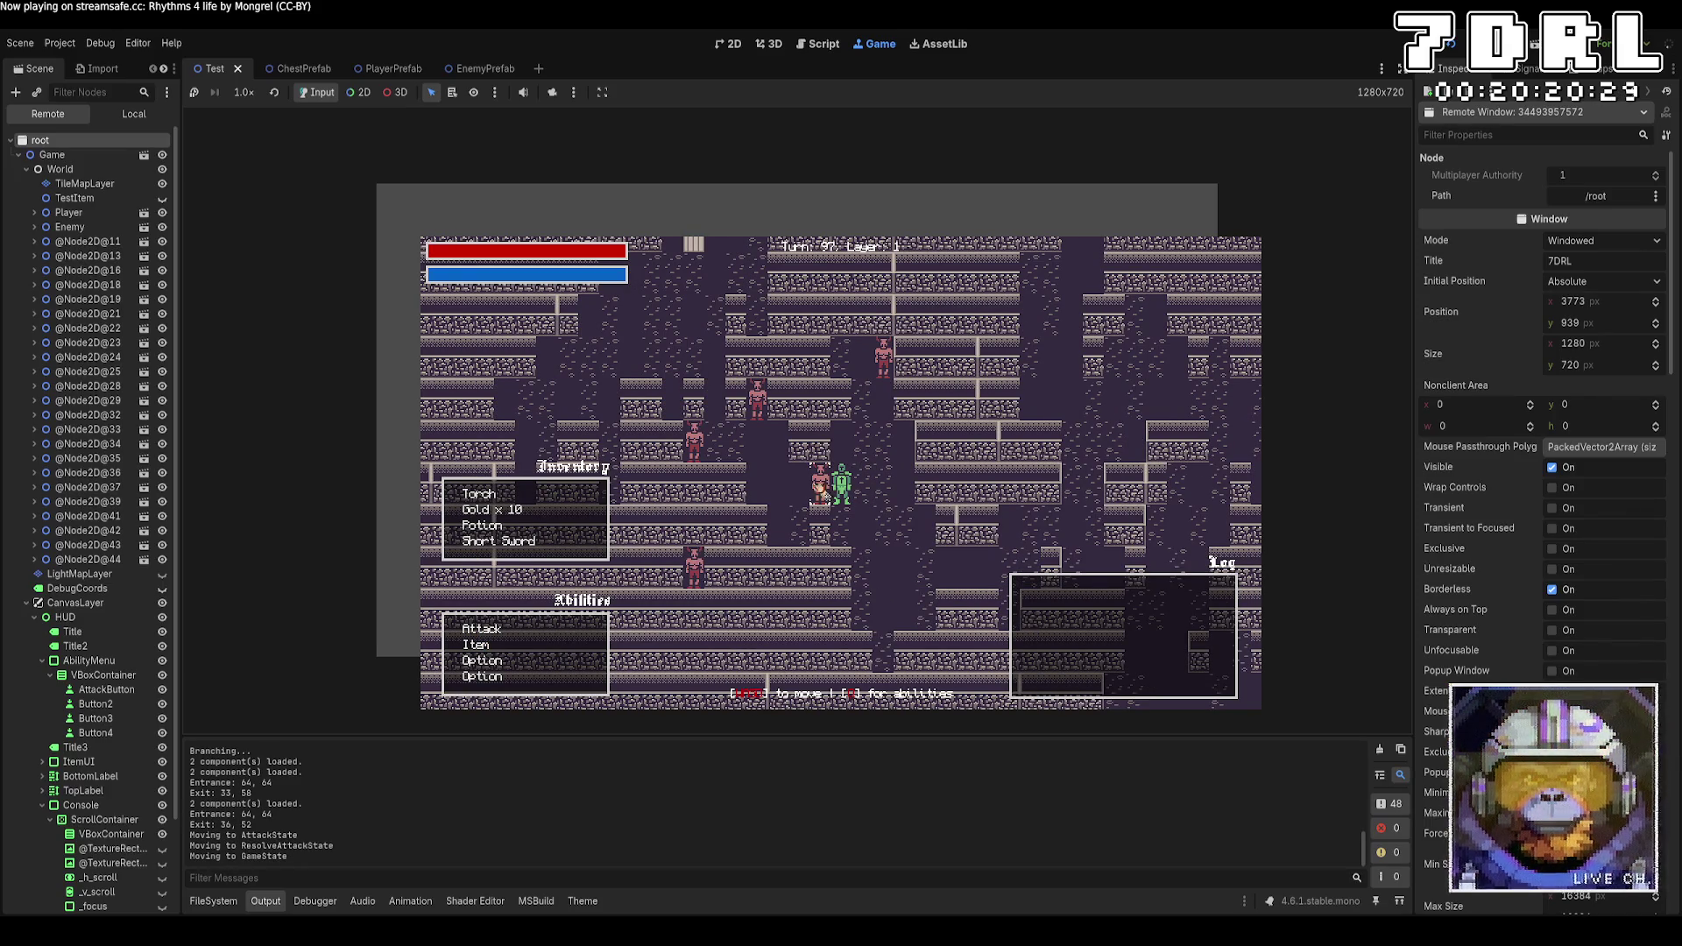
key(e)
key(Return)
key(Left)
key(e)
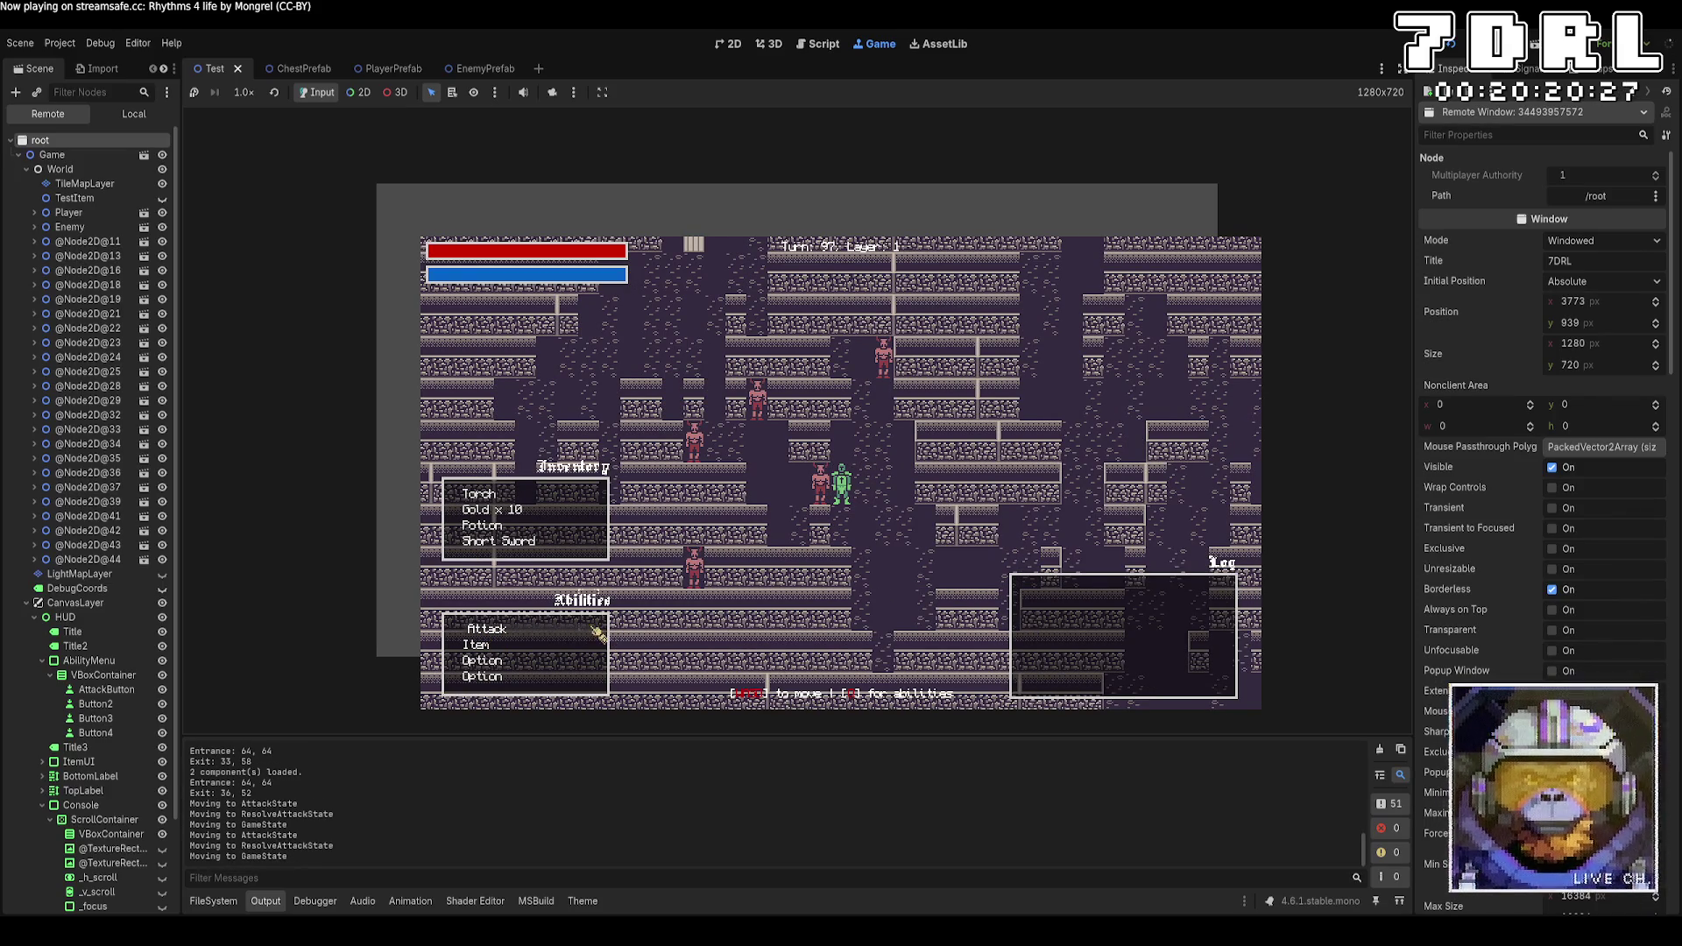
key(Return)
key(e)
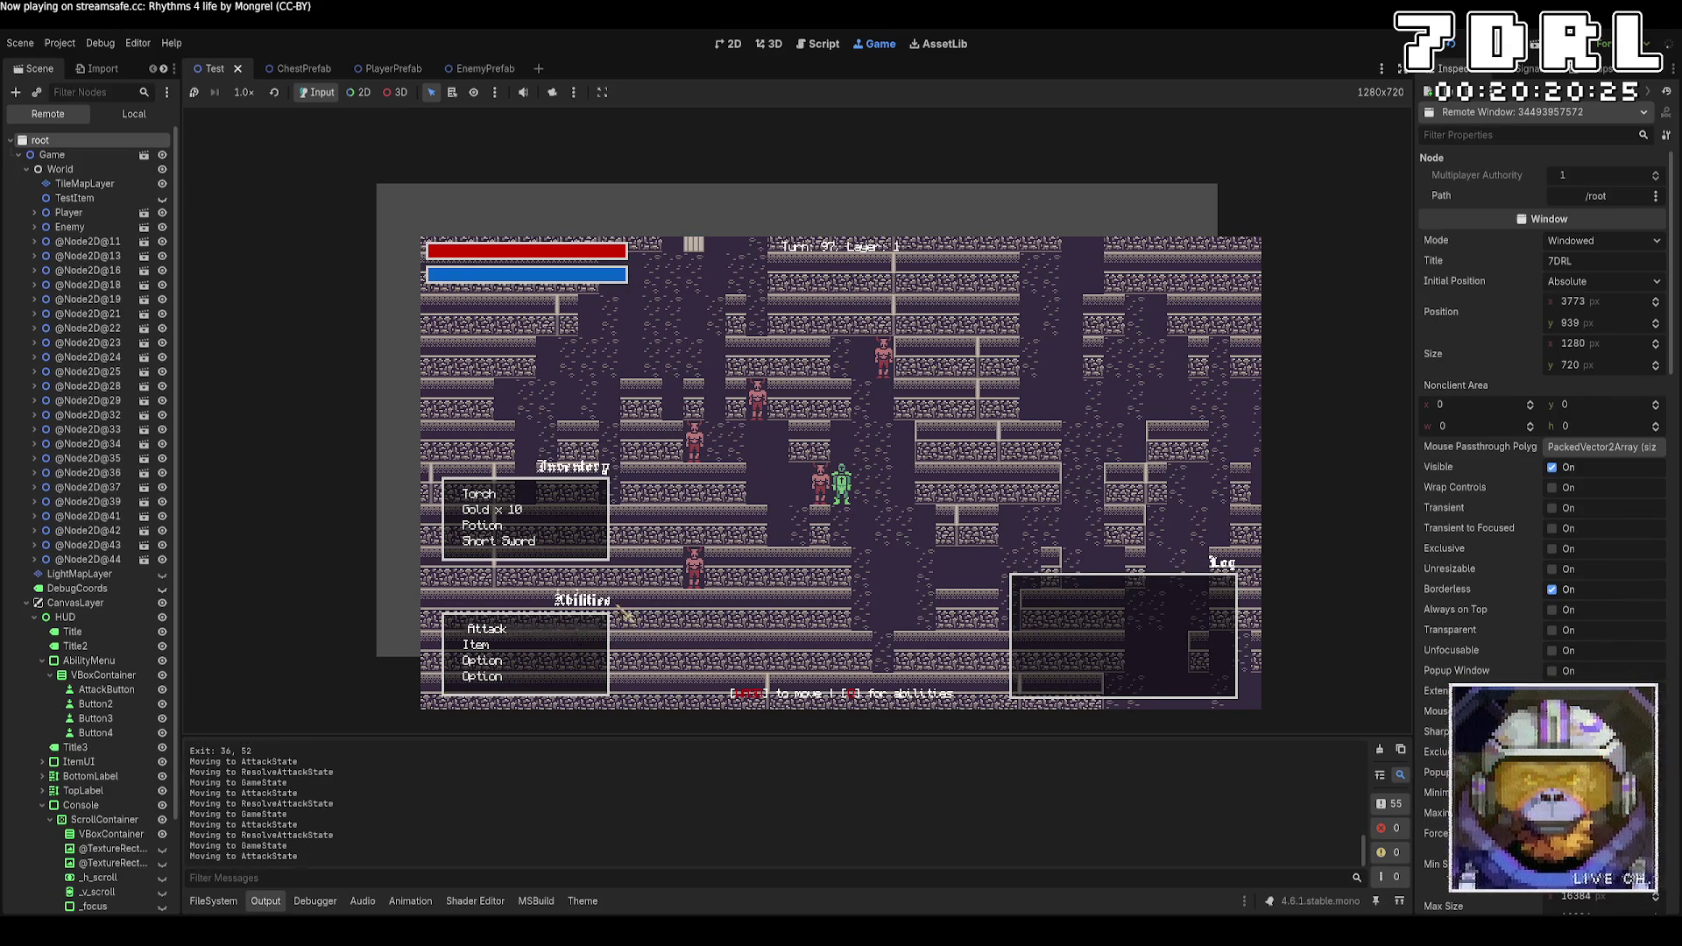
key(Return)
key(Left)
Attack the enemy left of the player three times, then switch to Aseprite
click(519, 639)
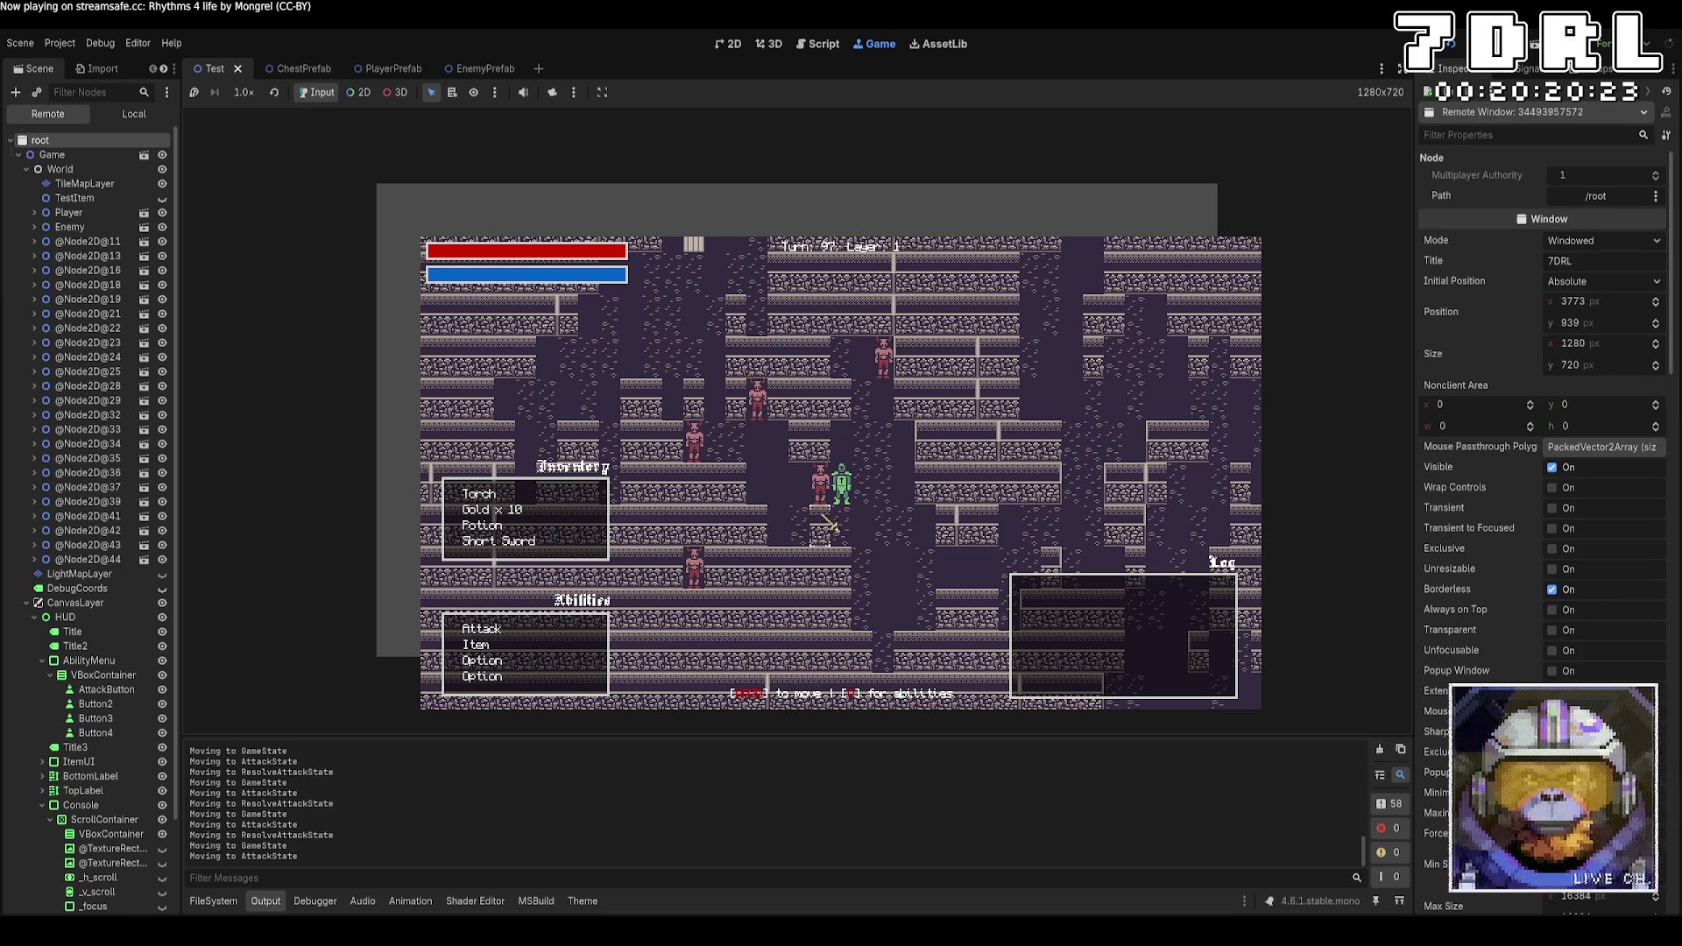
click(827, 495)
click(507, 637)
click(827, 496)
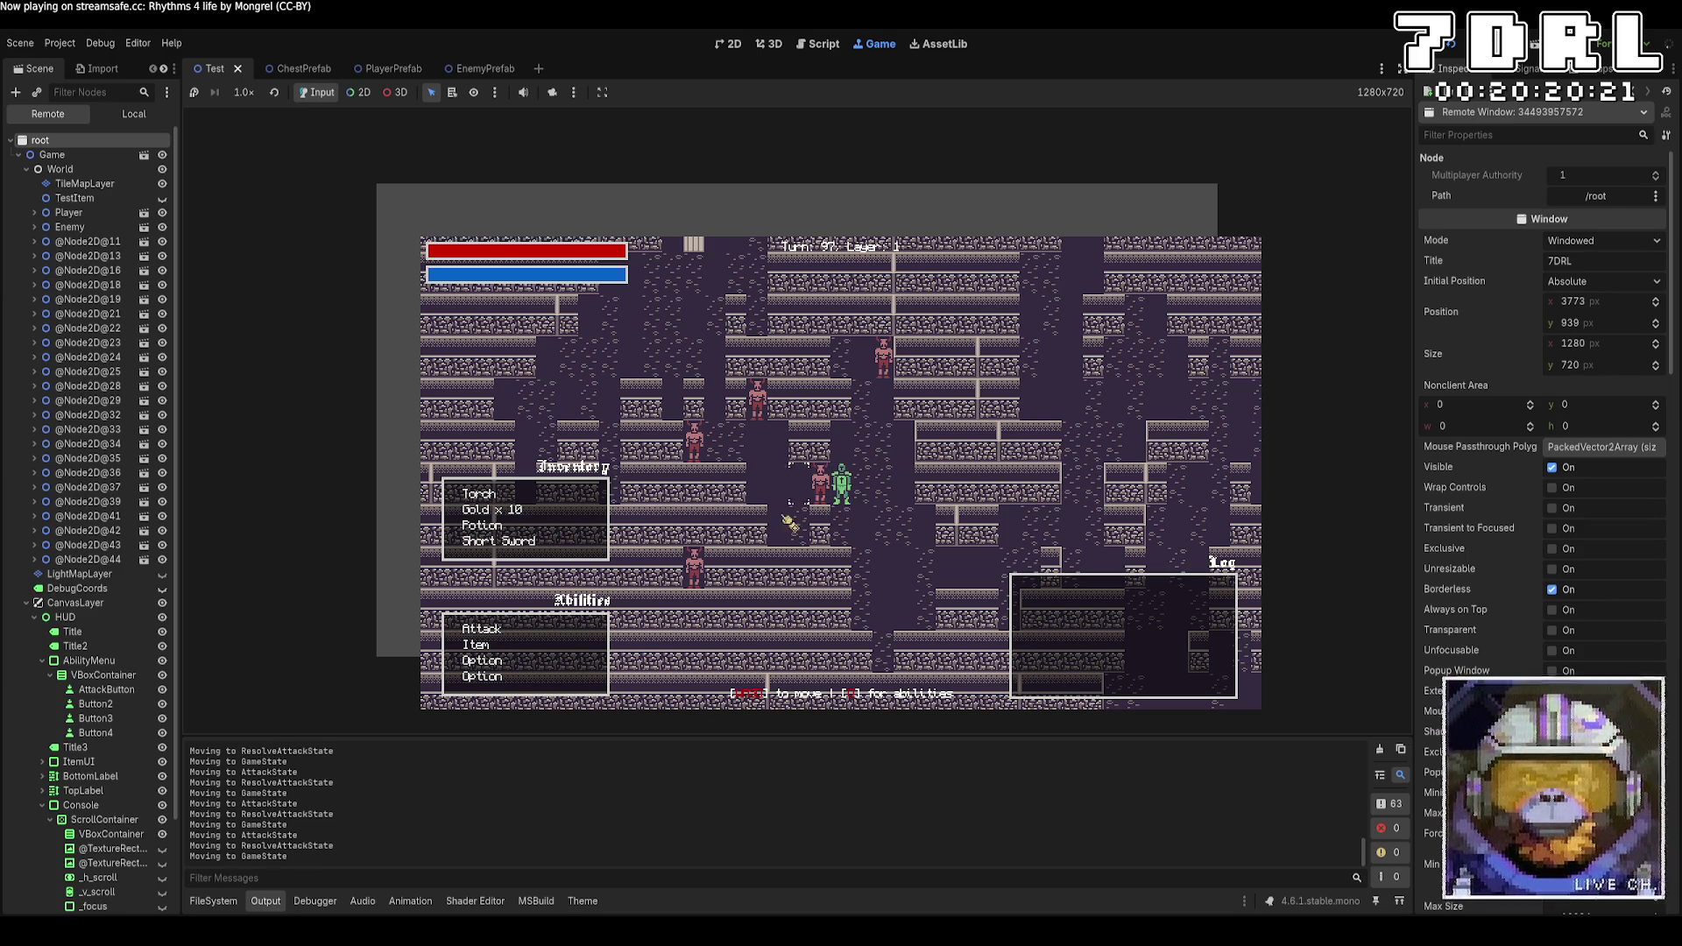
click(487, 629)
click(828, 498)
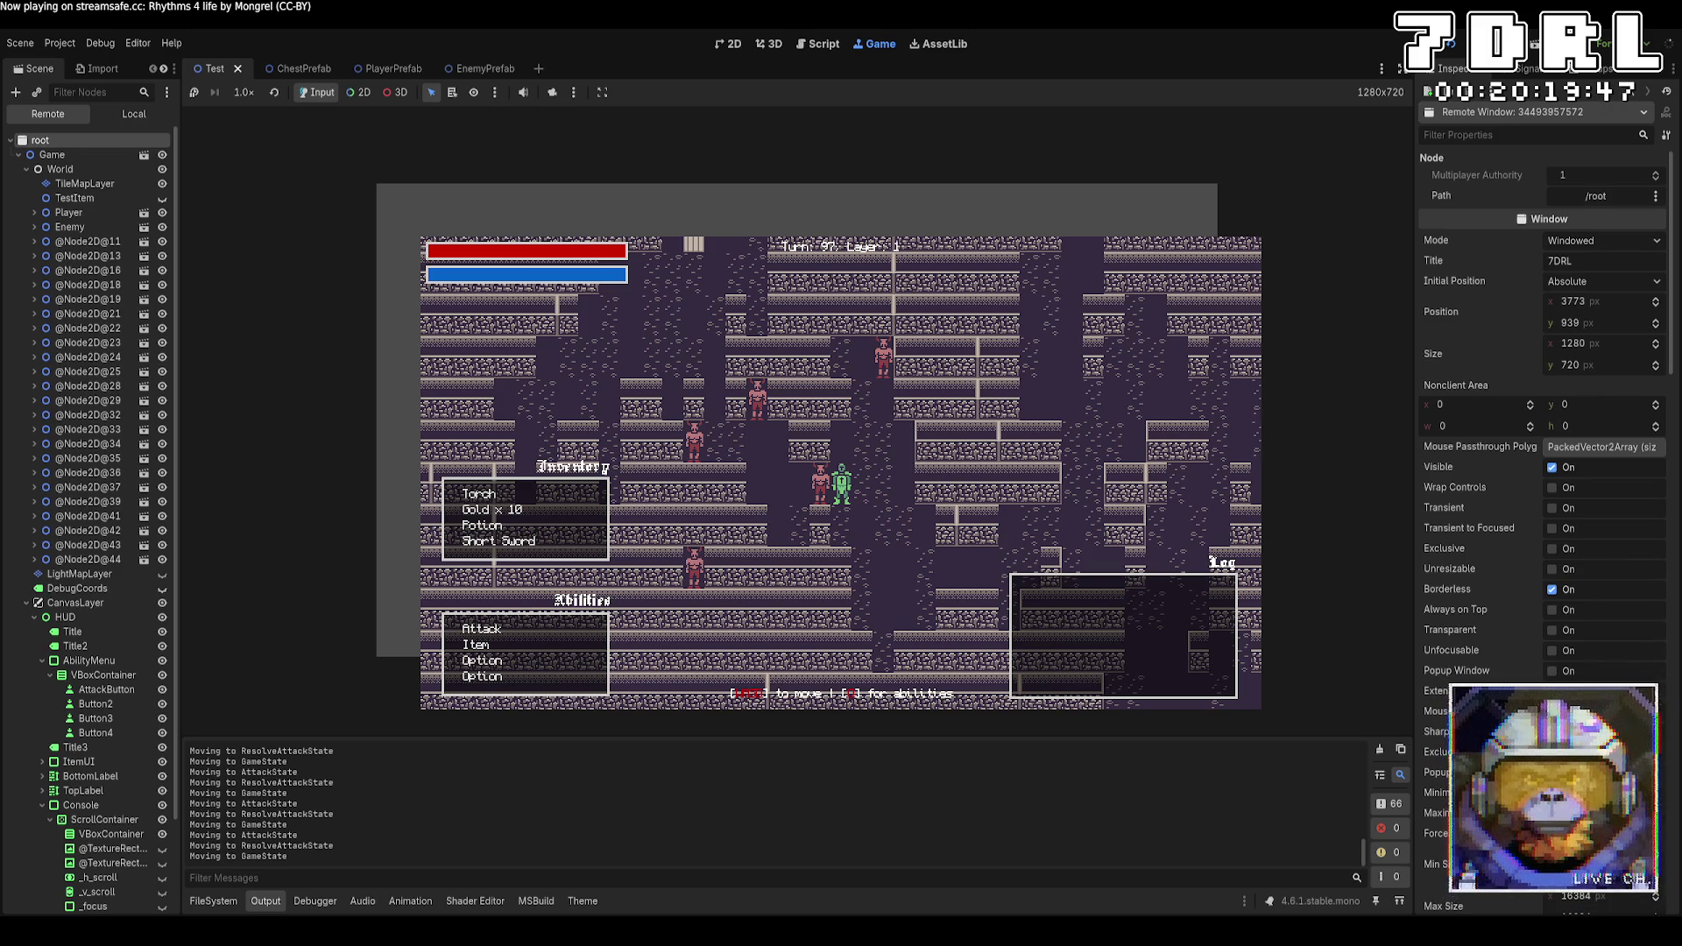
key(alt+Tab)
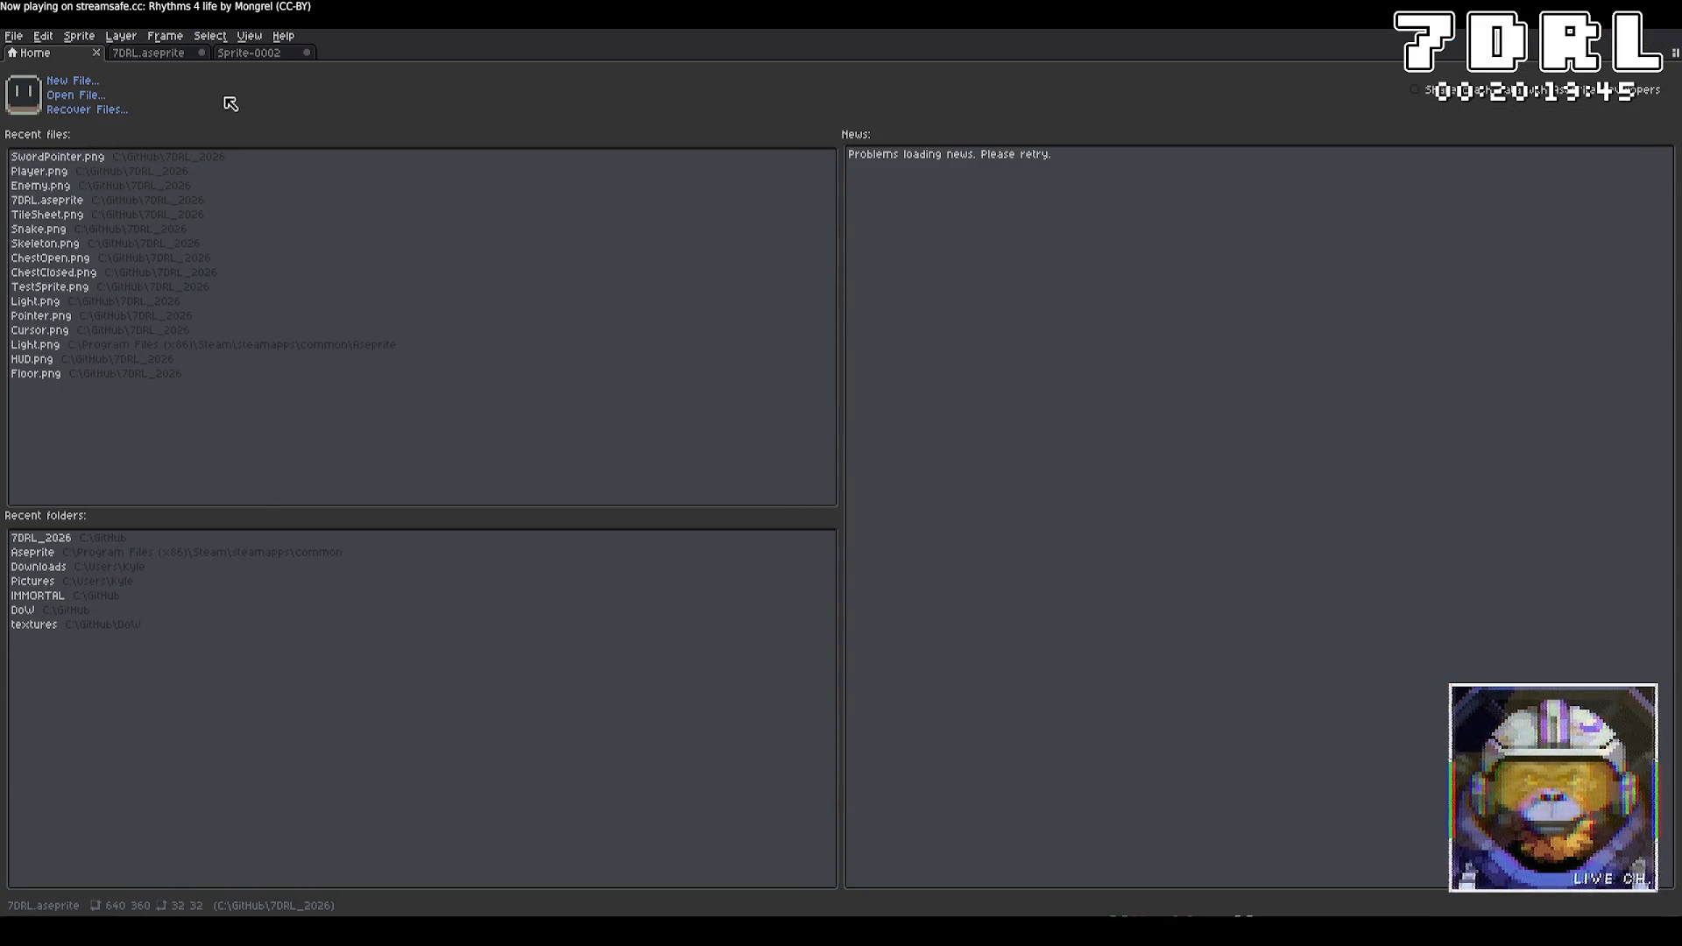
Open the 7DRL.aseprite tile sheet and set white as the drawing colour
click(166, 54)
scroll(1013, 469, right, 4)
scroll(1013, 469, down, 1)
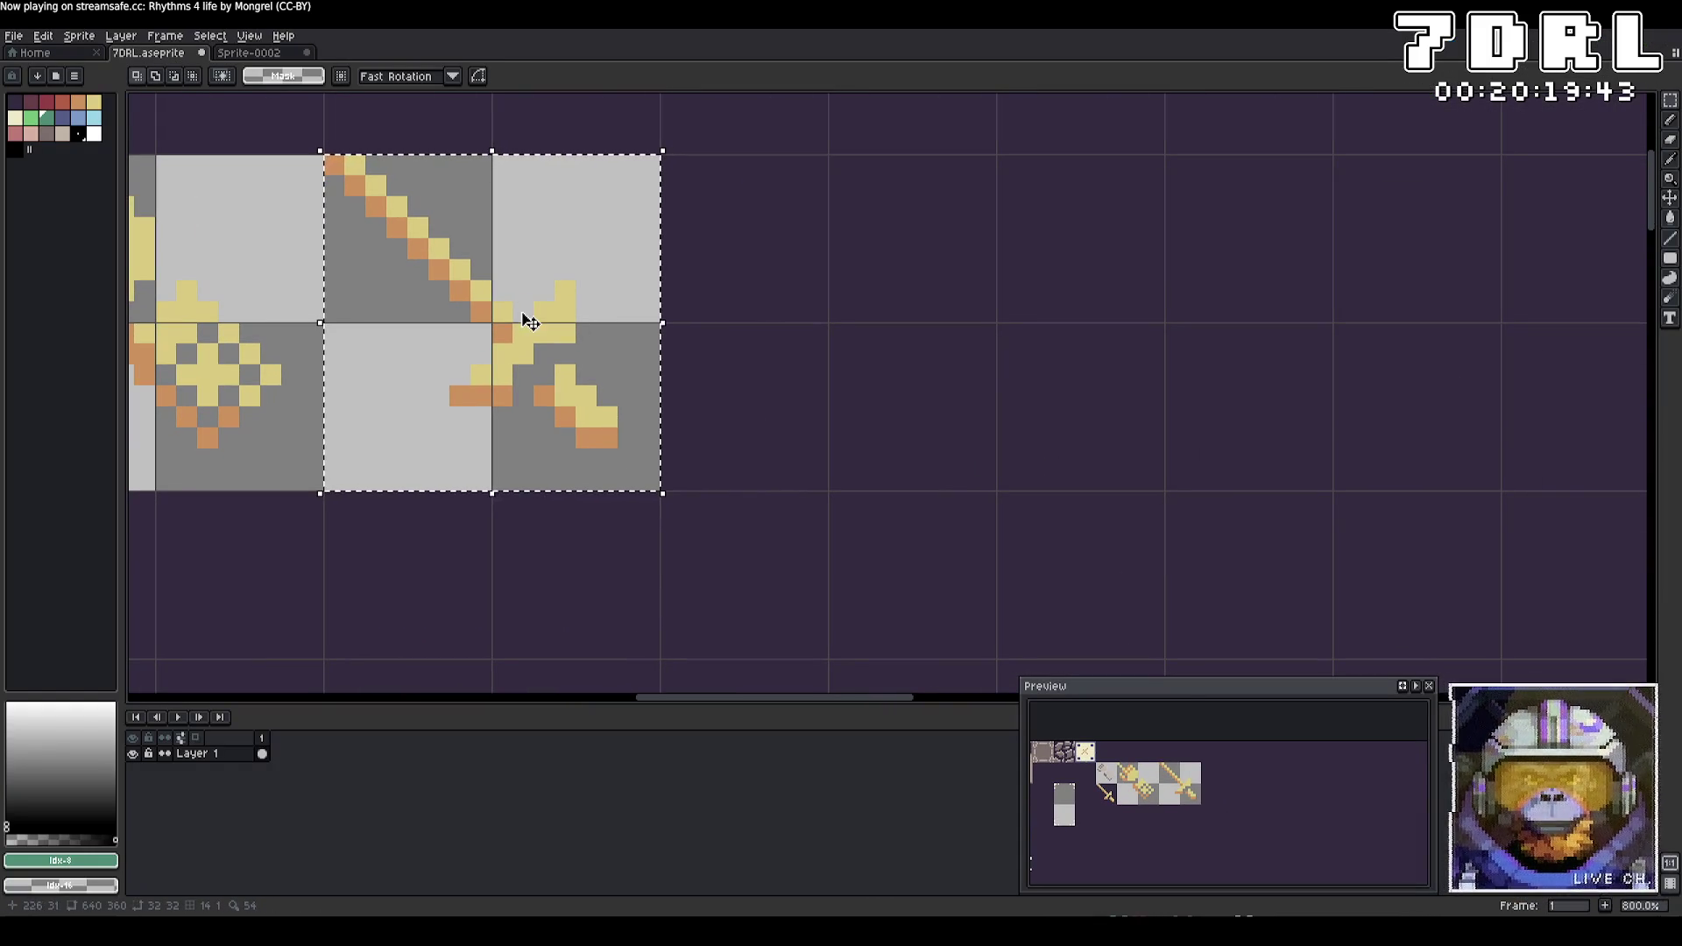
click(94, 134)
scroll(639, 330, left, 10)
scroll(639, 330, up, 2)
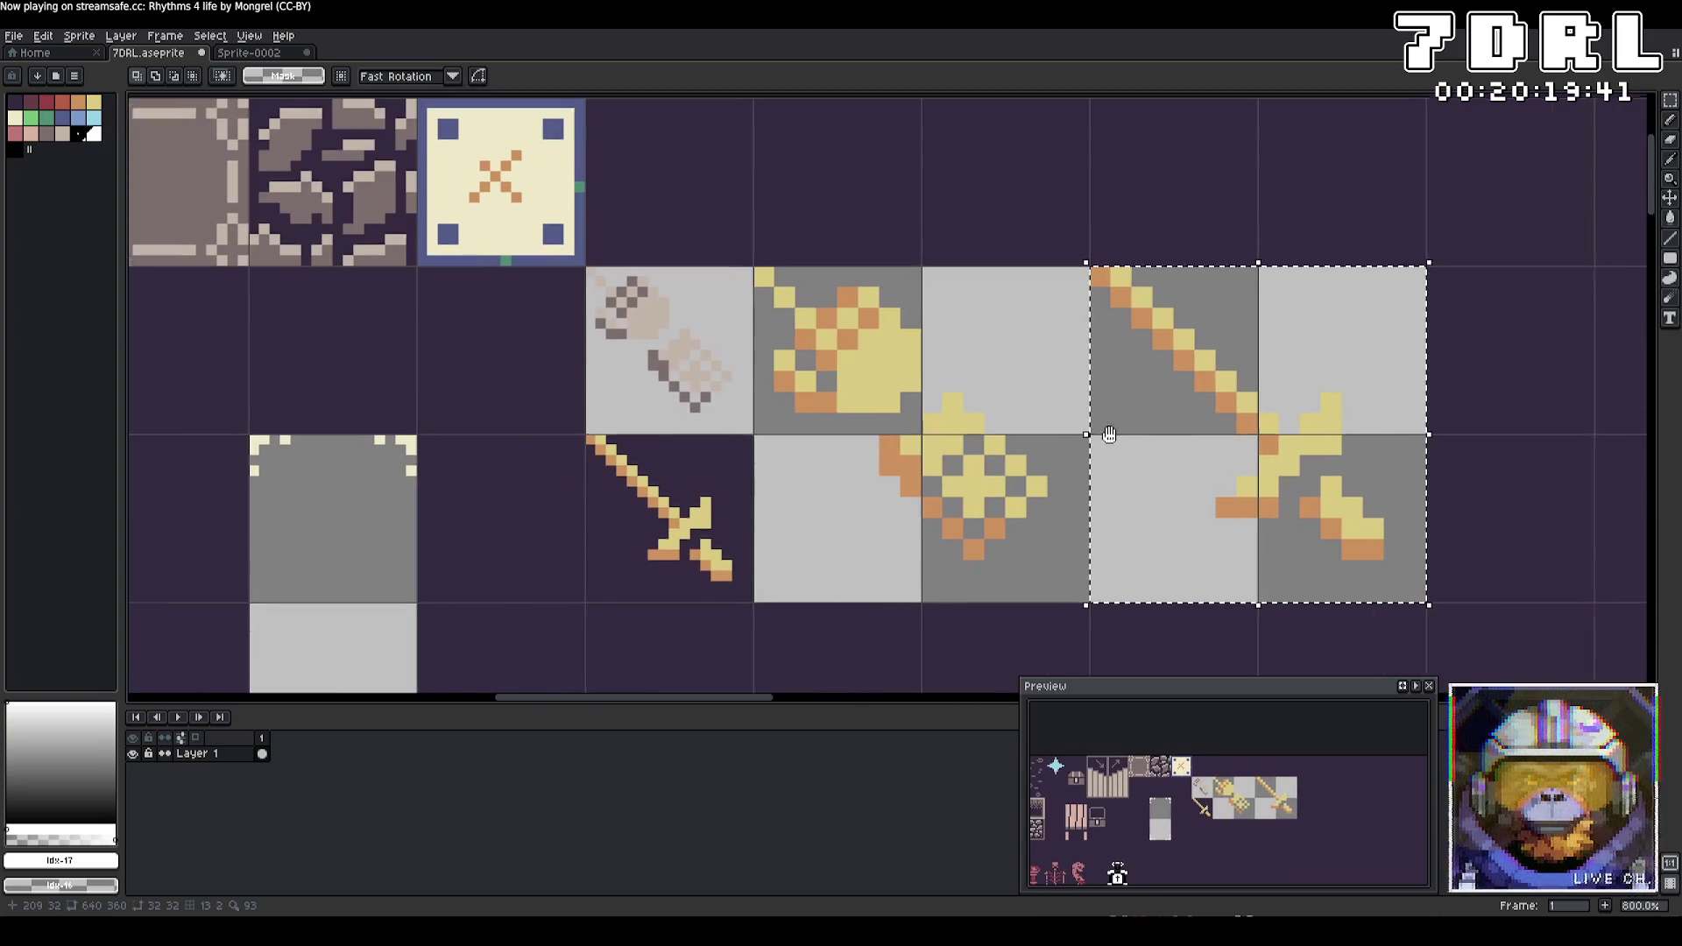
scroll(642, 351, down, 2)
scroll(642, 351, left, 2)
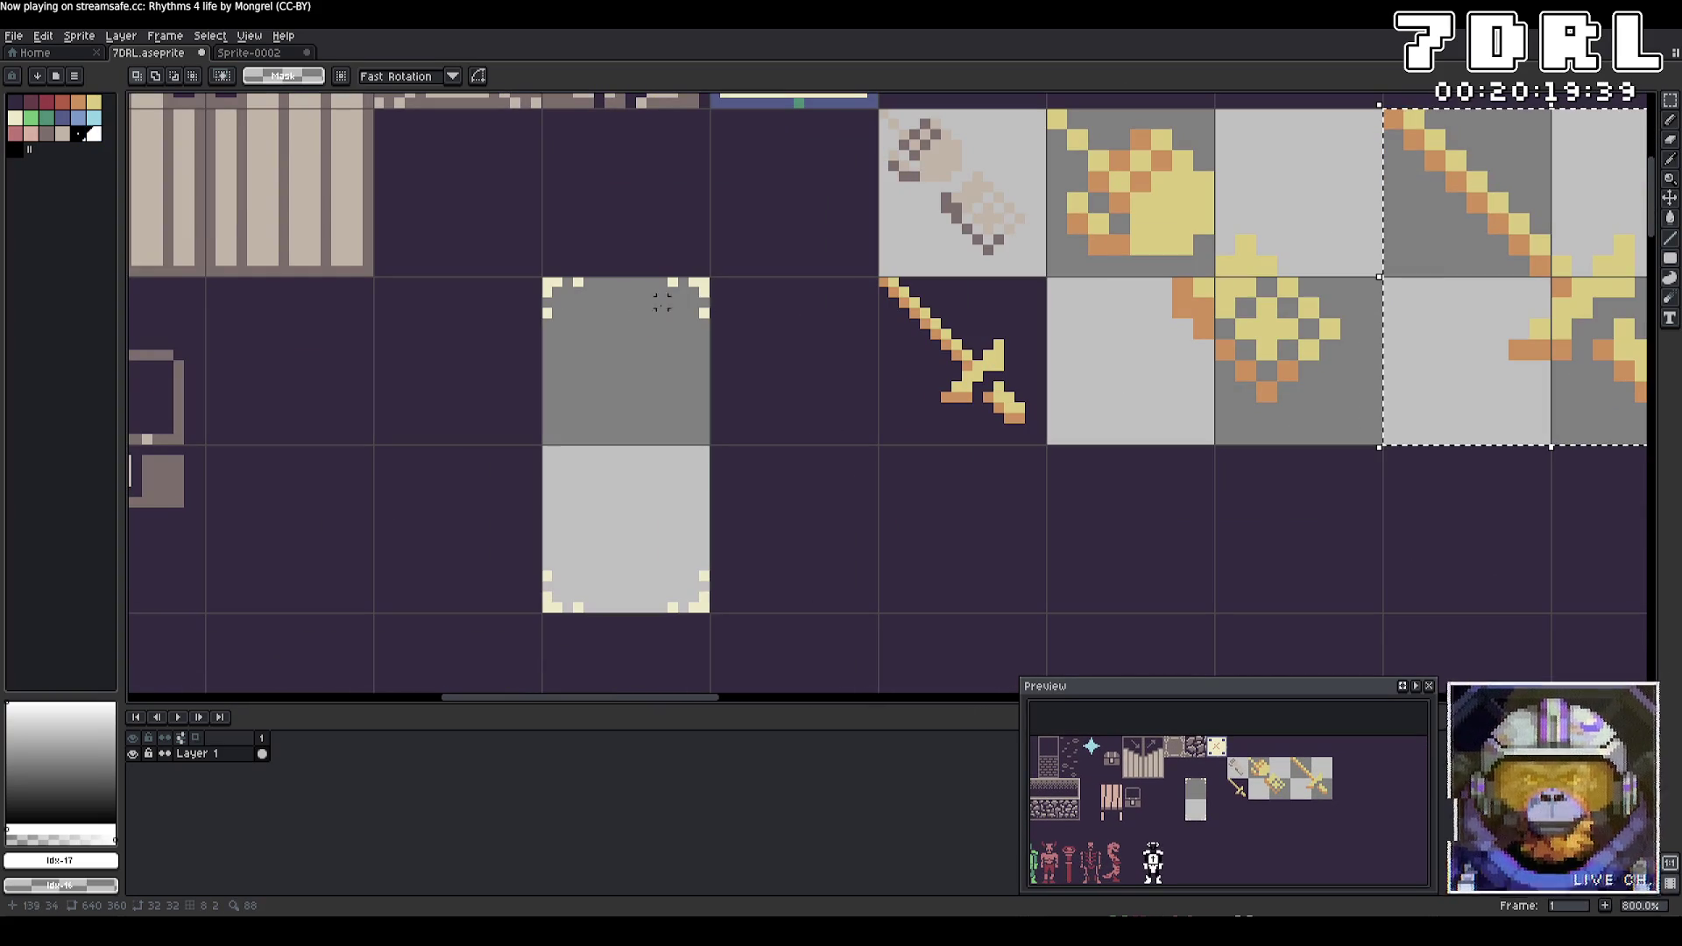
Eyedrop the cream colour from the sheet, clear the selection, and switch to the Pencil
key(i)
click(551, 287)
key(m)
scroll(679, 466, up, 2)
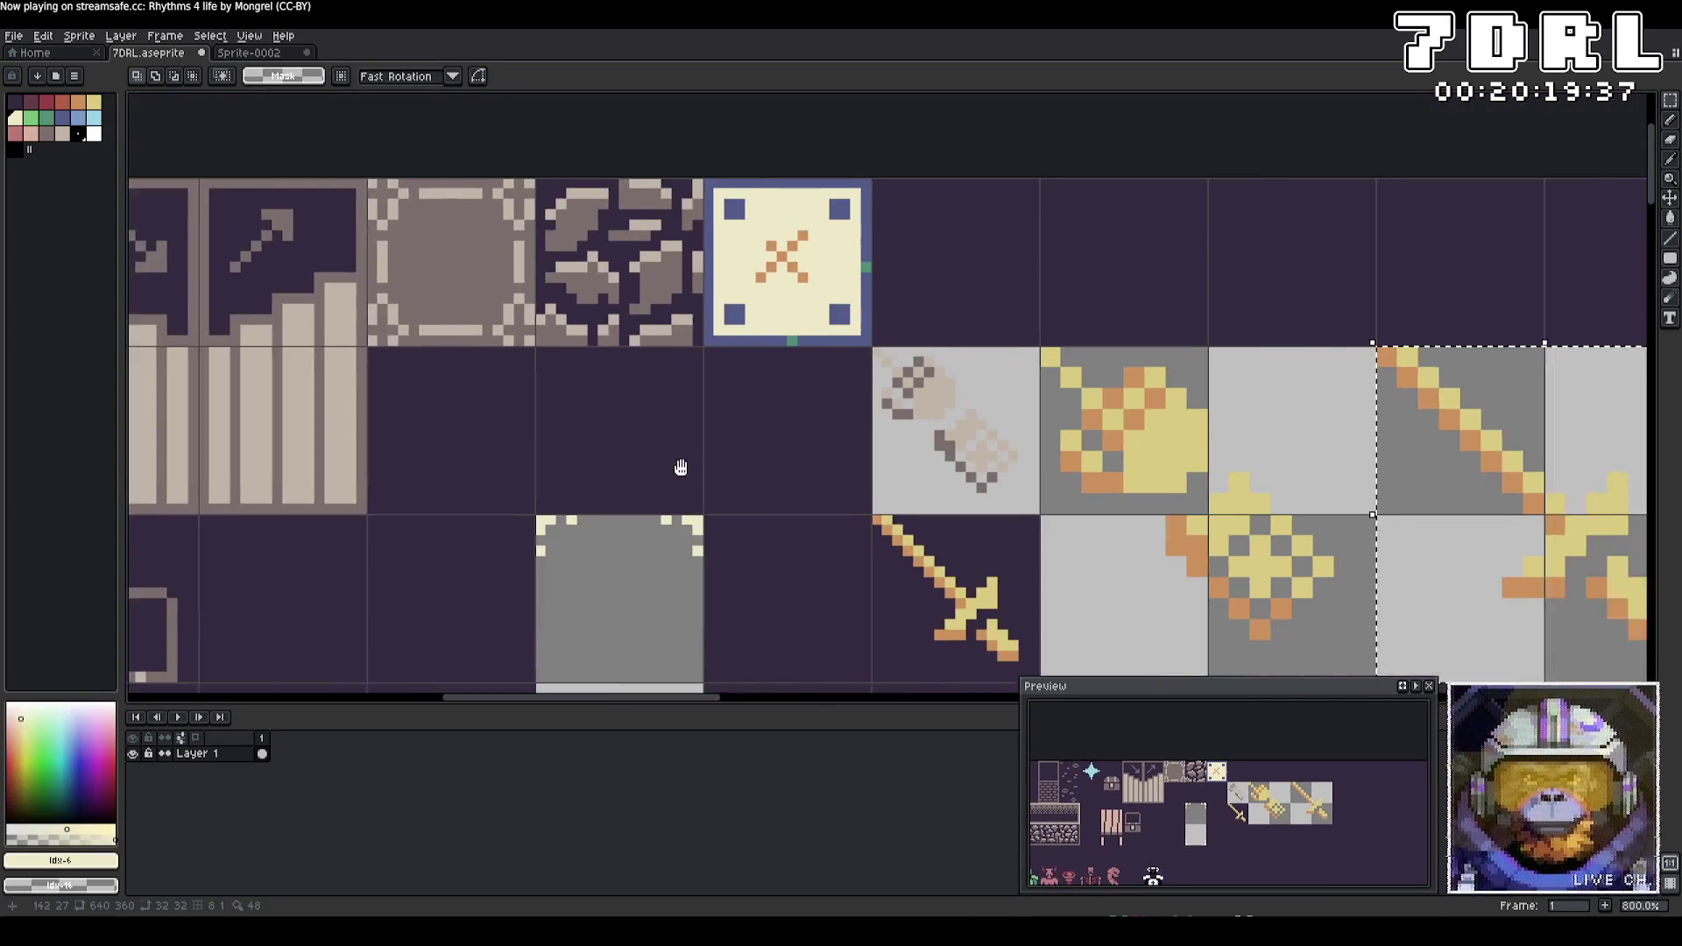
scroll(680, 467, right, 7)
scroll(680, 466, down, 2)
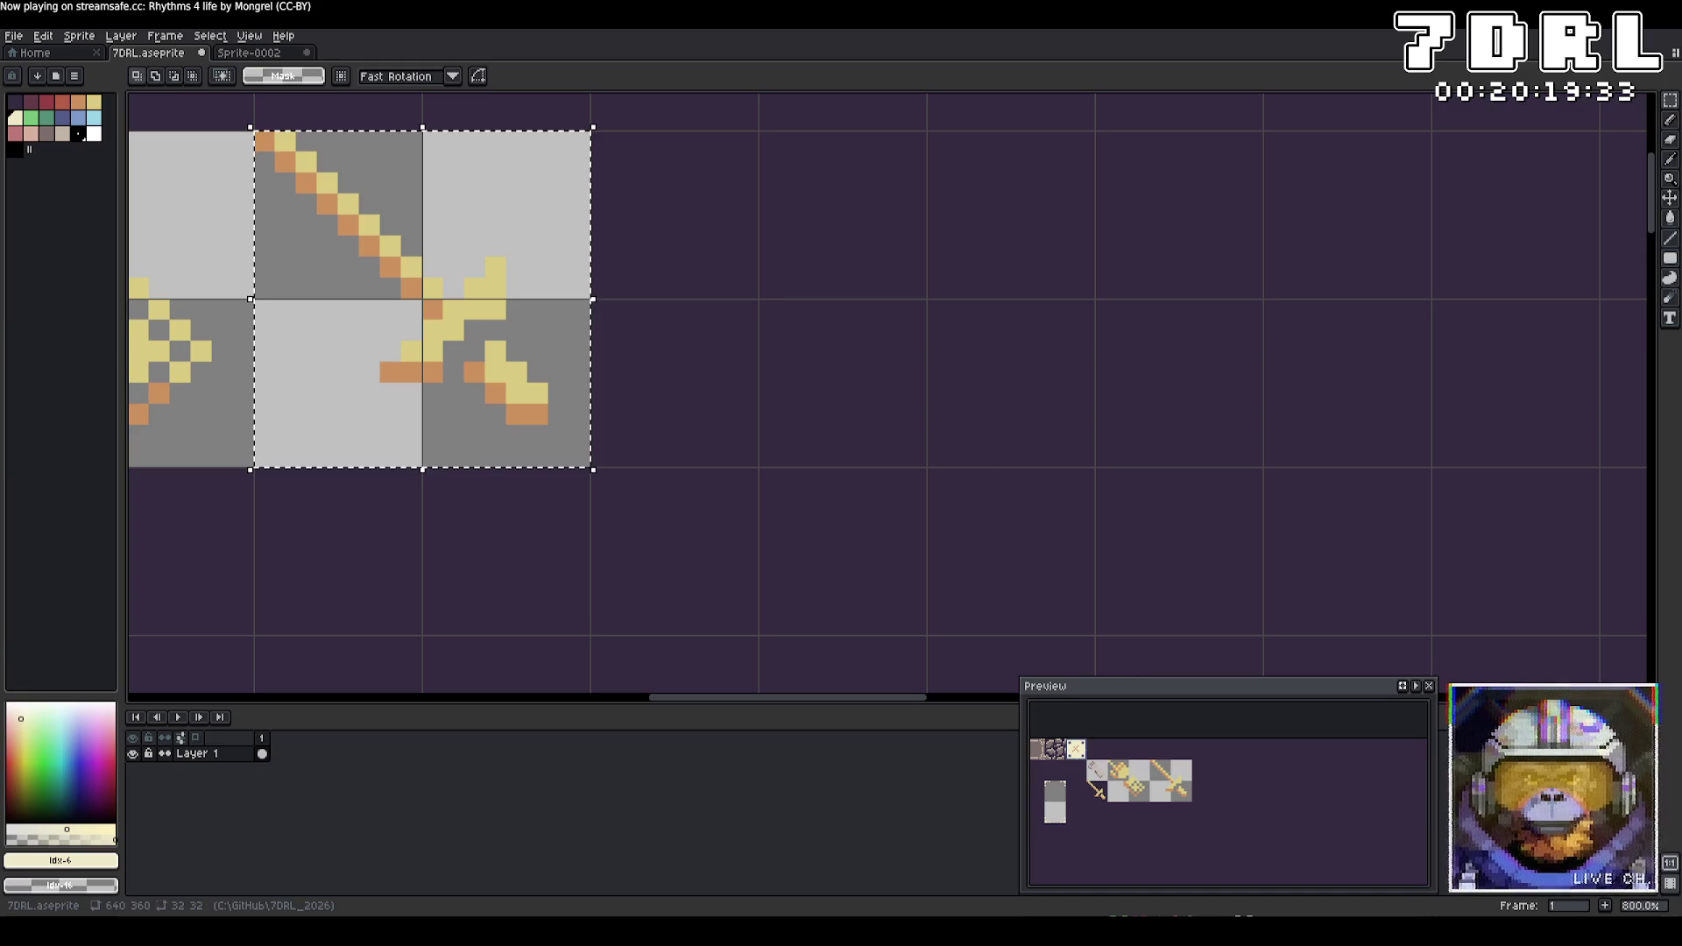
key(b)
key(ctrl+d)
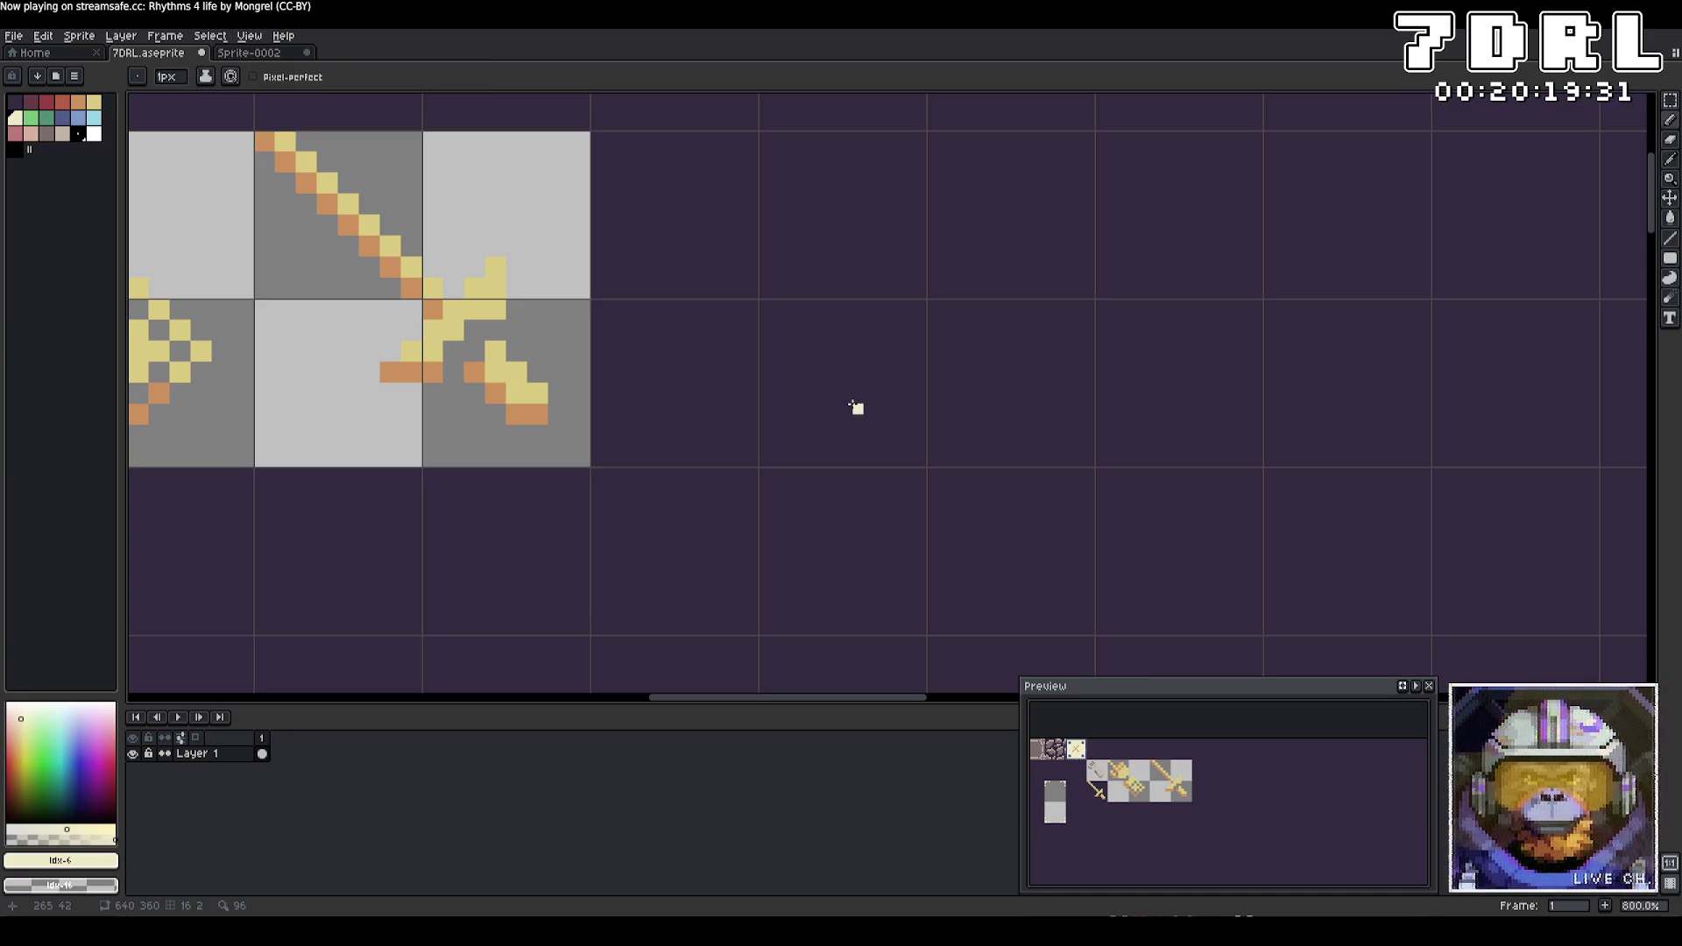
Draw the cream outline of the exclamation stroke, undoing the stray pixels and strokes
click(857, 409)
key(ctrl+z)
mouse_move(837, 409)
mouse_down()
mouse_move(793, 415)
mouse_move(795, 452)
mouse_move(839, 444)
mouse_move(829, 353)
mouse_move(902, 195)
mouse_up()
key(ctrl+z)
mouse_move(804, 379)
mouse_down()
mouse_move(876, 156)
mouse_move(911, 223)
mouse_move(820, 376)
mouse_up()
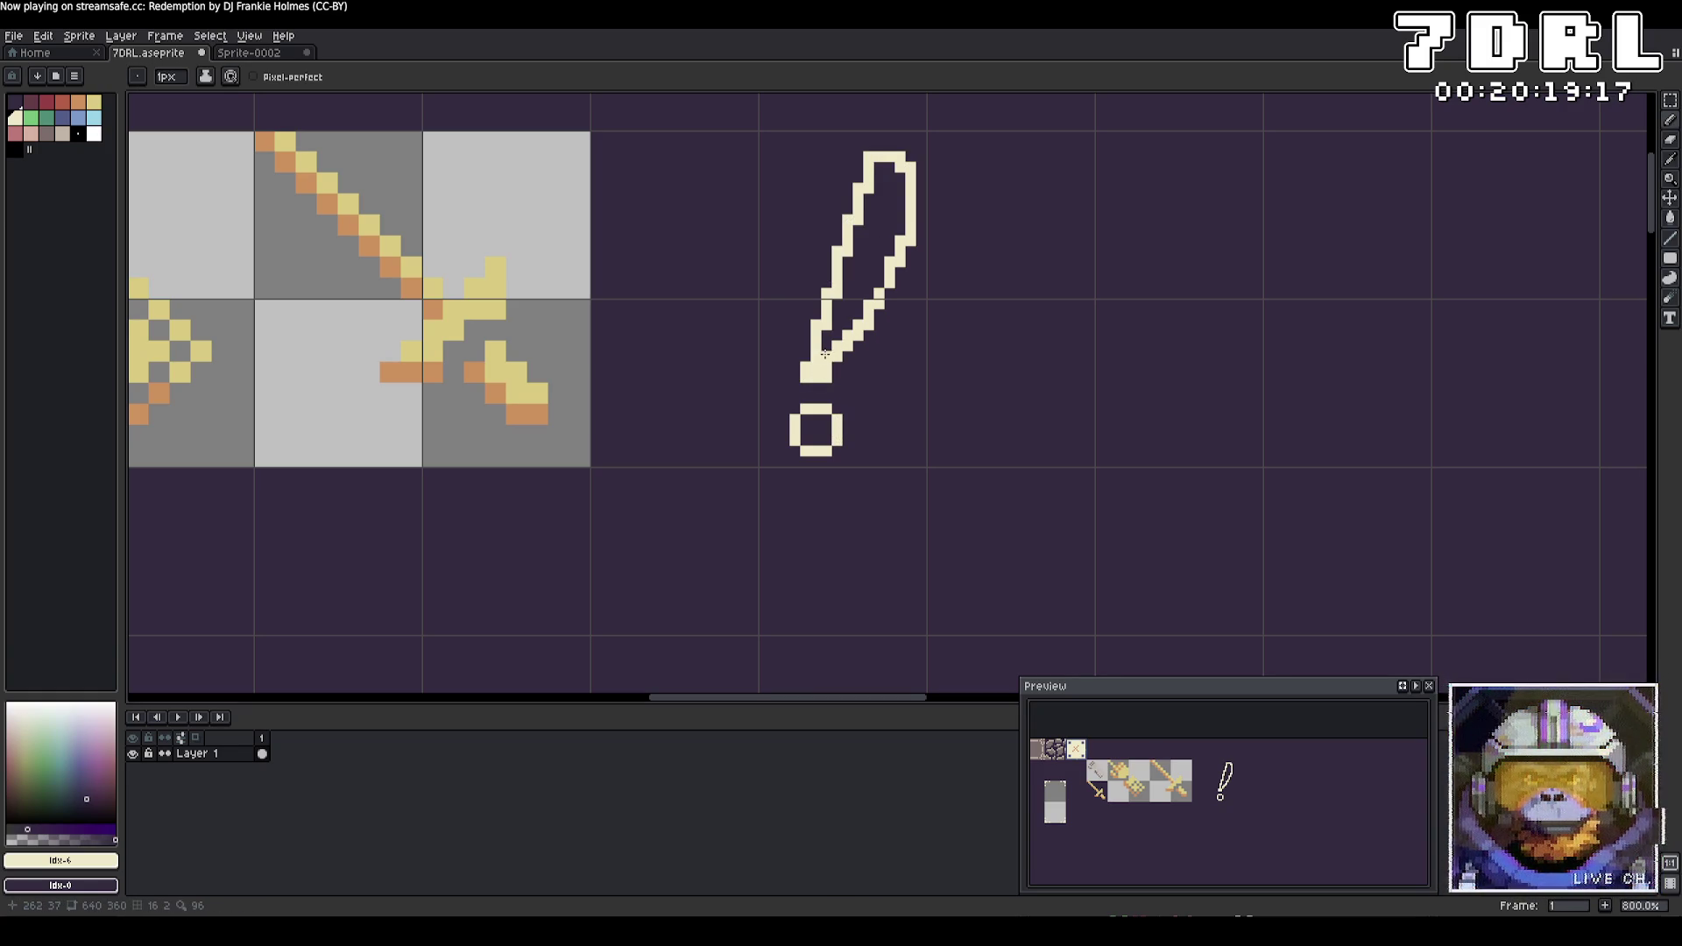
click(805, 355)
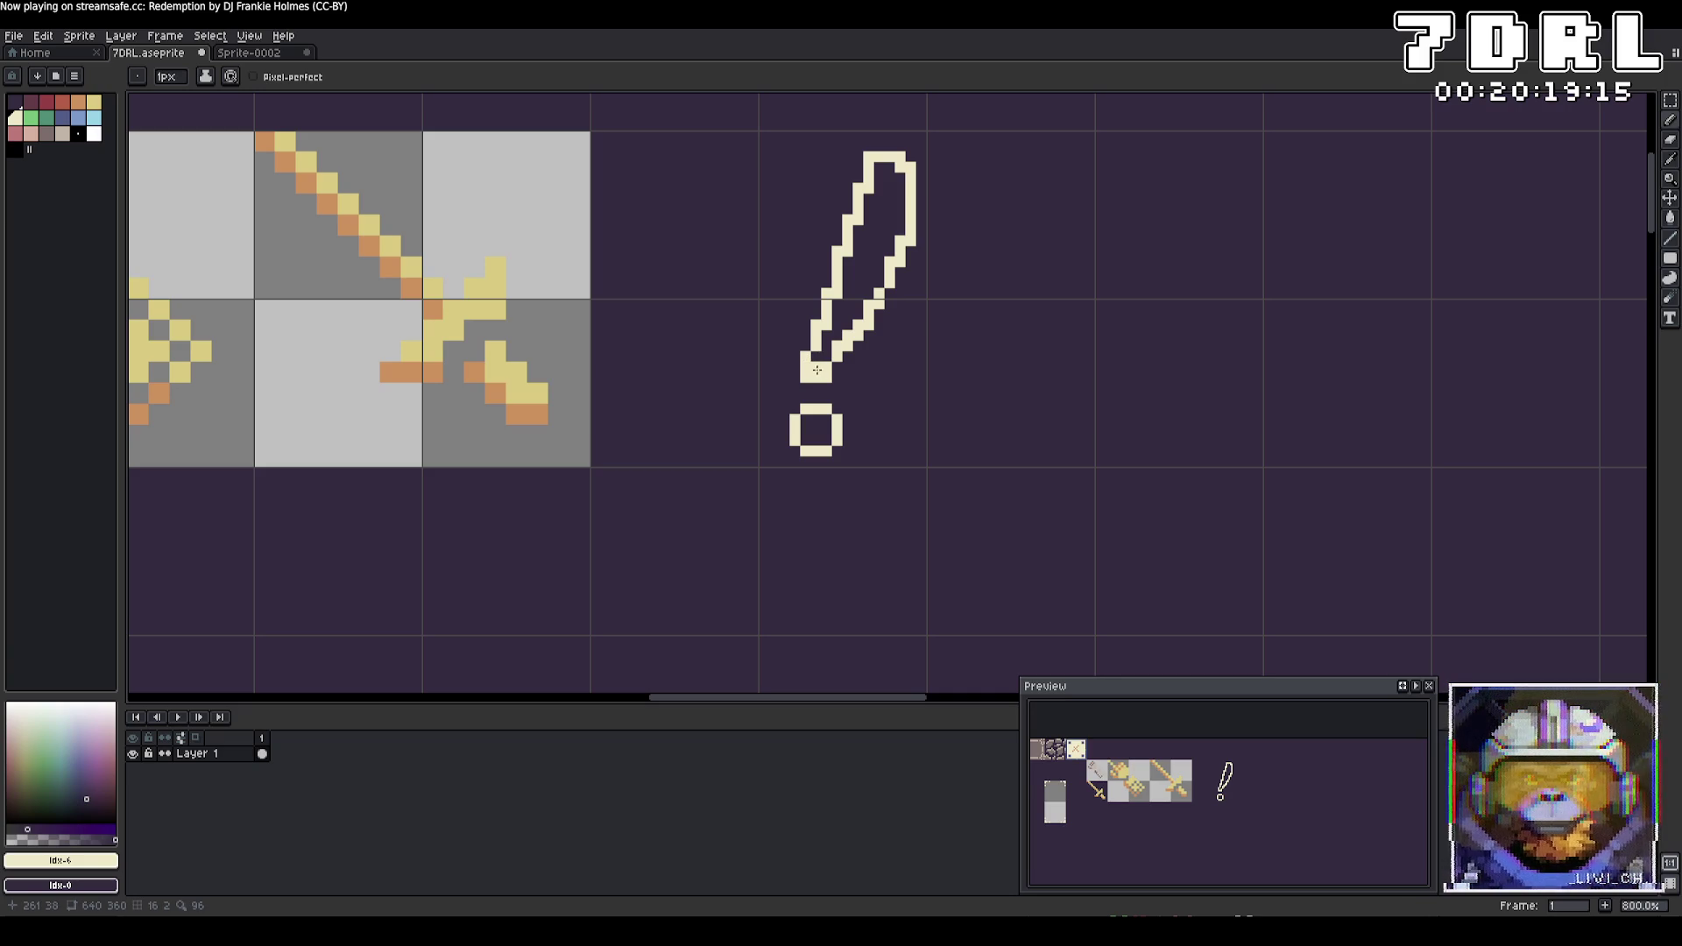
key(ctrl+z)
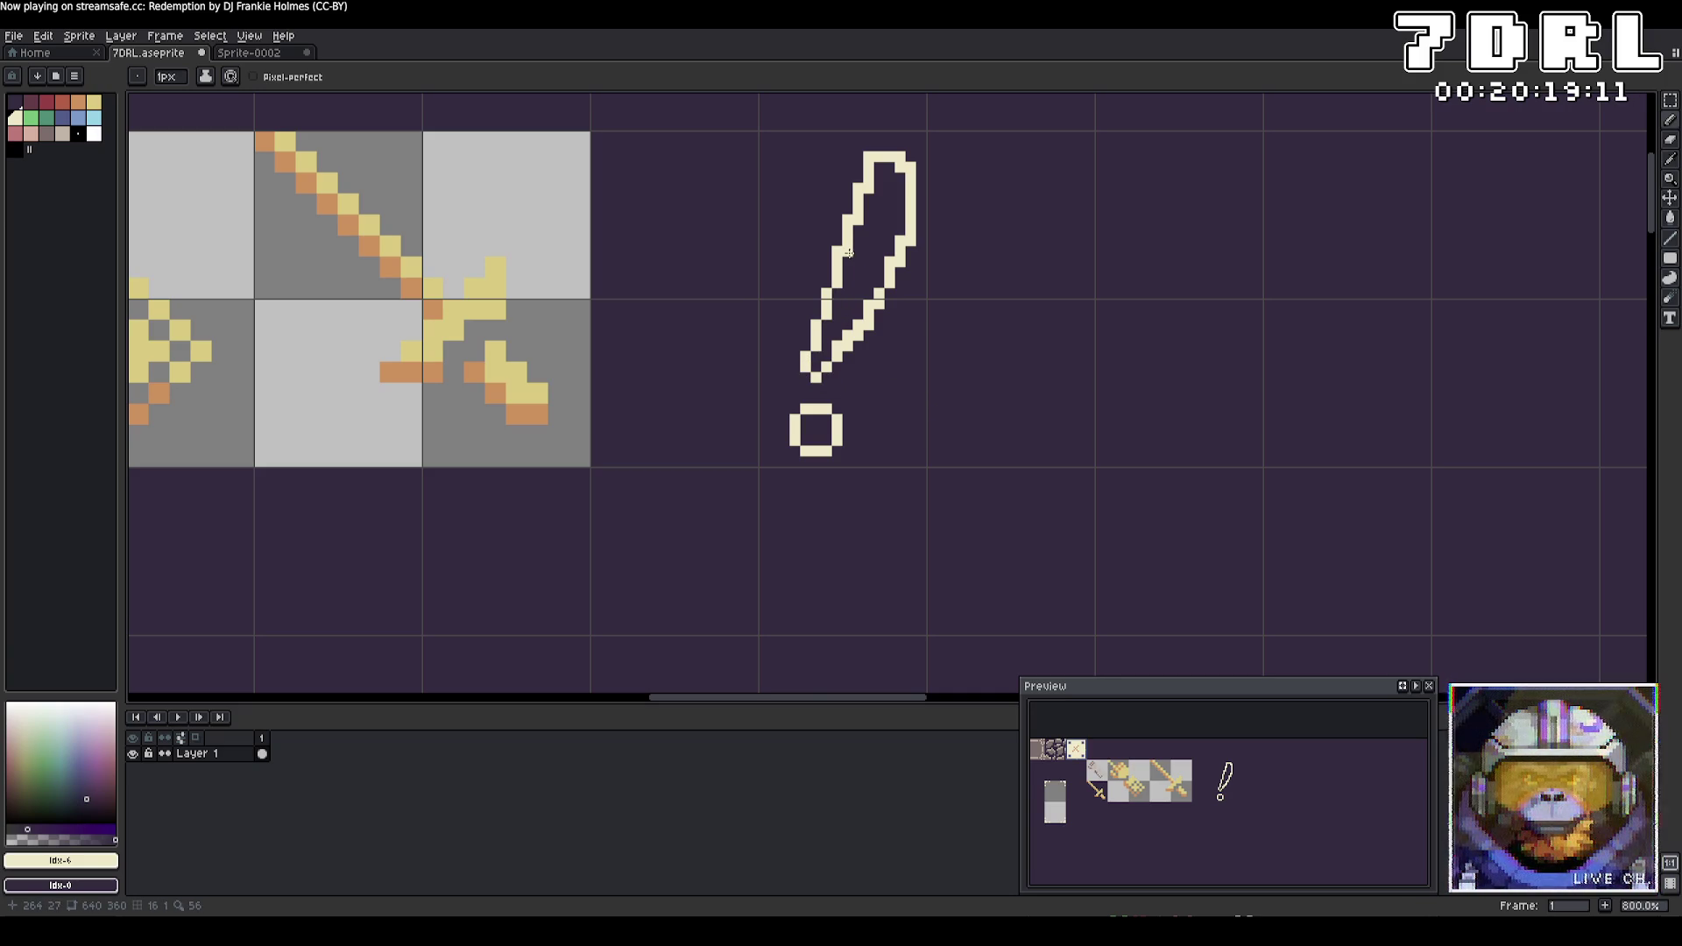
Touch up the outline's top and erase corner and right-edge pixels to round it
click(866, 189)
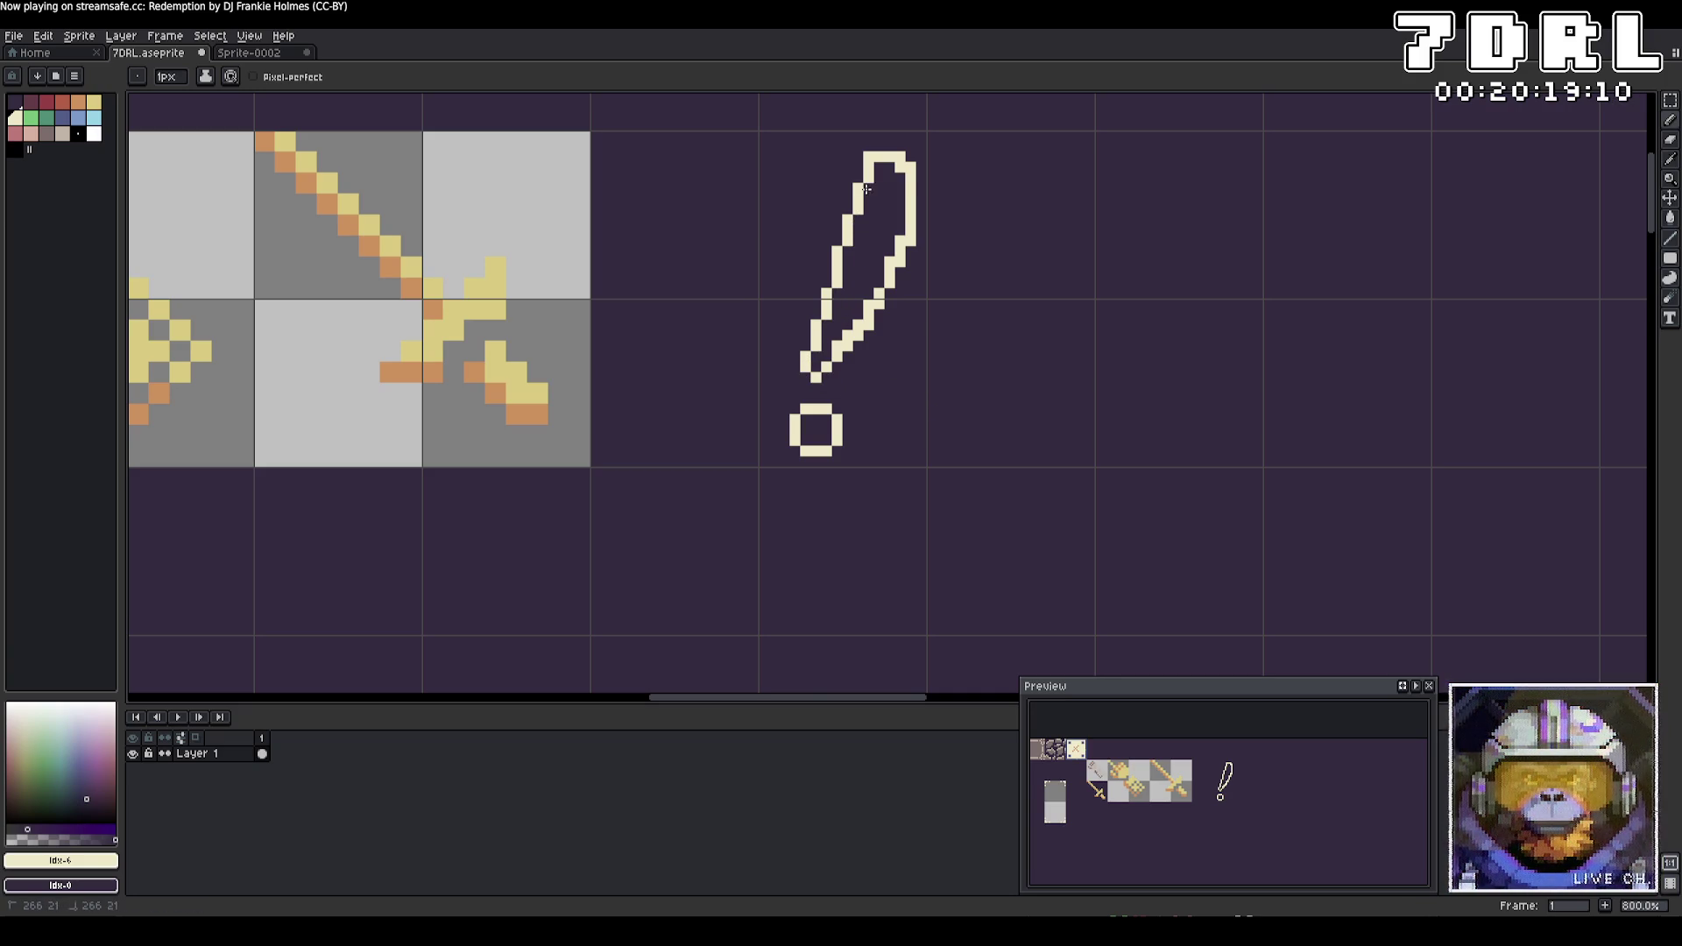
right_click(901, 156)
right_click(869, 157)
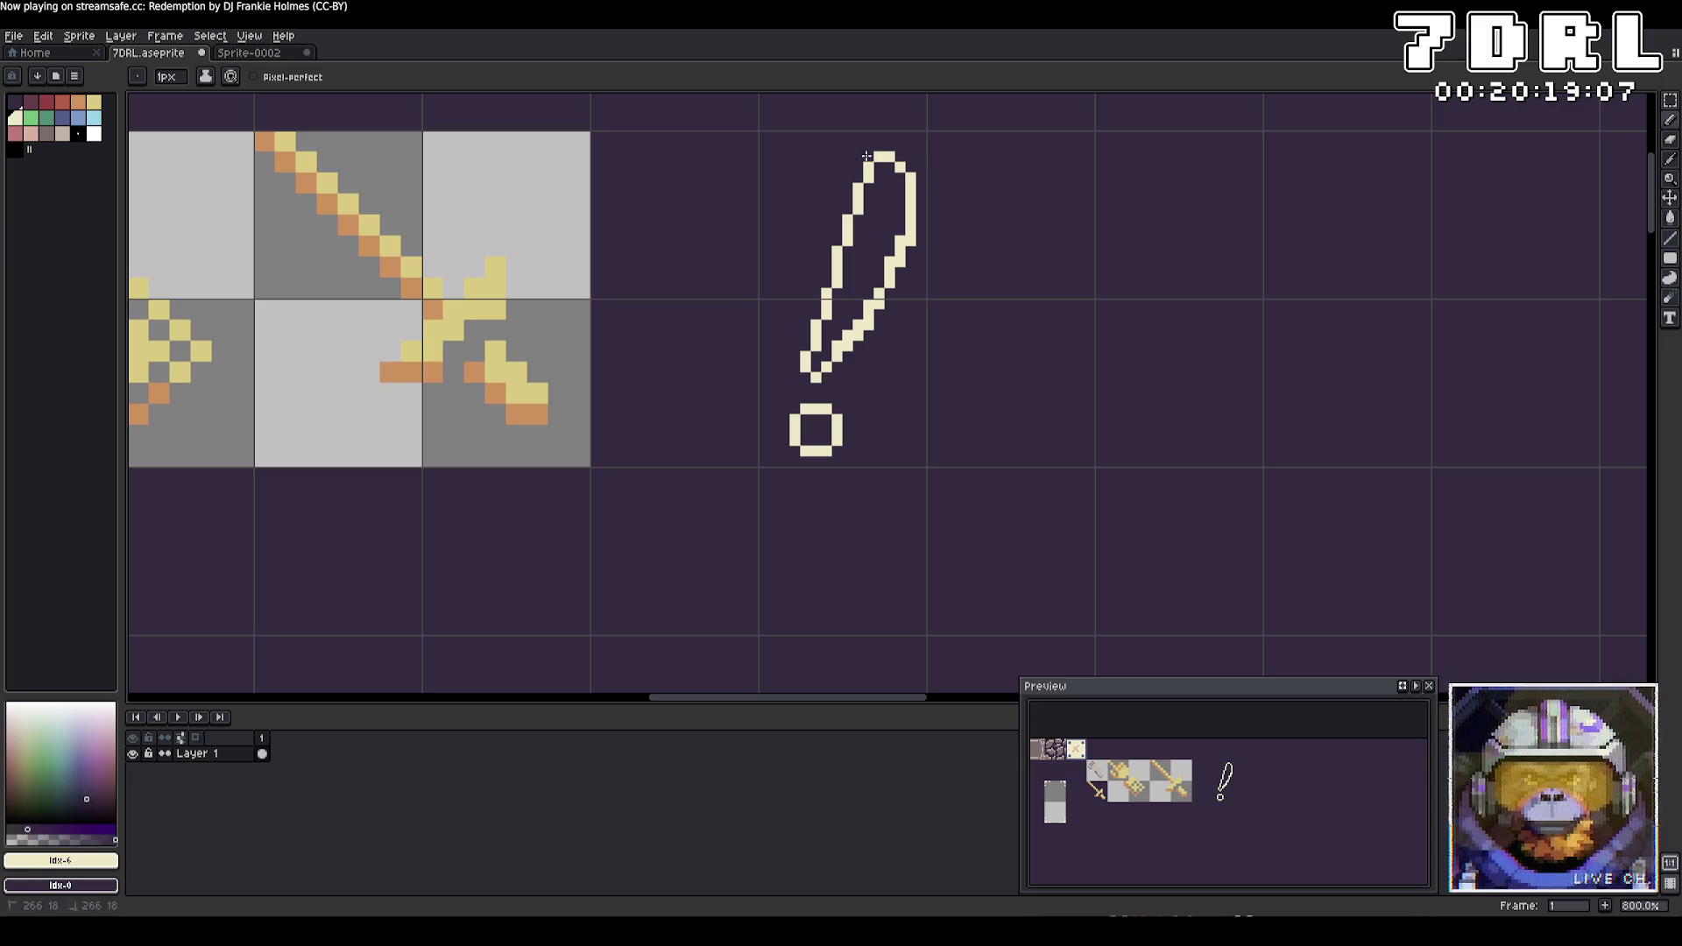
right_click(890, 282)
right_click(874, 307)
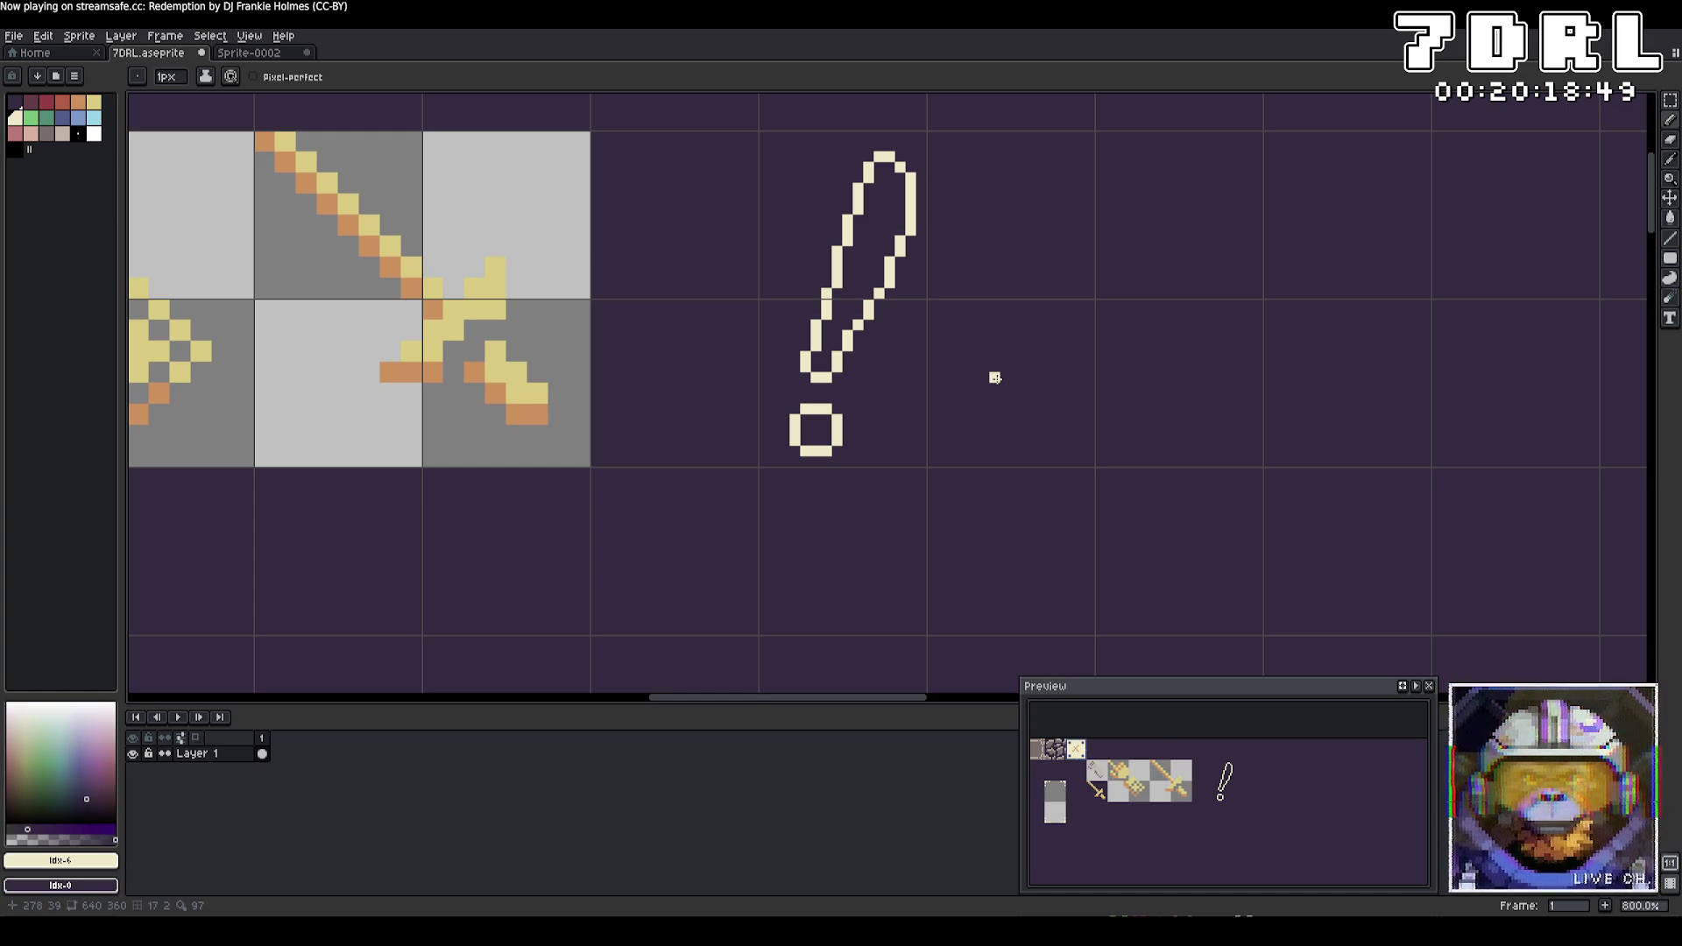
Select the exclamation dot, shift it left, and fill the leftover hole with background purple
click(1670, 100)
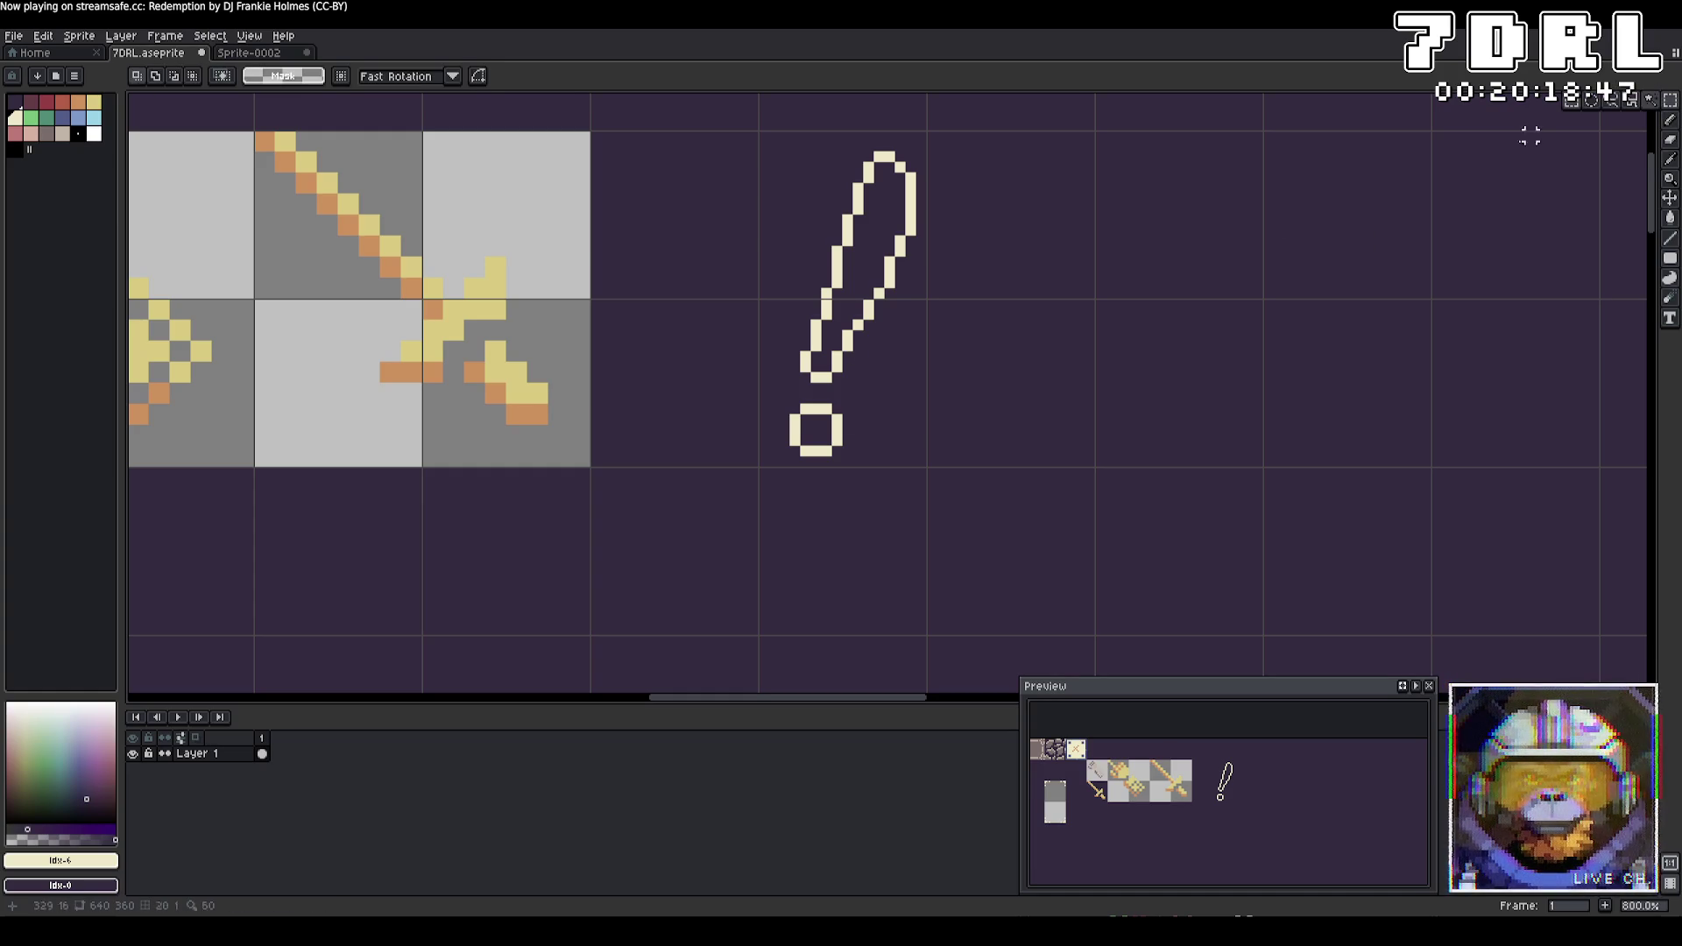
mouse_move(791, 405)
mouse_down()
mouse_move(843, 449)
mouse_move(813, 458)
mouse_up()
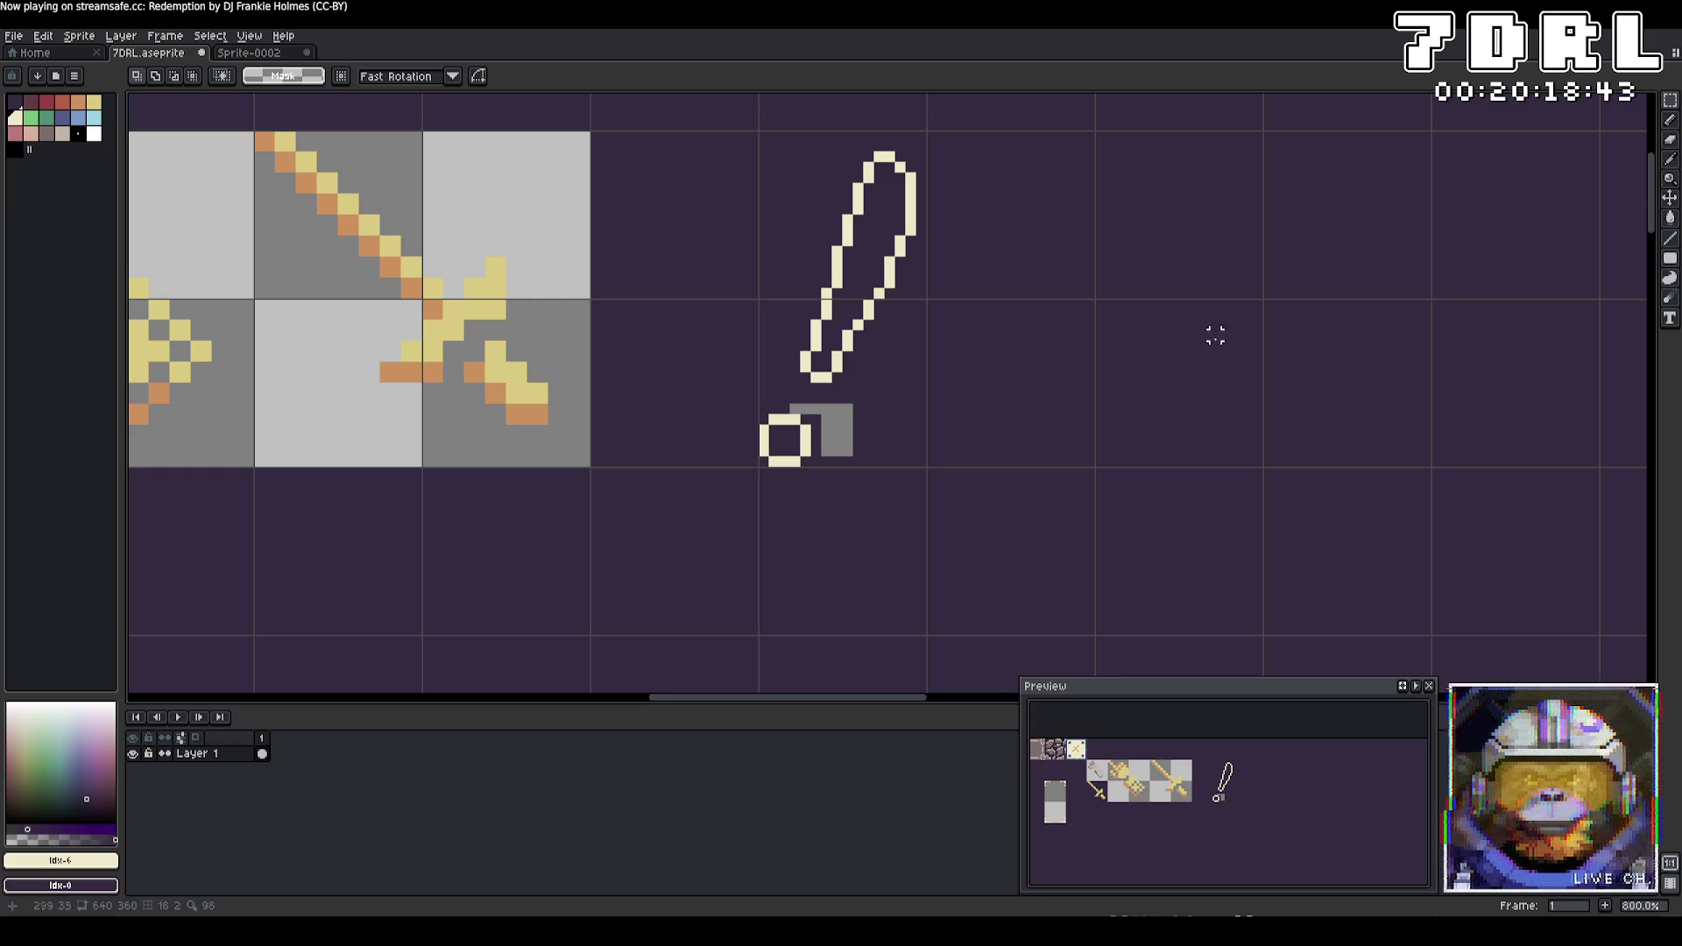
click(1669, 217)
right_click(846, 430)
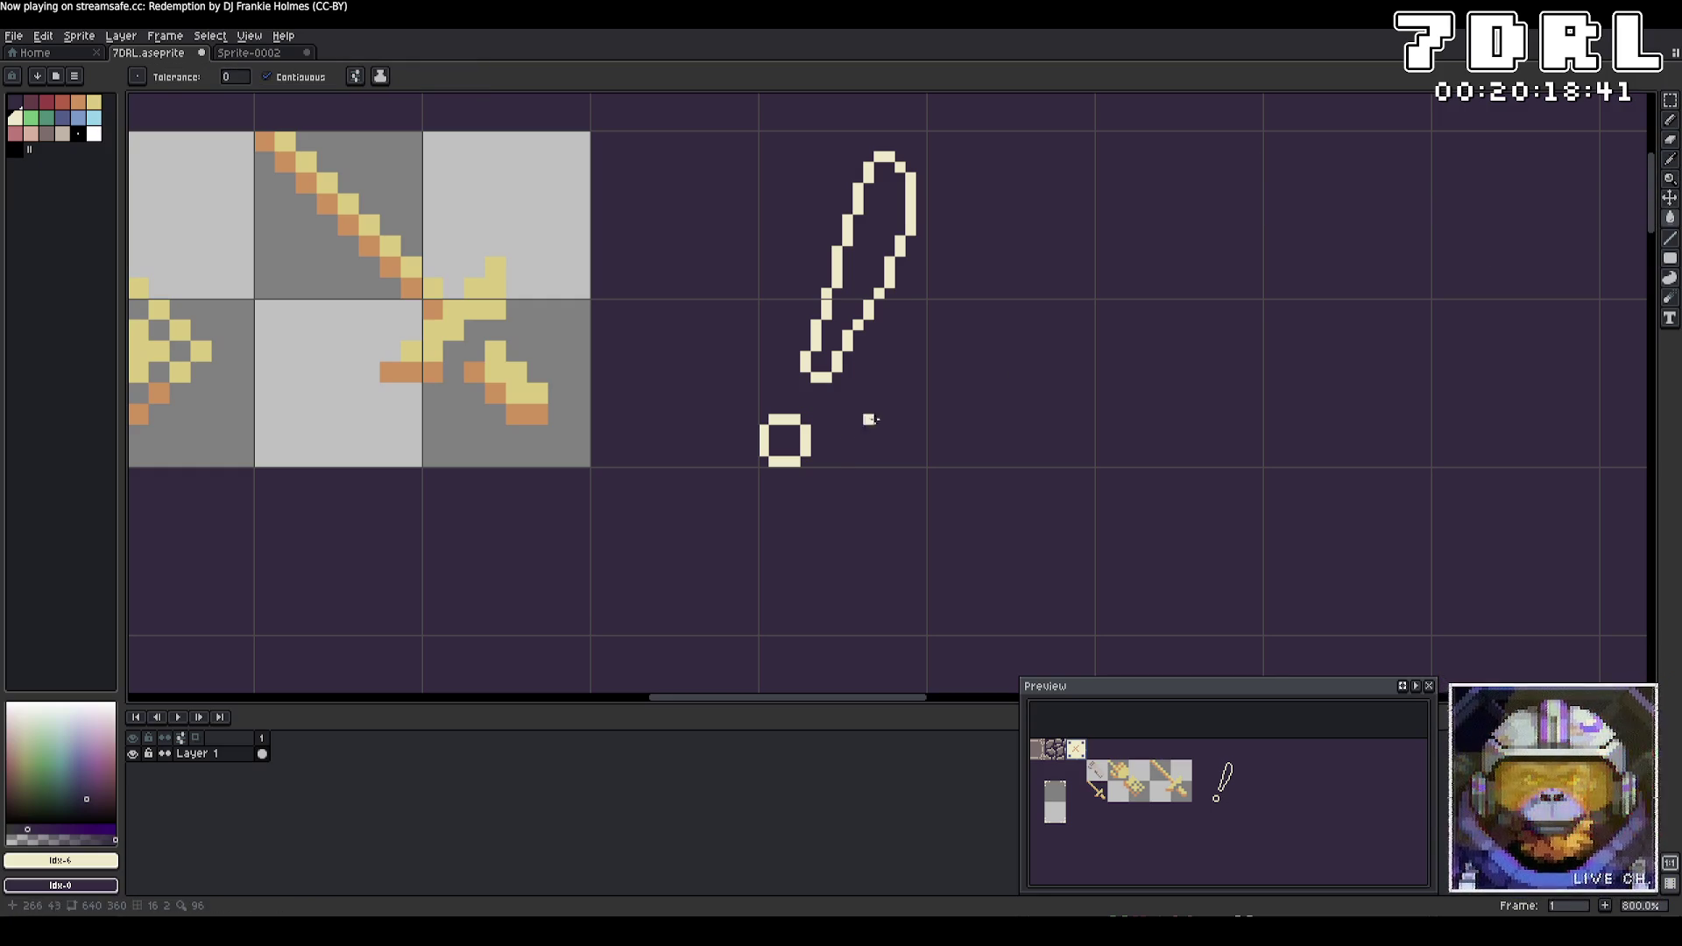
click(1672, 102)
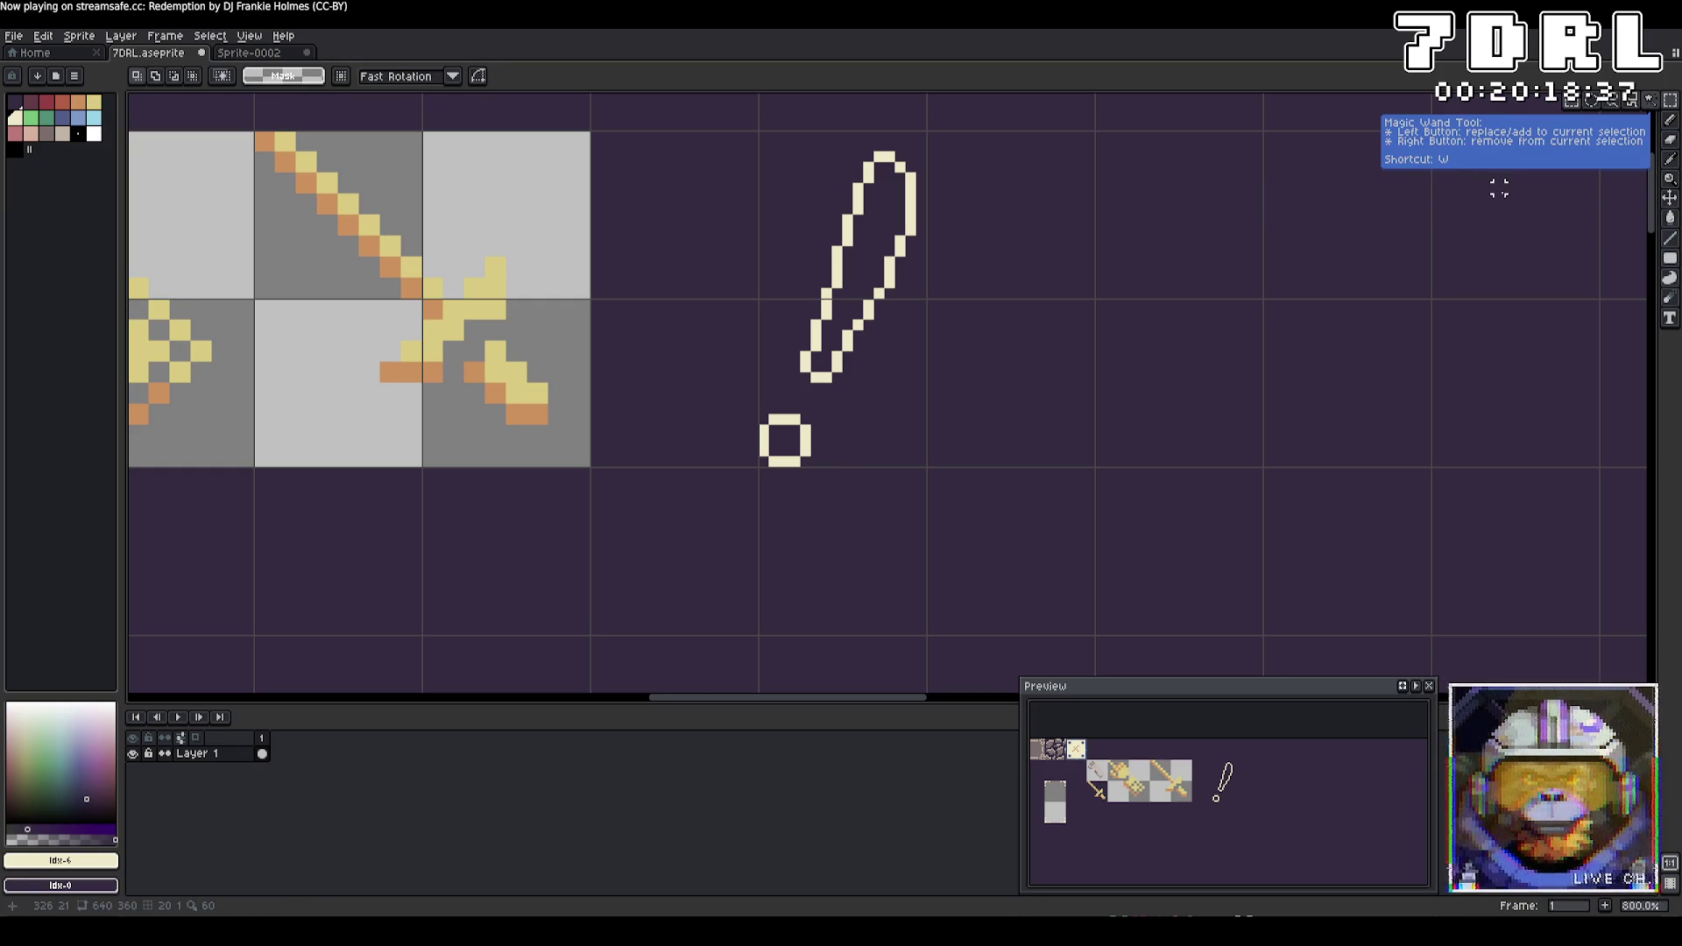
Save 7DRL.aseprite and clear the selection
key(ctrl+s)
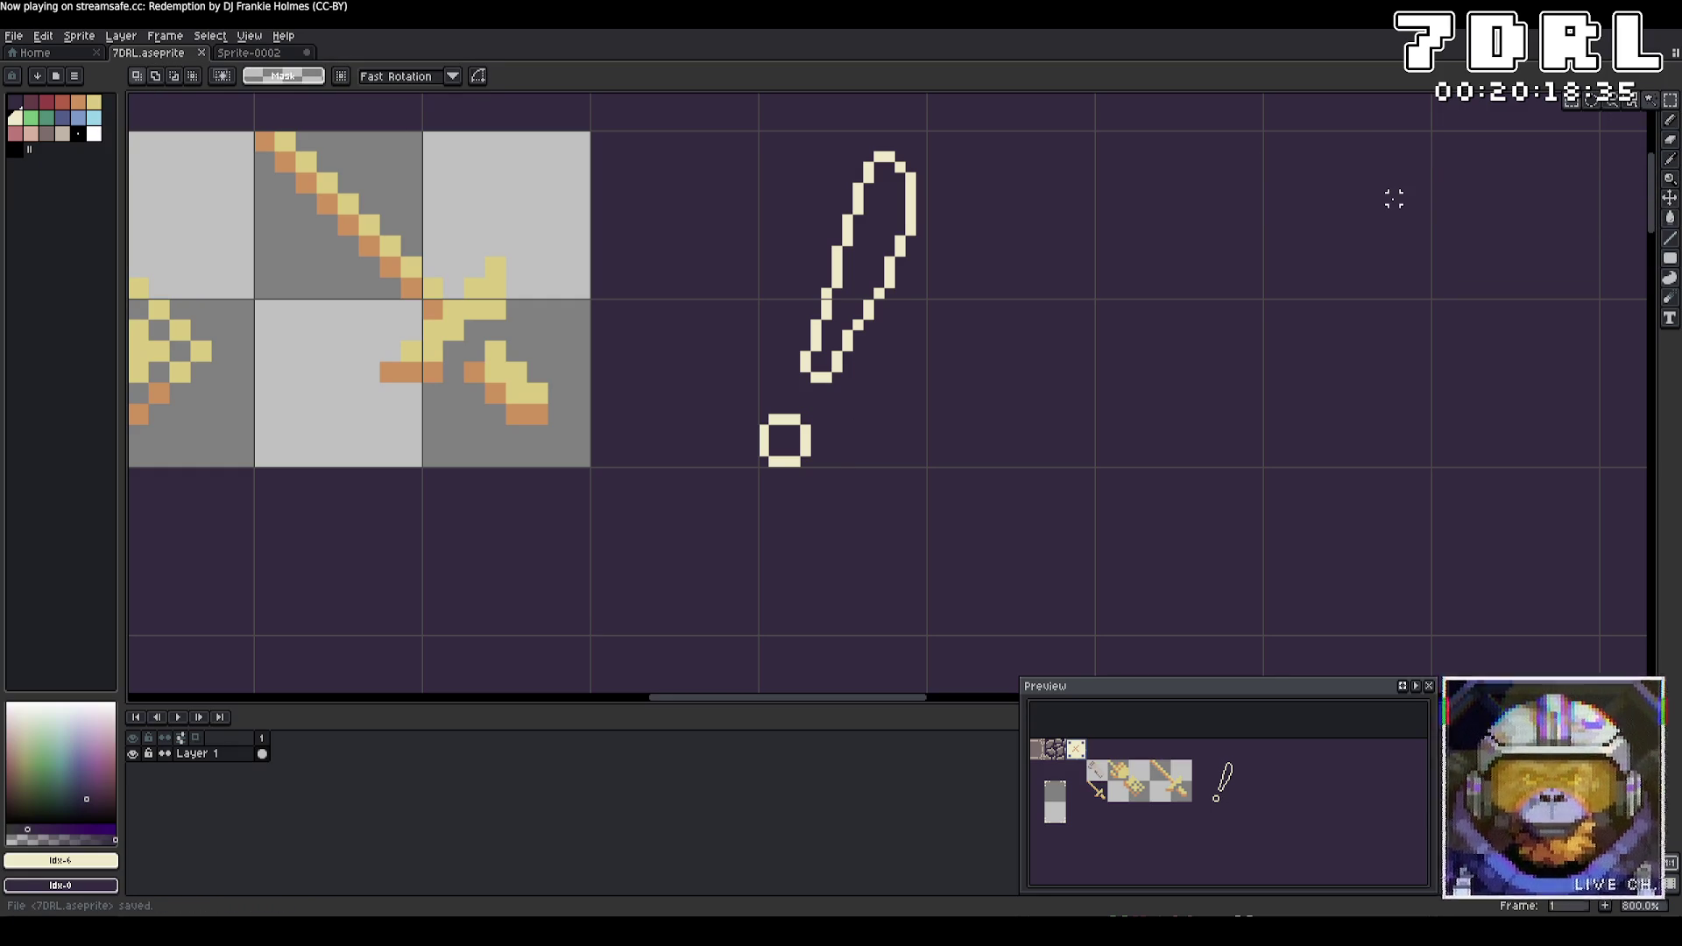
drag(1393, 199, 1652, 356)
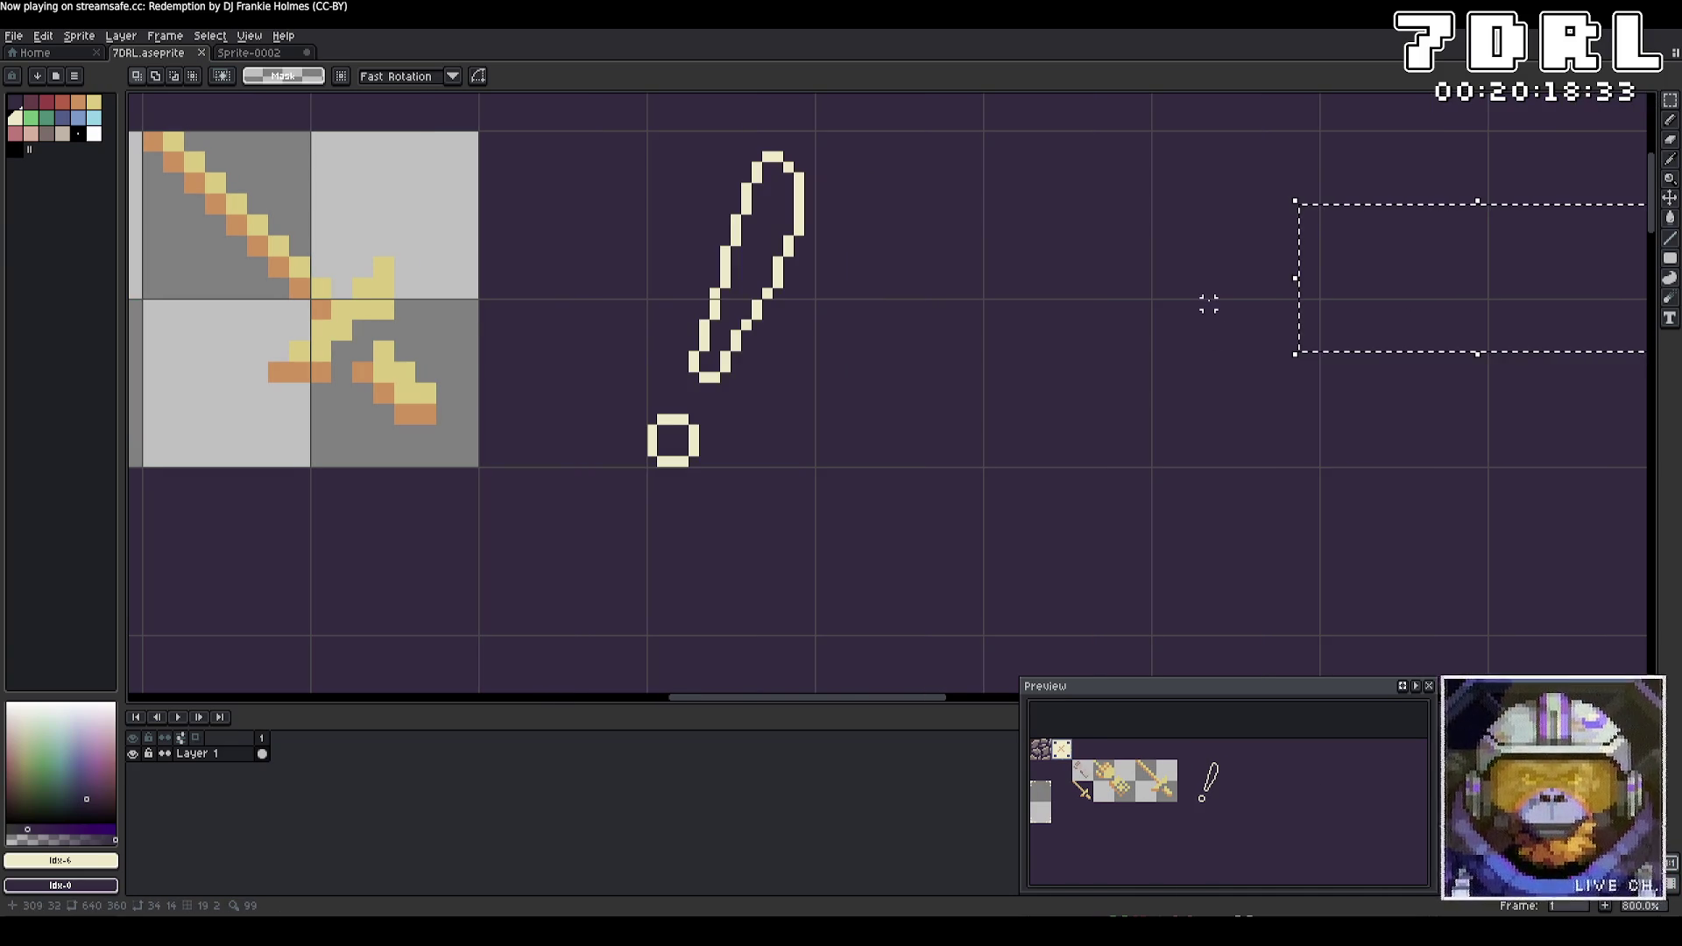
scroll(1209, 301, down, 2)
key(ctrl+d)
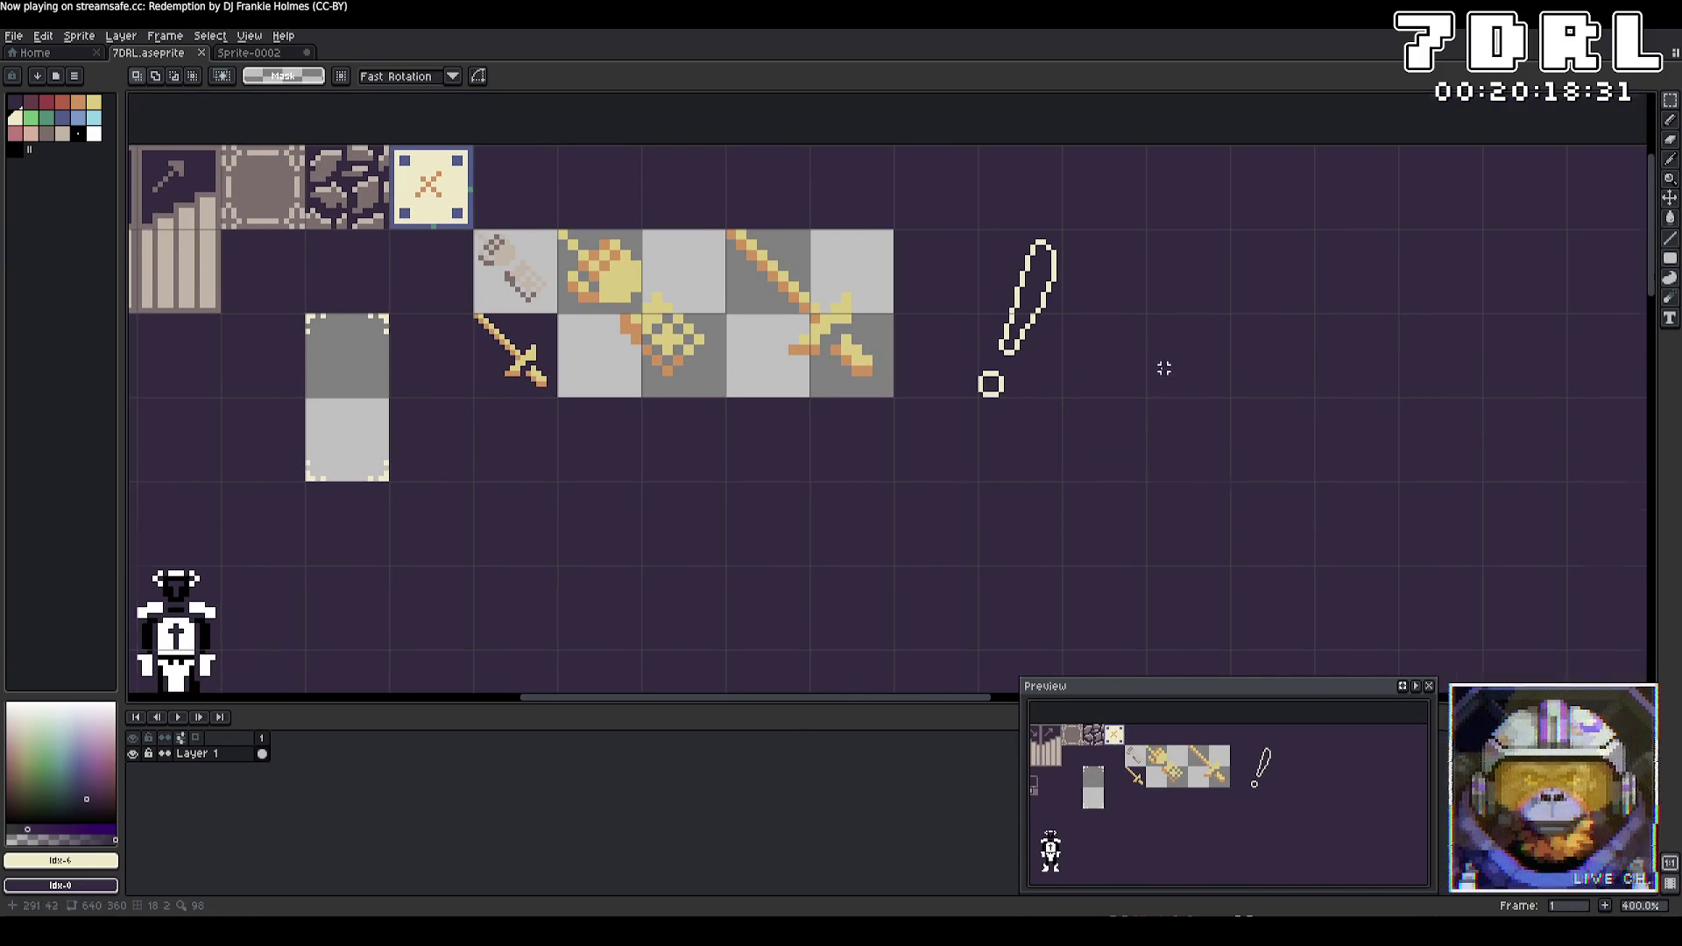
scroll(1163, 368, up, 2)
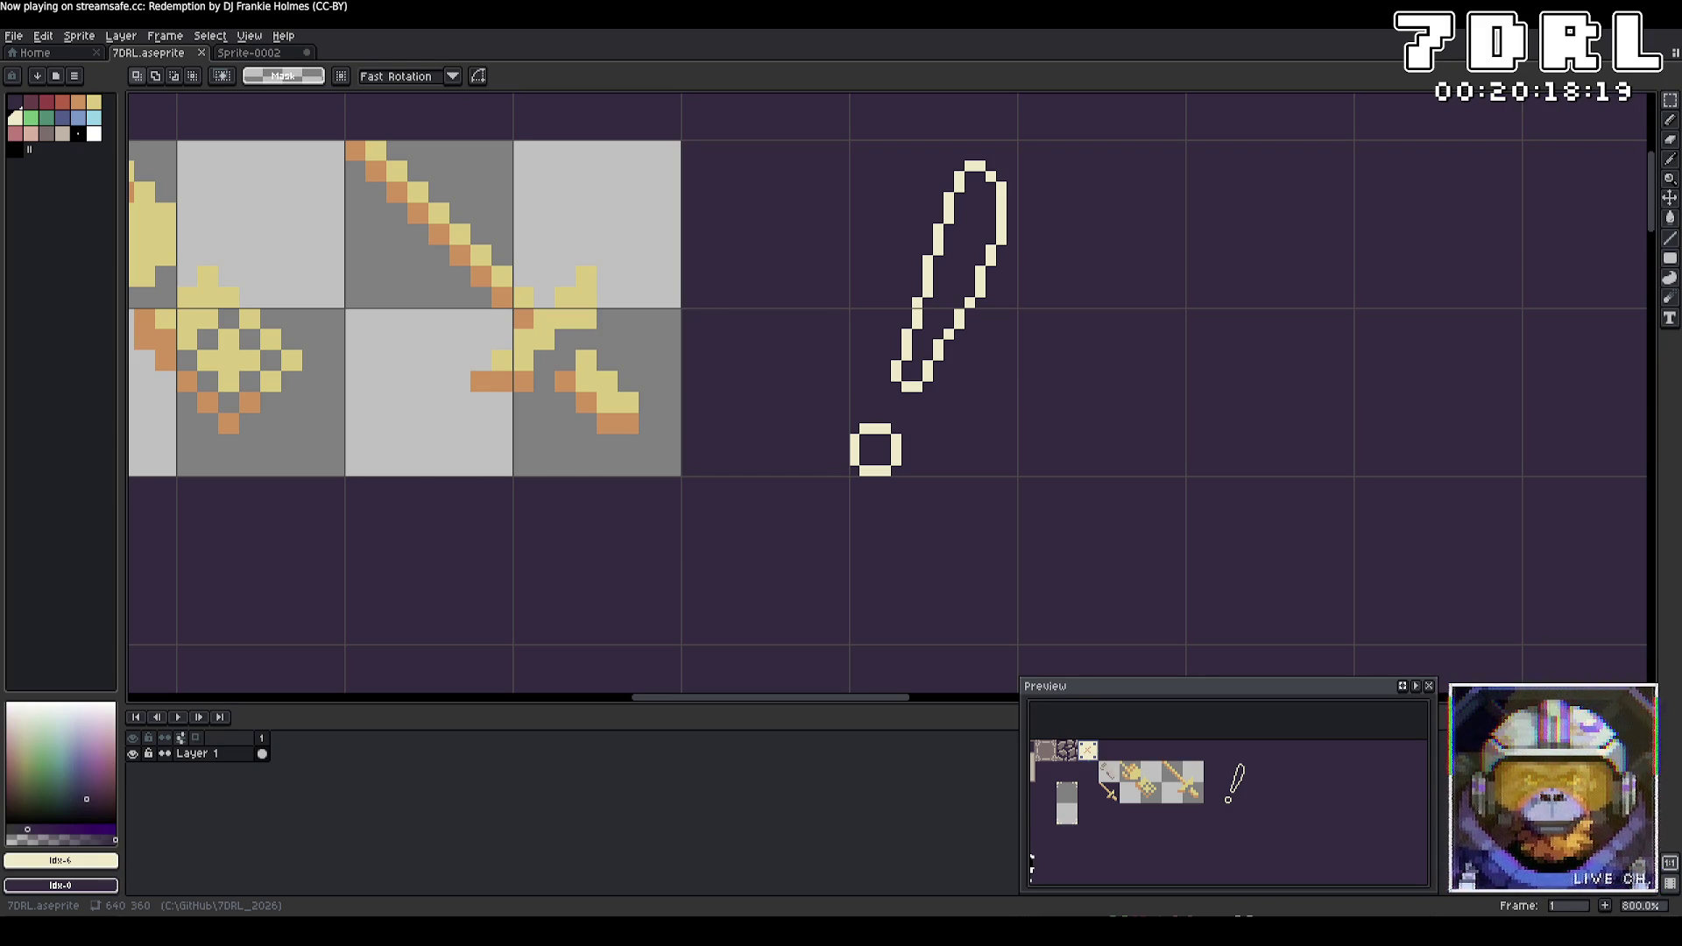
key(alt+Tab)
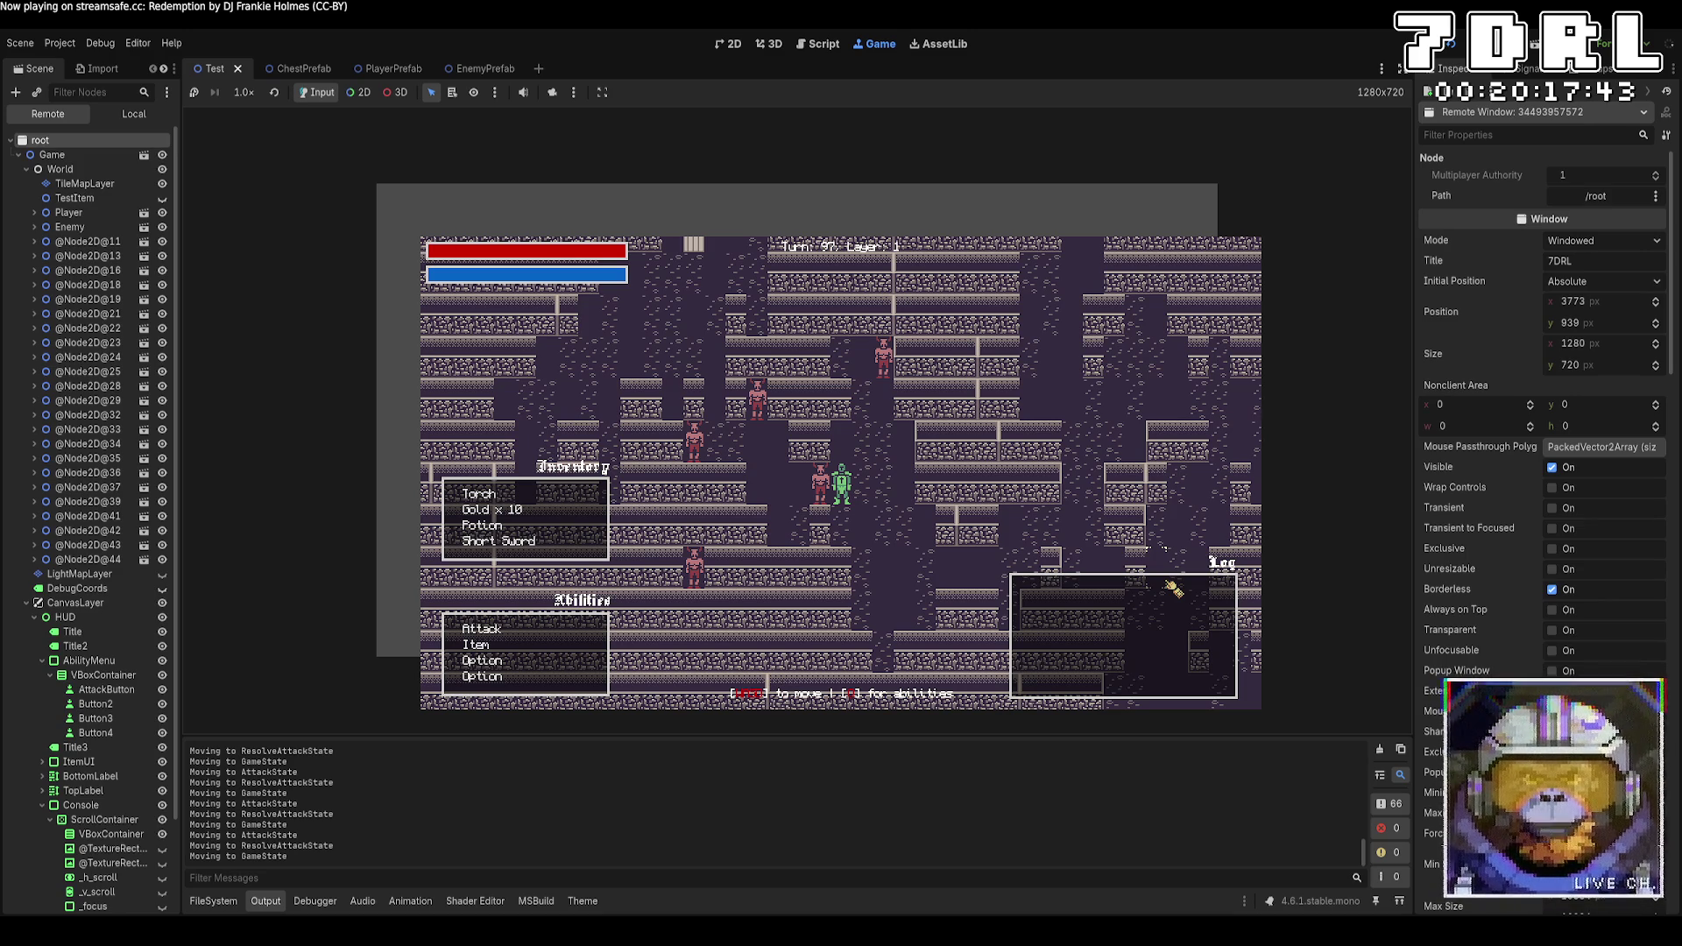
click(123, 241)
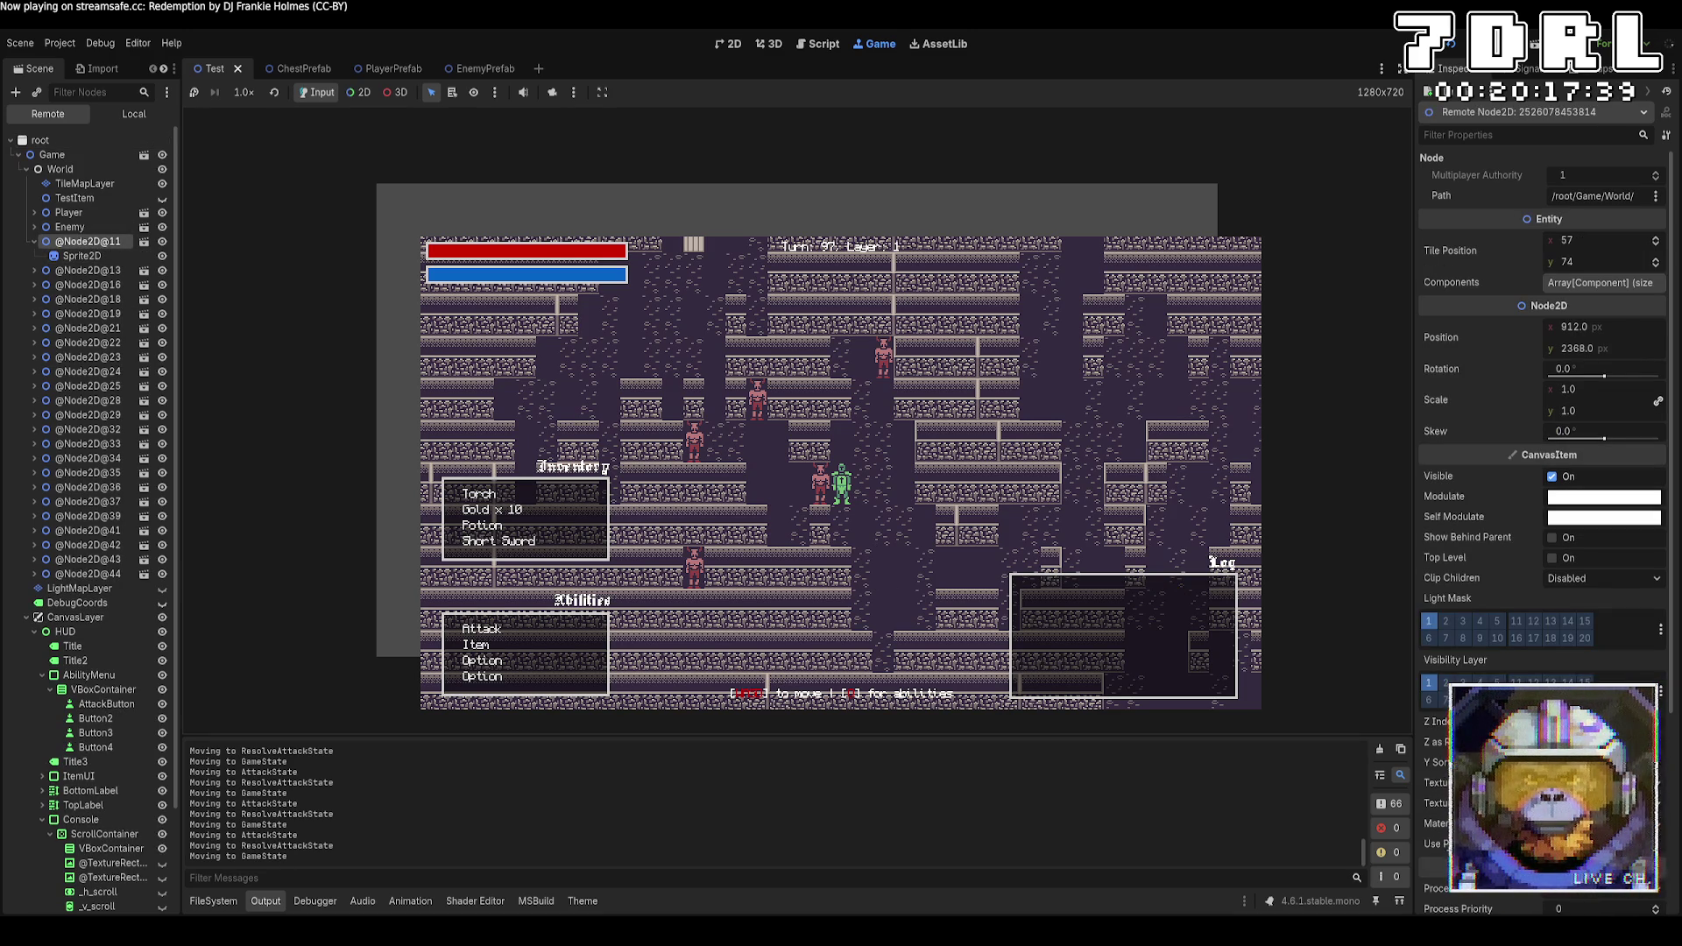
scroll(1542, 394, down, 5)
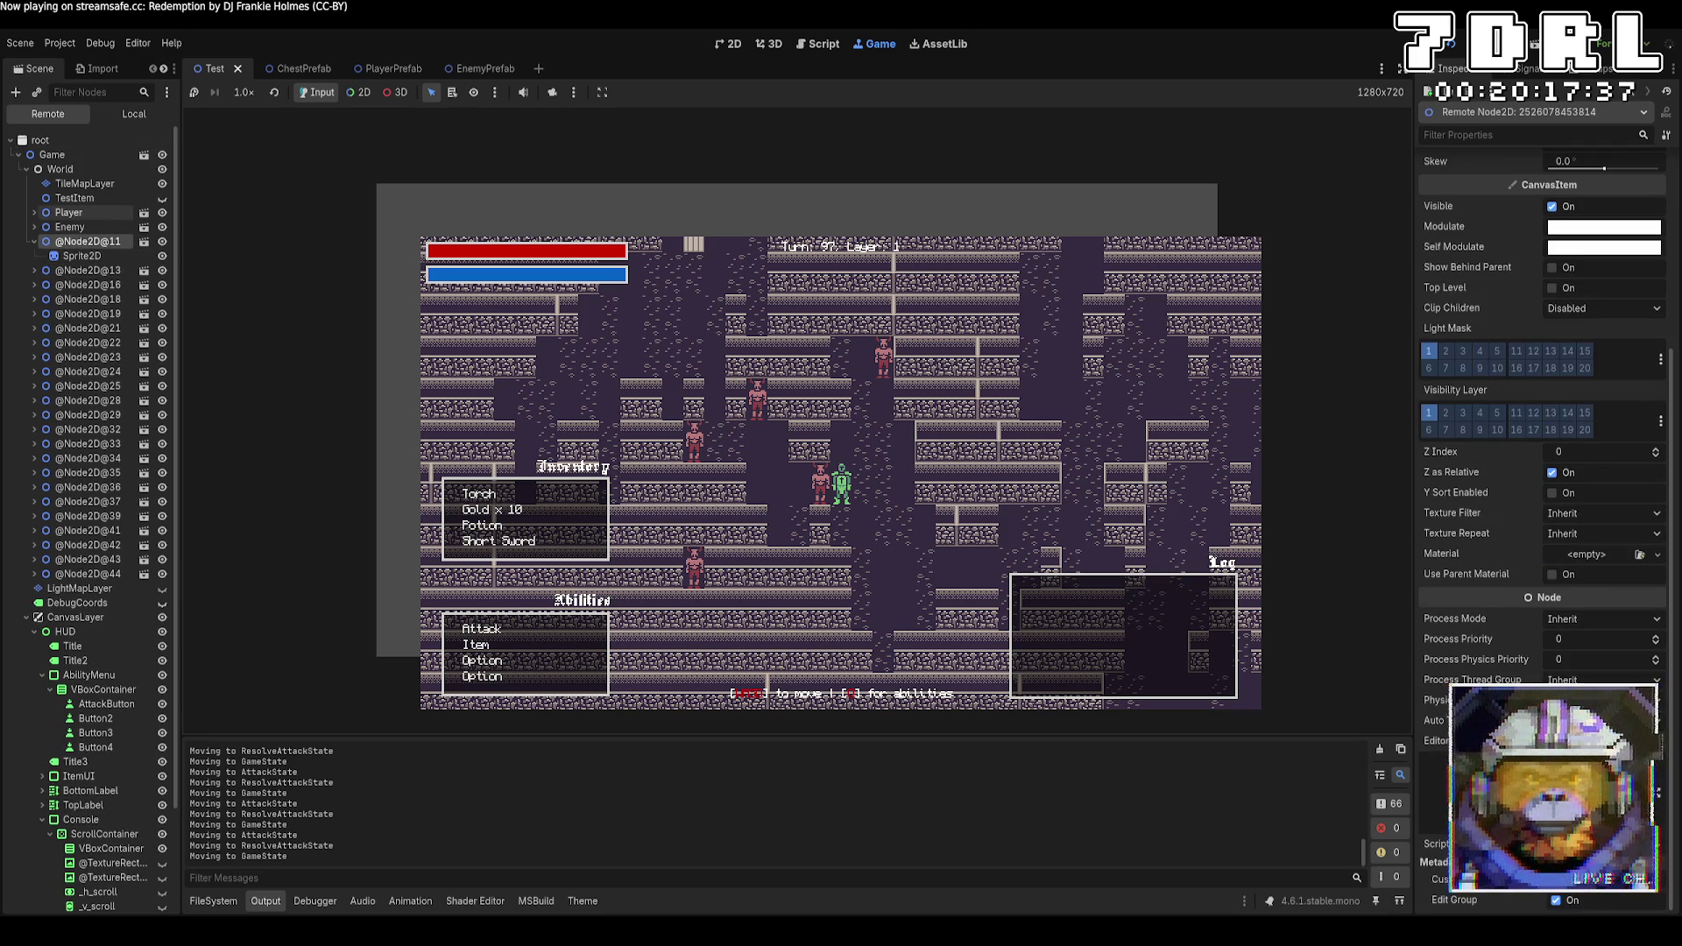
click(70, 227)
key(Down)
key(Down)
key(Down)
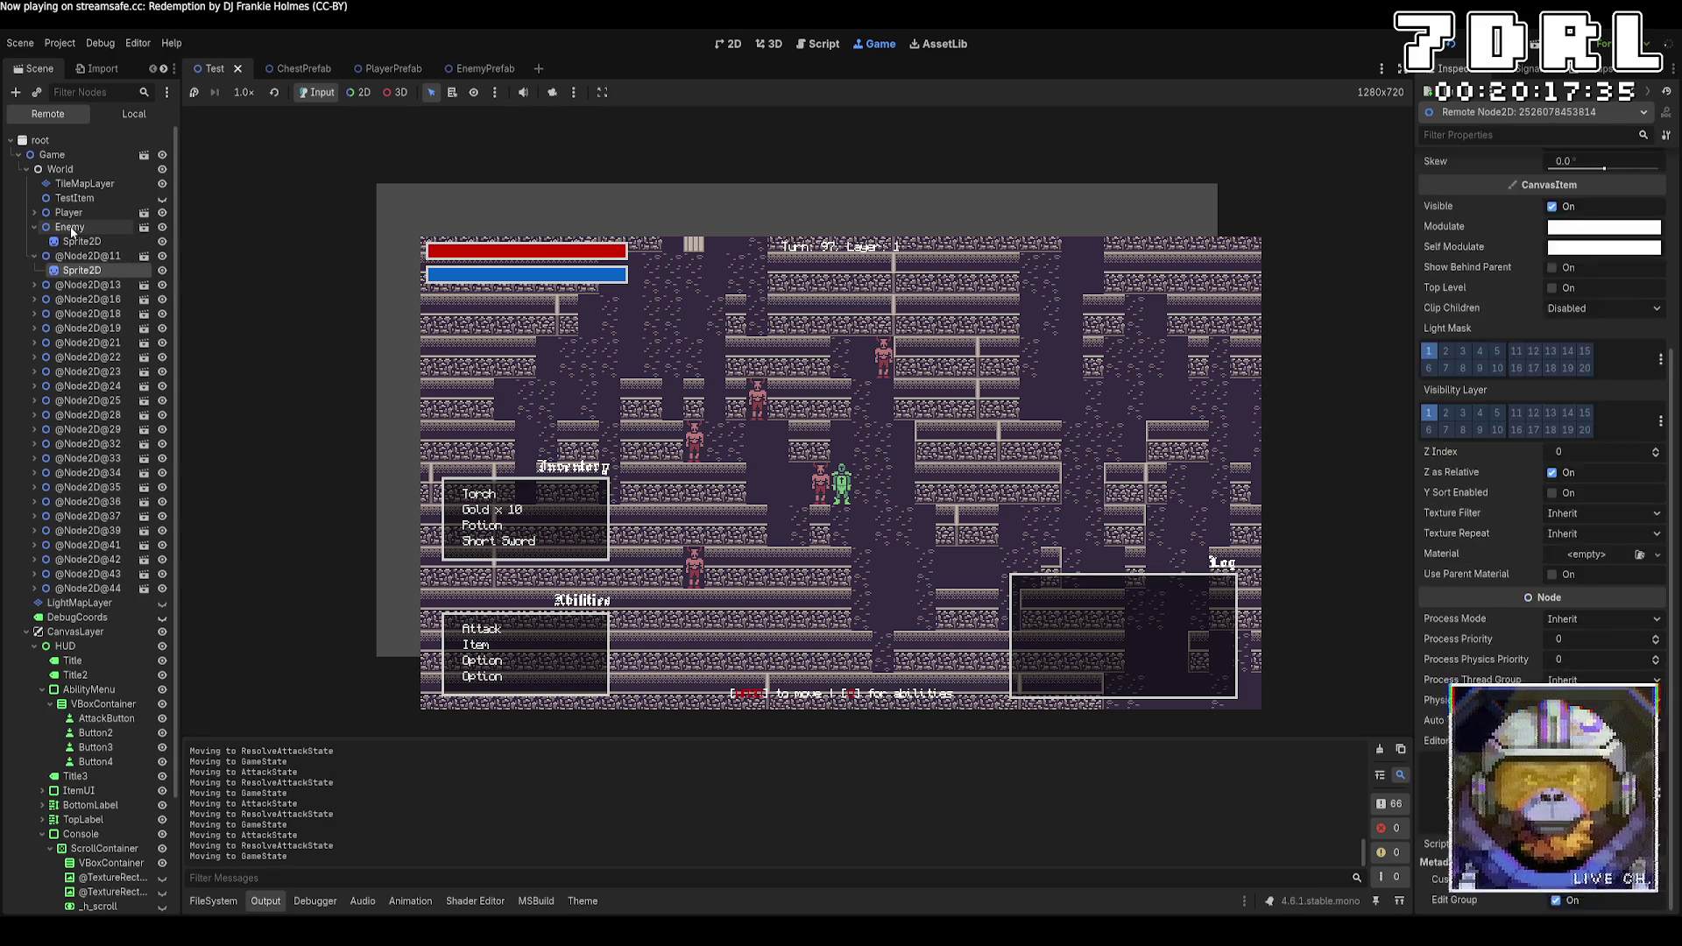
key(Down)
key(Down)
key(Down)
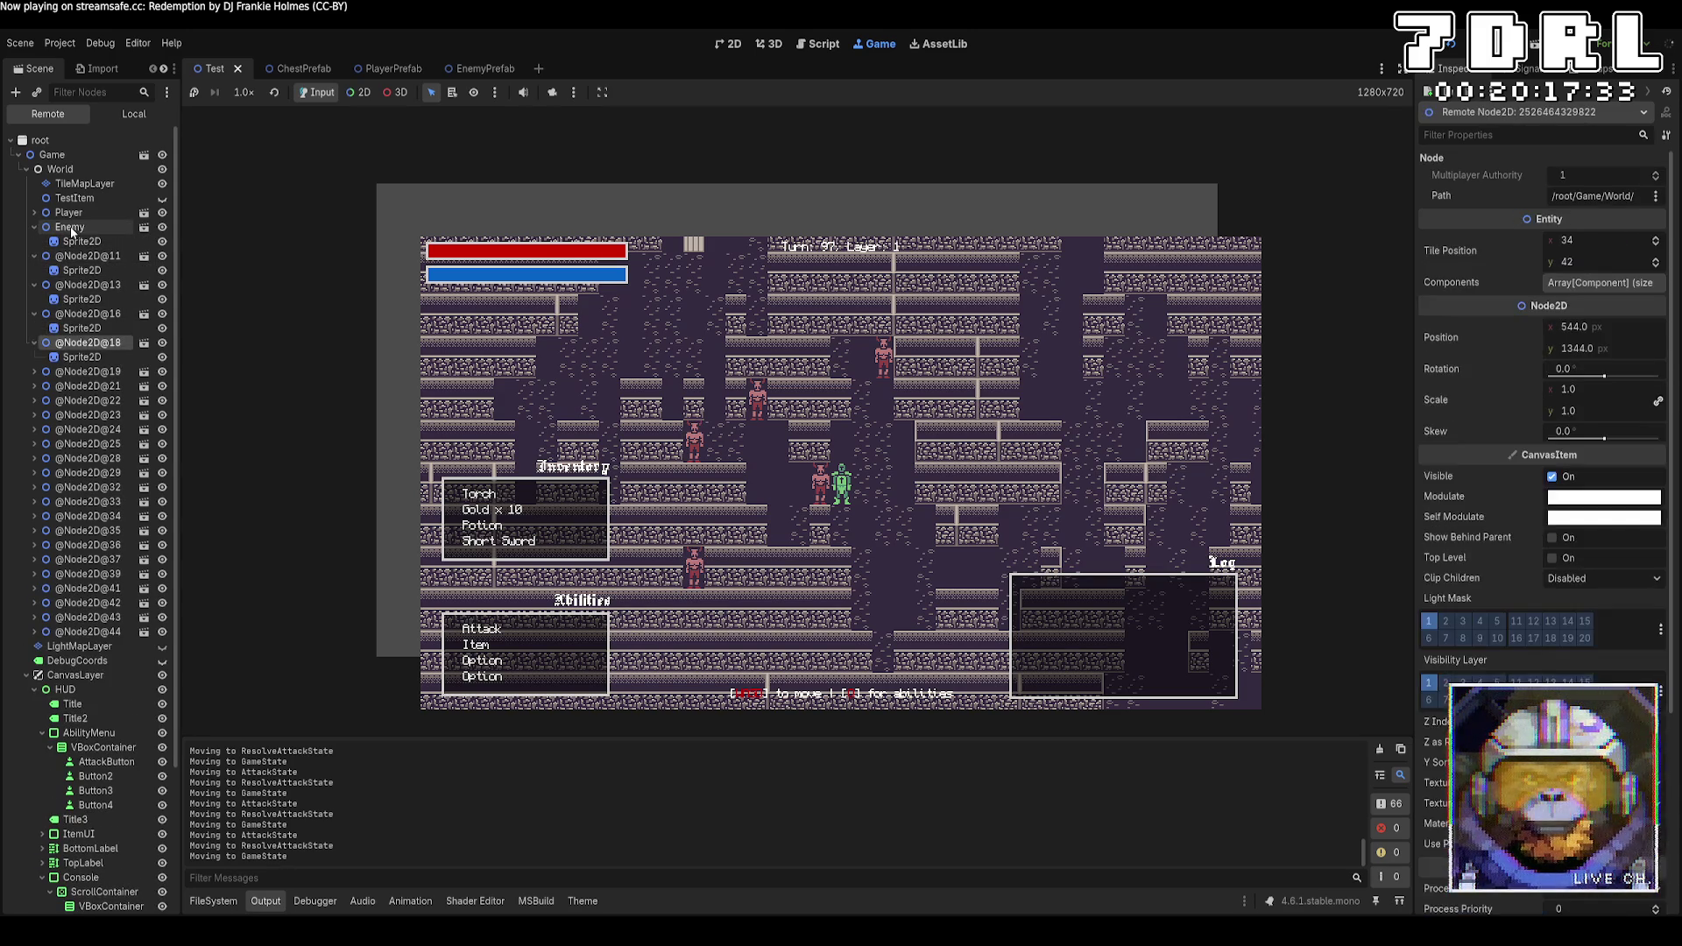
key(Down)
key(Down)
key(Down)
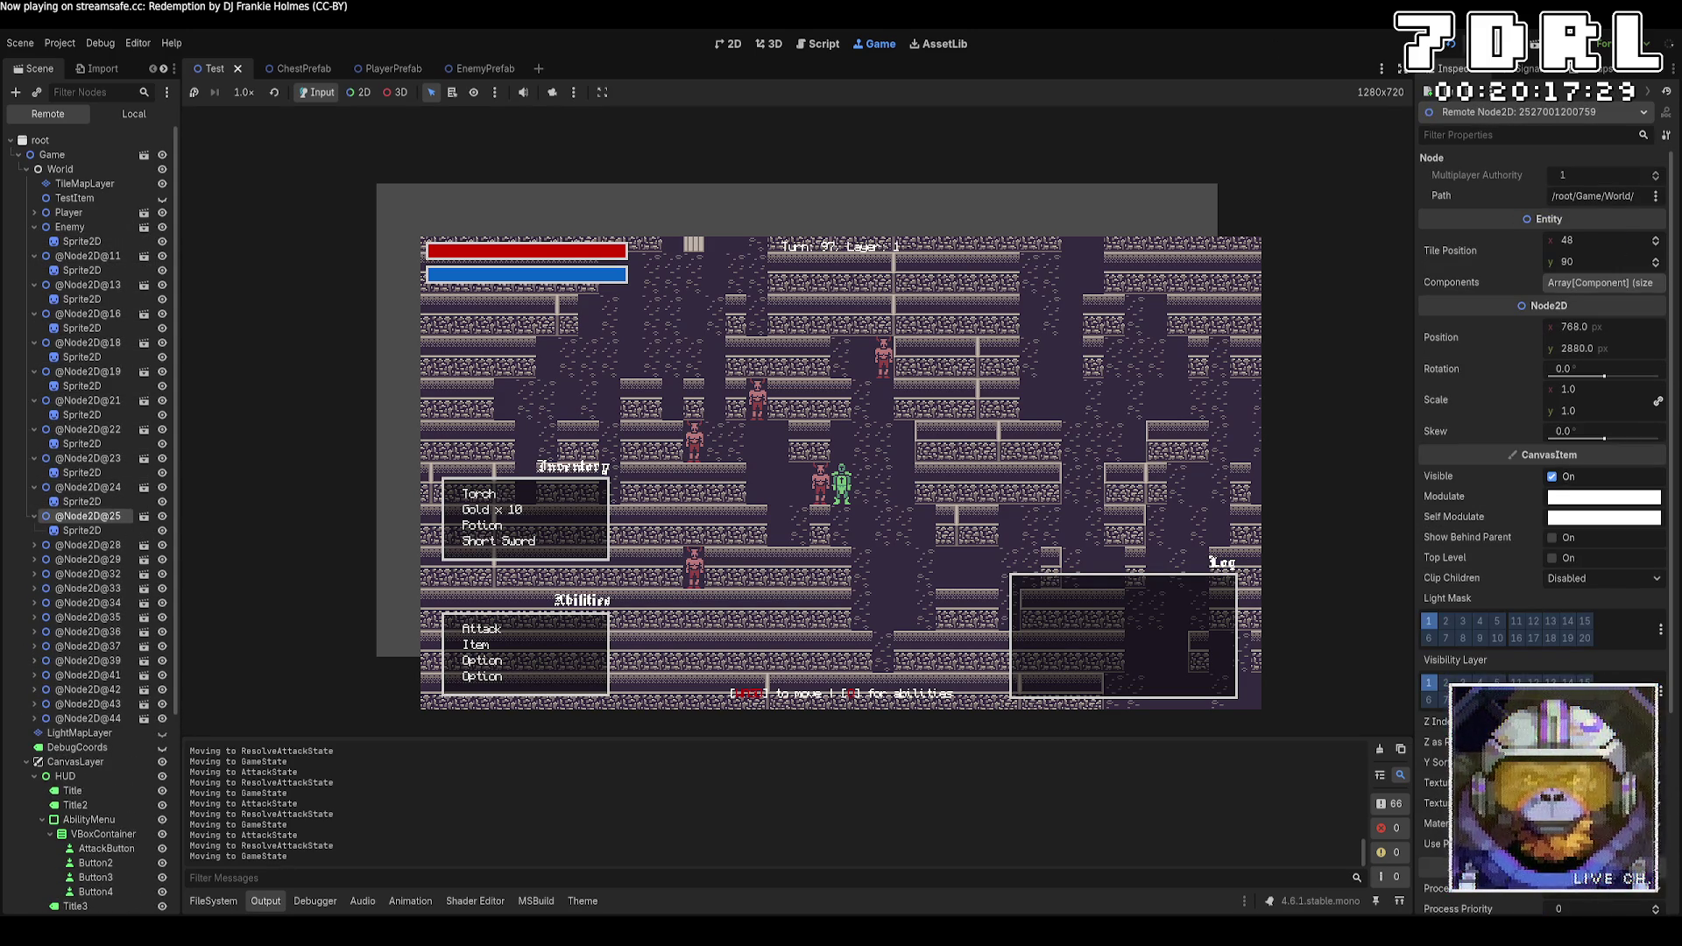
Stop the game and bring World.cs up in Visual Studio Code
key(F8)
key(alt+Tab)
scroll(968, 668, down, 3)
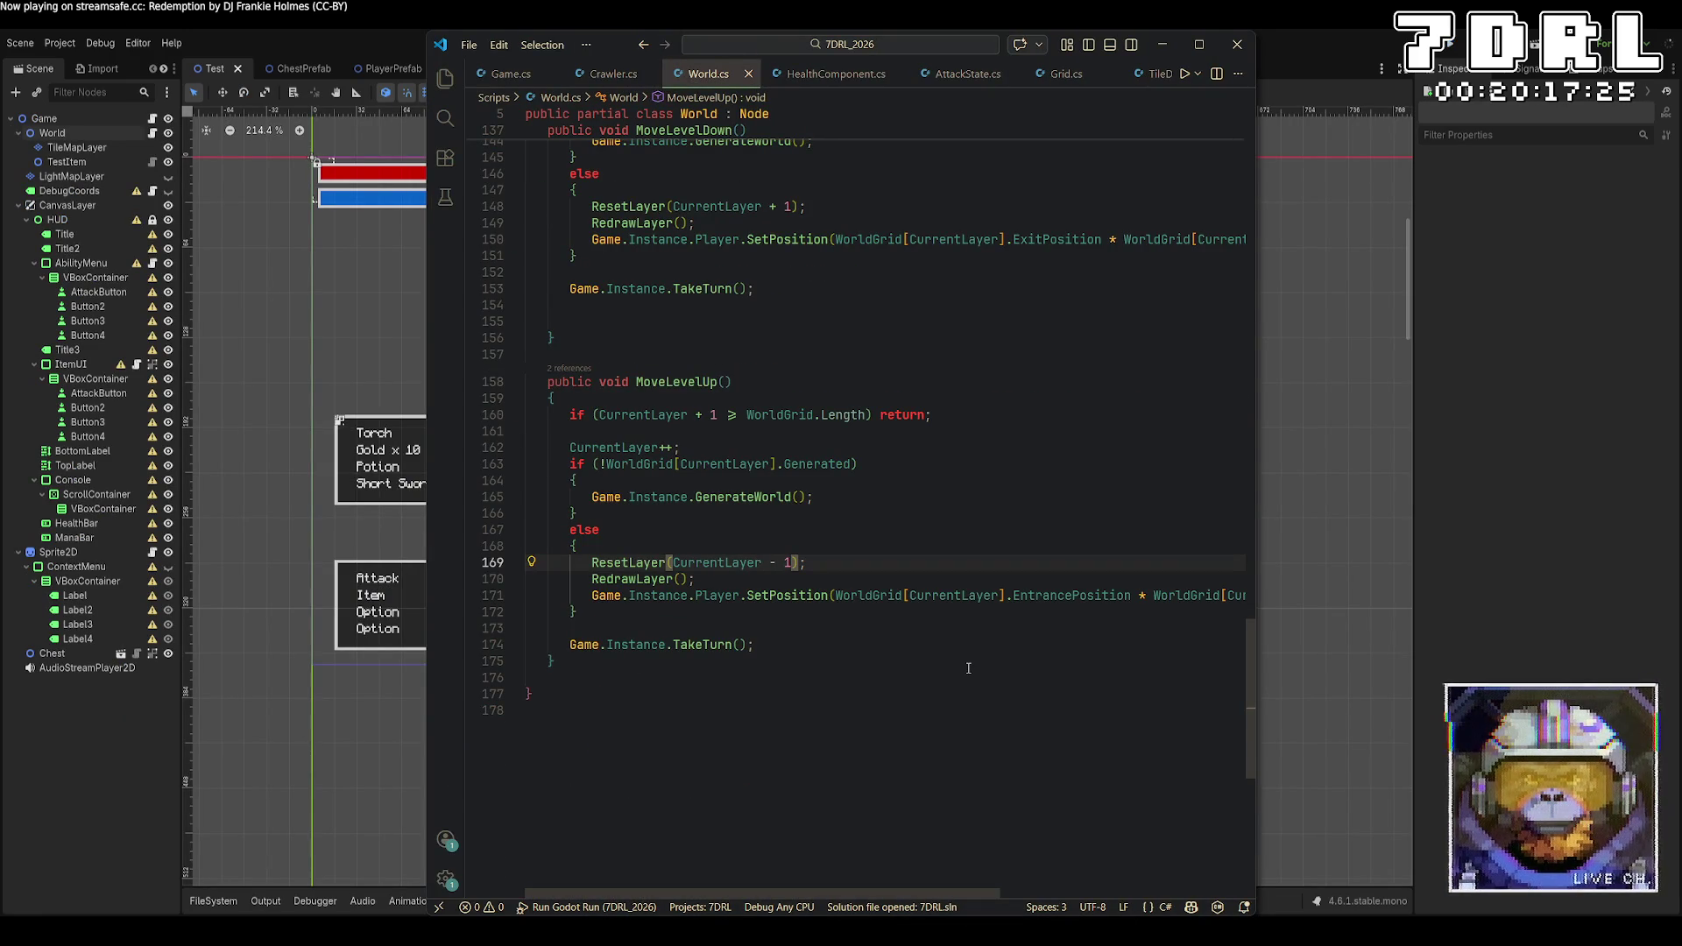
Move MoveLevelDown's ResetLayer call out of the else branch, above the Generated check, and save
scroll(968, 668, up, 2)
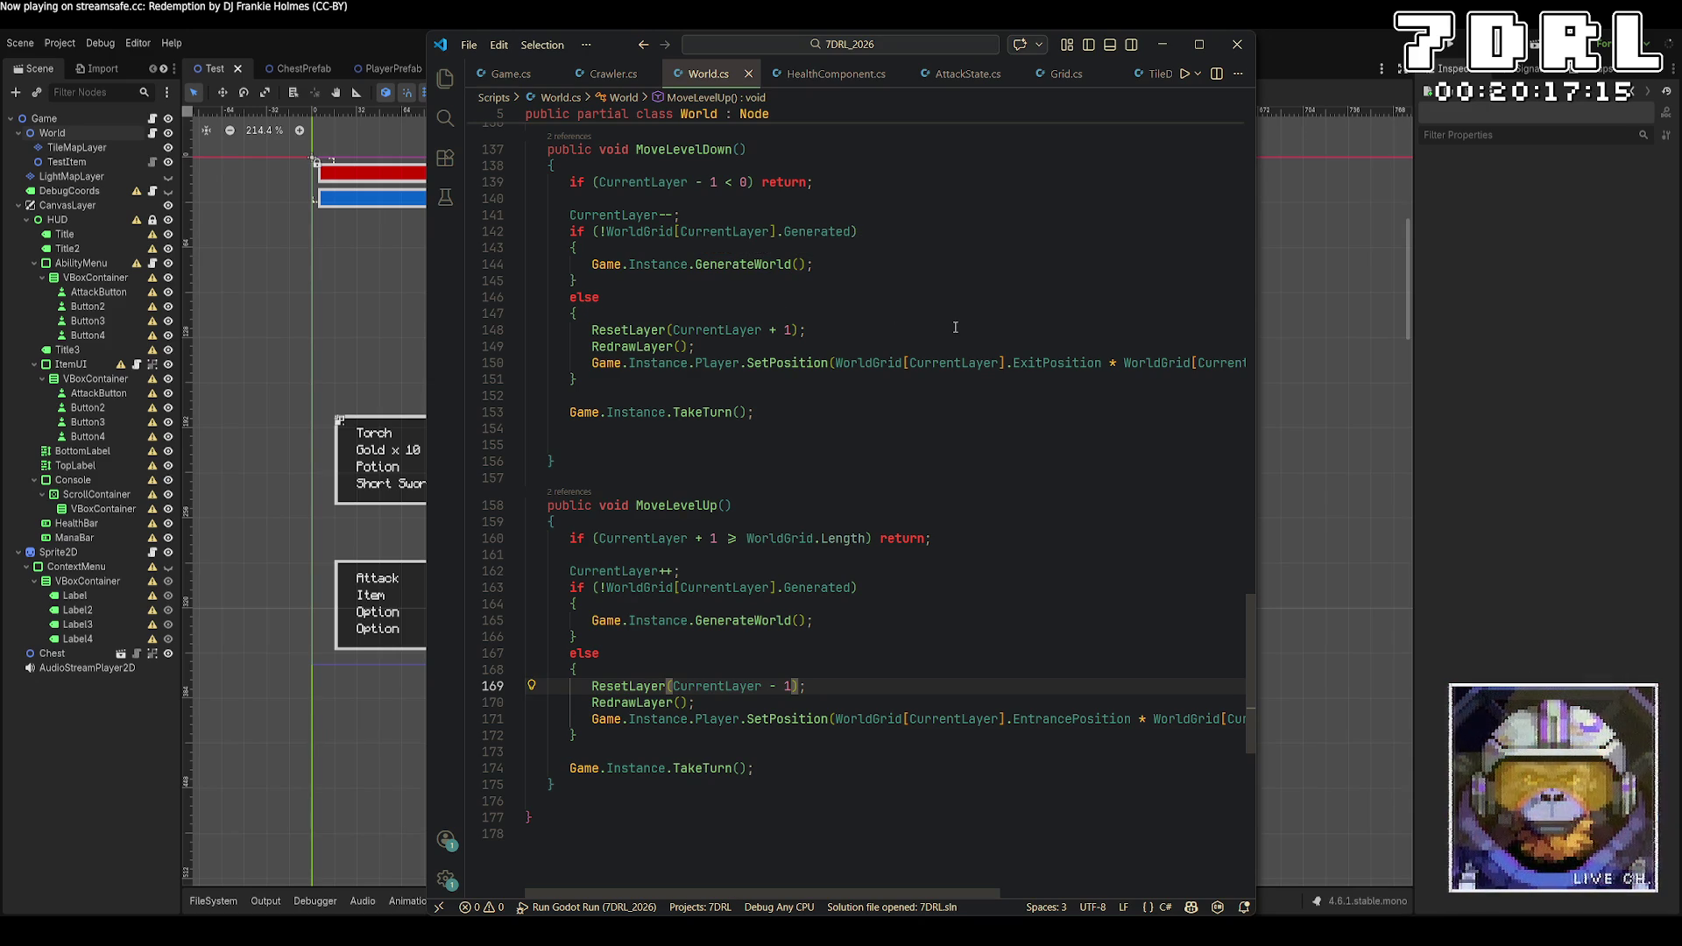
drag(806, 330, 589, 329)
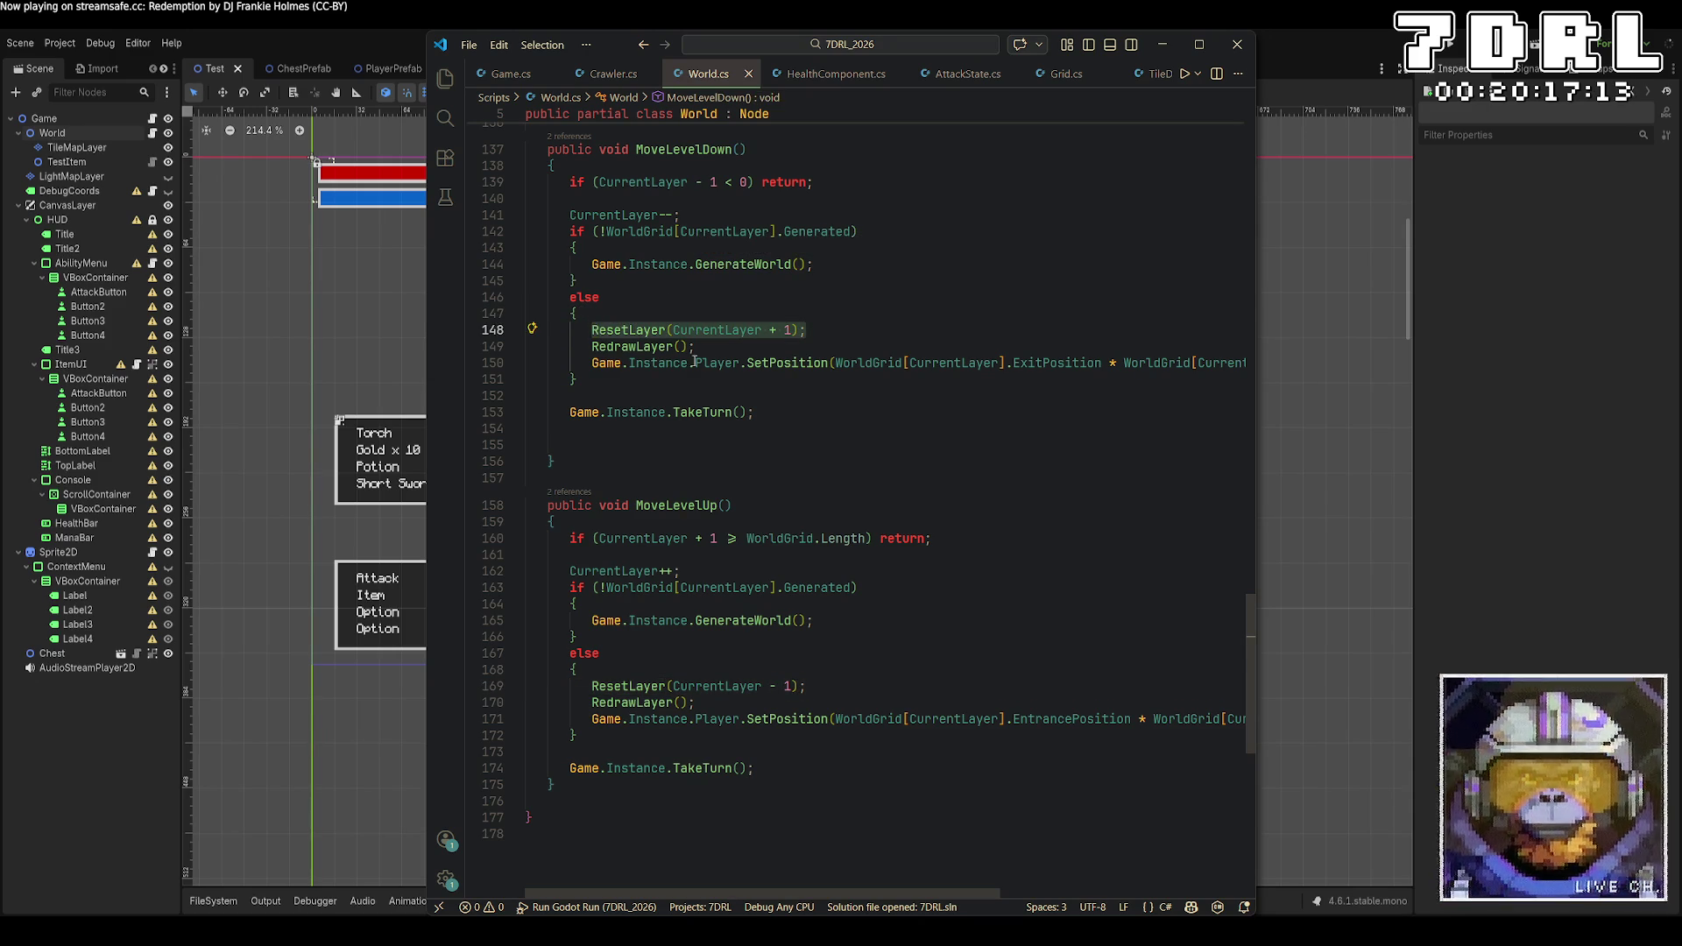
key(BackSpace)
key(BackSpace)
key(BackSpace)
key(BackSpace)
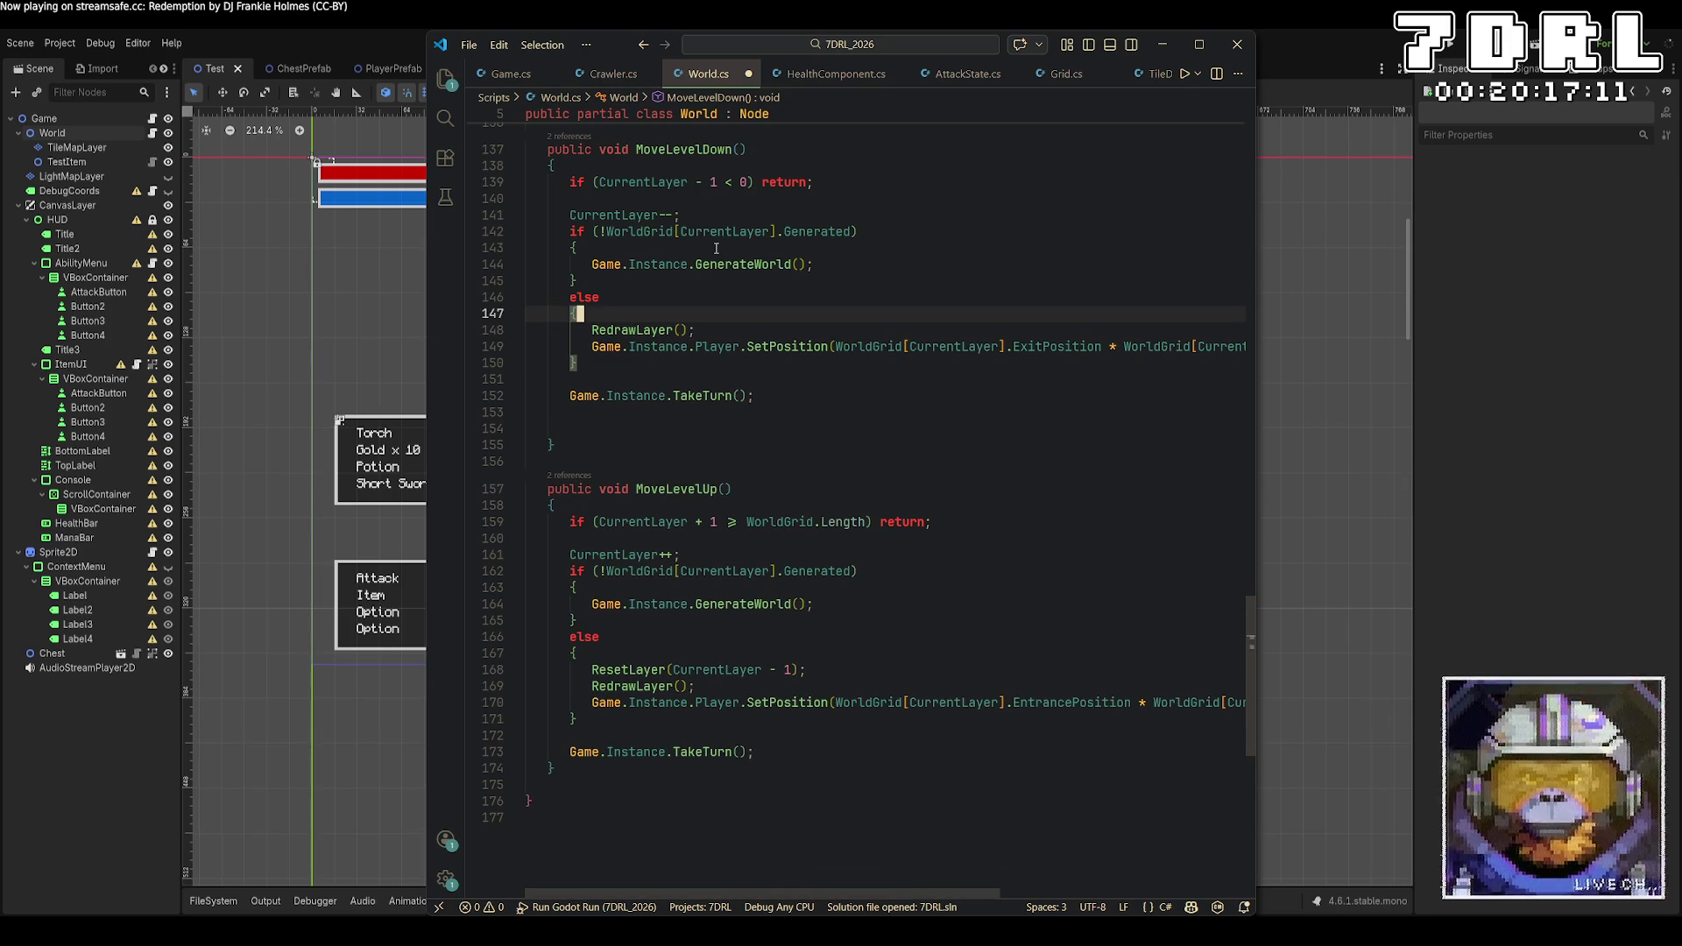
click(716, 248)
key(Up)
key(Up)
key(ctrl+v)
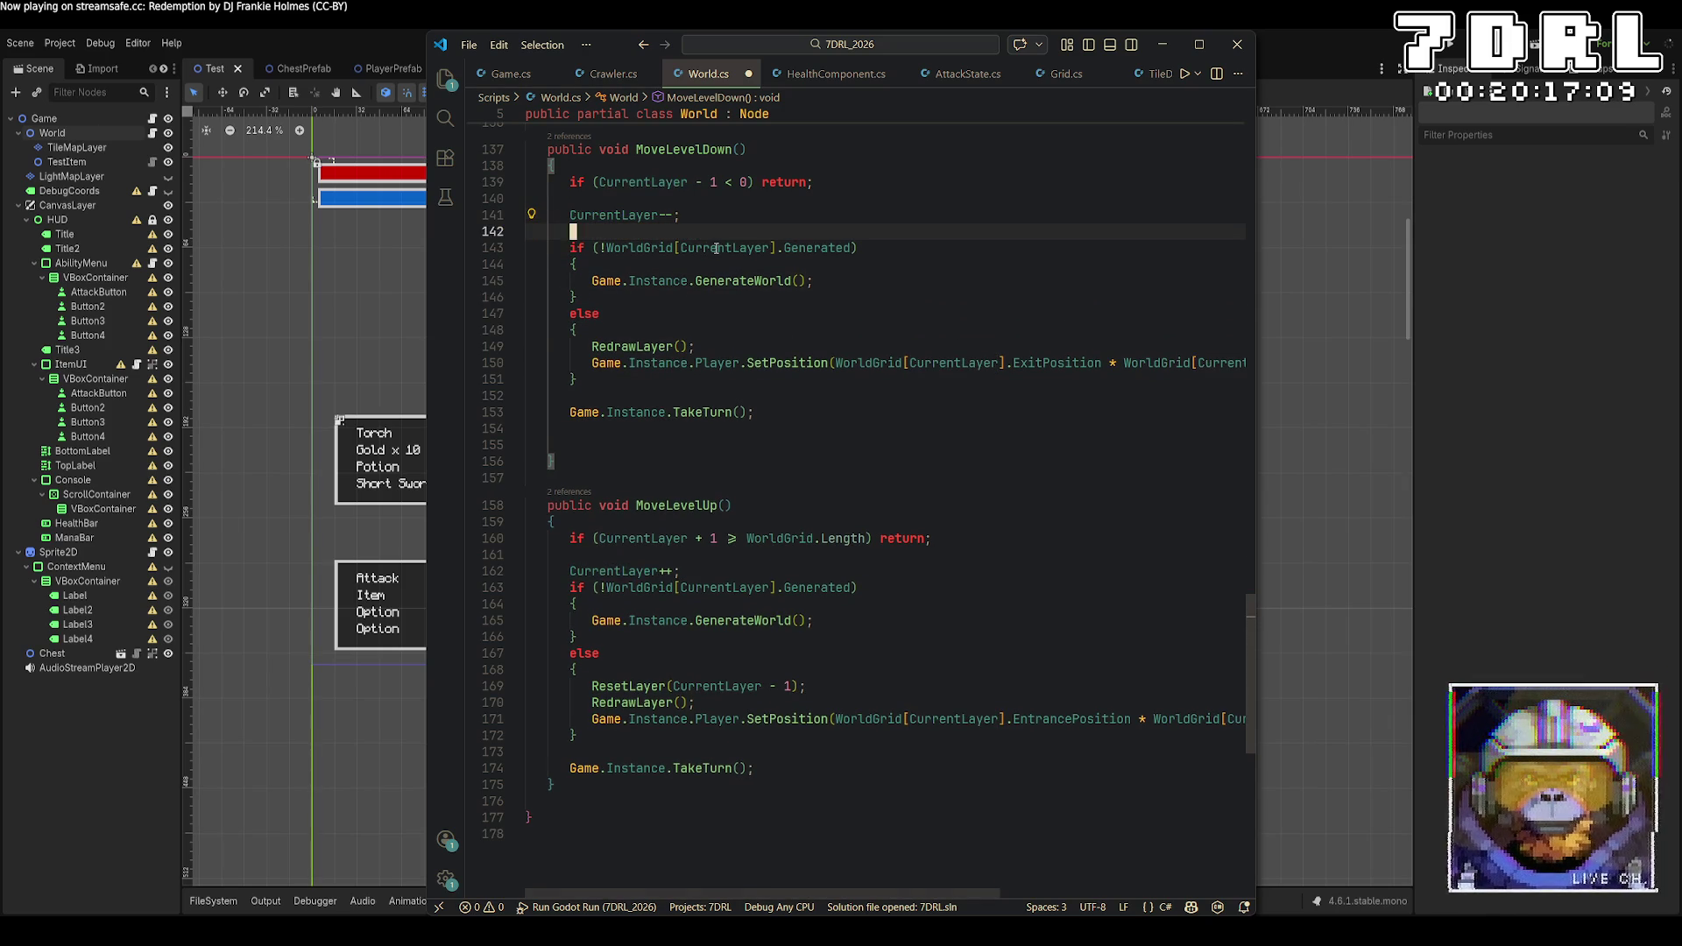
key(ctrl+s)
In MoveLevelUp, put ResetLayer(CurrentLayer) above CurrentLayer++ instead of in the else branch, and save
drag(789, 686, 529, 687)
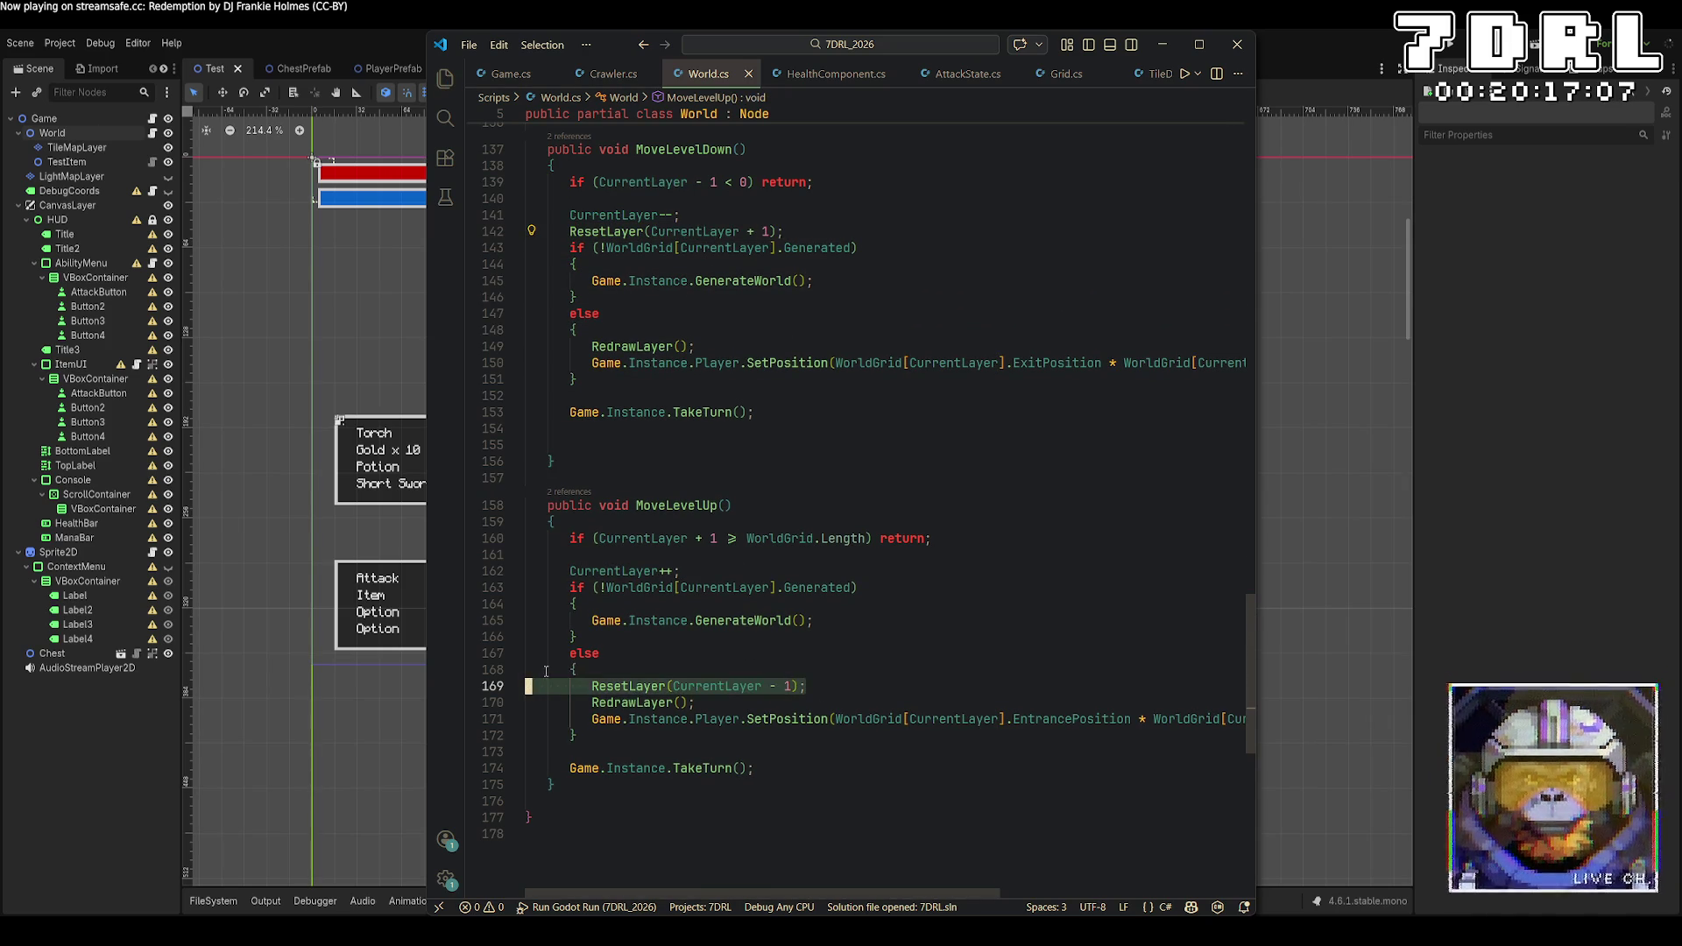
key(BackSpace)
key(BackSpace)
key(Up)
key(Up)
key(Up)
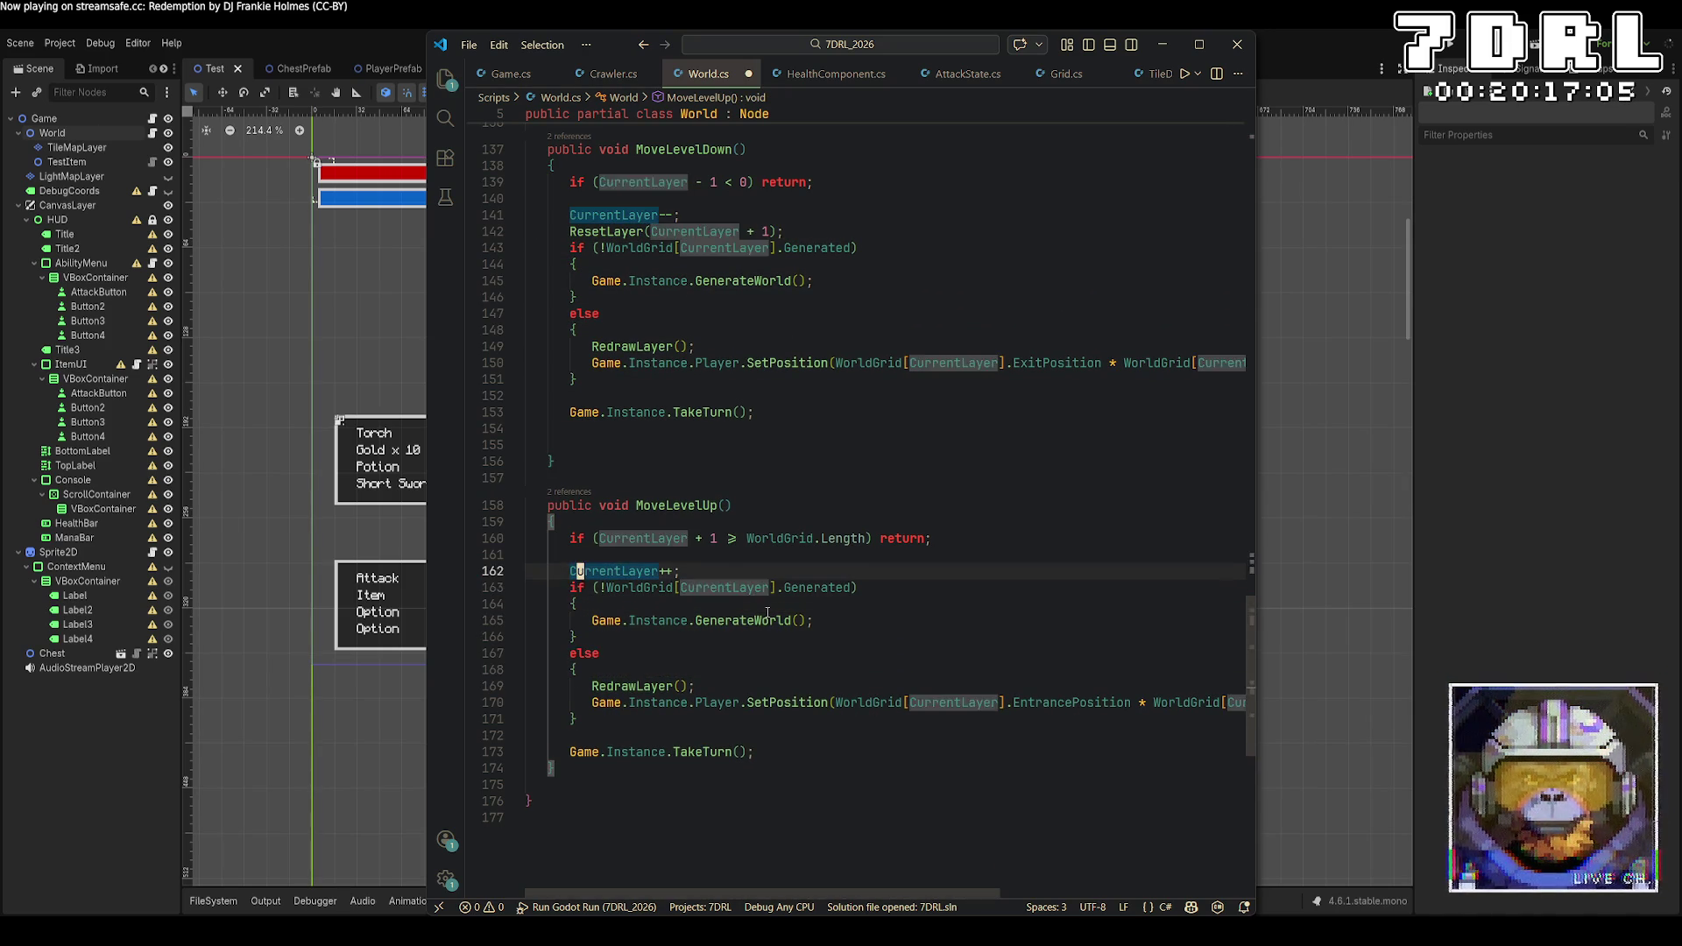
key(End)
key(Return)
key(alt+Up)
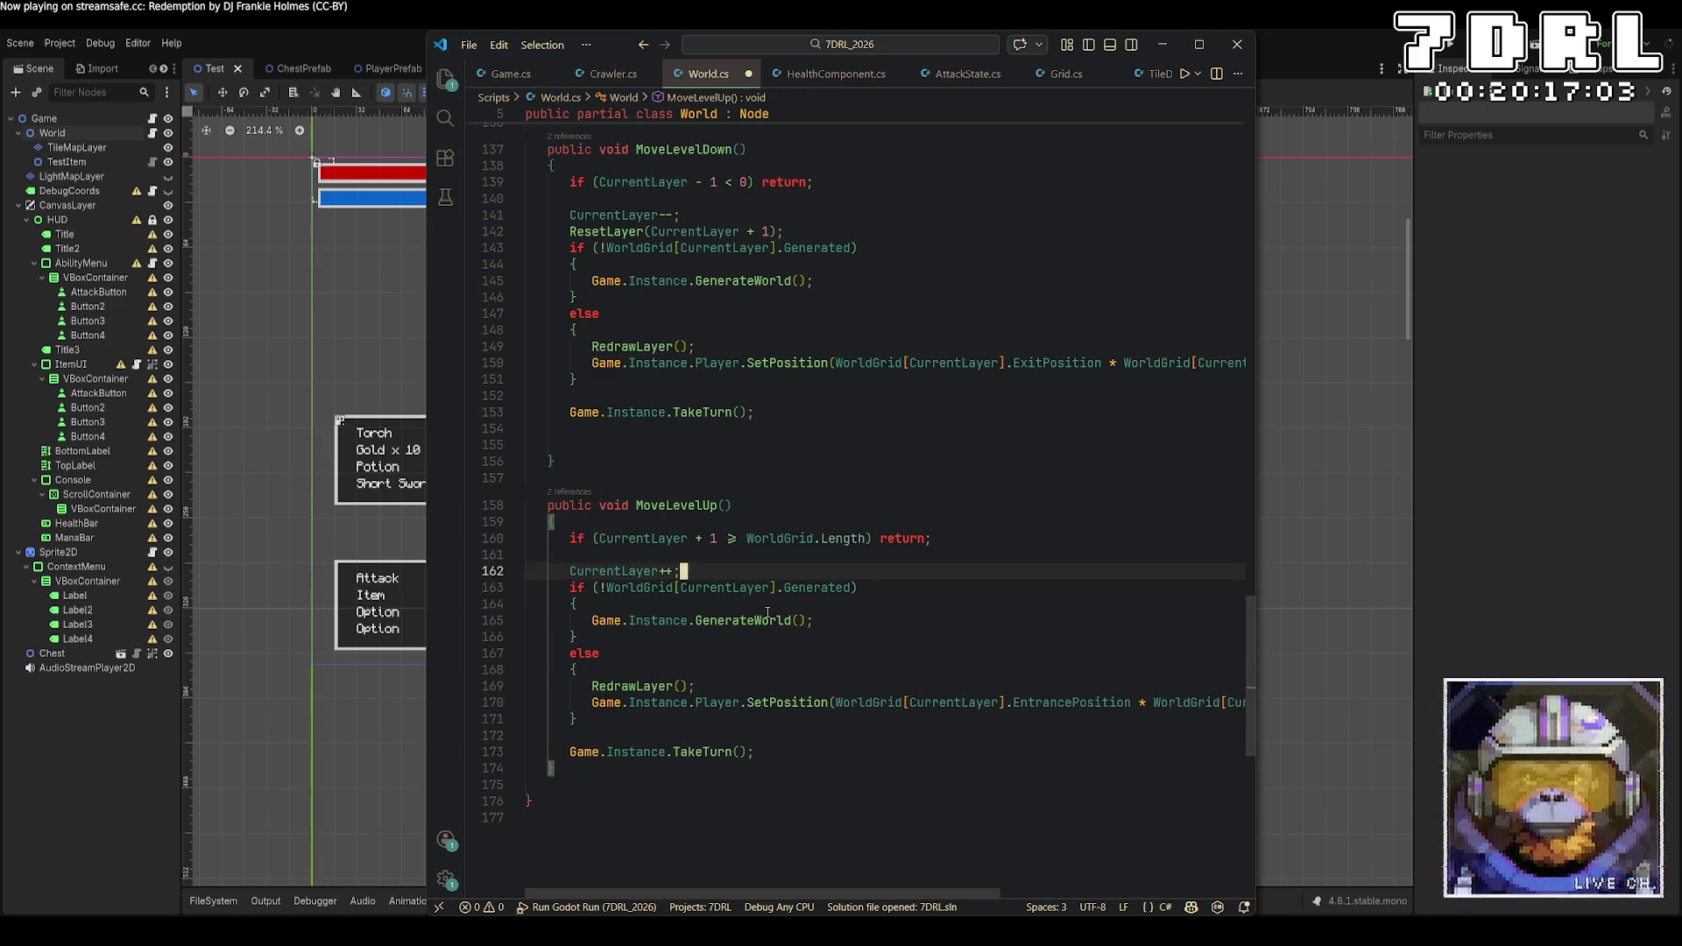
text(ResetLayer(CurrentLayer - 1)
key(BackSpace)
key(BackSpace)
key(BackSpace)
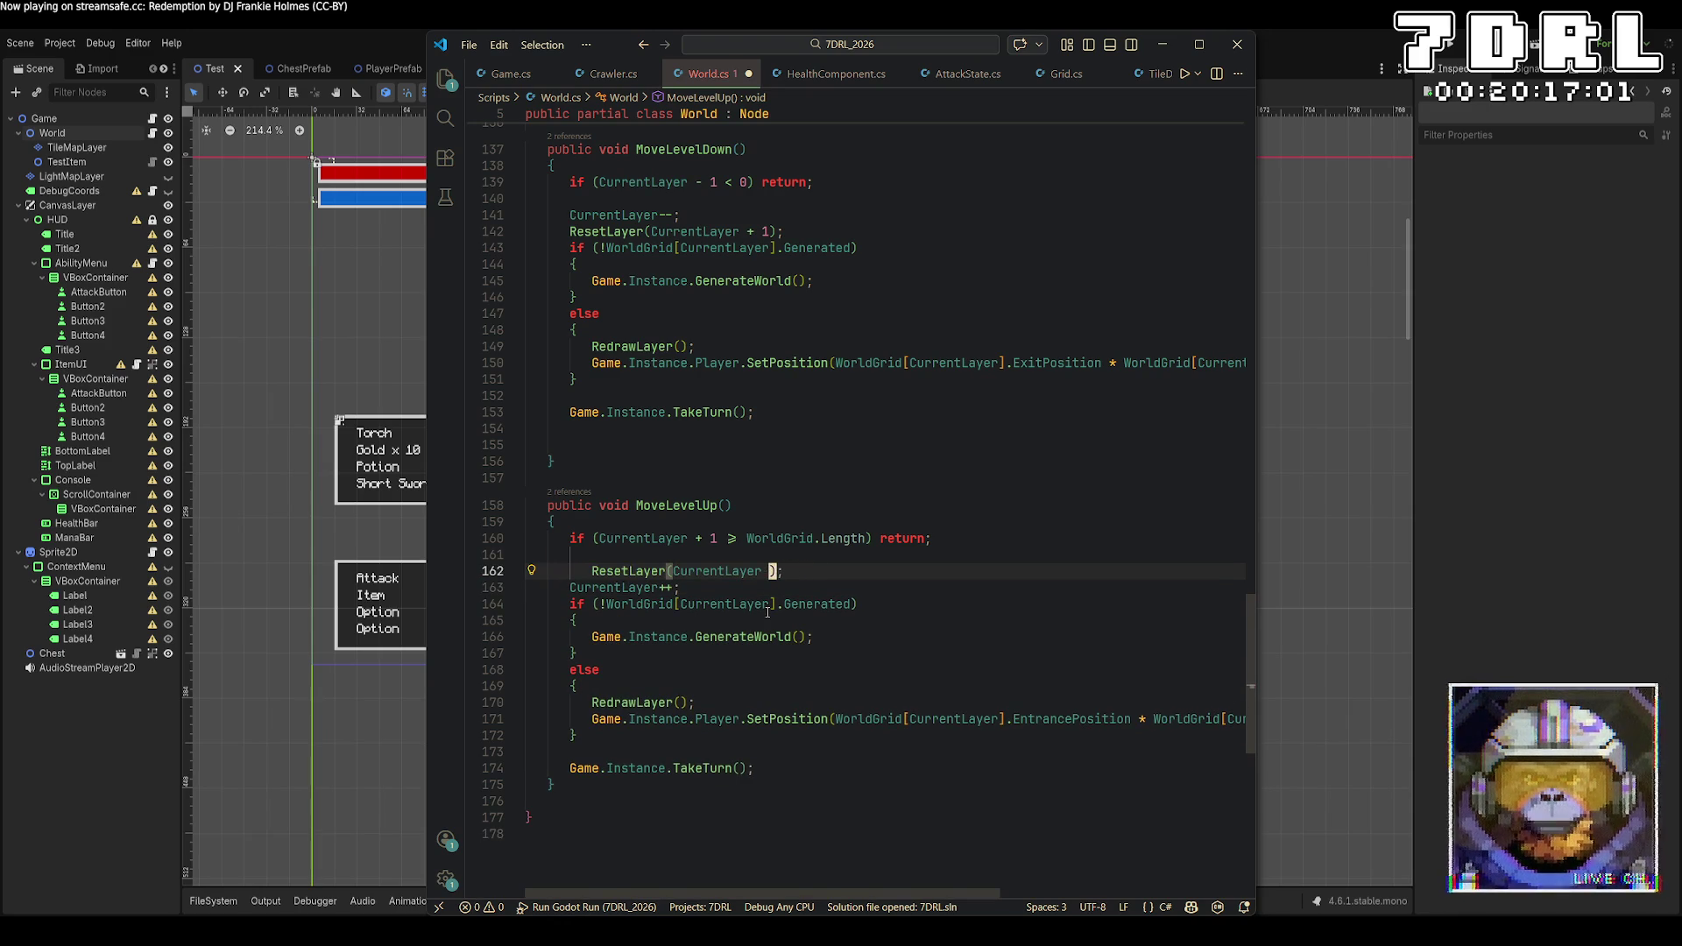
key(ctrl+s)
Place ResetLayer(CurrentLayer) above CurrentLayer-- in MoveLevelDown, save, and run the game
click(795, 231)
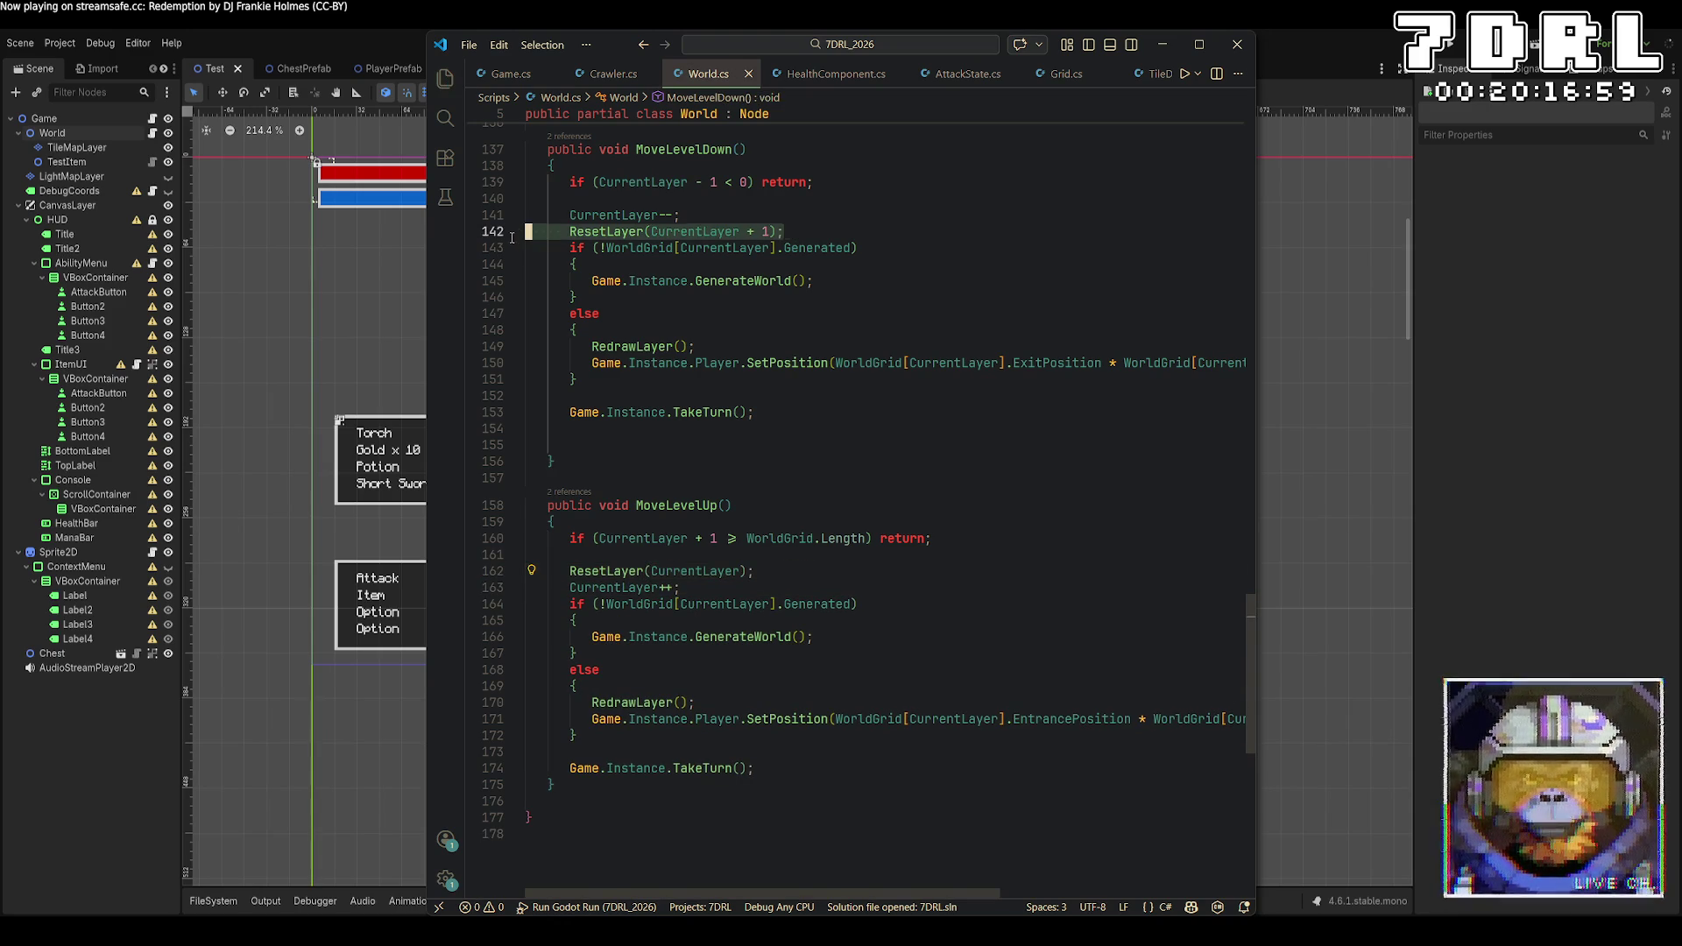
key(shift+Home)
key(ctrl+x)
click(618, 199)
key(Return)
key(ctrl+v)
key(Left)
key(Left)
key(BackSpace)
key(BackSpace)
key(BackSpace)
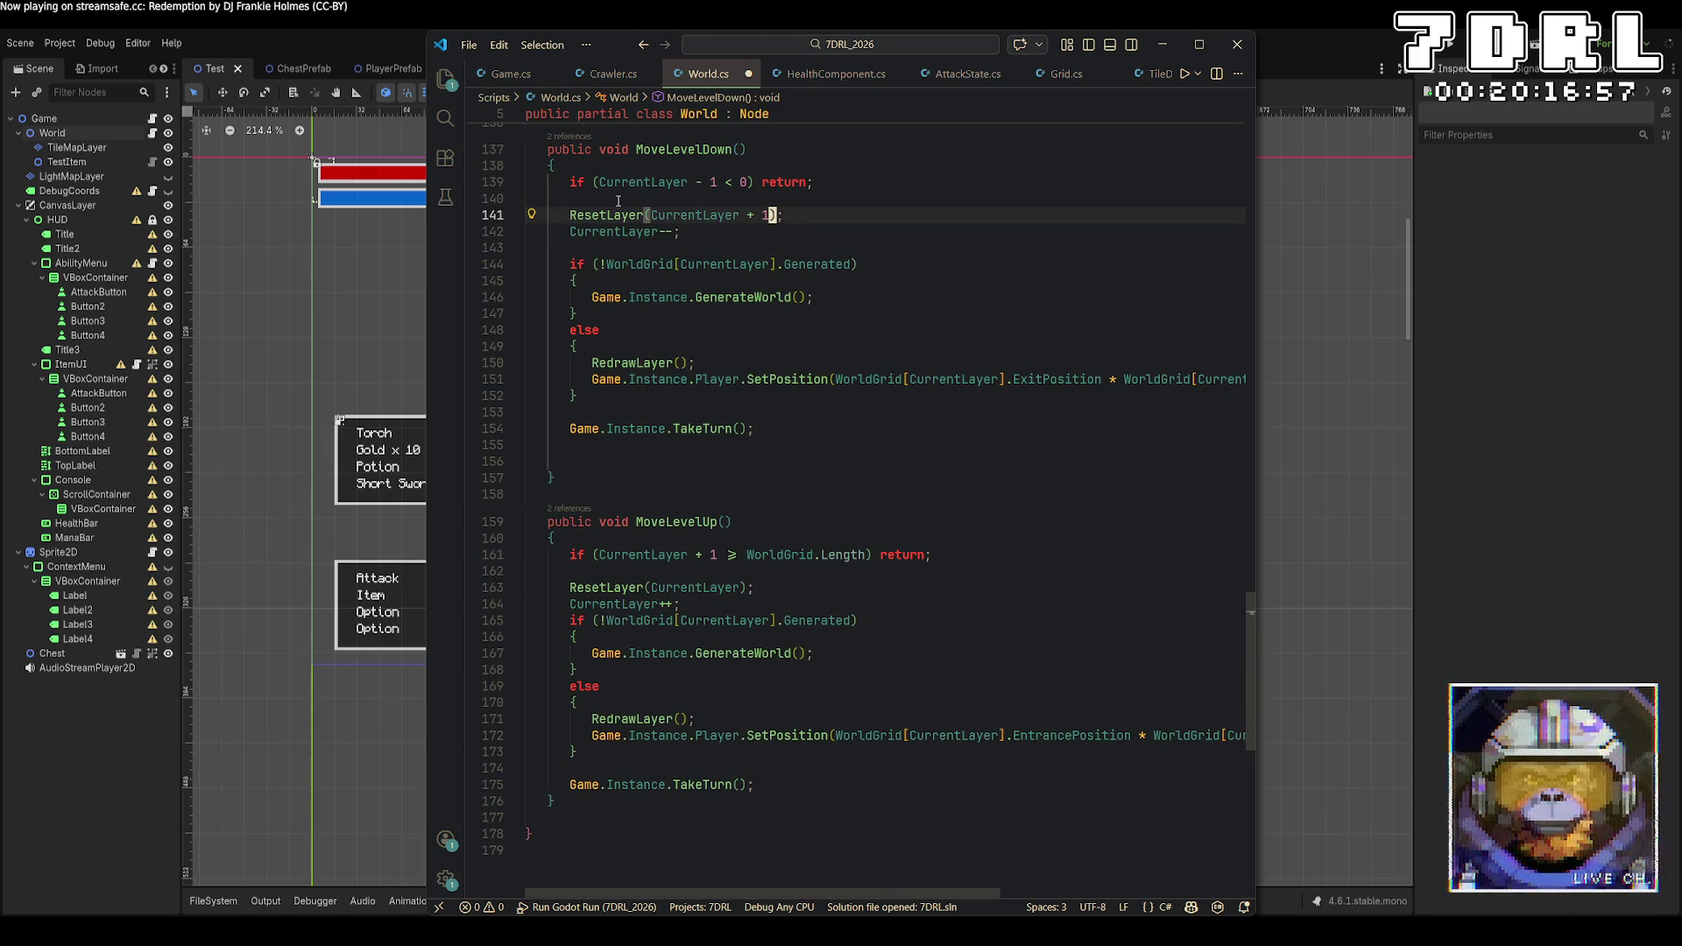
key(Down)
key(Delete)
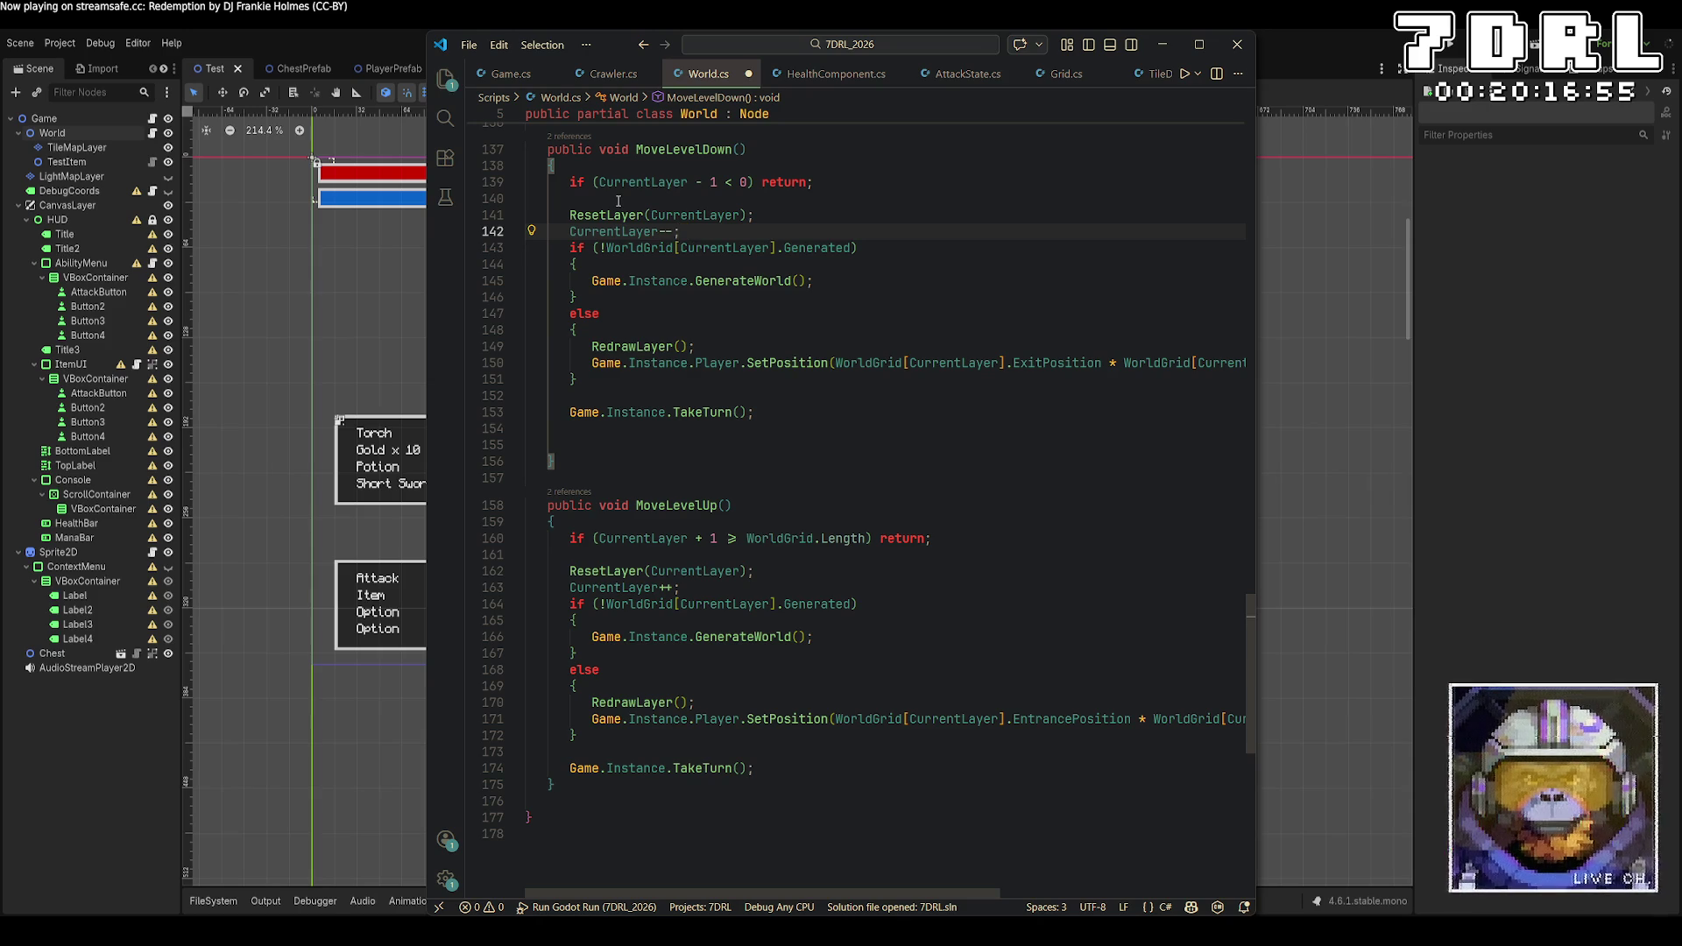
key(ctrl+s)
click(1455, 47)
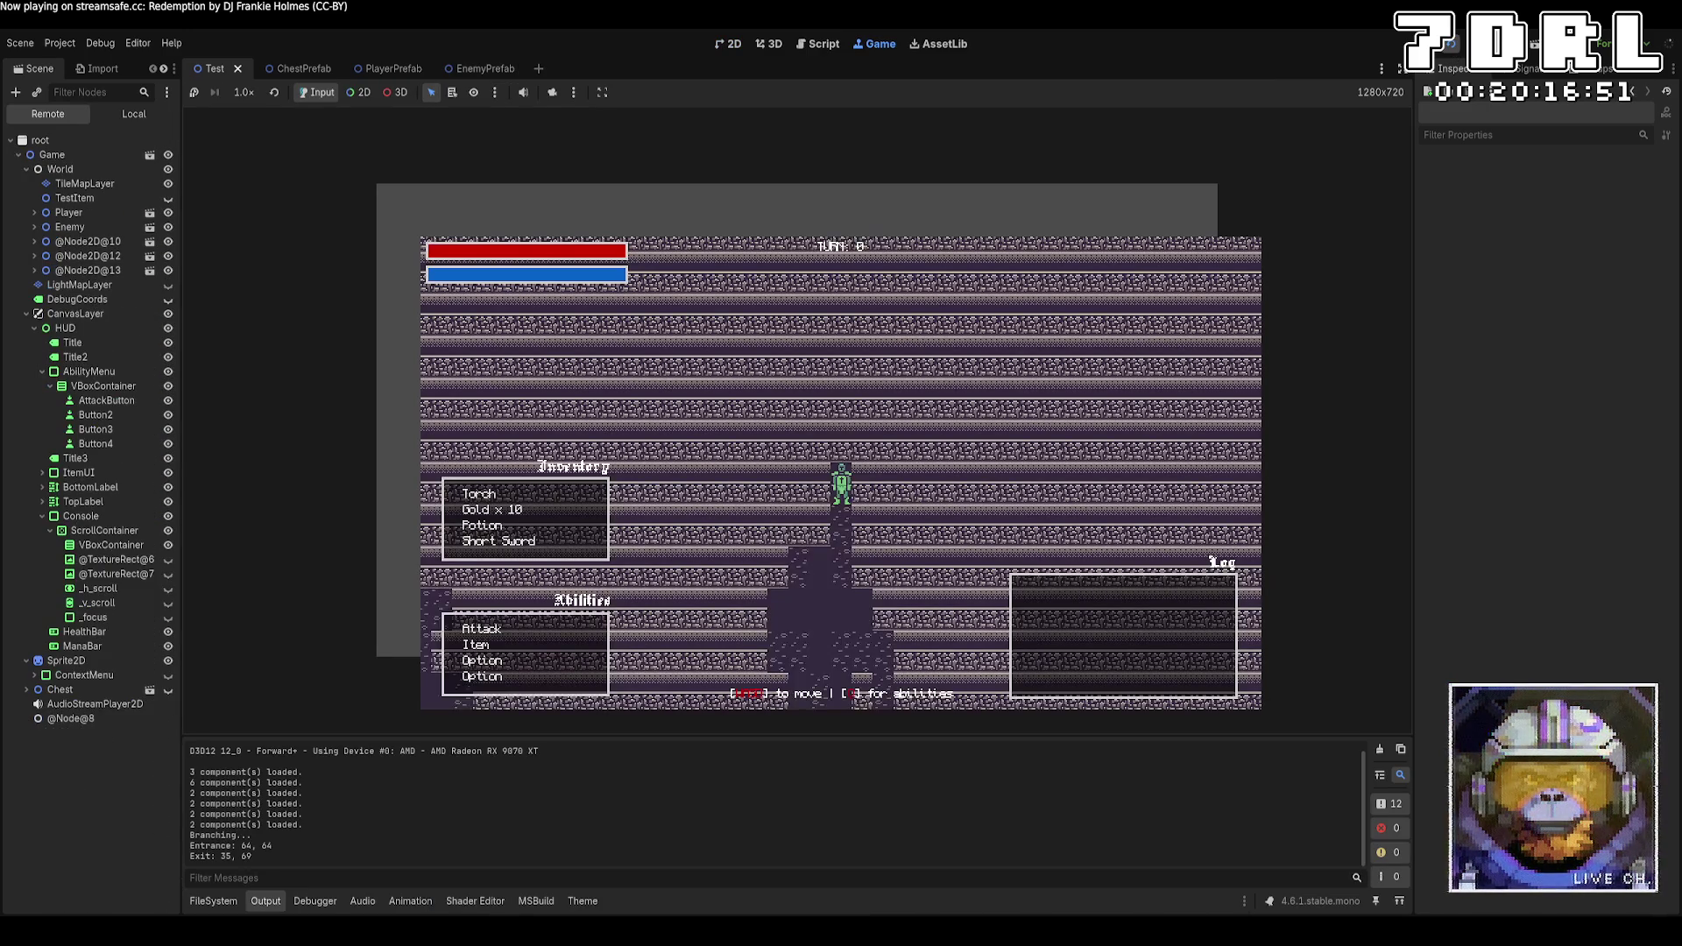
Walk the player through the dungeon with the arrow keys and down the stairs to layer 1
key(Up)
key(Up)
key(Up)
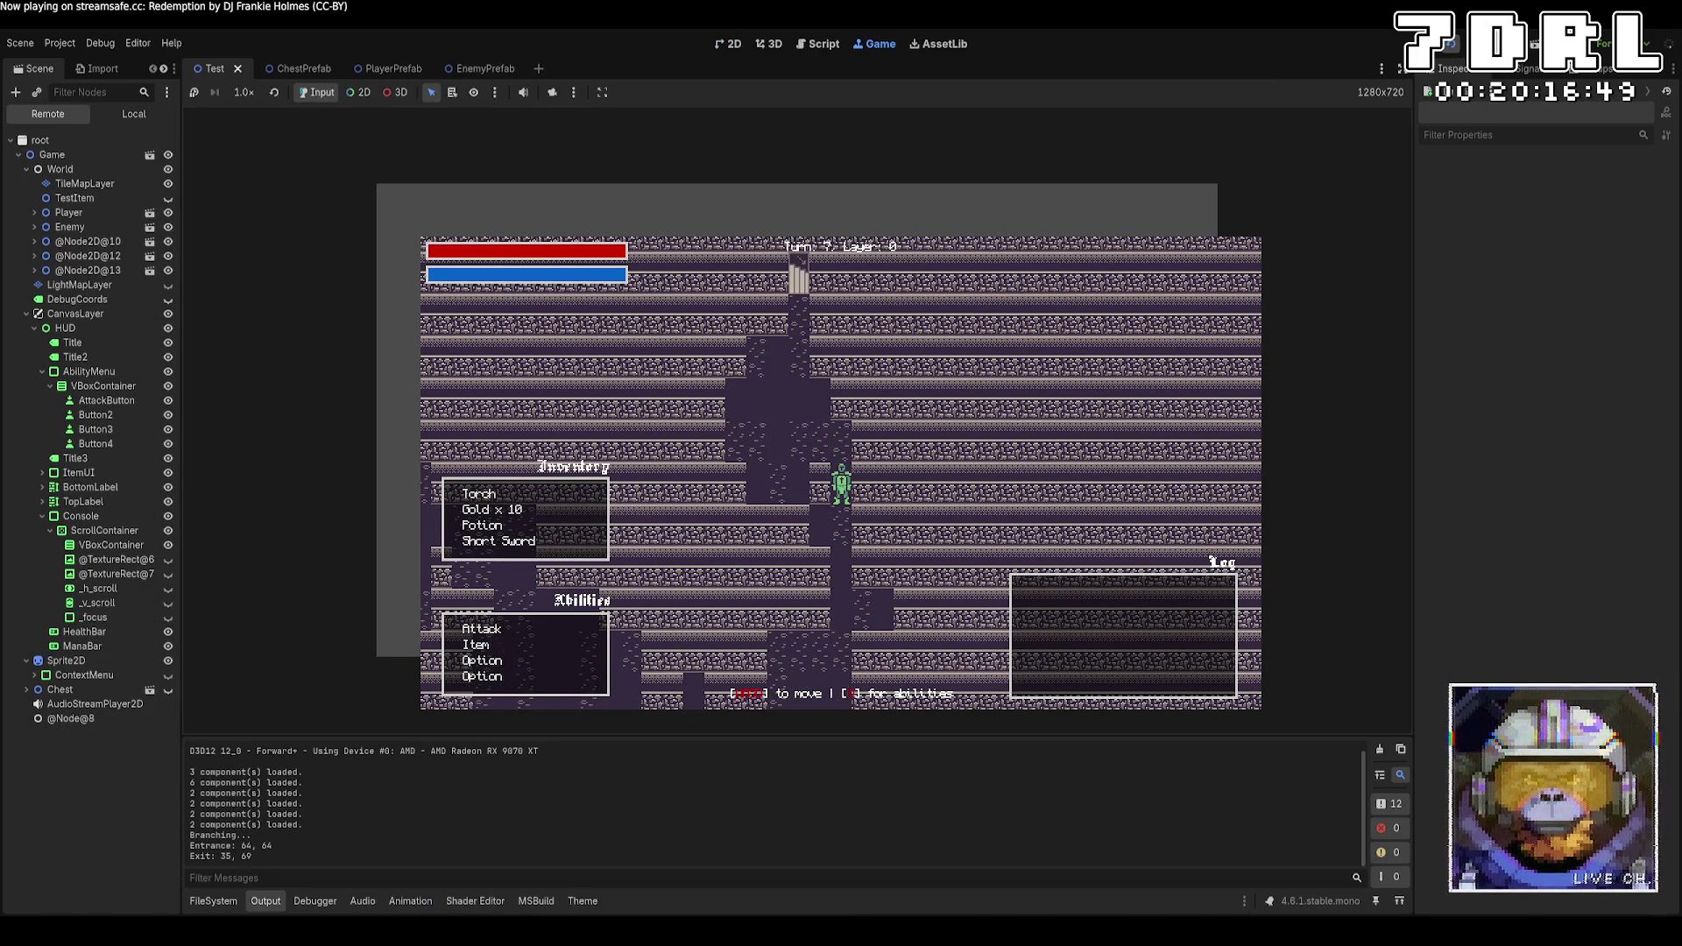
key(Right)
key(Right)
key(Right)
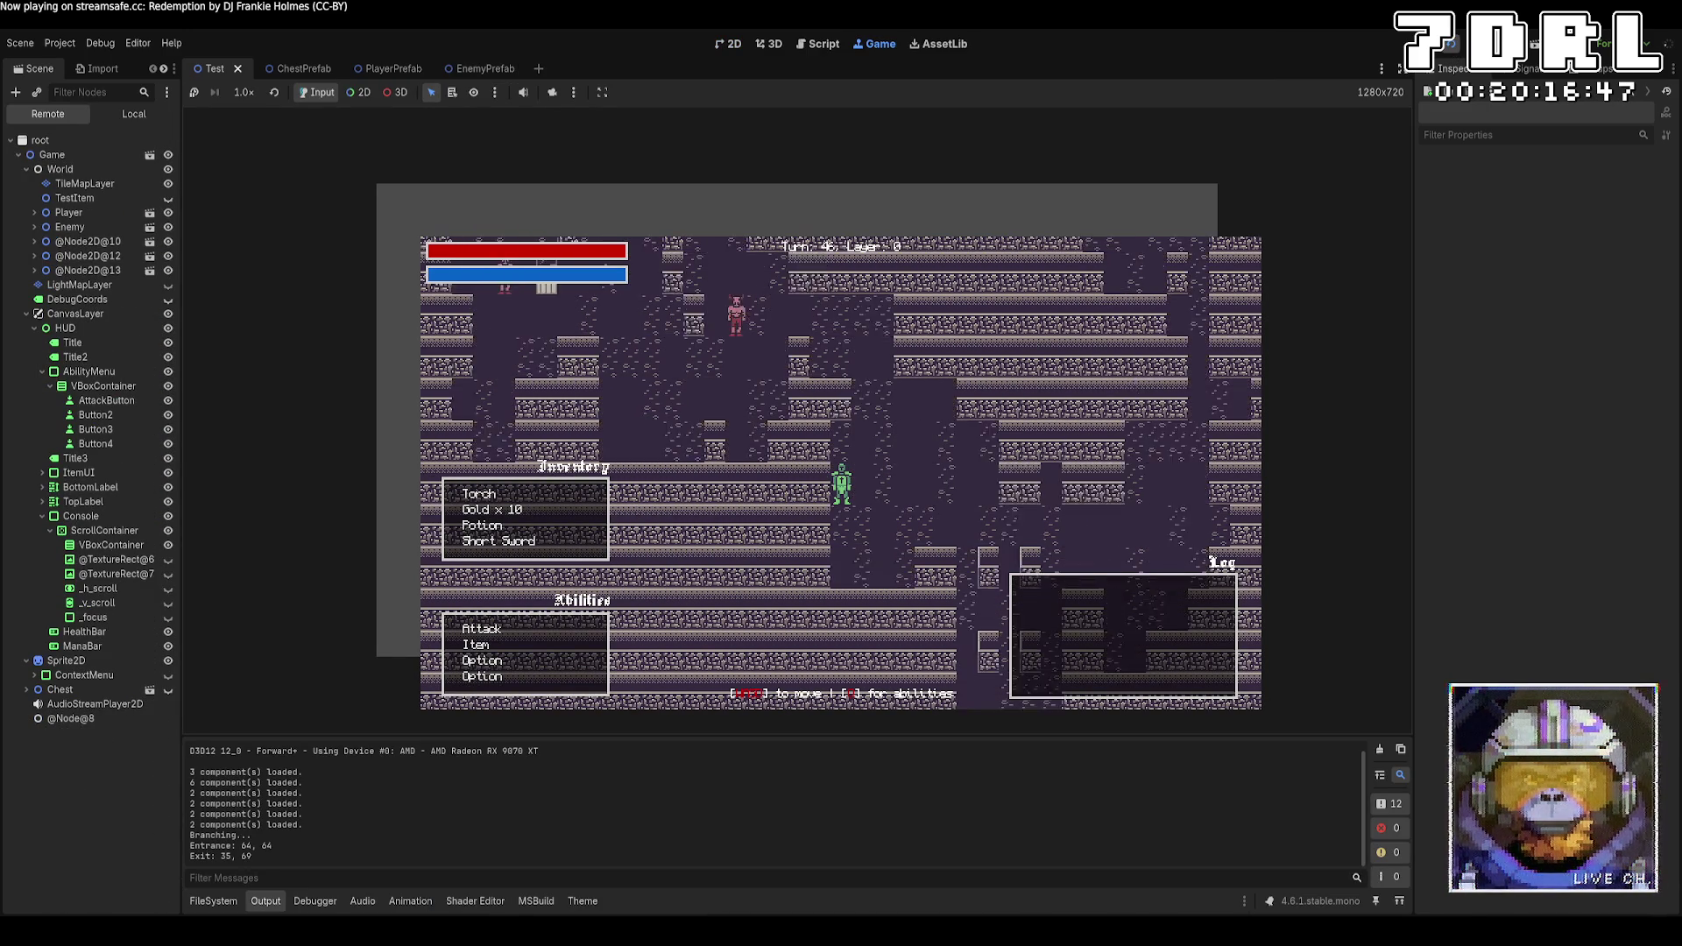
key(Up)
key(Up)
key(Up)
key(Left)
key(Left)
key(Left)
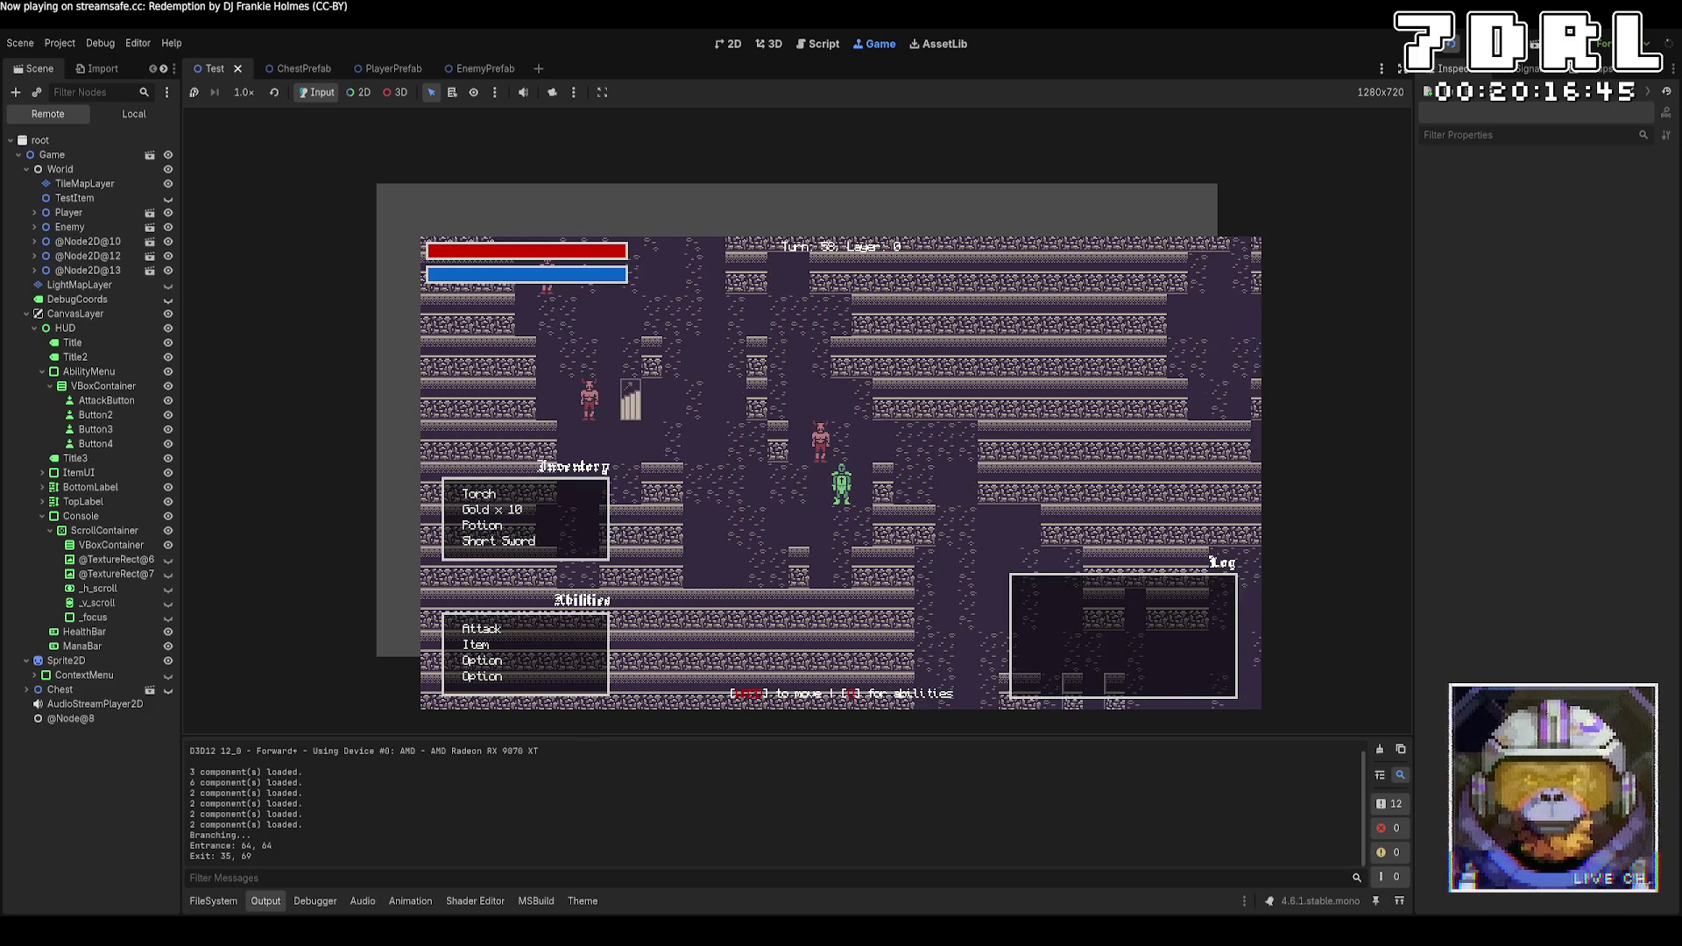
key(Left)
key(Left)
key(Left)
key(Up)
key(Up)
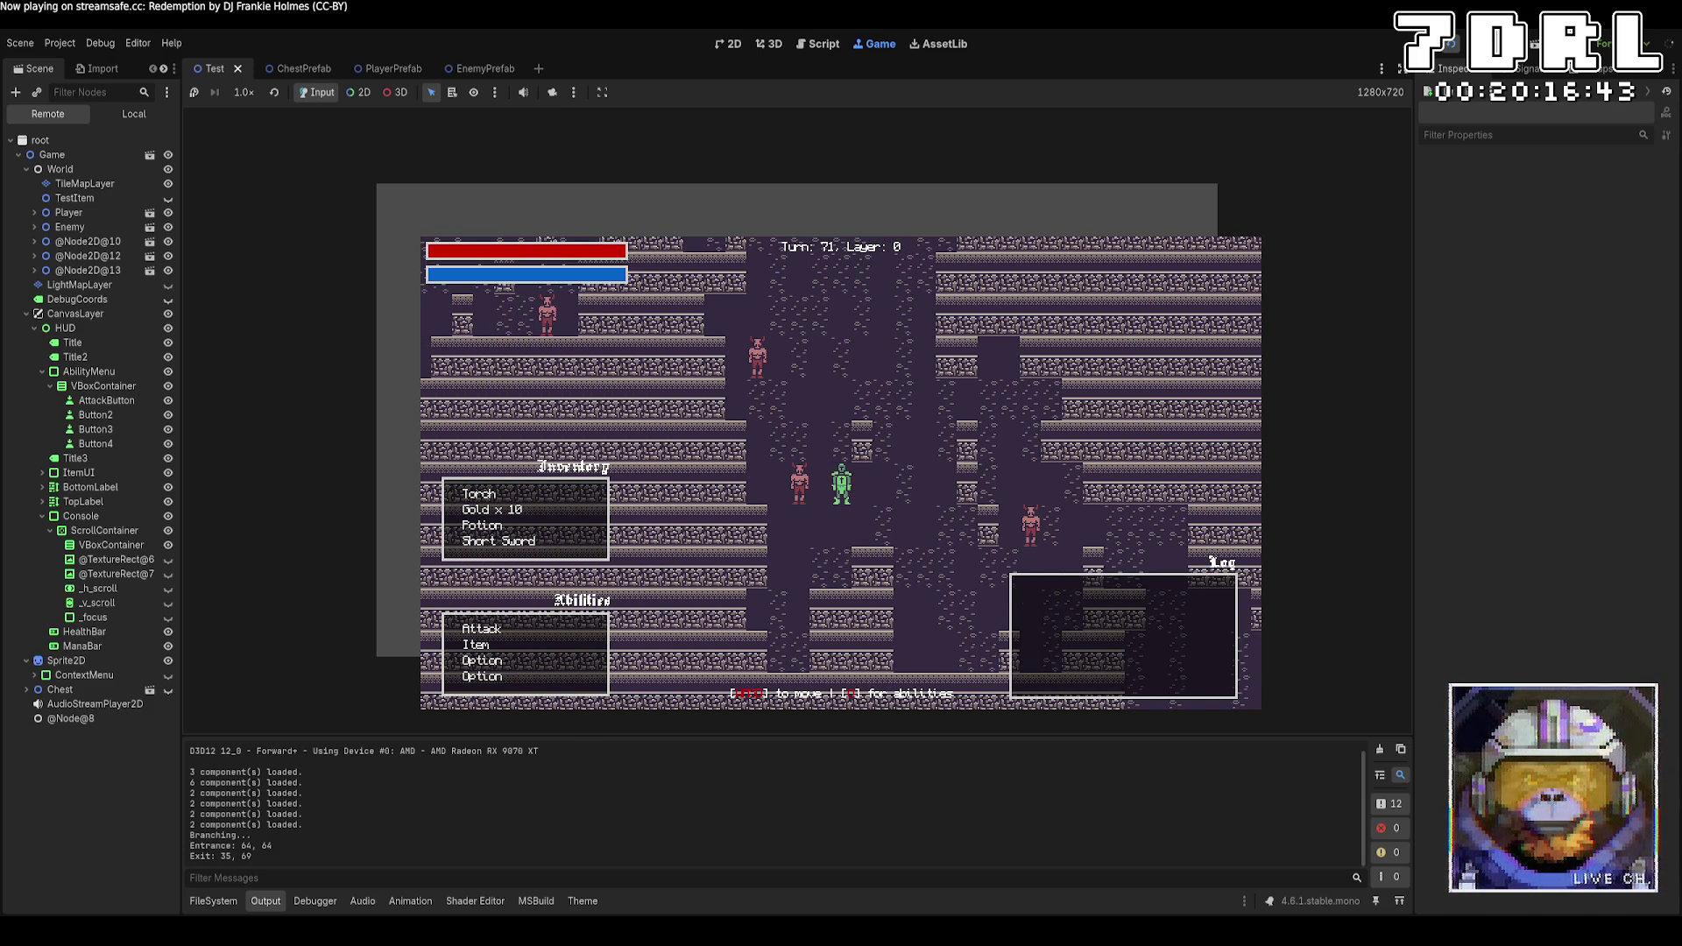
key(Up)
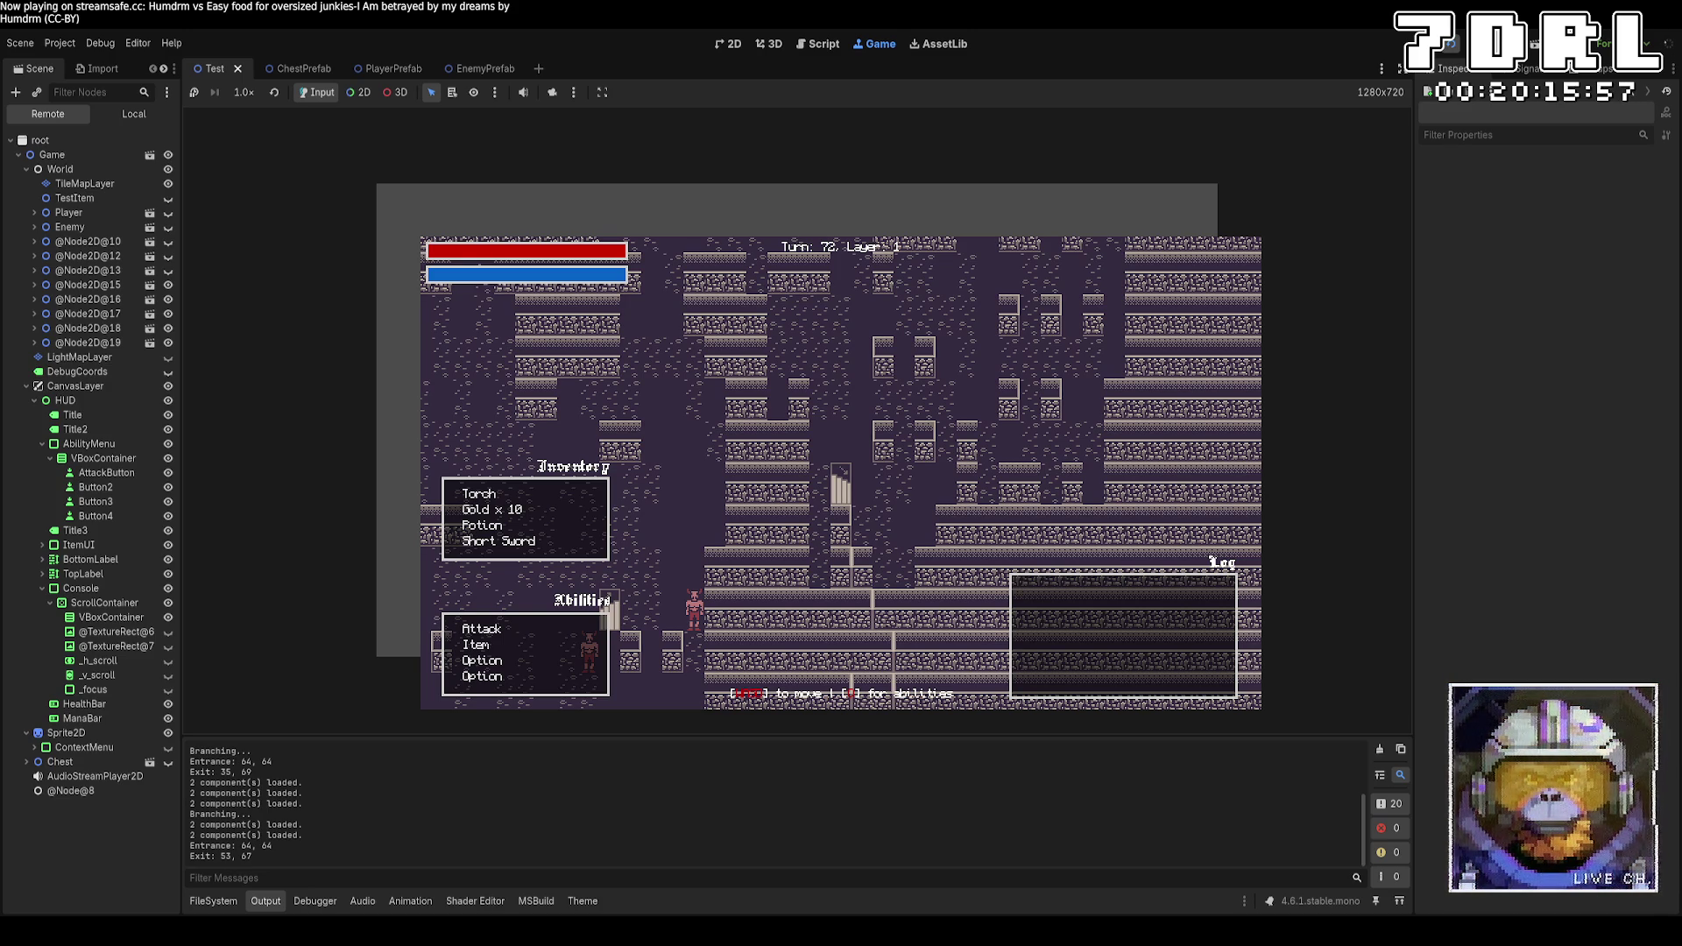
Stop the game with F8 and return from VS Code to Godot's 2D HUD view
key(F8)
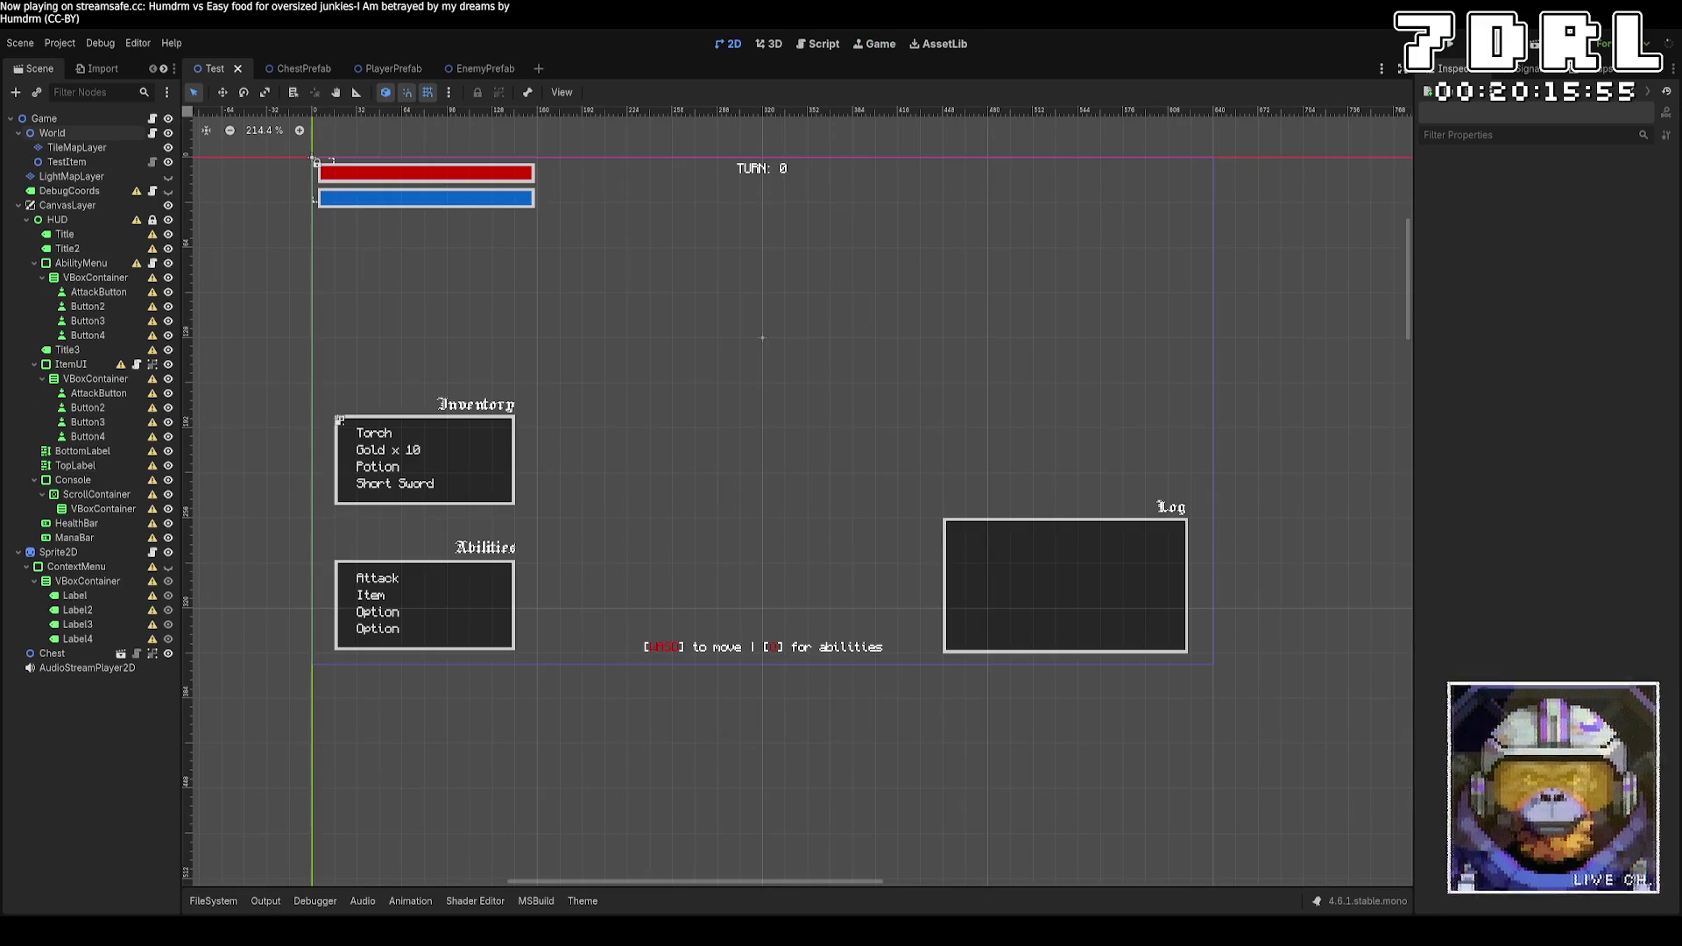
key(alt+Tab)
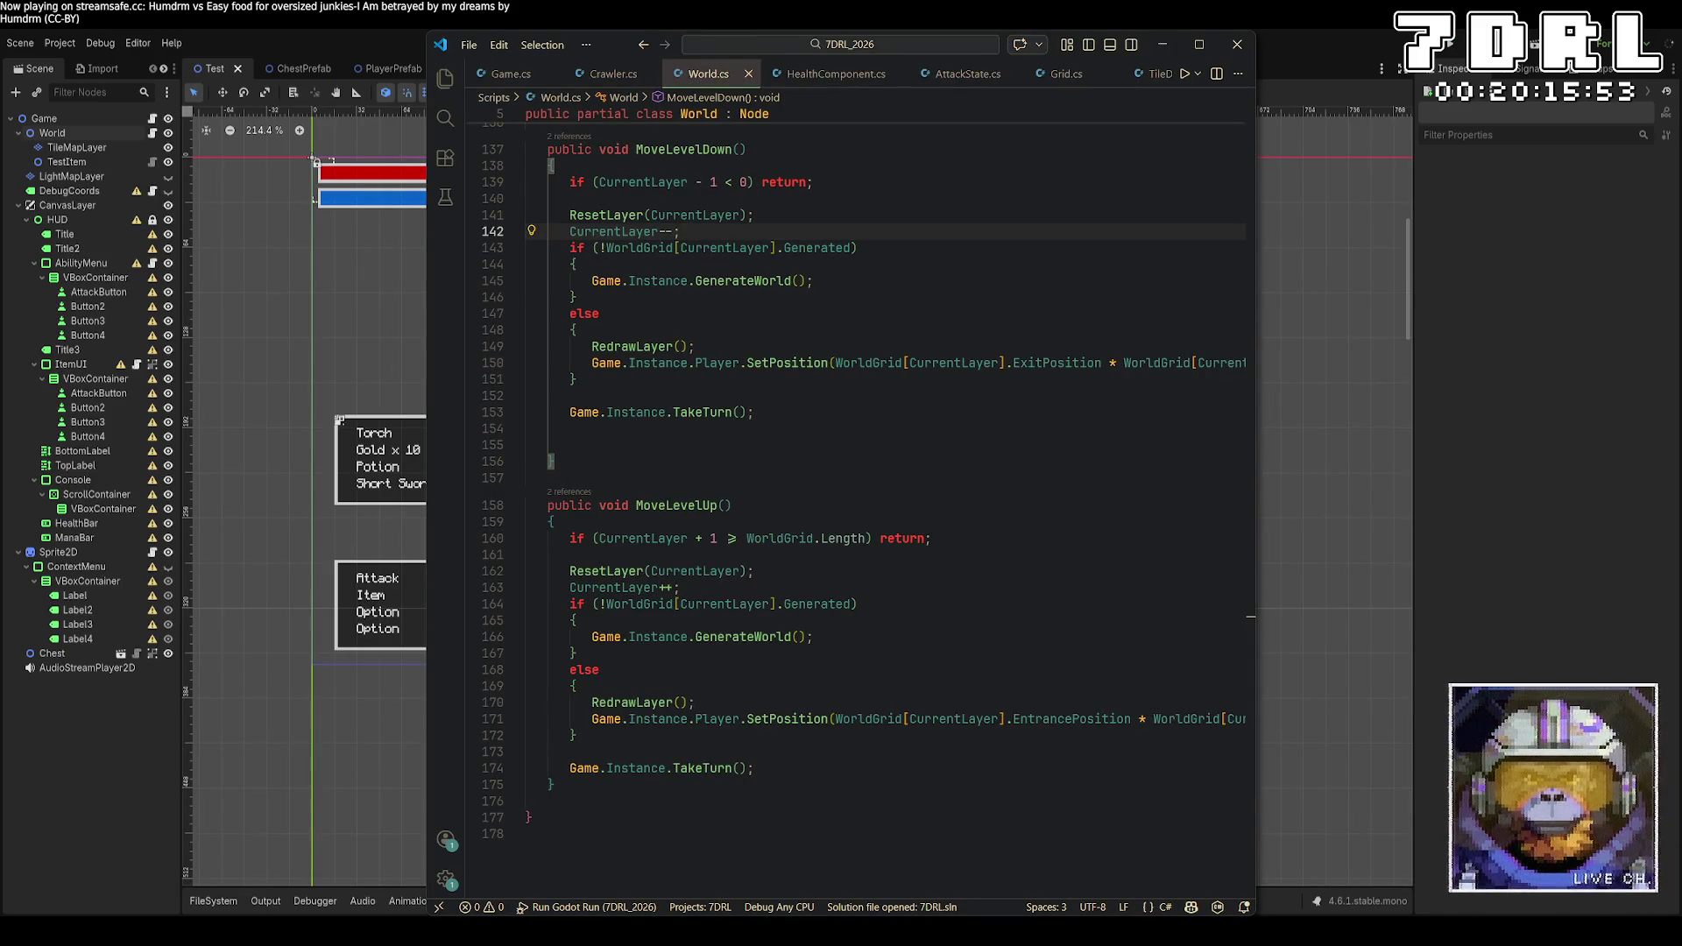
key(alt+Tab)
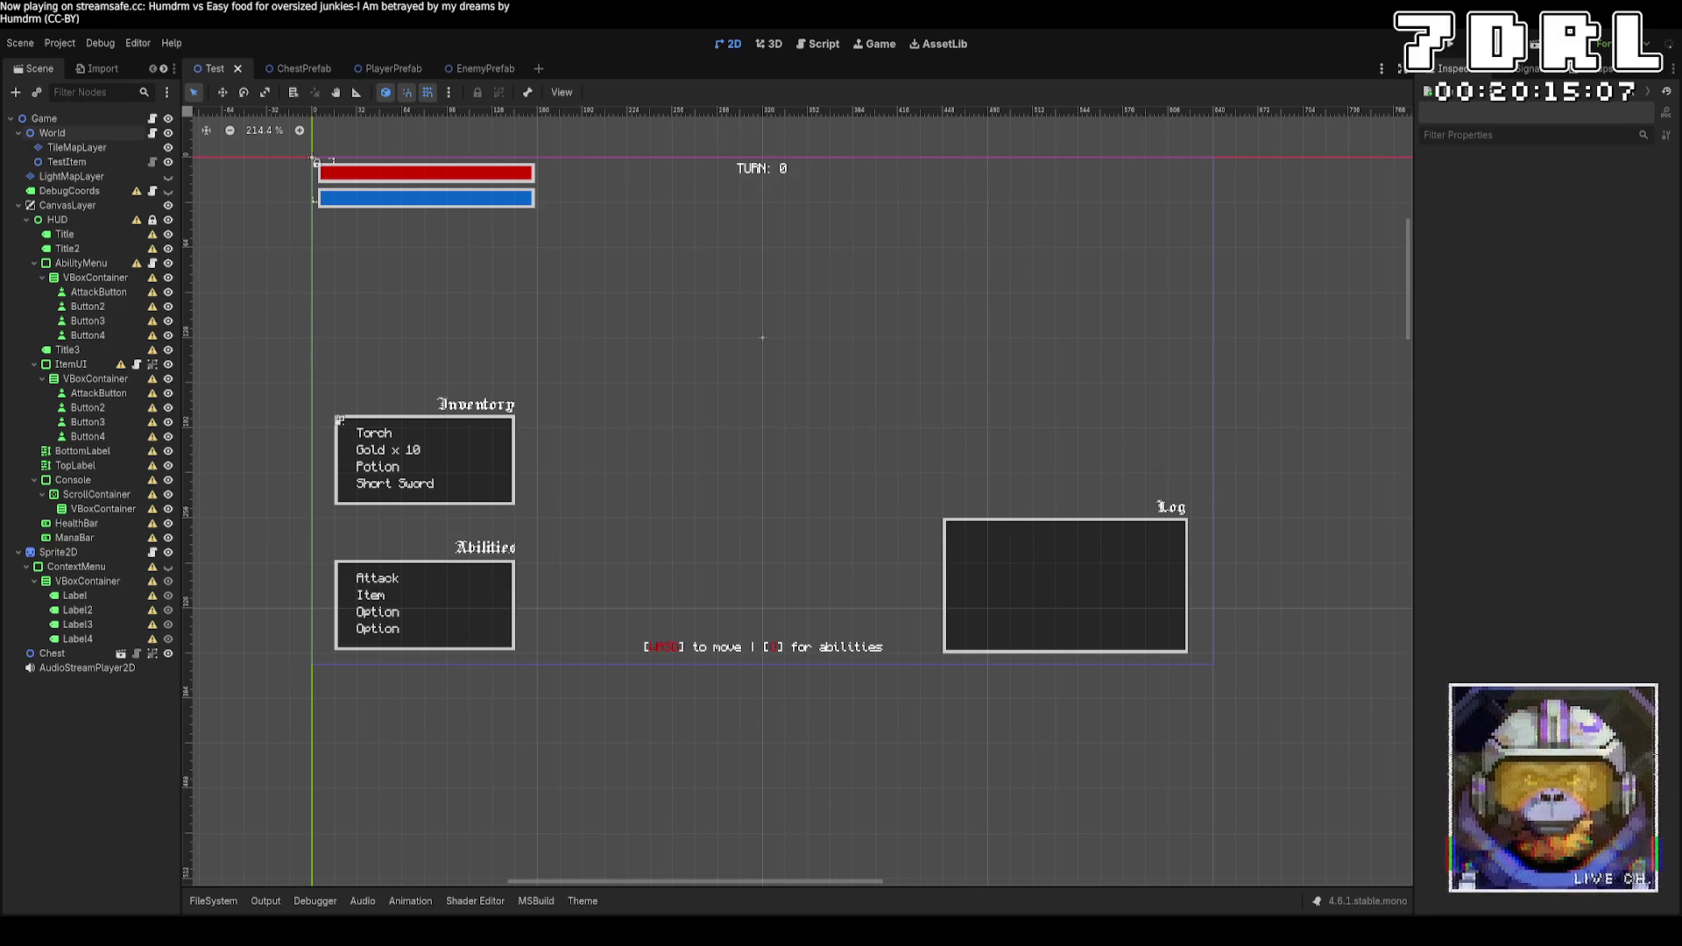
Browse res://Scripts/Behaviors in the FileSystem dock, opening BehaviorBlackboard.cs and the leafs folder
click(213, 900)
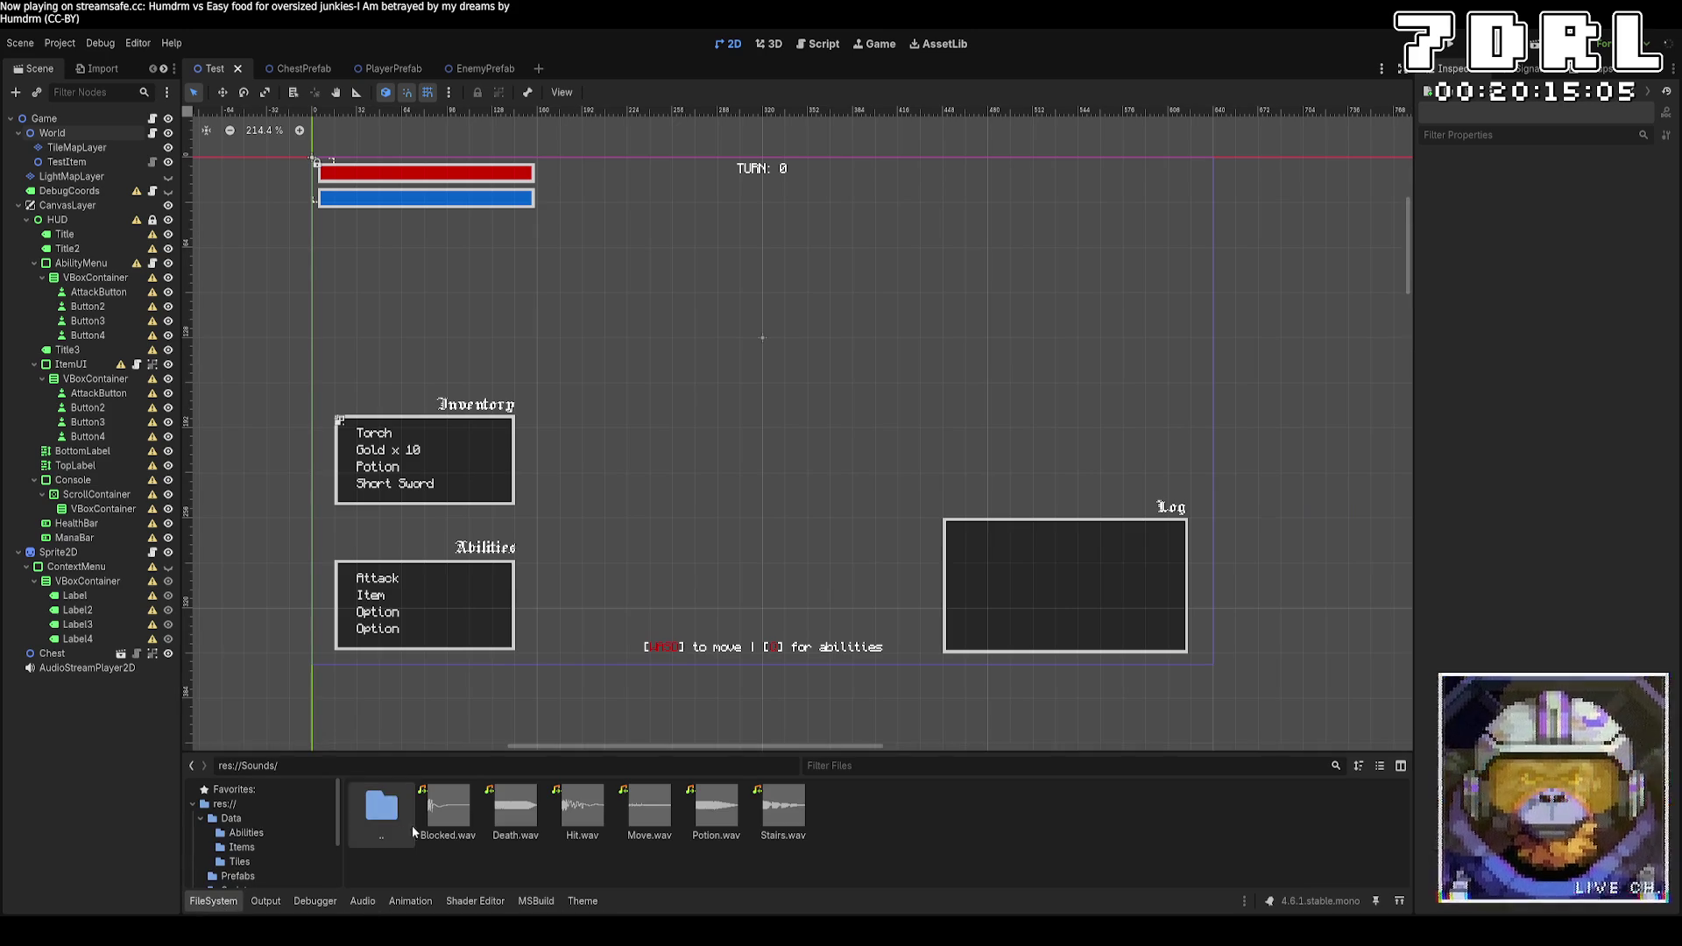
click(263, 880)
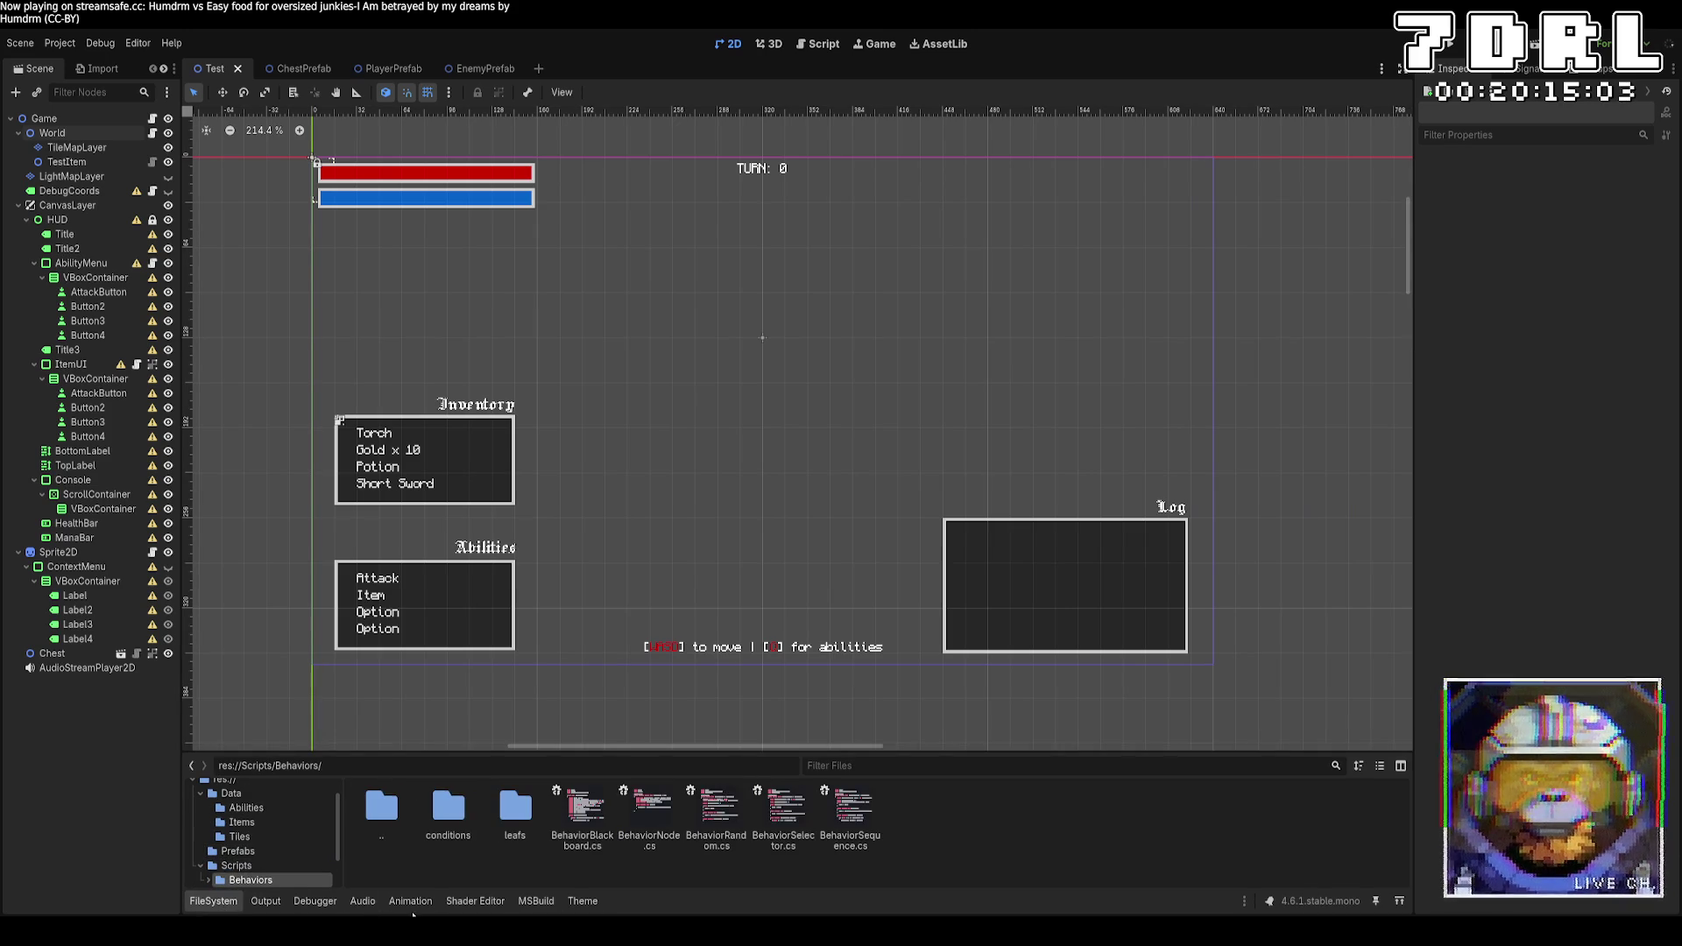
click(583, 811)
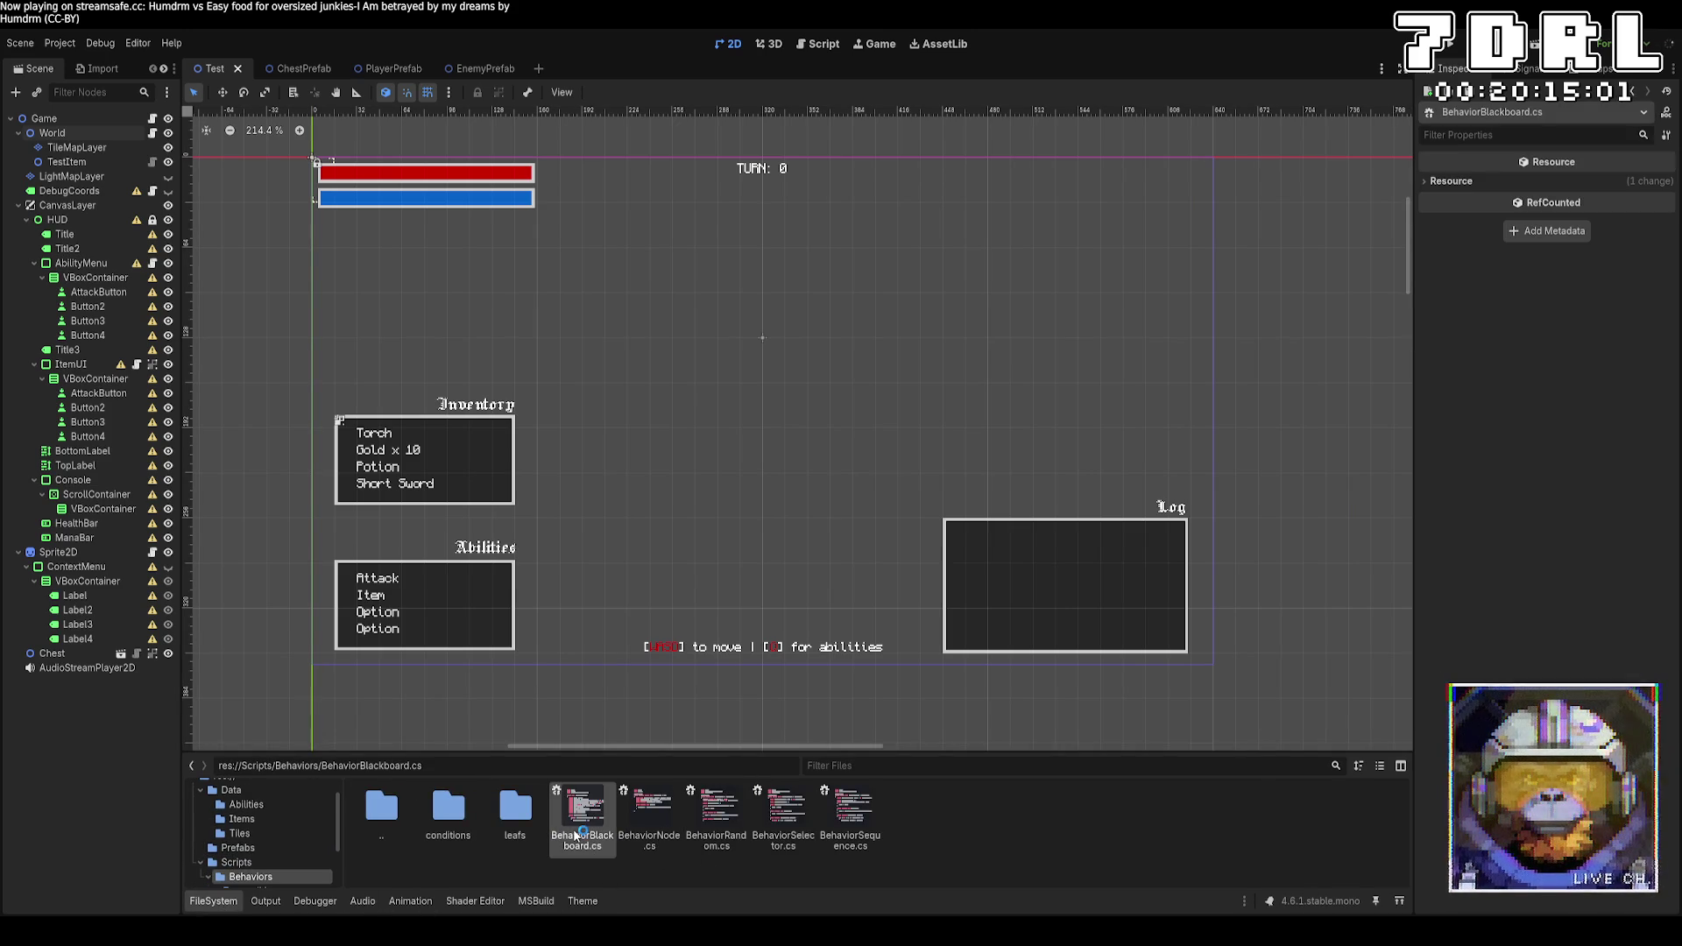
double_click(582, 811)
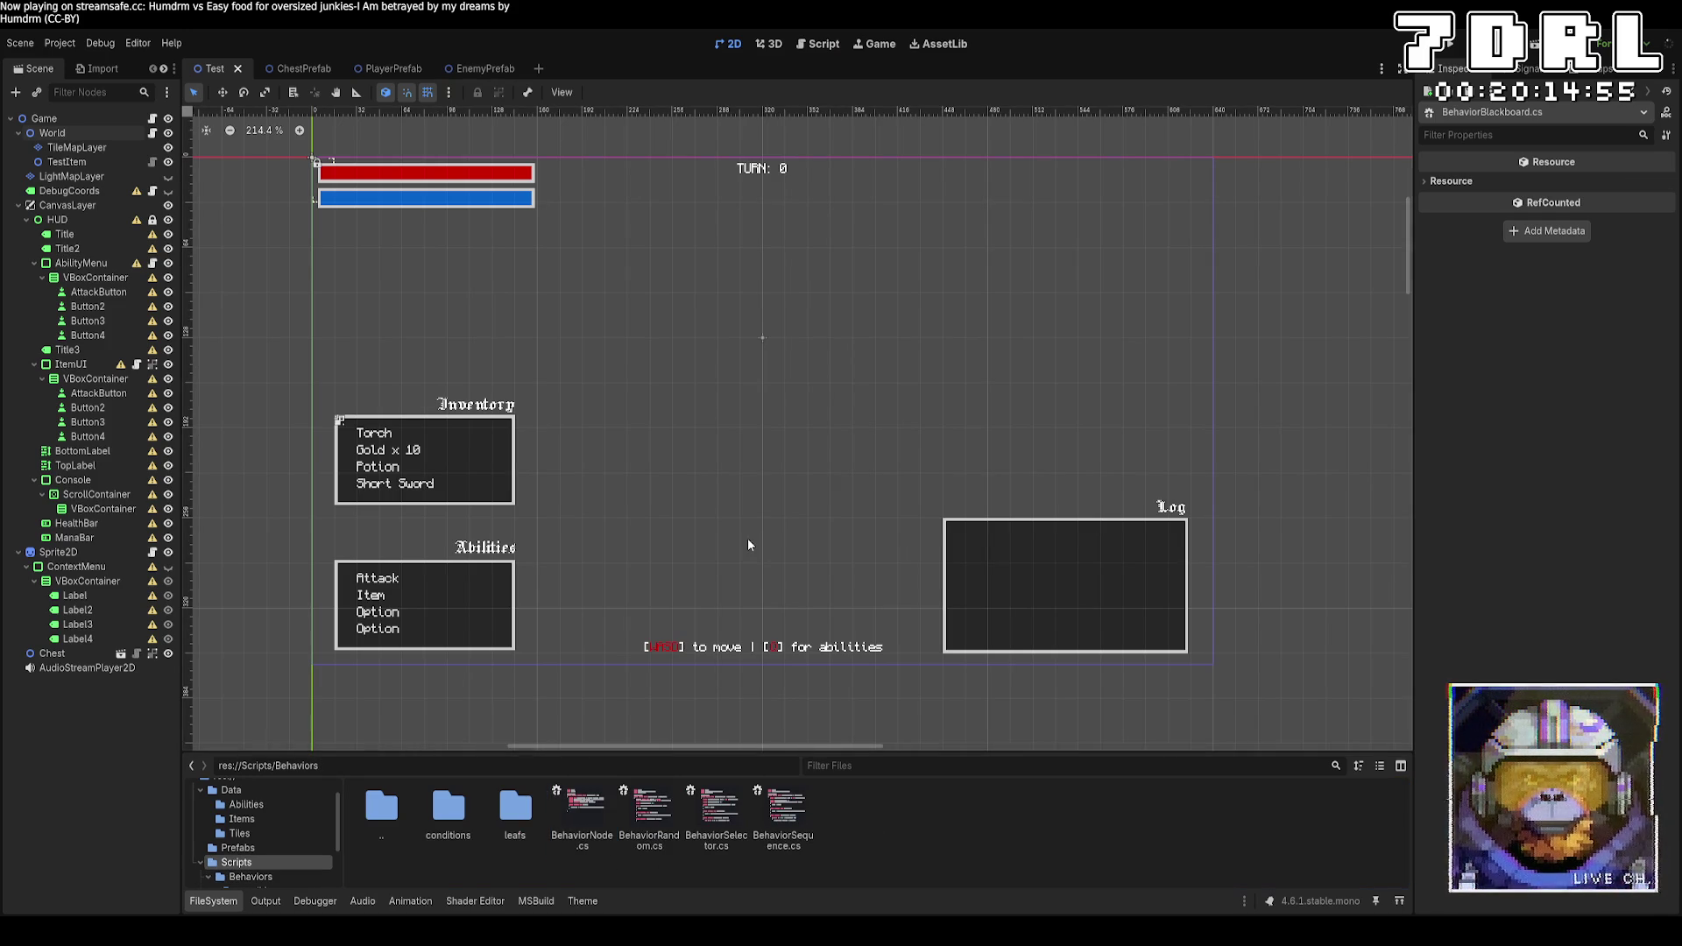
double_click(447, 810)
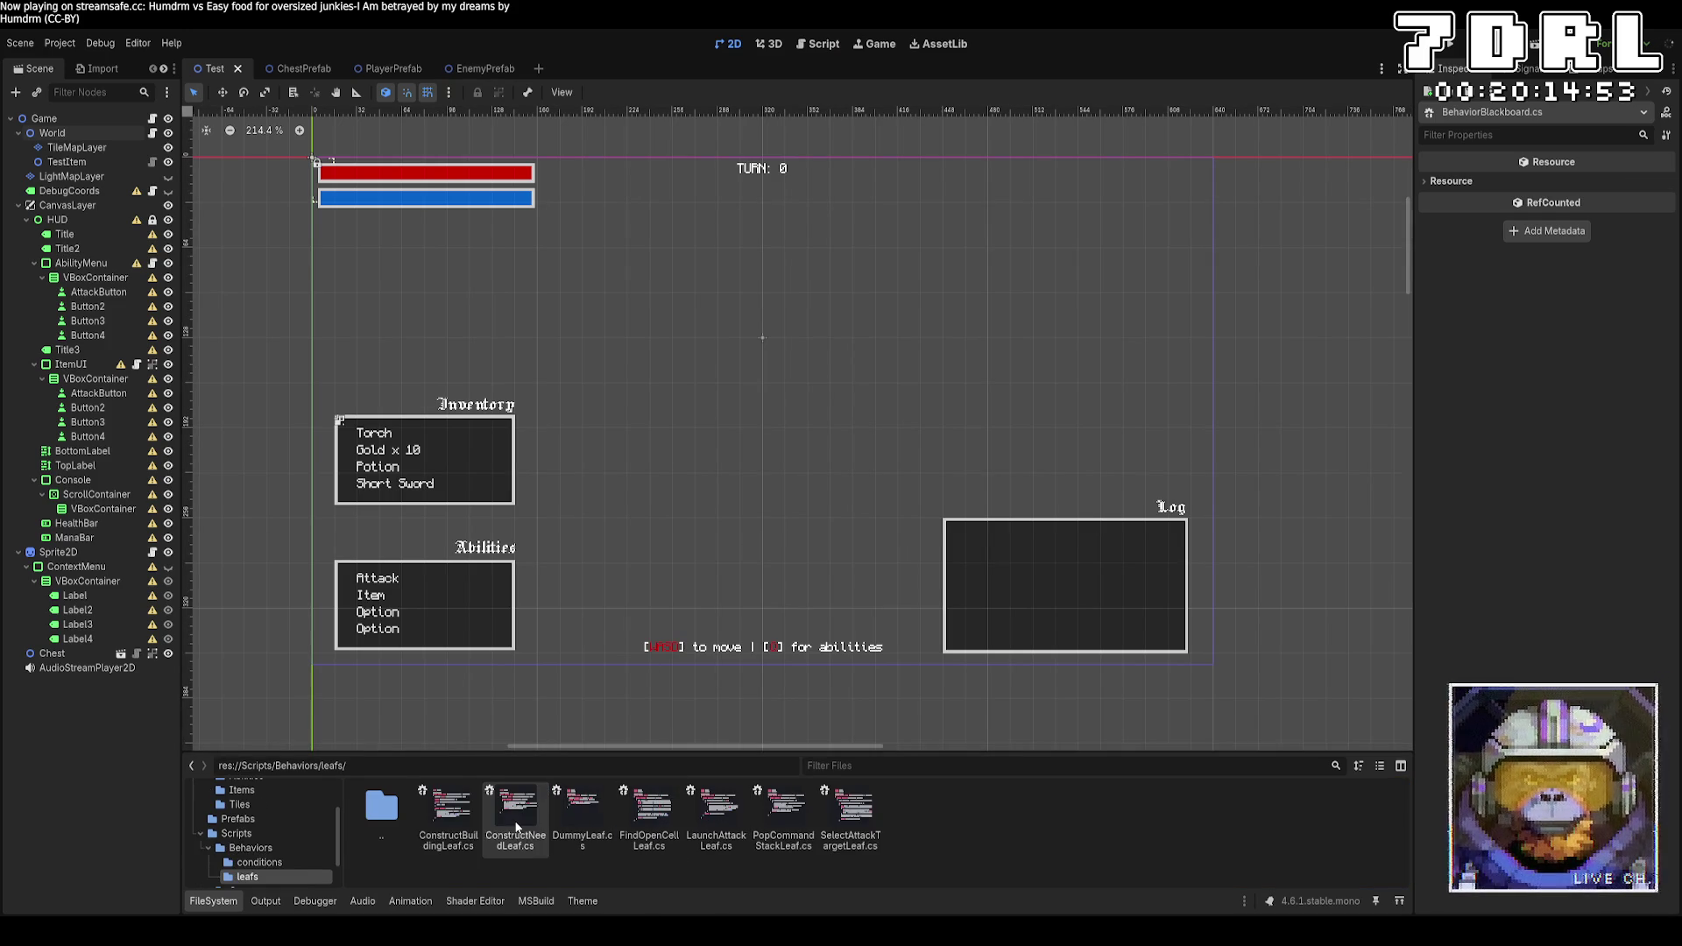
click(297, 846)
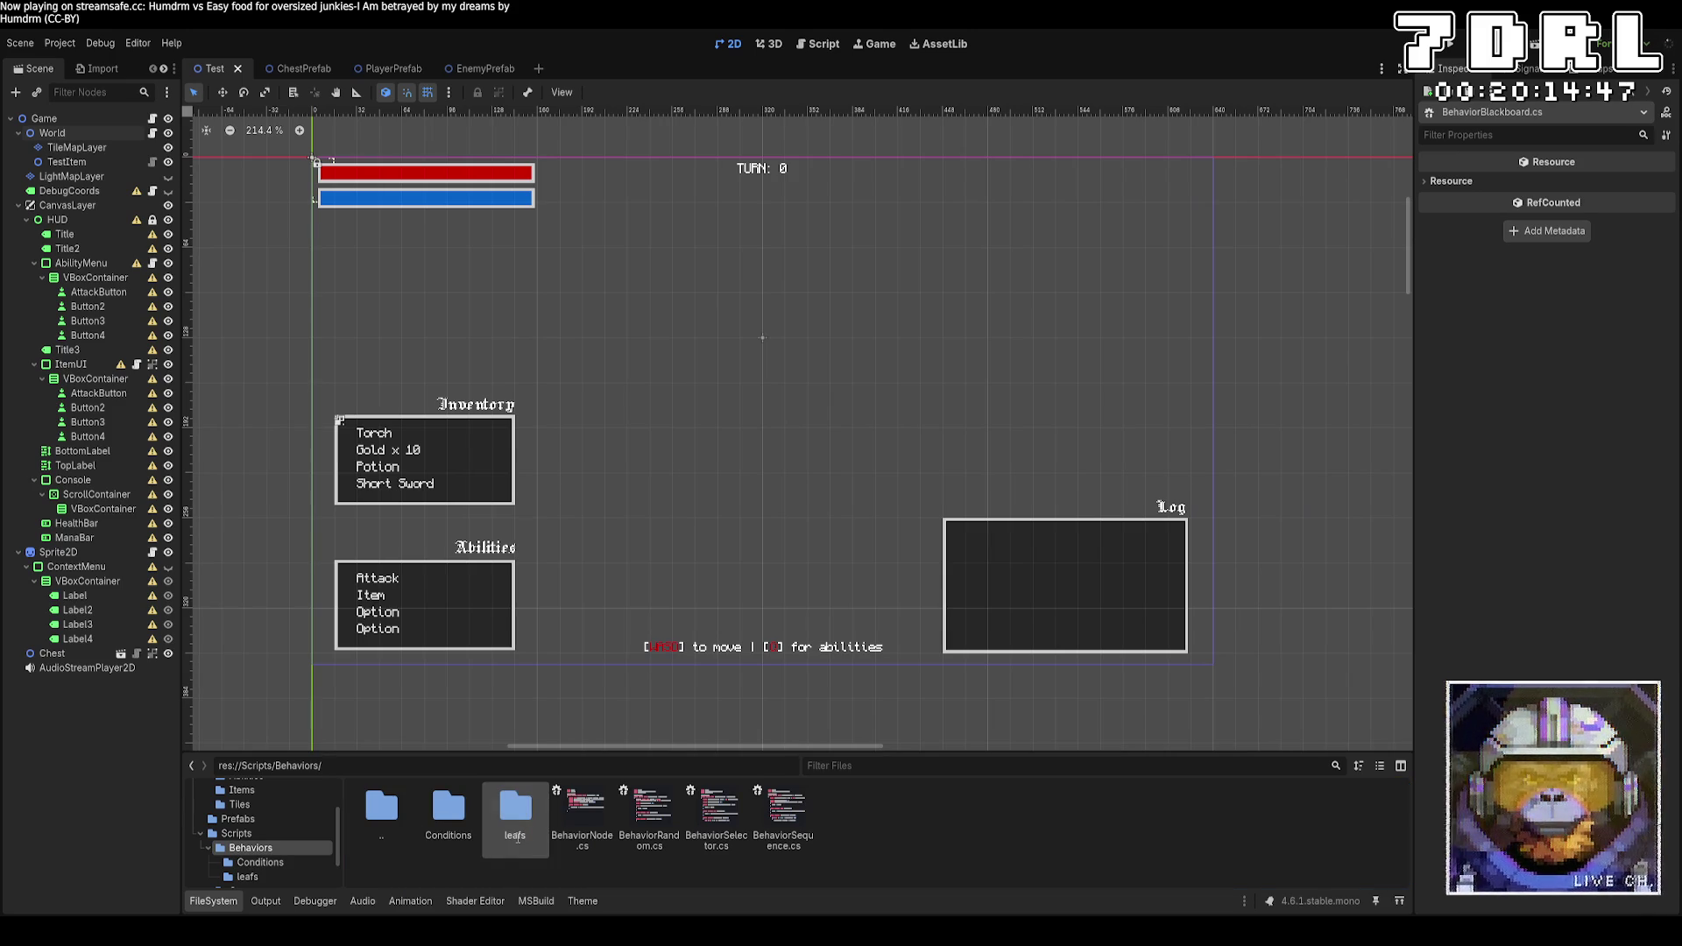
Check the renamed Conditions and Leafs folders, returning to Behaviors after each
double_click(447, 811)
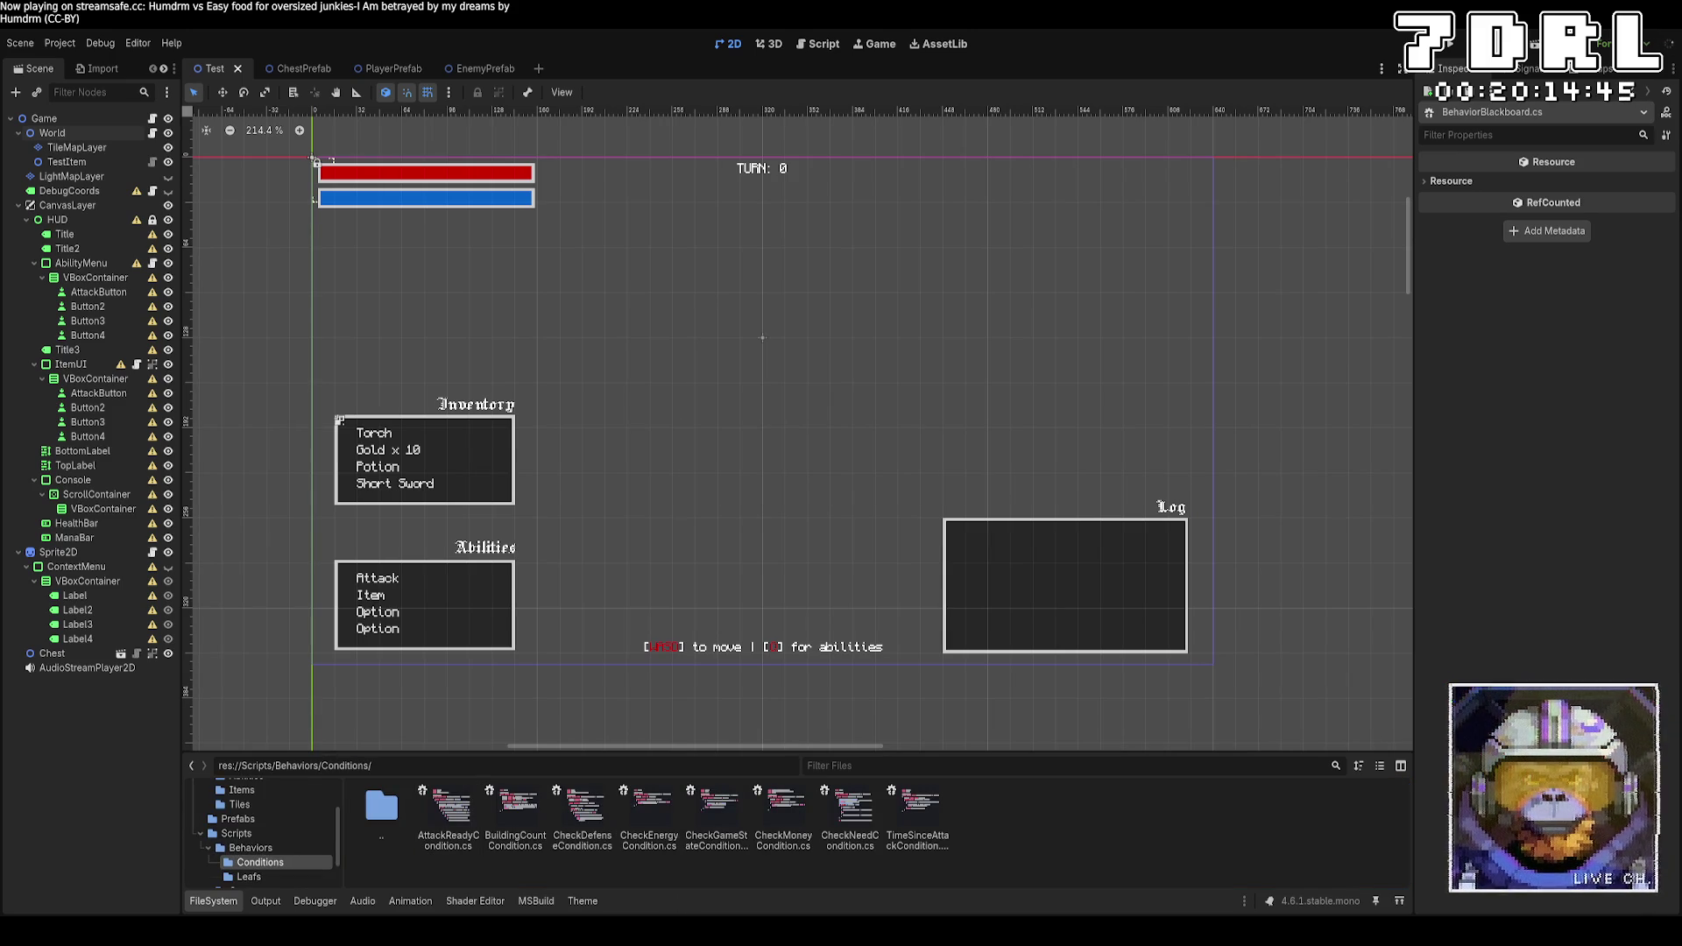
double_click(382, 806)
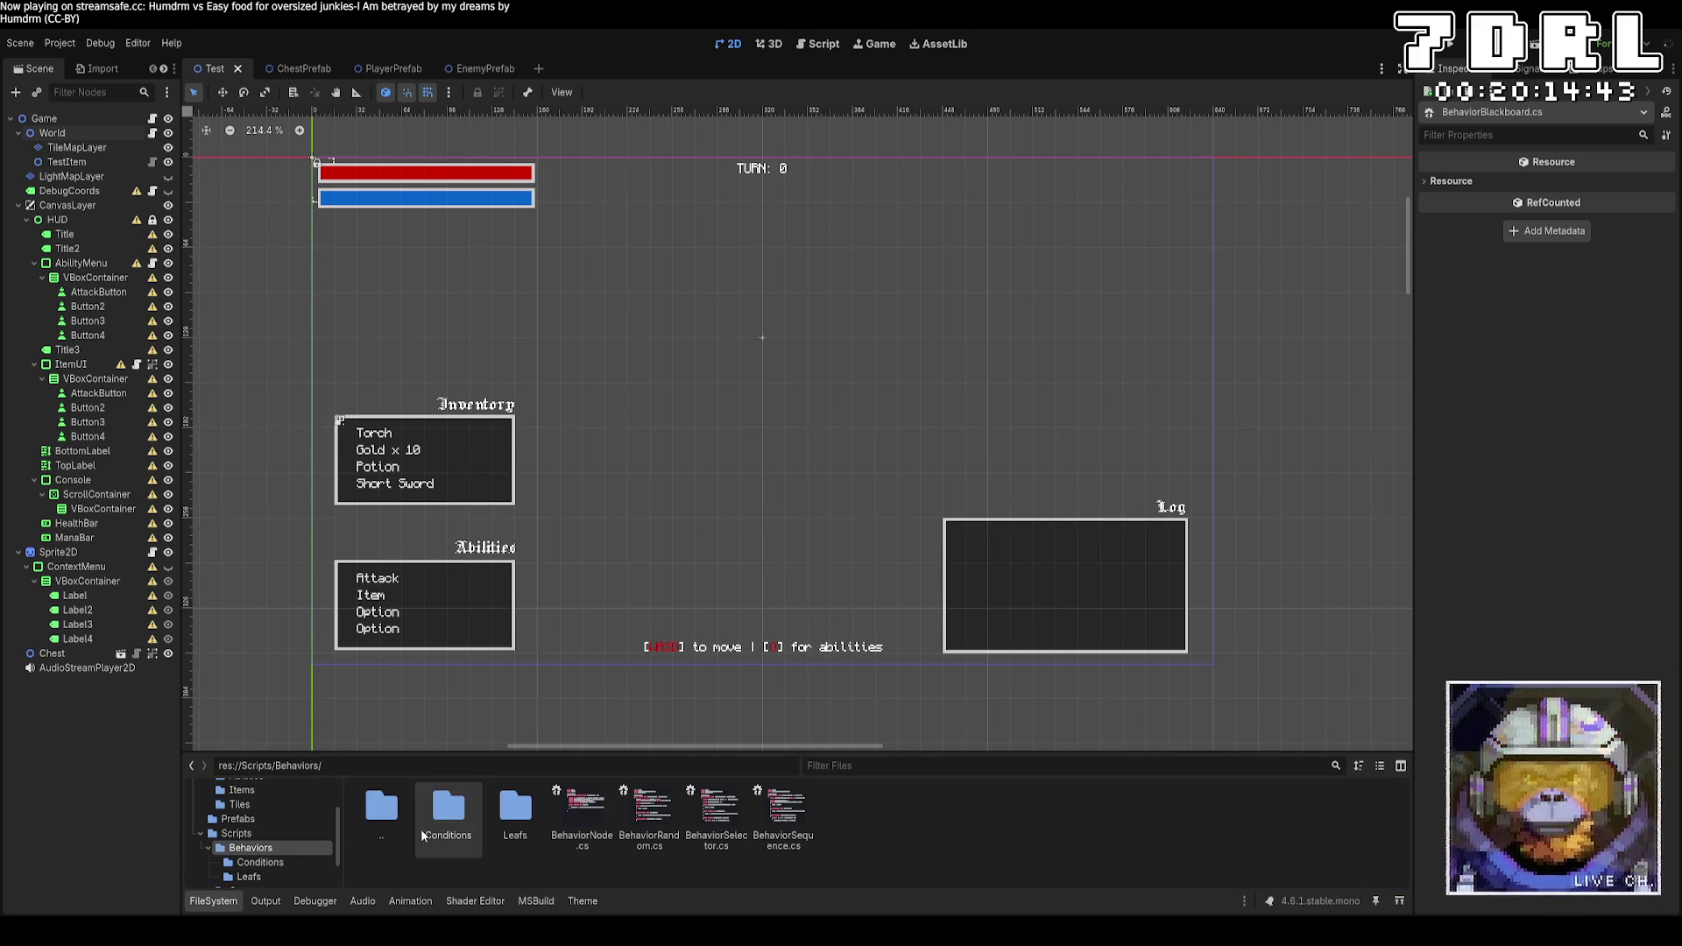
double_click(516, 806)
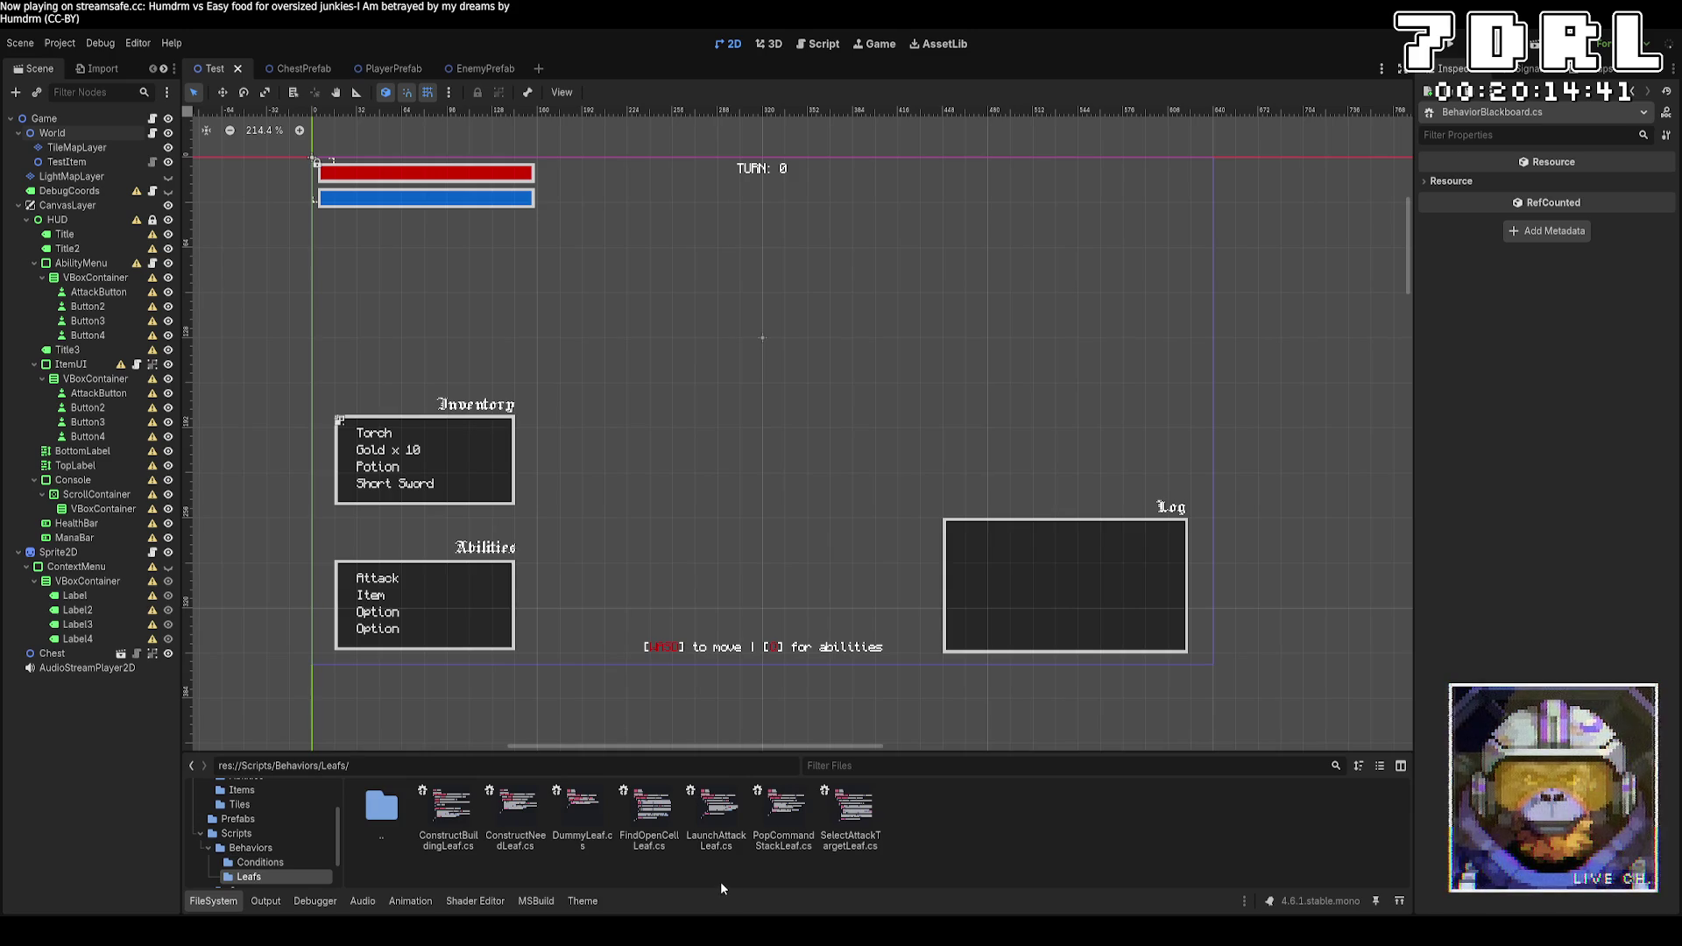
double_click(382, 810)
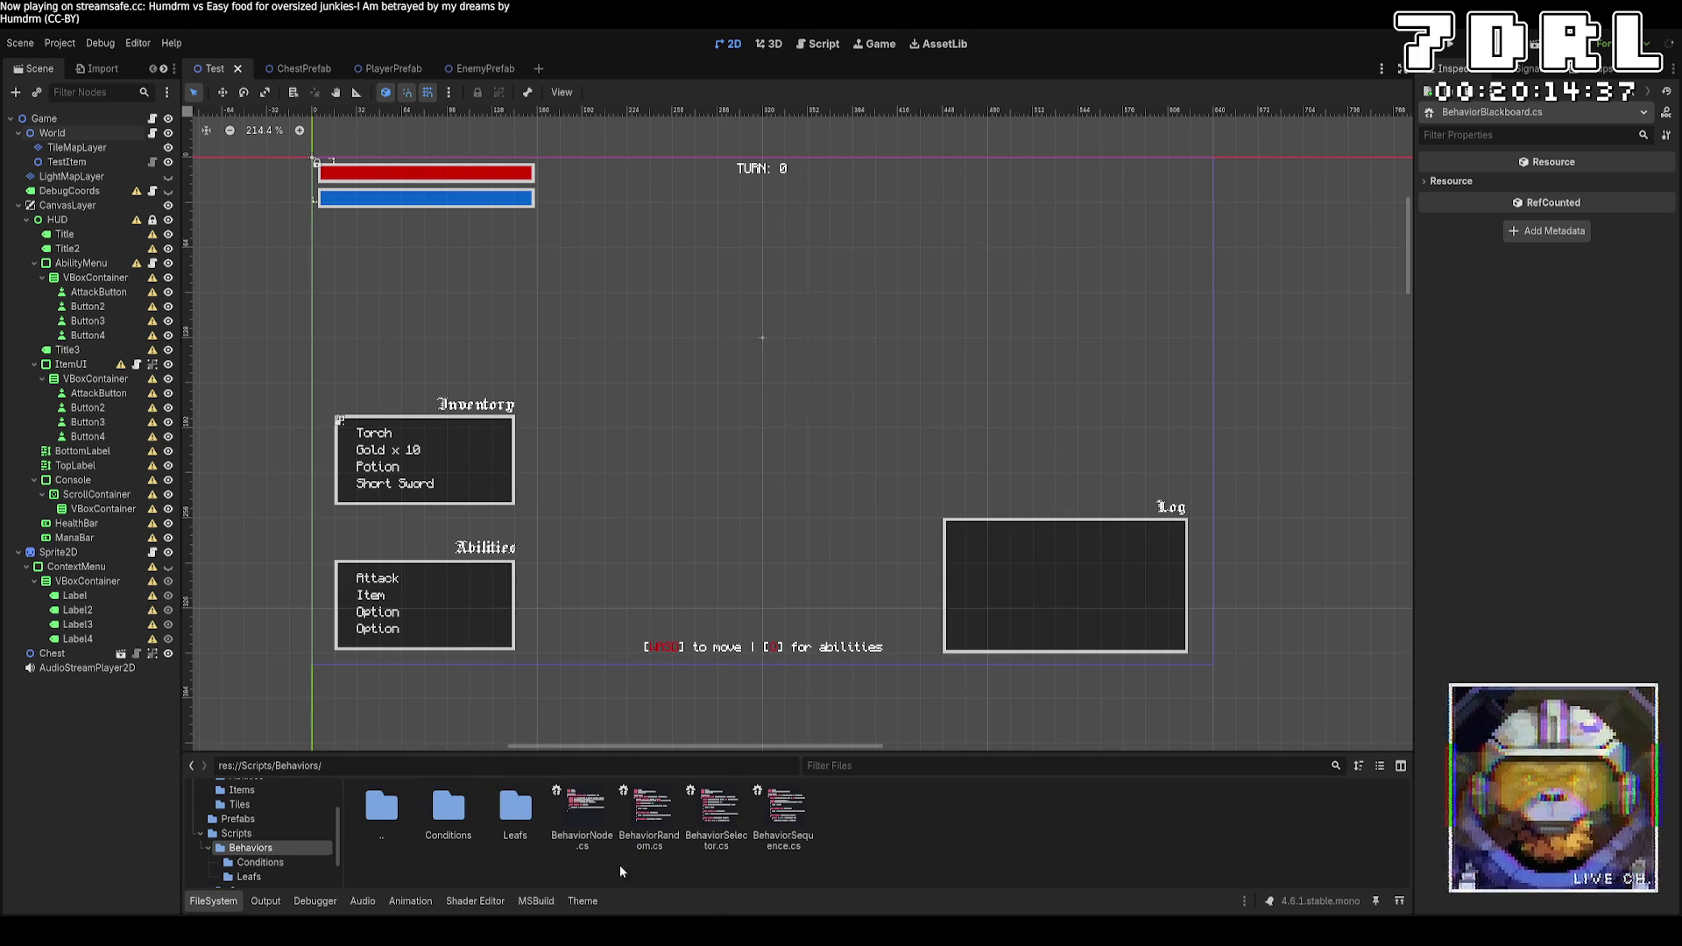
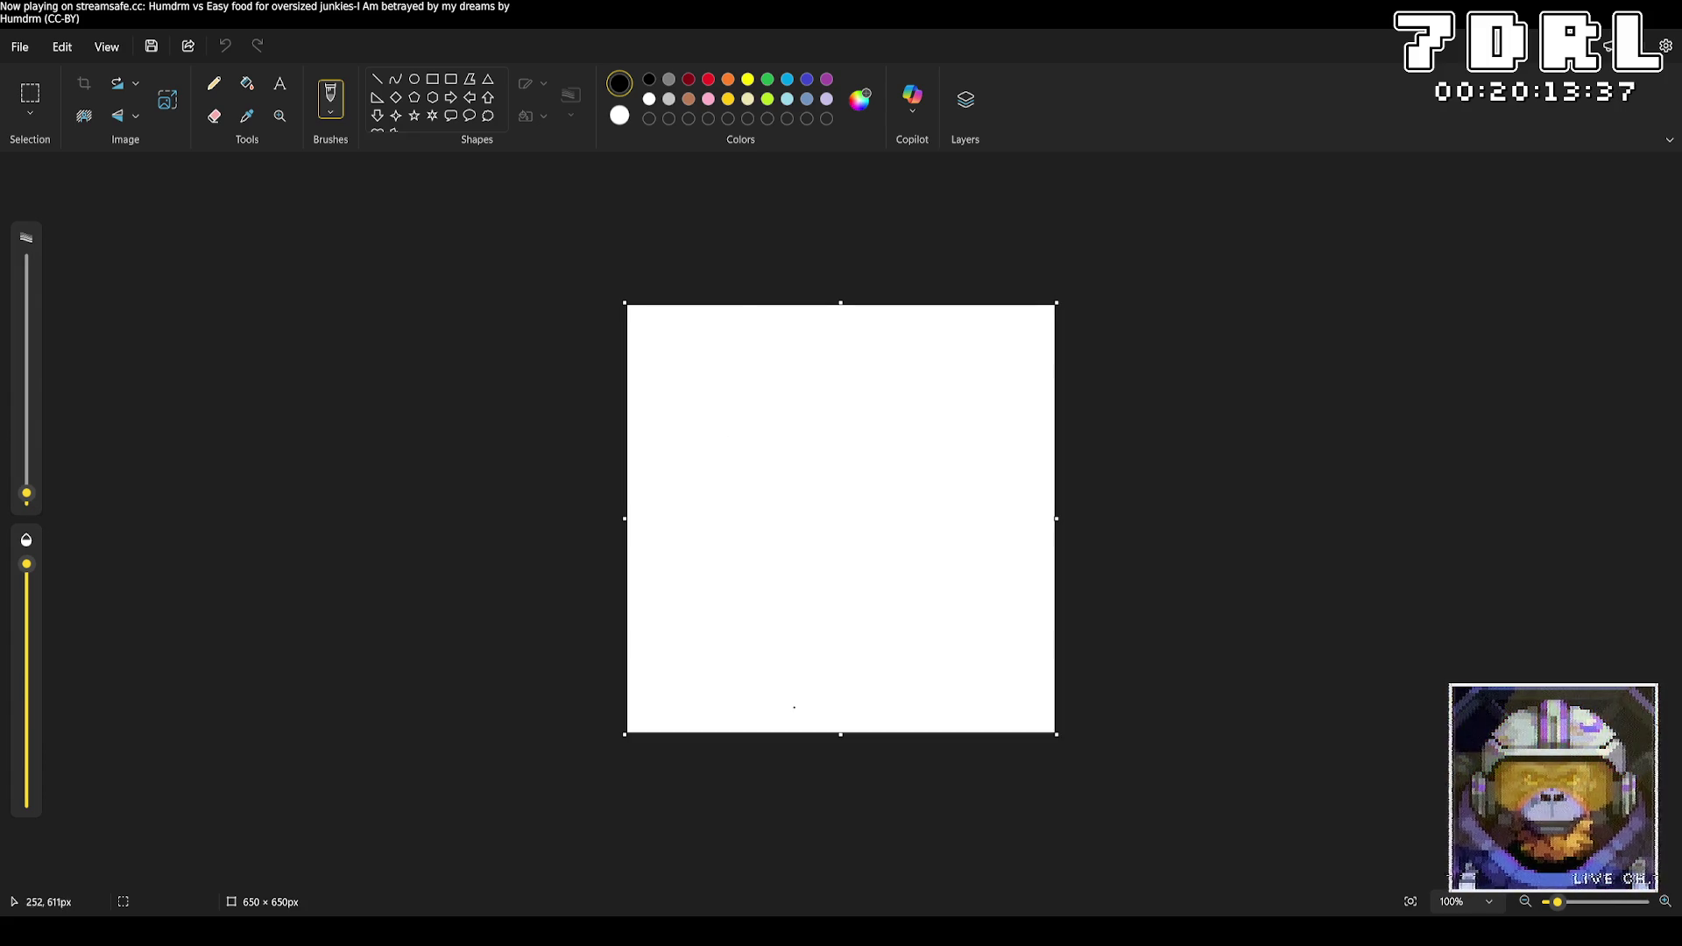
Stretch the canvas to 1597×932 px, then pencil the word 'Start' near the top centre
mouse_move(625, 303)
mouse_down()
mouse_move(375, 199)
mouse_move(205, 184)
mouse_up()
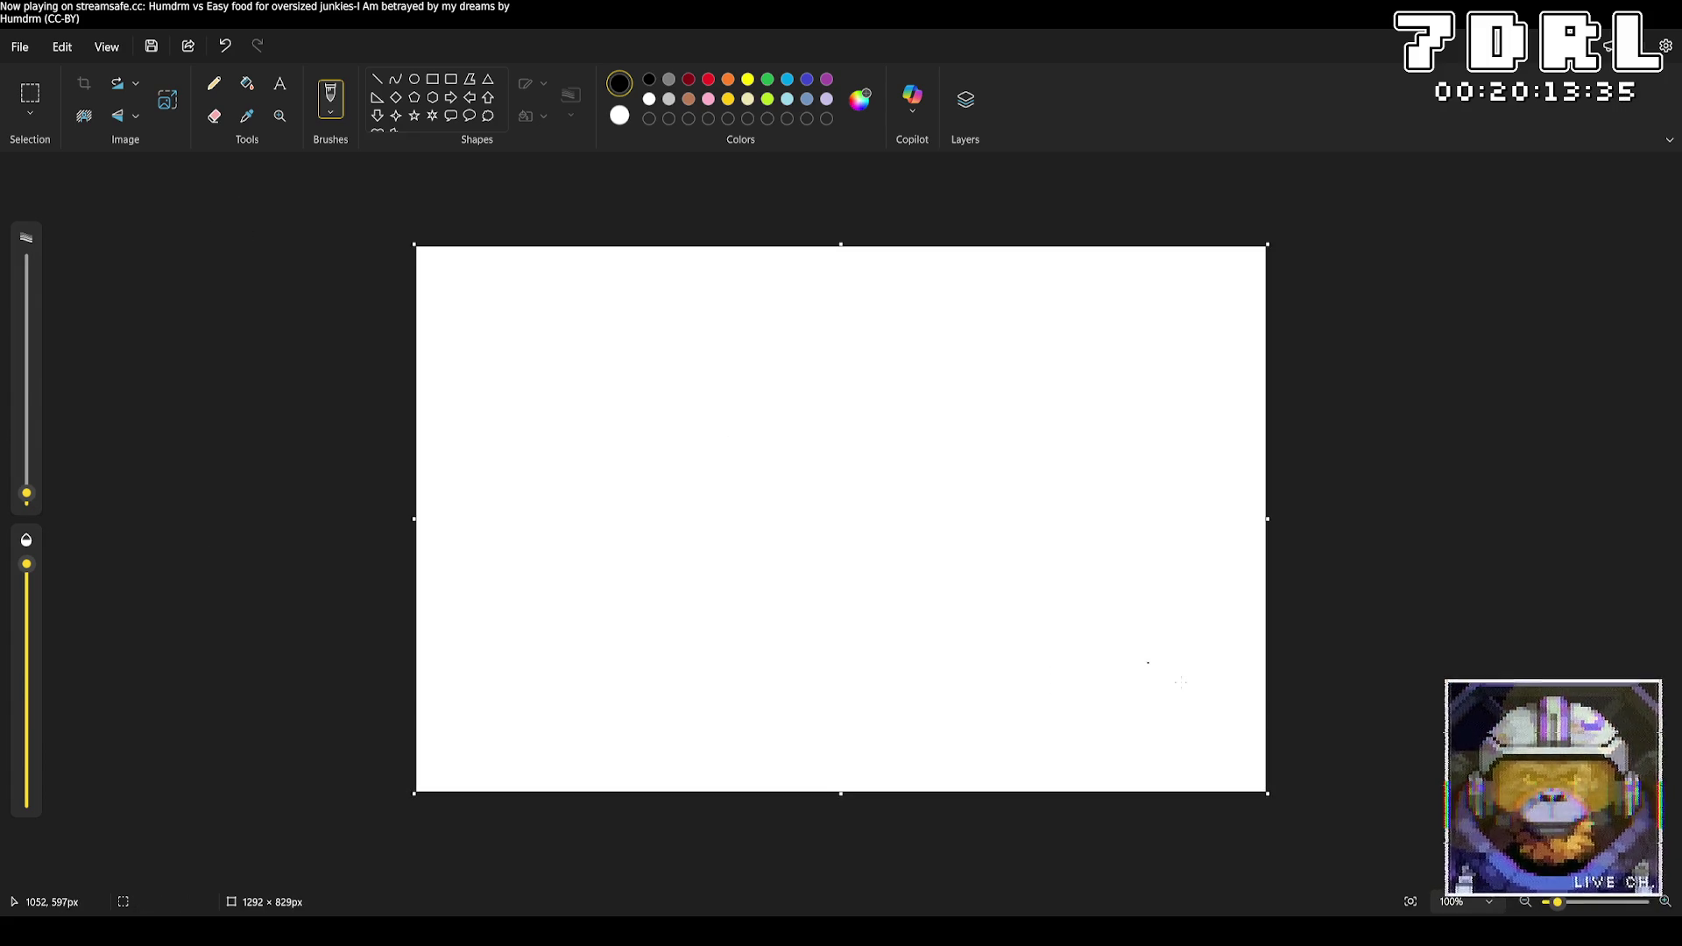
drag(1268, 794, 1489, 867)
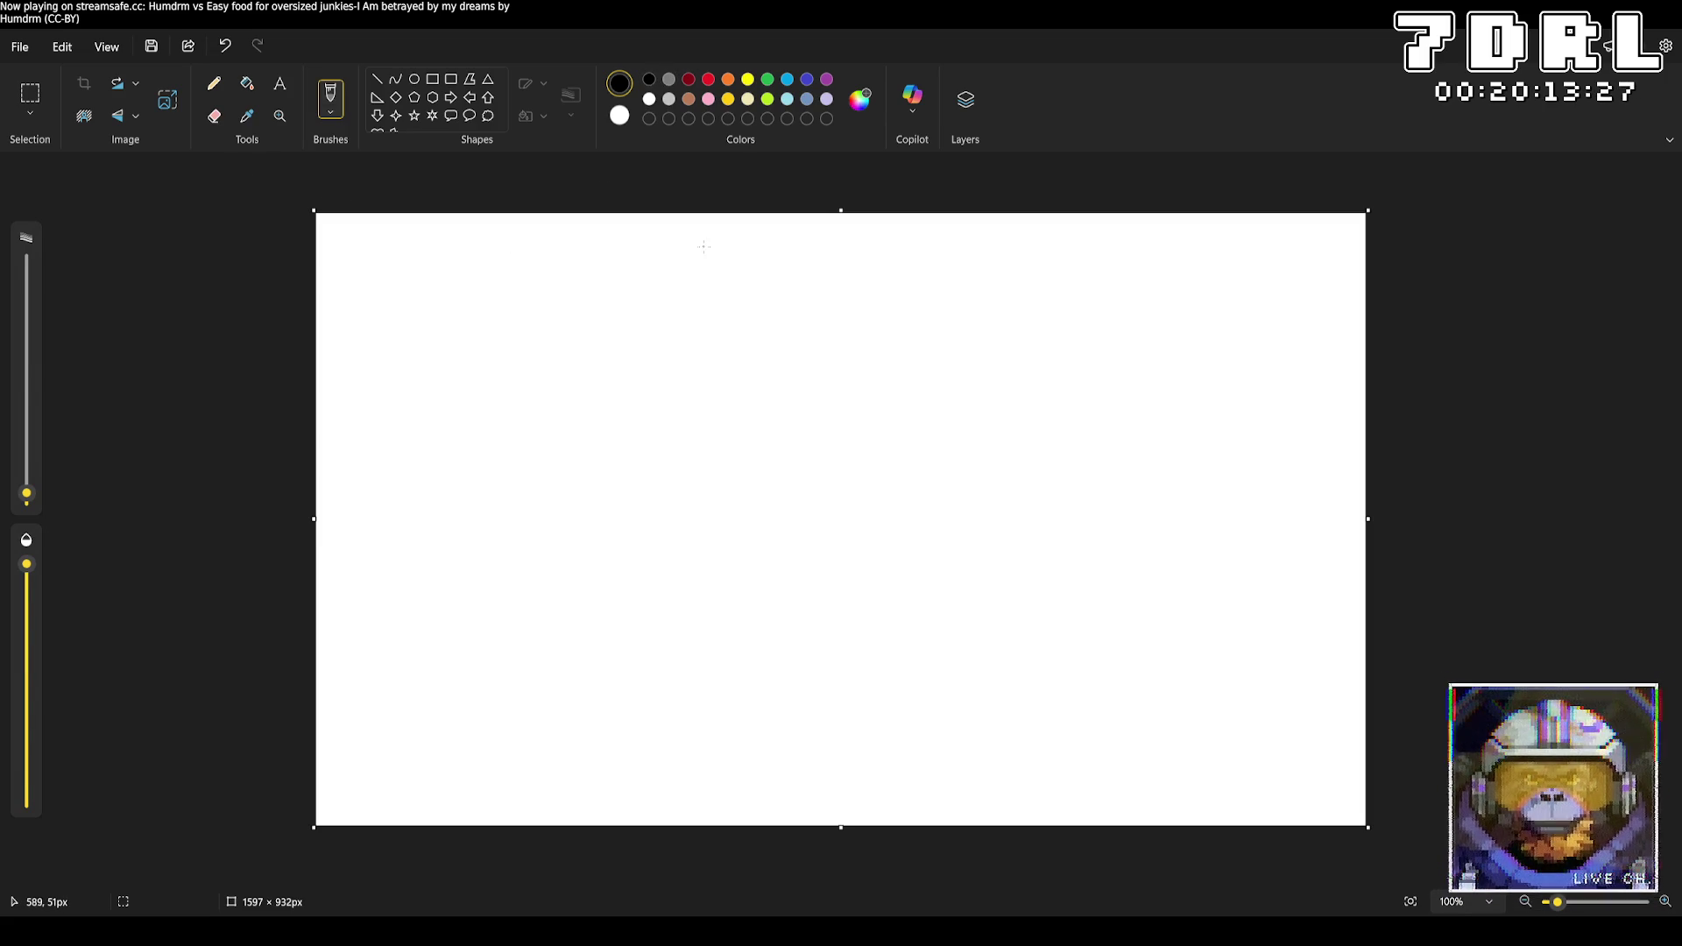
mouse_move(704, 247)
mouse_down()
mouse_move(706, 274)
mouse_move(763, 279)
mouse_move(775, 254)
mouse_up()
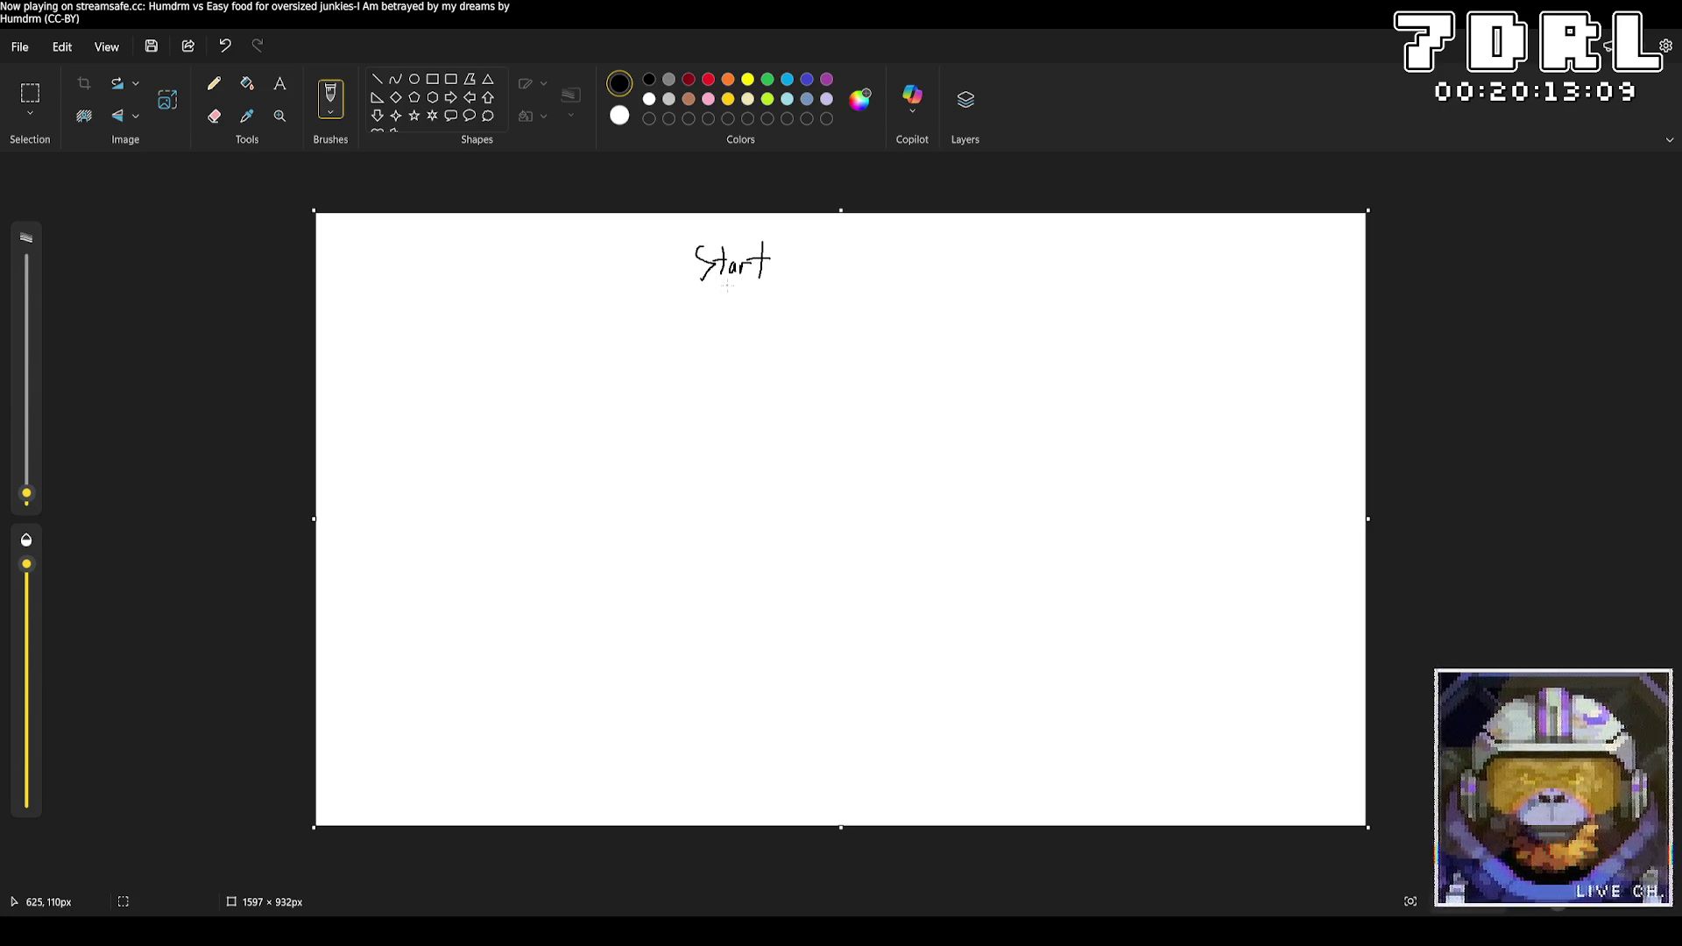
Replace trial branch strokes with a short connector line down from 'Start' toward 'See Player'
mouse_move(725, 286)
mouse_down()
mouse_move(693, 333)
mouse_move(749, 318)
mouse_move(783, 336)
mouse_up()
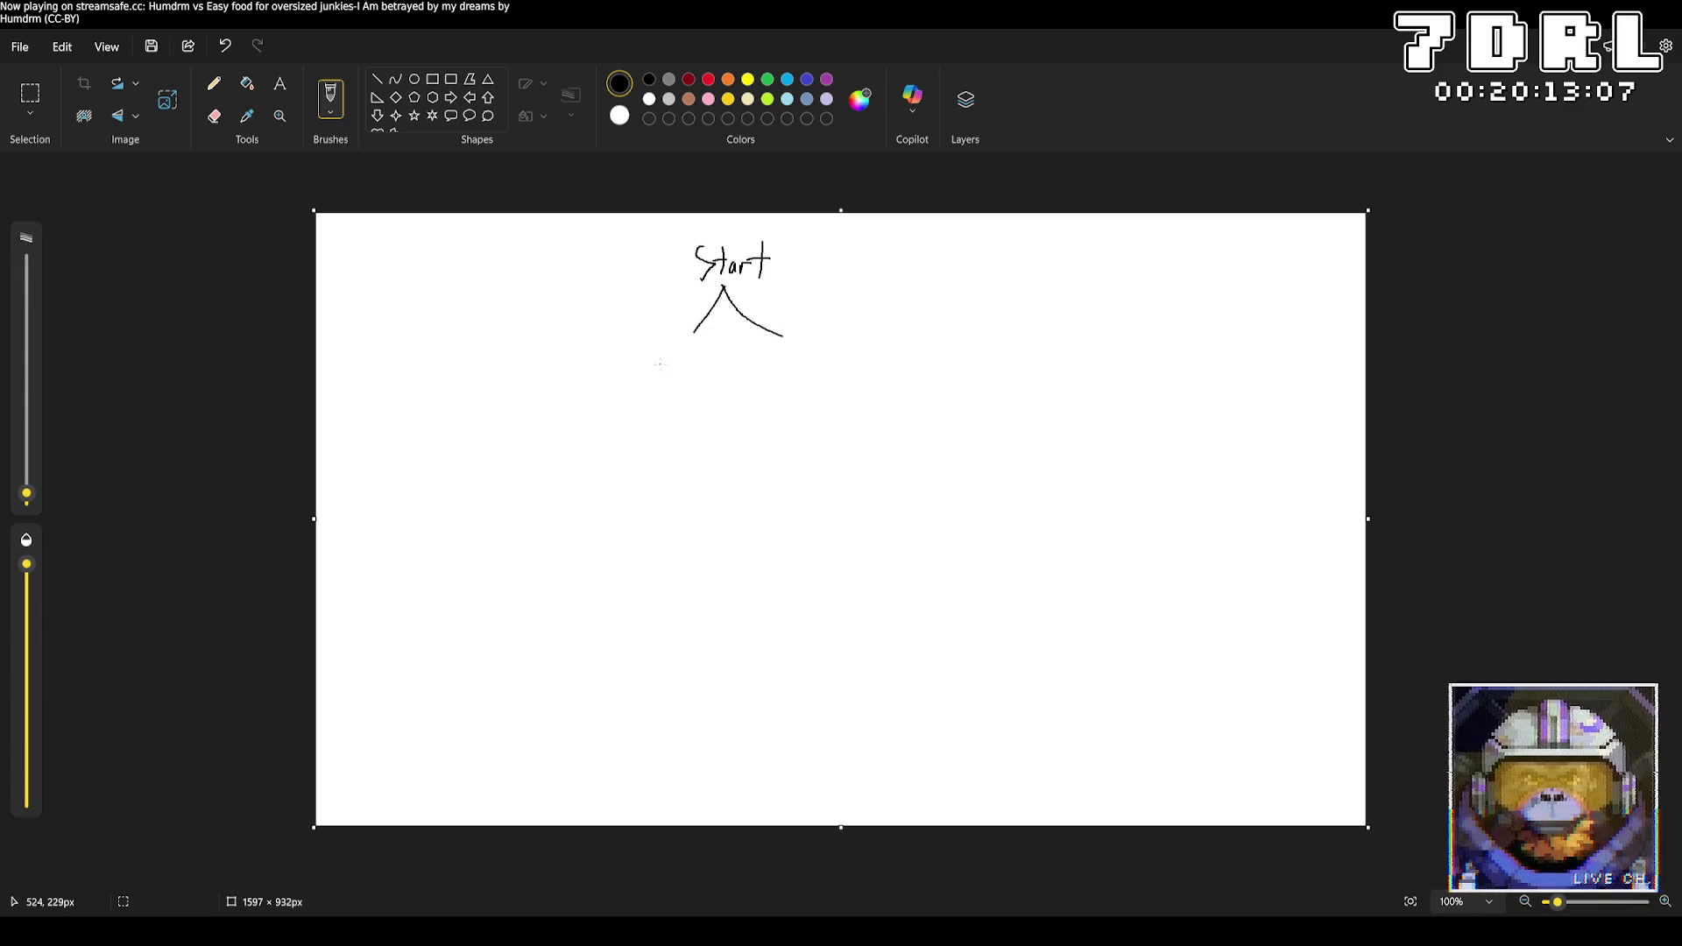
mouse_move(643, 350)
mouse_down()
mouse_move(638, 365)
mouse_move(647, 354)
mouse_up()
key(ctrl+z)
key(ctrl+z)
key(ctrl+z)
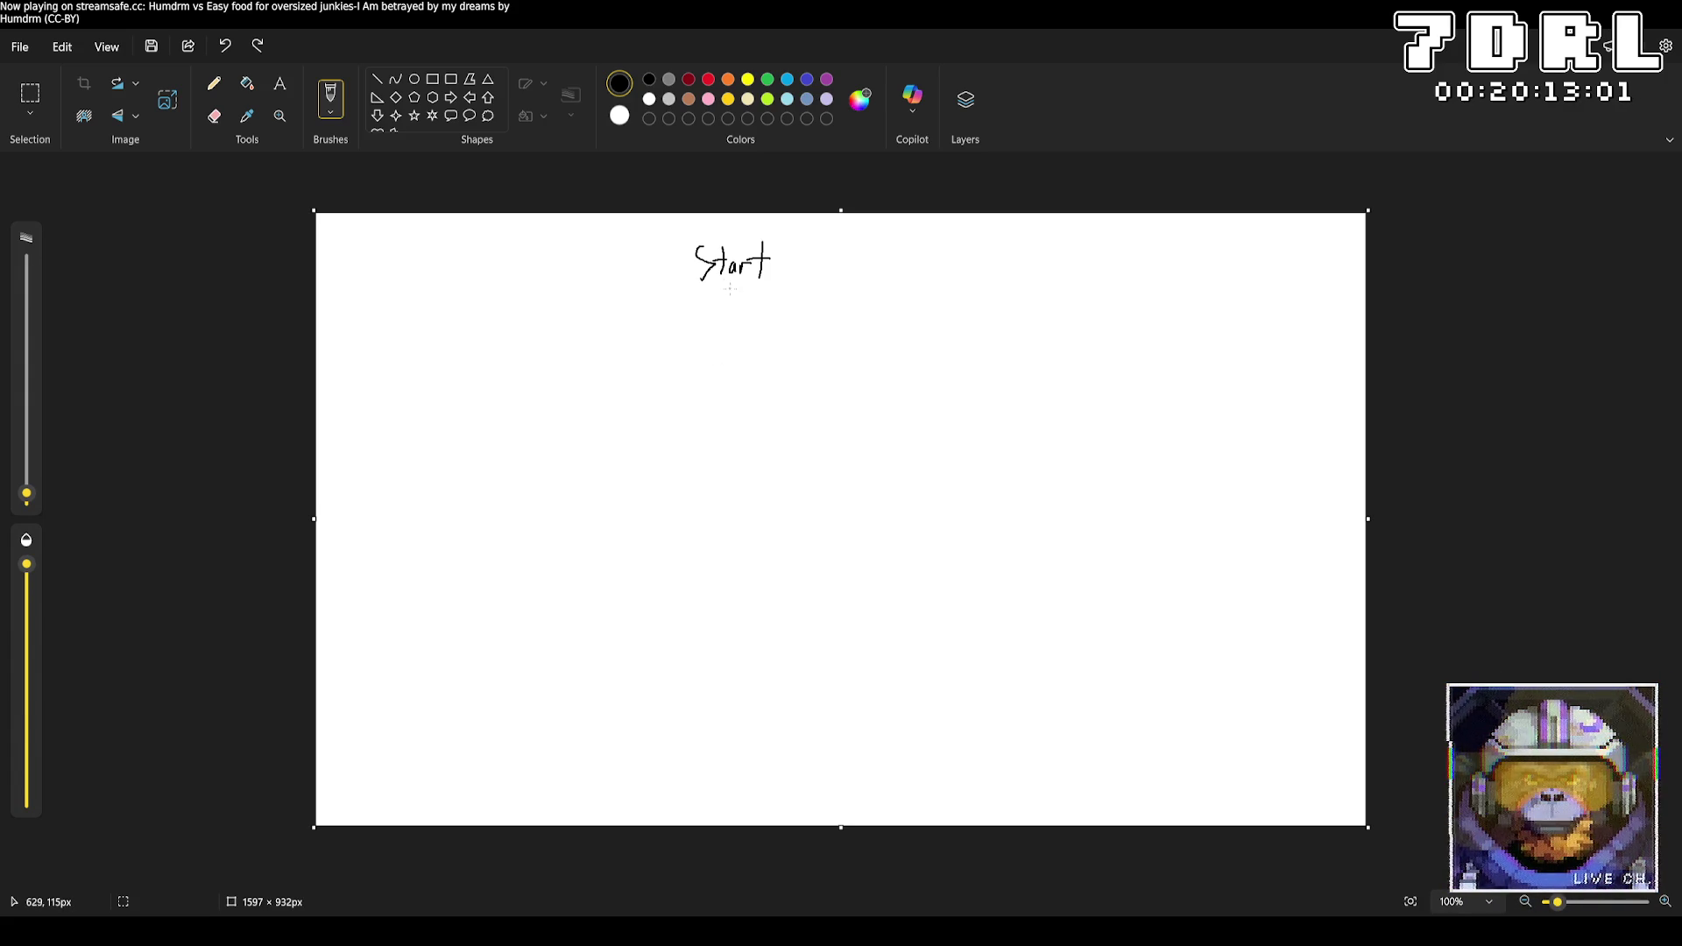
mouse_move(730, 291)
mouse_down()
mouse_move(733, 322)
mouse_move(780, 320)
mouse_move(776, 339)
mouse_move(828, 313)
mouse_up()
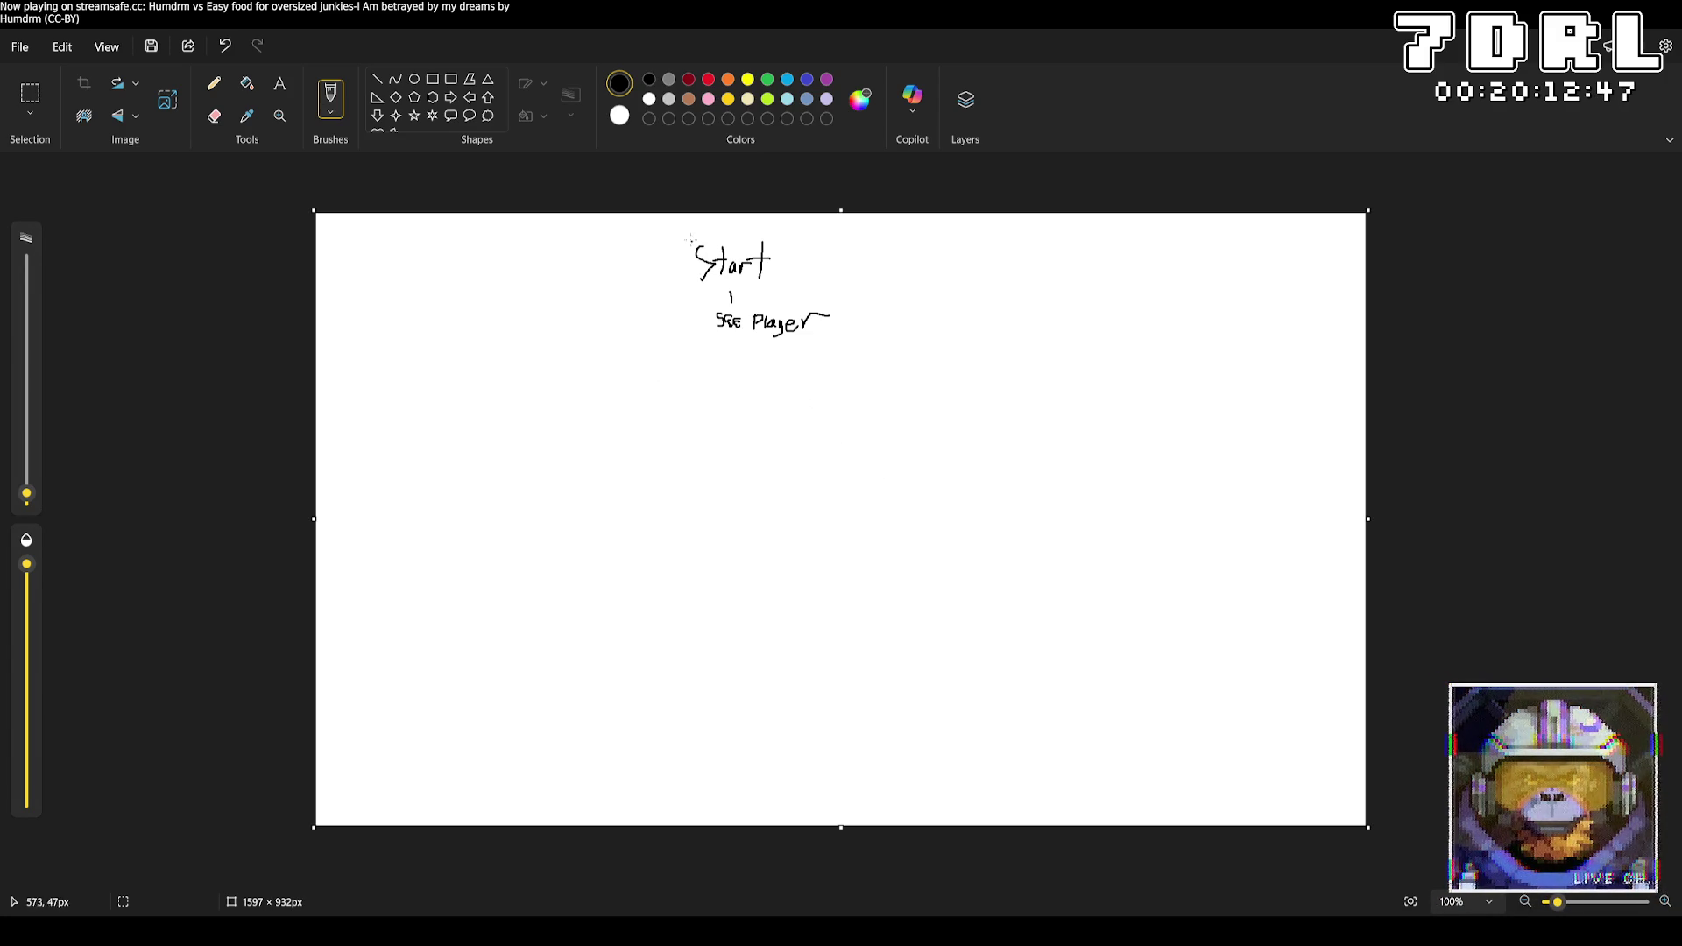
Fill the canvas black, then select all and delete to clear the old sketch
click(247, 83)
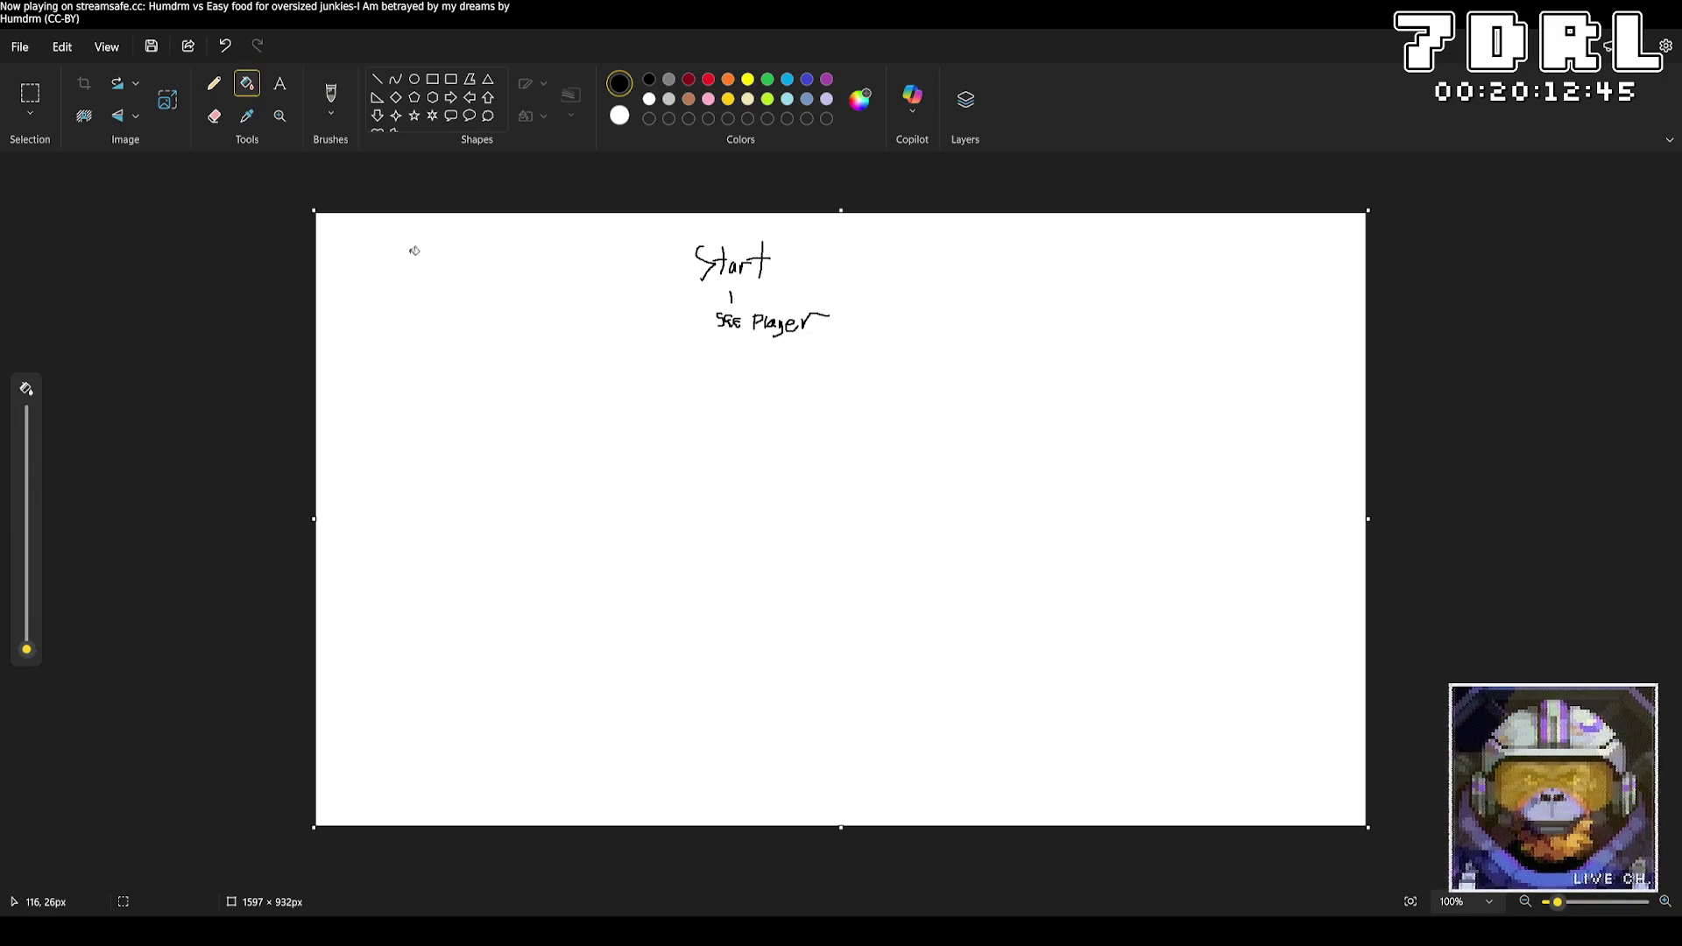
click(517, 337)
key(ctrl+a)
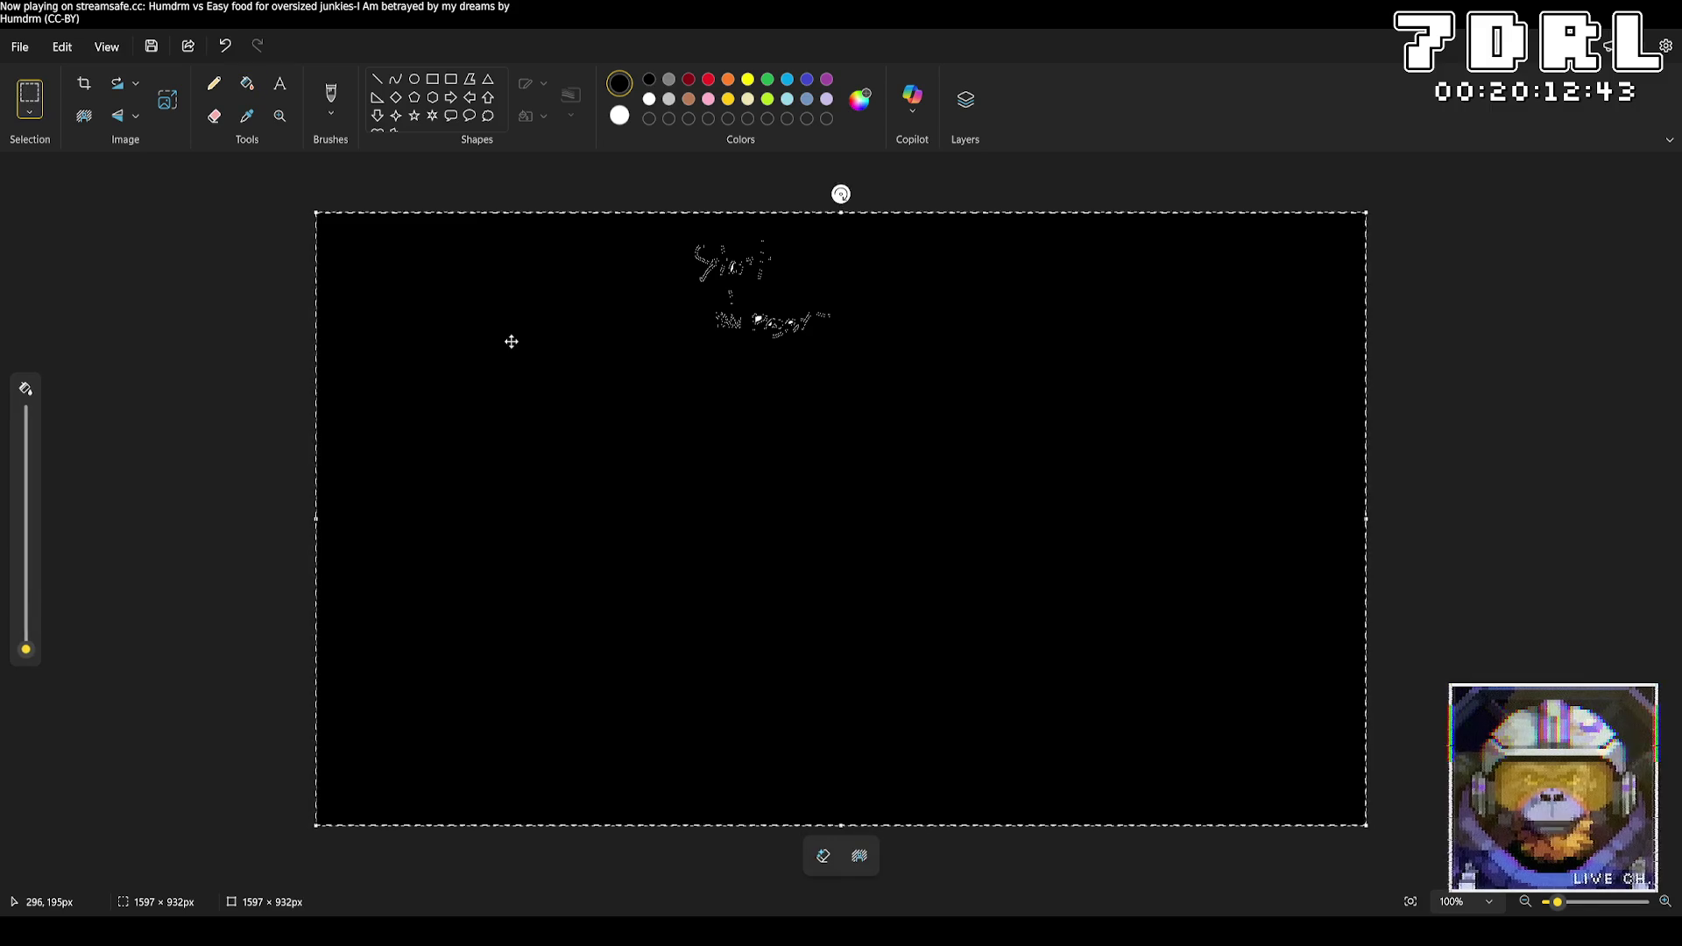
key(Delete)
click(540, 326)
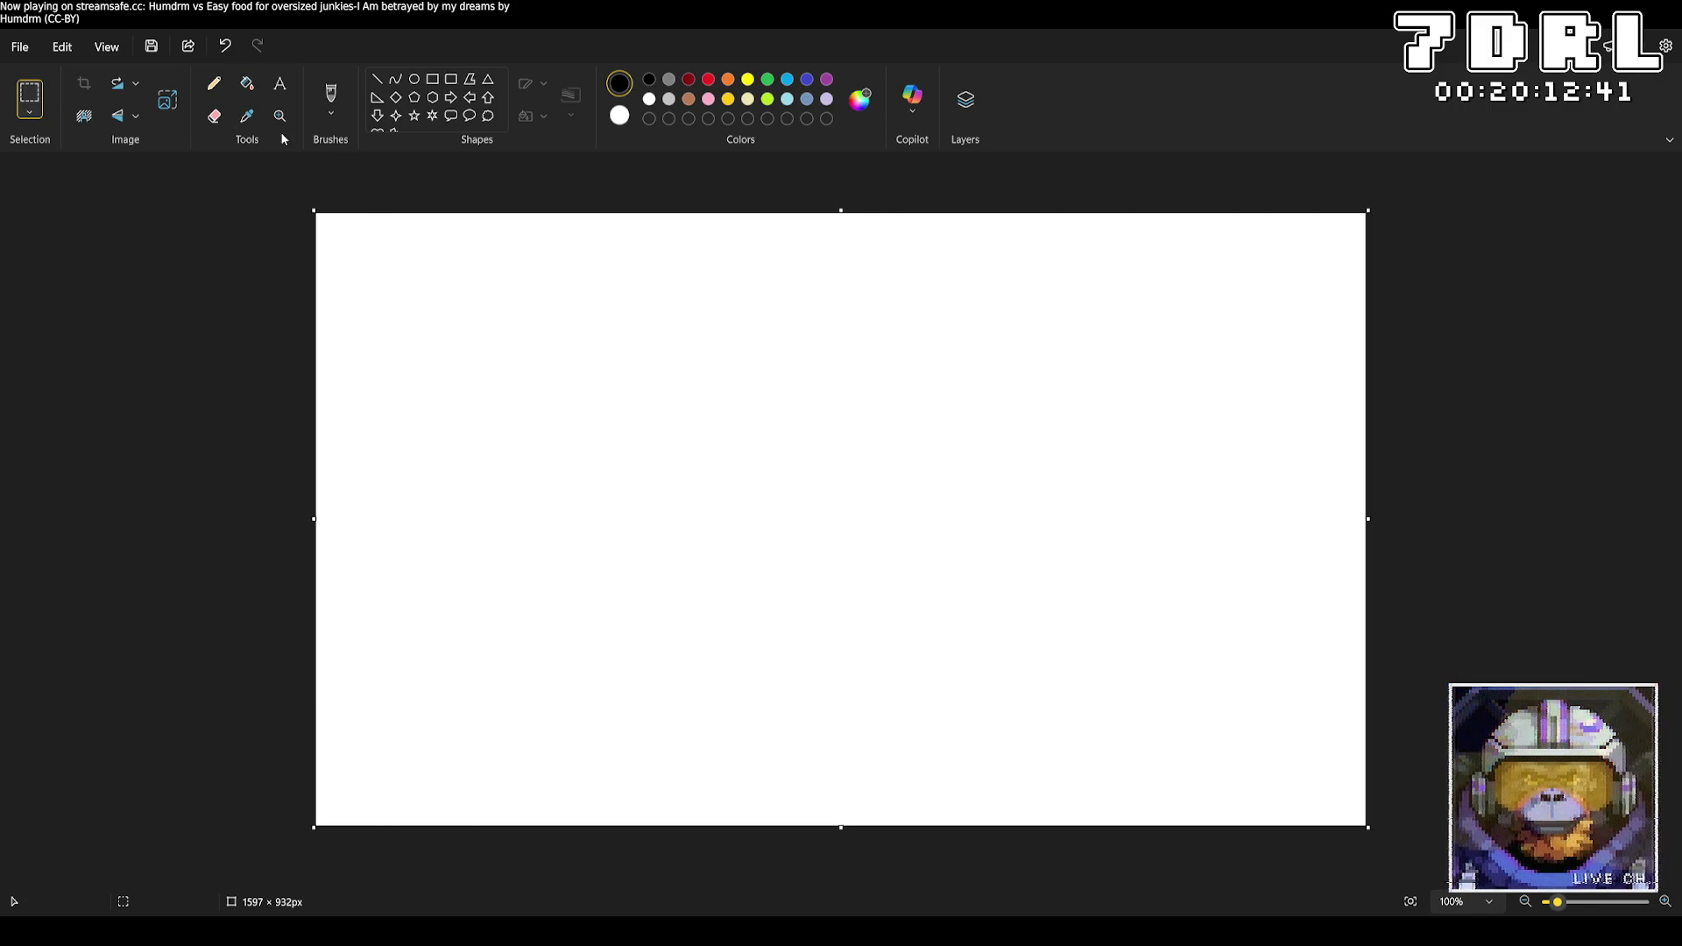
Fill the cleared canvas solid black and pick white for painting with the Brush
click(247, 83)
click(525, 340)
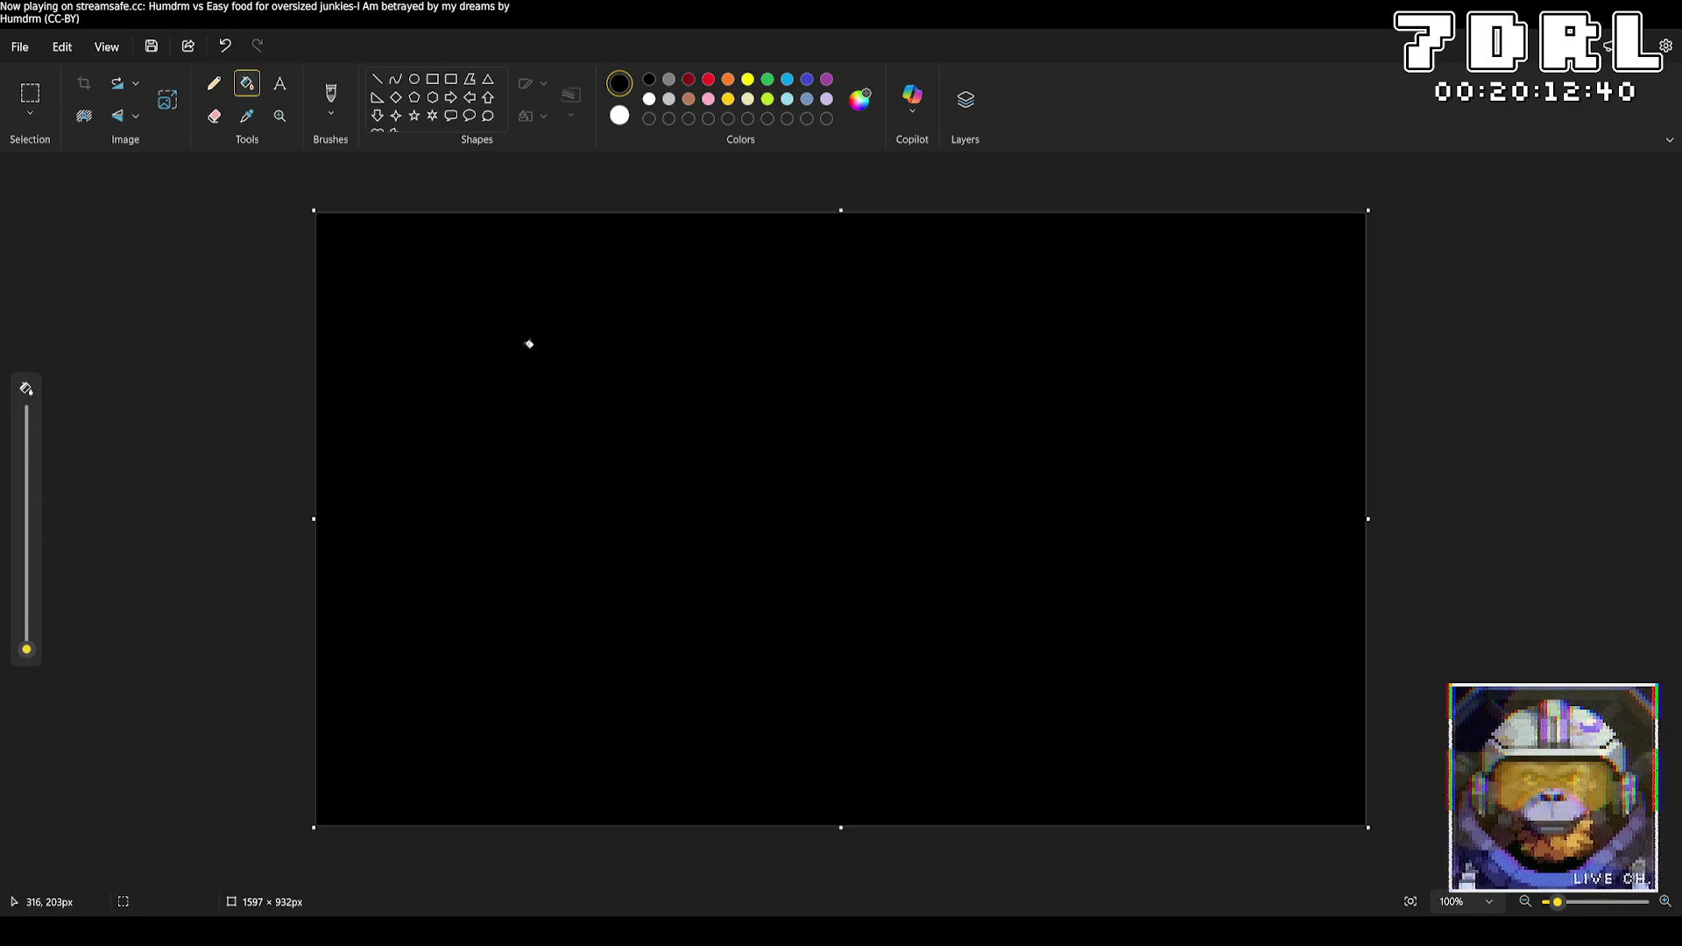
click(620, 115)
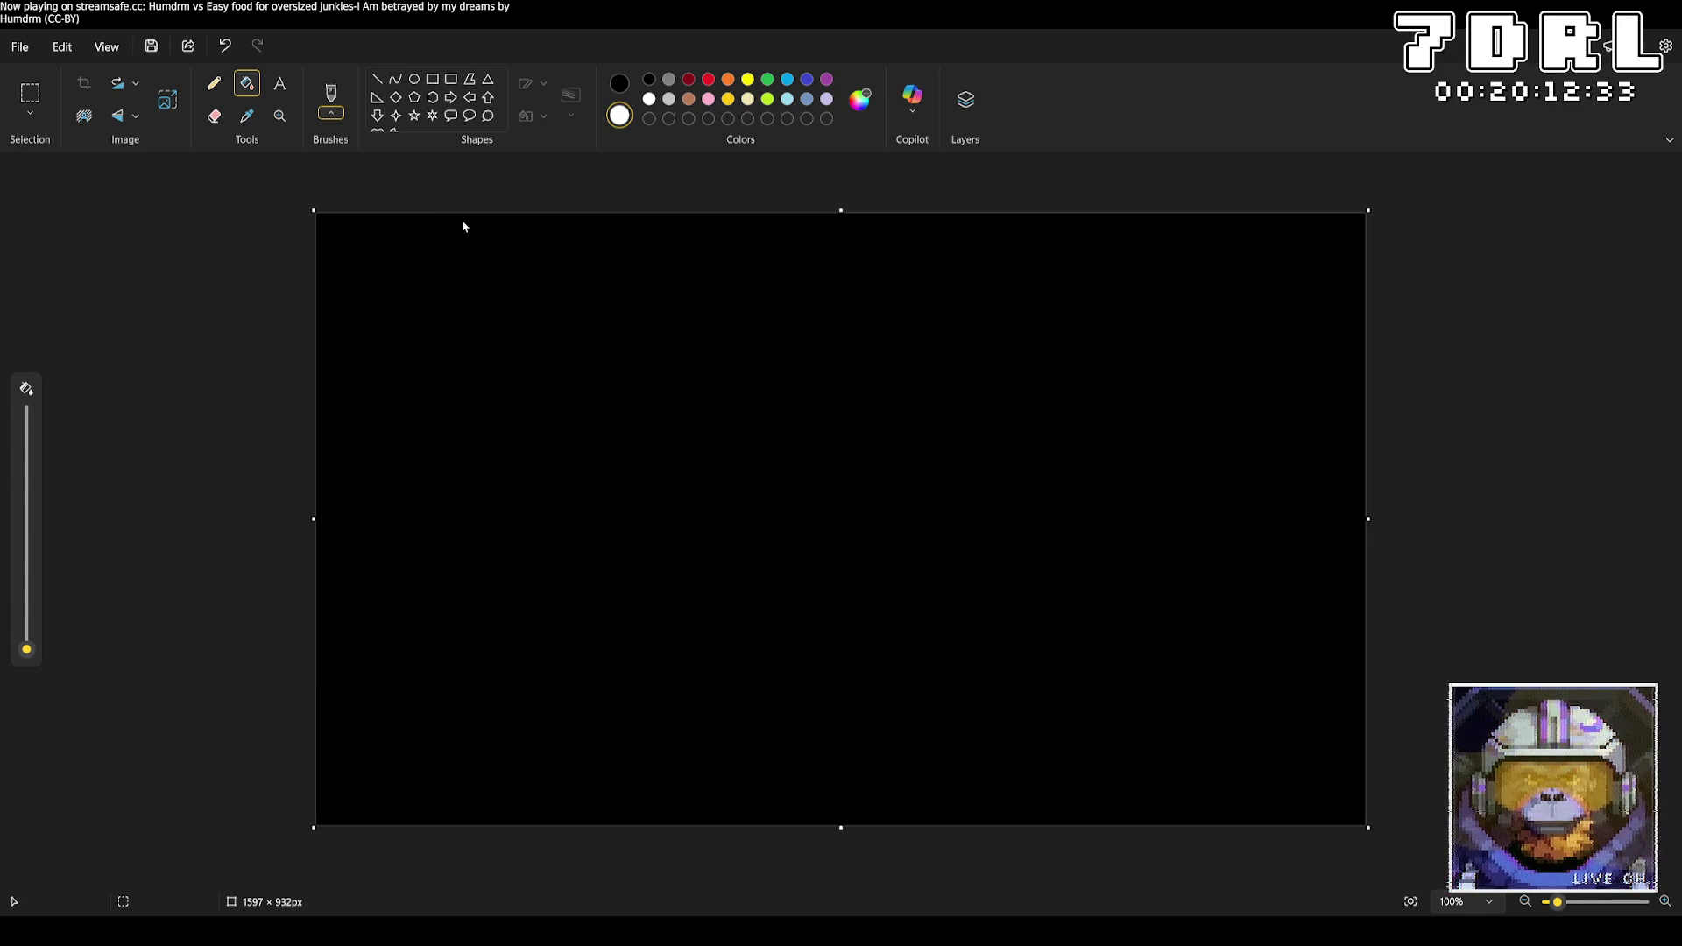
click(331, 96)
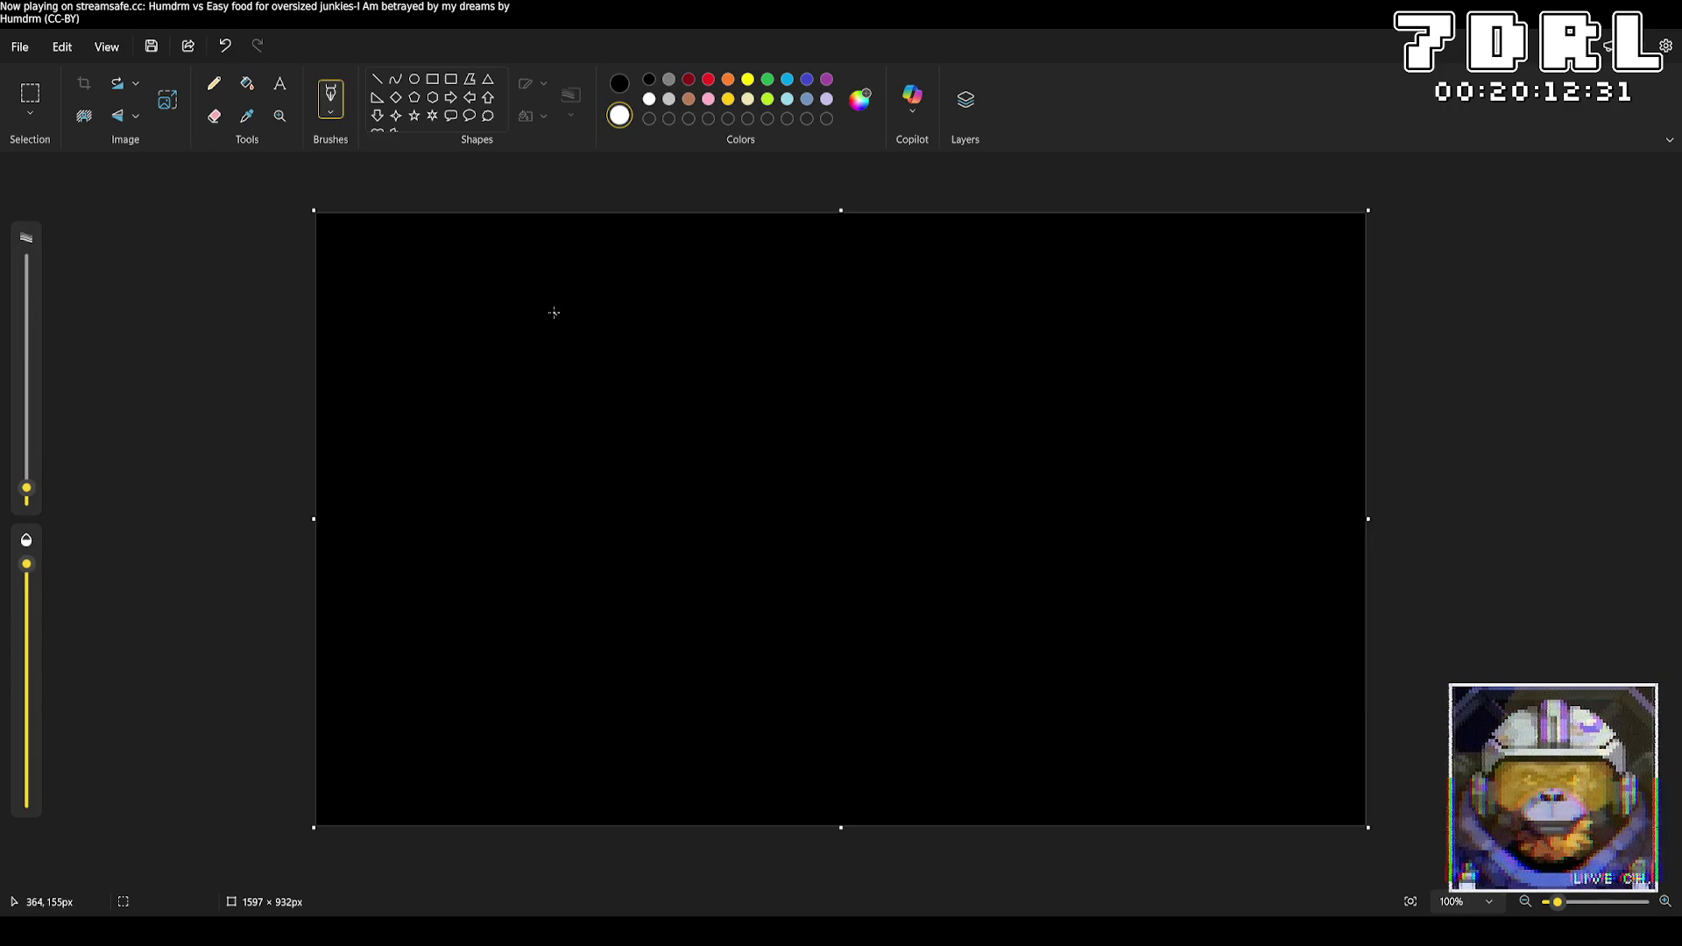
Write 'Start', a connector and 'see player' in white, with Y and N branches
mouse_move(526, 284)
mouse_down()
mouse_move(561, 319)
mouse_move(524, 338)
mouse_up()
key(ctrl+z)
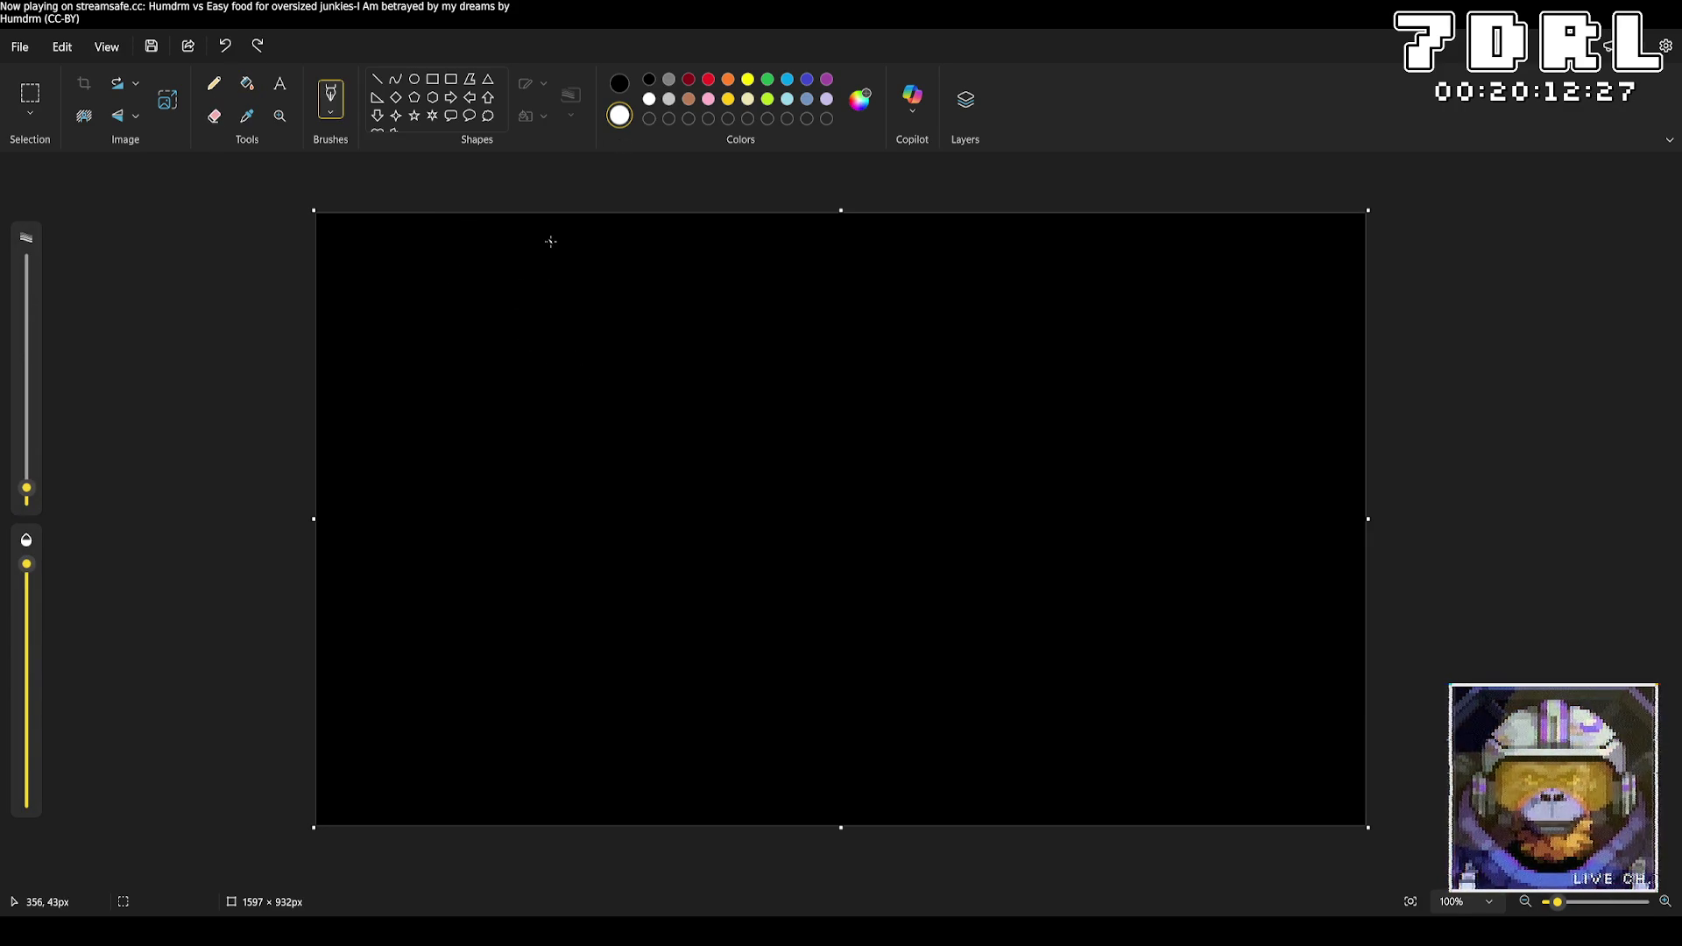
mouse_move(547, 243)
mouse_down()
mouse_move(538, 263)
mouse_move(611, 253)
mouse_move(566, 301)
mouse_up()
mouse_move(558, 308)
mouse_down()
mouse_move(544, 324)
mouse_move(592, 321)
mouse_move(588, 341)
mouse_move(601, 317)
mouse_move(630, 333)
mouse_move(671, 318)
mouse_up()
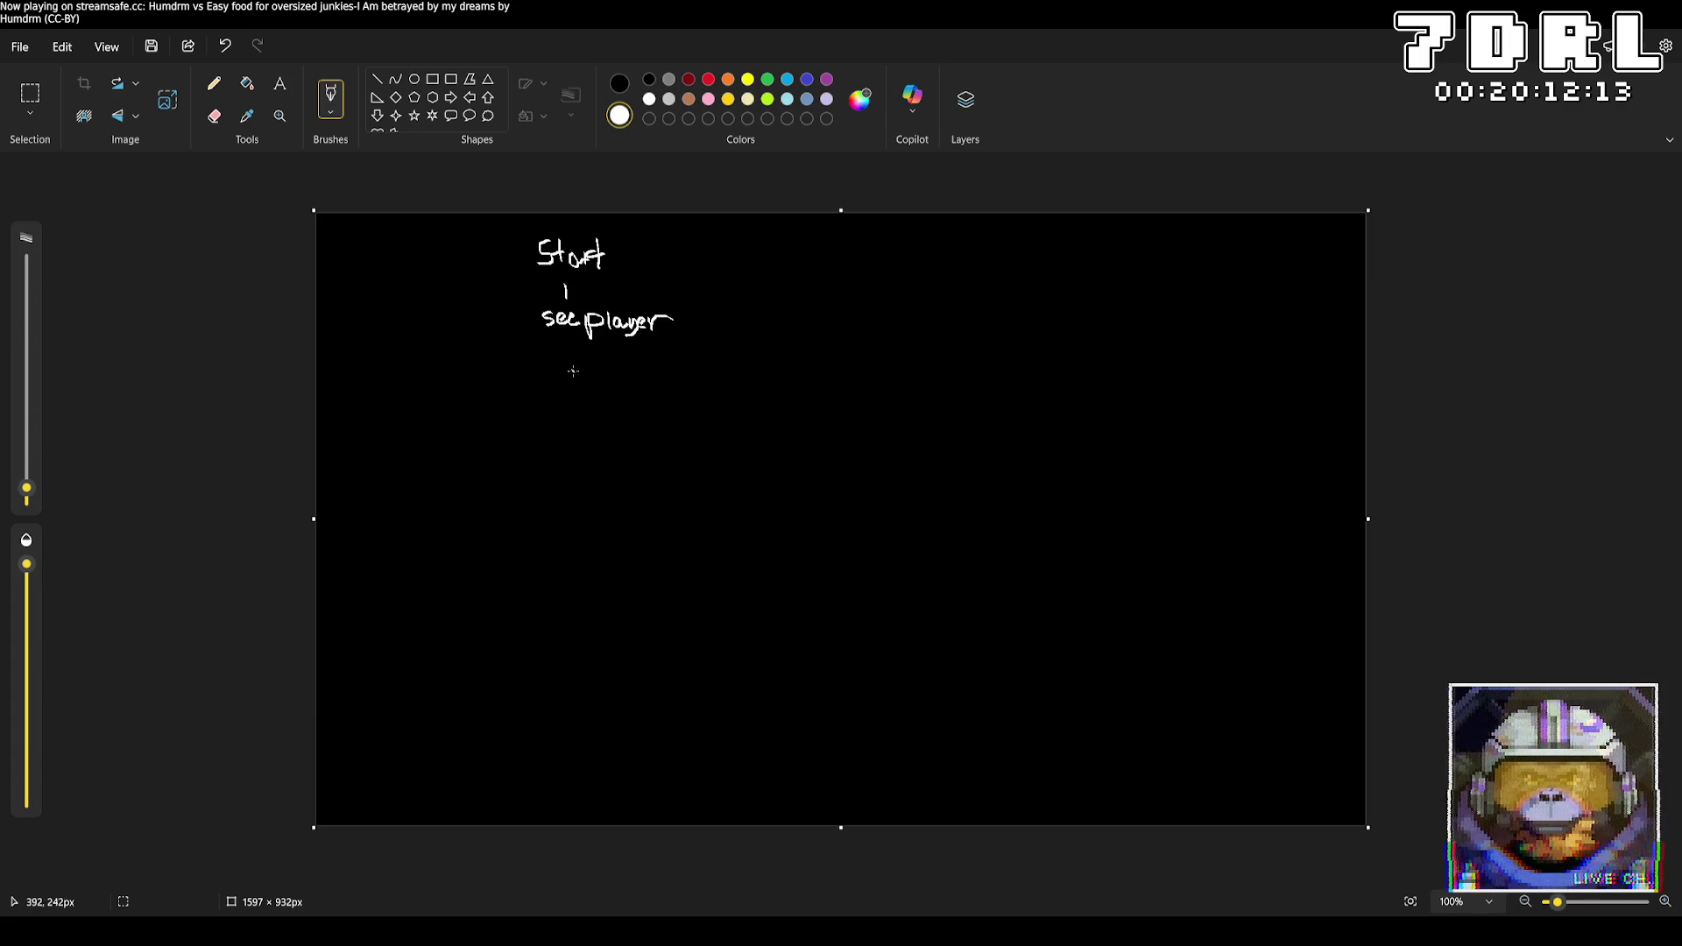
mouse_move(563, 346)
mouse_down()
mouse_move(544, 374)
mouse_move(601, 372)
mouse_move(522, 404)
mouse_move(605, 399)
mouse_move(619, 380)
mouse_up()
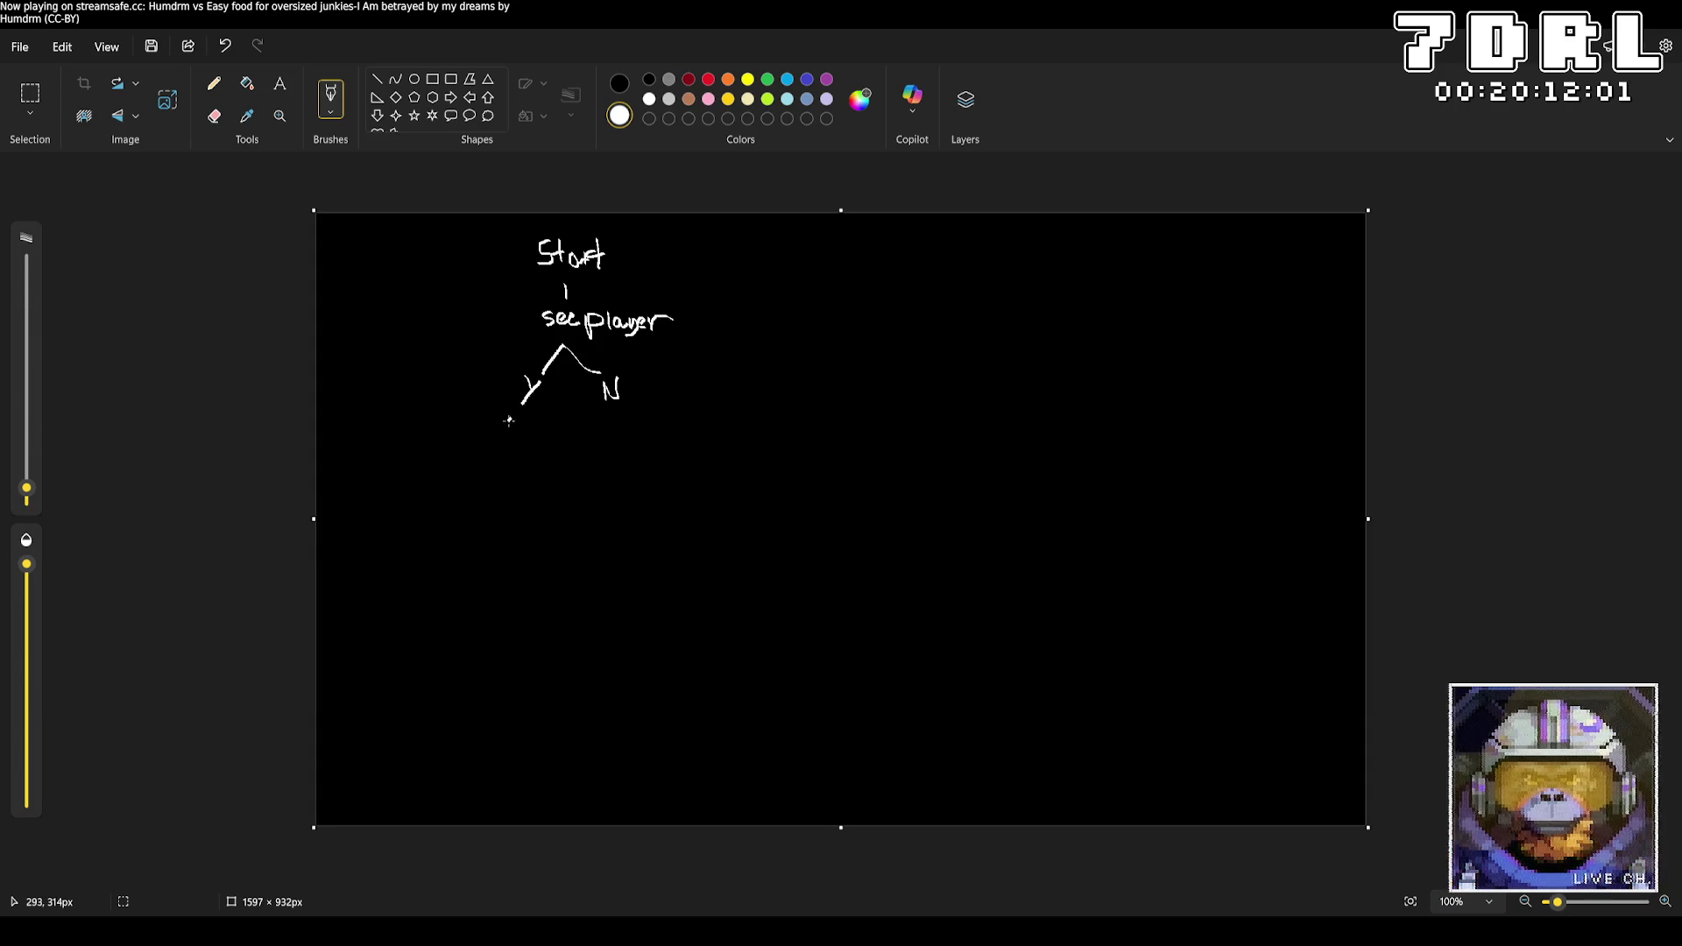
Extend the Y and N branches down and label them 'MOVE TO' and 'MOVE RAND.'
mouse_move(510, 419)
mouse_down()
mouse_move(462, 452)
mouse_move(523, 452)
mouse_up()
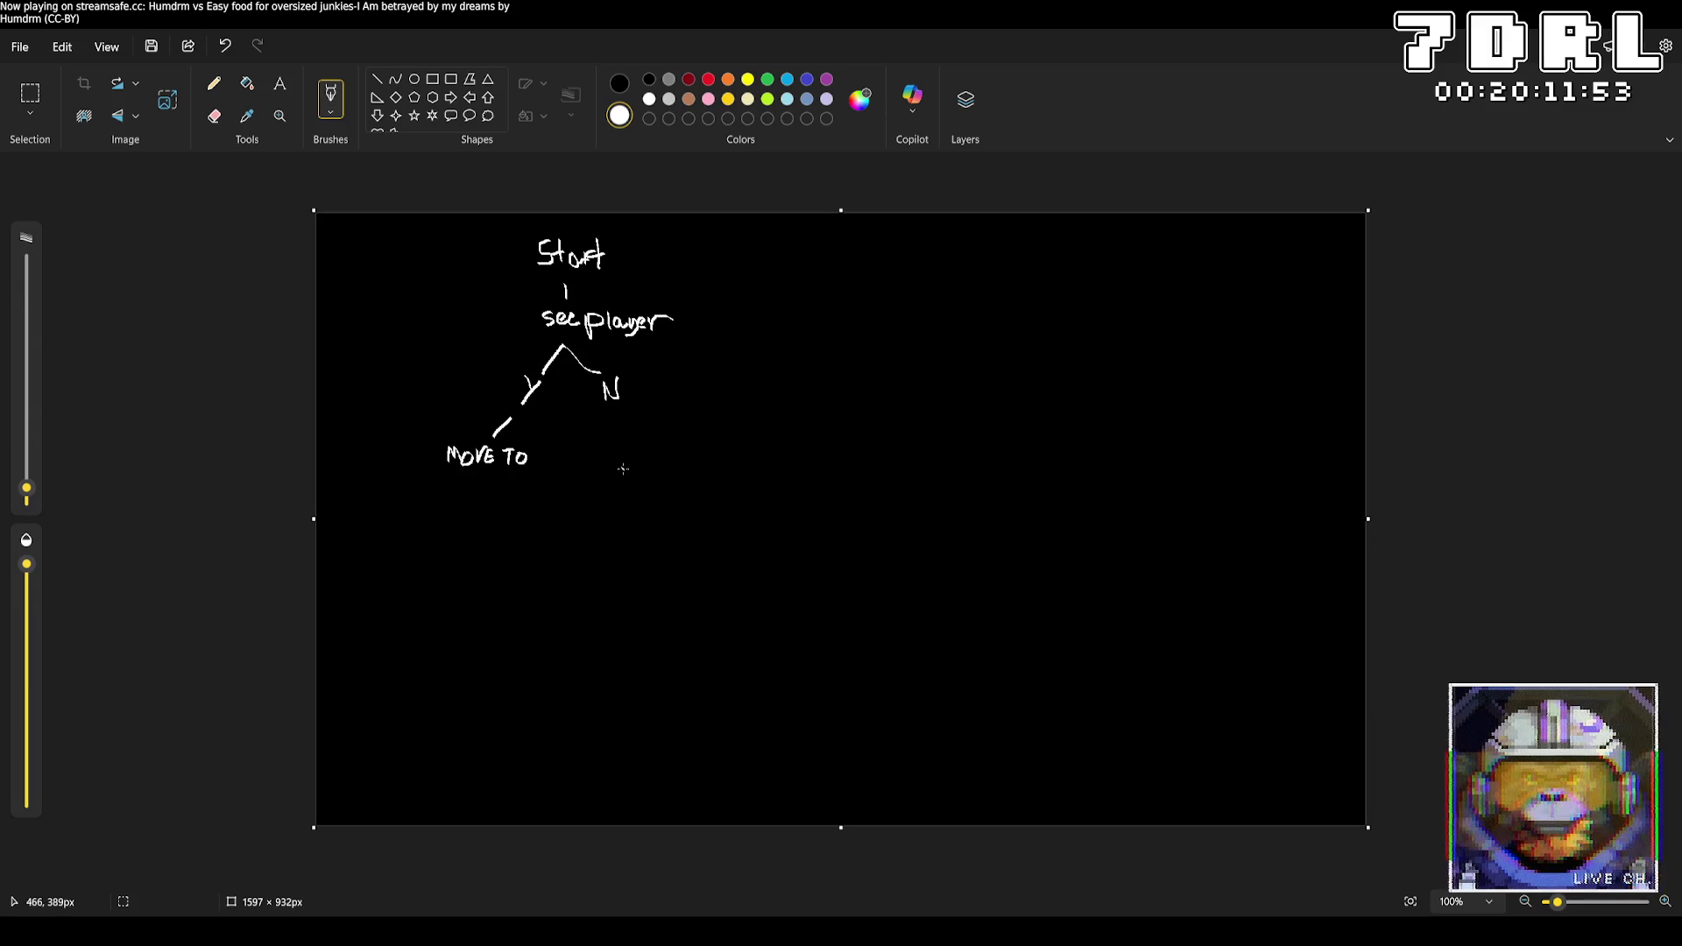
drag(626, 408, 649, 444)
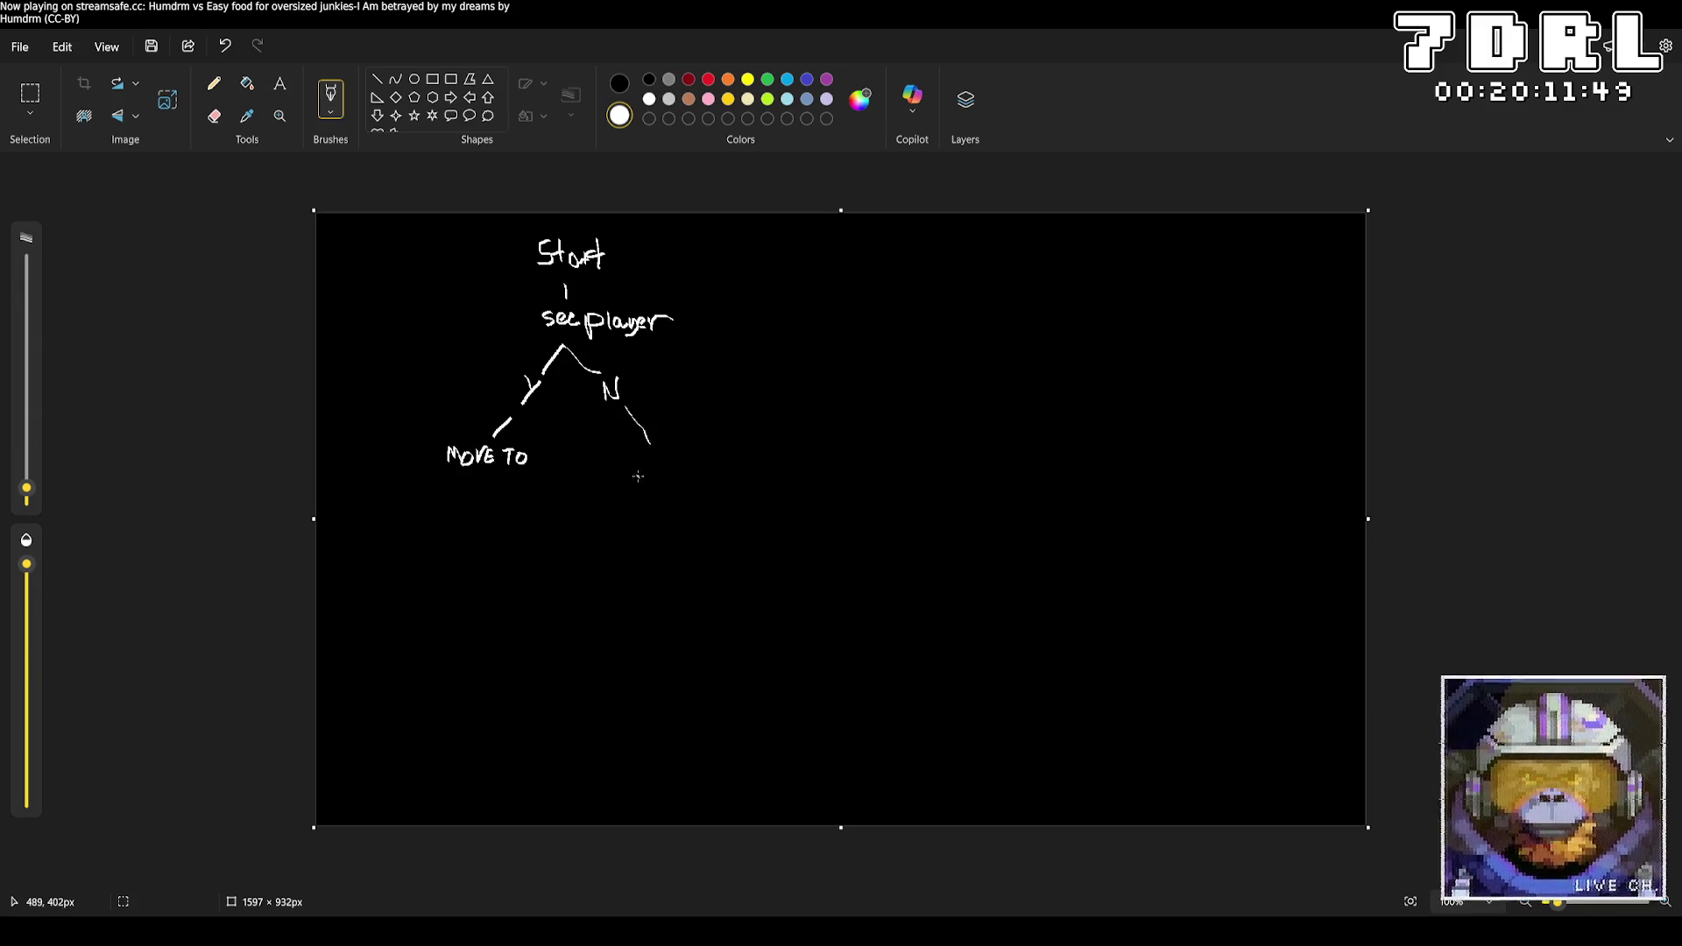
mouse_move(637, 457)
mouse_down()
mouse_move(708, 477)
mouse_move(754, 460)
mouse_move(758, 477)
mouse_up()
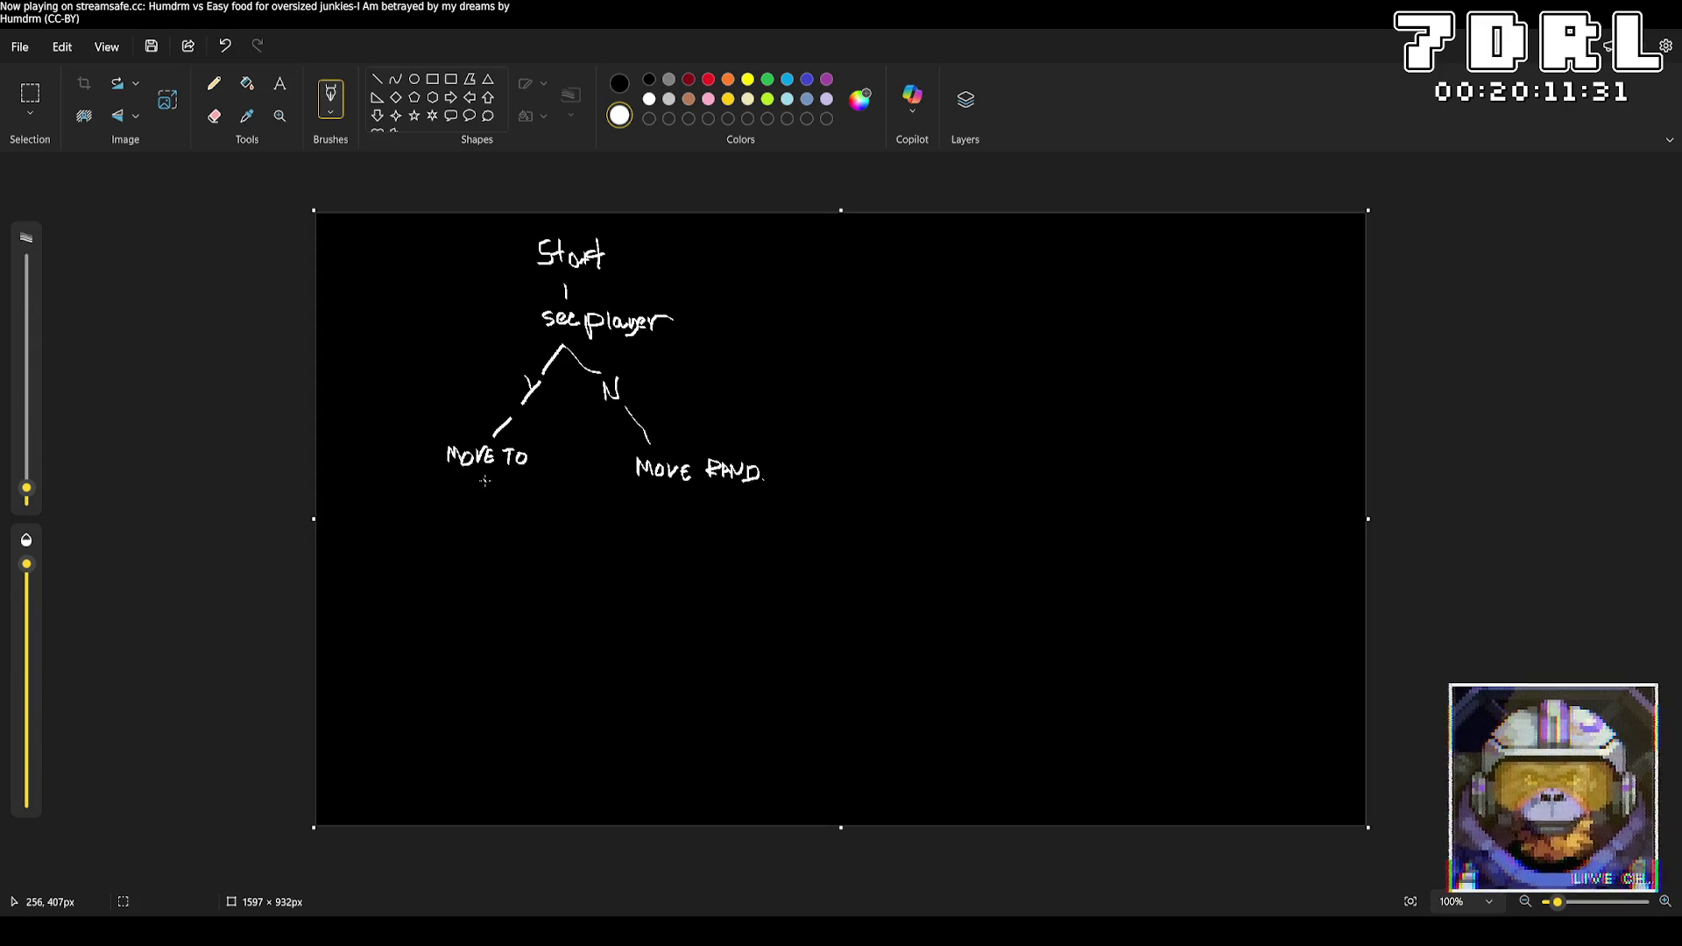
click(213, 85)
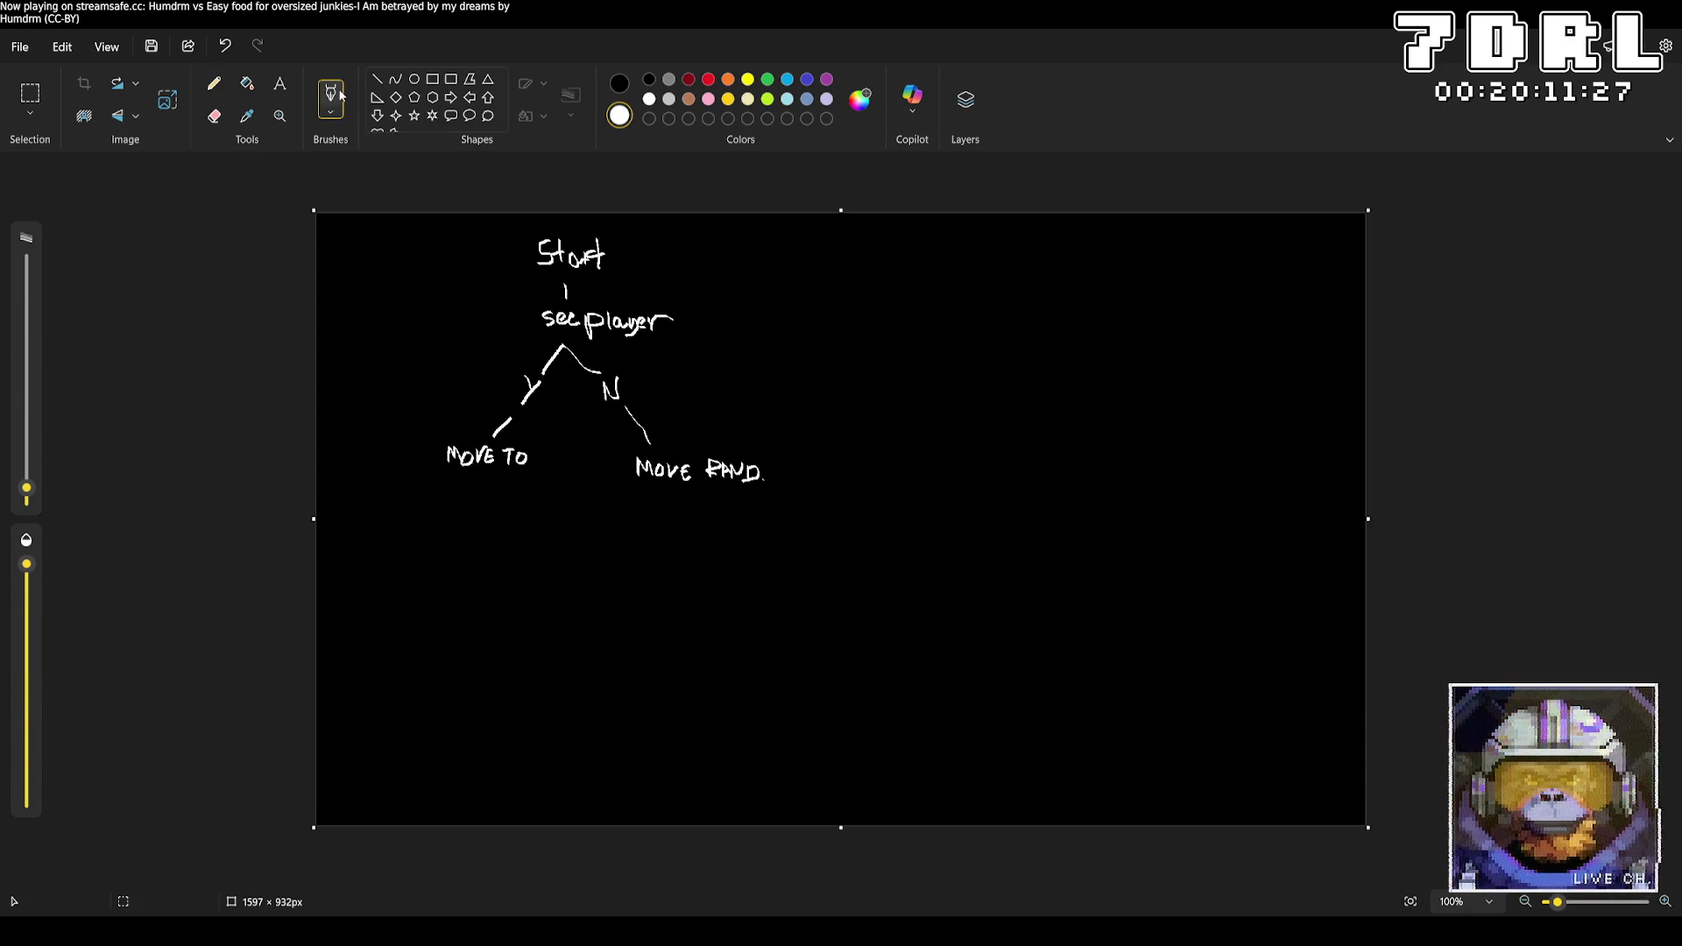
Try test strokes, a selection and the eraser on 'MOVE TO', undoing each attempt
drag(373, 244, 377, 248)
key(ctrl+z)
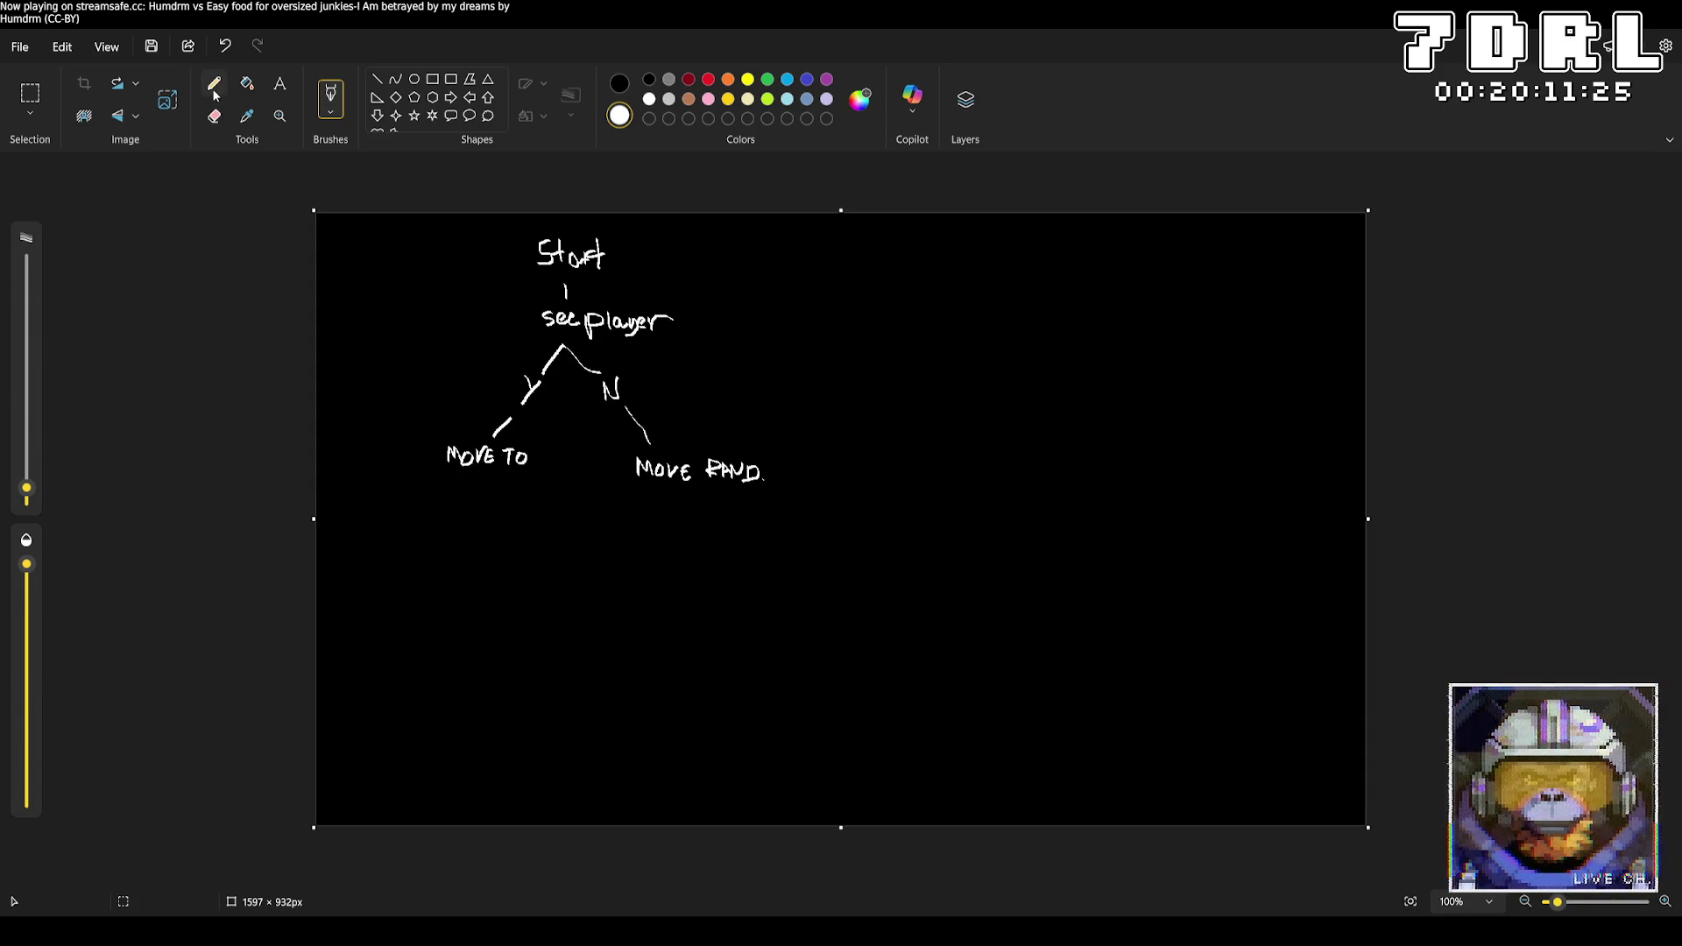
drag(634, 588, 657, 638)
key(ctrl+z)
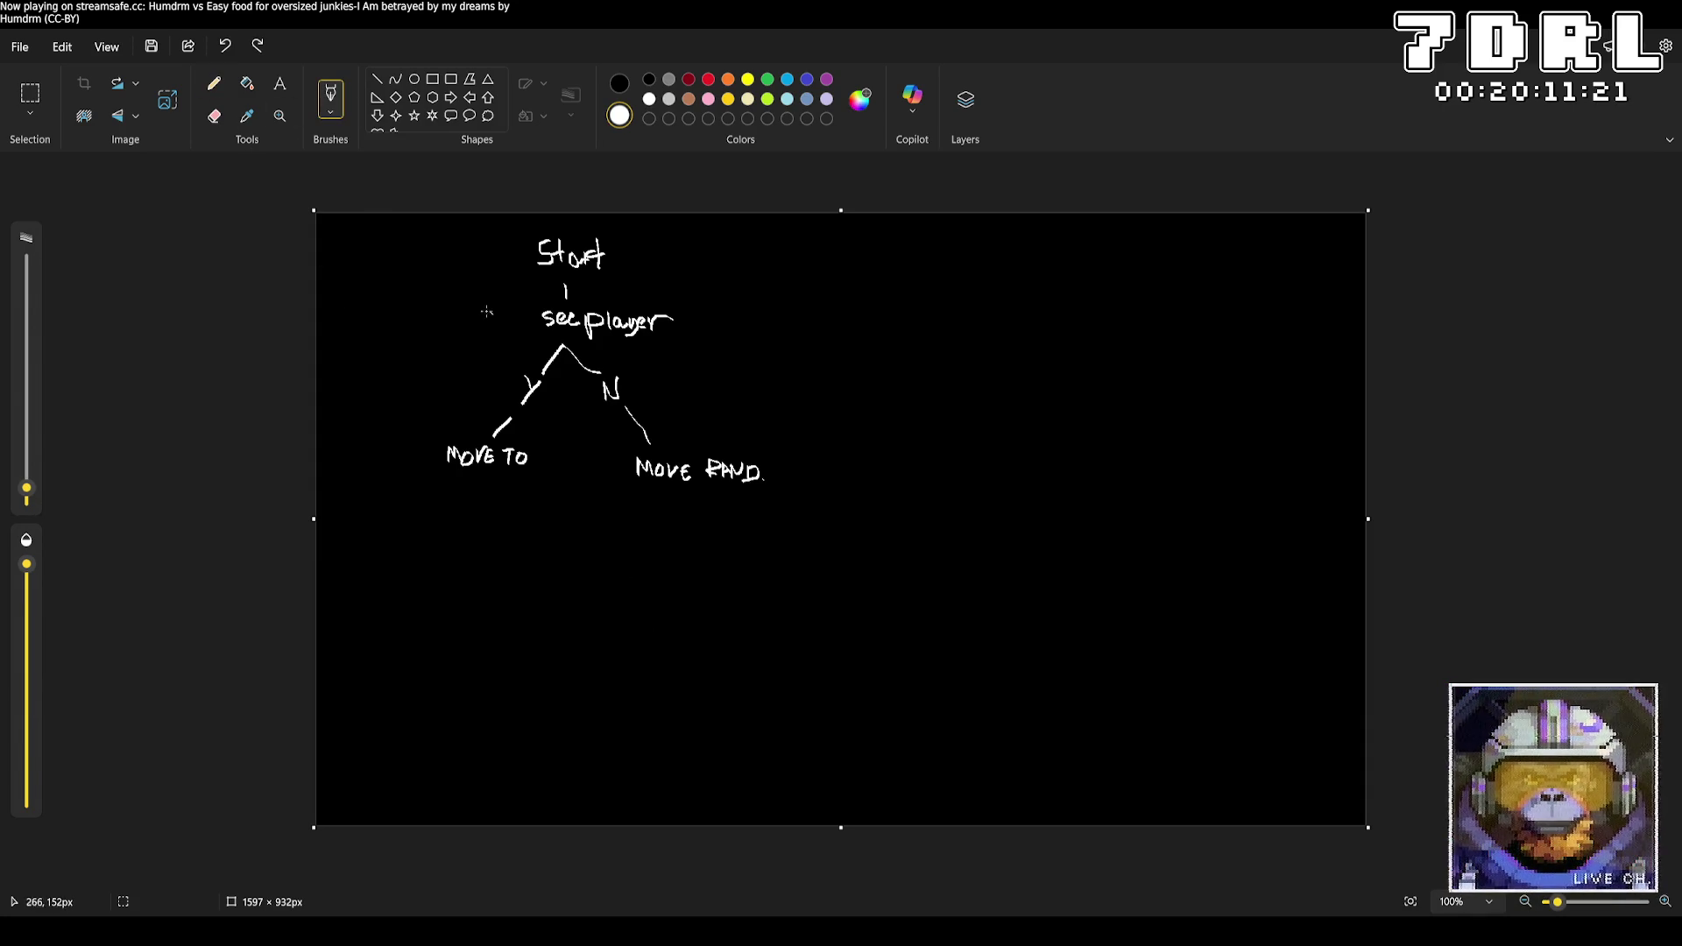
click(31, 107)
mouse_move(407, 406)
mouse_down()
mouse_move(530, 488)
mouse_move(475, 525)
mouse_up()
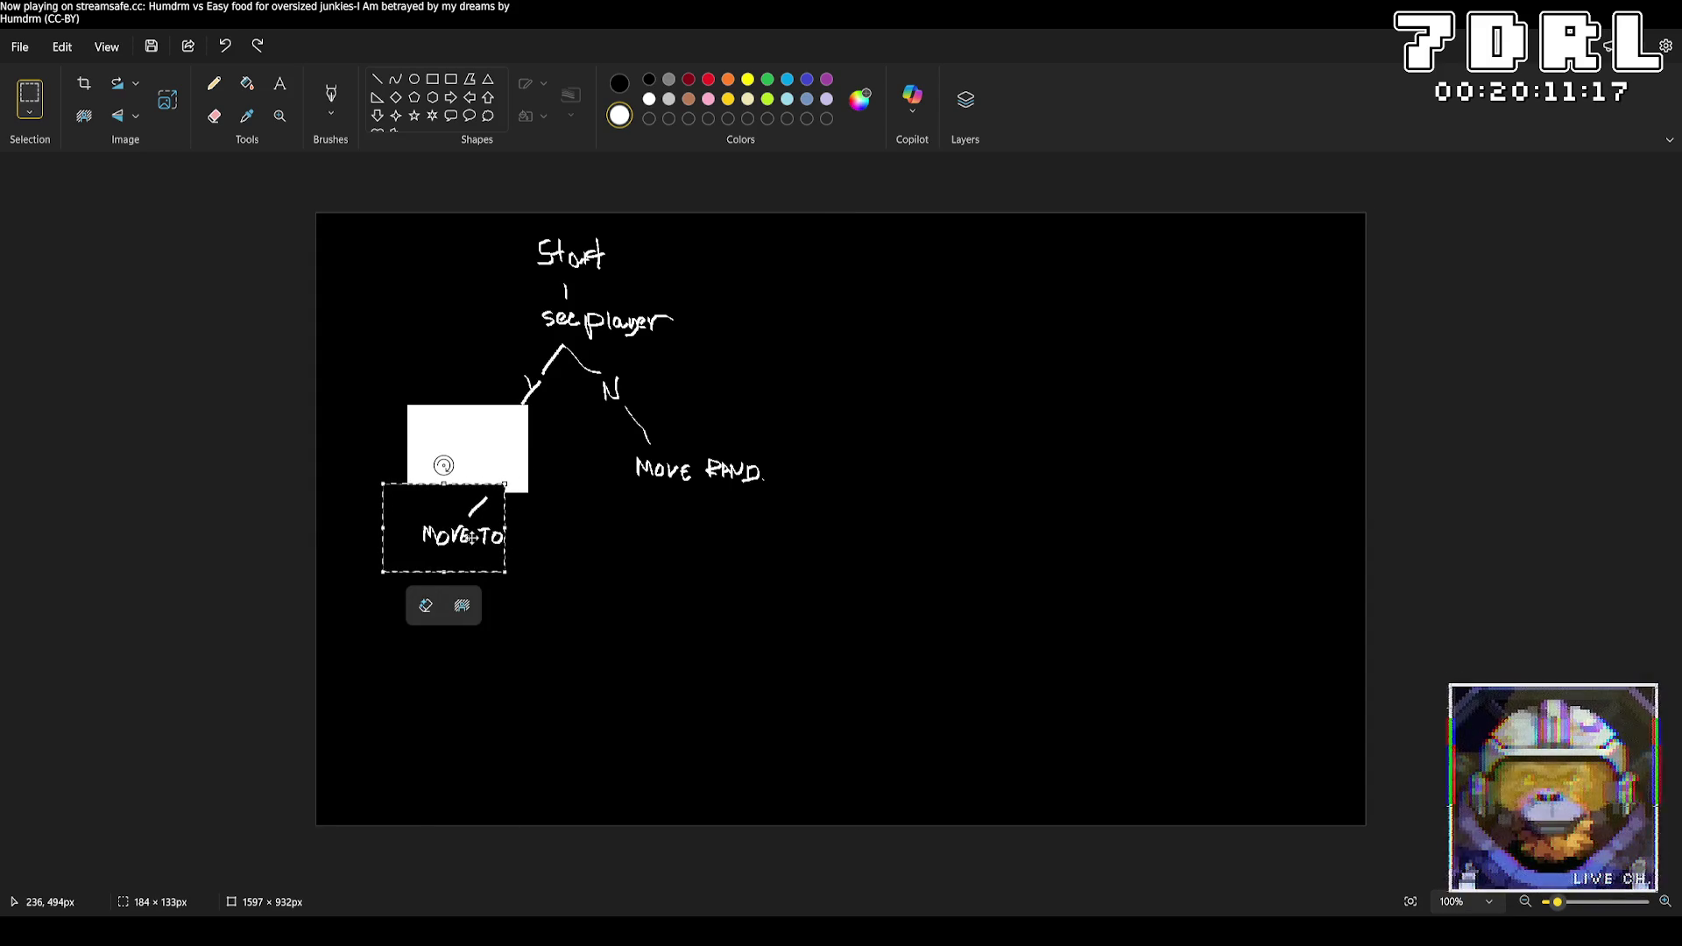
key(ctrl+z)
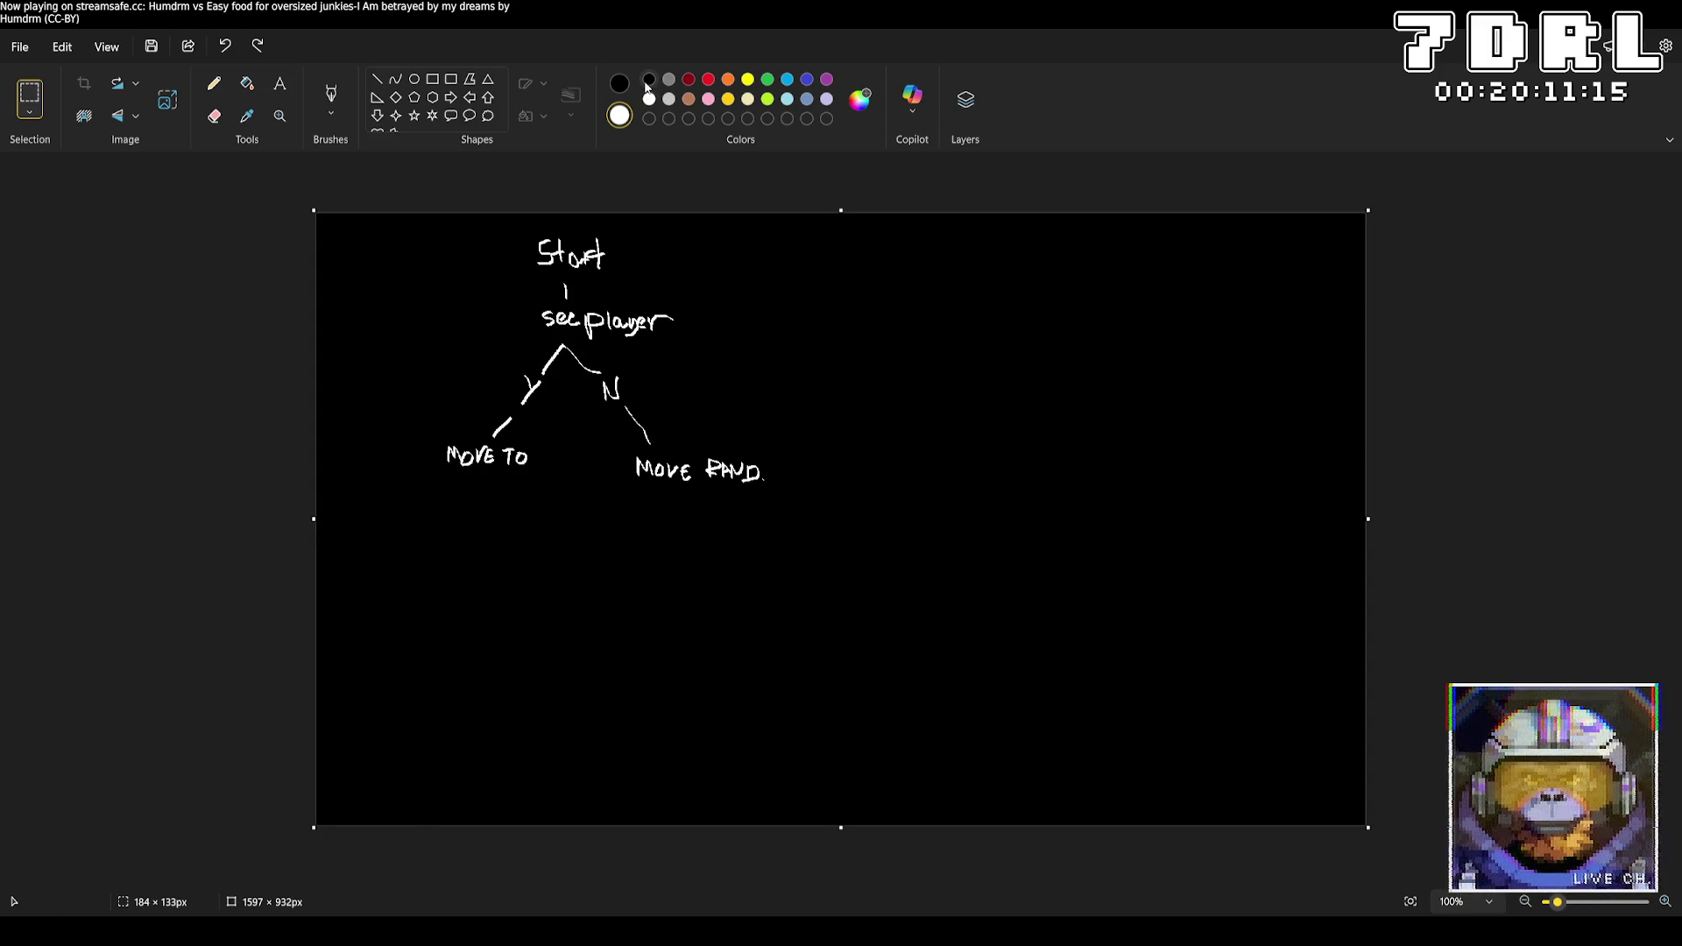
click(585, 512)
click(212, 116)
drag(443, 458, 507, 462)
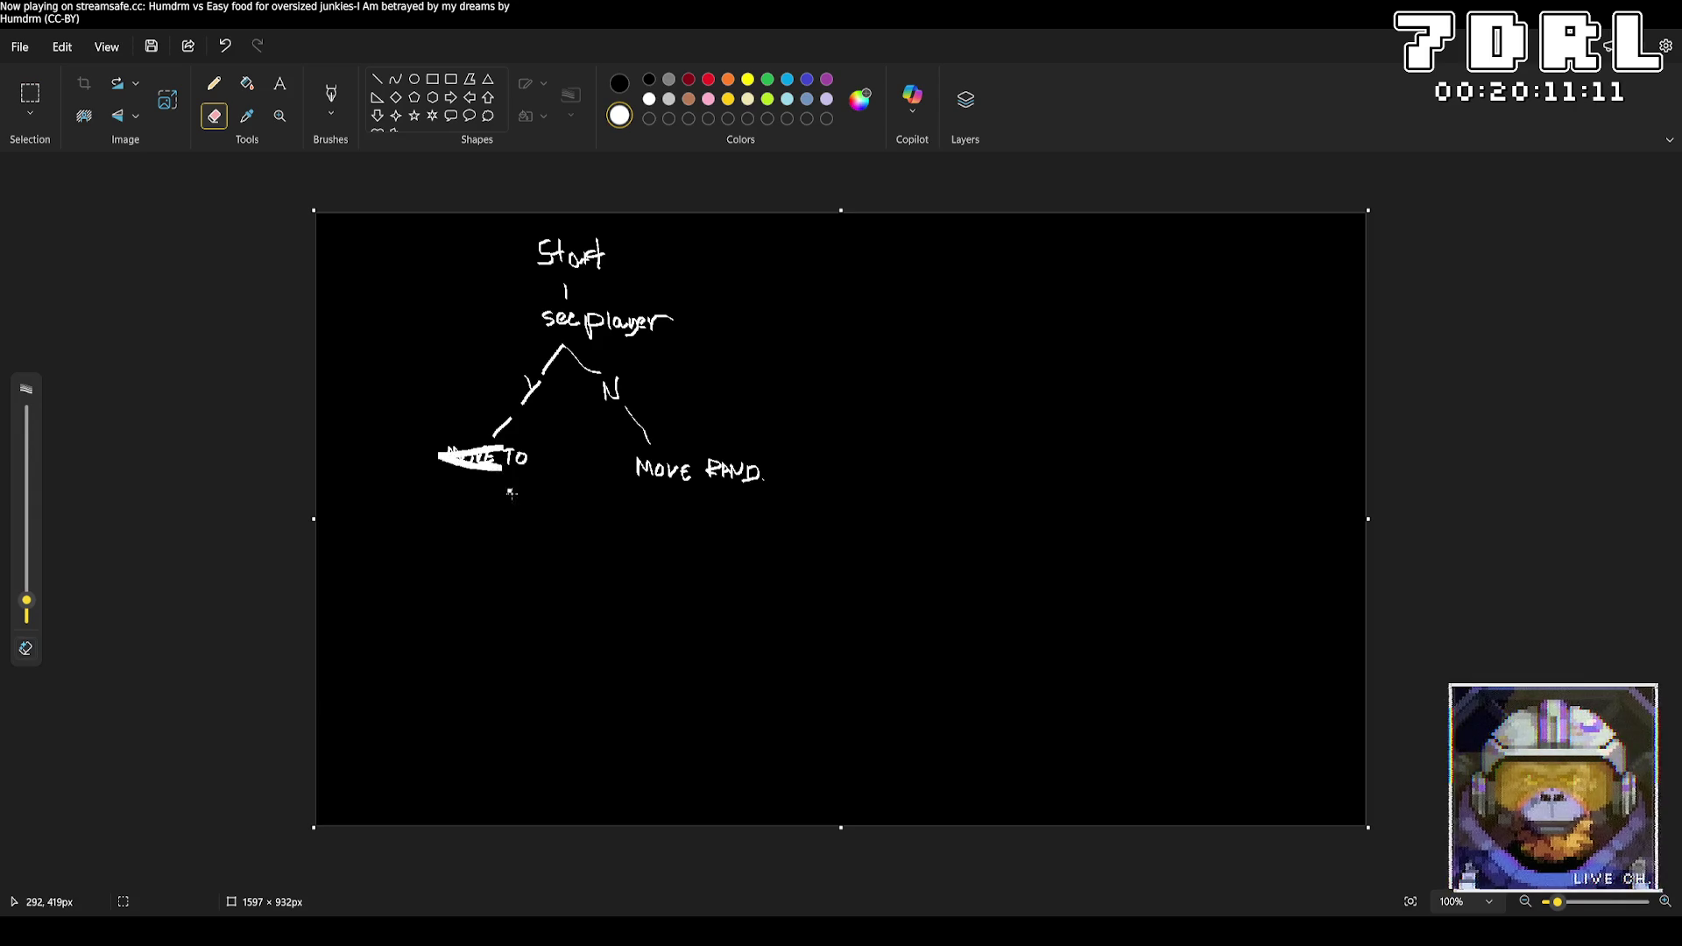
key(ctrl+z)
Black out 'MOVE TO' with a black fill on the T and a thick black brush
click(619, 86)
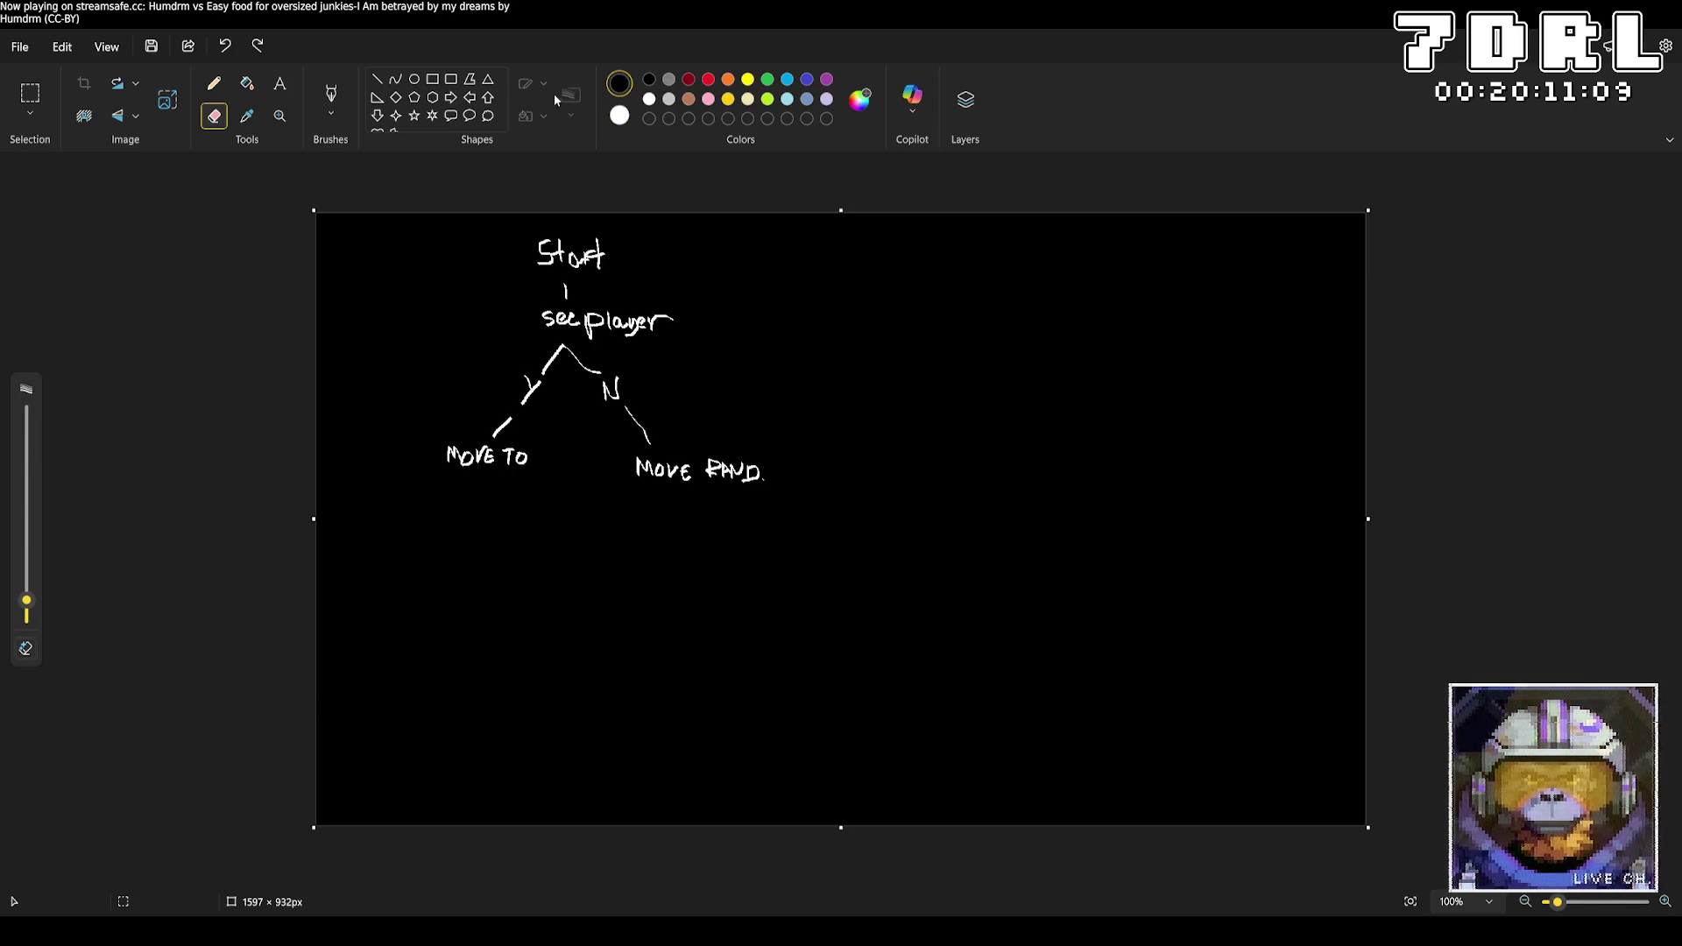
click(30, 96)
drag(434, 440, 540, 475)
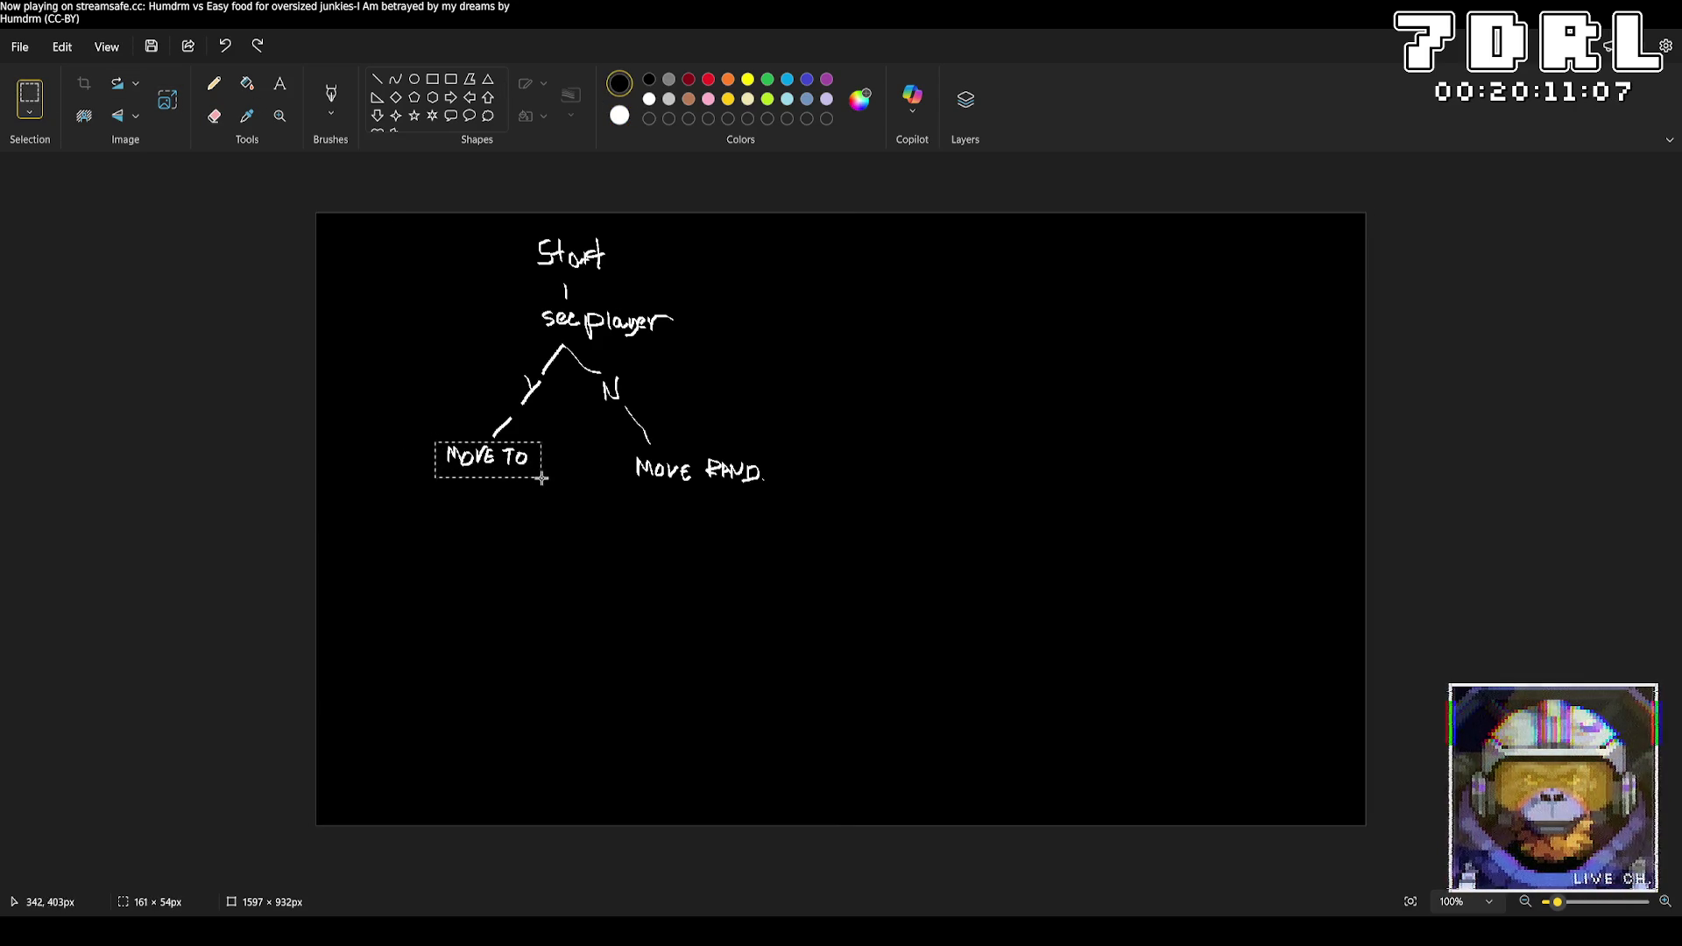
click(247, 83)
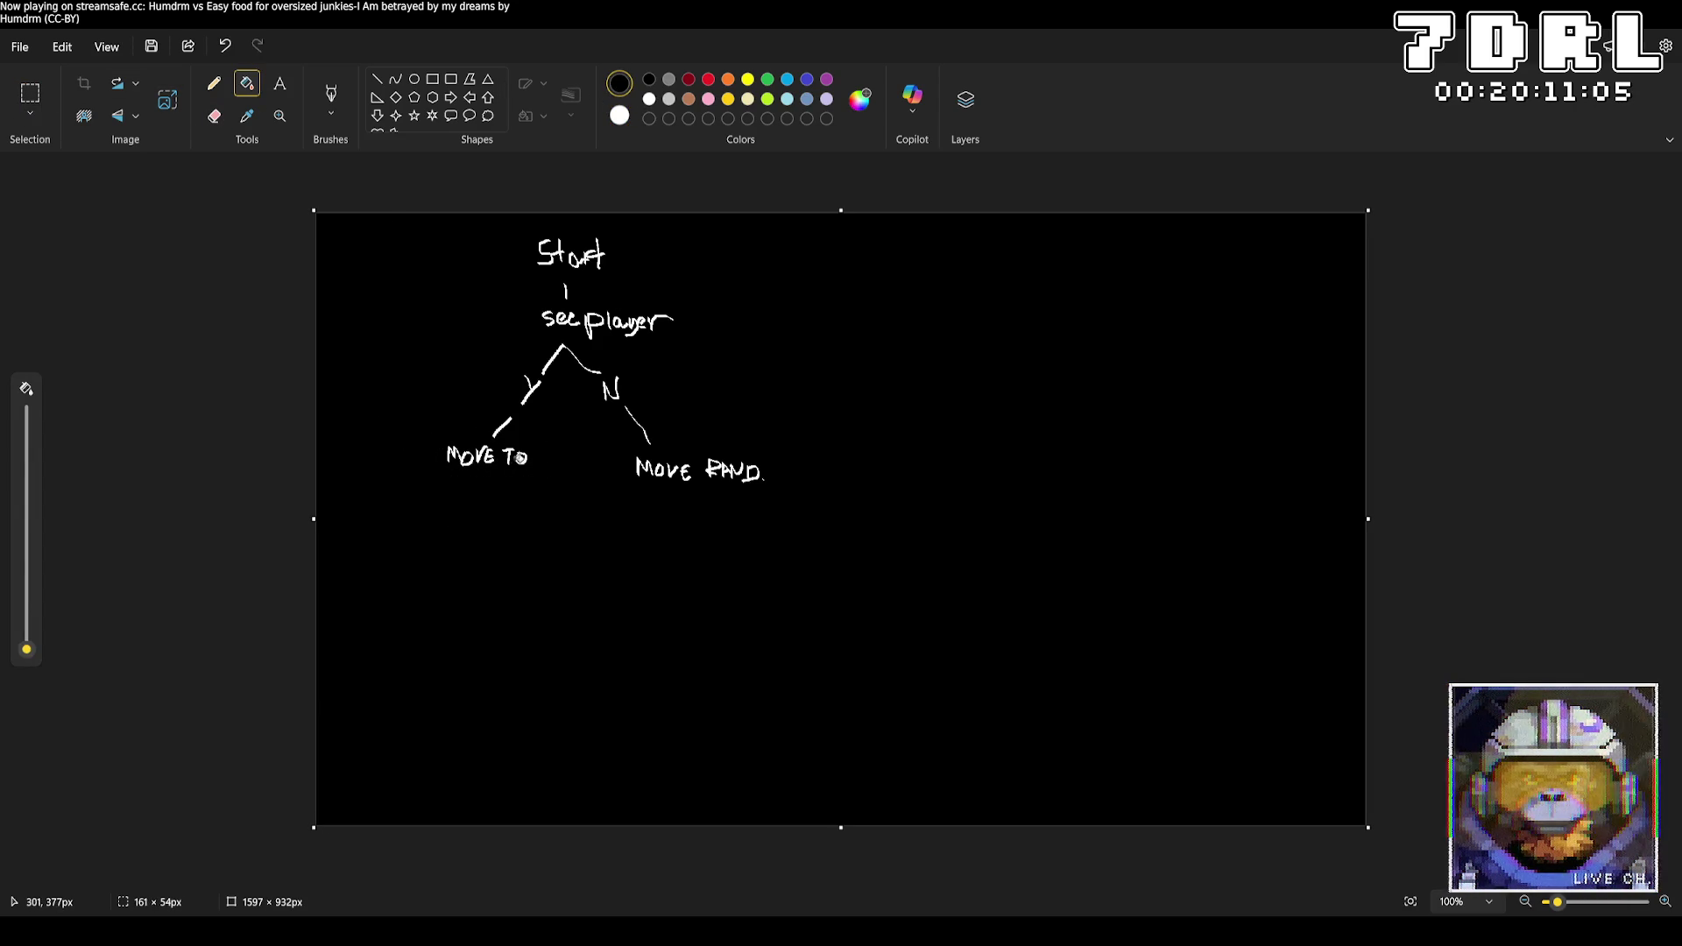
click(509, 456)
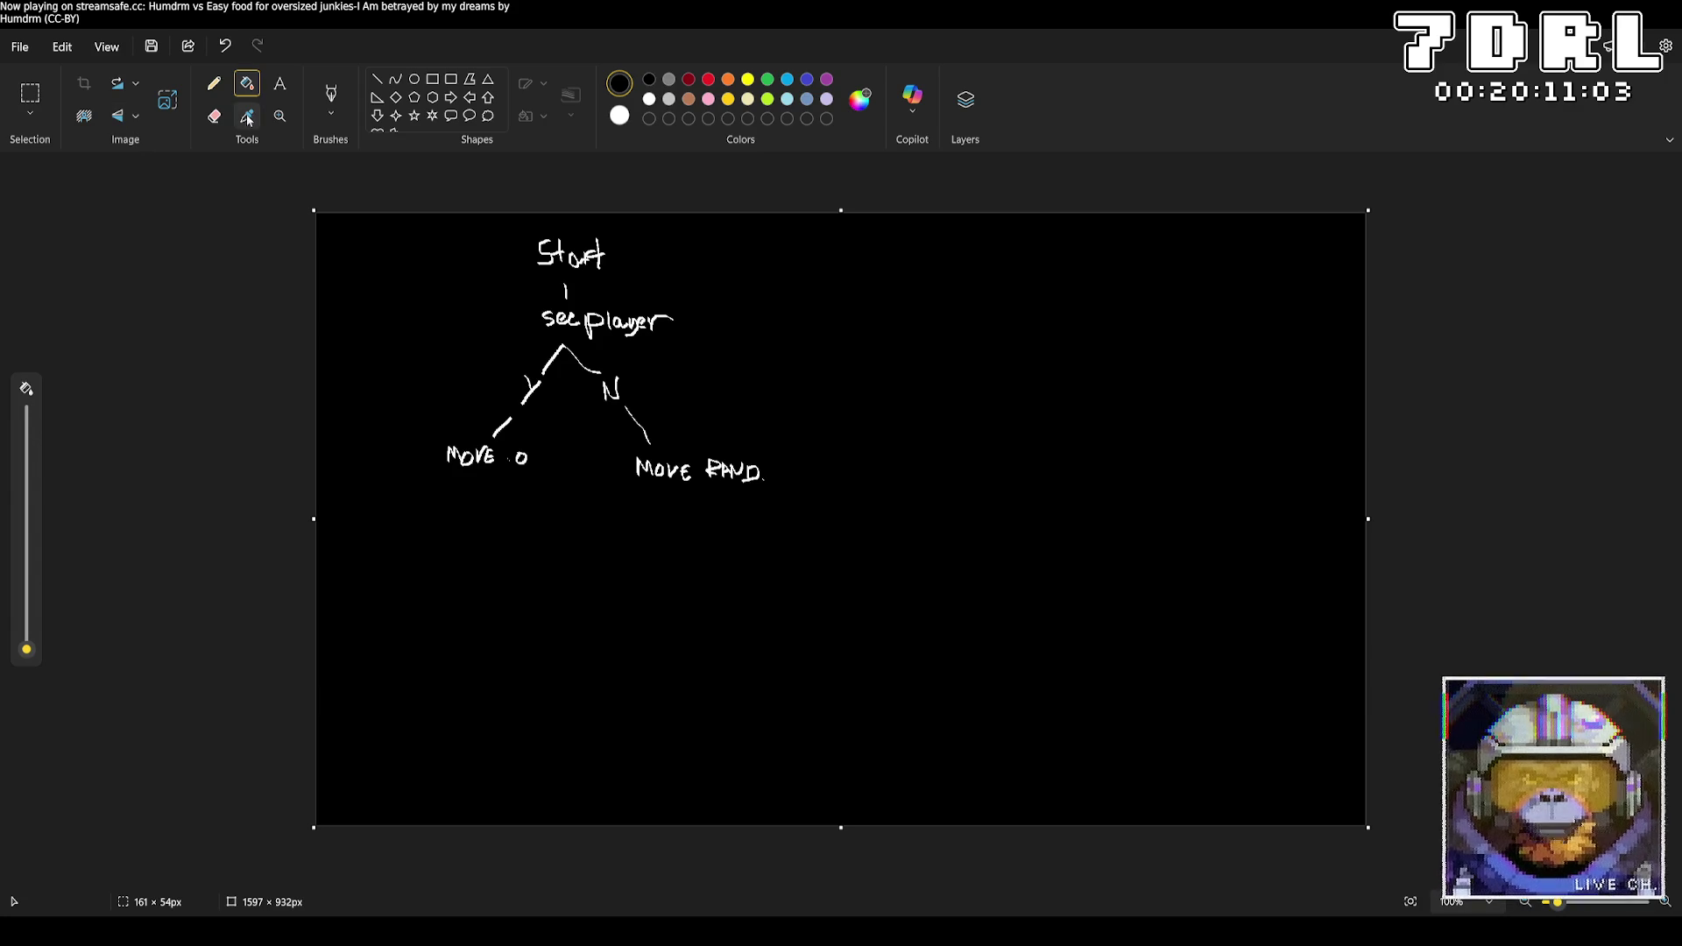
click(214, 83)
click(330, 92)
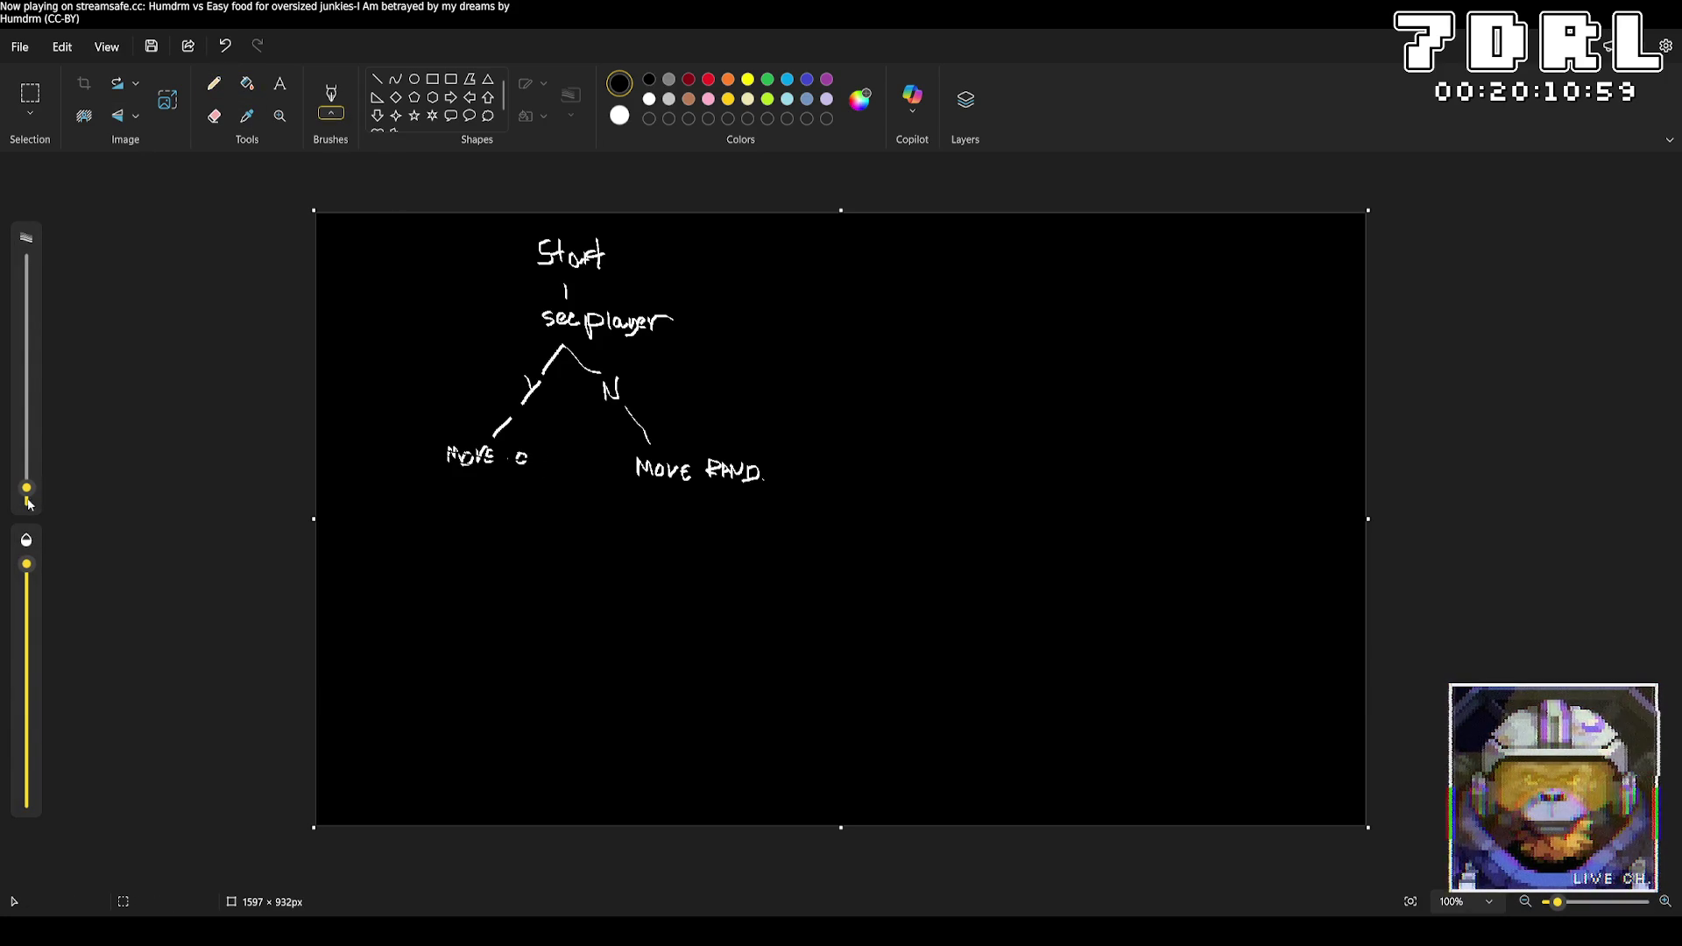
drag(27, 488, 27, 458)
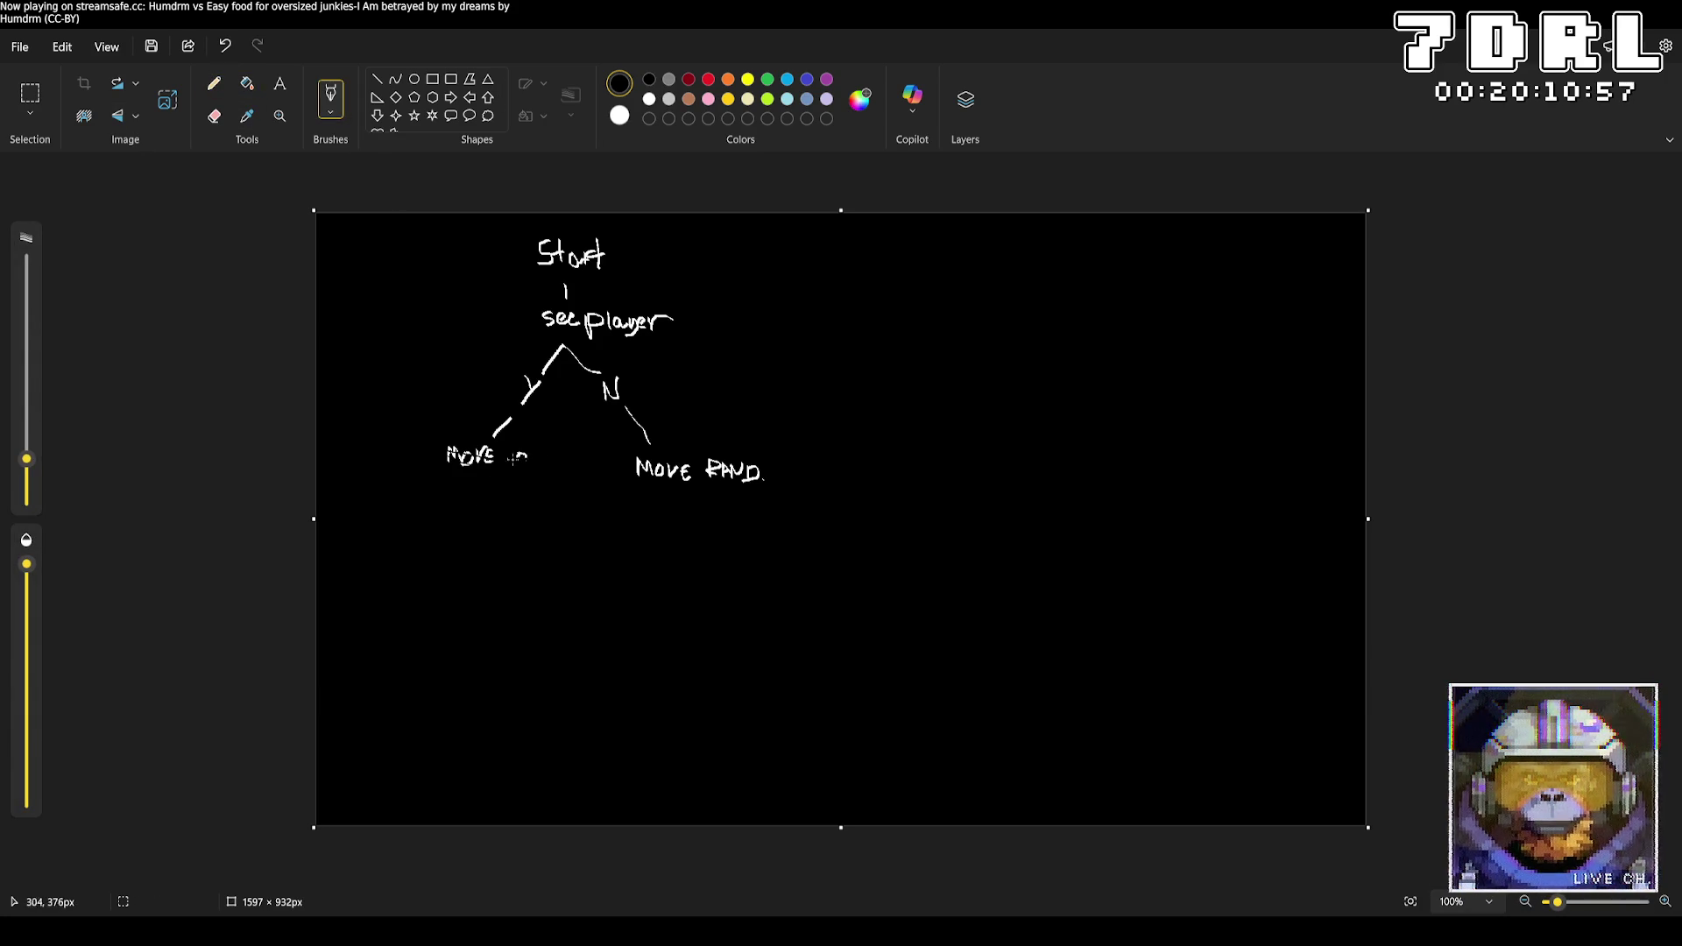
drag(516, 460, 454, 459)
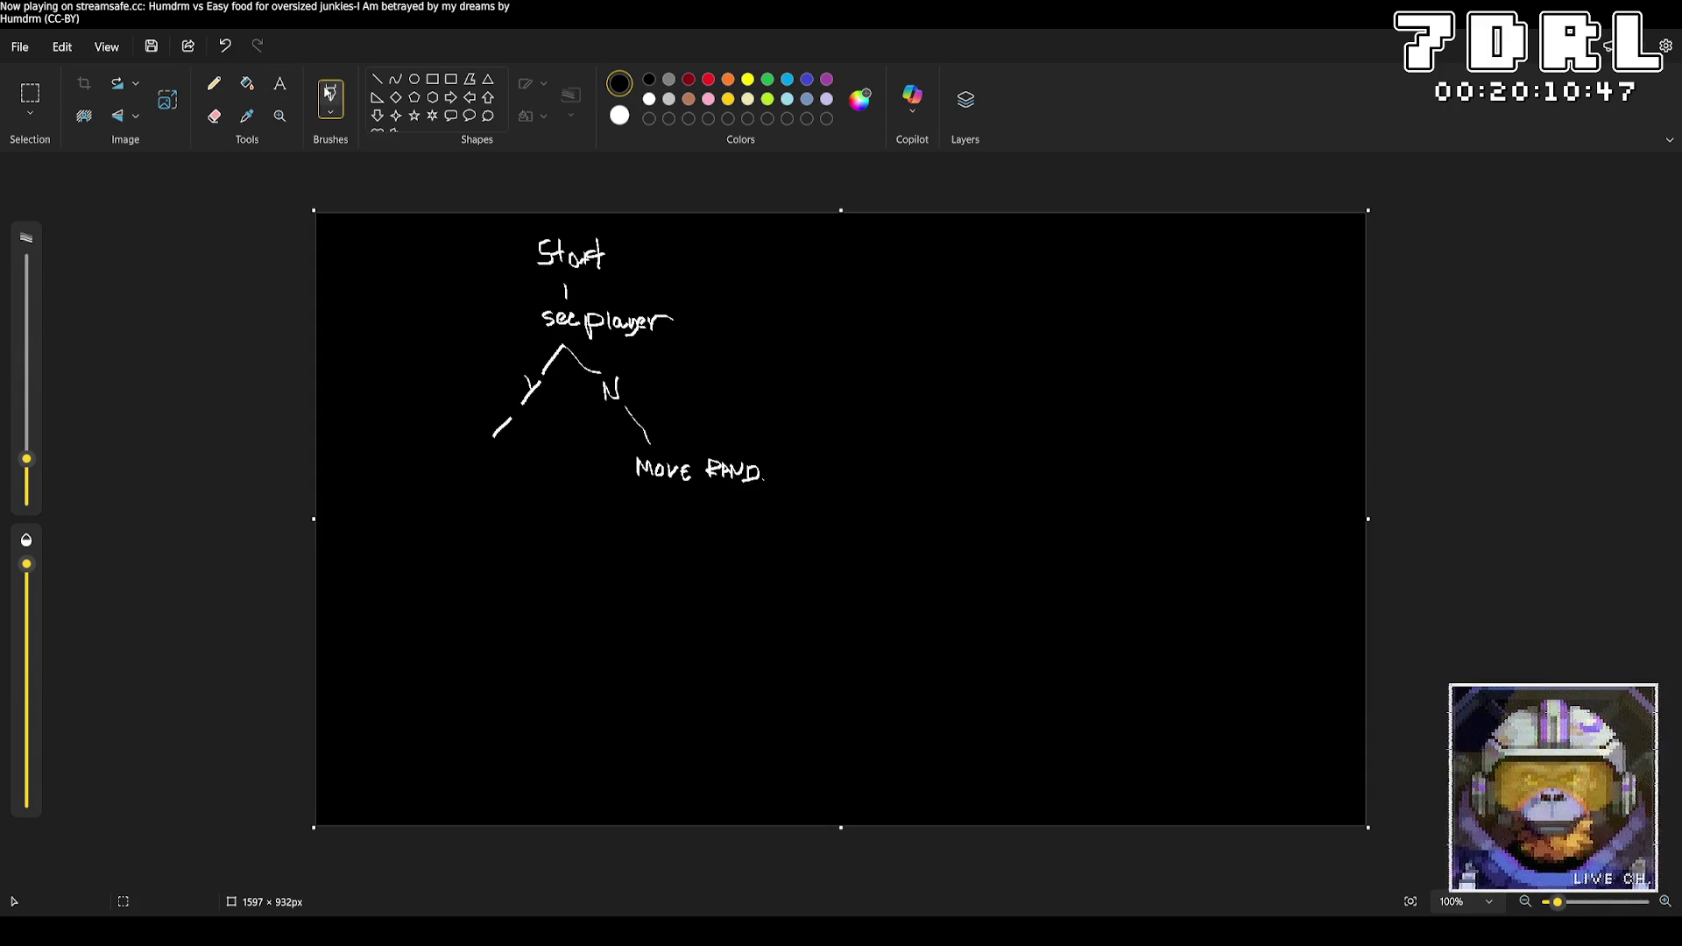
Undo stray marks, thin the brush, and write 'INRANGE' with Y and N branches
click(463, 458)
key(ctrl+z)
drag(26, 458, 27, 484)
mouse_move(464, 451)
mouse_down()
mouse_move(519, 476)
mouse_move(569, 471)
mouse_up()
drag(471, 485, 431, 567)
mouse_move(519, 497)
mouse_down()
mouse_move(548, 554)
mouse_move(557, 536)
mouse_move(553, 561)
mouse_up()
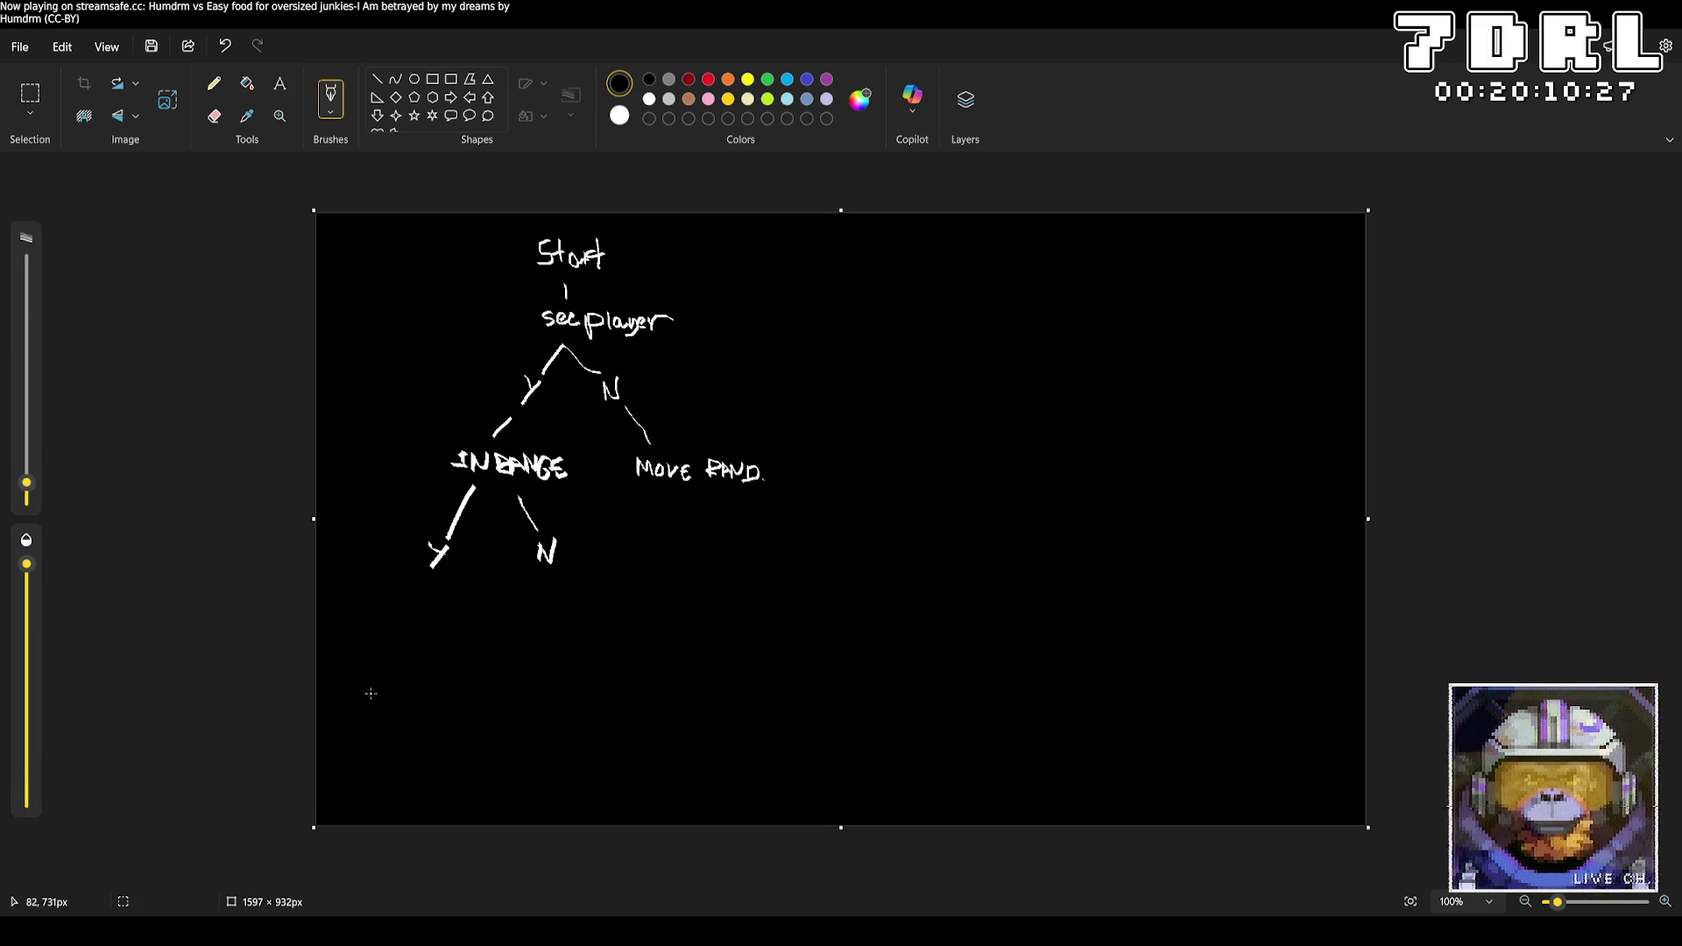
Label INRANGE's Y branch 'Attack' and its N branch 'MOVE TO'
drag(435, 576, 380, 663)
mouse_move(399, 647)
mouse_down()
mouse_move(403, 632)
mouse_move(408, 657)
mouse_move(445, 644)
mouse_move(456, 662)
mouse_up()
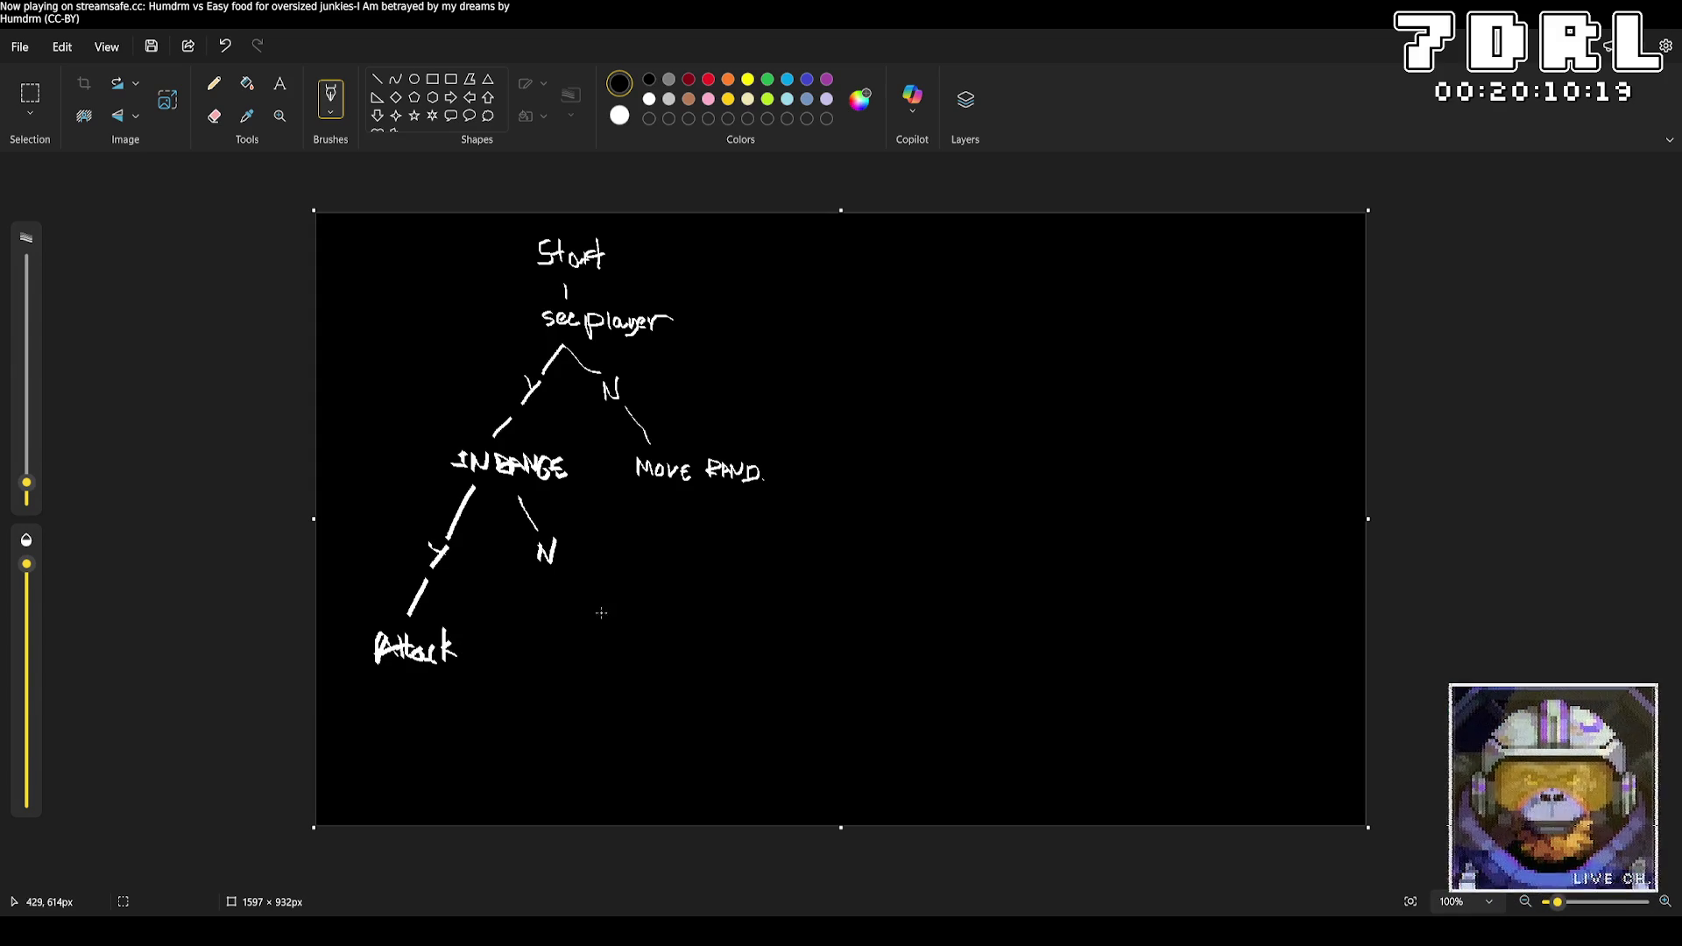
drag(551, 572, 576, 631)
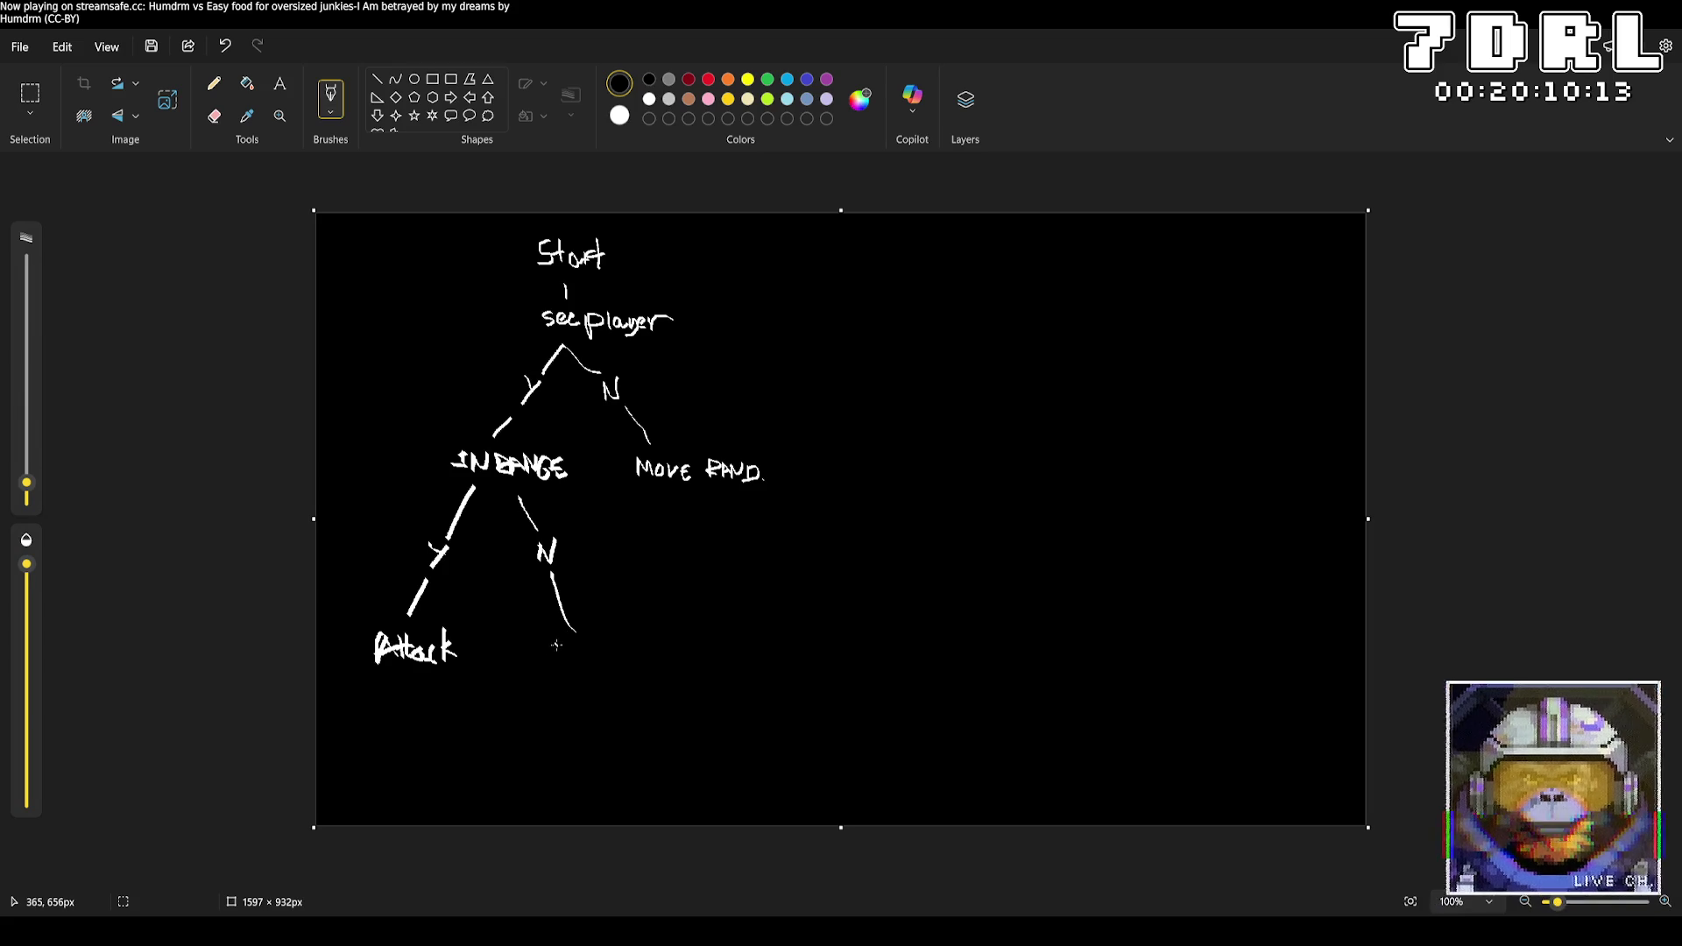
drag(552, 664, 628, 653)
mouse_move(615, 664)
mouse_down()
mouse_move(596, 699)
mouse_move(613, 680)
mouse_up()
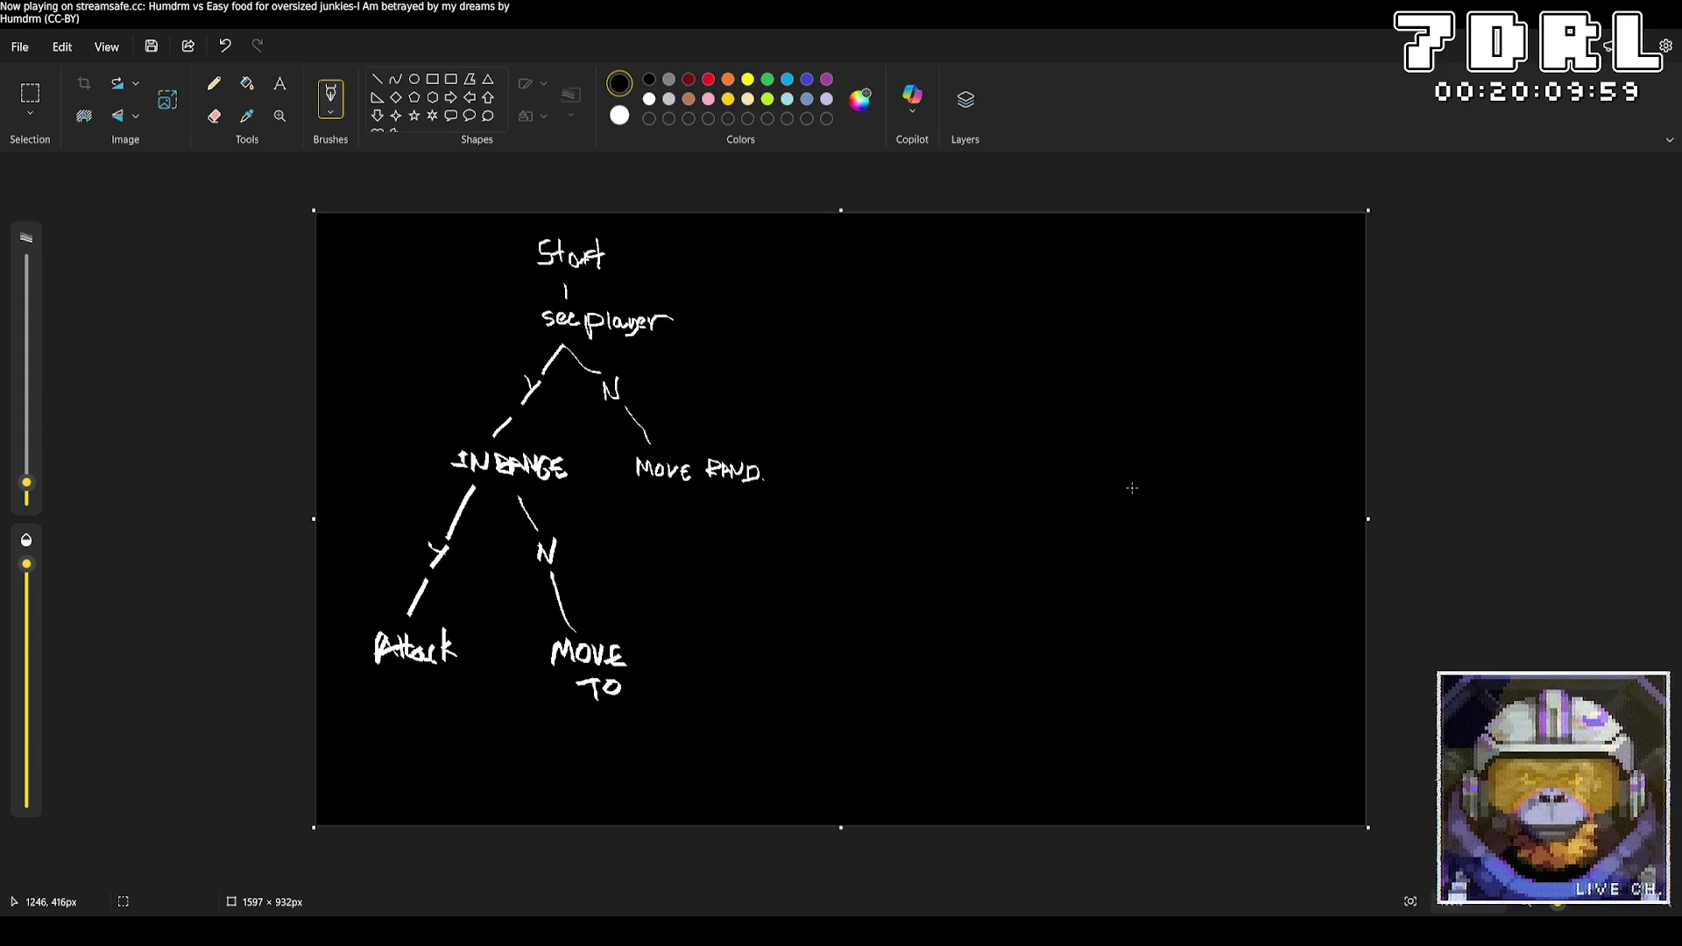
Write the note 'Ranged Attacks' at the top right of the canvas
mouse_move(965, 244)
mouse_down()
mouse_move(963, 280)
mouse_move(971, 263)
mouse_move(1022, 268)
mouse_move(1016, 299)
mouse_move(1043, 262)
mouse_move(1067, 289)
mouse_up()
mouse_move(1099, 250)
mouse_down()
mouse_move(1086, 285)
mouse_move(1105, 268)
mouse_move(1114, 289)
mouse_move(1127, 266)
mouse_move(1132, 291)
mouse_move(1173, 285)
mouse_up()
drag(1184, 268, 1167, 289)
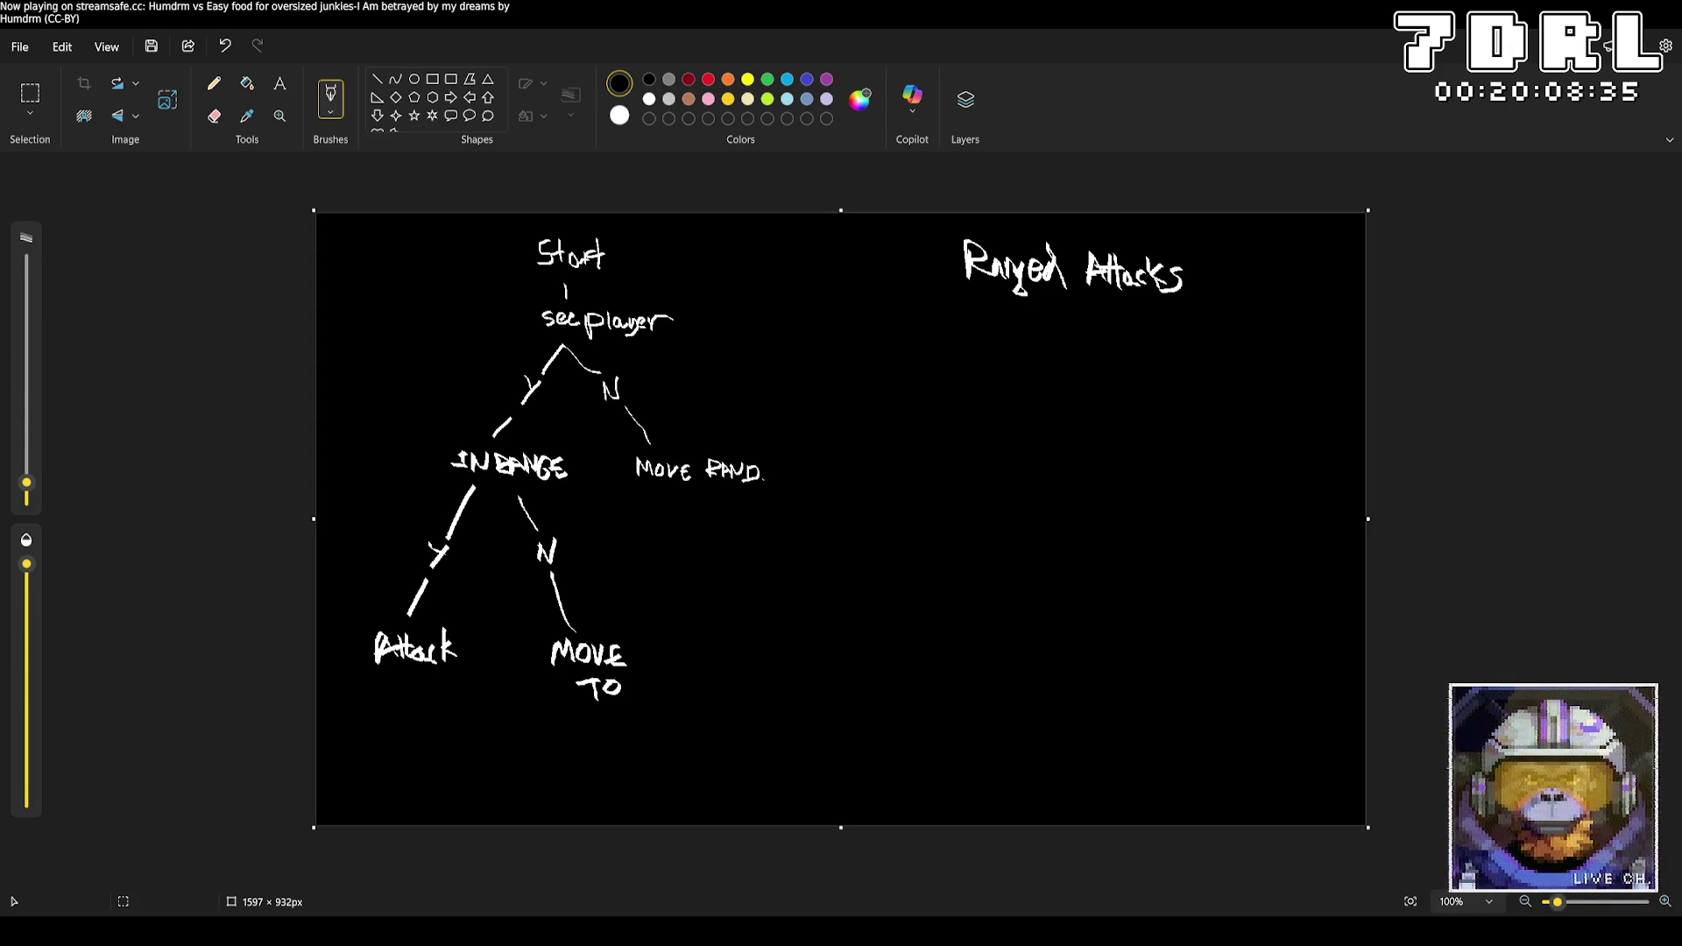
Add a '?' after 'Ranged Attacks' and write 'RANGE/VISION CALC' on the line below
click(1210, 286)
drag(1192, 245, 1206, 271)
mouse_move(946, 335)
mouse_down()
mouse_move(946, 364)
mouse_move(977, 343)
mouse_move(1007, 361)
mouse_move(1015, 333)
mouse_move(1018, 368)
mouse_move(1041, 344)
mouse_move(1037, 379)
mouse_move(1068, 372)
mouse_move(1079, 344)
mouse_up()
mouse_move(1088, 347)
mouse_down()
mouse_move(1084, 379)
mouse_move(1101, 350)
mouse_move(1097, 375)
mouse_move(1121, 373)
mouse_move(1123, 349)
mouse_move(1149, 371)
mouse_up()
mouse_move(1150, 372)
mouse_down()
mouse_move(1151, 346)
mouse_move(1197, 376)
mouse_move(1209, 355)
mouse_move(1239, 376)
mouse_move(1281, 368)
mouse_up()
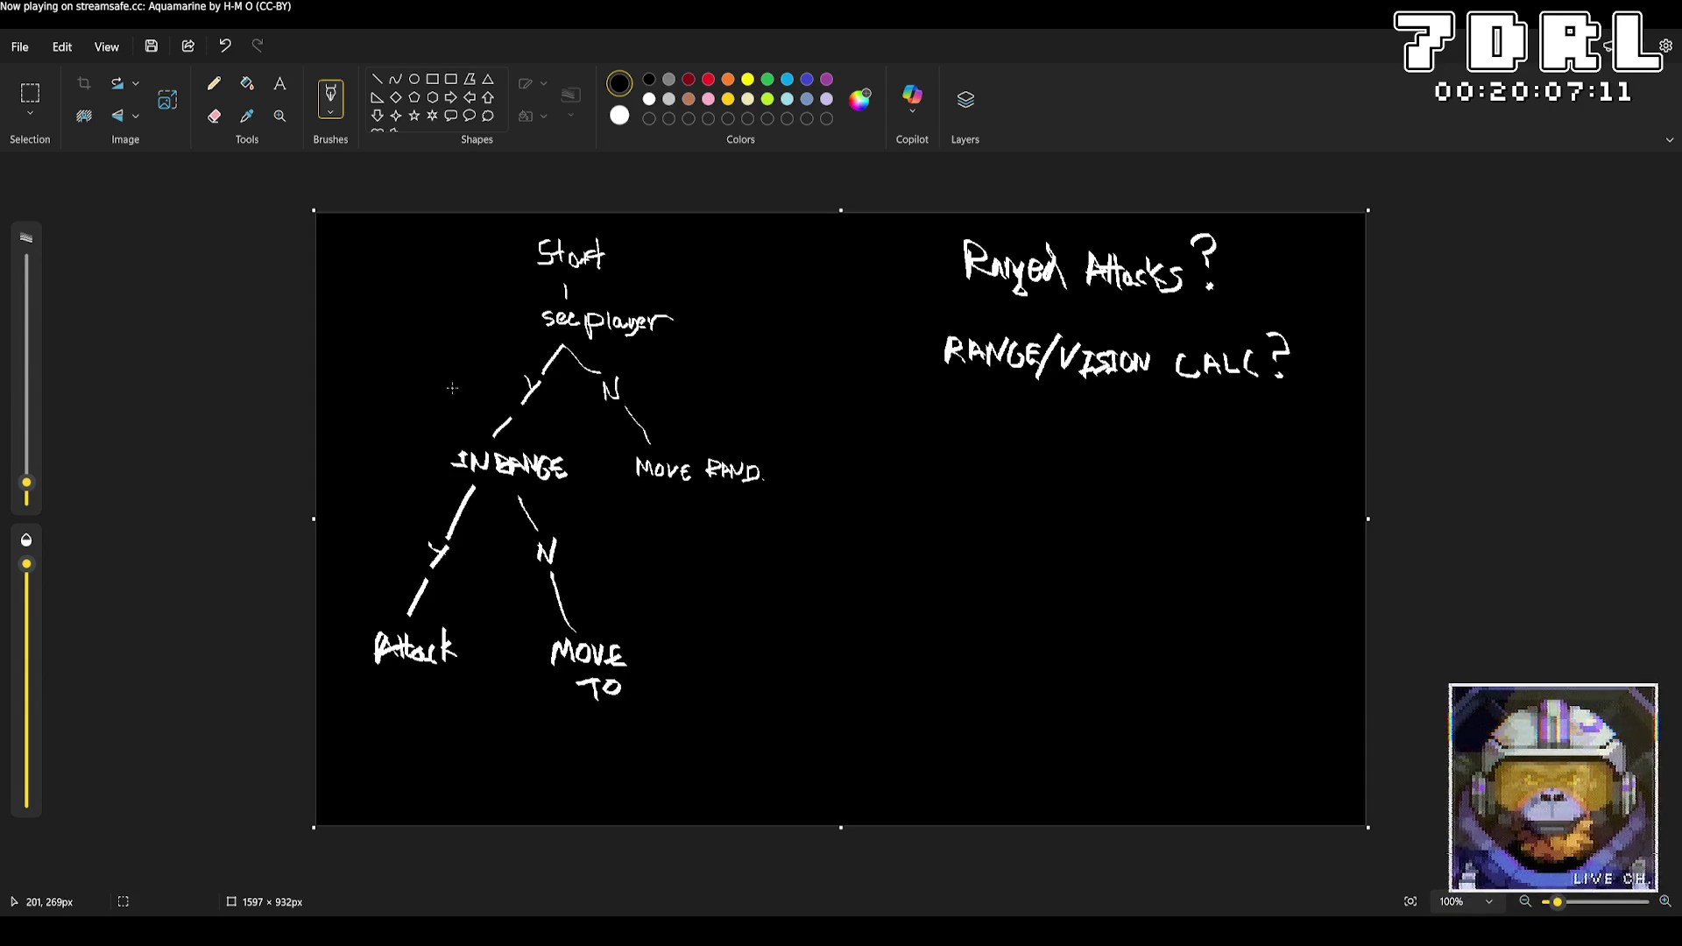
Draw an arrowed line left from the Y branch to 'HP LOW', with a Y branch down to RUN
drag(499, 395, 454, 403)
mouse_move(340, 399)
mouse_down()
mouse_move(373, 442)
mouse_move(409, 410)
mouse_up()
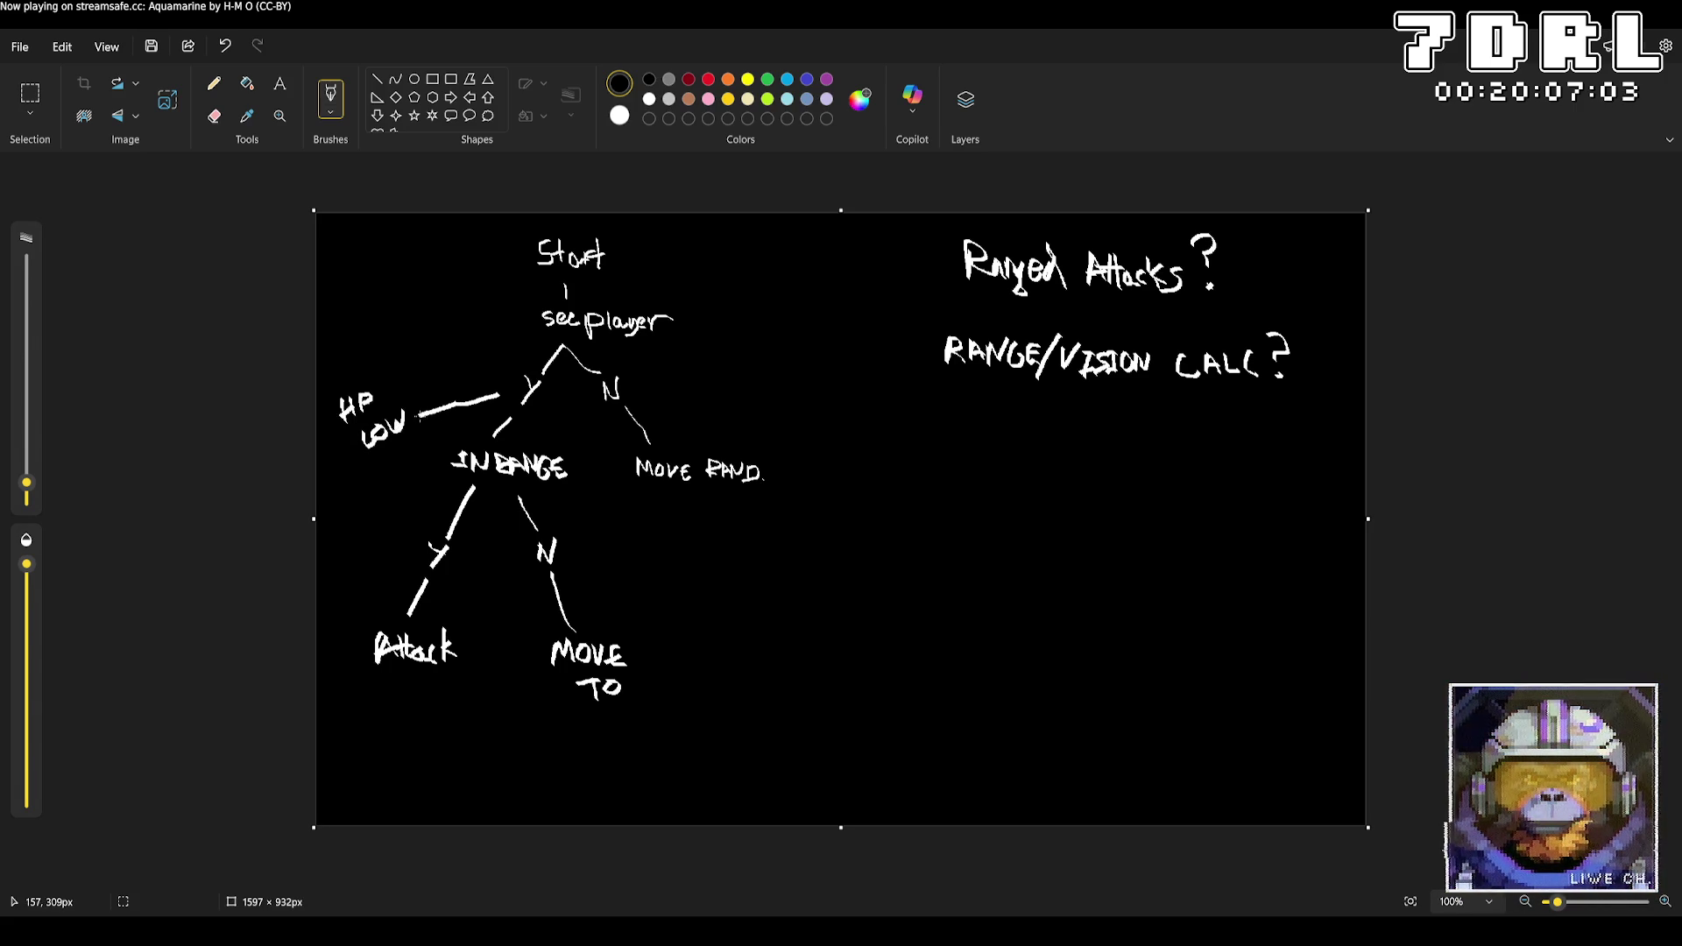
drag(419, 416, 424, 420)
mouse_move(350, 467)
mouse_down()
mouse_move(326, 578)
mouse_move(333, 565)
mouse_move(352, 588)
mouse_move(384, 552)
mouse_up()
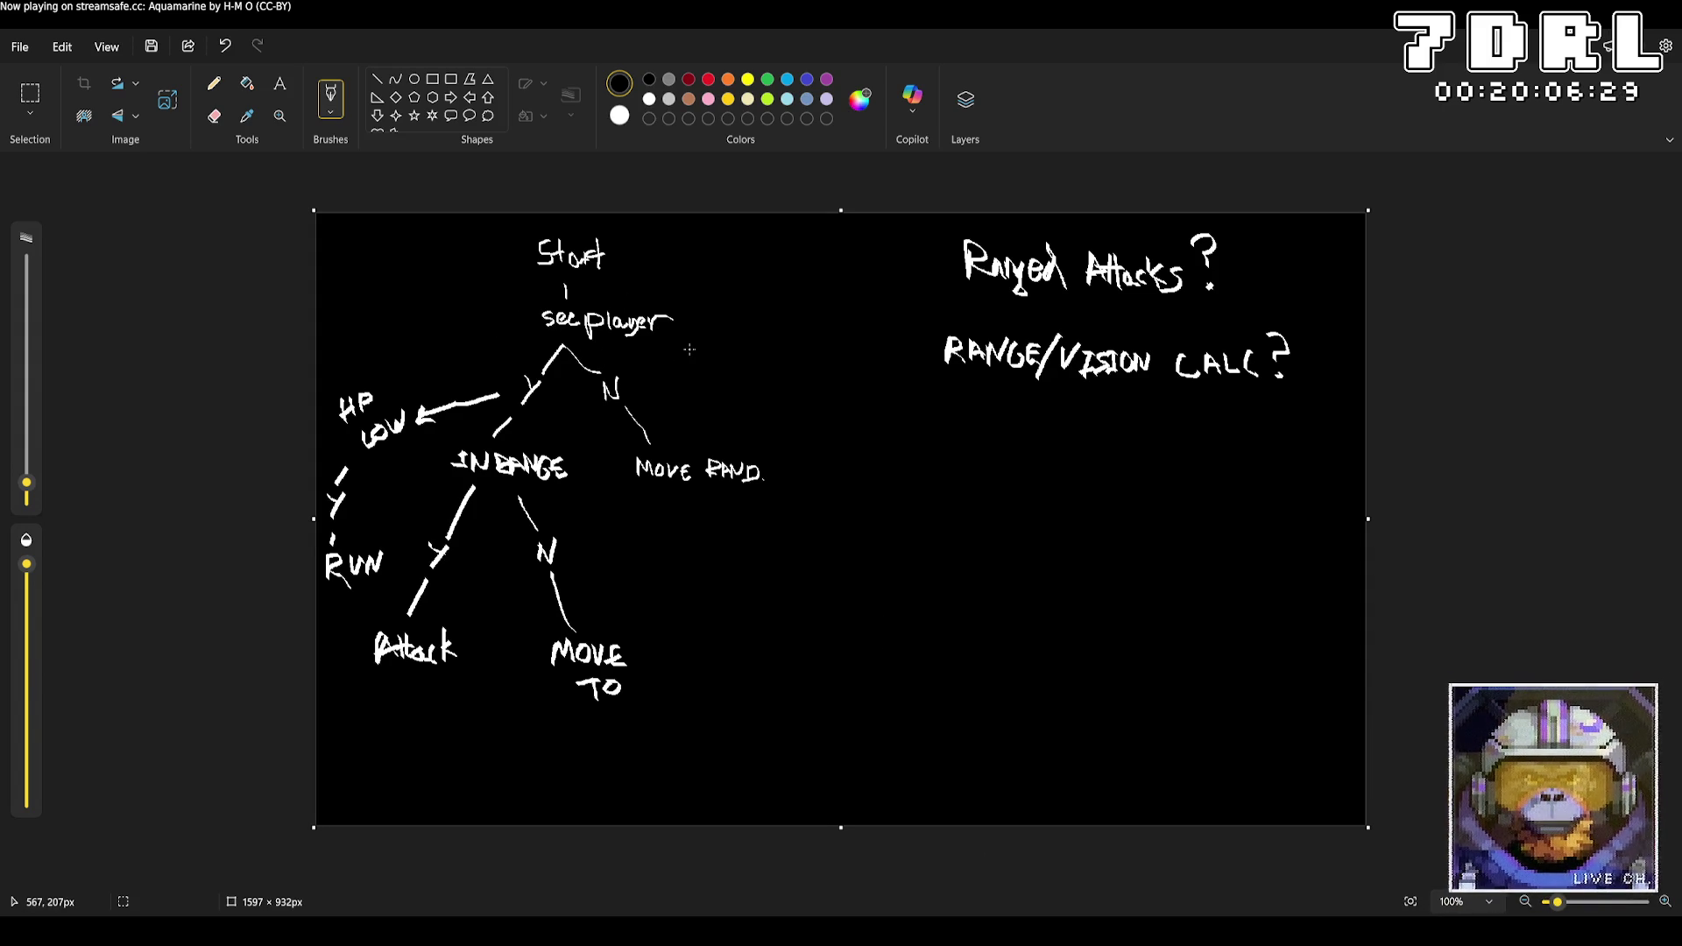
Underline the conditions 'see player', 'INRANGE' and 'HP LOW' in red
click(708, 79)
drag(536, 333, 674, 333)
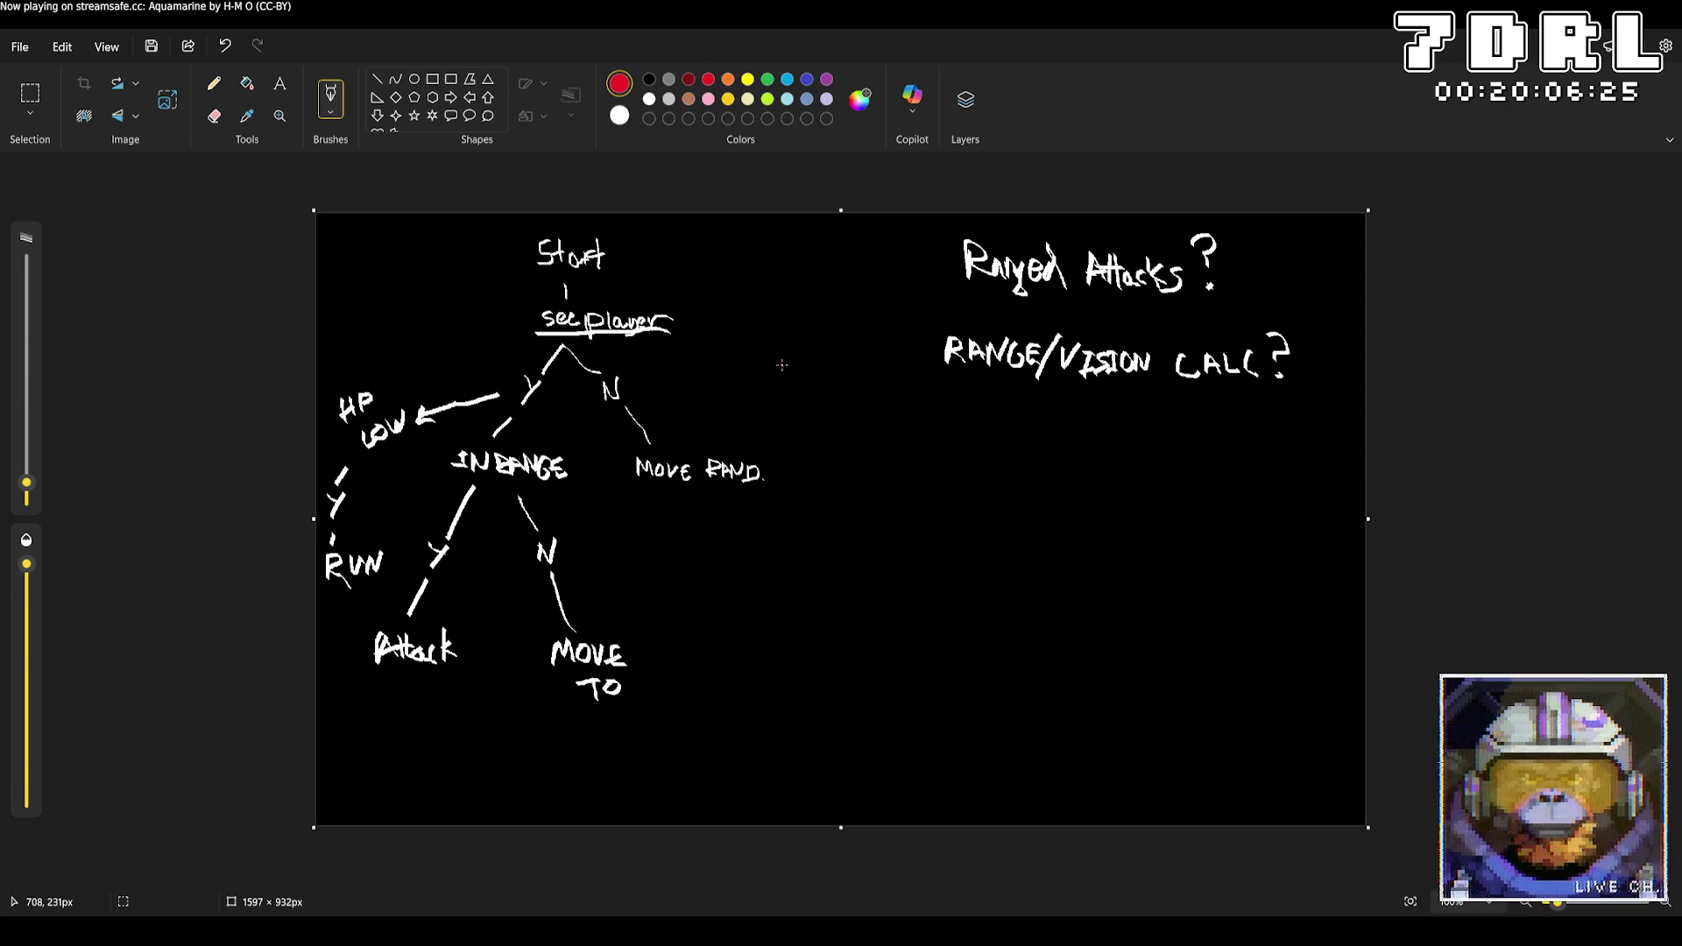
key(ctrl+z)
drag(541, 333, 736, 332)
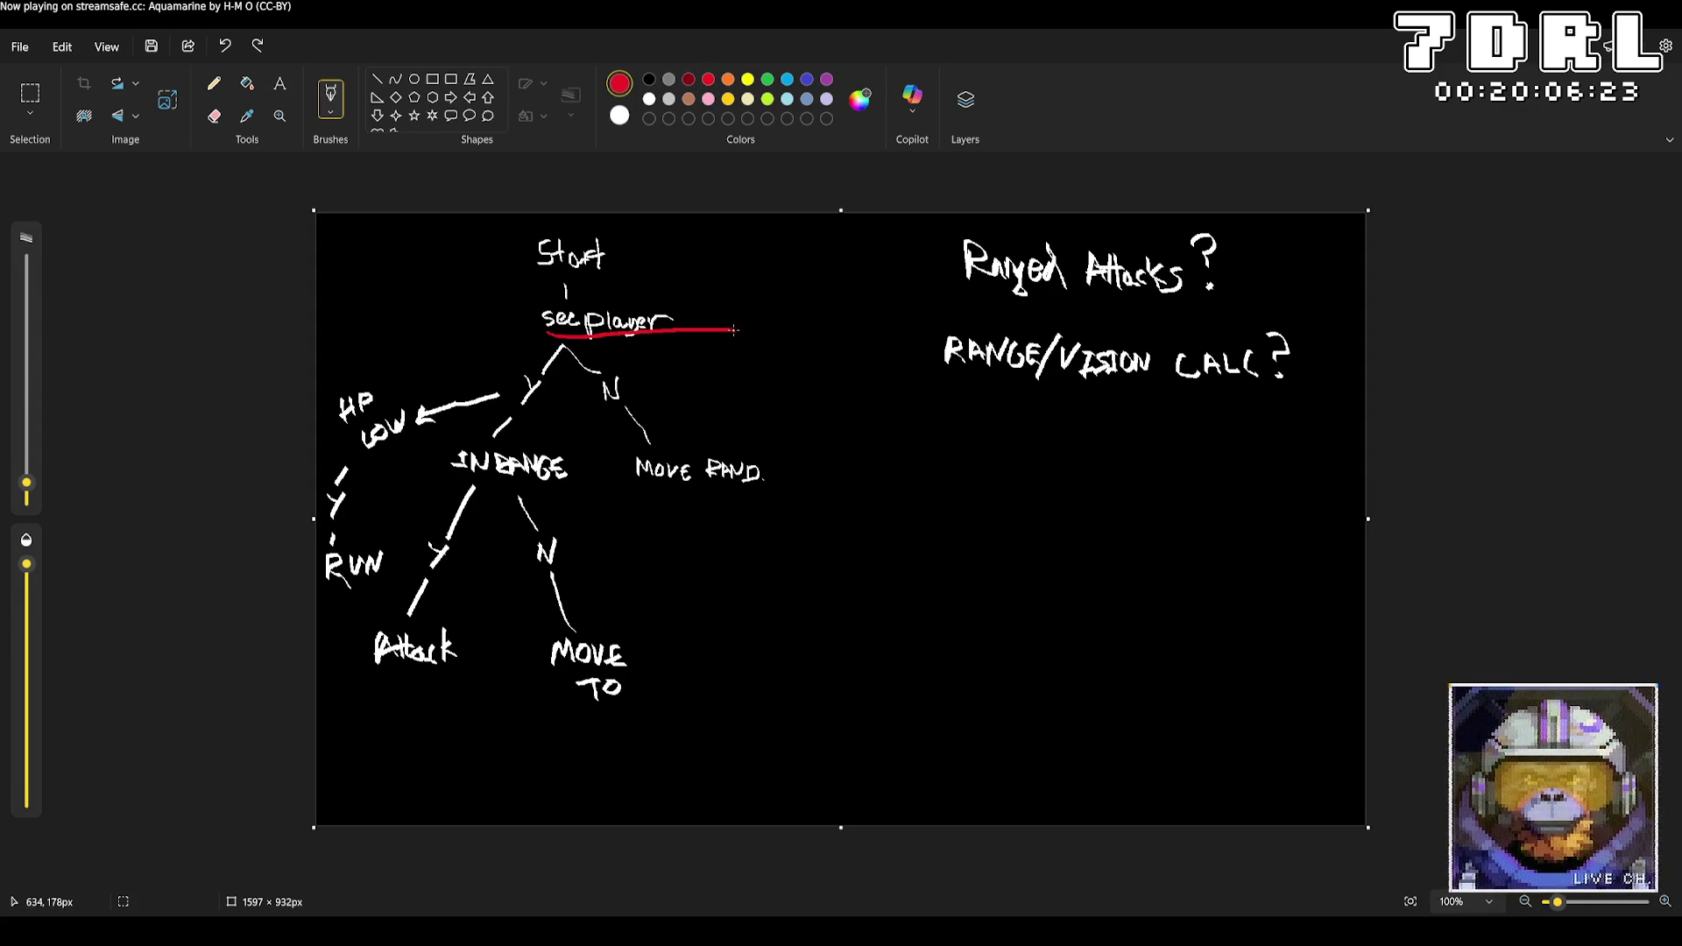
key(ctrl+z)
drag(548, 332, 683, 343)
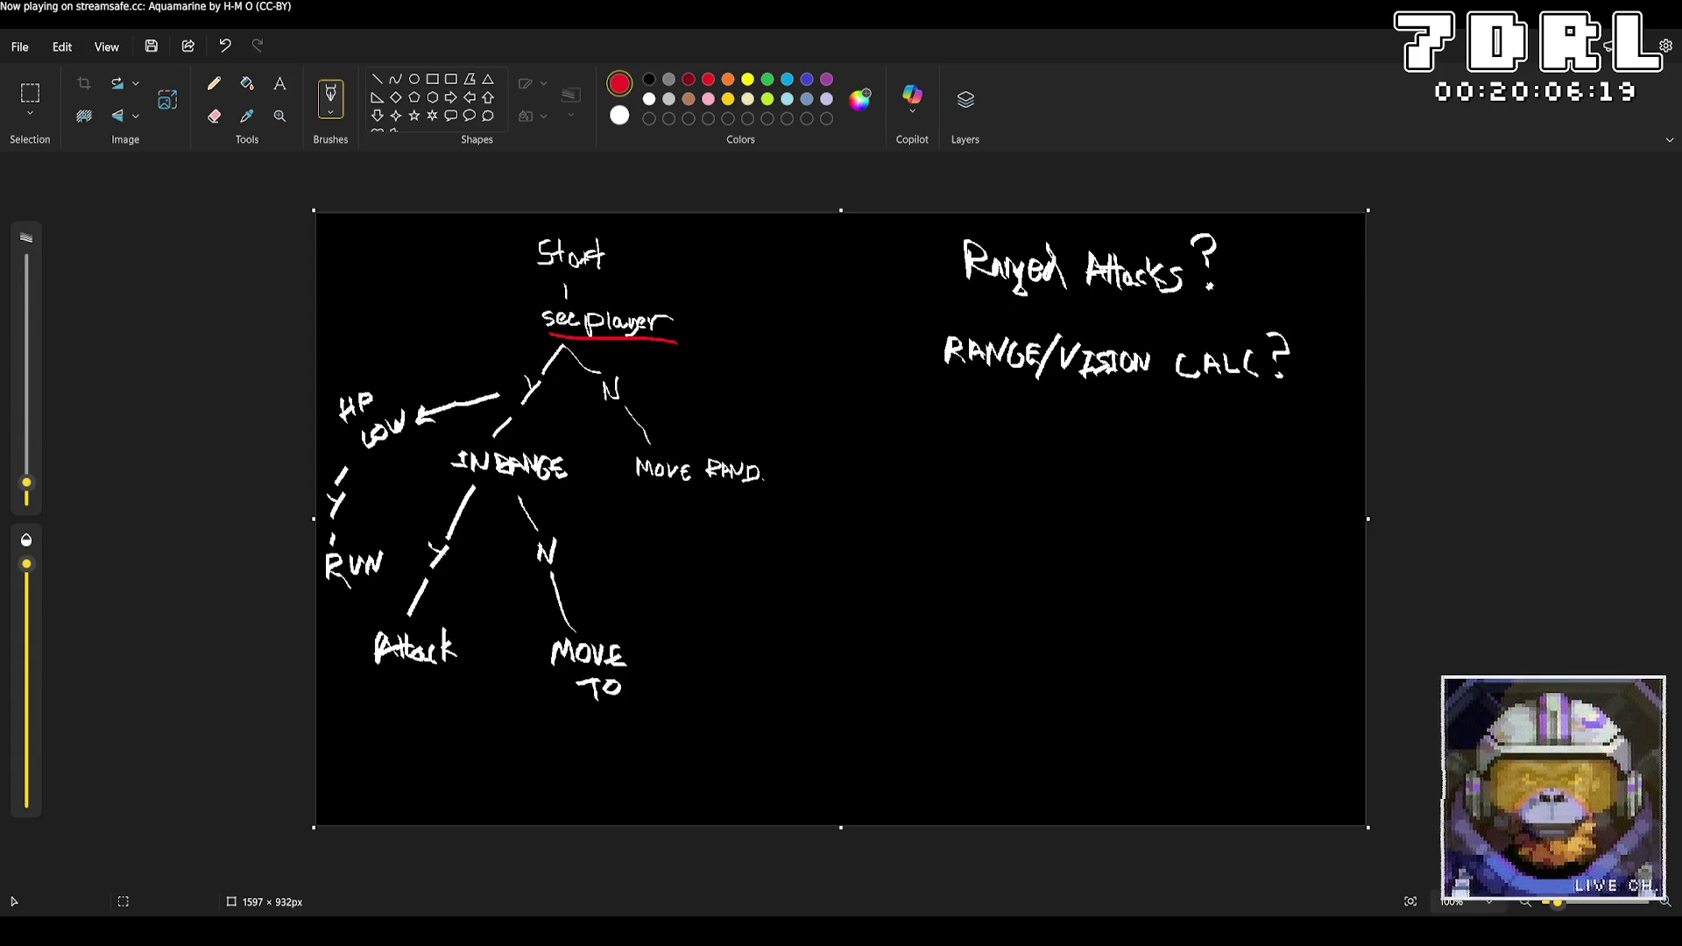
drag(454, 477, 557, 486)
drag(360, 468, 404, 440)
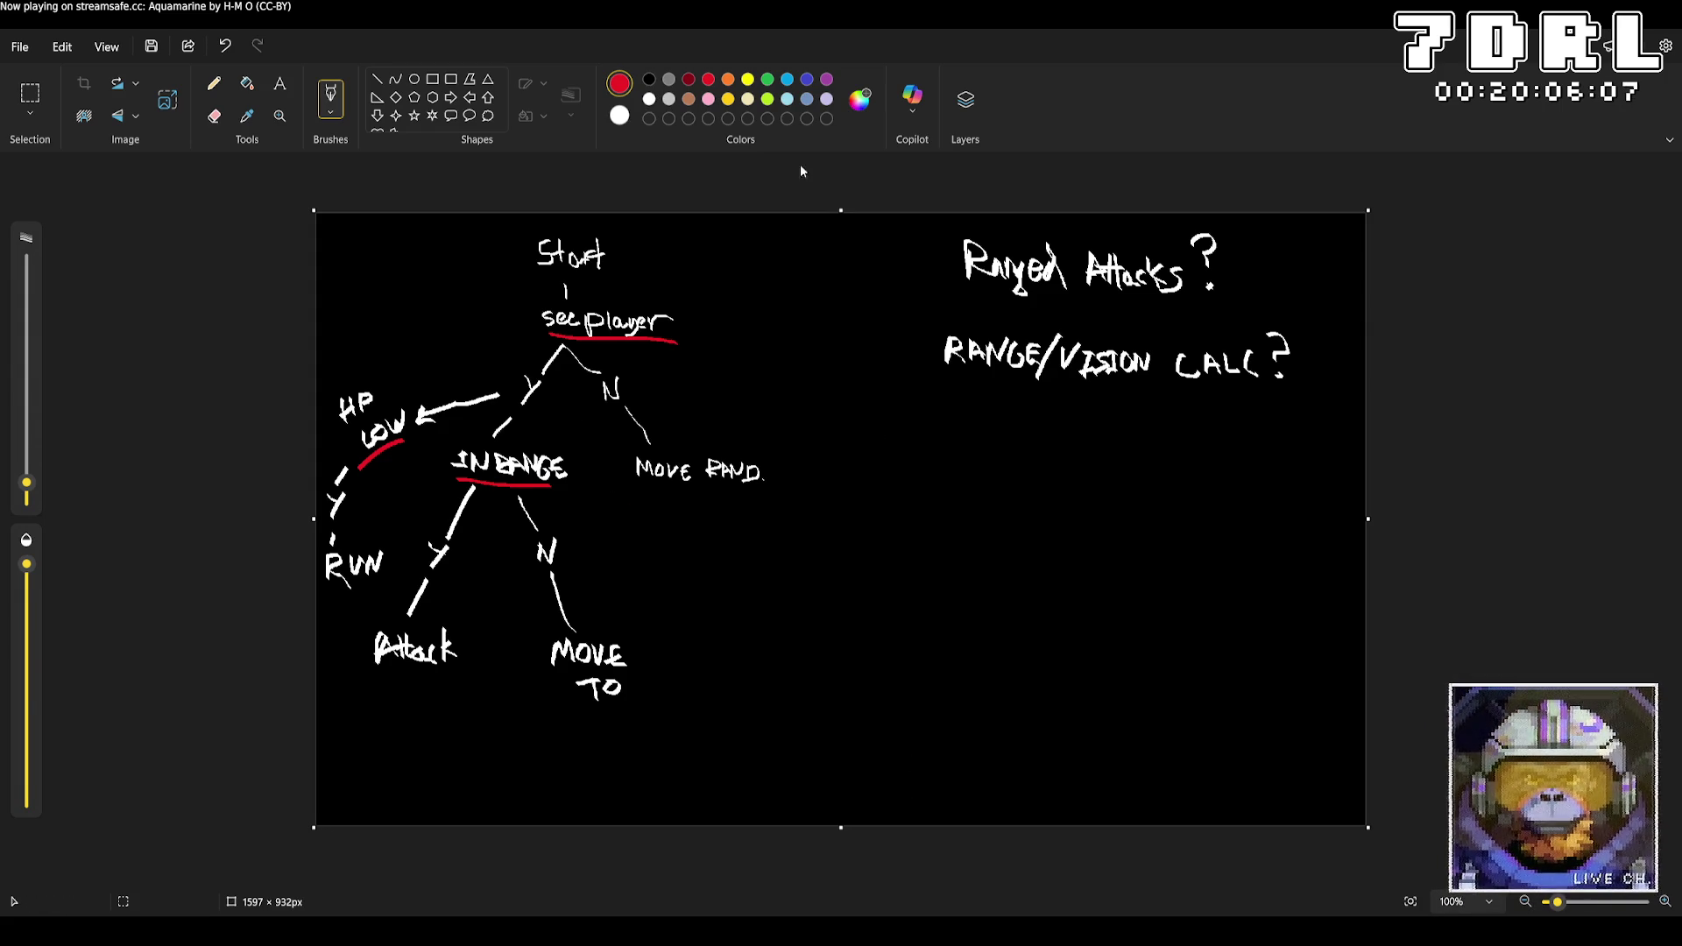
Underline the actions 'MOVE RAND', 'Attack', 'MOVE TO' and 'RUN' in blue
click(807, 80)
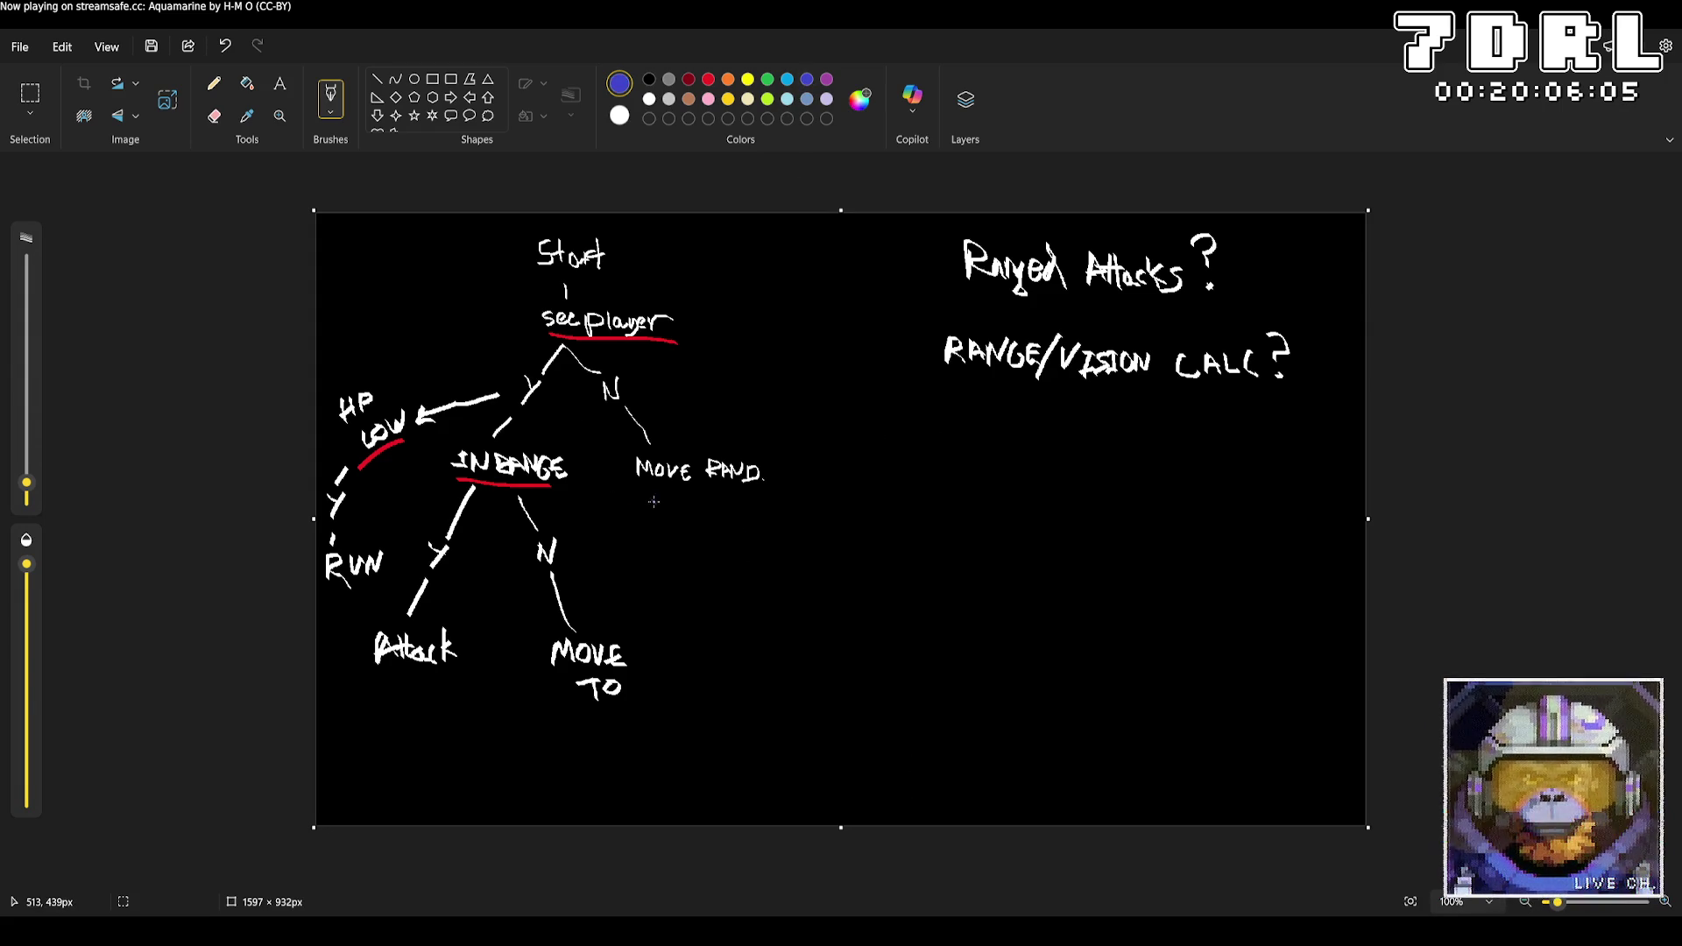
drag(637, 491, 766, 501)
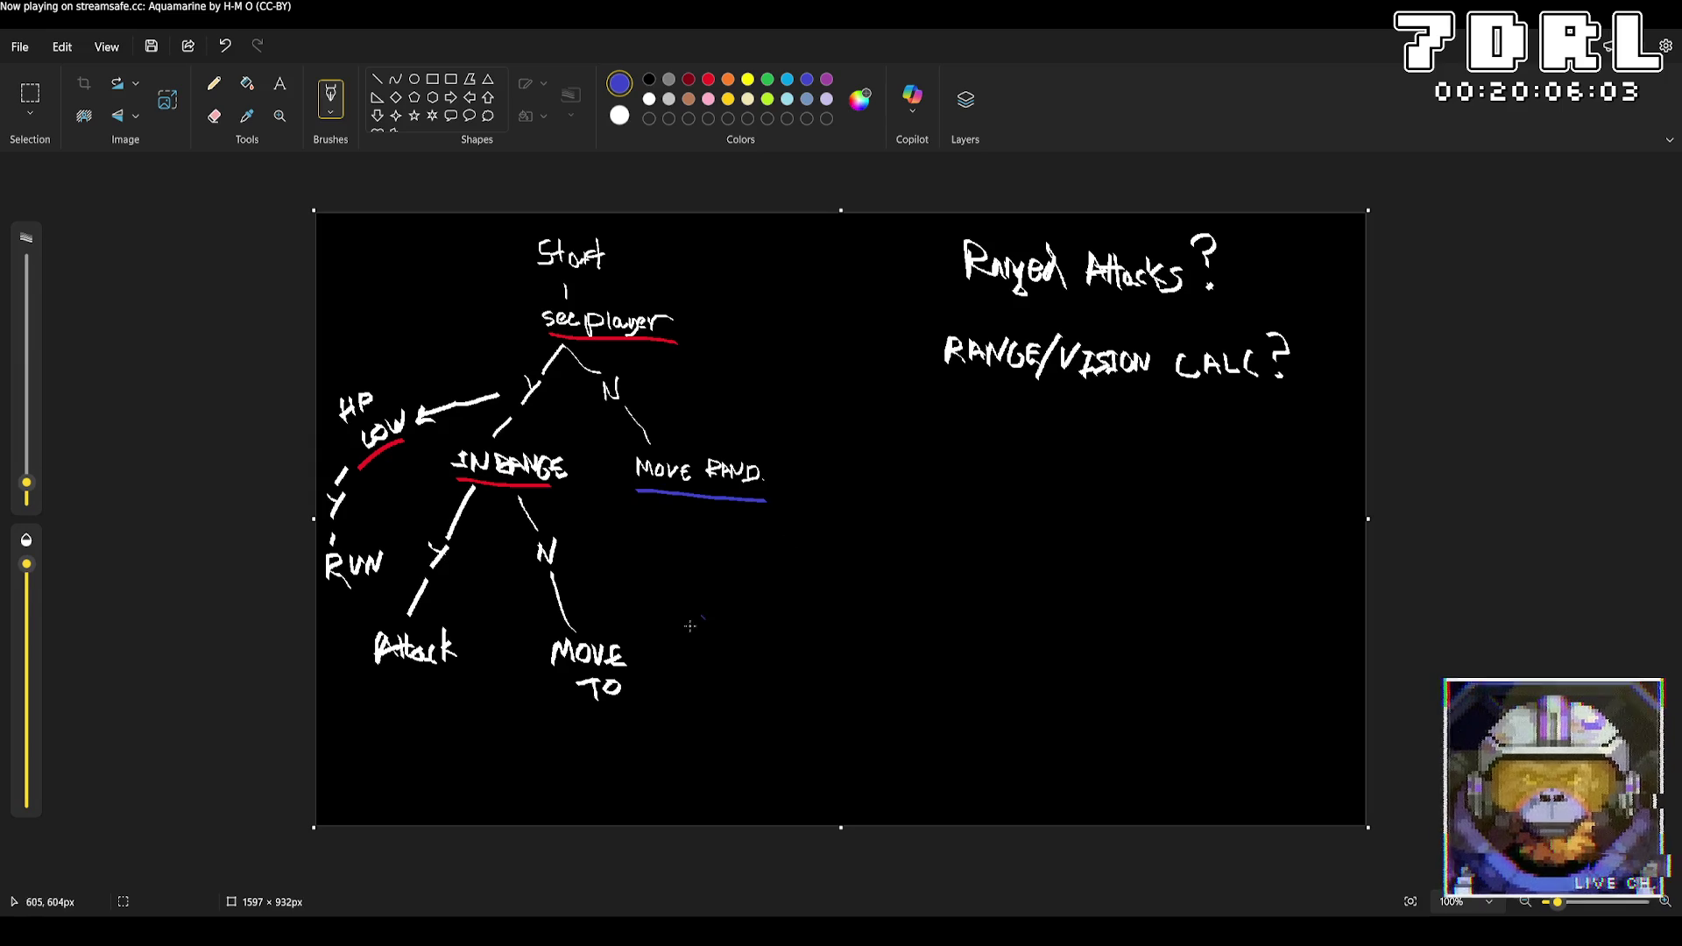
drag(561, 716, 654, 717)
drag(370, 676, 447, 677)
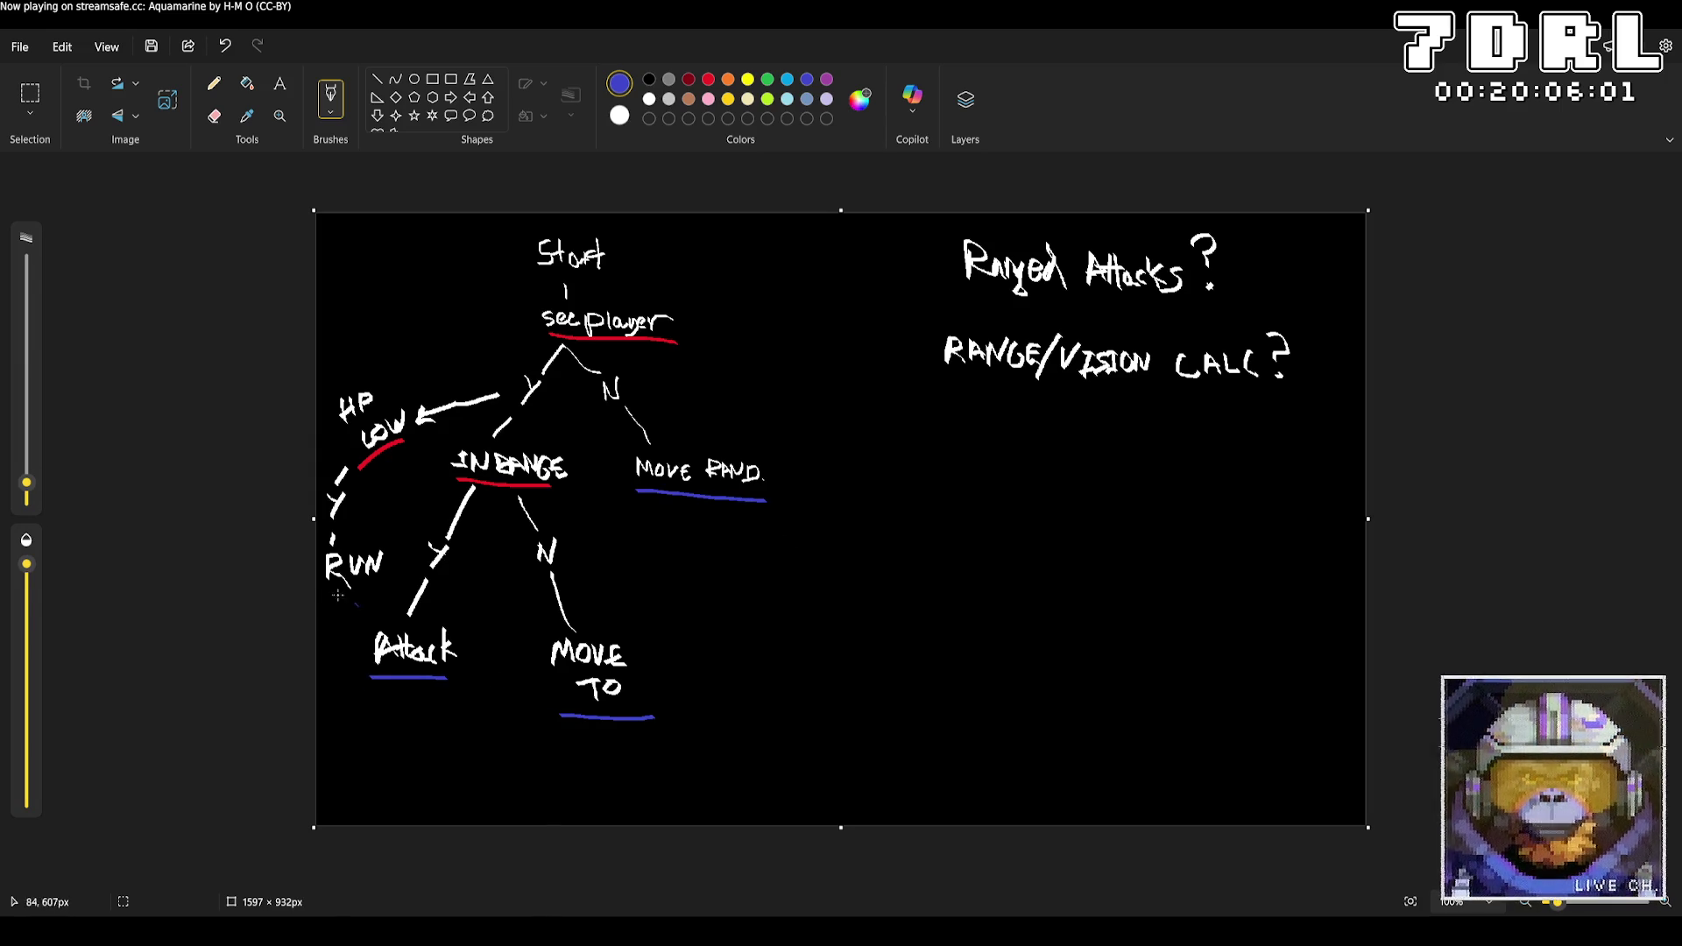
drag(330, 588, 413, 592)
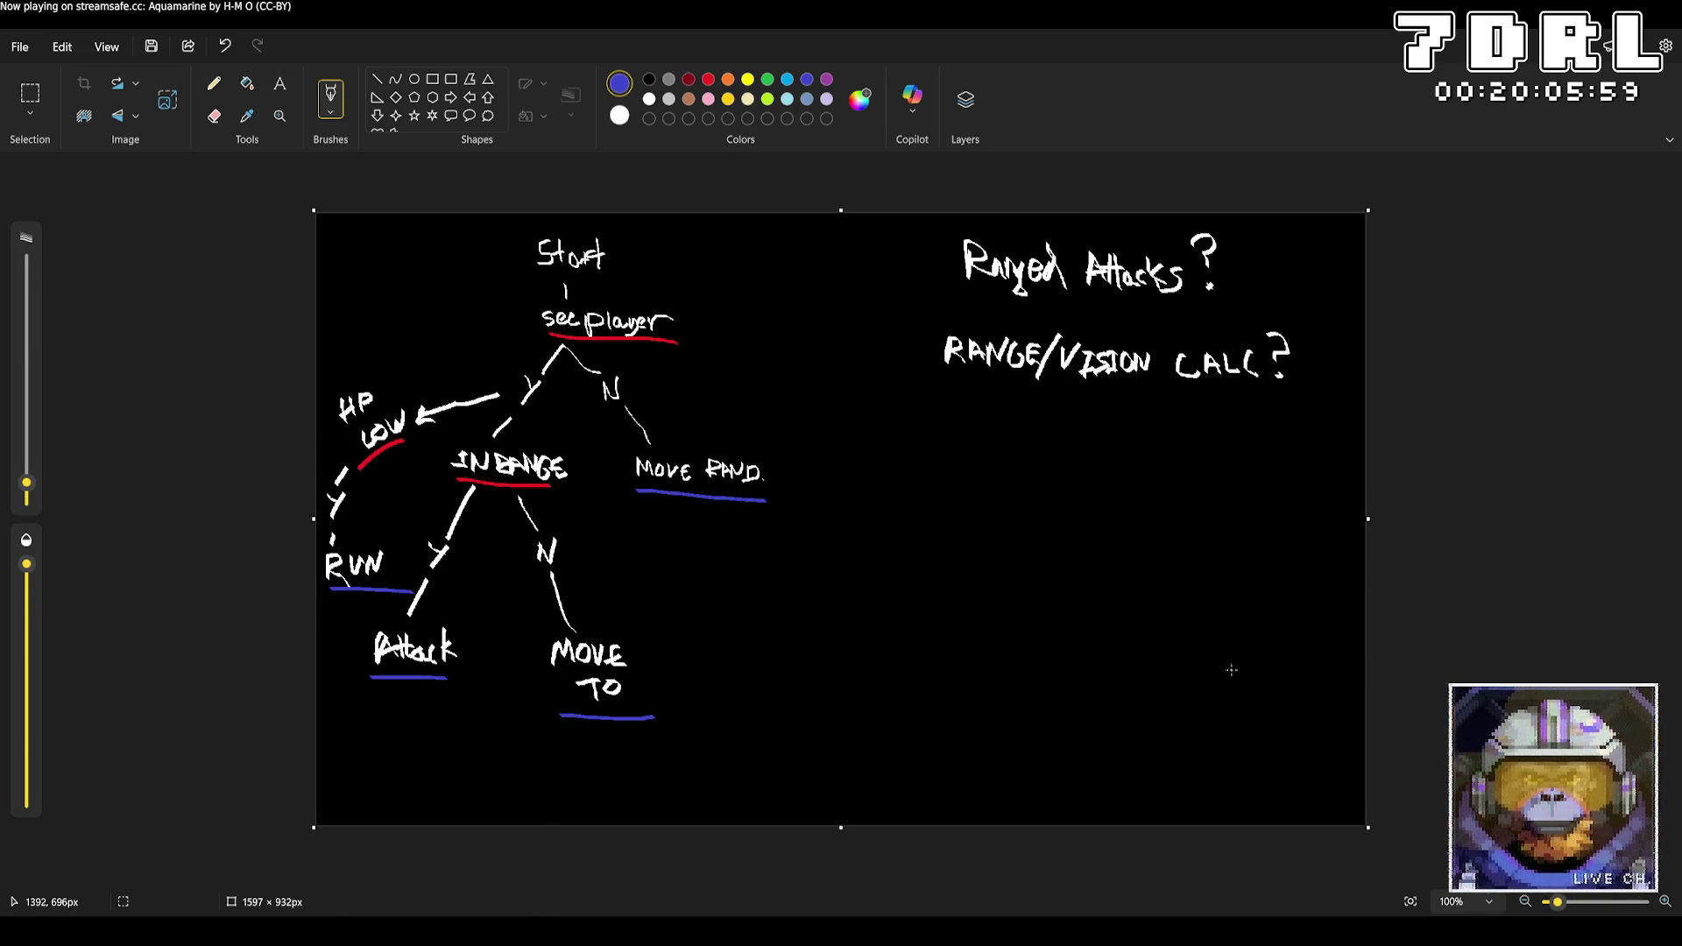